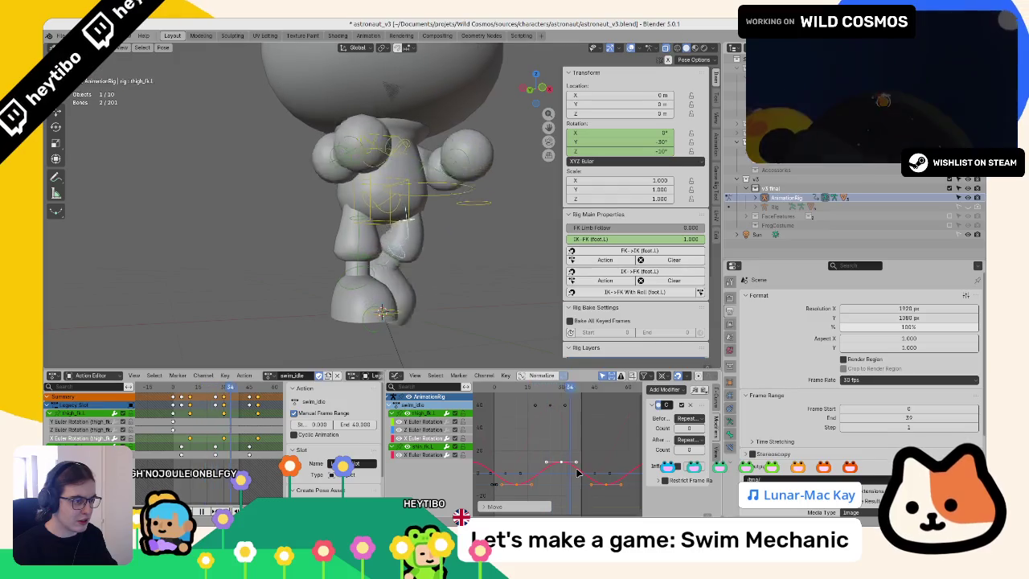
Step: Double the left thigh's X-rotation curve so its peak rises from 10° to 20°, then preview
{"action": "key", "text": "space"}
{"action": "key", "text": "r"}
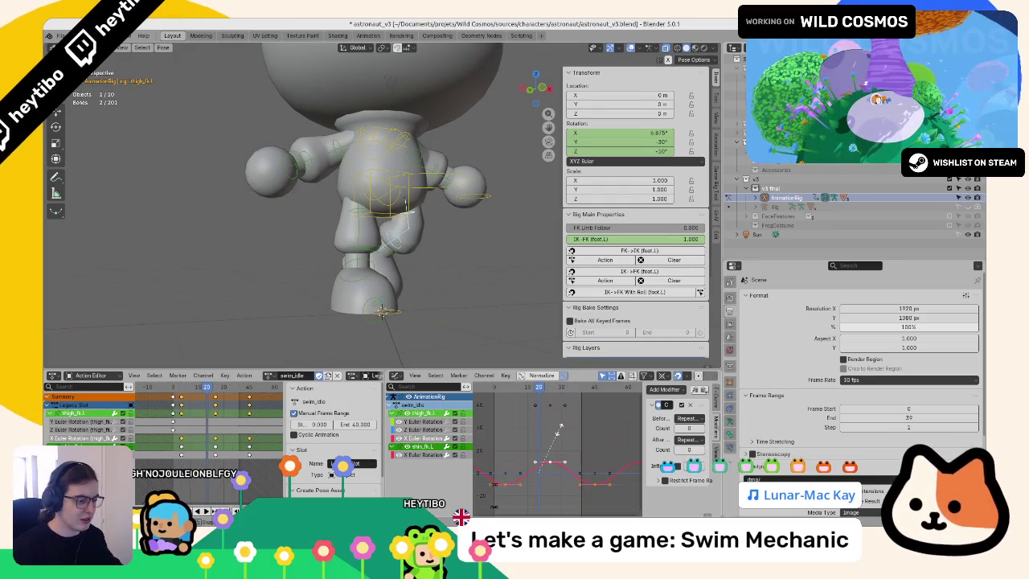
{"action": "key", "text": "Escape"}
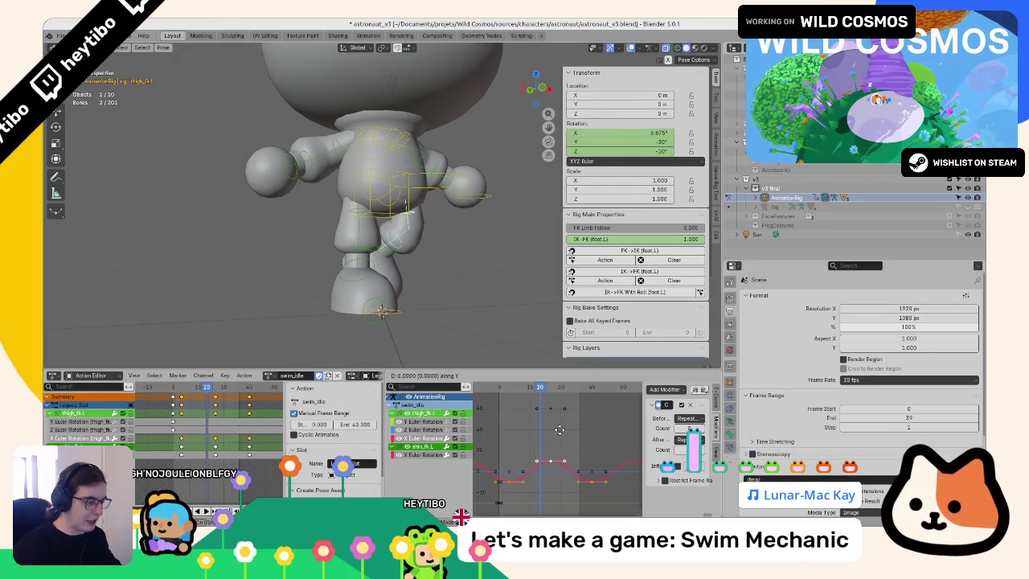
{"action": "type", "text": "-5"}
{"action": "key", "text": "space"}
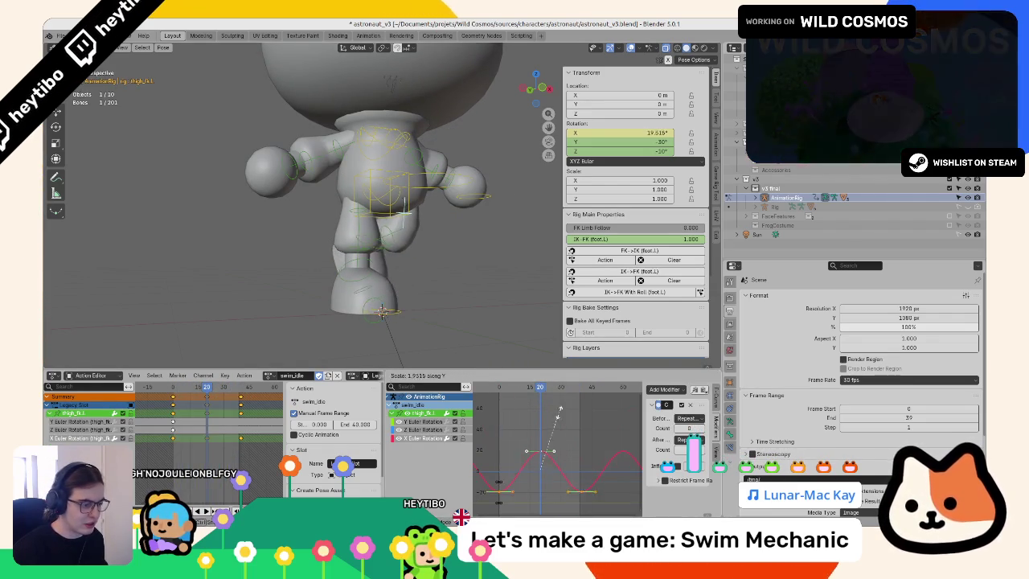
{"action": "key", "text": "Escape"}
{"action": "key", "text": "s"}
{"action": "key", "text": "Return"}
{"action": "key", "text": "space"}
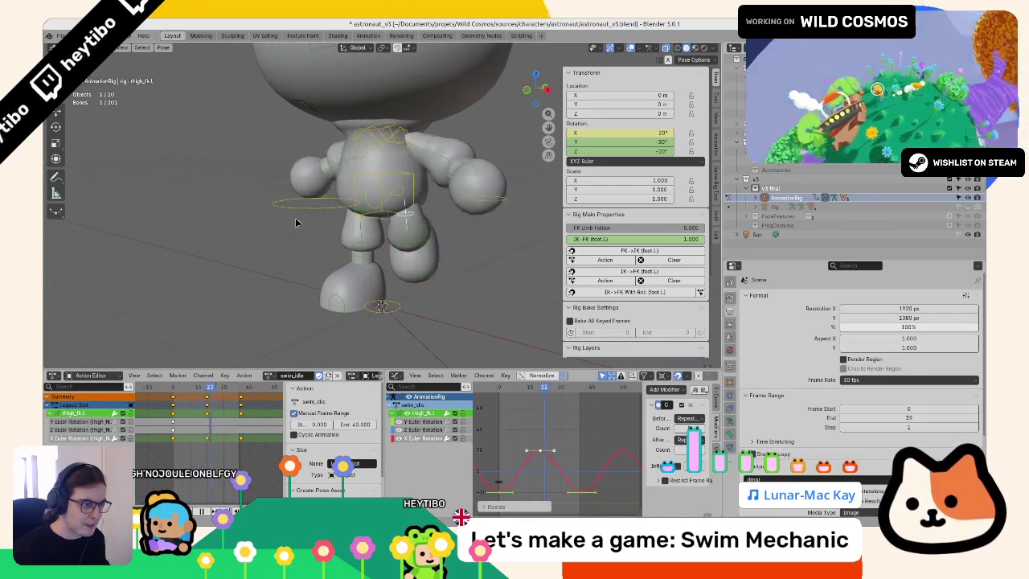
Step: View the astronaut from behind, select the left foot control and go to frame 1
{"action": "scroll", "coordinate": [311, 242], "scroll_direction": "up", "scroll_amount": 2}
{"action": "mouse_move", "coordinate": [310, 242]}
{"action": "left_mouse_down"}
{"action": "mouse_move", "coordinate": [406, 256]}
{"action": "mouse_move", "coordinate": [365, 277]}
{"action": "left_mouse_up"}
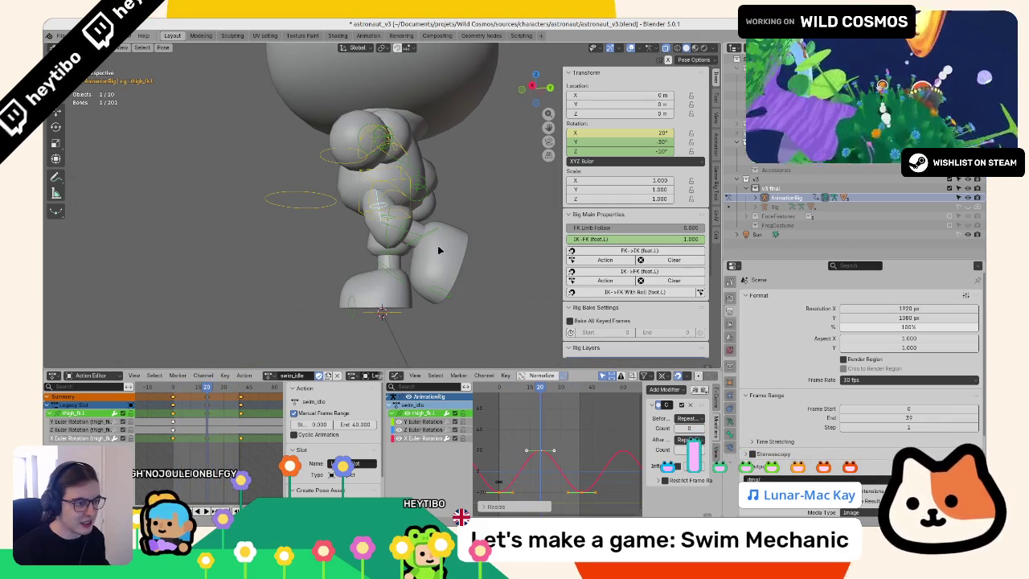
{"action": "left_click", "coordinate": [433, 234]}
{"action": "left_click", "coordinate": [176, 393]}
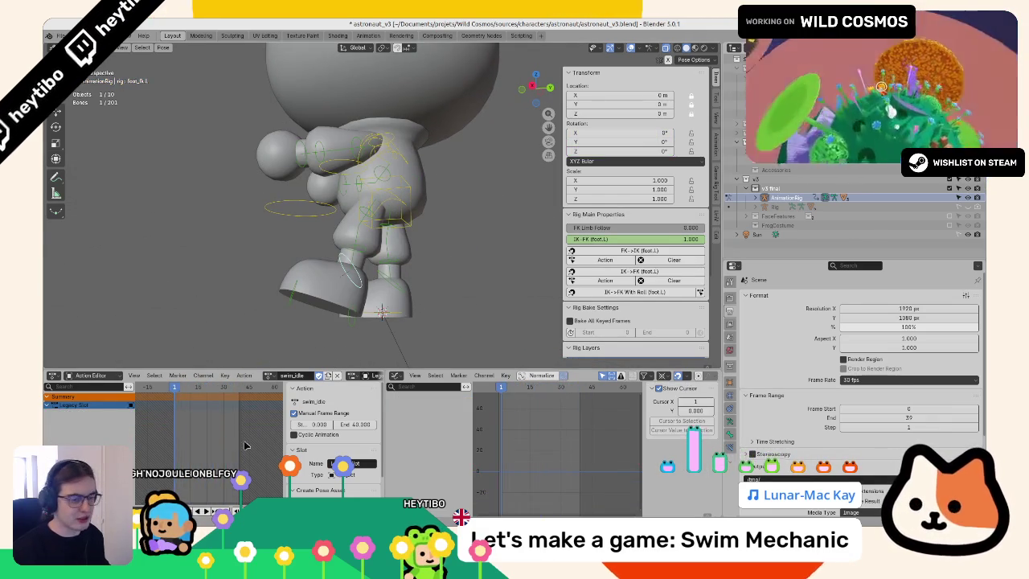
Step: Key the left foot's X rotation at 0° on frame 0 after briefly checking the shin's motion
{"action": "key", "text": "Left"}
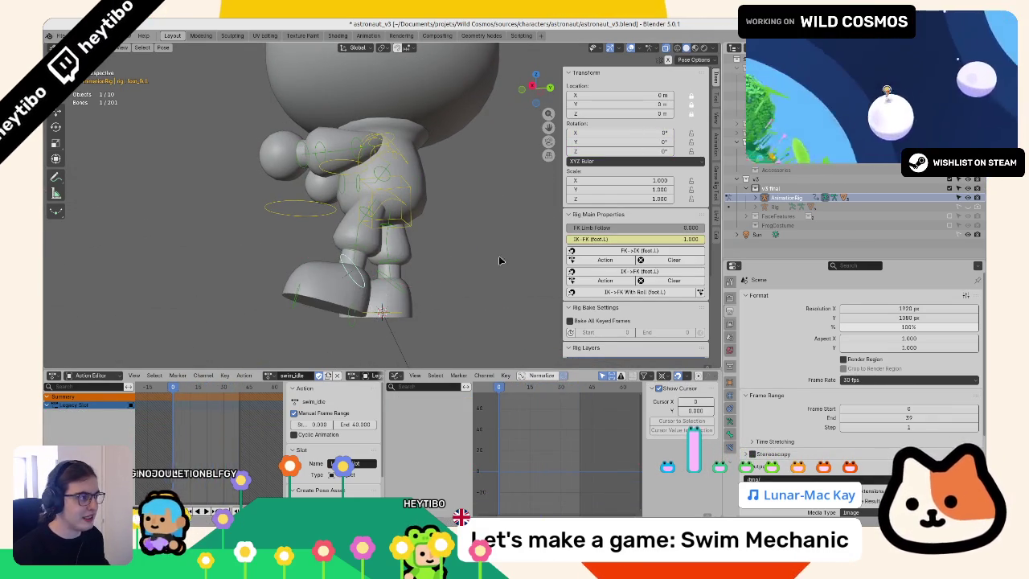
{"action": "left_click_drag", "start_coordinate": [639, 131], "coordinate": [655, 131]}
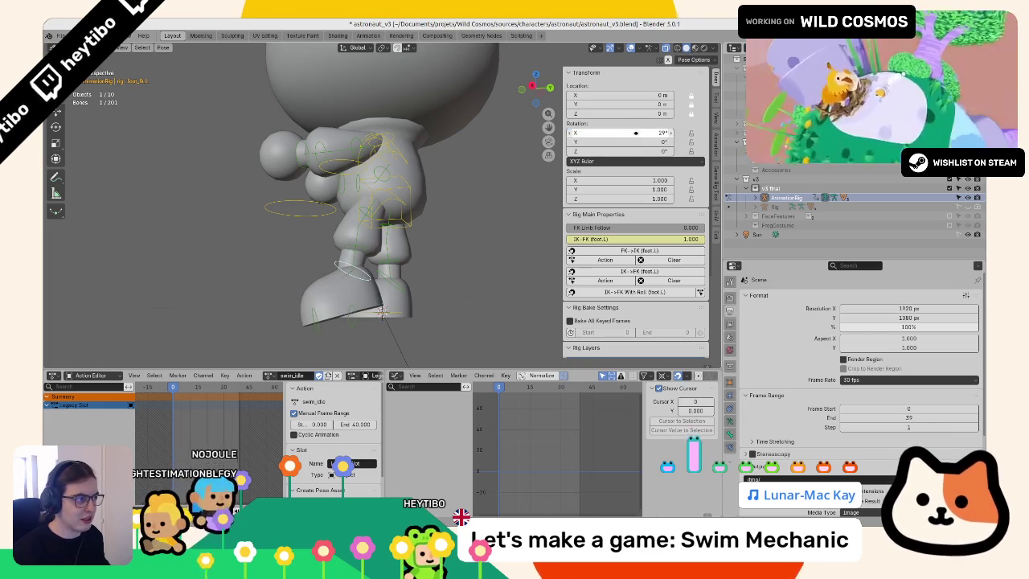
{"action": "right_click", "coordinate": [636, 132]}
{"action": "left_click", "coordinate": [633, 132]}
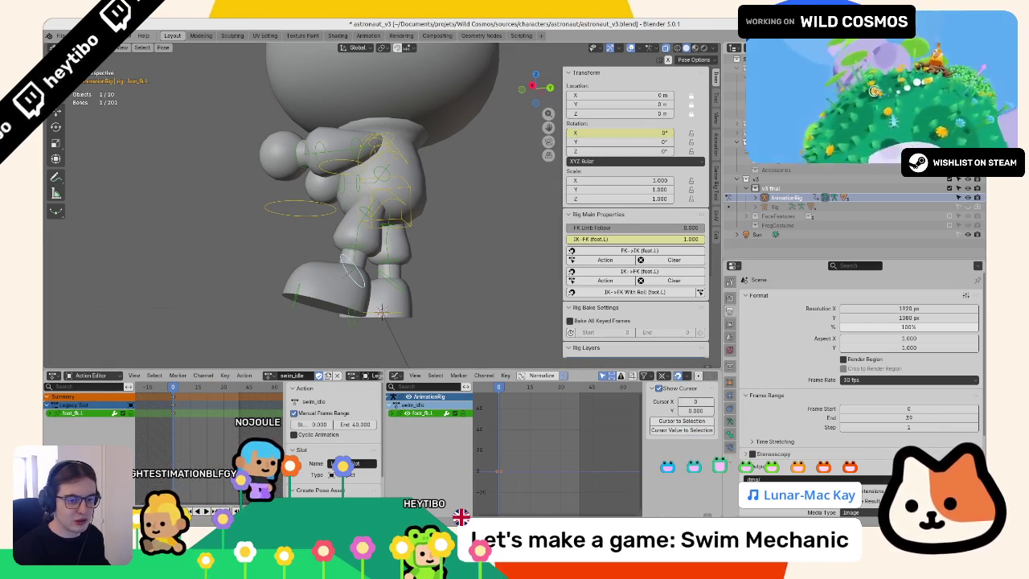
{"action": "left_click", "coordinate": [367, 245]}
{"action": "key", "text": "space"}
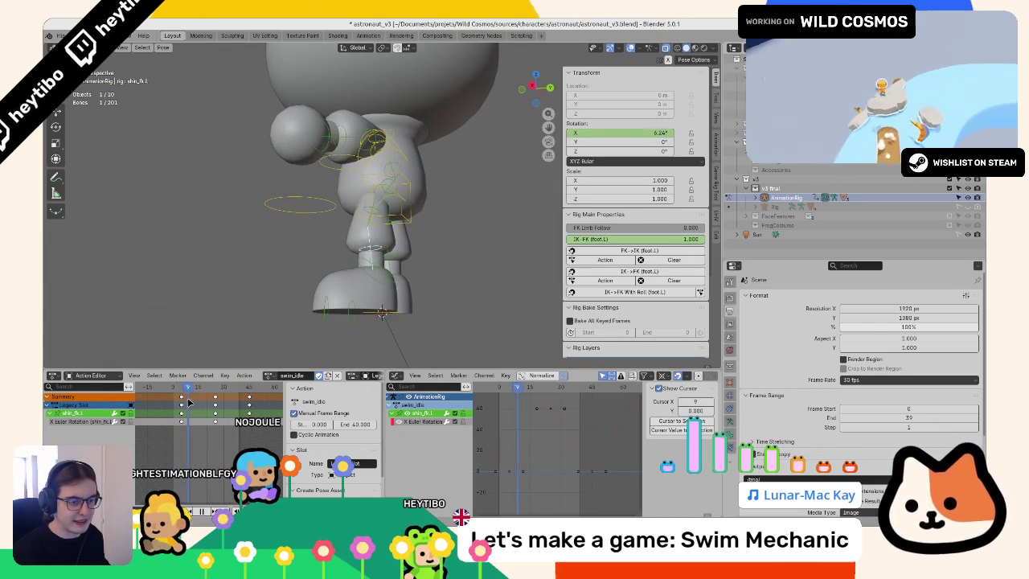
{"action": "key", "text": "Escape"}
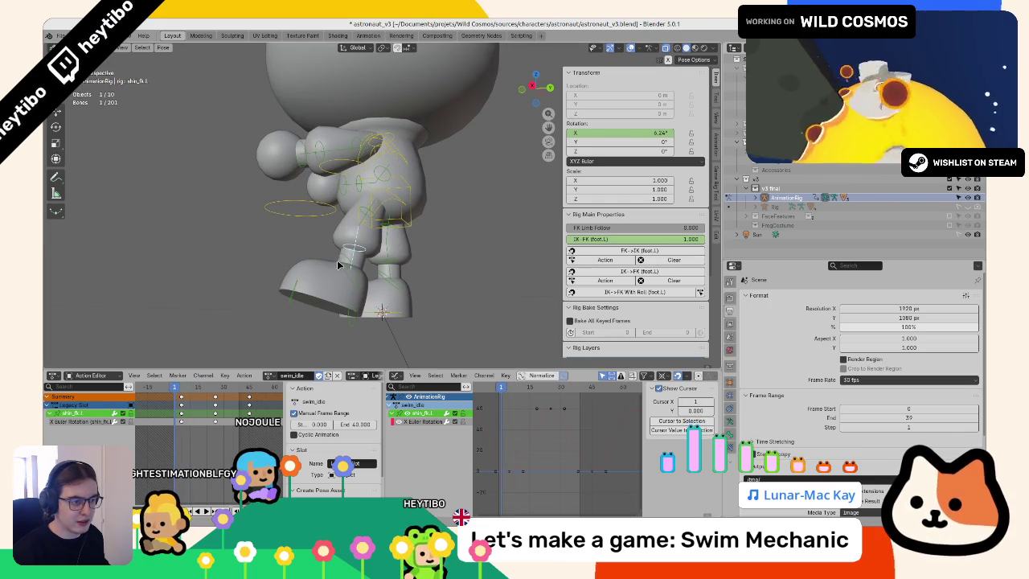
{"action": "key", "text": "ctrl+z"}
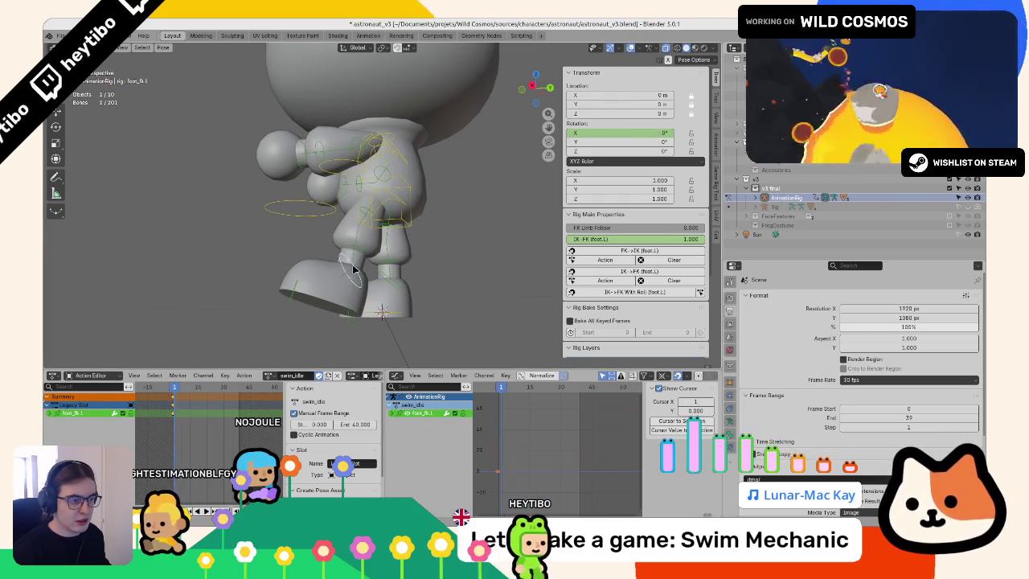
Step: Key the foot's X rotation at 0° on frame 40 and 20° on frame 20, then preview
{"action": "left_click", "coordinate": [240, 390]}
{"action": "key", "text": "Right"}
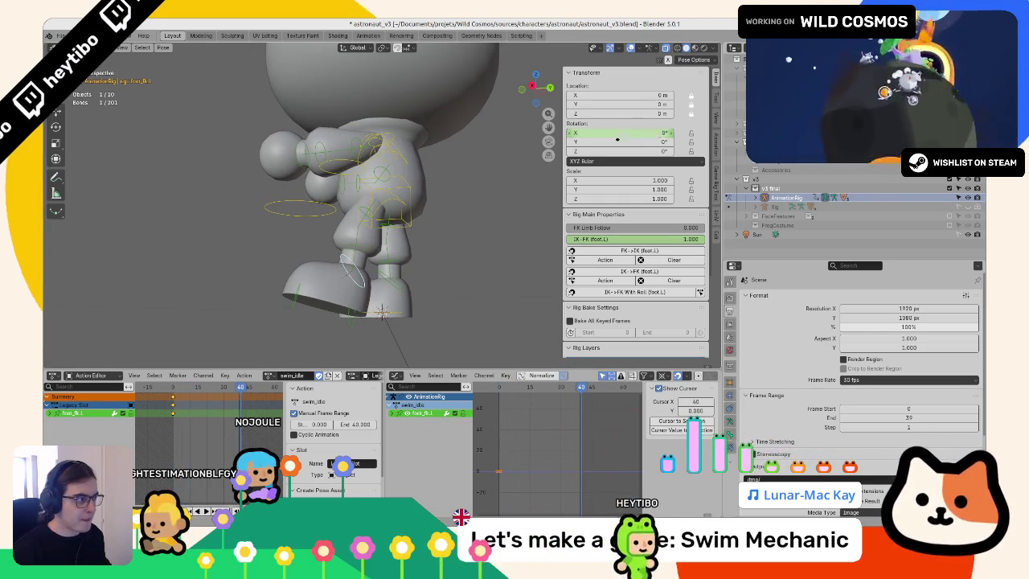
{"action": "right_click", "coordinate": [621, 134]}
{"action": "left_click", "coordinate": [621, 134]}
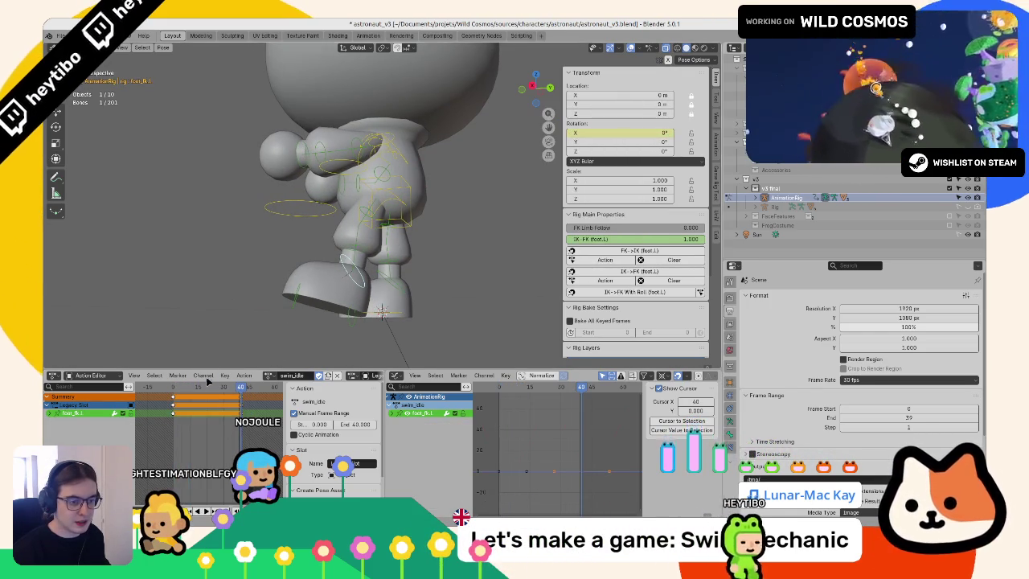
{"action": "left_click", "coordinate": [208, 390]}
{"action": "double_click", "coordinate": [621, 133]}
{"action": "type", "text": "40"}
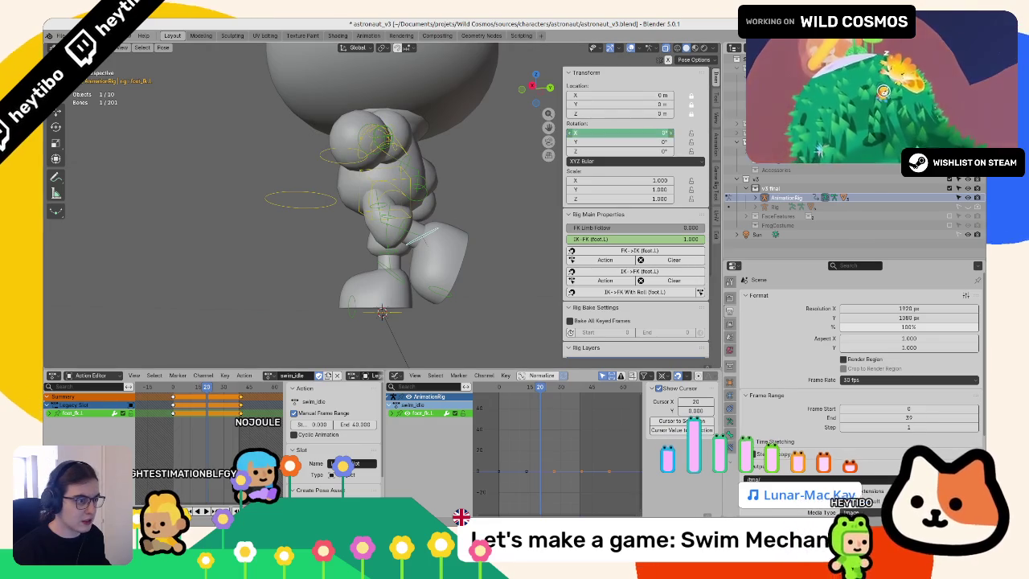
{"action": "key", "text": "Return"}
{"action": "right_click", "coordinate": [621, 134]}
{"action": "left_click", "coordinate": [621, 135]}
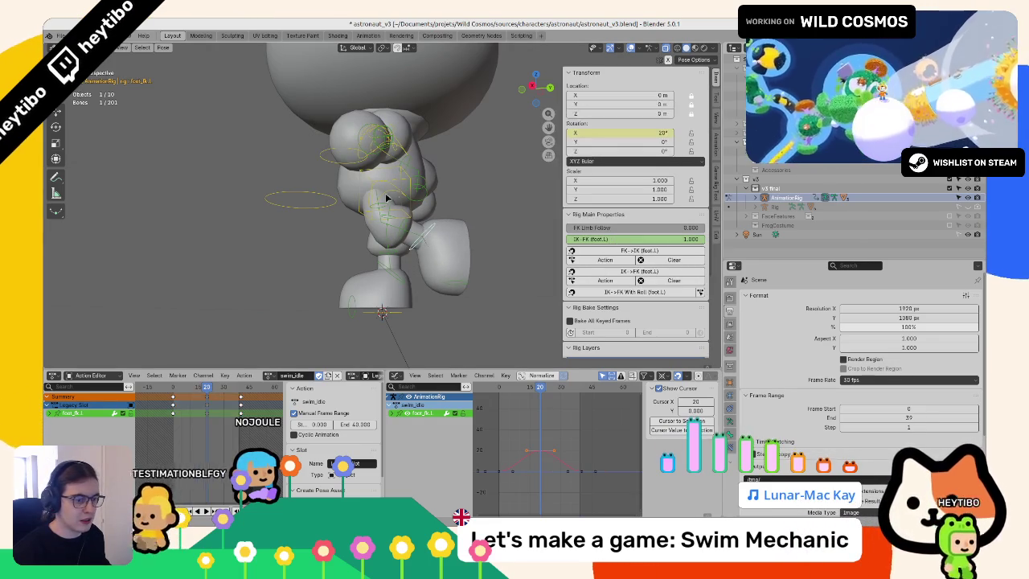
{"action": "key", "text": "space"}
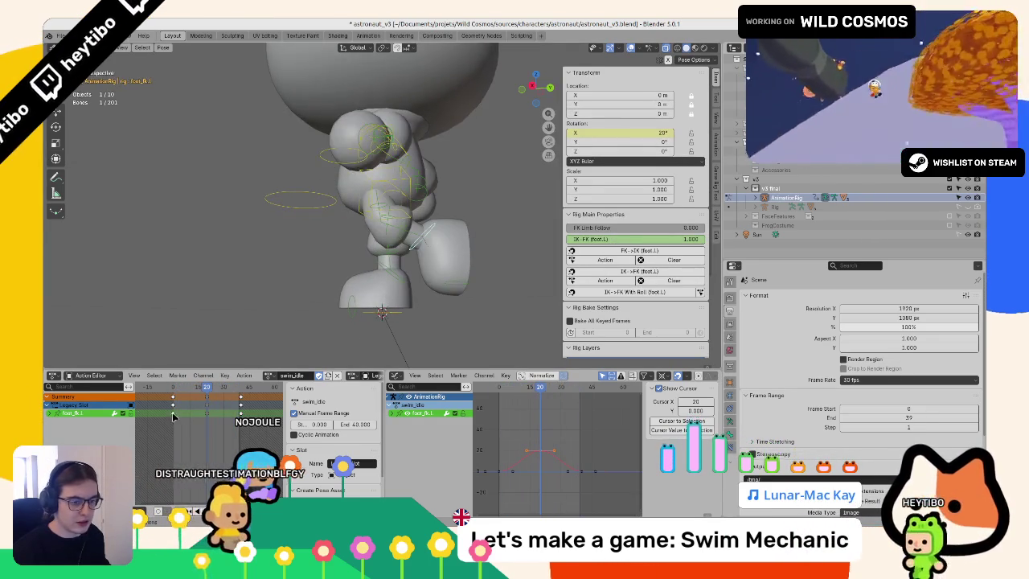
Step: Shift all the foot keys later in time and loop the curve with a Cycles modifier
{"action": "left_click", "coordinate": [50, 413]}
{"action": "key", "text": "a"}
{"action": "key", "text": "g"}
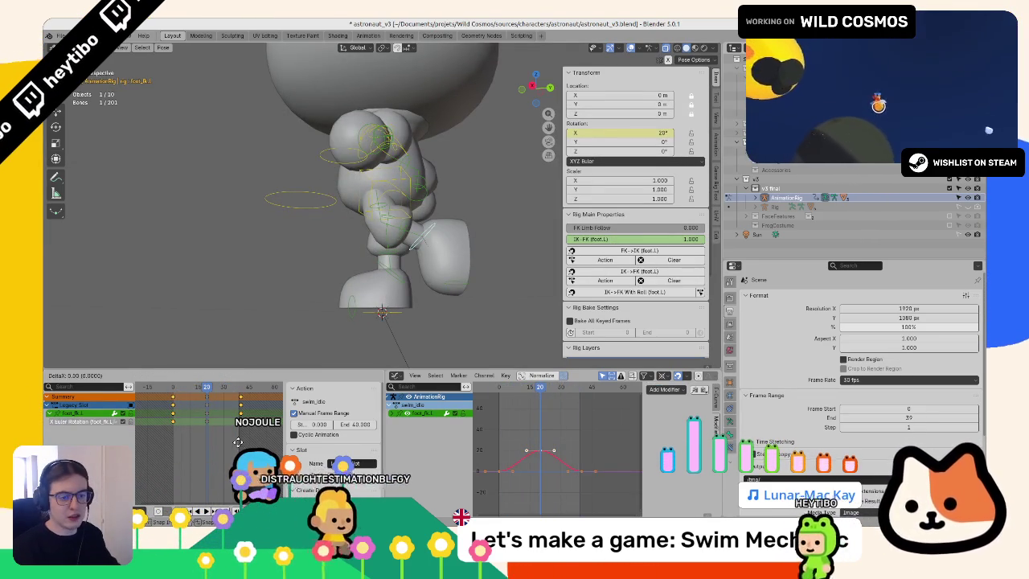
{"action": "left_click", "coordinate": [357, 432]}
{"action": "left_click", "coordinate": [672, 389]}
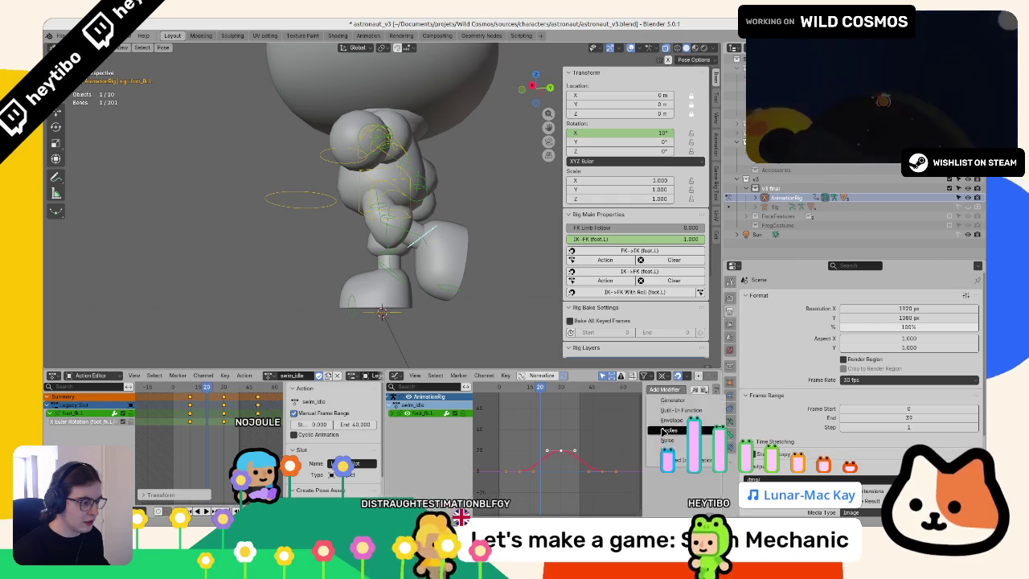
{"action": "left_click", "coordinate": [683, 438]}
{"action": "left_click_drag", "start_coordinate": [450, 338], "coordinate": [381, 259]}
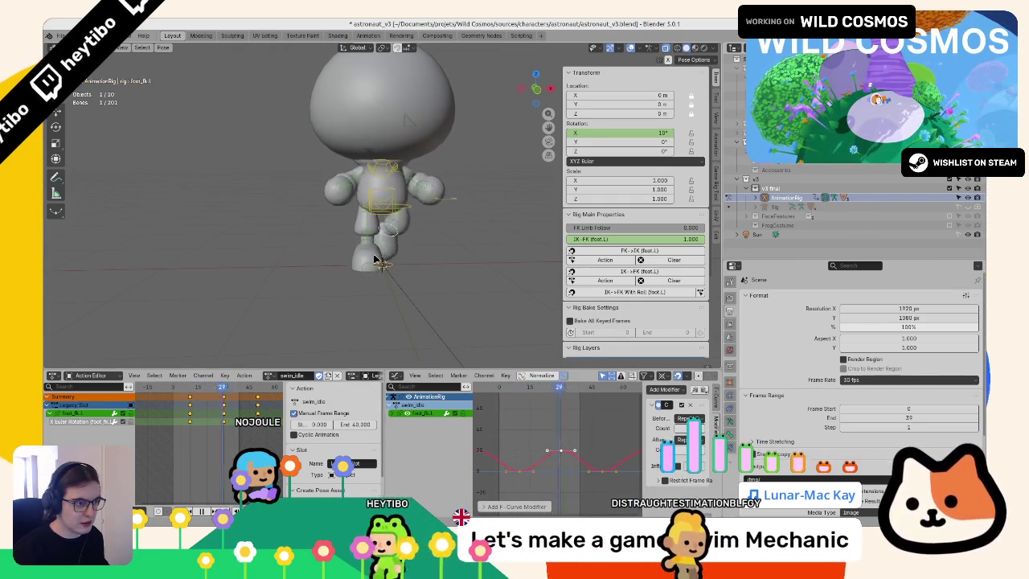
Step: Select the torso bone and review its up-and-down bob during playback
{"action": "left_click", "coordinate": [390, 191]}
{"action": "key", "text": "space"}
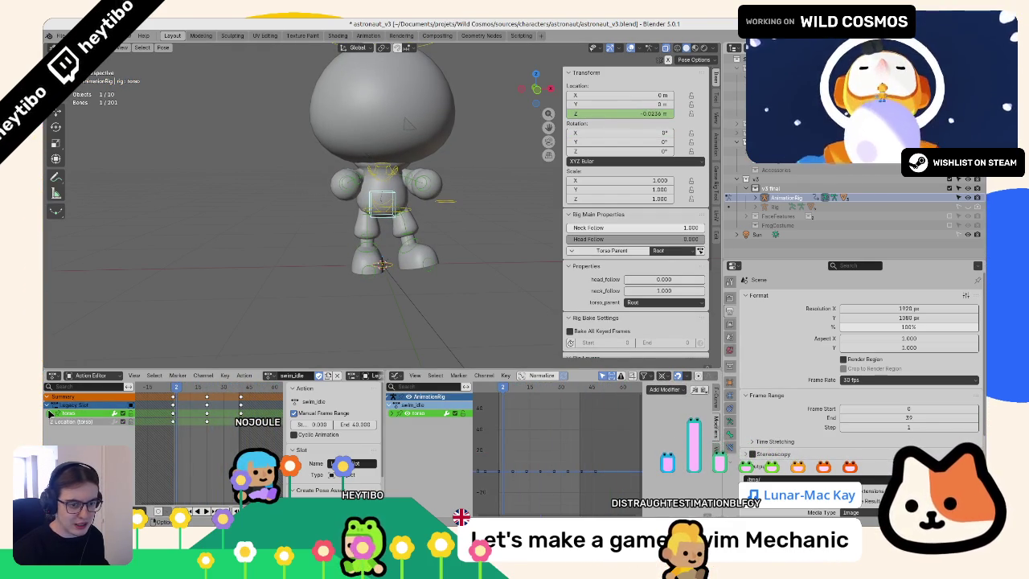
{"action": "left_click", "coordinate": [212, 439]}
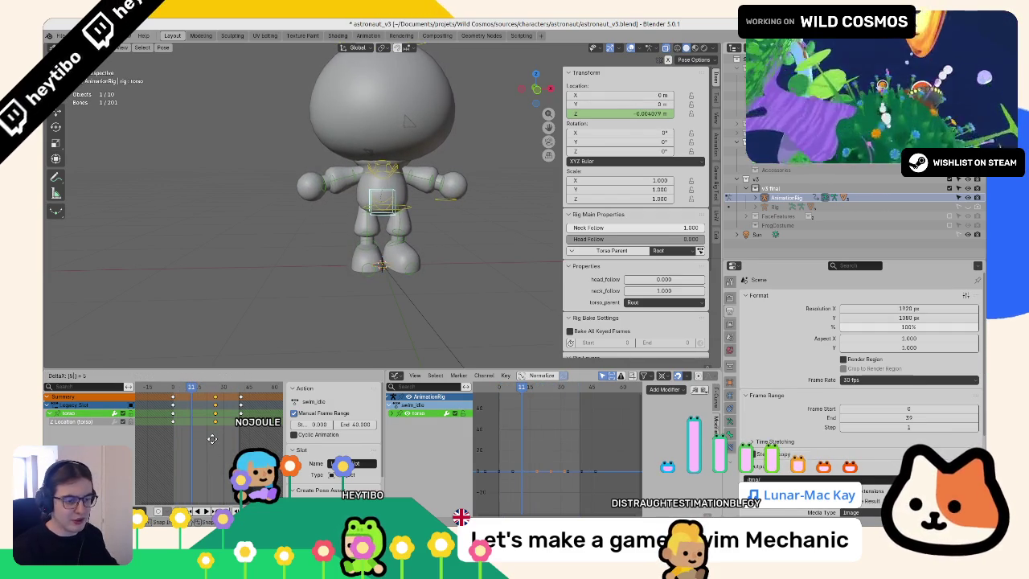
{"action": "key", "text": "space"}
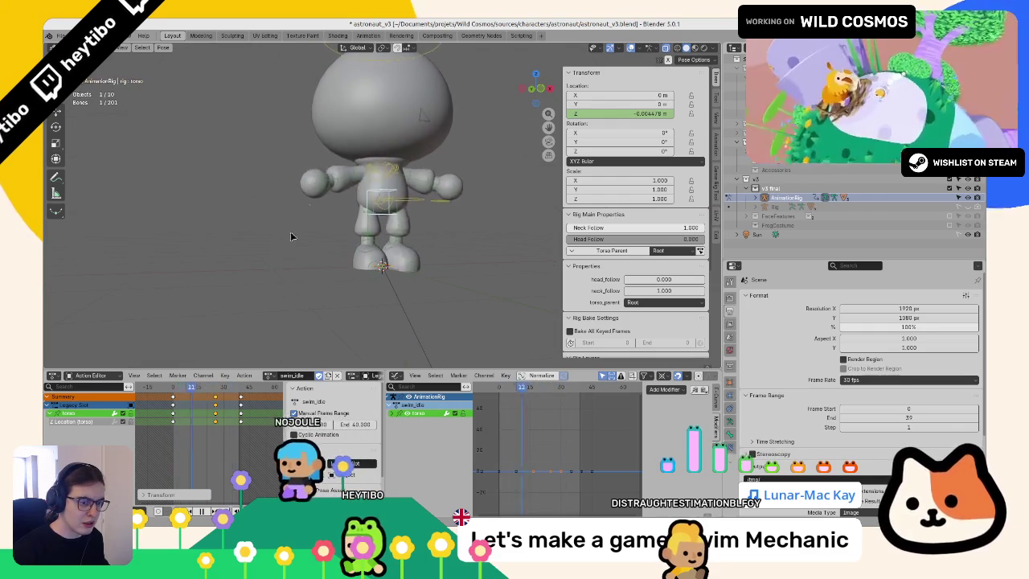
{"action": "key", "text": "Escape"}
Step: Shift the torso's Z-location keys 5 frames later (G 5) and loop them with Cycles
{"action": "type", "text": "g5"}
{"action": "key", "text": "Return"}
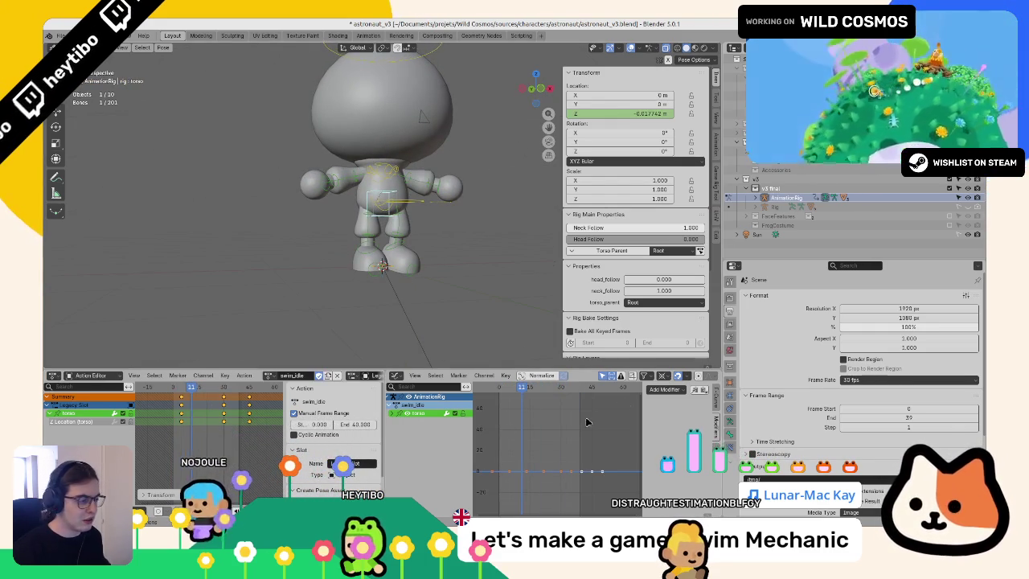
{"action": "left_click", "coordinate": [667, 432]}
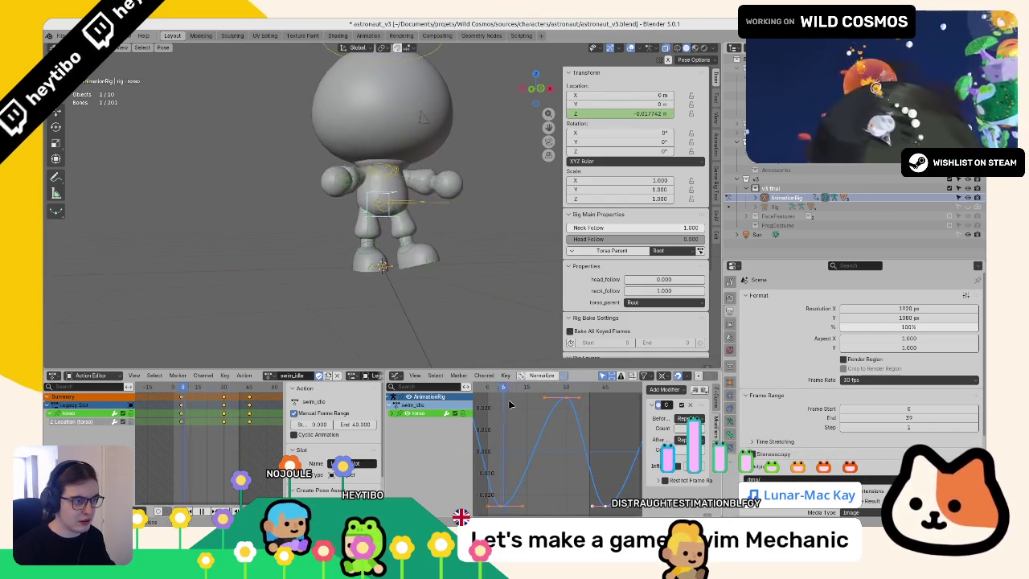
{"action": "mouse_move", "coordinate": [374, 336]}
{"action": "left_mouse_down"}
{"action": "mouse_move", "coordinate": [337, 265]}
{"action": "mouse_move", "coordinate": [233, 197]}
{"action": "mouse_move", "coordinate": [294, 146]}
{"action": "left_mouse_up"}
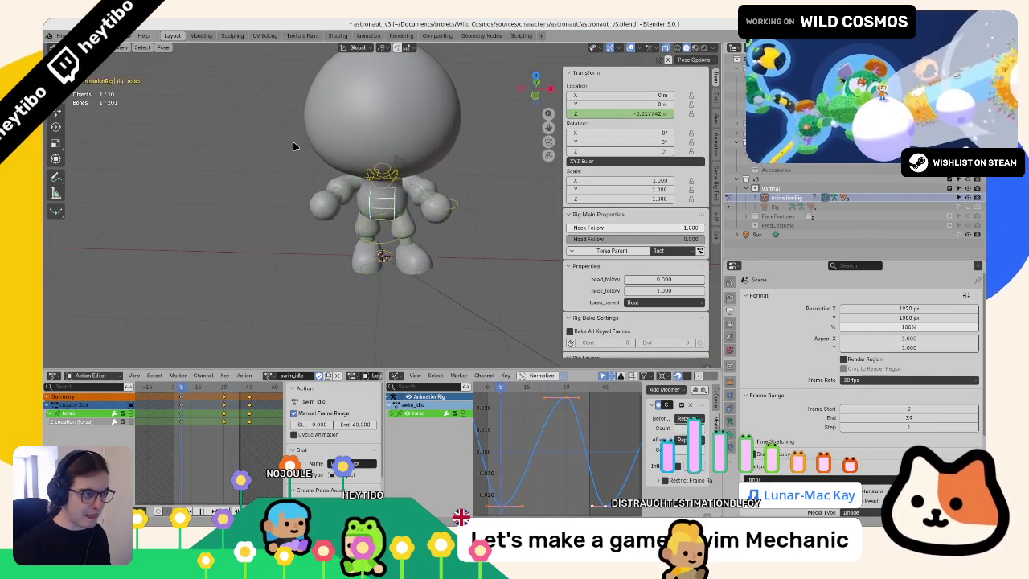
{"action": "scroll", "coordinate": [293, 175], "scroll_direction": "up", "scroll_amount": 5}
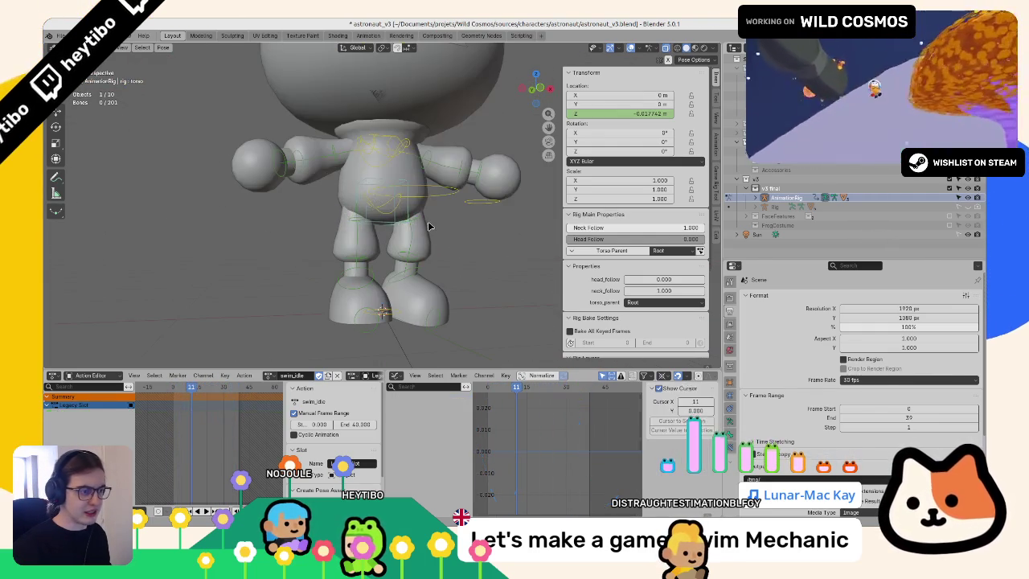
Step: At frame 0, set the right thigh's Y rotation to 30° and keyframe only that channel
{"action": "left_click", "coordinate": [429, 227]}
{"action": "left_click", "coordinate": [172, 389]}
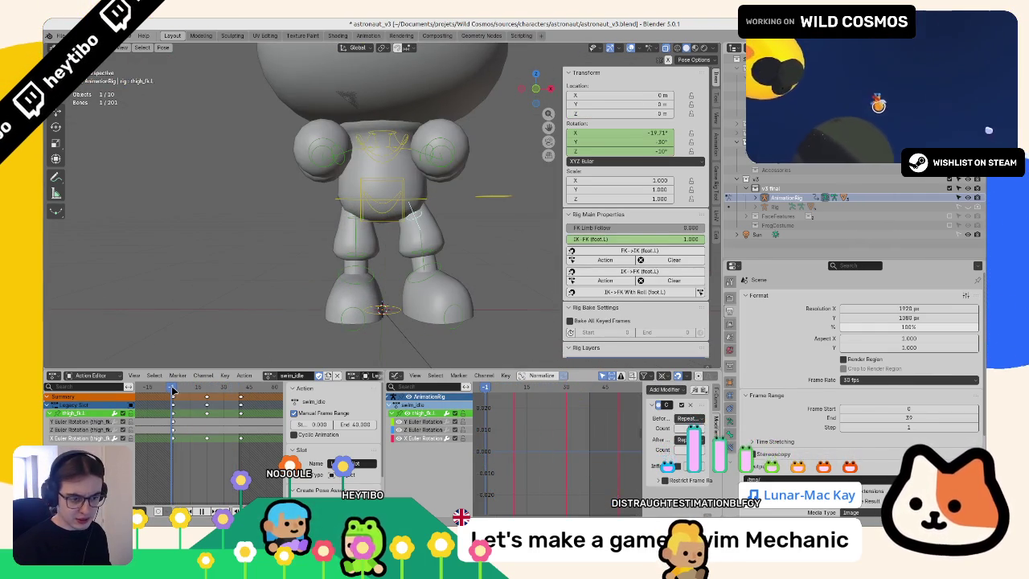
{"action": "left_click_drag", "start_coordinate": [172, 389], "coordinate": [174, 391]}
{"action": "left_click", "coordinate": [351, 238]}
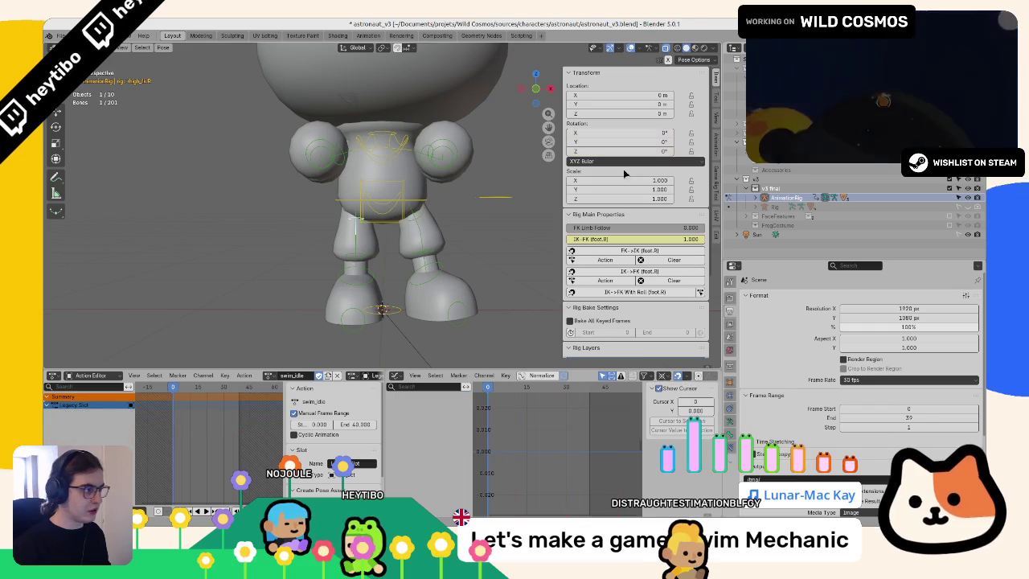
{"action": "left_click_drag", "start_coordinate": [638, 146], "coordinate": [653, 150]}
{"action": "left_click", "coordinate": [638, 143]}
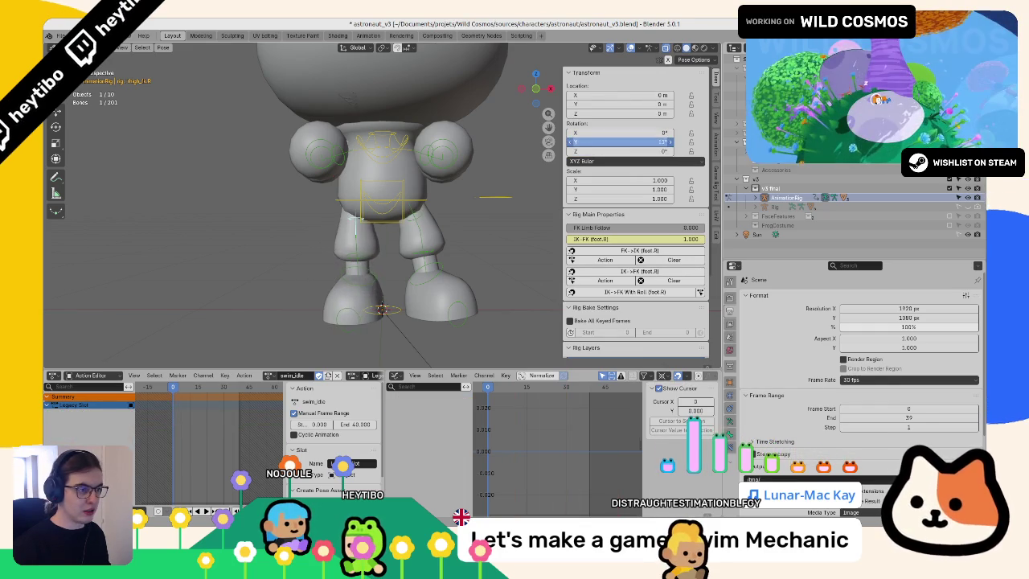
{"action": "type", "text": "30"}
{"action": "right_click", "coordinate": [635, 140]}
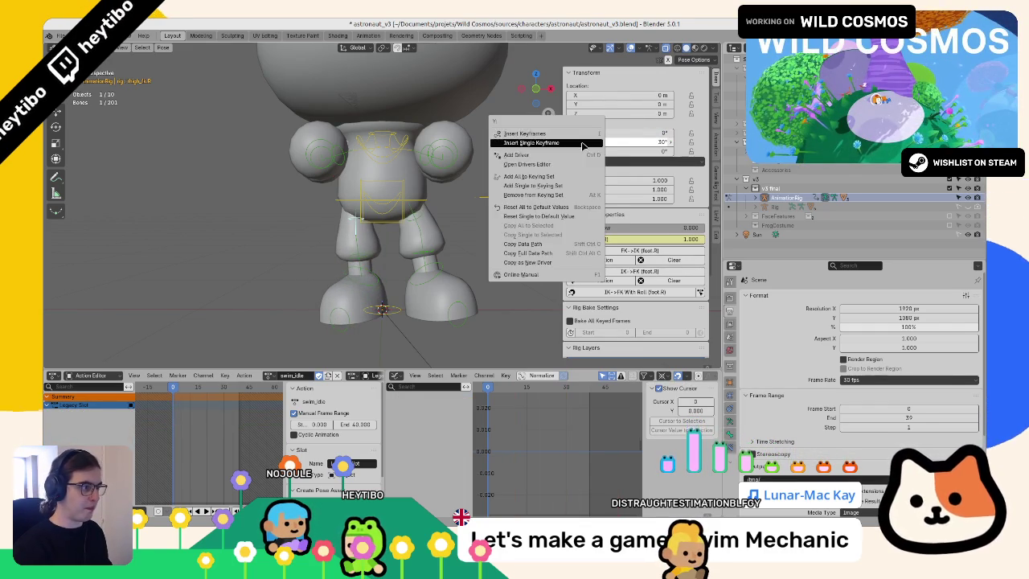
{"action": "left_click", "coordinate": [632, 143]}
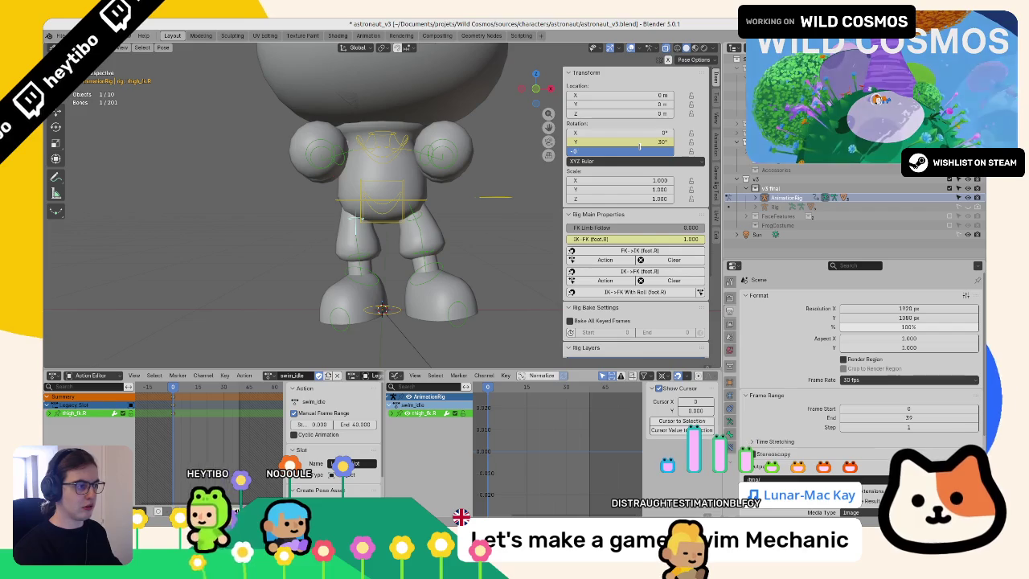
Step: Set the right thigh's Z rotation to 10° and keyframe it
{"action": "left_click_drag", "start_coordinate": [640, 146], "coordinate": [629, 153]}
{"action": "type", "text": "10"}
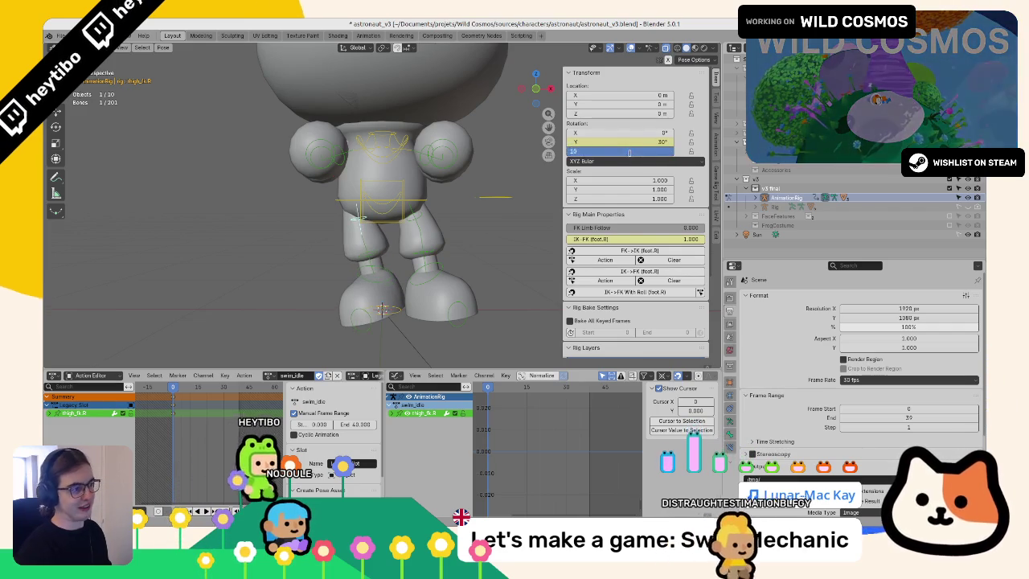
{"action": "key", "text": "Return"}
{"action": "right_click", "coordinate": [630, 152]}
{"action": "left_click", "coordinate": [587, 156]}
Step: Key the right thigh's X rotation and paste the copied swing keyframes onto its channels
{"action": "left_click", "coordinate": [425, 221]}
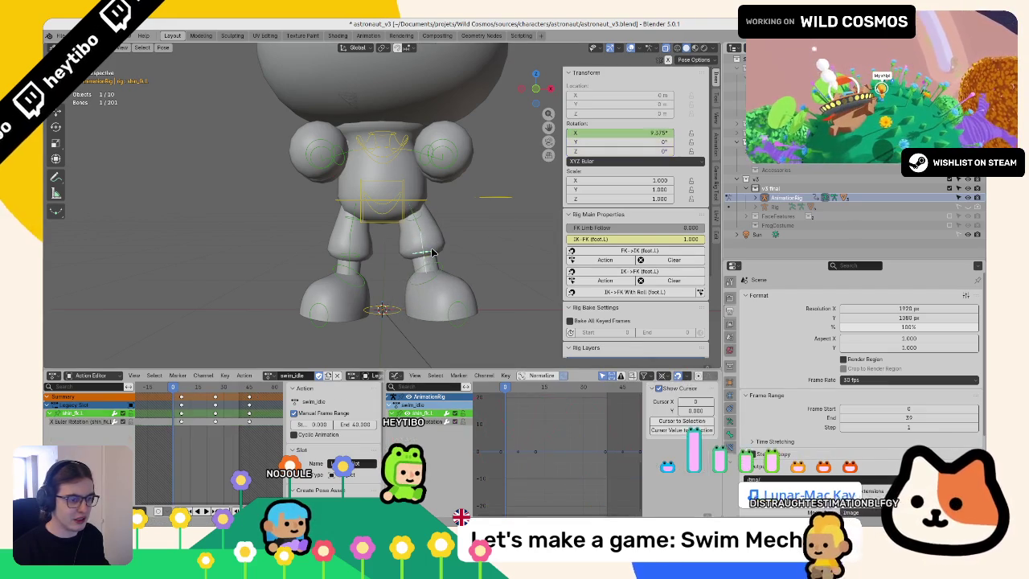
{"action": "left_click", "coordinate": [354, 223]}
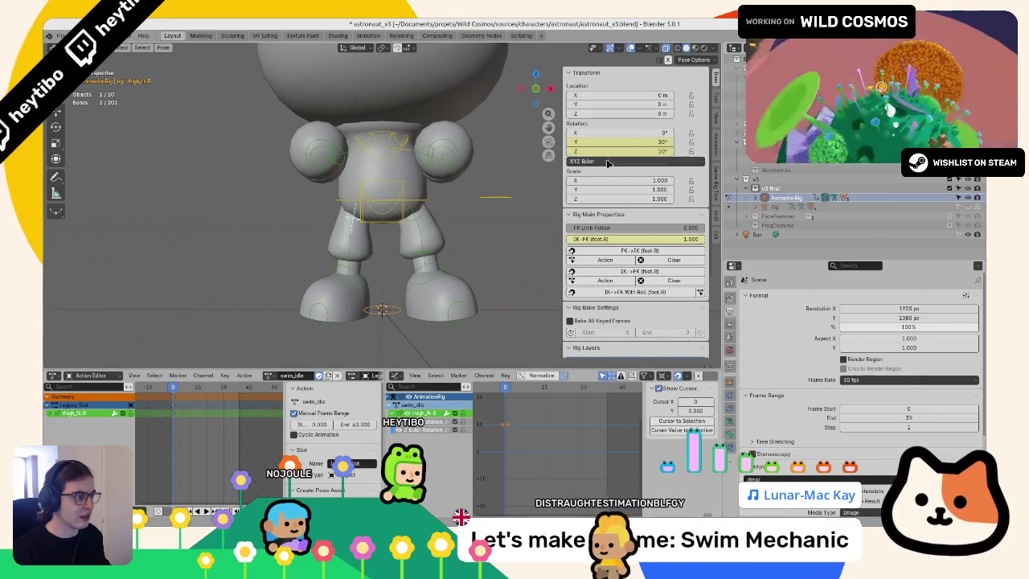
{"action": "key", "text": "i"}
{"action": "left_click", "coordinate": [49, 412]}
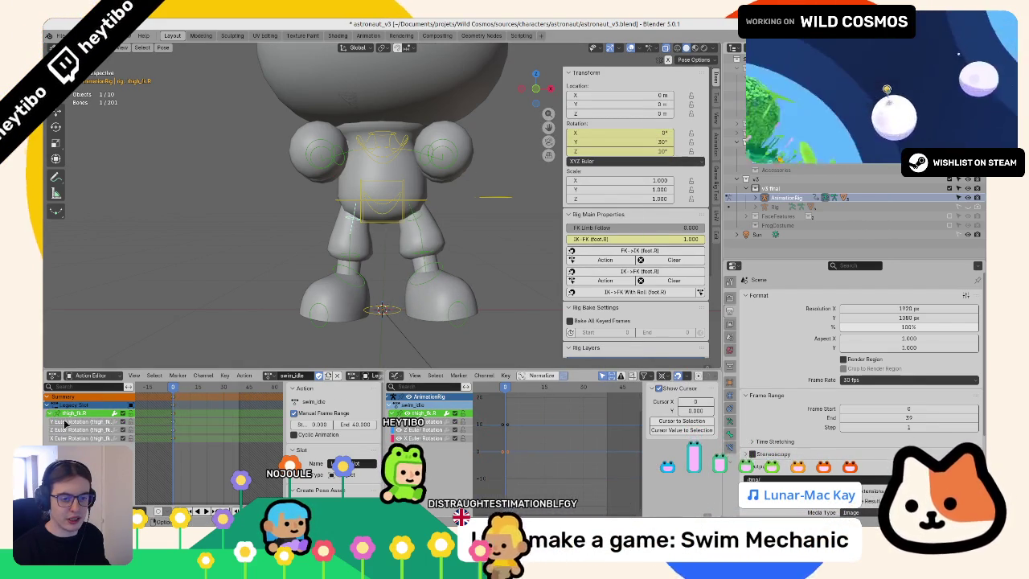
{"action": "key", "text": "ctrl+v"}
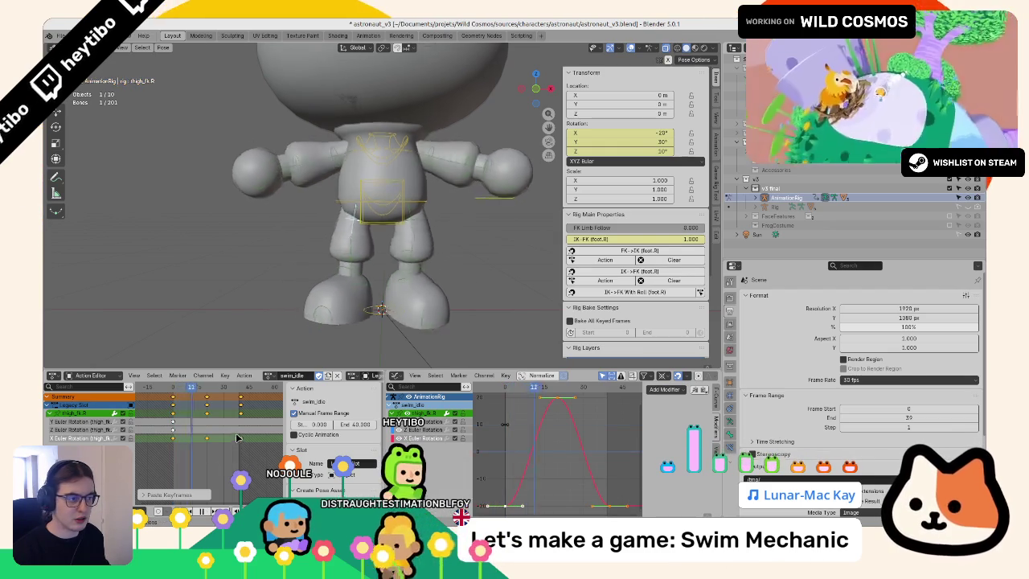
Step: Keyframe both shins' X rotation at frame 5 and make the shin curve repeat cyclically
{"action": "left_click", "coordinate": [418, 254]}
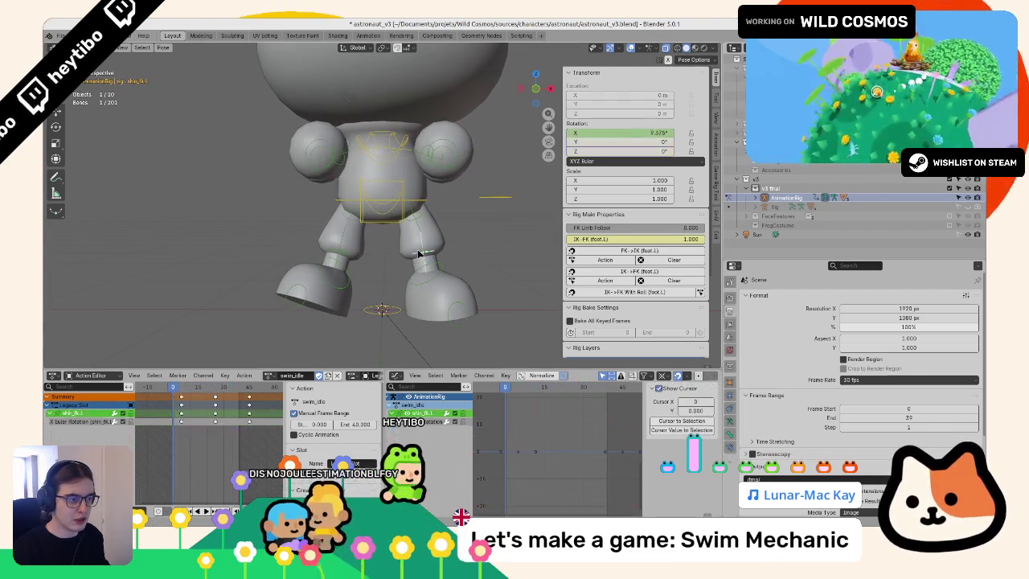
{"action": "right_click", "coordinate": [155, 425]}
{"action": "left_click", "coordinate": [241, 378]}
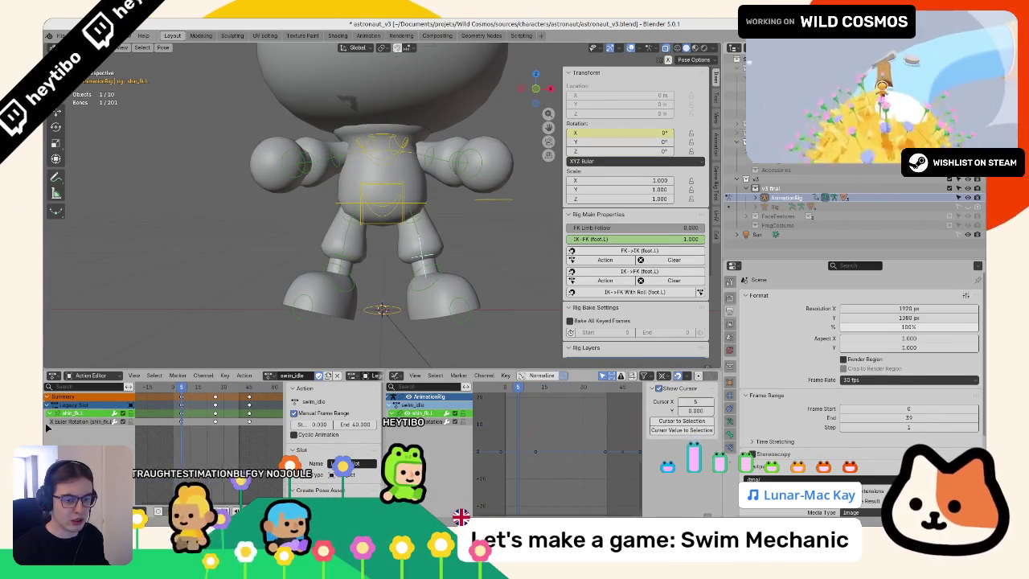
{"action": "left_click", "coordinate": [343, 257]}
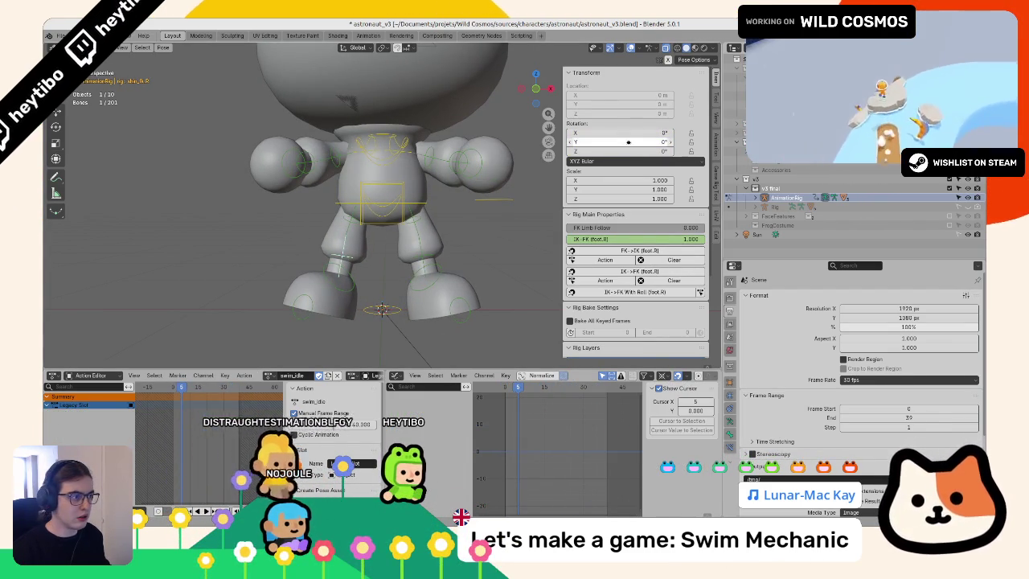
{"action": "key", "text": "i"}
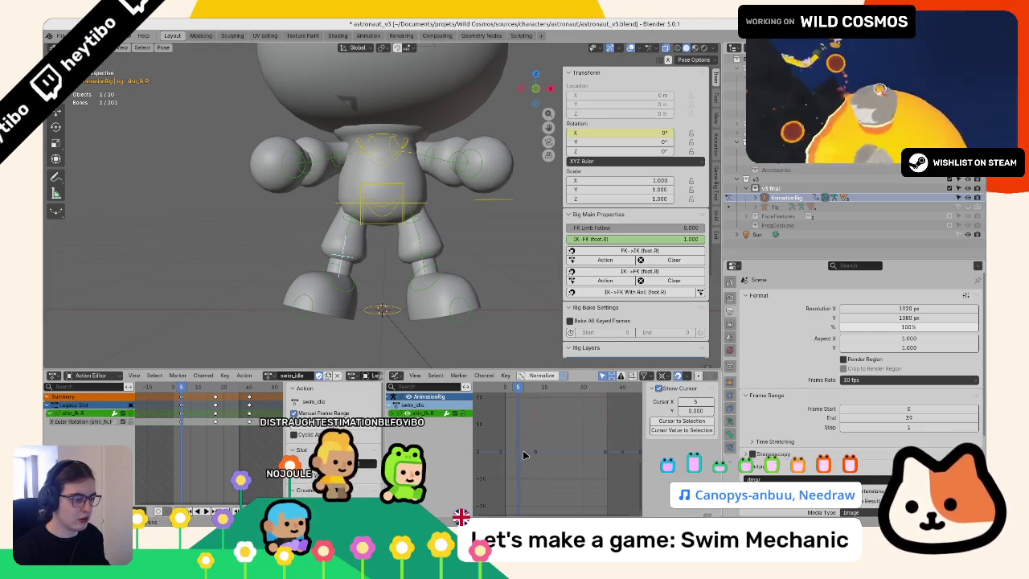
{"action": "left_click", "coordinate": [668, 431]}
{"action": "key", "text": "space"}
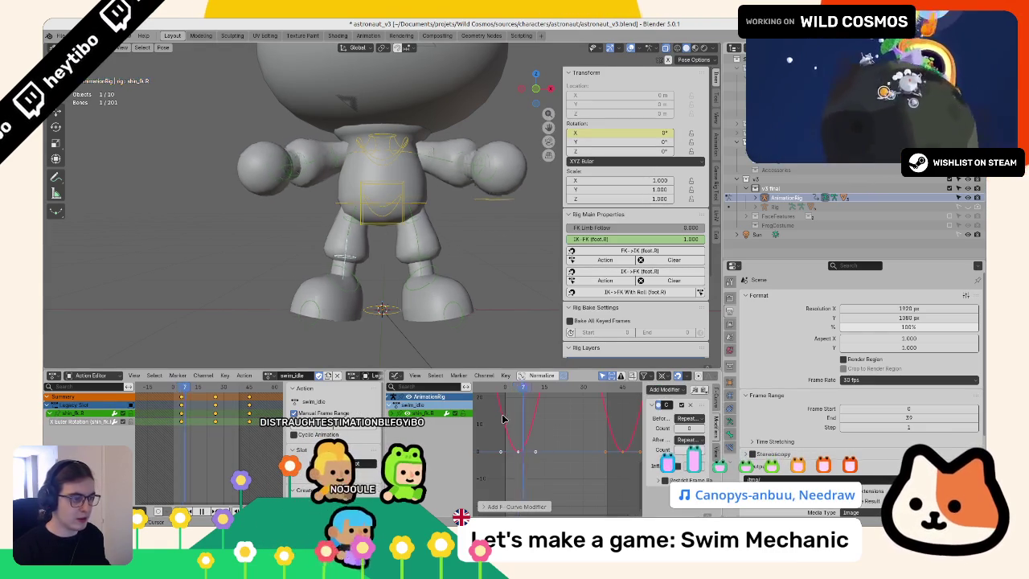
{"action": "key", "text": "Escape"}
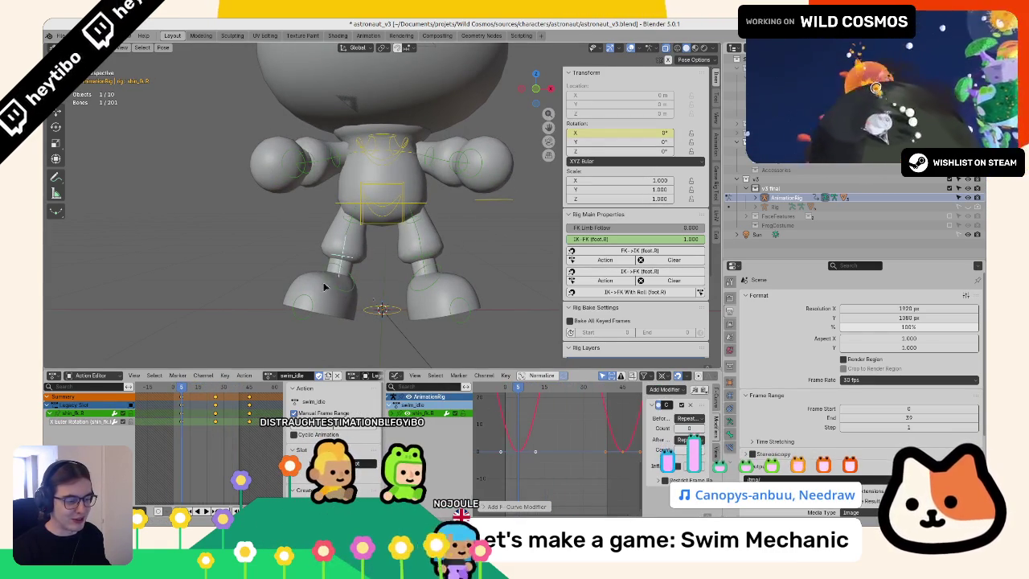
Step: Select the foot controls and play back the looping leg kicks, viewing from behind
{"action": "left_click", "coordinate": [350, 281]}
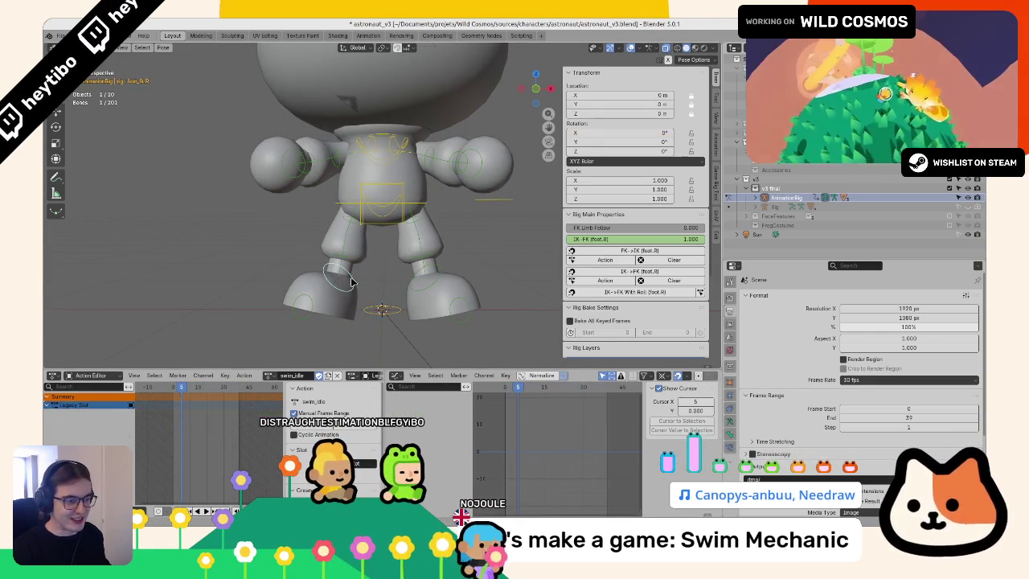
{"action": "left_click", "coordinate": [421, 292]}
{"action": "key", "text": "space"}
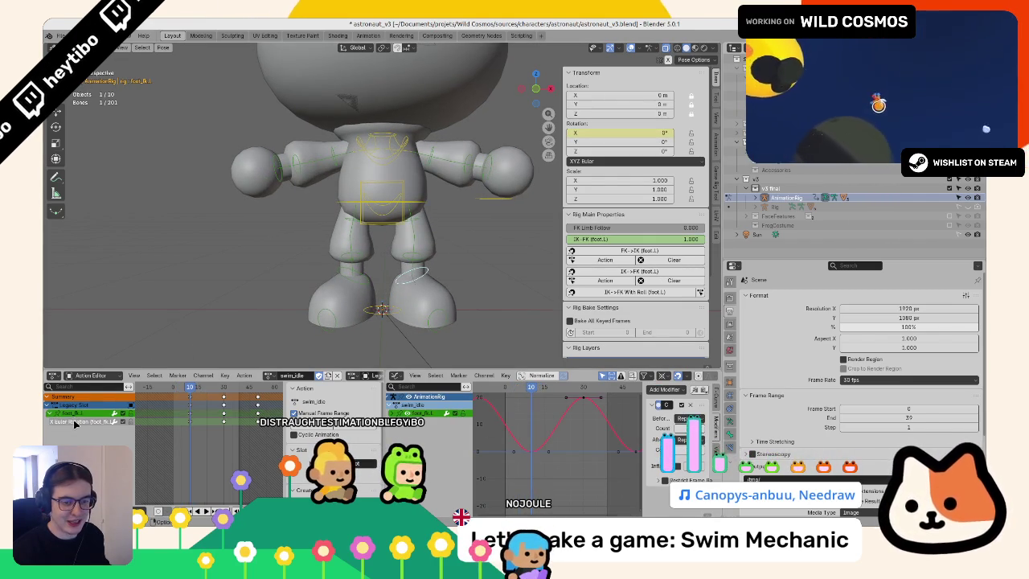
{"action": "left_click", "coordinate": [361, 277]}
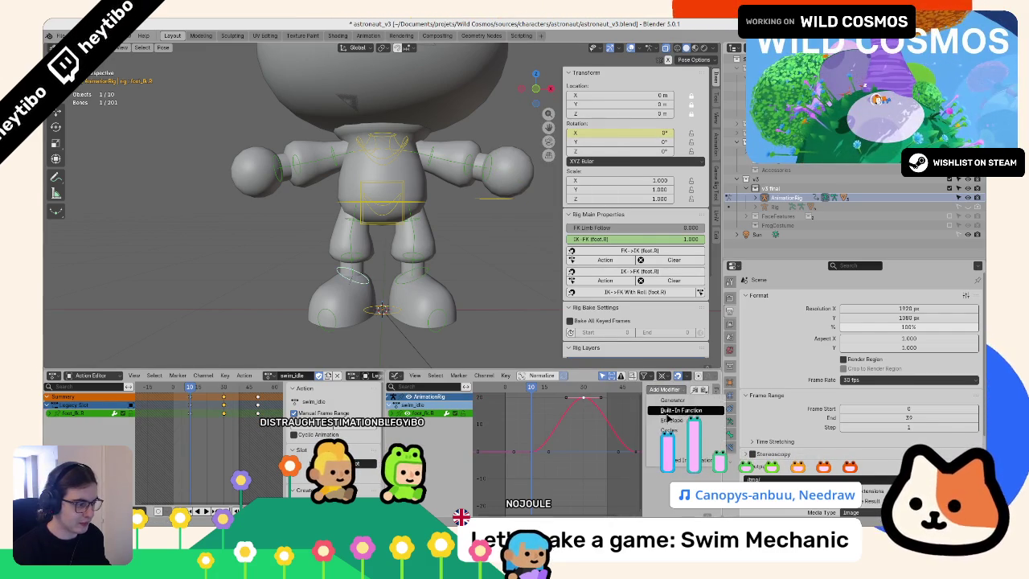
{"action": "key", "text": "space"}
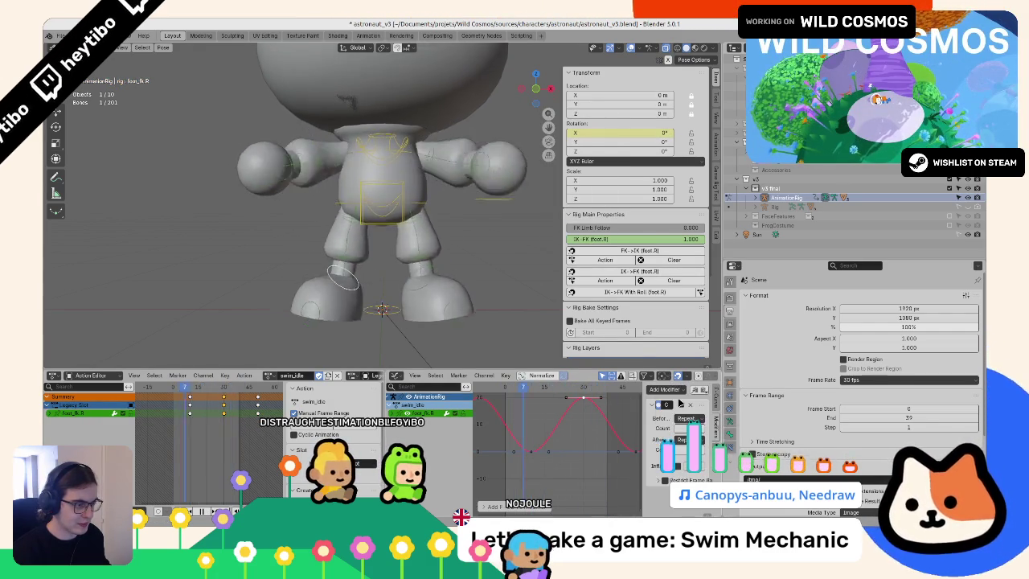
{"action": "mouse_move", "coordinate": [416, 271]}
{"action": "left_mouse_down"}
{"action": "mouse_move", "coordinate": [340, 256]}
{"action": "mouse_move", "coordinate": [337, 243]}
{"action": "mouse_move", "coordinate": [362, 225]}
{"action": "mouse_move", "coordinate": [353, 218]}
{"action": "left_mouse_up"}
{"action": "key", "text": "Escape"}
{"action": "left_click", "coordinate": [353, 218]}
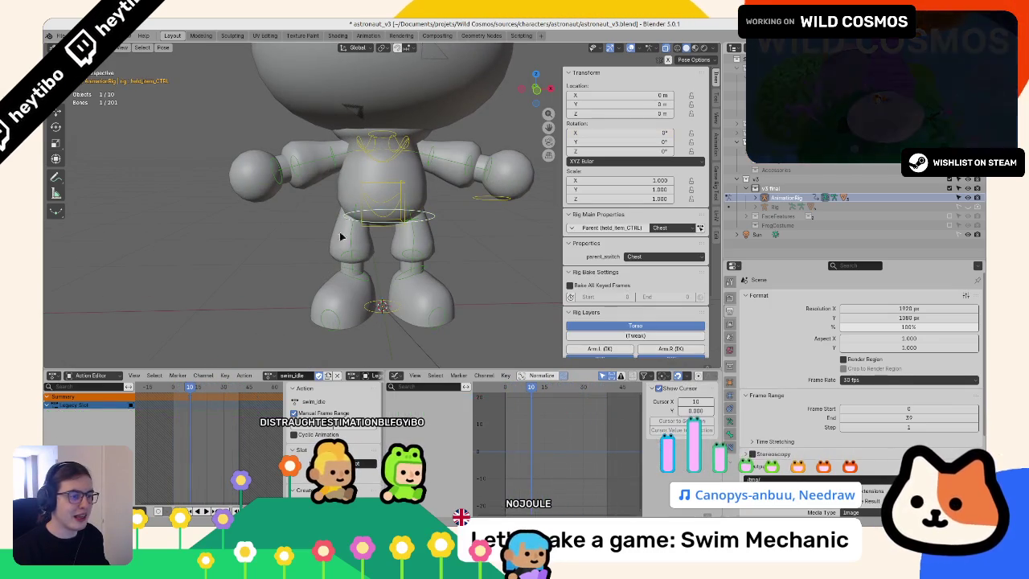
Step: Slide the right shin and foot control keyframes later so they lag the thigh swing
{"action": "left_click", "coordinate": [174, 391]}
{"action": "key", "text": "space"}
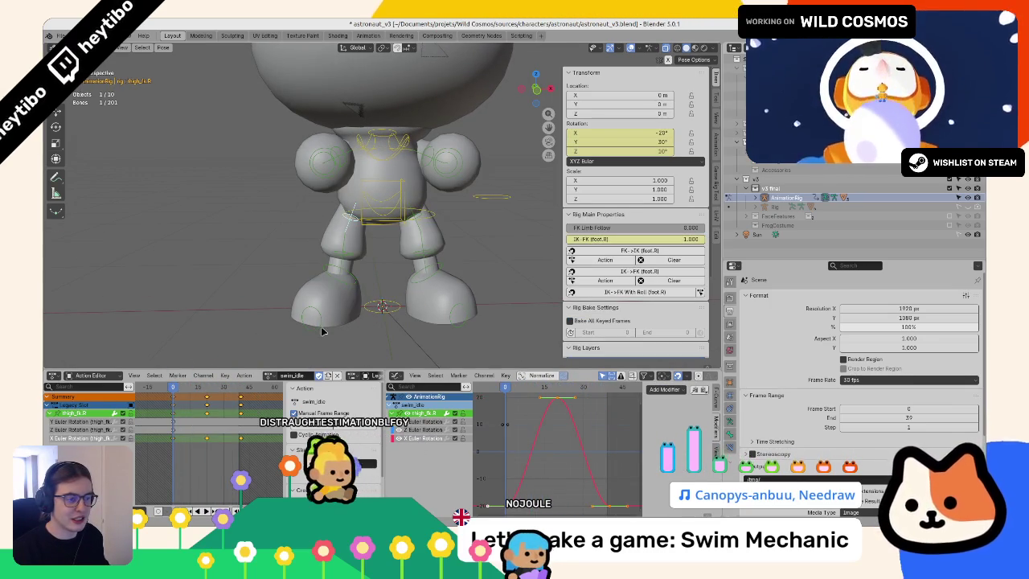
{"action": "left_click", "coordinate": [350, 251]}
{"action": "left_click", "coordinate": [352, 275], "text": "shift"}
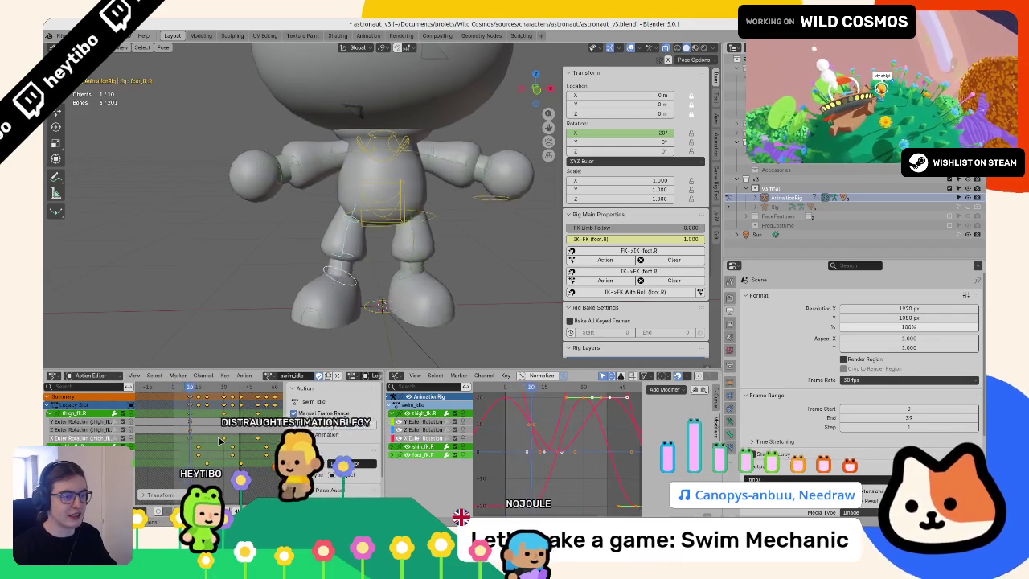
{"action": "key", "text": "g"}
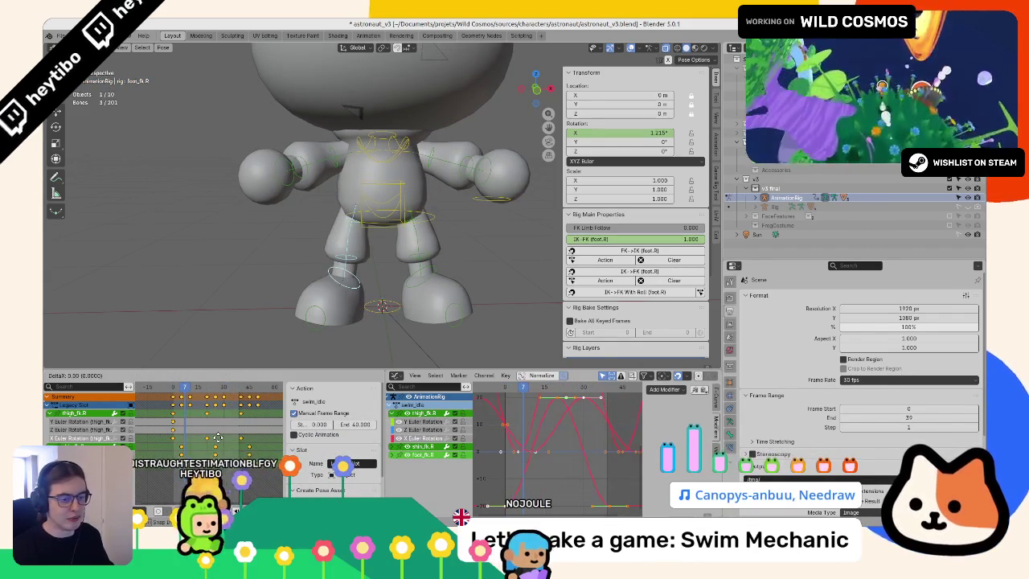
{"action": "type", "text": "20"}
{"action": "left_click", "coordinate": [219, 439]}
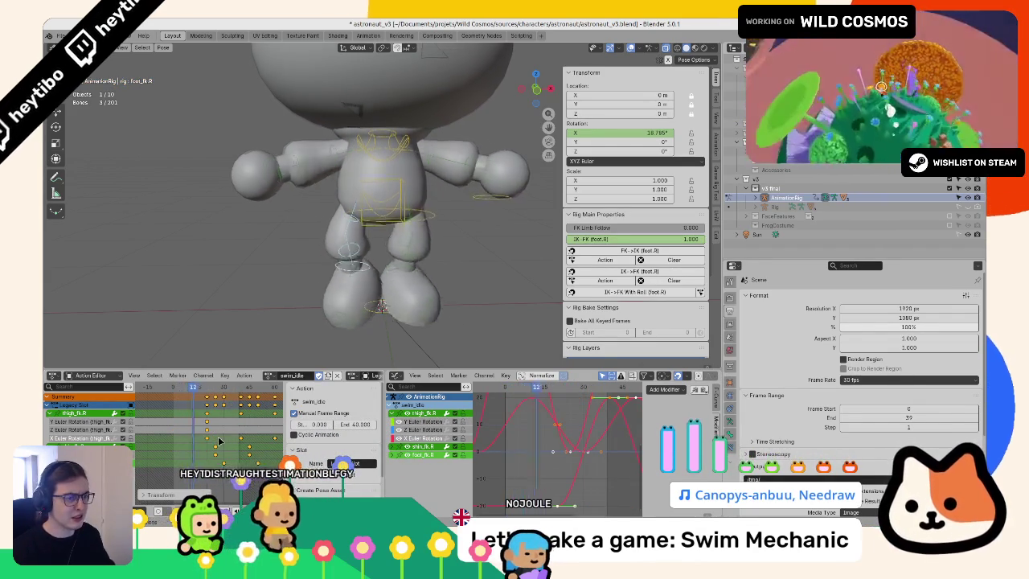
{"action": "scroll", "coordinate": [387, 244], "scroll_direction": "down", "scroll_amount": 5}
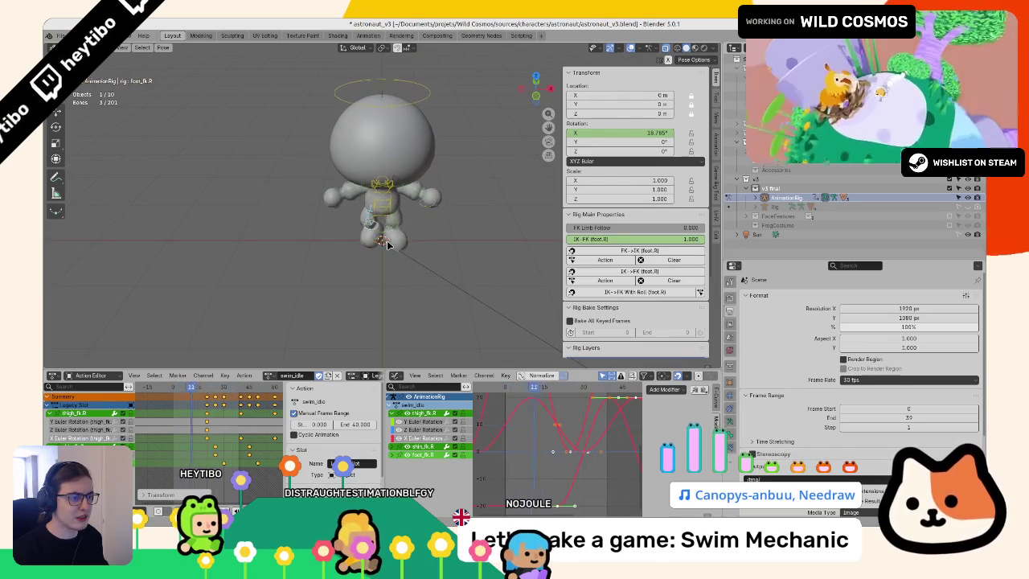
{"action": "scroll", "coordinate": [387, 245], "scroll_direction": "up", "scroll_amount": 5}
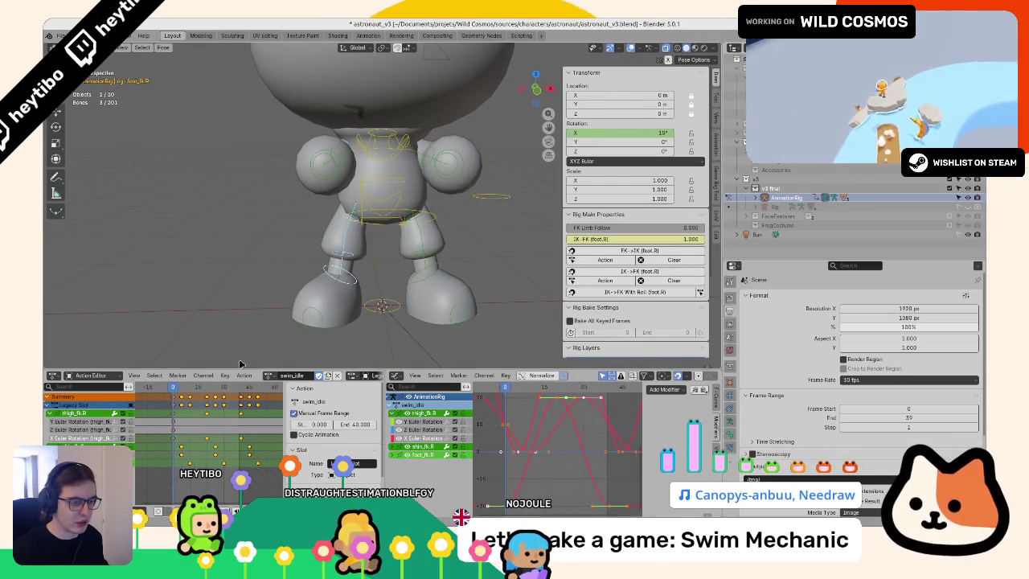
Step: Inspect the thigh and shin bones and play the swim animation from frame 0
{"action": "left_click", "coordinate": [347, 222]}
{"action": "left_click", "coordinate": [561, 404]}
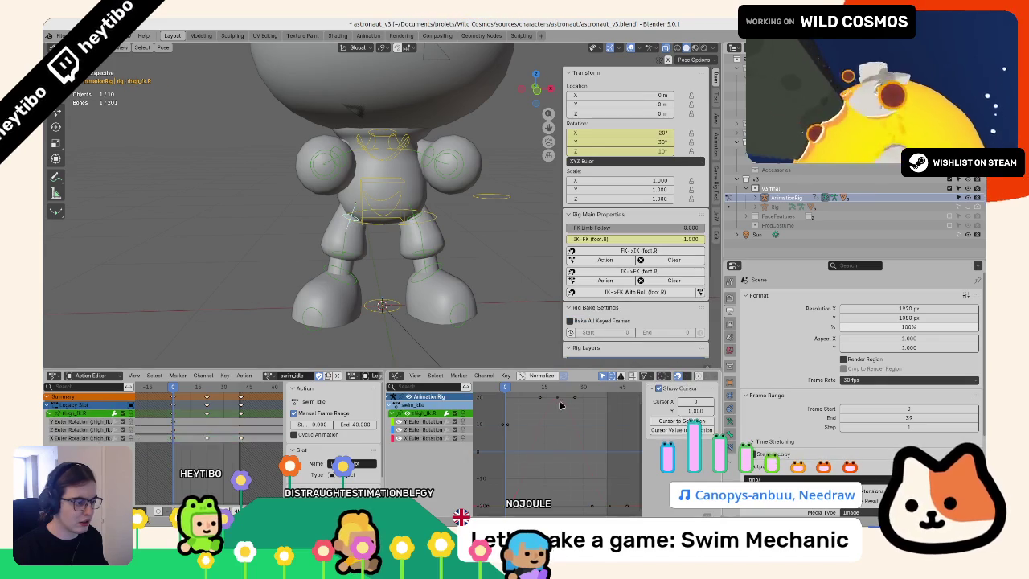
{"action": "left_click", "coordinate": [420, 233]}
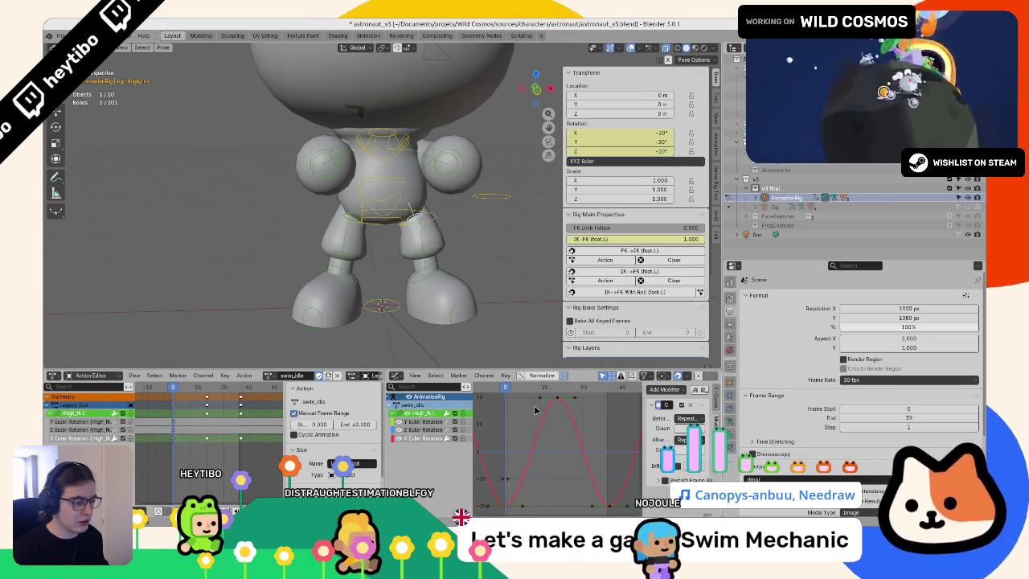
{"action": "left_click", "coordinate": [428, 255]}
{"action": "left_click", "coordinate": [342, 255]}
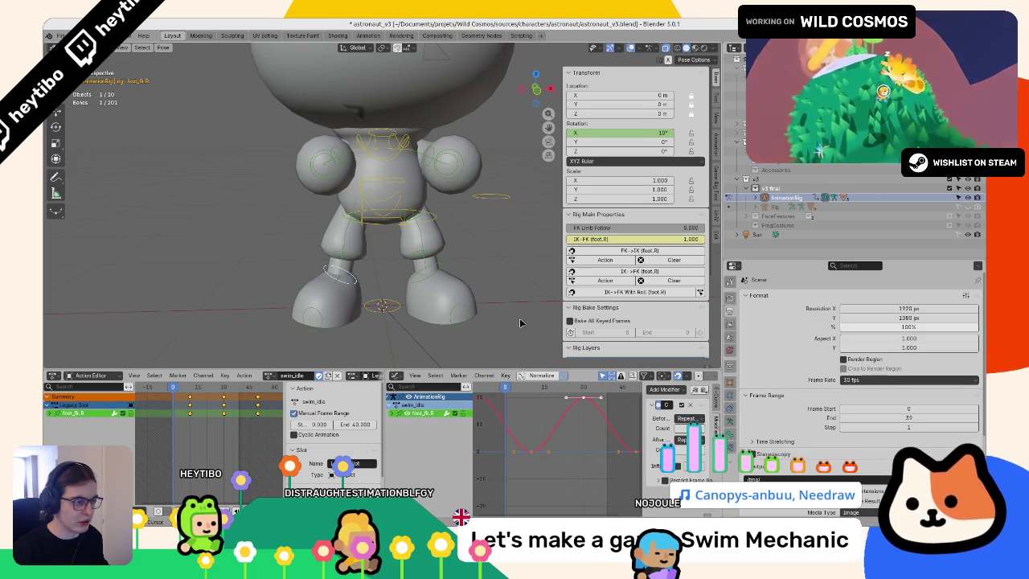
{"action": "key", "text": "space"}
{"action": "key", "text": "Escape"}
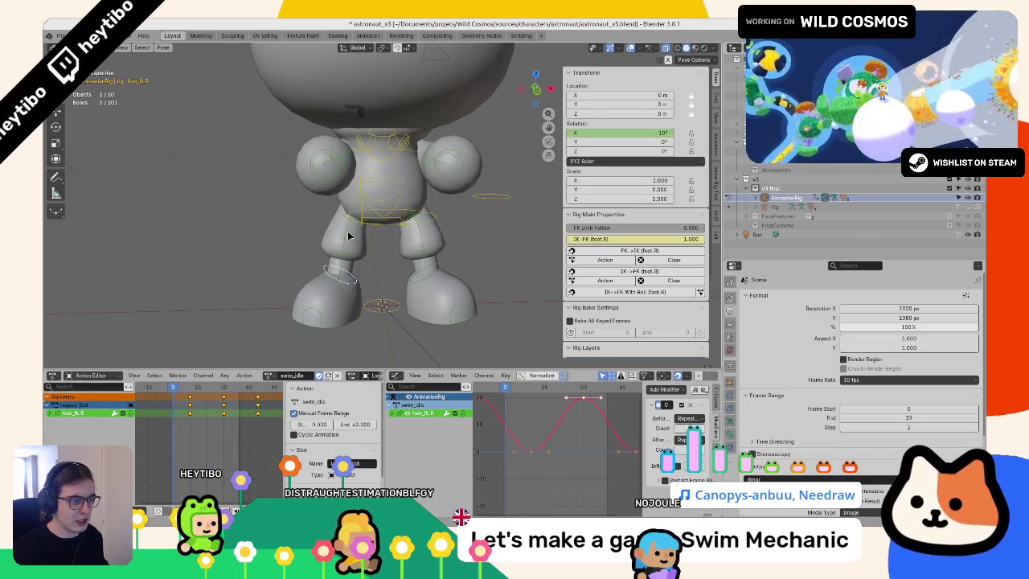
Step: Rotate the right thigh 20° on Y and replace its existing keyframes with that value
{"action": "left_click", "coordinate": [349, 236]}
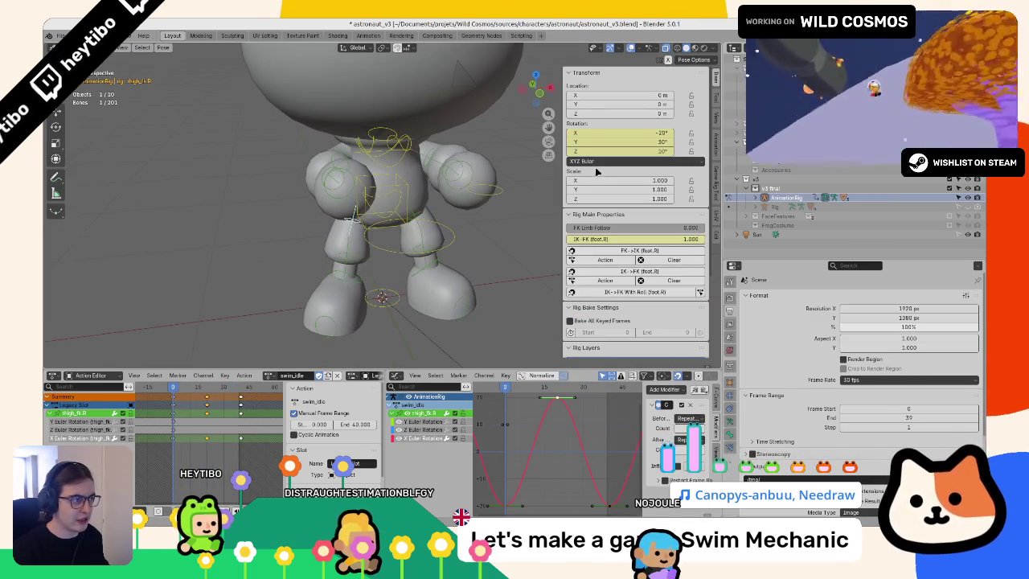
{"action": "key", "text": "r"}
{"action": "key", "text": "y"}
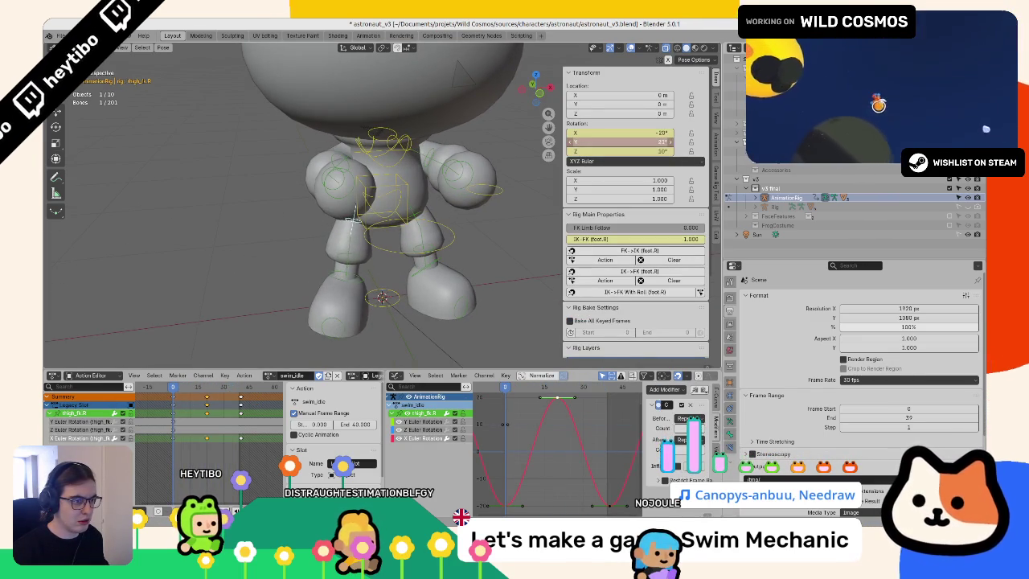
{"action": "key", "text": "Return"}
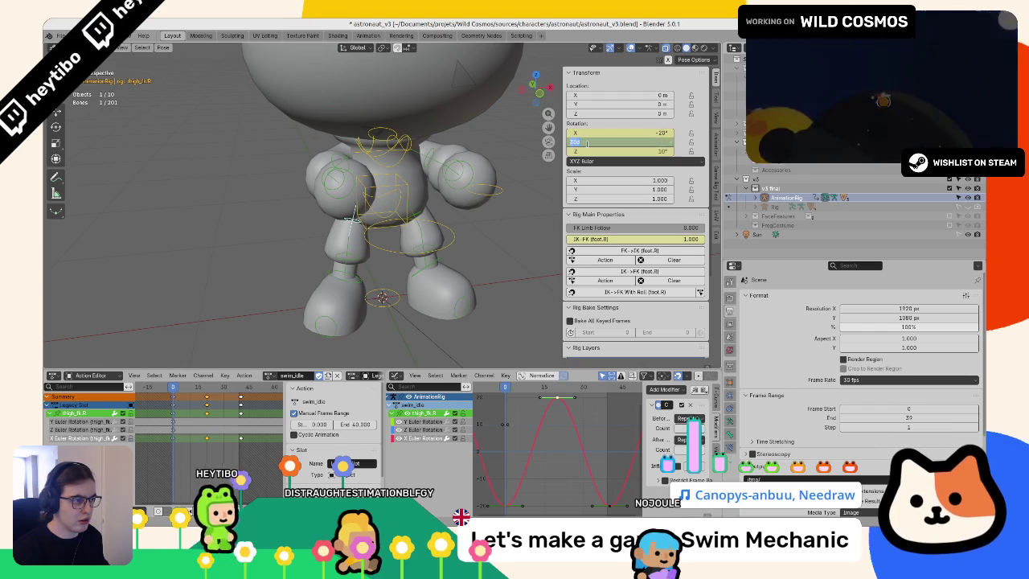
{"action": "right_click", "coordinate": [601, 143]}
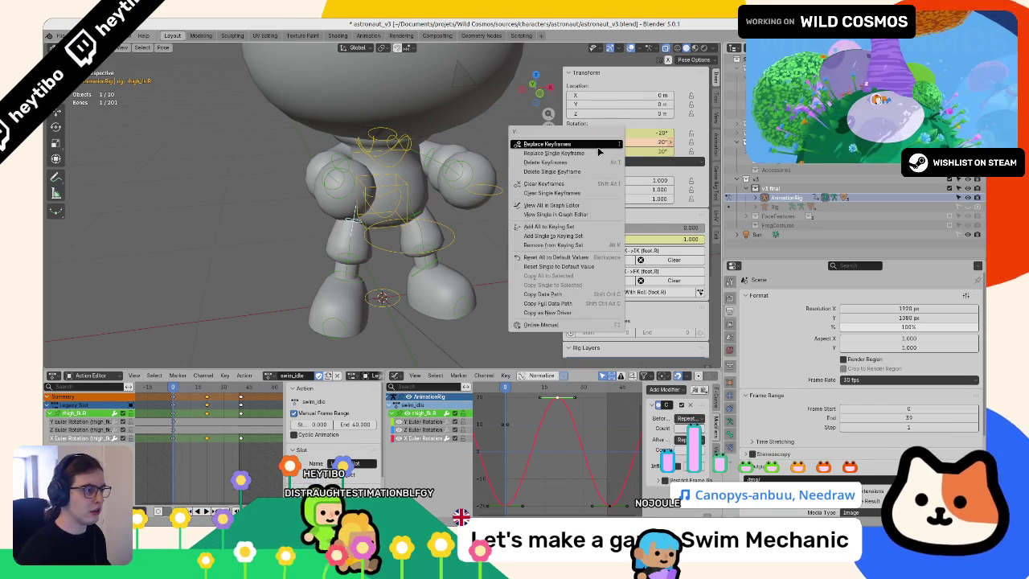
{"action": "left_click", "coordinate": [599, 152]}
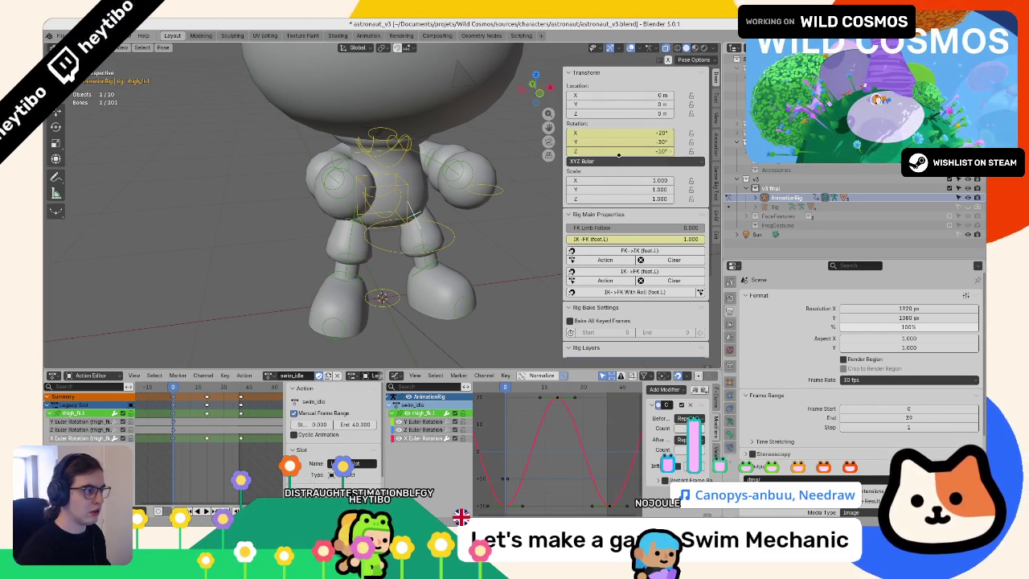
Step: Replace the left thigh's Y-rotation keyframes with -20° and play to check the legs
{"action": "key", "text": "Return"}
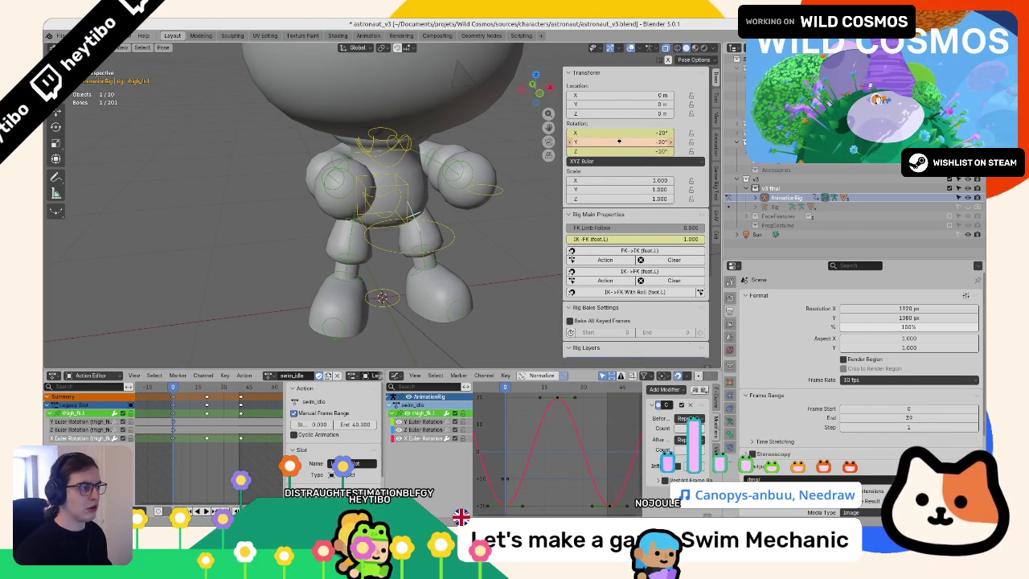
{"action": "right_click", "coordinate": [601, 143]}
{"action": "left_click", "coordinate": [601, 142]}
{"action": "key", "text": "space"}
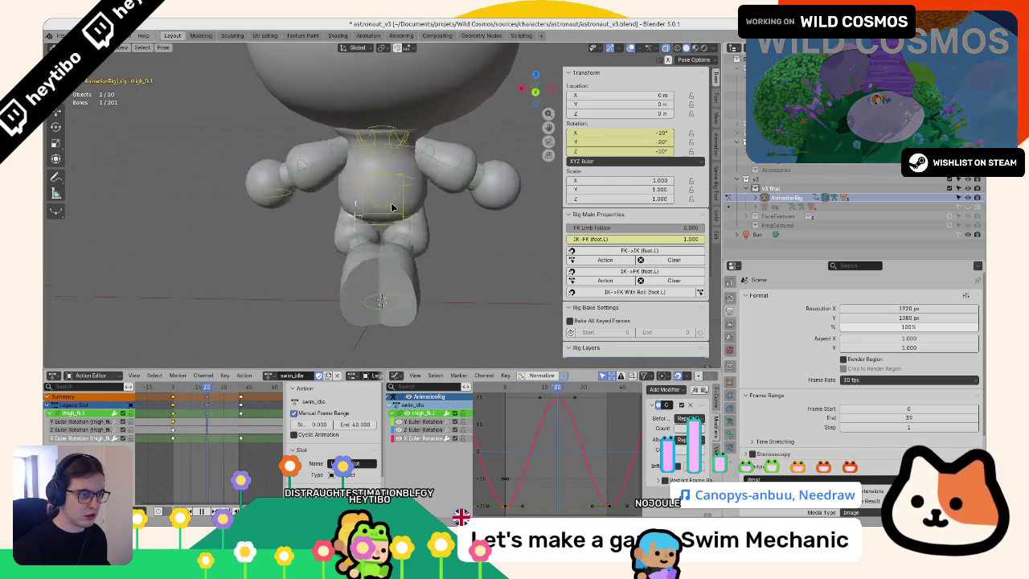
Step: Move both shins' frame-25 bend keyframe to a new value in the Graph Editor and play
{"action": "key", "text": "Escape"}
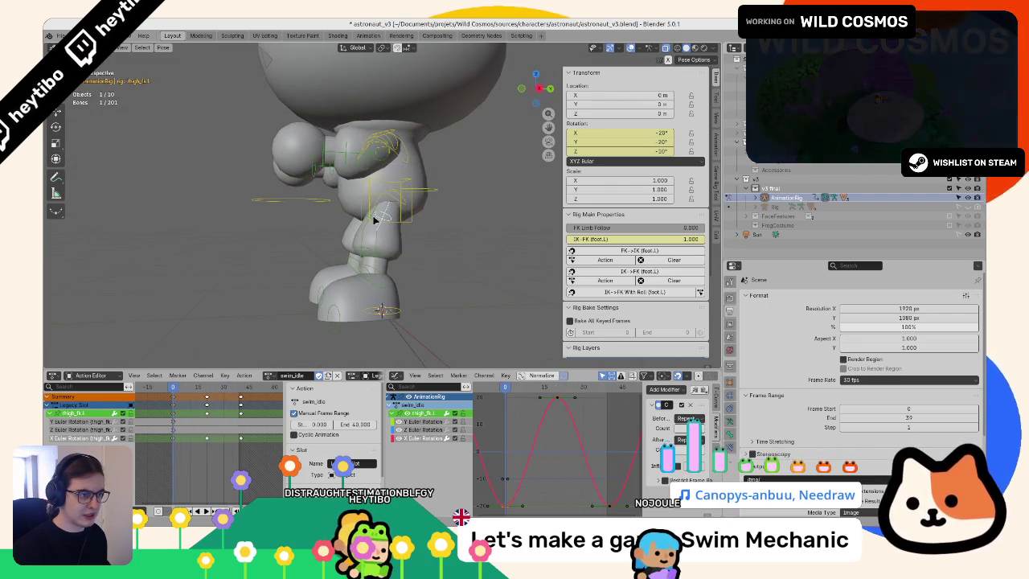
{"action": "left_click", "coordinate": [364, 253]}
{"action": "left_click", "coordinate": [354, 274], "text": "shift"}
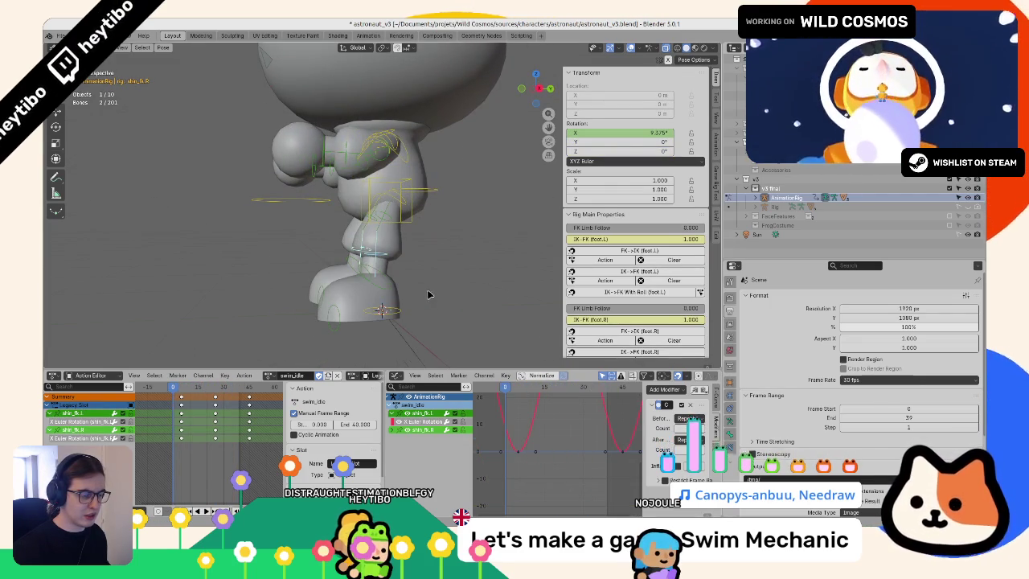
{"action": "scroll", "coordinate": [428, 295], "scroll_direction": "up", "scroll_amount": 2}
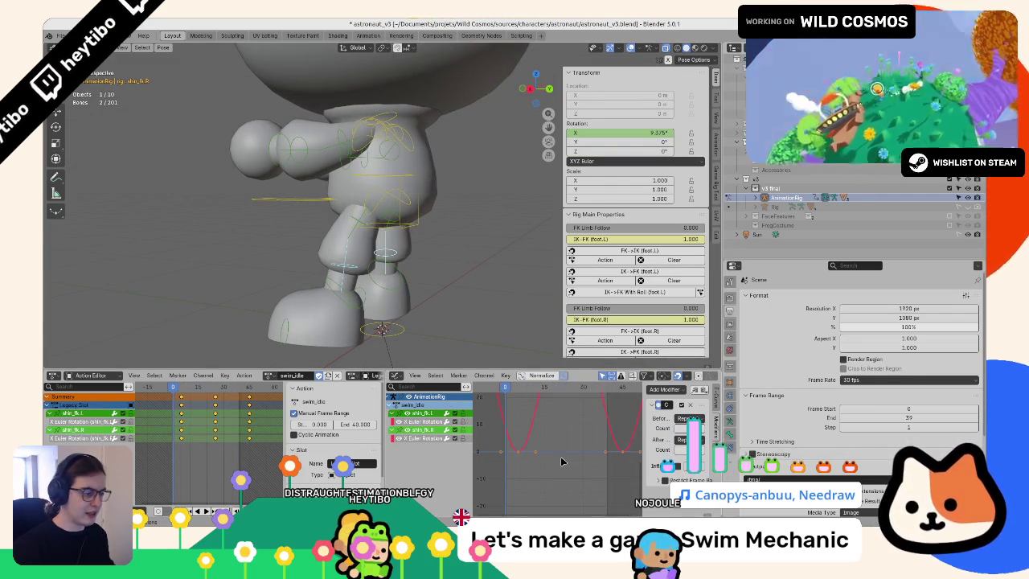
{"action": "key", "text": "Home"}
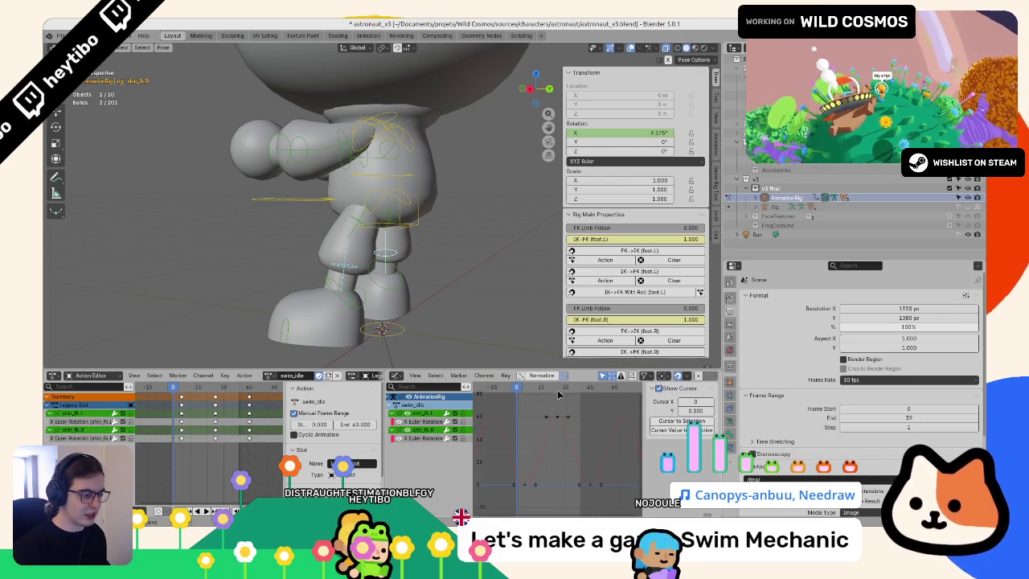
{"action": "left_click", "coordinate": [557, 389]}
{"action": "key", "text": "g"}
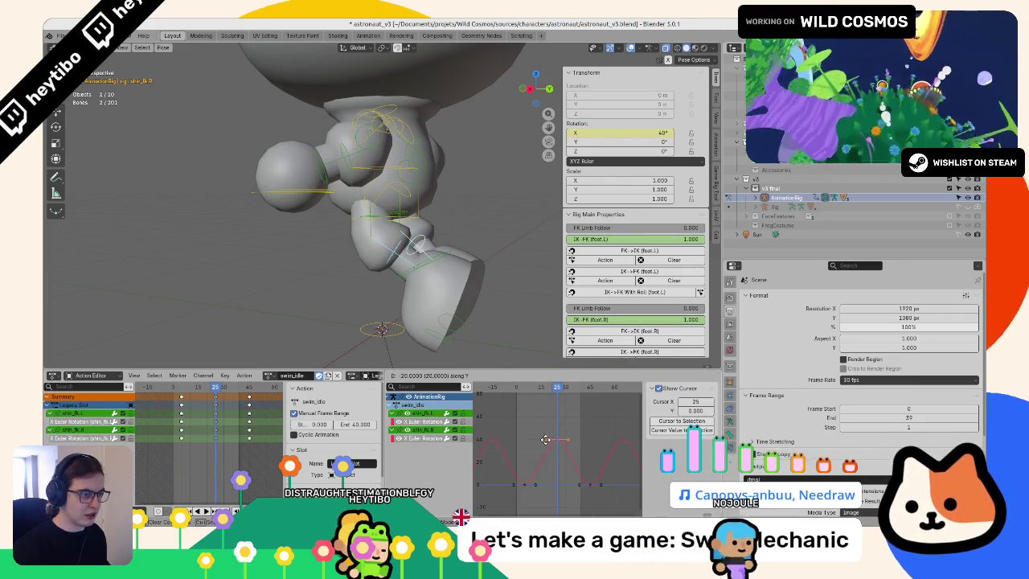
{"action": "left_click_drag", "start_coordinate": [545, 440], "coordinate": [571, 465]}
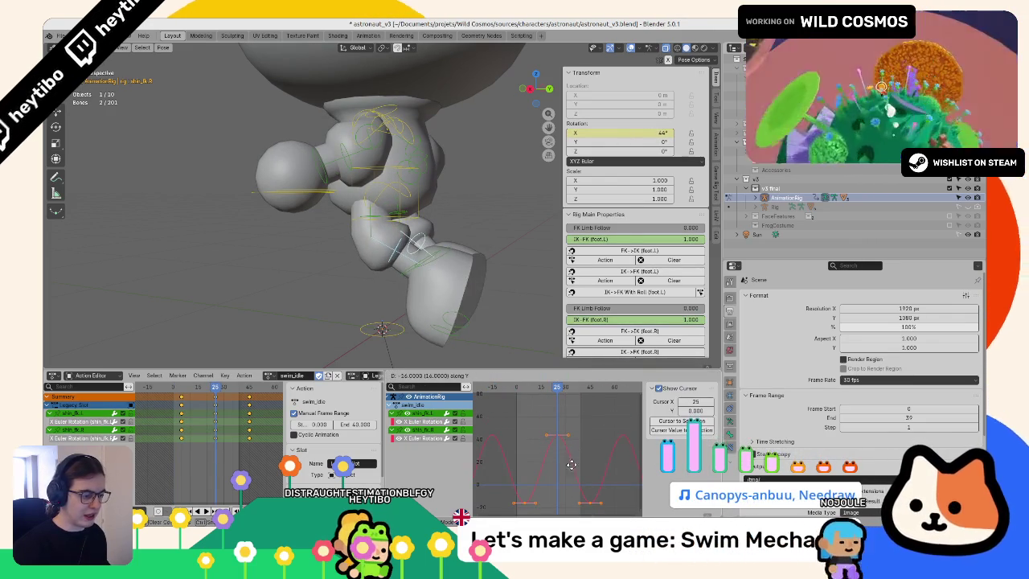
{"action": "left_click", "coordinate": [571, 464]}
{"action": "key", "text": "space"}
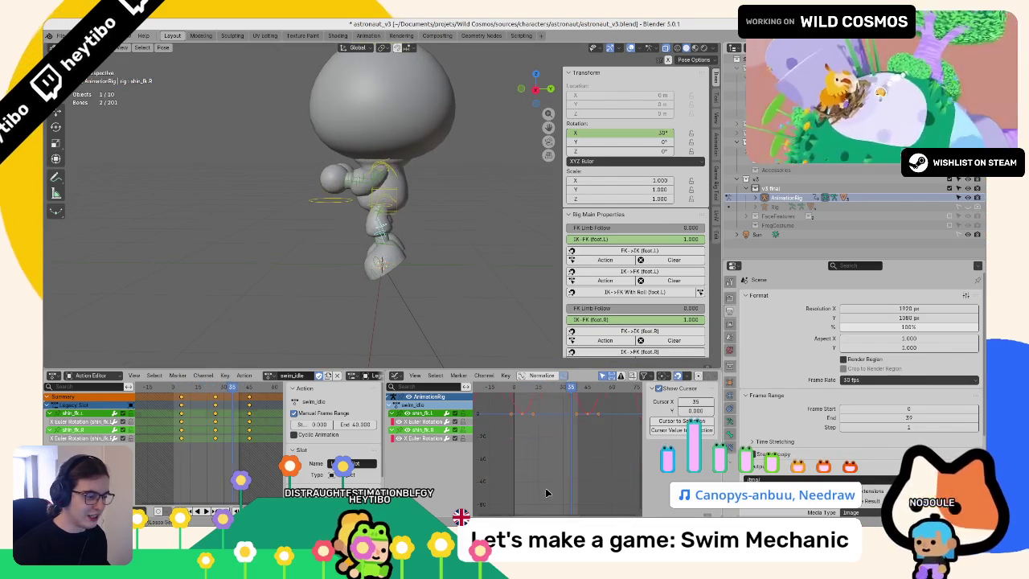
Step: Select both thigh bones to work on their keyframes
{"action": "key", "text": "g"}
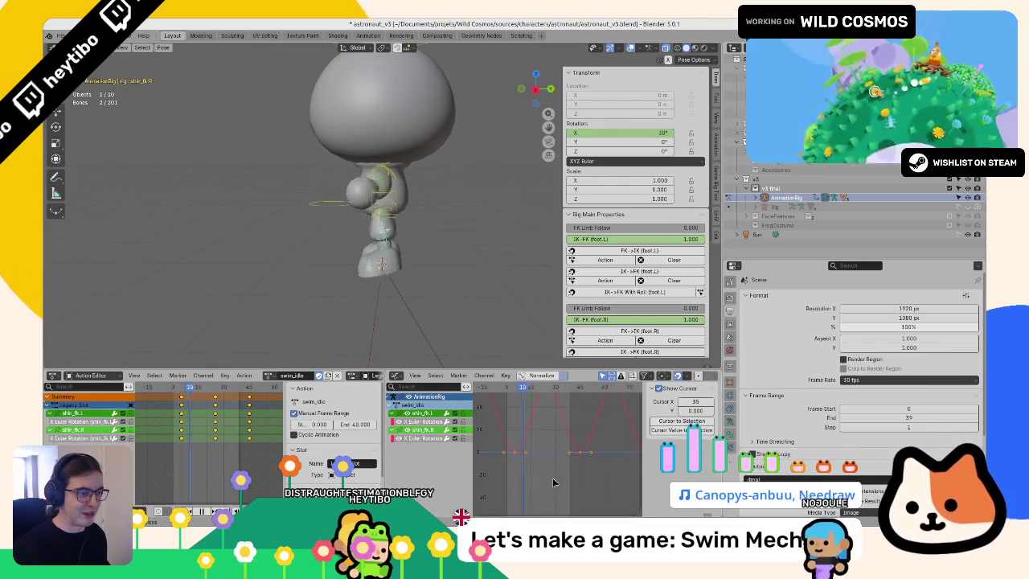
{"action": "left_click", "coordinate": [366, 226]}
{"action": "scroll", "coordinate": [366, 226], "scroll_direction": "up", "scroll_amount": 3}
{"action": "left_click", "coordinate": [366, 209], "text": "shift"}
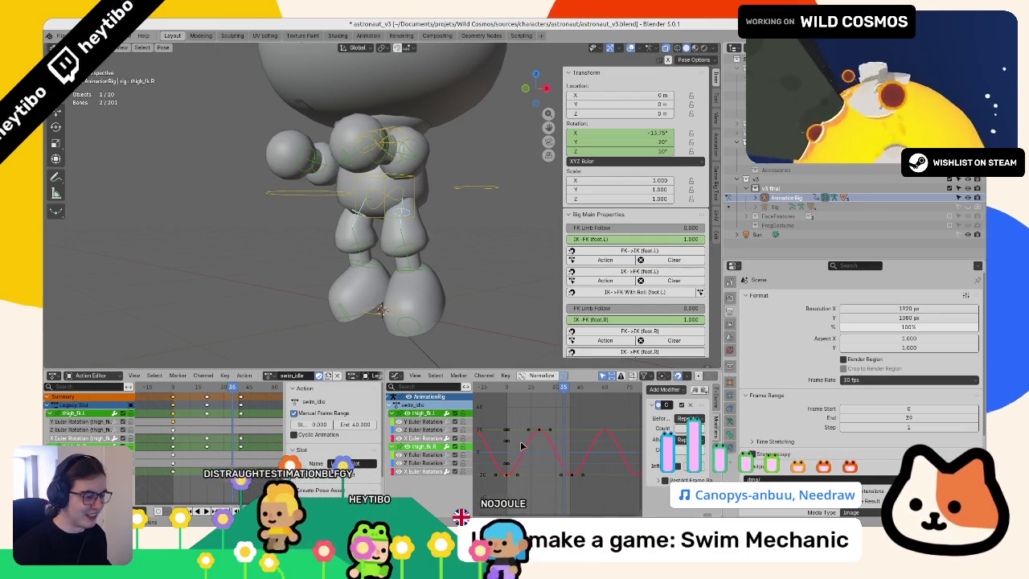
Step: Lower the selected thigh X-rotation keyframes by 20° in the Graph Editor
{"action": "key", "text": "Home"}
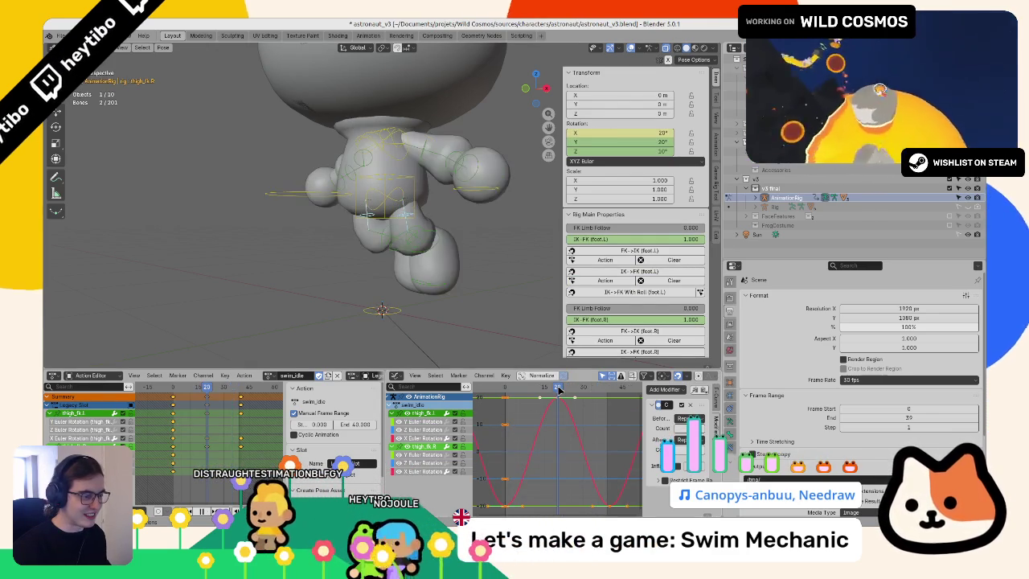
{"action": "scroll", "coordinate": [524, 482], "scroll_direction": "down", "scroll_amount": 2}
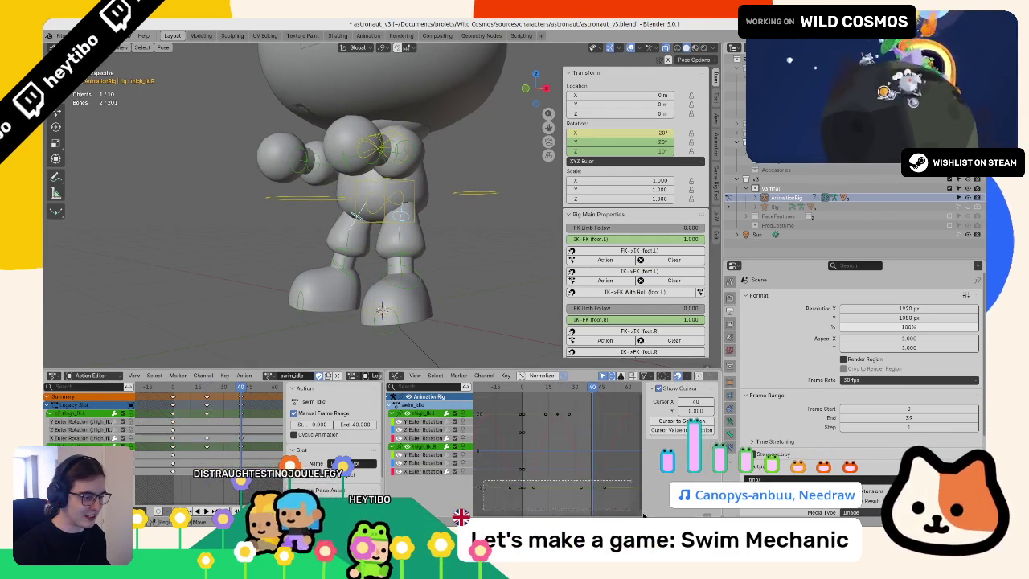
{"action": "key", "text": "g"}
{"action": "key", "text": "y"}
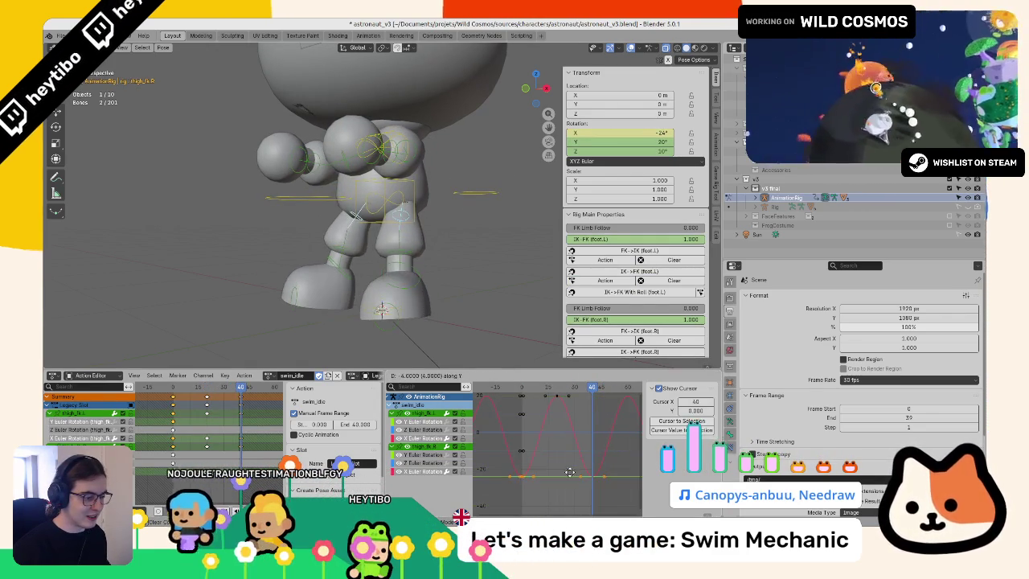
{"action": "left_click", "coordinate": [566, 487]}
{"action": "mouse_move", "coordinate": [421, 265]}
{"action": "left_mouse_down"}
{"action": "mouse_move", "coordinate": [412, 287]}
{"action": "mouse_move", "coordinate": [455, 243]}
{"action": "mouse_move", "coordinate": [406, 257]}
{"action": "left_mouse_up"}
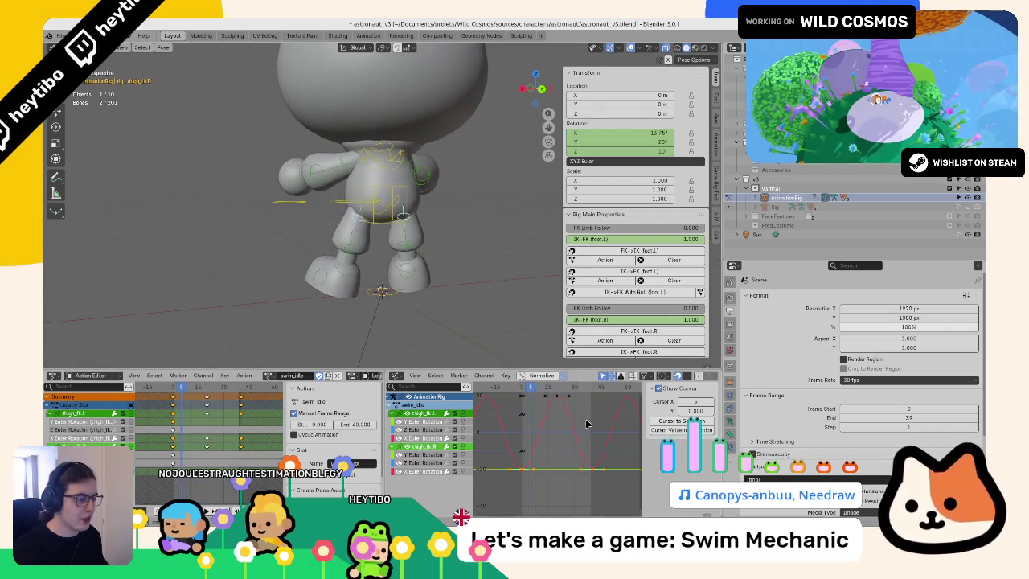
Step: Reposition one more thigh keyframe and return near the start of the swim cycle
{"action": "left_click", "coordinate": [545, 413]}
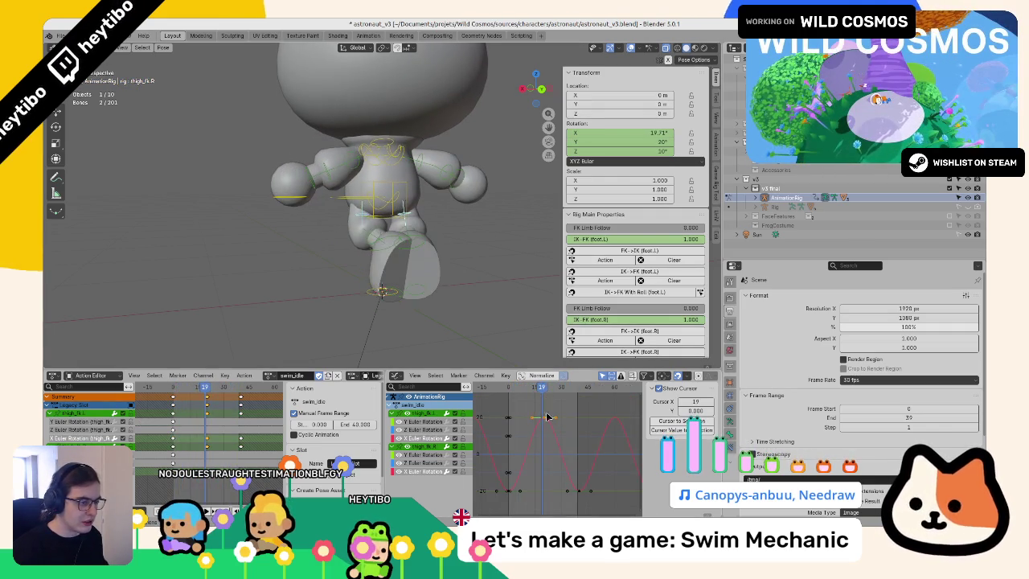
{"action": "key", "text": "g"}
{"action": "left_click", "coordinate": [416, 284]}
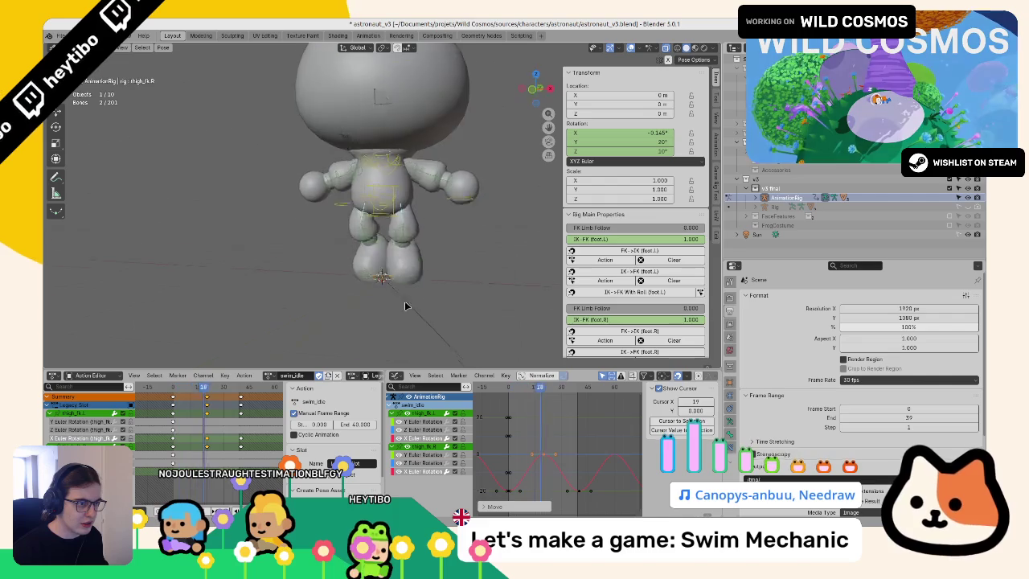
{"action": "scroll", "coordinate": [366, 241], "scroll_direction": "down", "scroll_amount": 3}
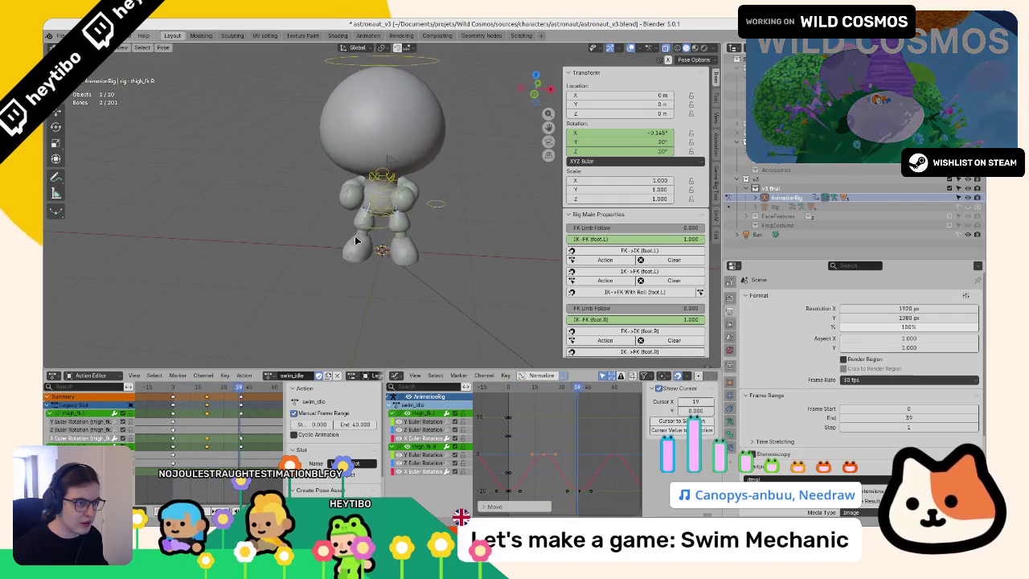
{"action": "left_click", "coordinate": [516, 393]}
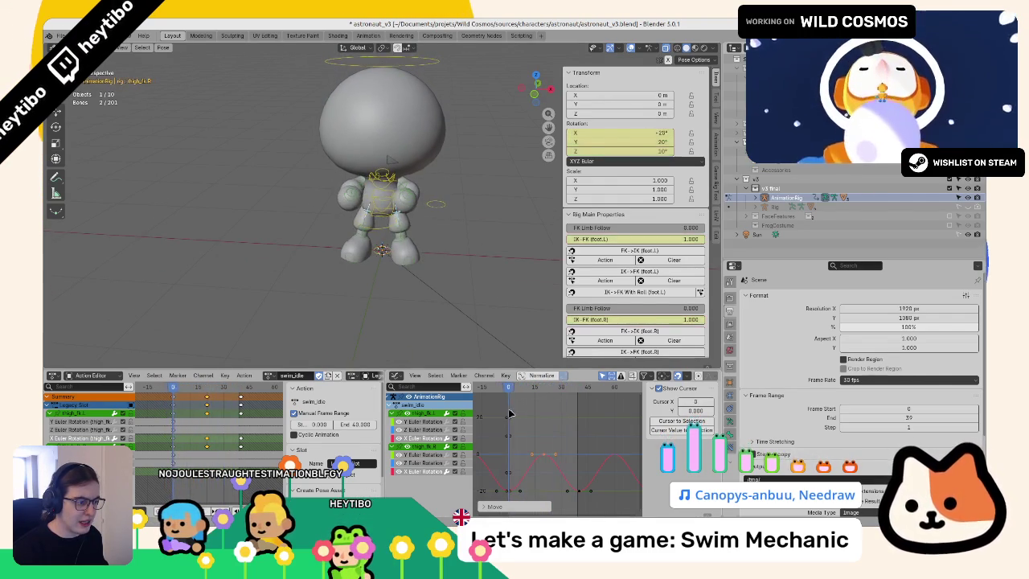
{"action": "scroll", "coordinate": [406, 292], "scroll_direction": "up", "scroll_amount": 5}
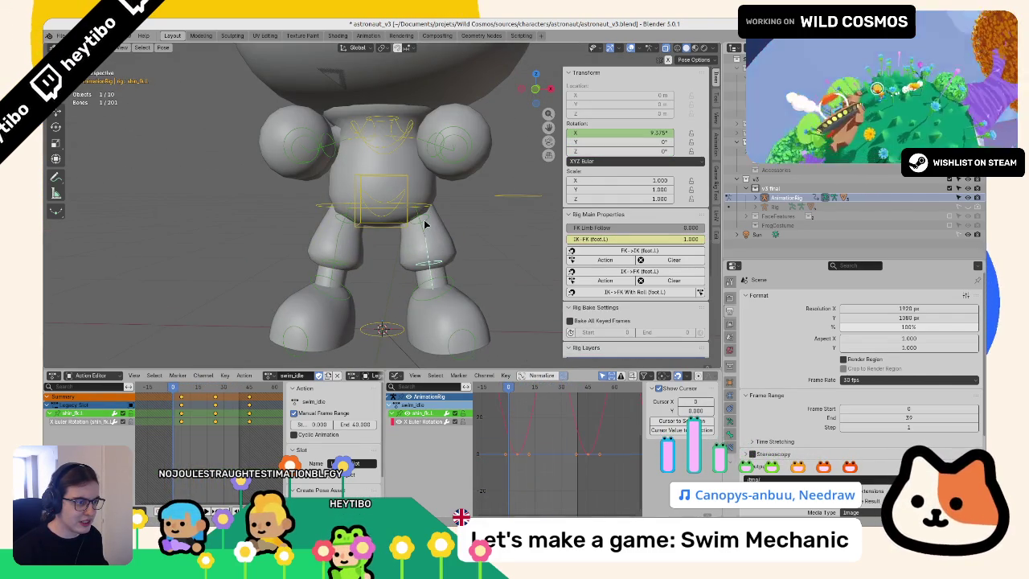
Step: Select the three left-leg bones, fit their curves in the Graph Editor and move their keys
{"action": "left_click", "coordinate": [433, 263], "text": "shift"}
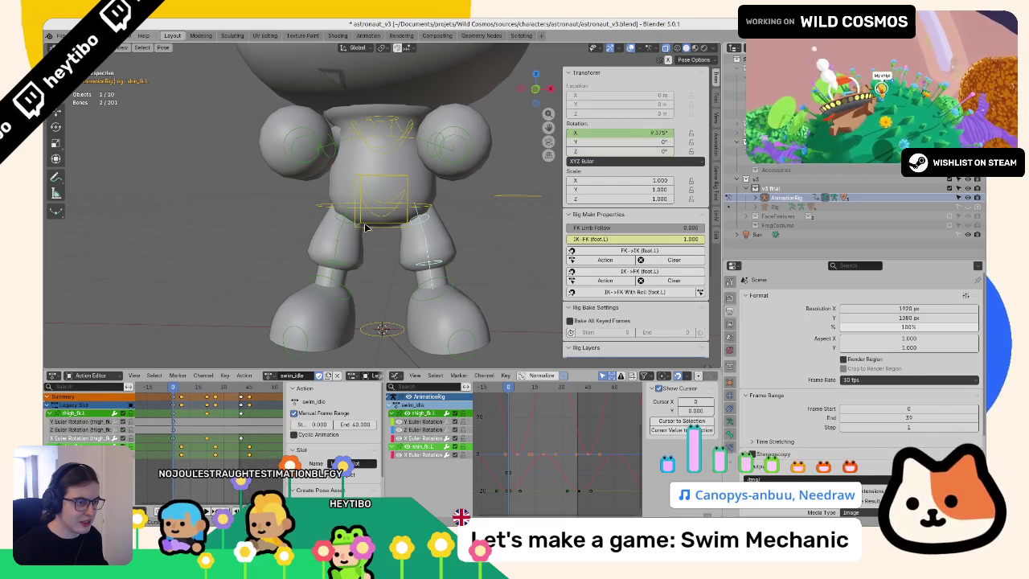
{"action": "left_click", "coordinate": [338, 241], "text": "shift"}
{"action": "left_click", "coordinate": [325, 289], "text": "shift"}
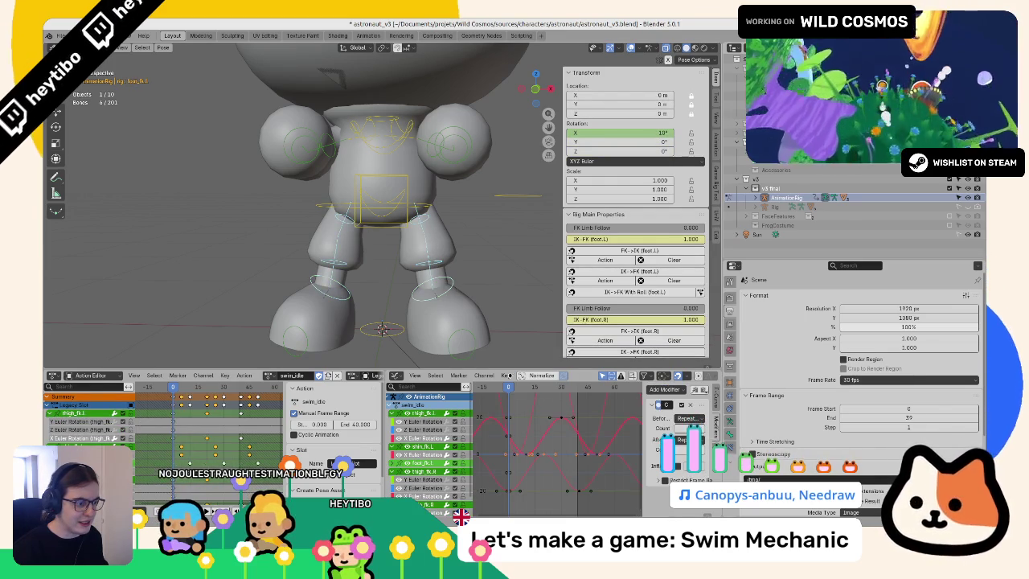
{"action": "scroll", "coordinate": [540, 446], "scroll_direction": "down", "scroll_amount": 2}
{"action": "key", "text": "Home"}
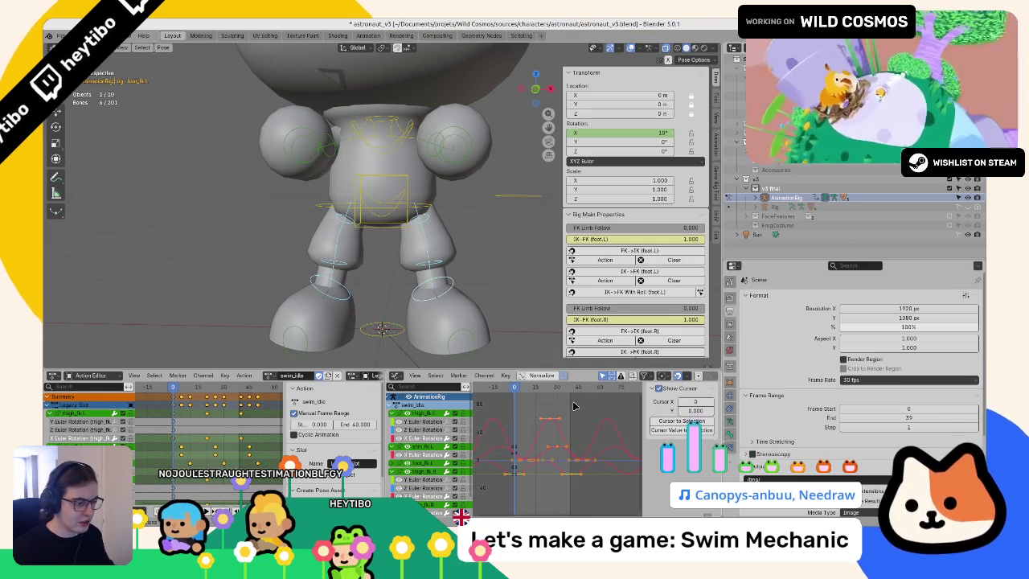
{"action": "left_click", "coordinate": [581, 422]}
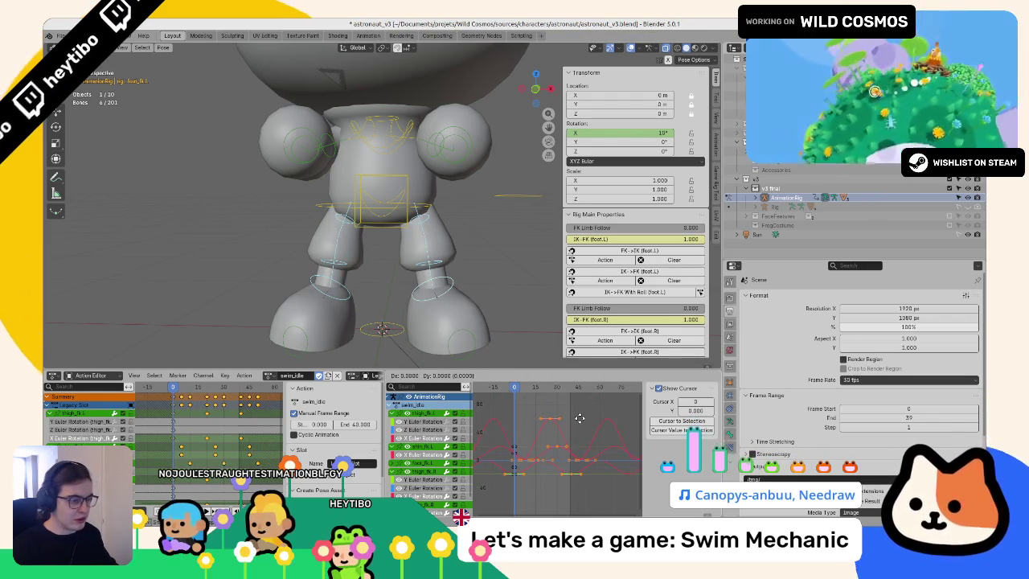
{"action": "left_click", "coordinate": [581, 420]}
Step: Play back, scrub between frames 4 and 0, and cancel the unwanted key shift
{"action": "key", "text": "space"}
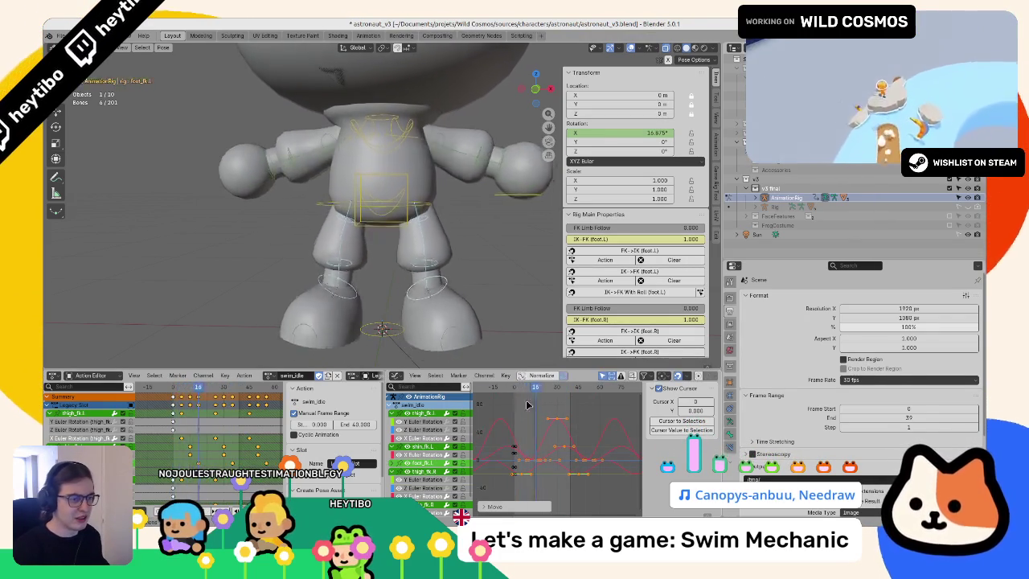
{"action": "scroll", "coordinate": [394, 140], "scroll_direction": "down", "scroll_amount": 4}
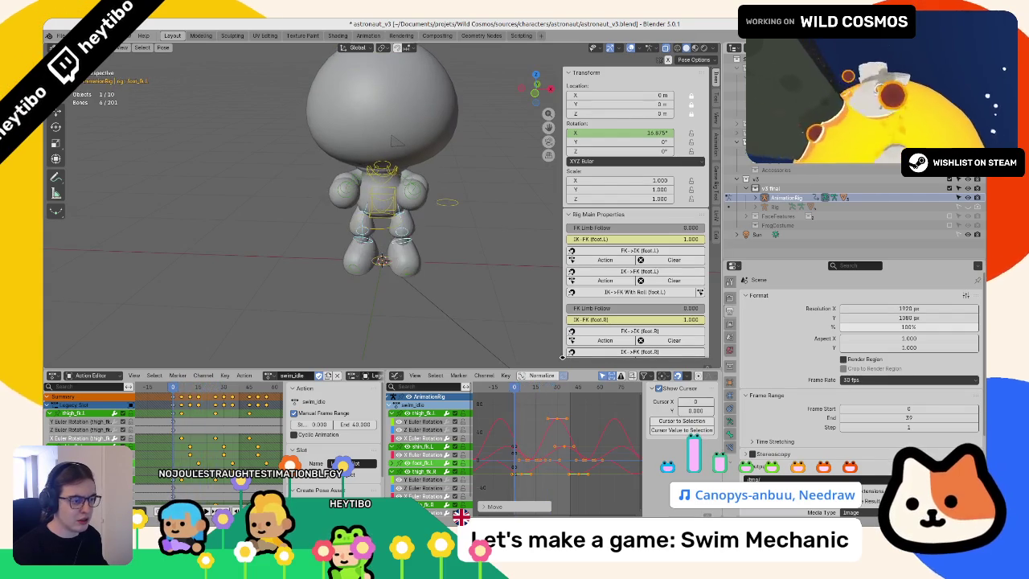
{"action": "left_click", "coordinate": [521, 391]}
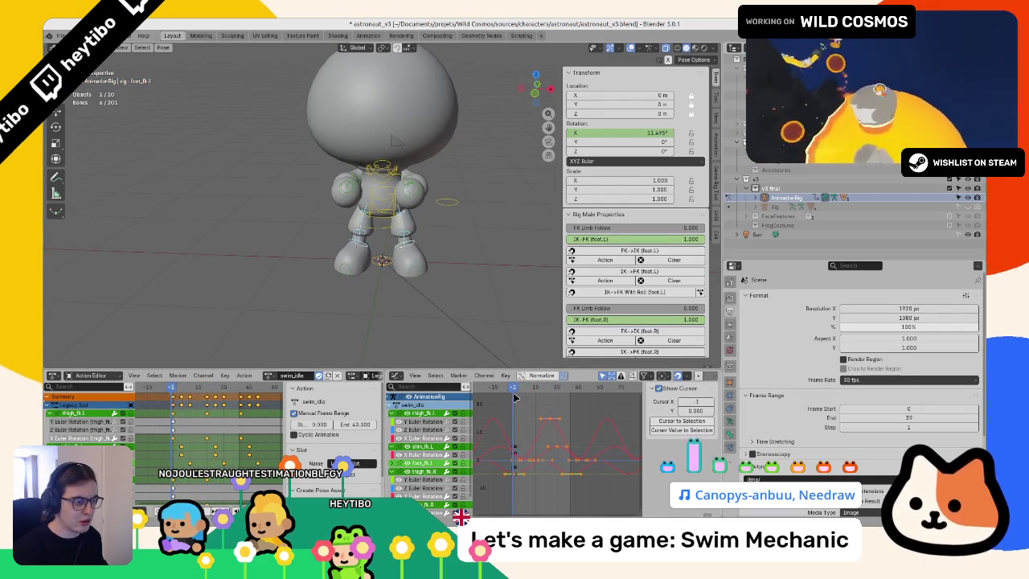
{"action": "left_click_drag", "start_coordinate": [515, 397], "coordinate": [518, 404]}
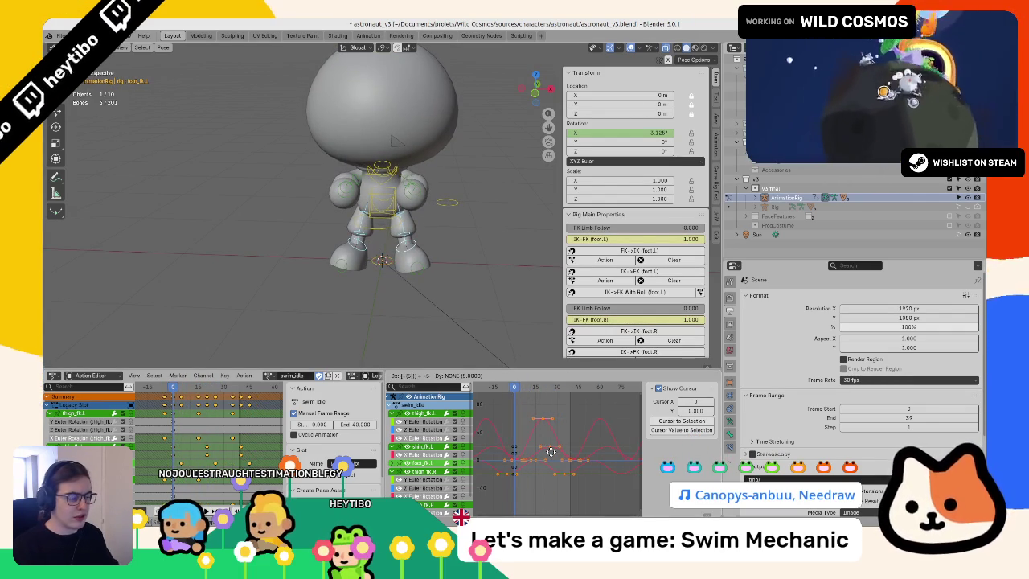
{"action": "key", "text": "Escape"}
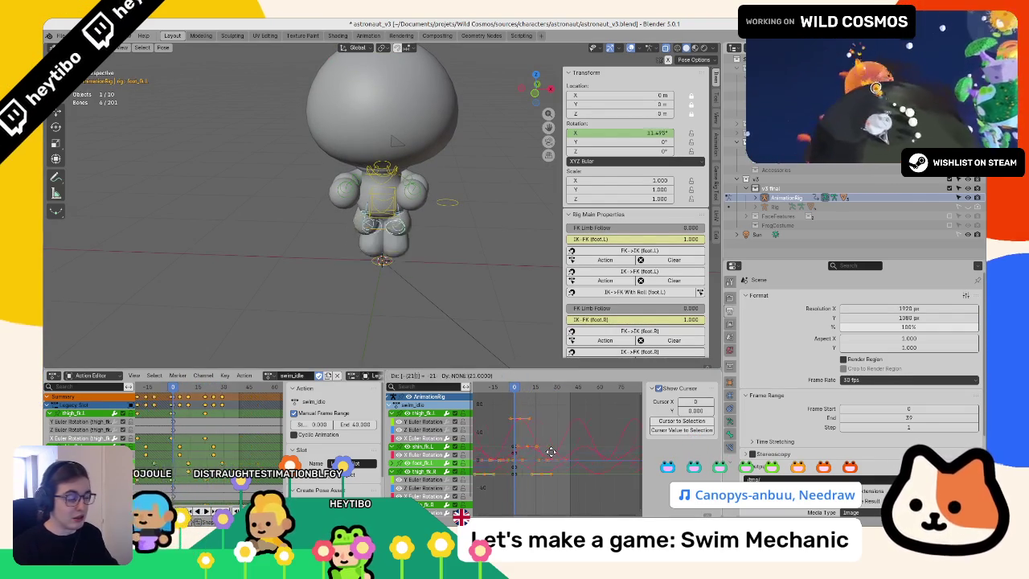
{"action": "key", "text": "Escape"}
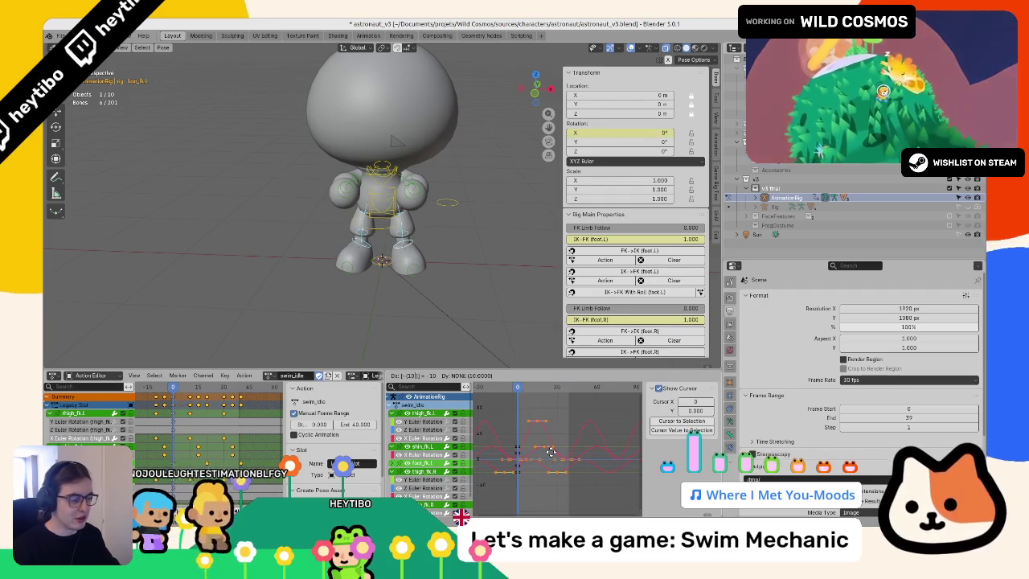
{"action": "left_click", "coordinate": [551, 455]}
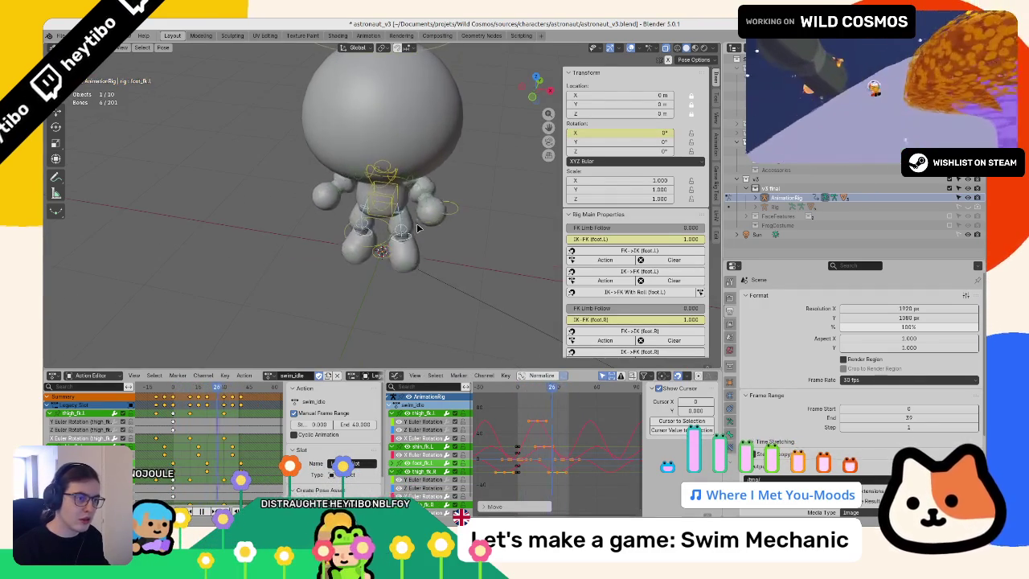
Step: Move the left-leg rotation keys 5 frames later along the time axis
{"action": "key", "text": "g"}
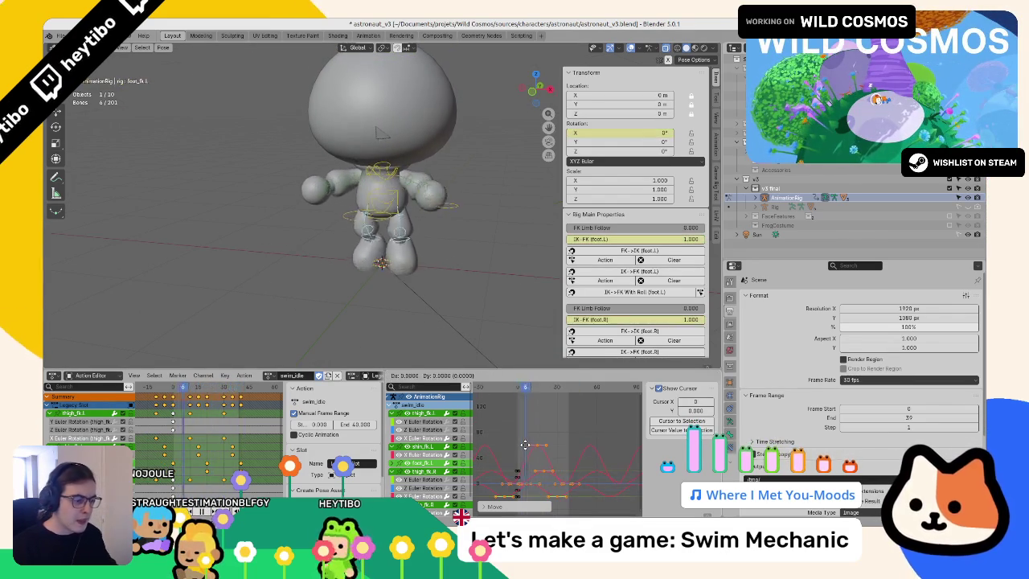
{"action": "key", "text": "g"}
{"action": "key", "text": "x"}
{"action": "key", "text": "5"}
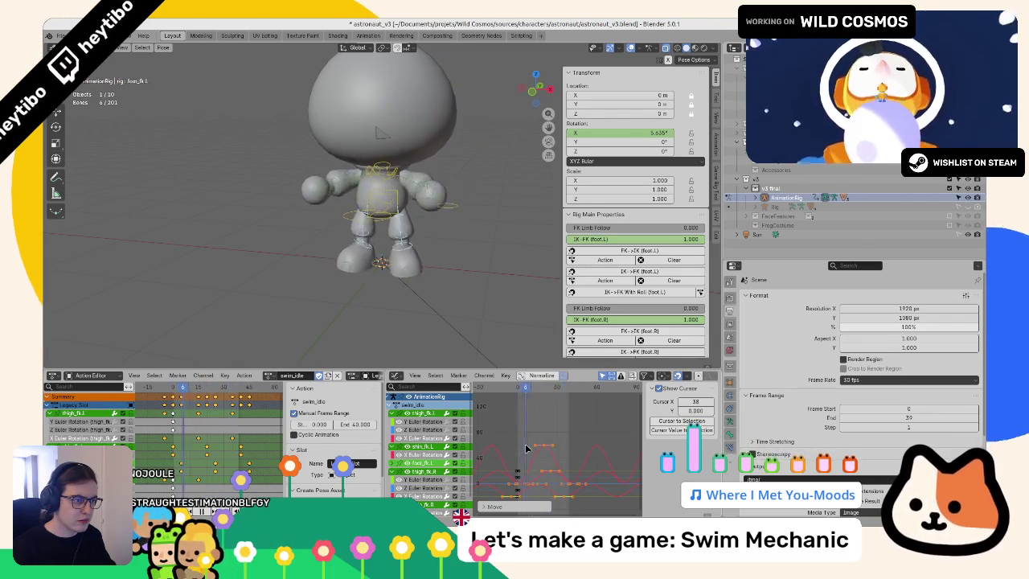
{"action": "scroll", "coordinate": [430, 233], "scroll_direction": "down", "scroll_amount": 5}
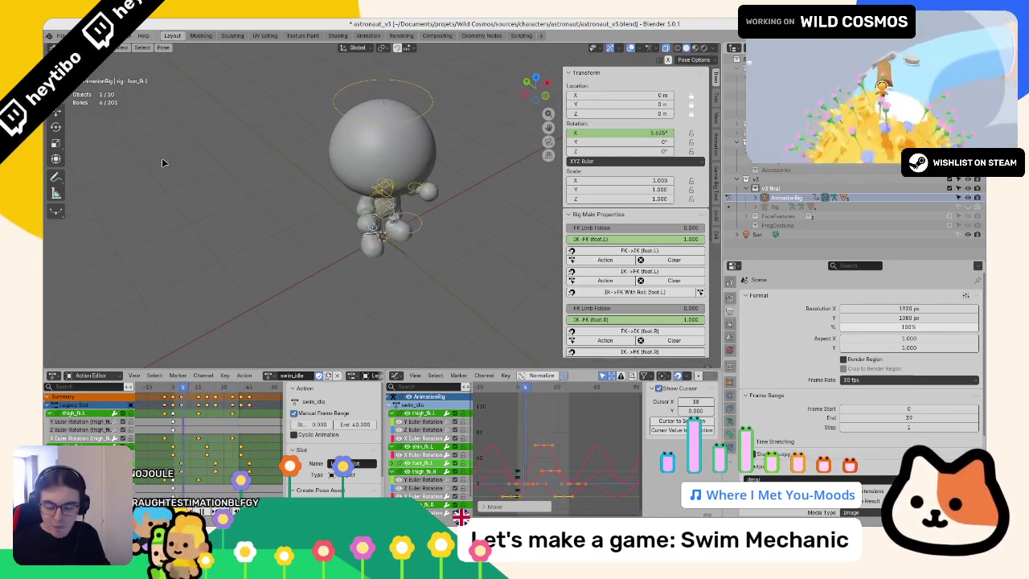
{"action": "scroll", "coordinate": [374, 268], "scroll_direction": "up", "scroll_amount": 3}
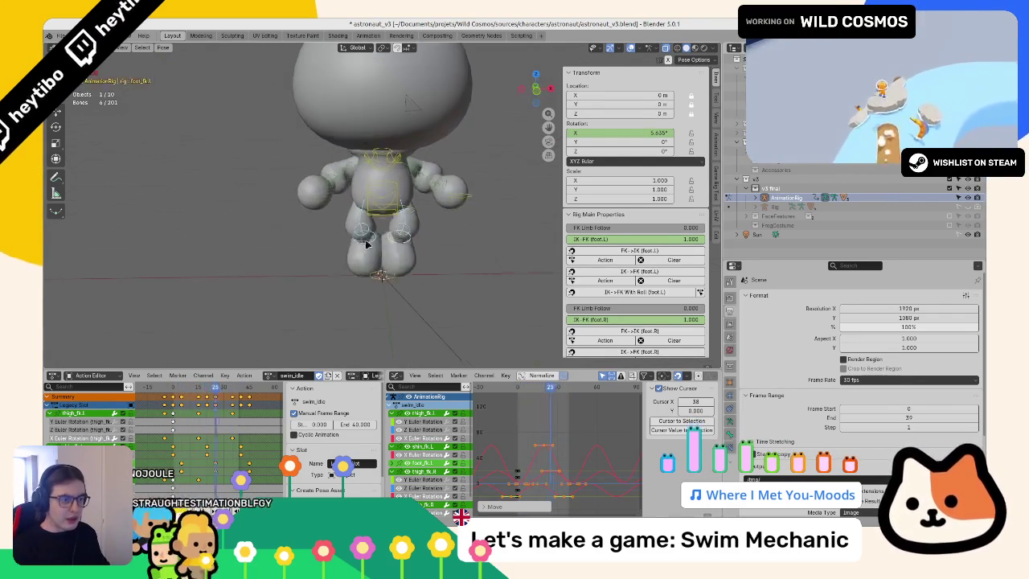
{"action": "left_click", "coordinate": [354, 238]}
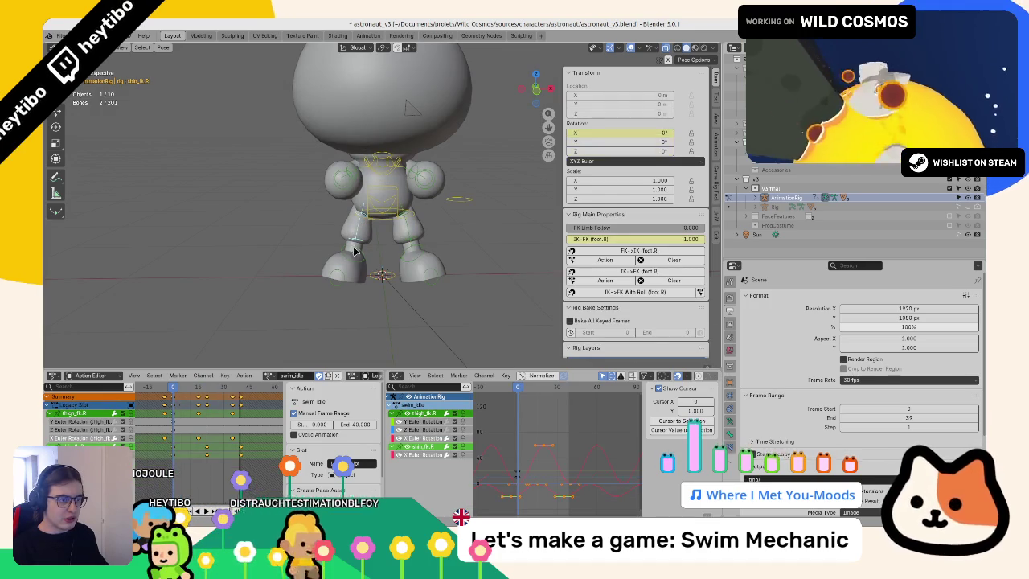
Step: Add the right-leg controls and confirm their 5-frame key offset, watching the legs from above
{"action": "left_click", "coordinate": [354, 251], "text": "shift"}
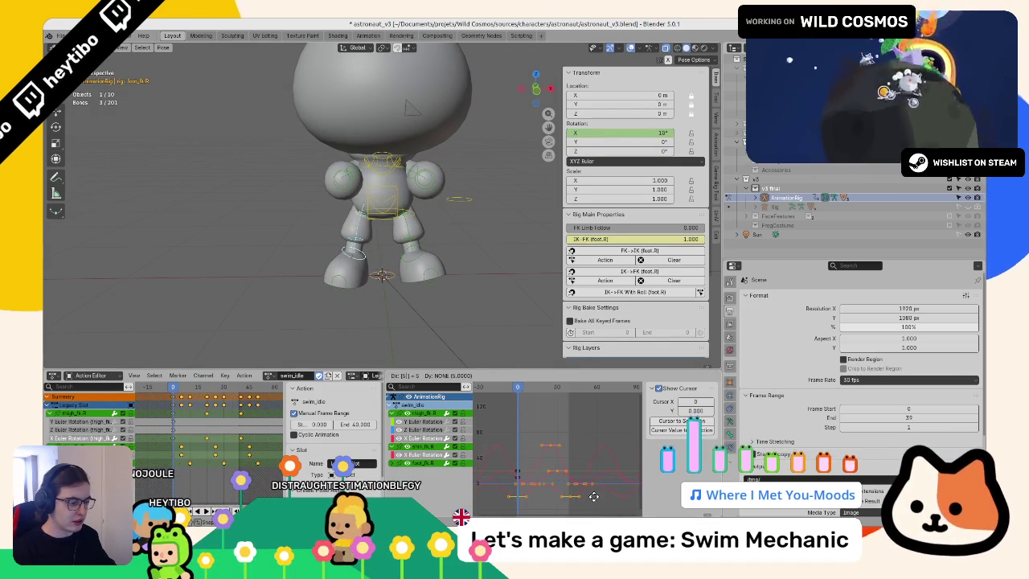
{"action": "key", "text": "Return"}
{"action": "key", "text": "space"}
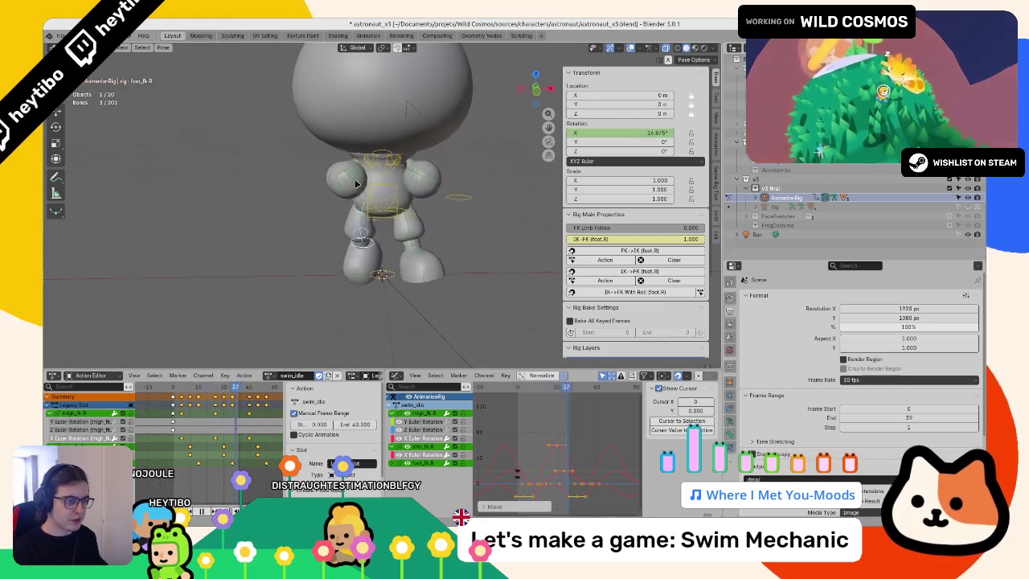
{"action": "left_click_drag", "start_coordinate": [535, 88], "coordinate": [539, 438]}
{"action": "key", "text": "Return"}
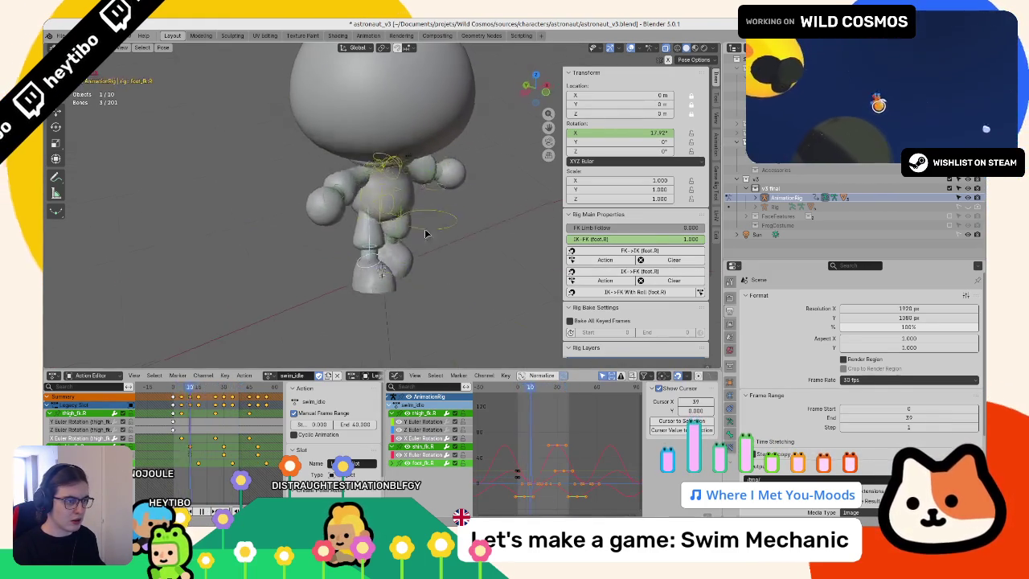
Step: Return to the start frame, shift the keys later again and replay from a higher angle
{"action": "key", "text": "Escape"}
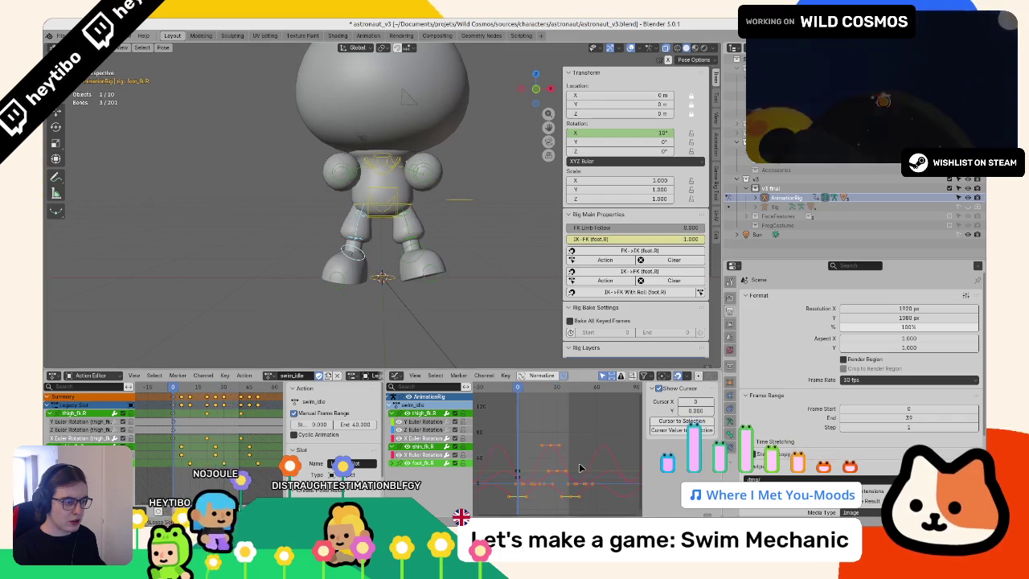
{"action": "key", "text": "g"}
{"action": "left_click", "coordinate": [580, 465]}
{"action": "key", "text": "space"}
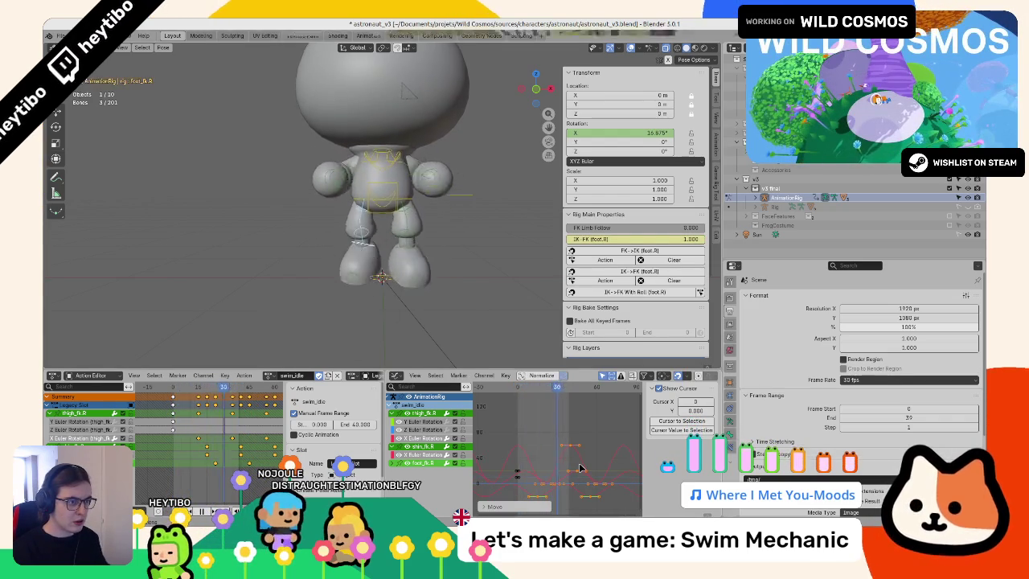
{"action": "mouse_move", "coordinate": [451, 338]}
{"action": "left_mouse_down"}
{"action": "mouse_move", "coordinate": [400, 304]}
{"action": "mouse_move", "coordinate": [370, 226]}
{"action": "left_mouse_up"}
{"action": "scroll", "coordinate": [400, 304], "scroll_direction": "up", "scroll_amount": 3}
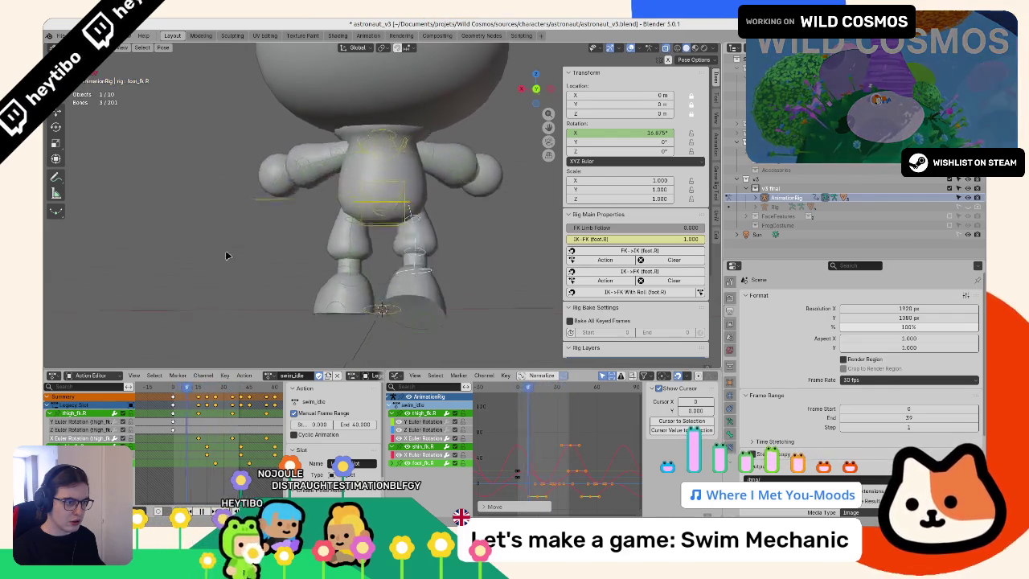
{"action": "left_click", "coordinate": [349, 284]}
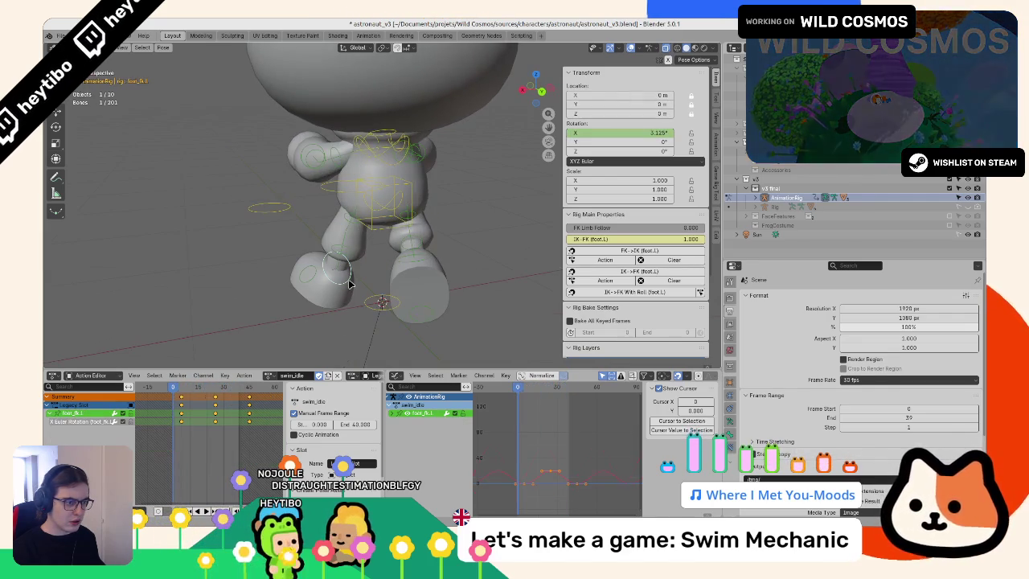
Step: Add the right foot control and shift both feet's keys later
{"action": "left_click", "coordinate": [405, 269], "text": "shift"}
{"action": "key", "text": "space"}
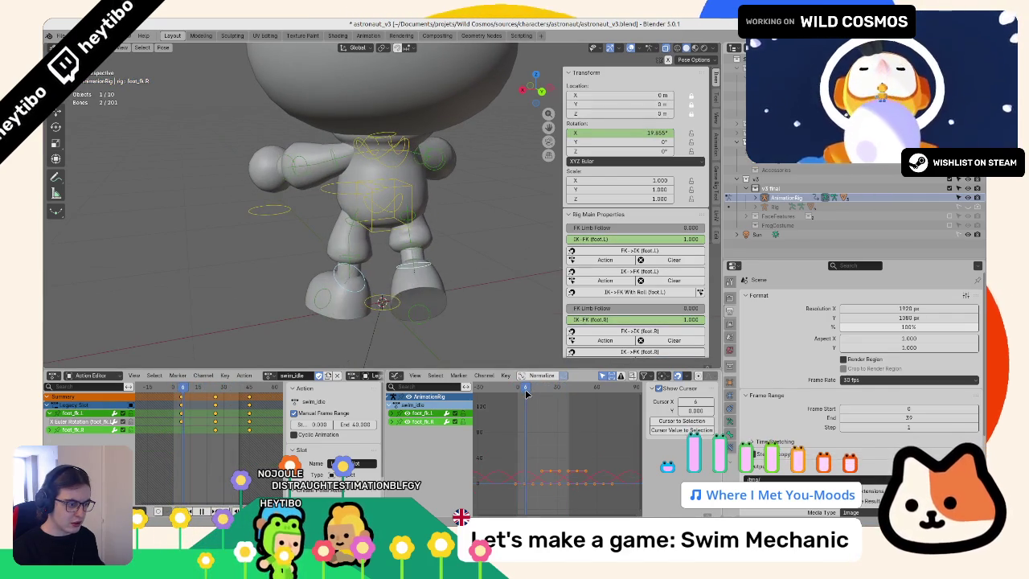
{"action": "left_click", "coordinate": [533, 460]}
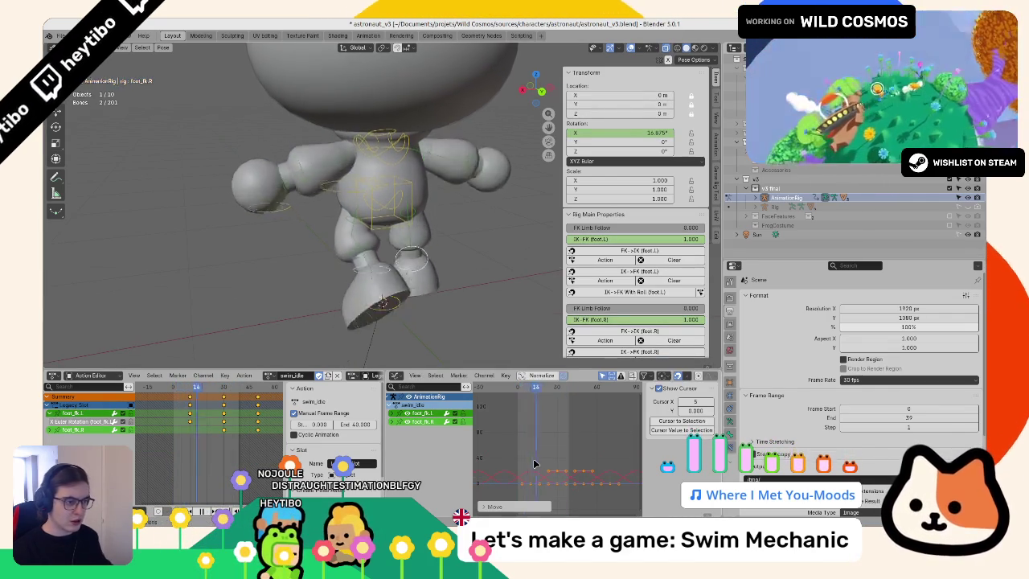
{"action": "left_click_drag", "start_coordinate": [379, 193], "coordinate": [429, 162]}
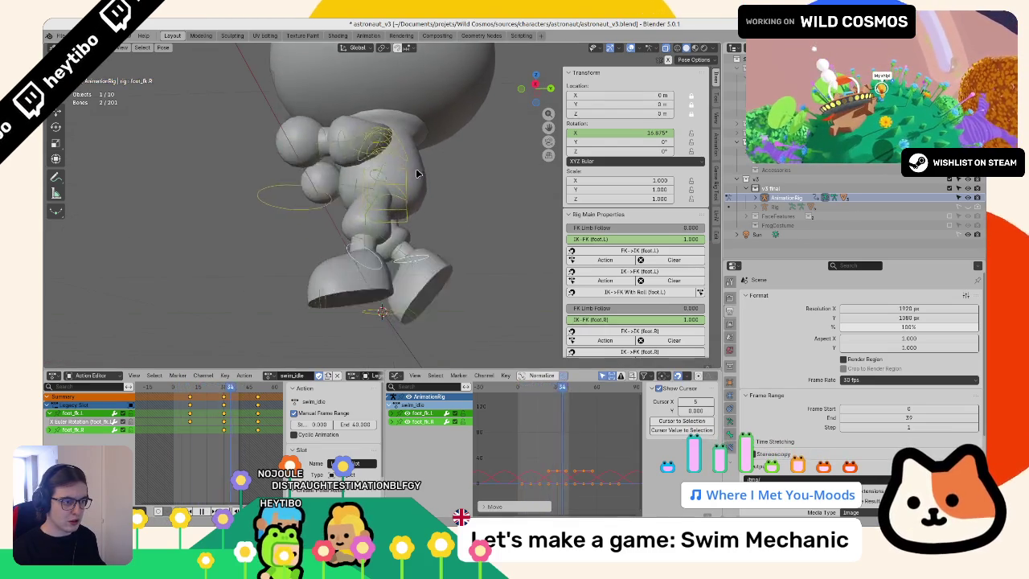
Step: Select both shin controls and shift their keys slightly later
{"action": "left_click", "coordinate": [383, 252]}
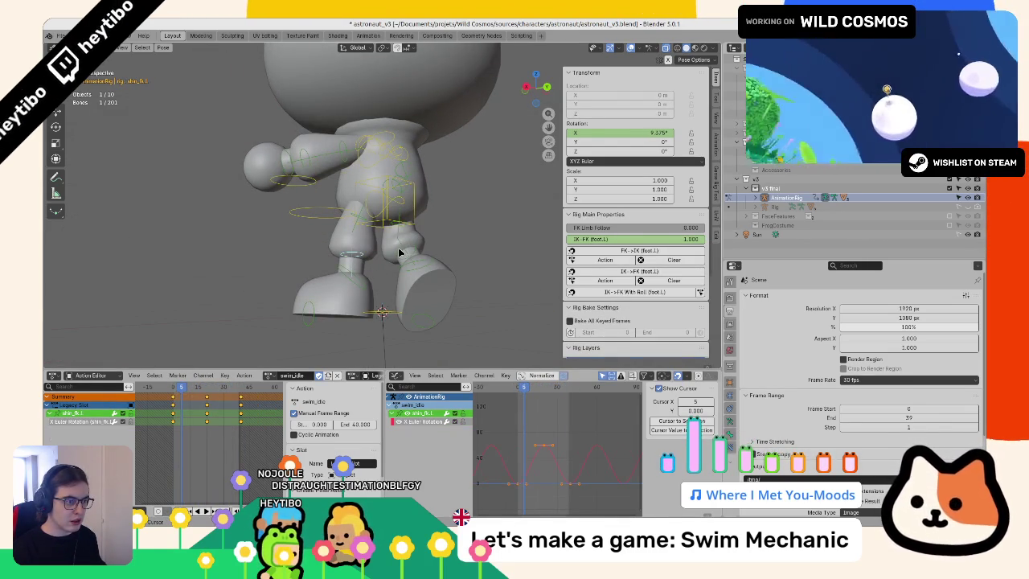
{"action": "left_click", "coordinate": [400, 252], "text": "shift"}
{"action": "key", "text": "g"}
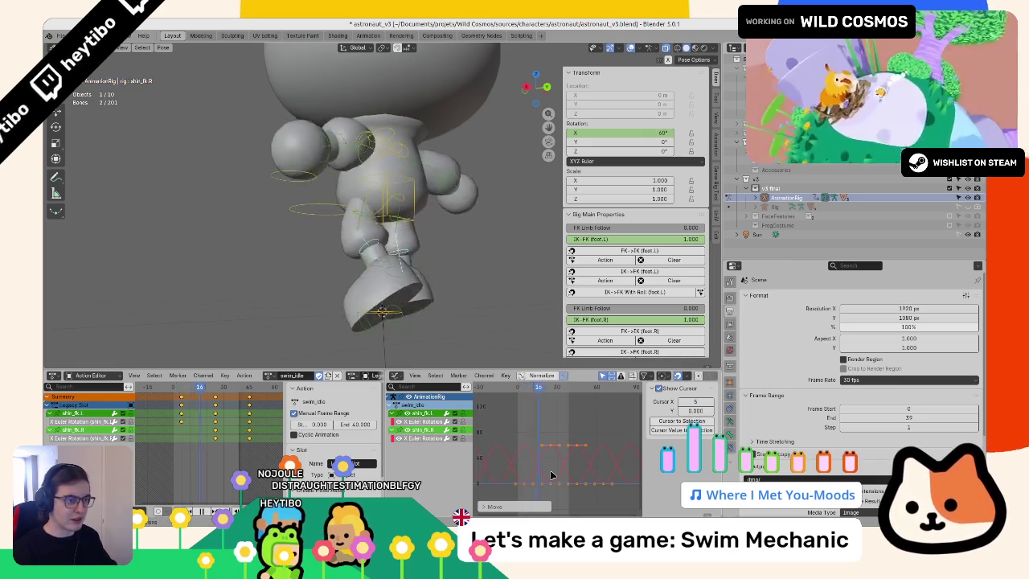
{"action": "left_click", "coordinate": [552, 476]}
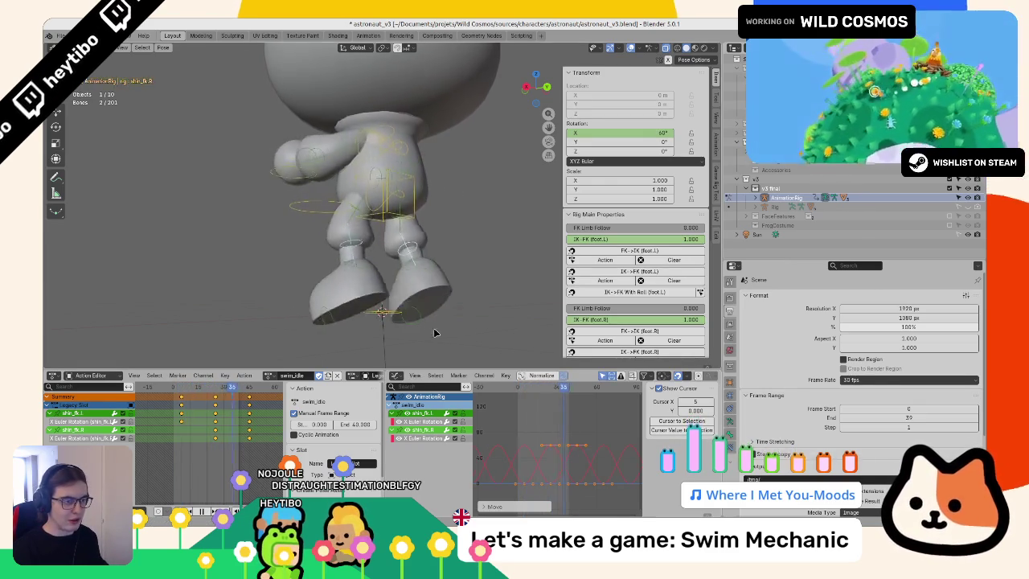
Step: Select each thigh and shin control in turn and play the leg cycle
{"action": "left_click", "coordinate": [369, 222]}
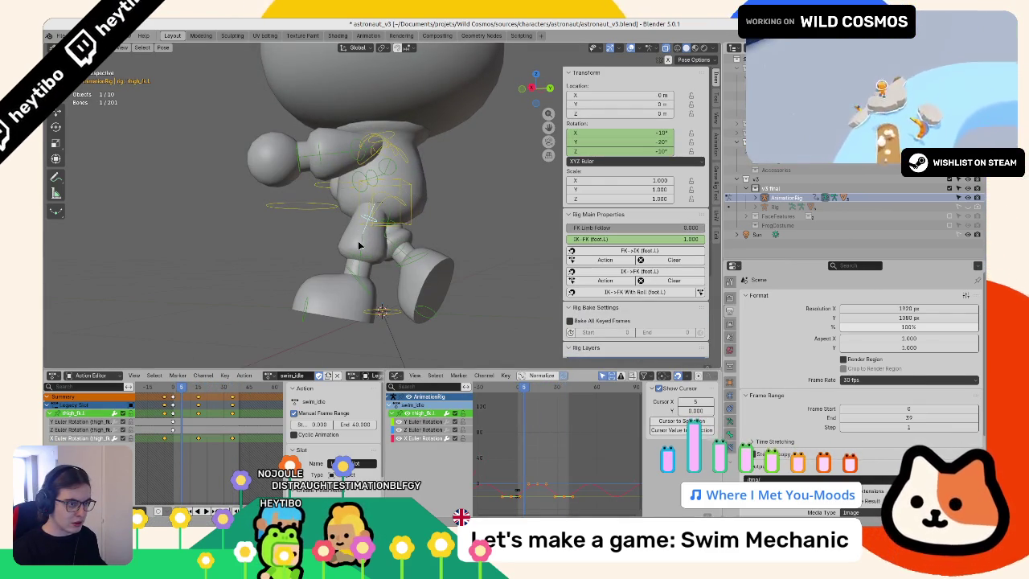
{"action": "left_click", "coordinate": [359, 255]}
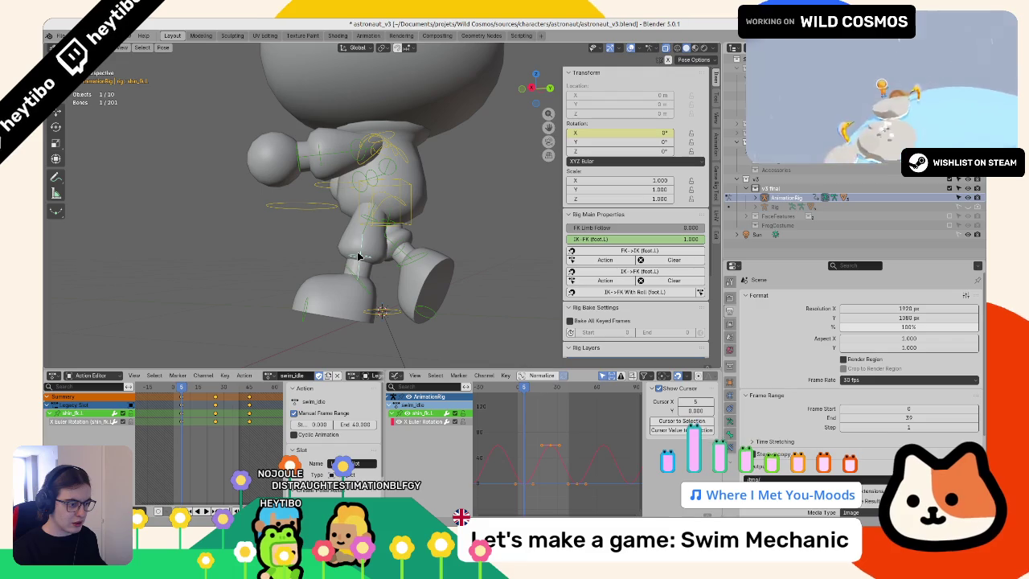
{"action": "left_click", "coordinate": [392, 223]}
{"action": "left_click", "coordinate": [402, 248]}
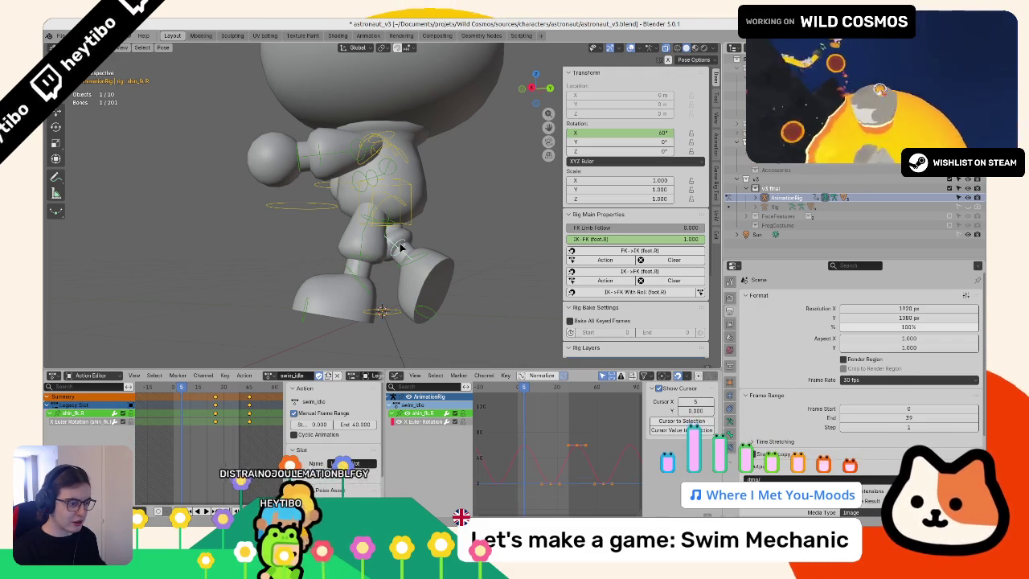
{"action": "key", "text": "space"}
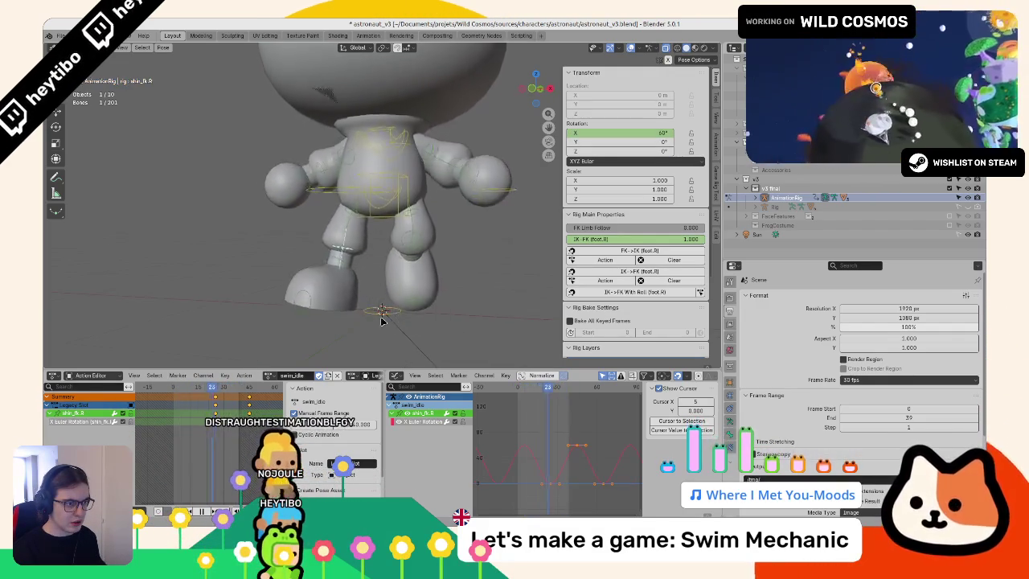
Step: Review the kick from above and front while scrubbing frames, then select the upper arm bones
{"action": "mouse_move", "coordinate": [386, 318]}
{"action": "left_mouse_down"}
{"action": "mouse_move", "coordinate": [420, 354]}
{"action": "mouse_move", "coordinate": [381, 225]}
{"action": "left_mouse_up"}
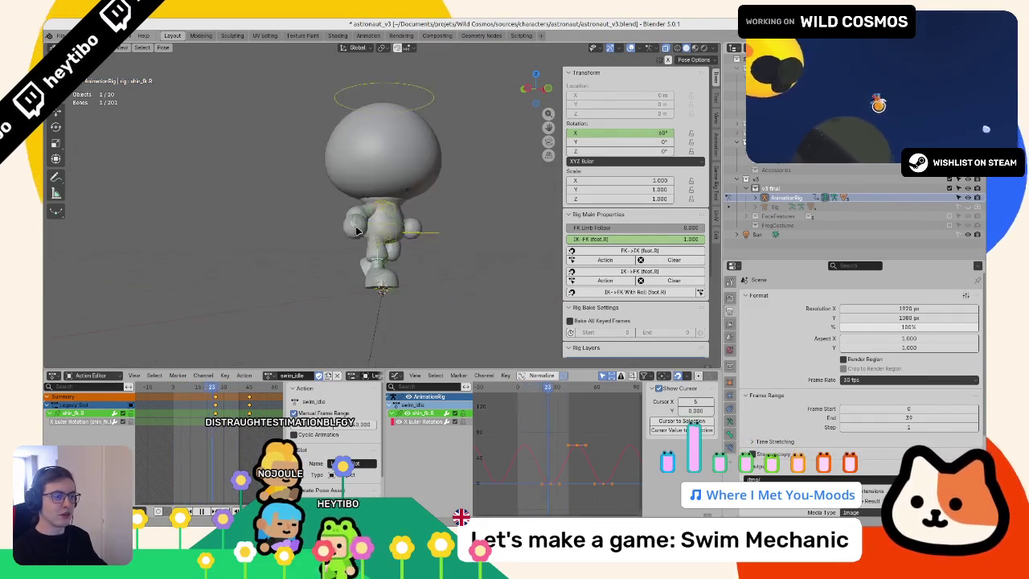
{"action": "left_click_drag", "start_coordinate": [405, 239], "coordinate": [428, 223]}
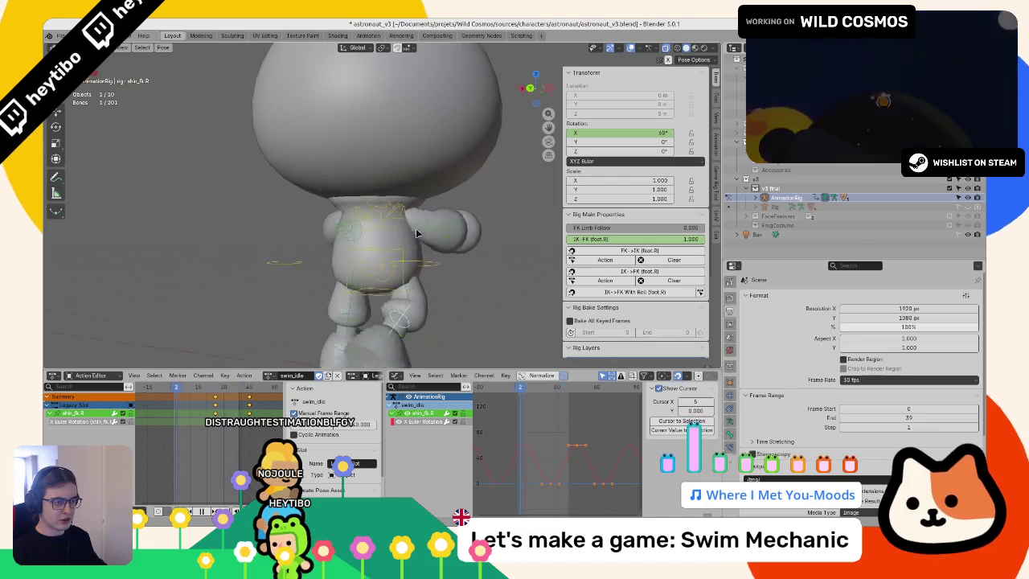
{"action": "scroll", "coordinate": [432, 257], "scroll_direction": "down", "scroll_amount": 5}
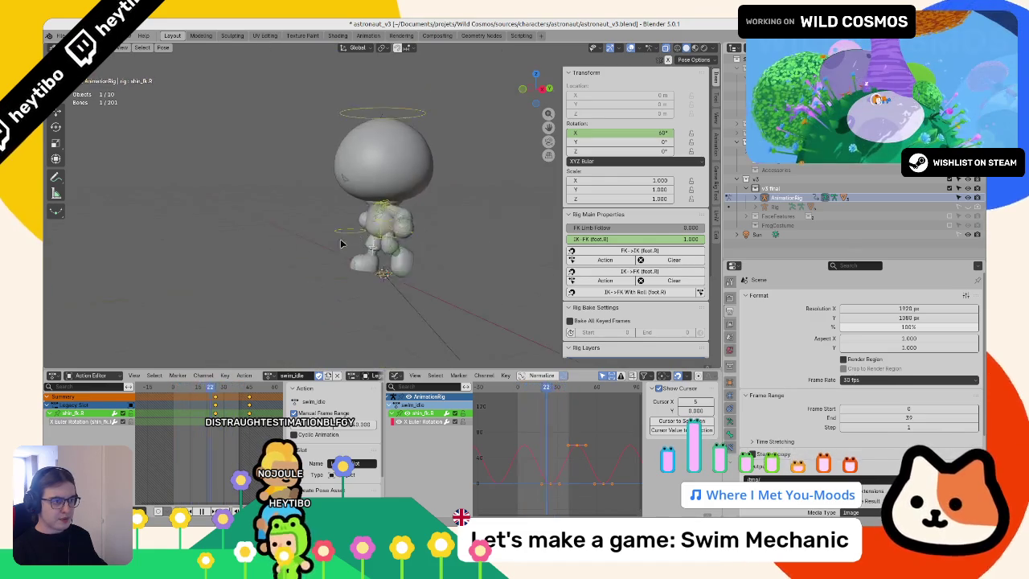
{"action": "mouse_move", "coordinate": [419, 273]}
{"action": "left_mouse_down"}
{"action": "mouse_move", "coordinate": [389, 274]}
{"action": "mouse_move", "coordinate": [374, 247]}
{"action": "mouse_move", "coordinate": [378, 225]}
{"action": "left_mouse_up"}
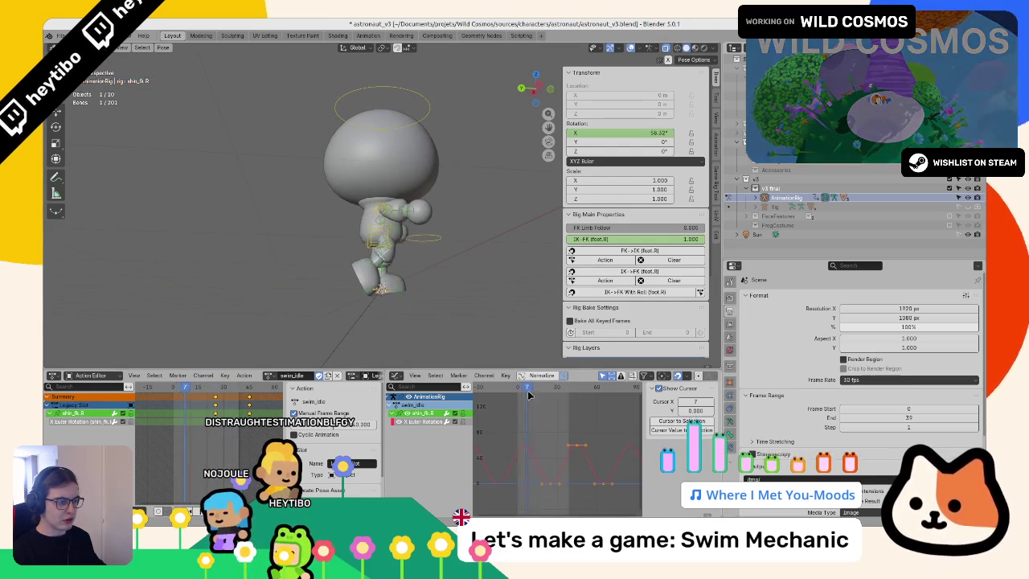
{"action": "left_click_drag", "start_coordinate": [529, 395], "coordinate": [569, 400]}
{"action": "mouse_move", "coordinate": [451, 337]}
{"action": "left_mouse_down"}
{"action": "mouse_move", "coordinate": [451, 324]}
{"action": "mouse_move", "coordinate": [294, 292]}
{"action": "mouse_move", "coordinate": [360, 310]}
{"action": "left_mouse_up"}
{"action": "scroll", "coordinate": [351, 294], "scroll_direction": "up", "scroll_amount": 4}
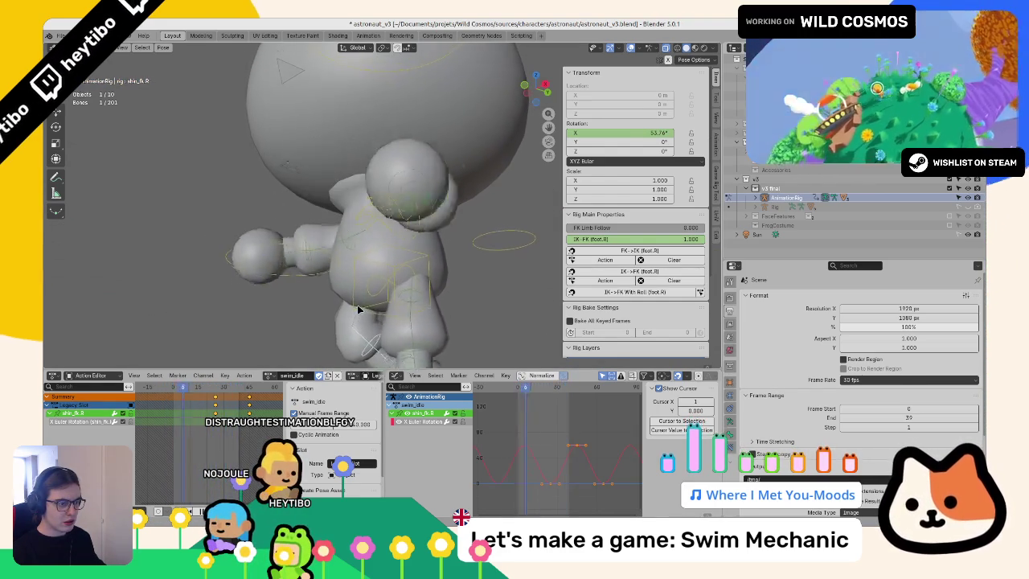
{"action": "scroll", "coordinate": [359, 310], "scroll_direction": "down", "scroll_amount": 4}
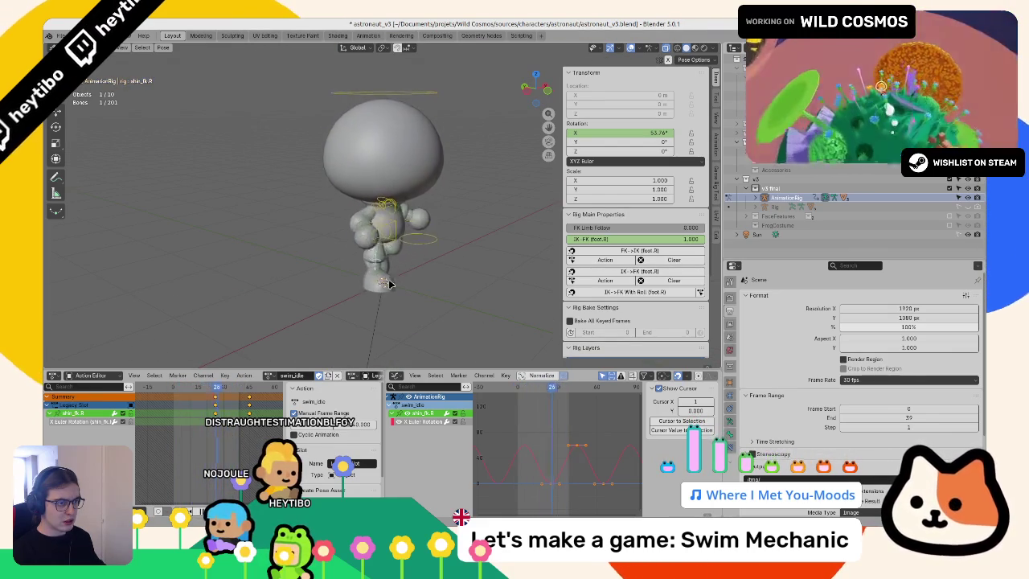
{"action": "scroll", "coordinate": [388, 284], "scroll_direction": "up", "scroll_amount": 2}
{"action": "left_click", "coordinate": [365, 223]}
Step: Scale both upper arms' rotation keys vertically so X reads 55.526° at frame 1, then return to Object Mode
{"action": "left_click", "coordinate": [434, 226], "text": "shift"}
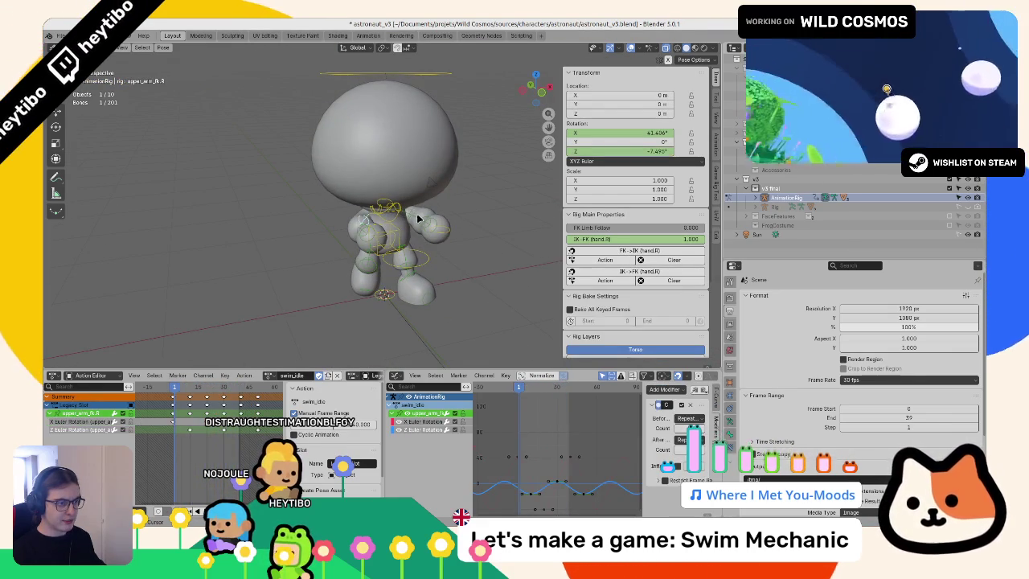
{"action": "left_click", "coordinate": [430, 430]}
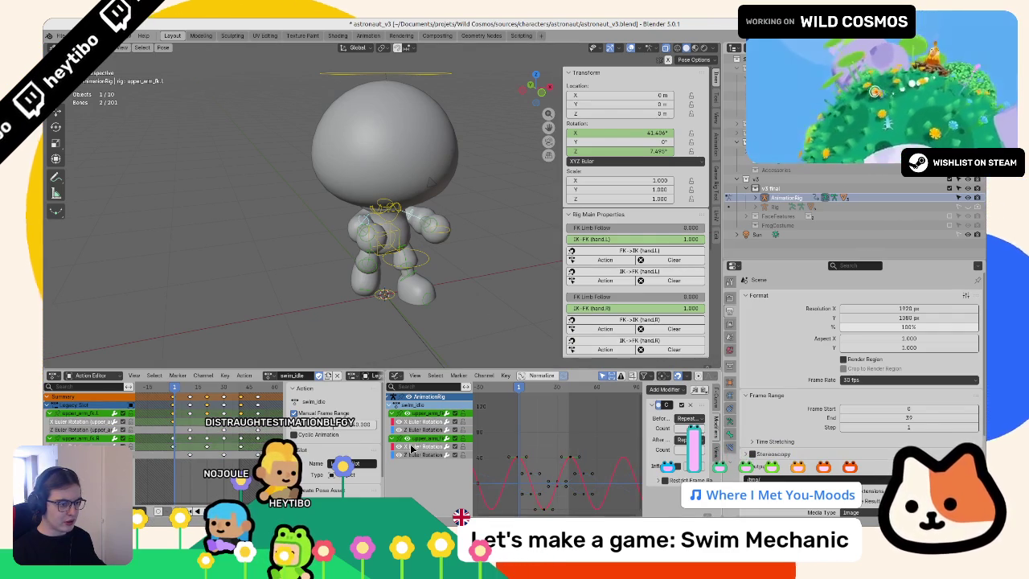
{"action": "left_click", "coordinate": [510, 464]}
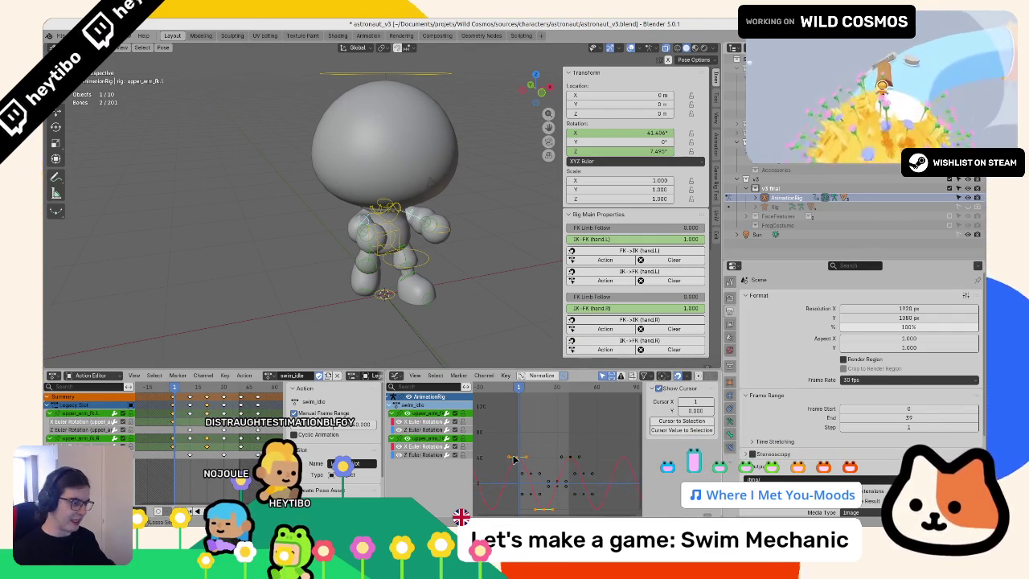
{"action": "left_click", "coordinate": [534, 478]}
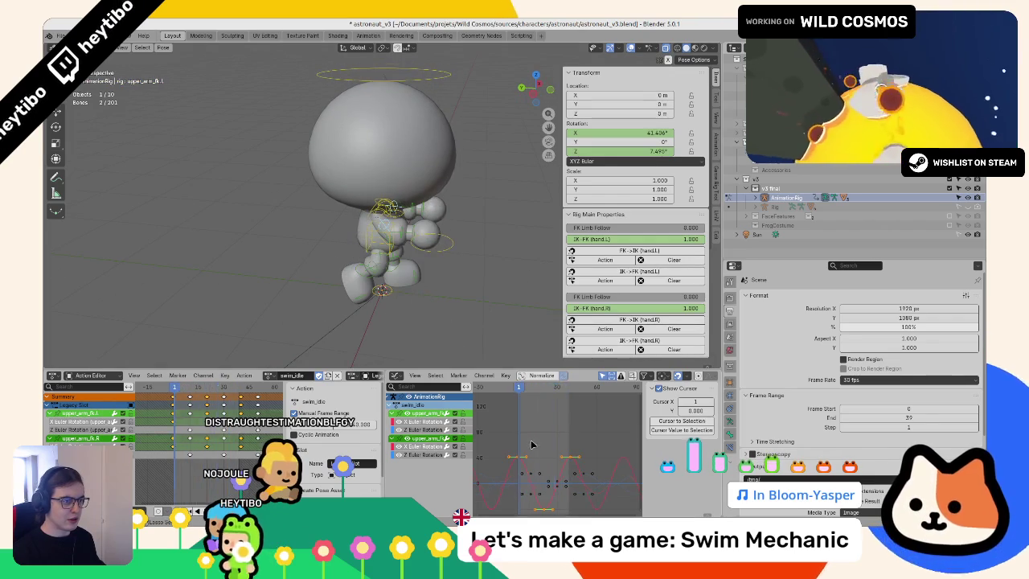
{"action": "left_click", "coordinate": [586, 460]}
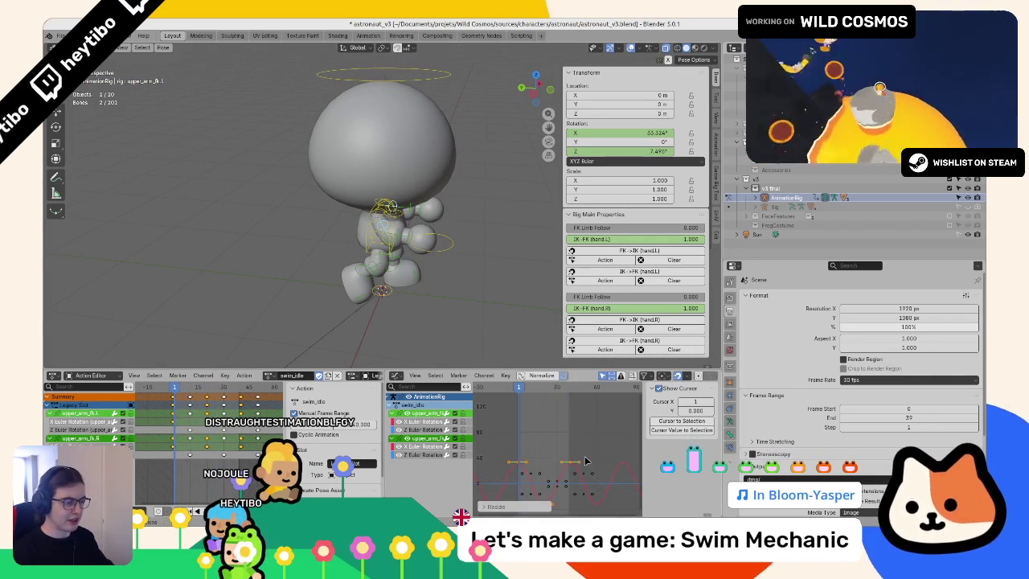
{"action": "left_click", "coordinate": [584, 455]}
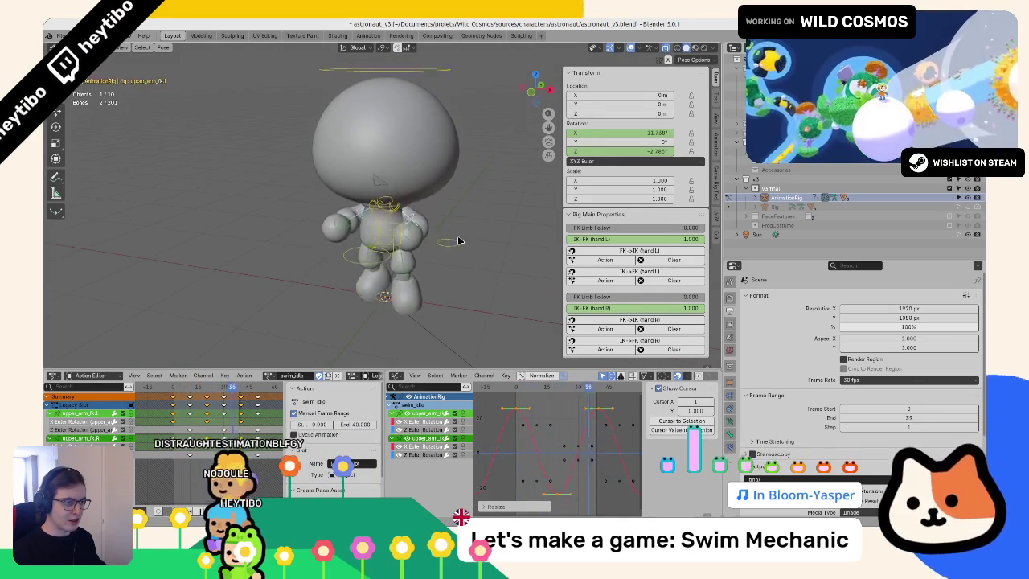
{"action": "key", "text": "ctrl+Tab"}
{"action": "scroll", "coordinate": [308, 256], "scroll_direction": "down", "scroll_amount": 3}
Step: Switch to Material Preview shading and face the astronaut
{"action": "key", "text": "z"}
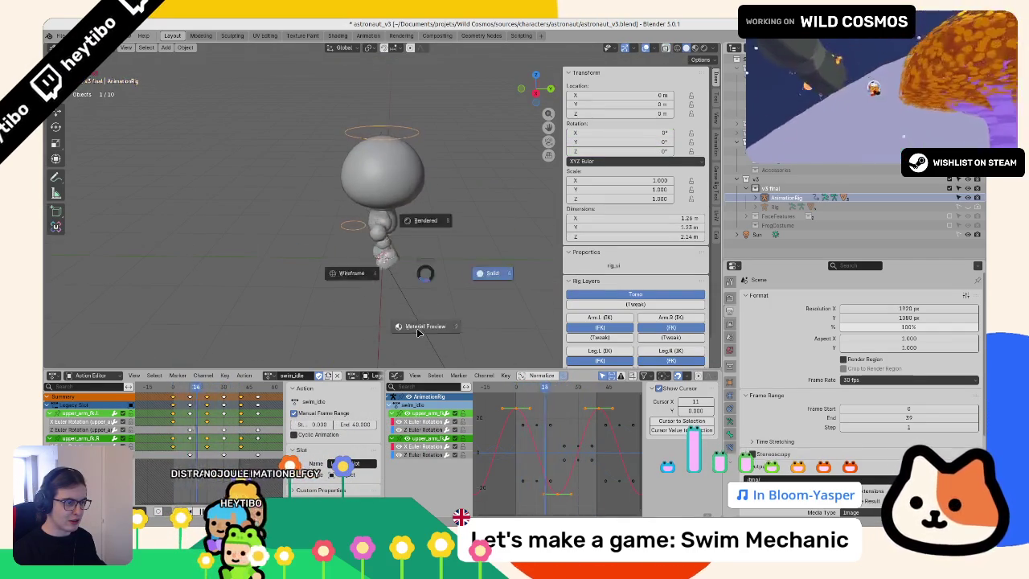
{"action": "left_click", "coordinate": [390, 319]}
{"action": "left_click_drag", "start_coordinate": [312, 313], "coordinate": [409, 310]}
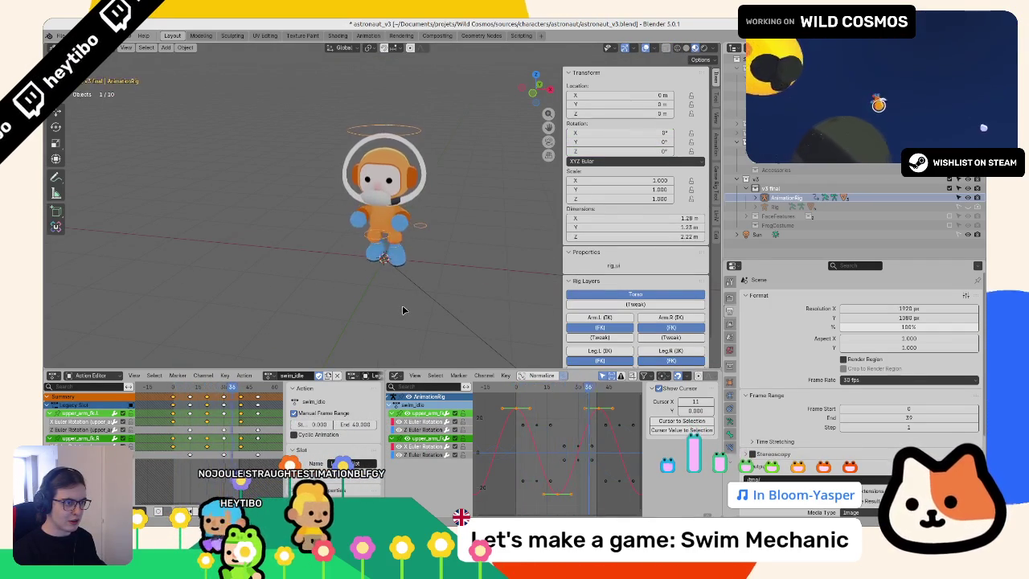
Step: Add a plane, raise it to chest height and scale it to 2.636
{"action": "key", "text": "shift+a"}
{"action": "mouse_move", "coordinate": [395, 255]}
{"action": "left_click", "coordinate": [482, 258]}
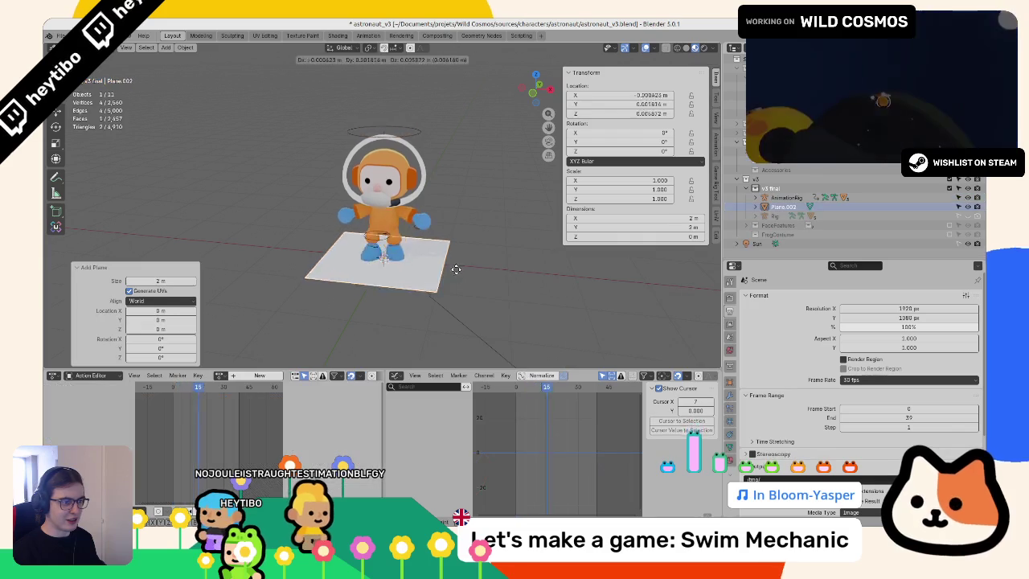
{"action": "key", "text": "g"}
{"action": "key", "text": "z"}
{"action": "left_click", "coordinate": [470, 225]}
{"action": "key", "text": "s"}
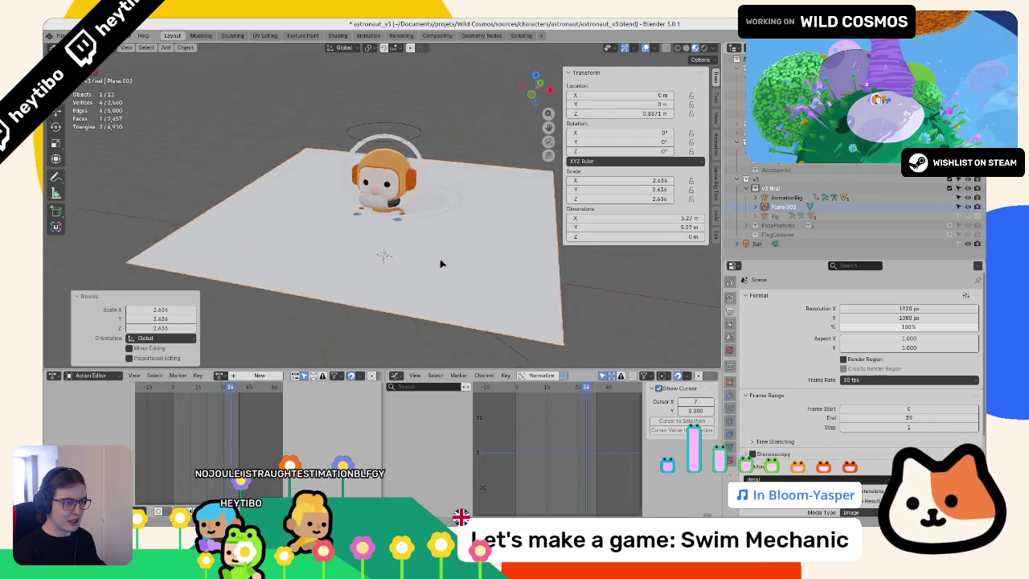
{"action": "left_click", "coordinate": [366, 237]}
{"action": "mouse_move", "coordinate": [366, 237]}
{"action": "left_mouse_down"}
{"action": "mouse_move", "coordinate": [366, 265]}
{"action": "mouse_move", "coordinate": [441, 269]}
{"action": "mouse_move", "coordinate": [482, 203]}
{"action": "mouse_move", "coordinate": [513, 202]}
{"action": "mouse_move", "coordinate": [482, 211]}
{"action": "left_mouse_up"}
{"action": "left_click", "coordinate": [464, 224]}
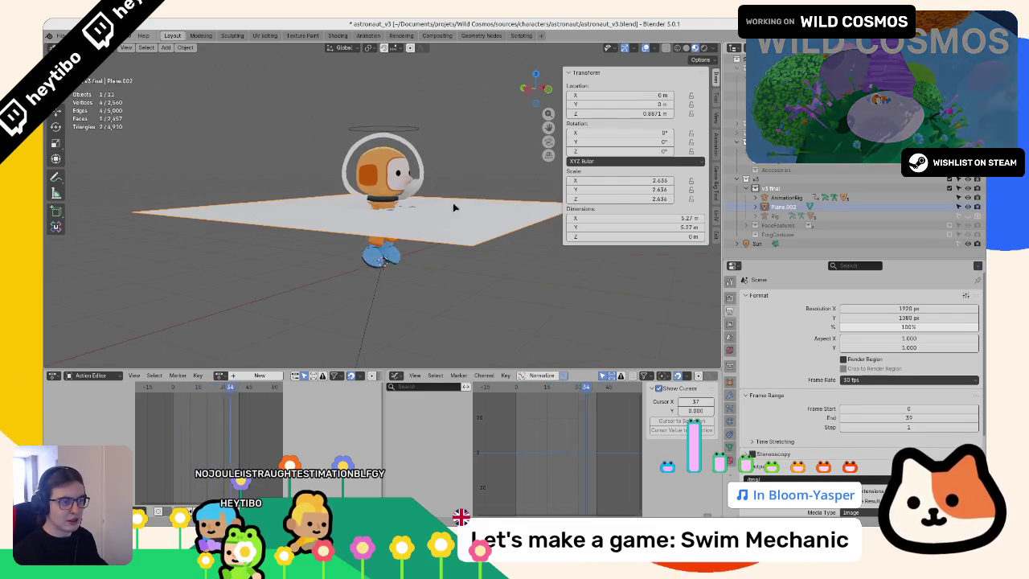
Step: Delete the plane and select the astronaut rig, orbiting to view it from side and back
{"action": "key", "text": "Delete"}
{"action": "scroll", "coordinate": [411, 223], "scroll_direction": "up", "scroll_amount": 5}
{"action": "left_click_drag", "start_coordinate": [410, 223], "coordinate": [334, 224]}
{"action": "scroll", "coordinate": [333, 224], "scroll_direction": "down", "scroll_amount": 5}
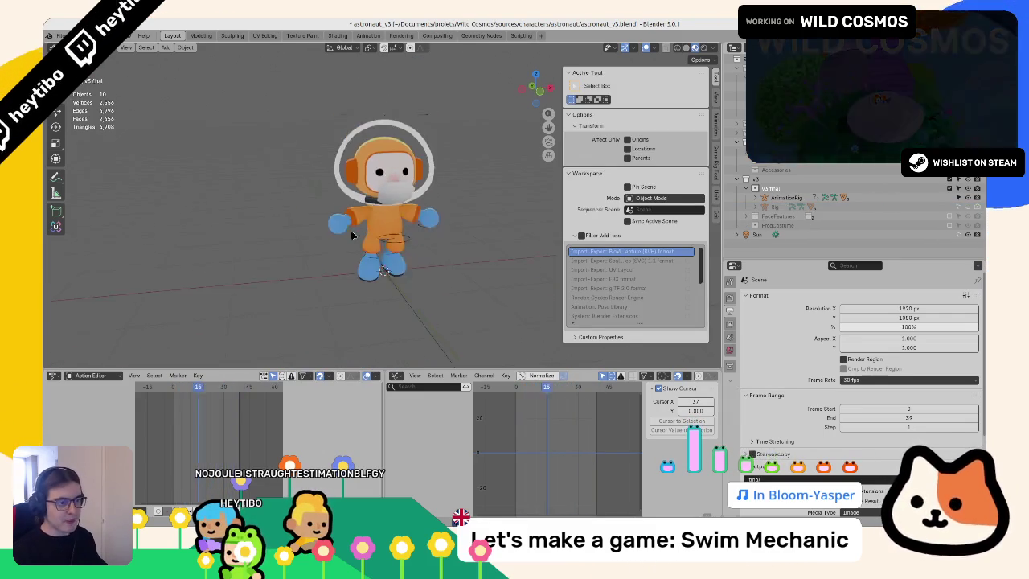
{"action": "scroll", "coordinate": [334, 223], "scroll_direction": "up", "scroll_amount": 2}
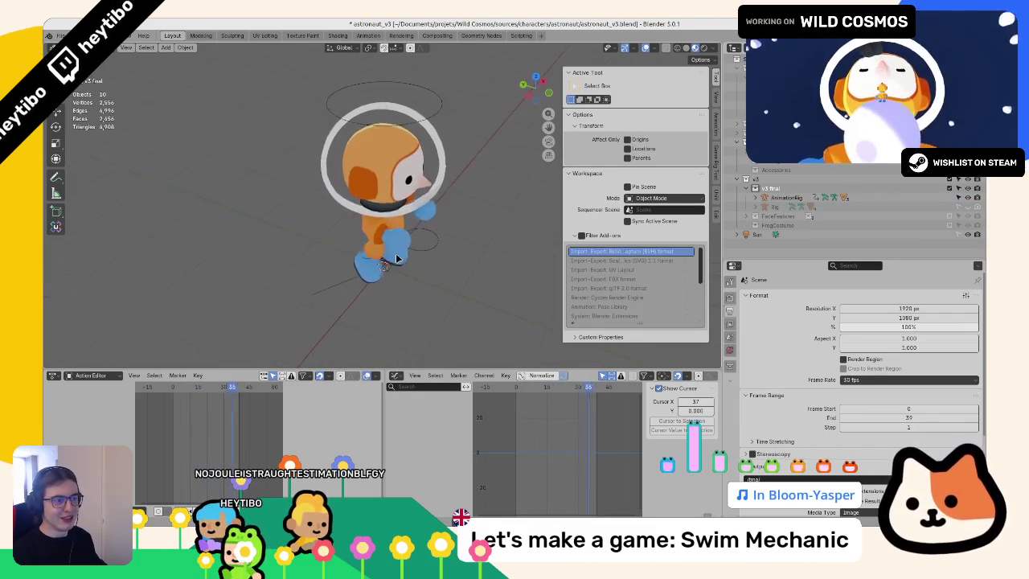
{"action": "left_click_drag", "start_coordinate": [305, 219], "coordinate": [294, 208]}
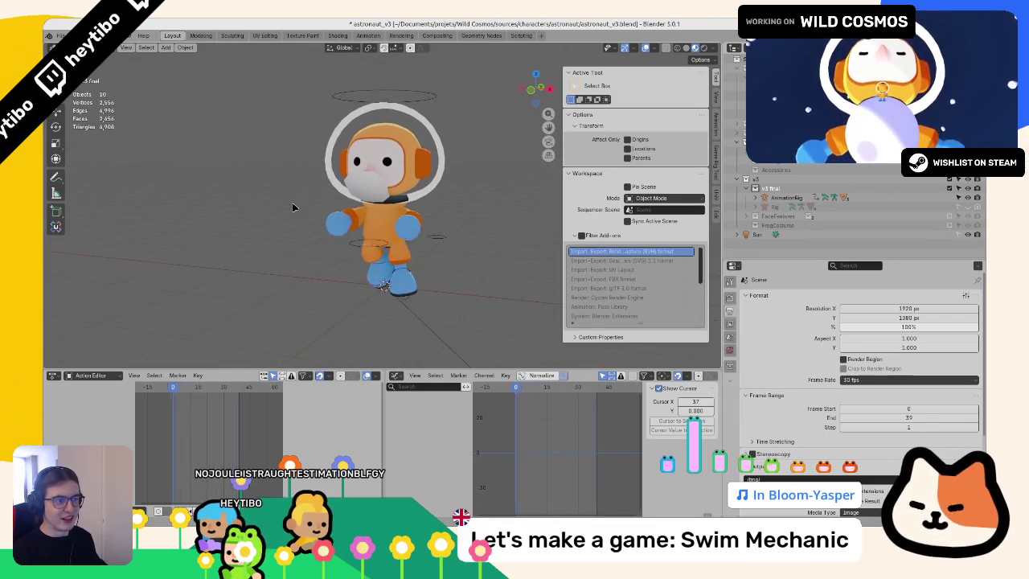
{"action": "left_click", "coordinate": [373, 236]}
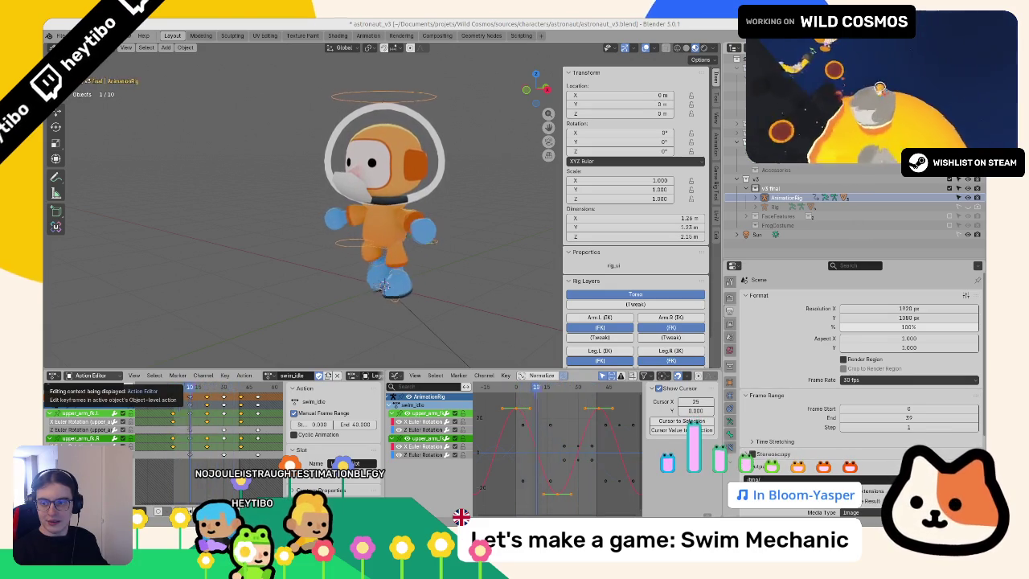
{"action": "left_click_drag", "start_coordinate": [325, 211], "coordinate": [440, 227]}
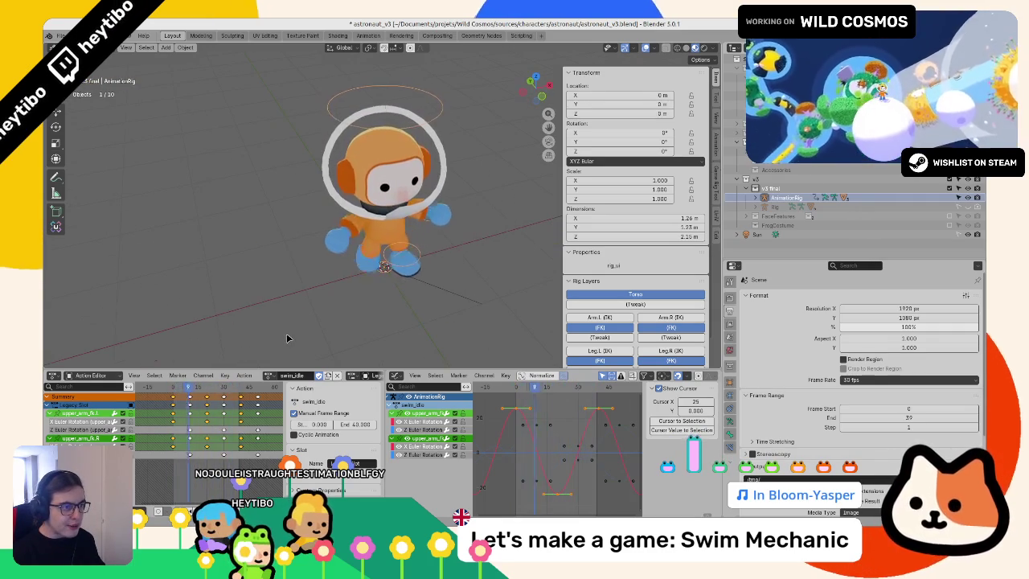
Step: Return to Solid shading, stop playback, rename the copied action swim_forward and enter Pose Mode
{"action": "key", "text": "z"}
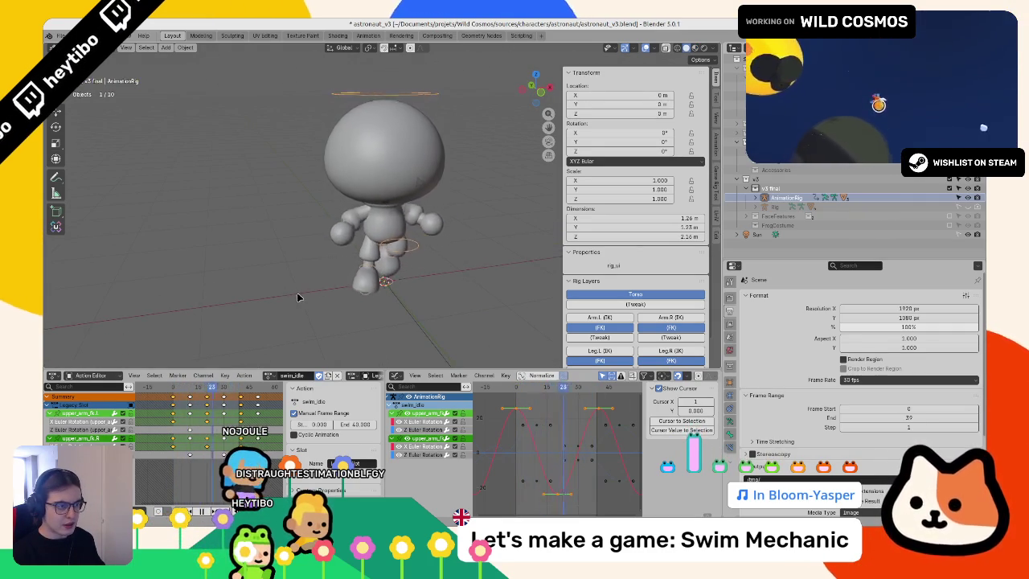
{"action": "key", "text": "Escape"}
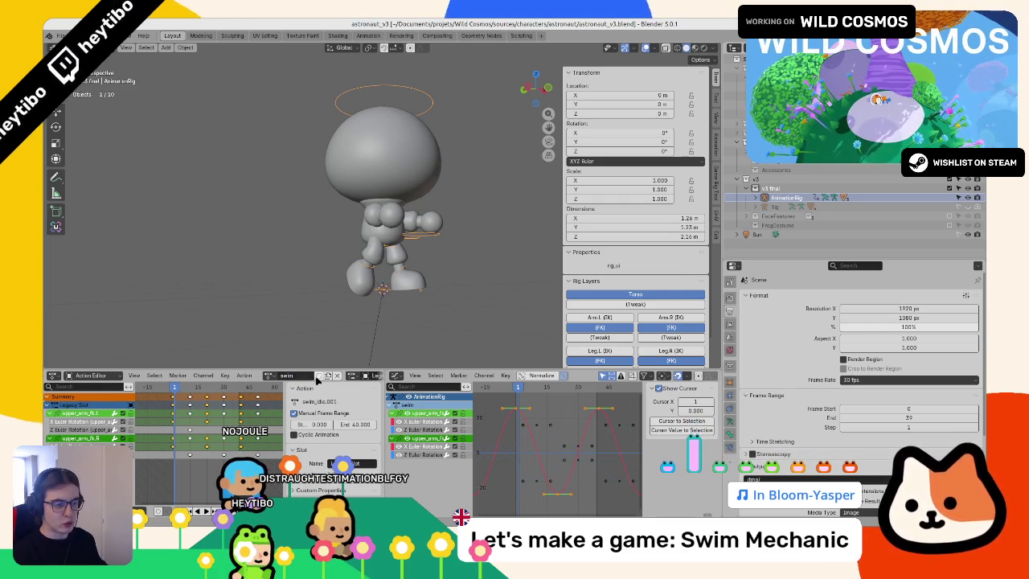
{"action": "double_click", "coordinate": [302, 377]}
{"action": "type", "text": "_forward"}
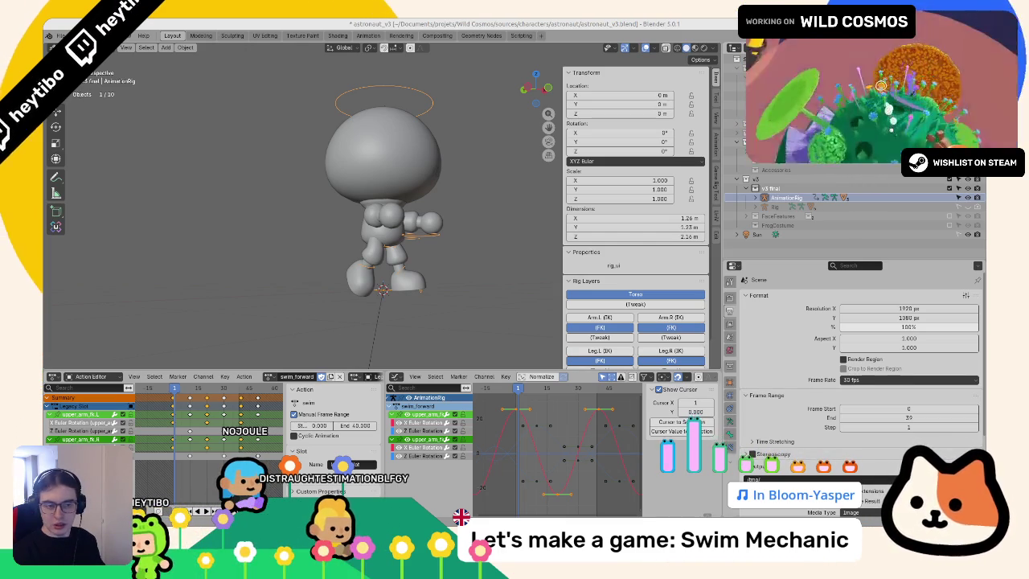
{"action": "mouse_move", "coordinate": [90, 178]}
{"action": "left_mouse_down"}
{"action": "mouse_move", "coordinate": [315, 228]}
{"action": "mouse_move", "coordinate": [370, 185]}
{"action": "left_mouse_up"}
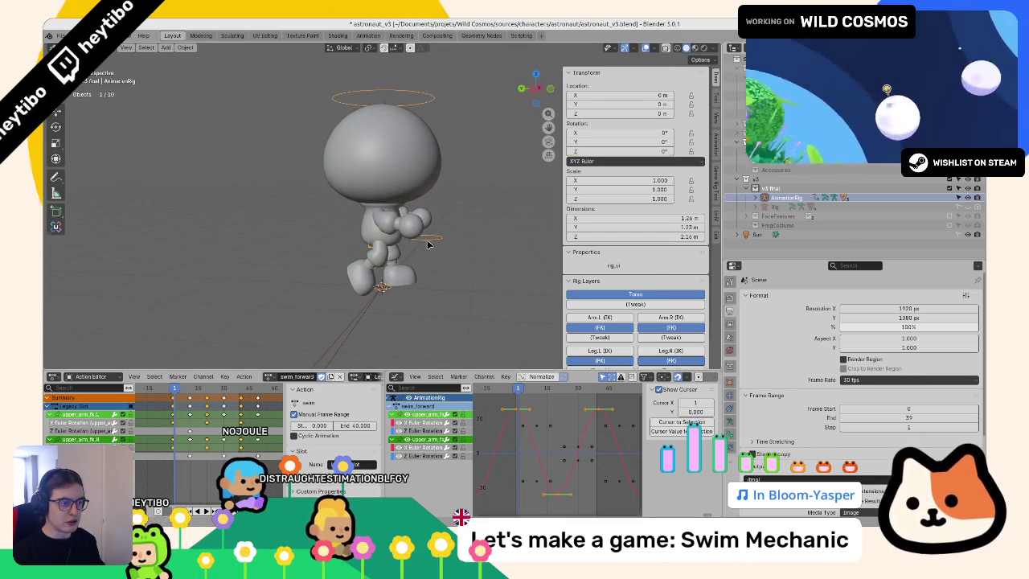
{"action": "key", "text": "ctrl+Tab"}
{"action": "left_click_drag", "start_coordinate": [429, 242], "coordinate": [374, 229]}
Step: Try rotating the torso and hips on X in side view, then undo the hips rotation
{"action": "left_click", "coordinate": [373, 229]}
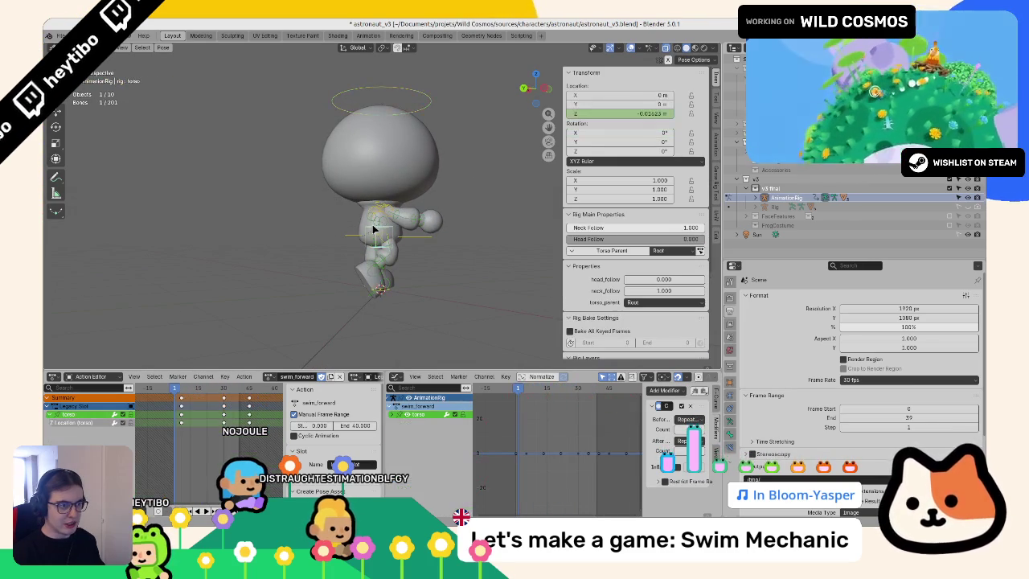
{"action": "key", "text": "KP_1"}
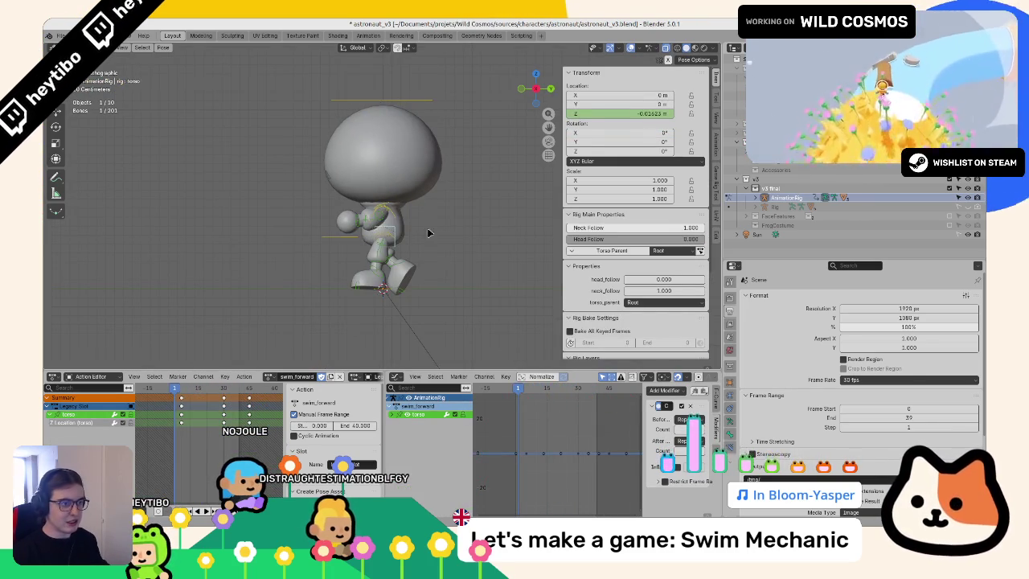
{"action": "key", "text": "r"}
{"action": "key", "text": "Escape"}
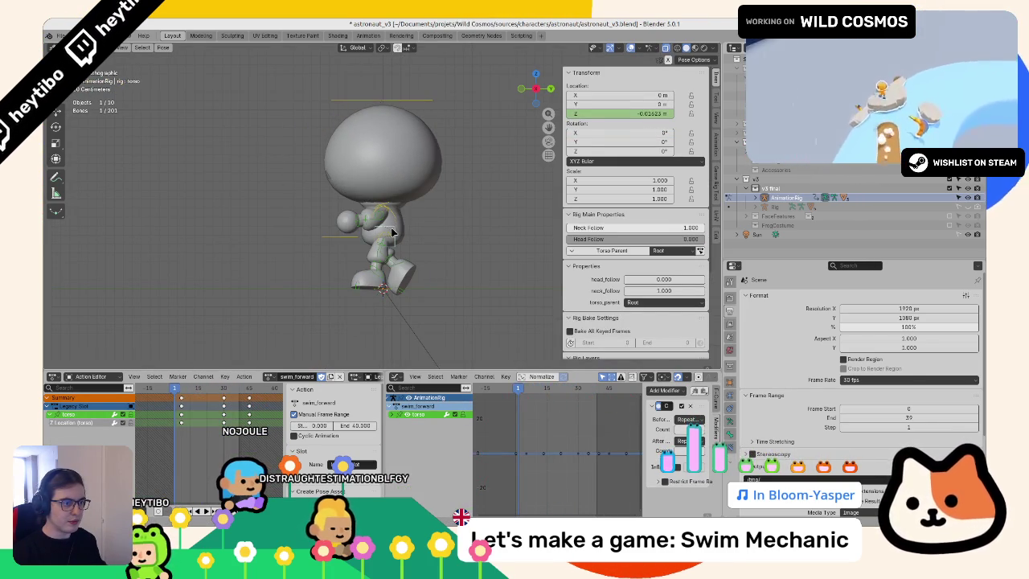
{"action": "left_click", "coordinate": [392, 233]}
{"action": "left_click", "coordinate": [392, 237]}
{"action": "left_click", "coordinate": [393, 240]}
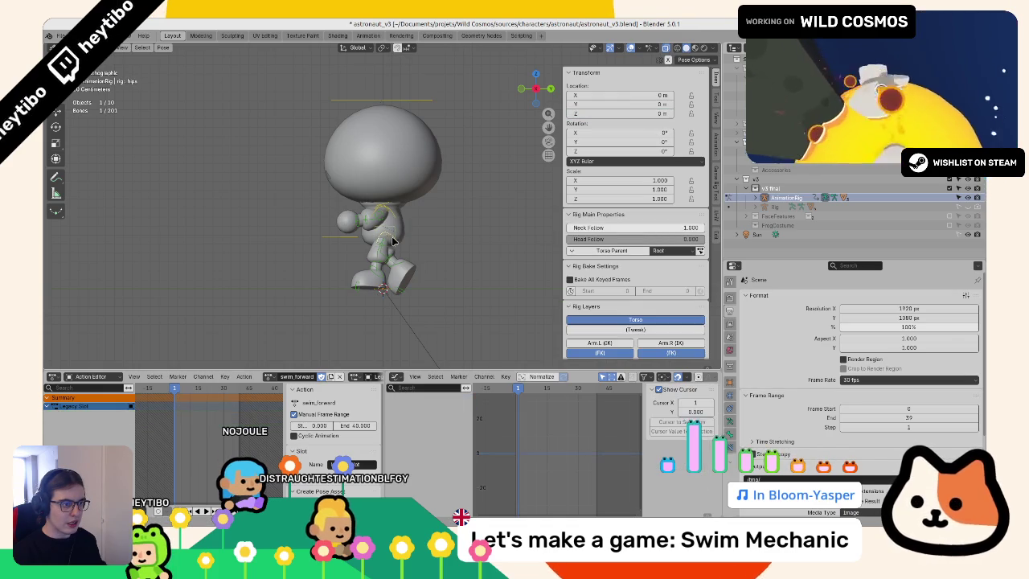
{"action": "key", "text": "r"}
{"action": "key", "text": "x"}
{"action": "key", "text": "Return"}
{"action": "key", "text": "space"}
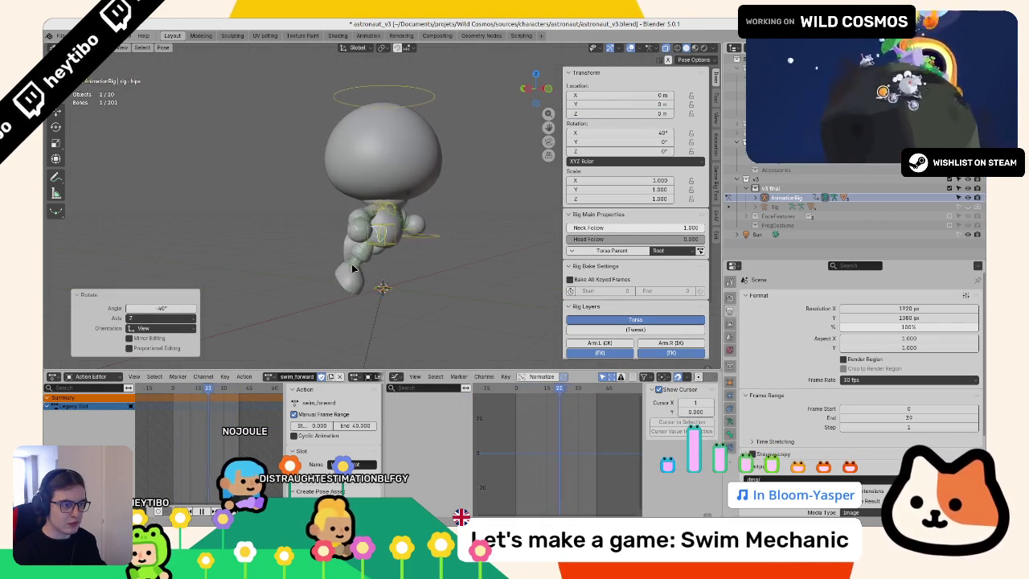
{"action": "key", "text": "ctrl+z"}
Step: Rotate the torso forward on X in side view and keyframe it
{"action": "key", "text": "KP_3"}
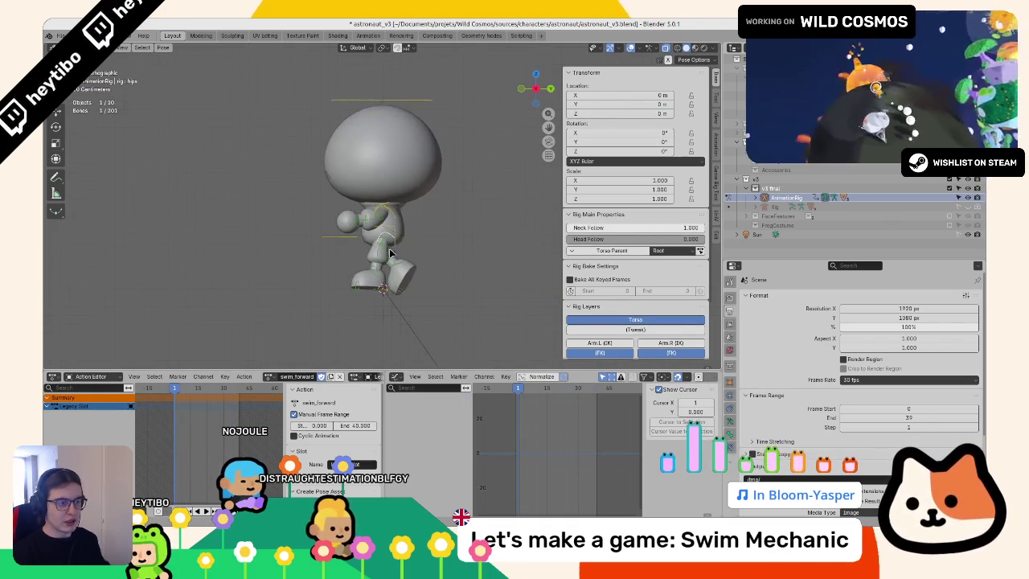
{"action": "scroll", "coordinate": [402, 219], "scroll_direction": "up", "scroll_amount": 2}
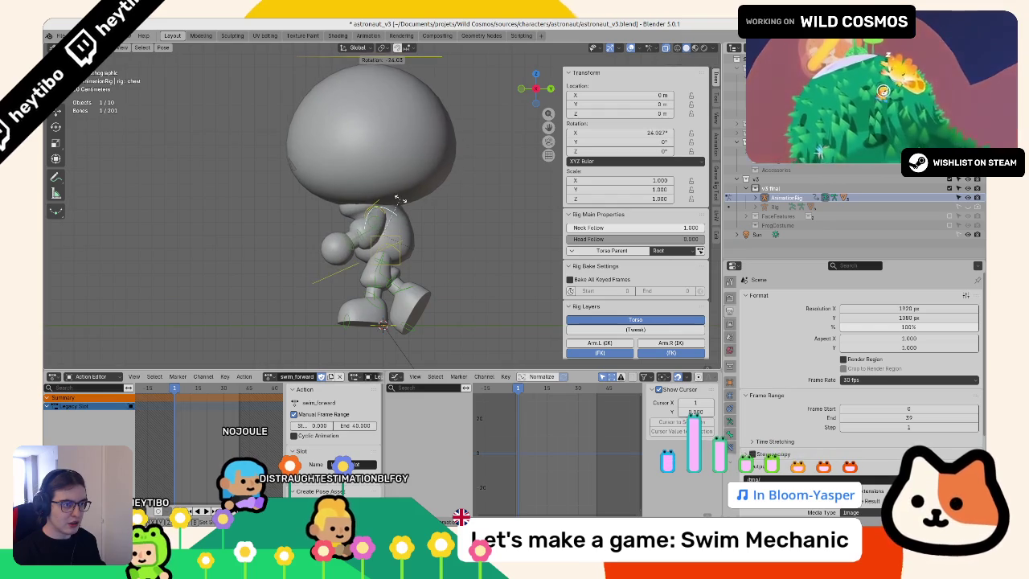
{"action": "left_click", "coordinate": [395, 255]}
{"action": "left_click", "coordinate": [395, 239]}
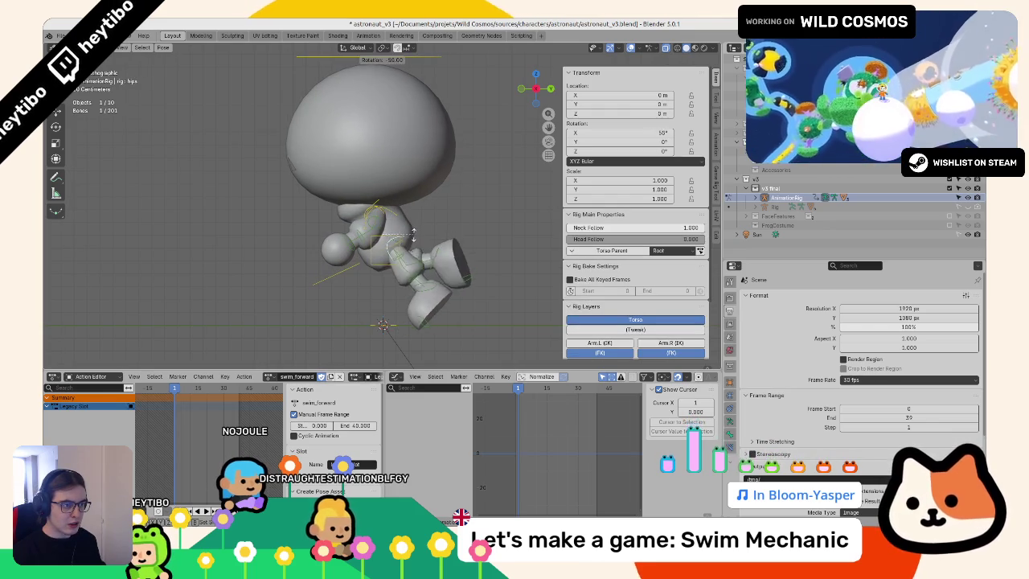
{"action": "left_click", "coordinate": [395, 238]}
{"action": "key", "text": "r"}
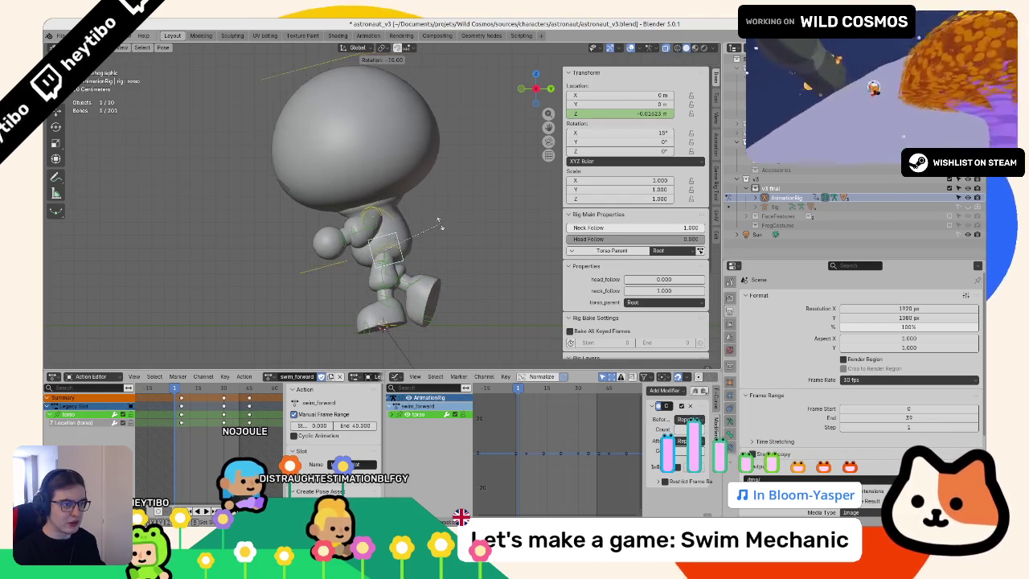
{"action": "left_click", "coordinate": [439, 224]}
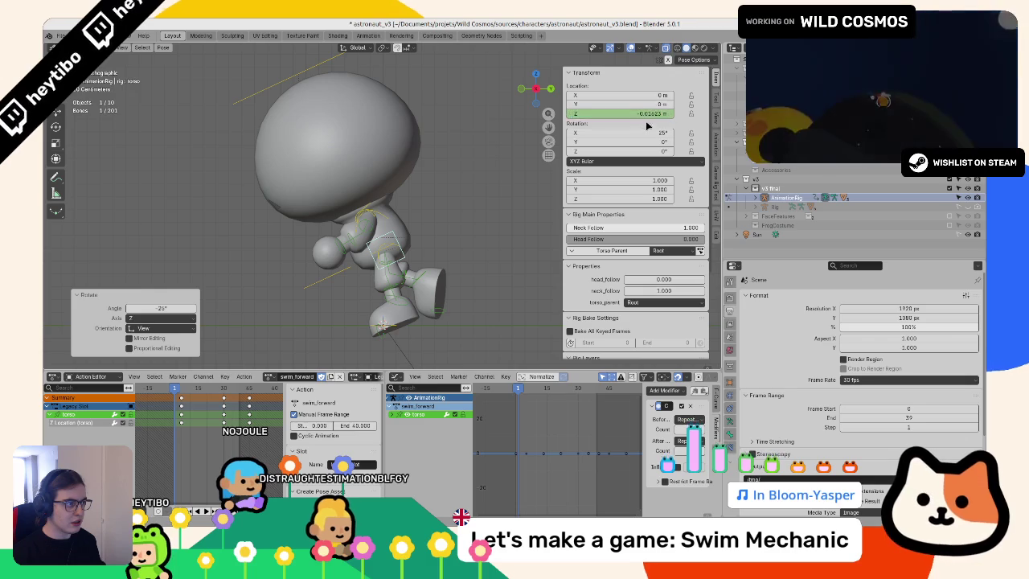
{"action": "key", "text": "i"}
Step: Tilt the neck to -20° X rotation and keyframe it
{"action": "left_click", "coordinate": [373, 204]}
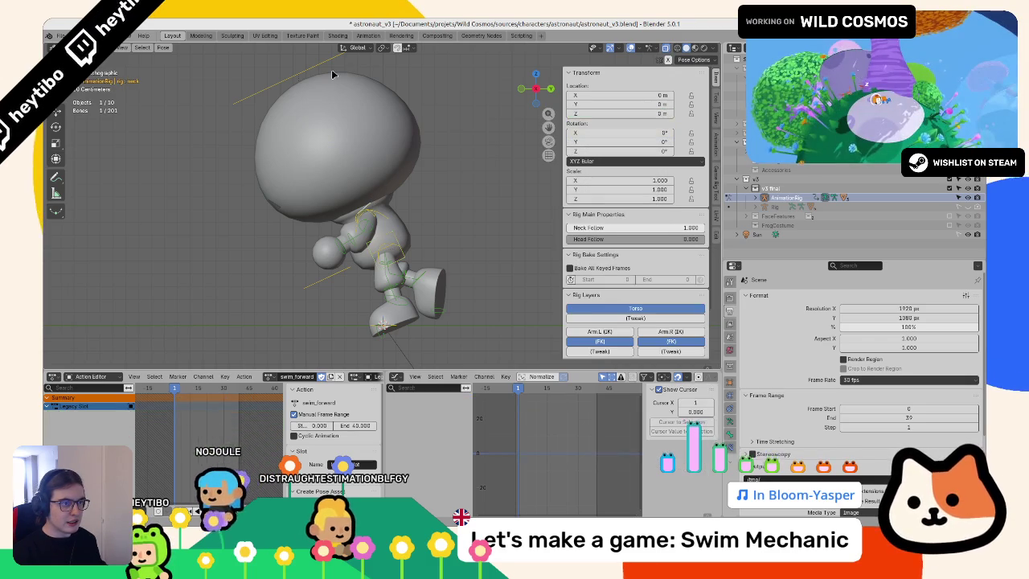
{"action": "mouse_move", "coordinate": [631, 130]}
{"action": "left_mouse_down"}
{"action": "mouse_move", "coordinate": [611, 131]}
{"action": "mouse_move", "coordinate": [630, 131]}
{"action": "left_mouse_up"}
{"action": "type", "text": "-20"}
{"action": "key", "text": "i"}
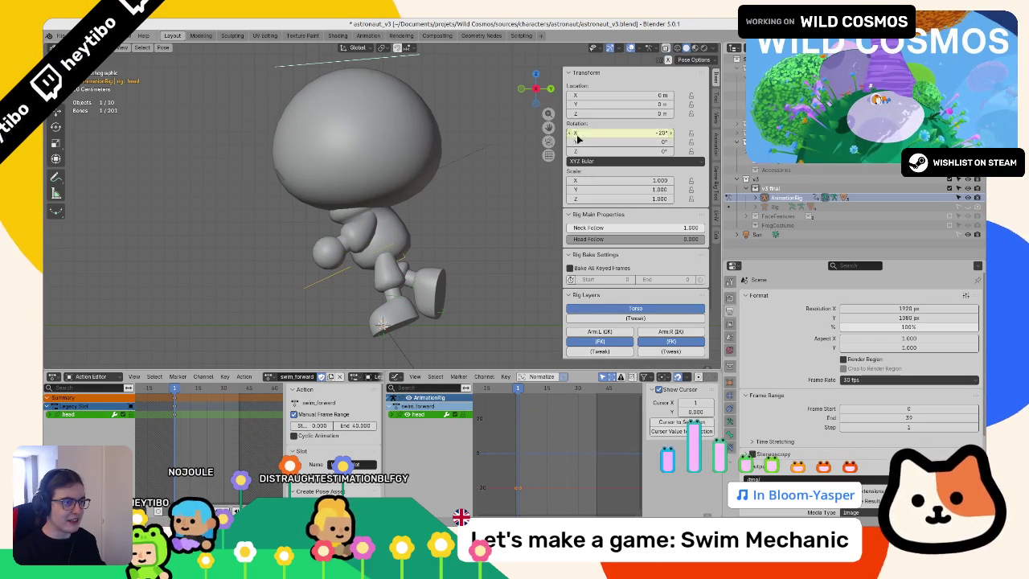
{"action": "key", "text": "z"}
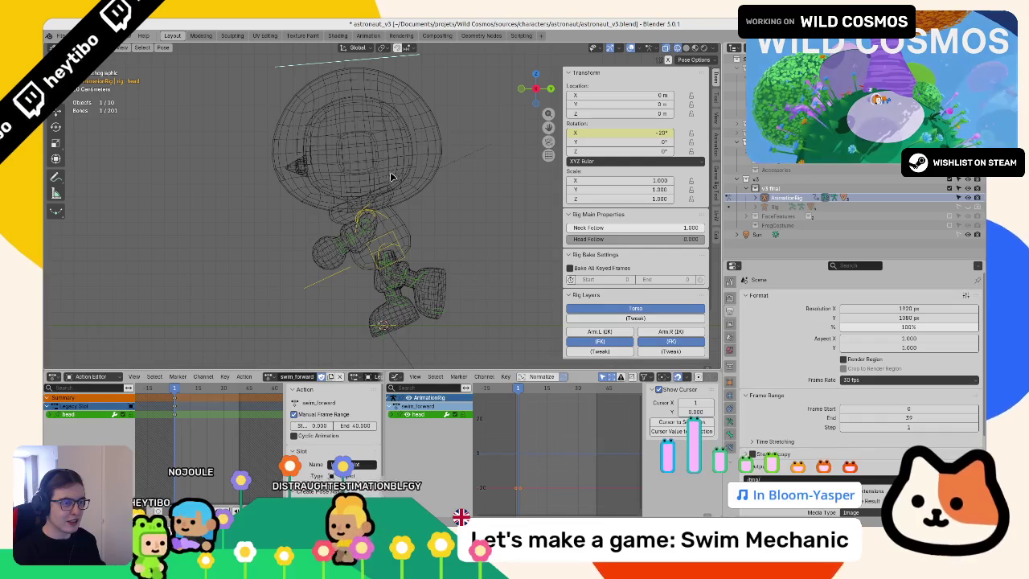
{"action": "key", "text": "z"}
Step: Rotate the hips forward to 20° on X, keyframe it, and play the forward lean
{"action": "left_click", "coordinate": [387, 251]}
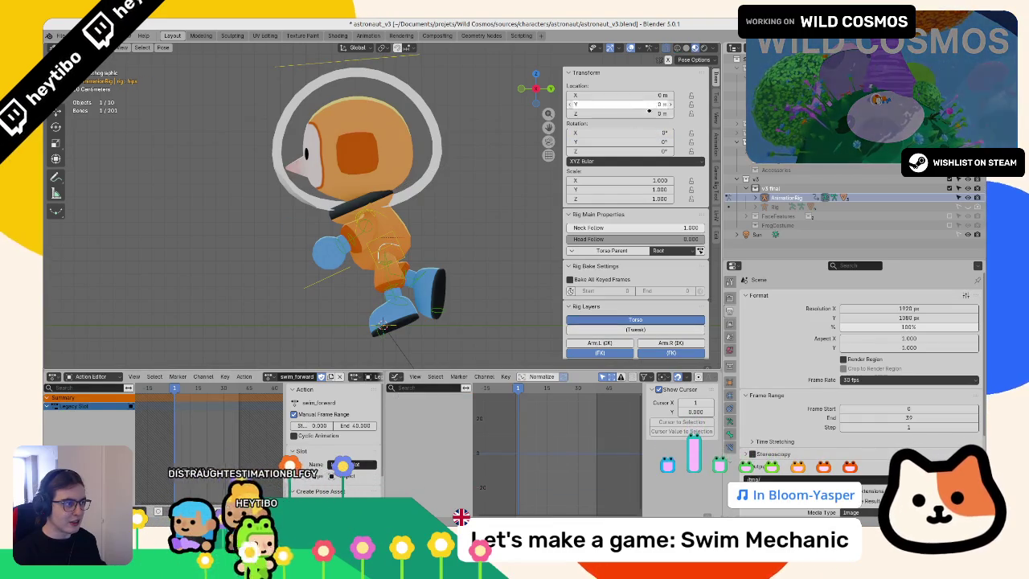
{"action": "left_click_drag", "start_coordinate": [620, 133], "coordinate": [644, 133]}
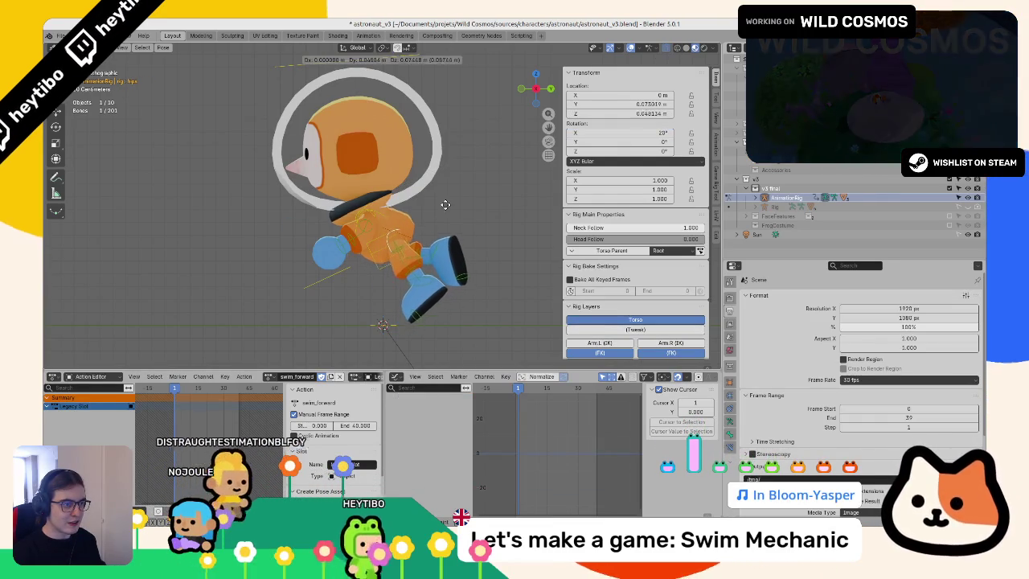
{"action": "right_click", "coordinate": [599, 137]}
{"action": "left_click", "coordinate": [599, 143]}
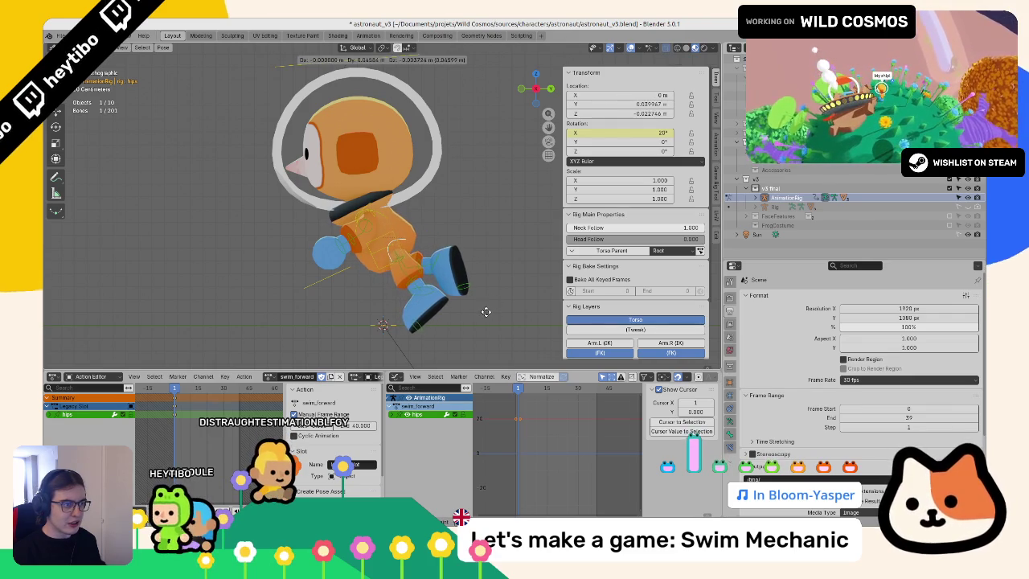
{"action": "key", "text": "Escape"}
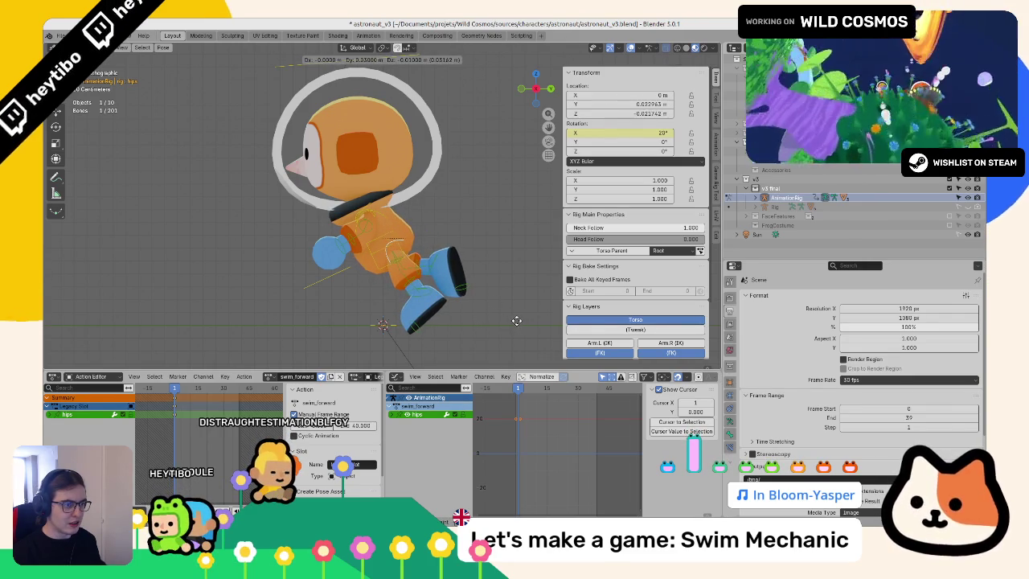
{"action": "key", "text": "Escape"}
{"action": "scroll", "coordinate": [368, 206], "scroll_direction": "up", "scroll_amount": 3}
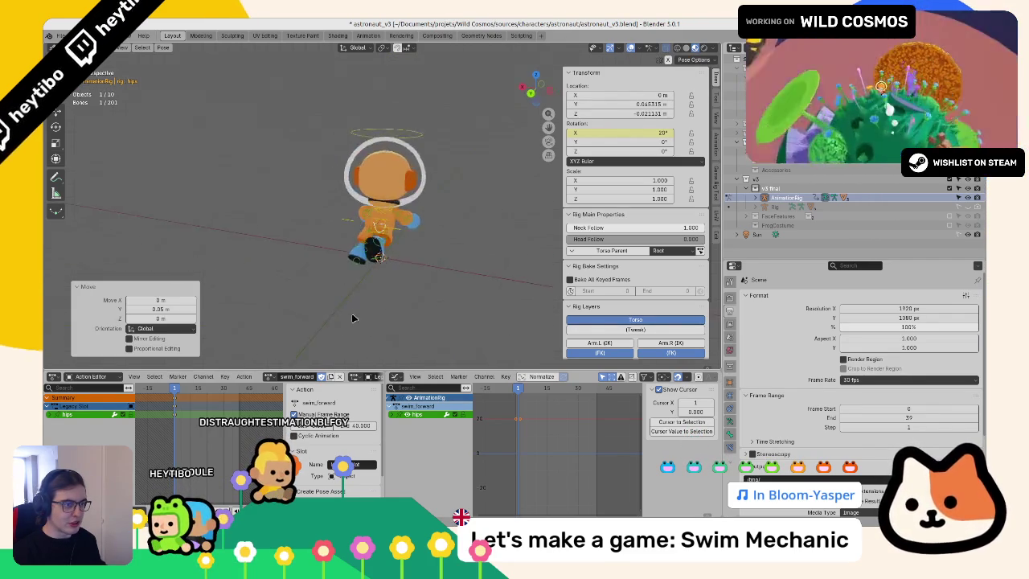
{"action": "key", "text": "space"}
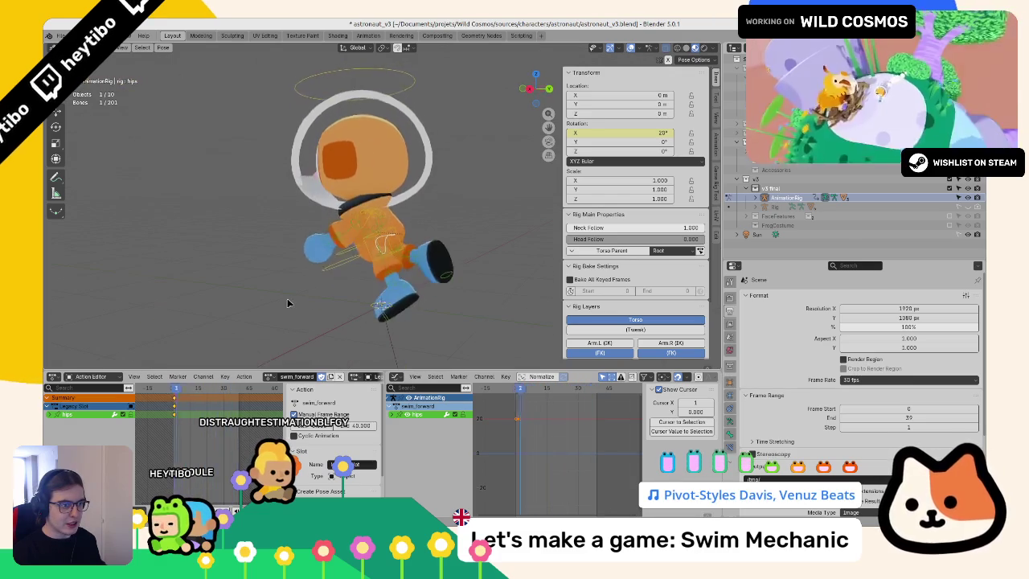
{"action": "left_click_drag", "start_coordinate": [345, 217], "coordinate": [285, 305]}
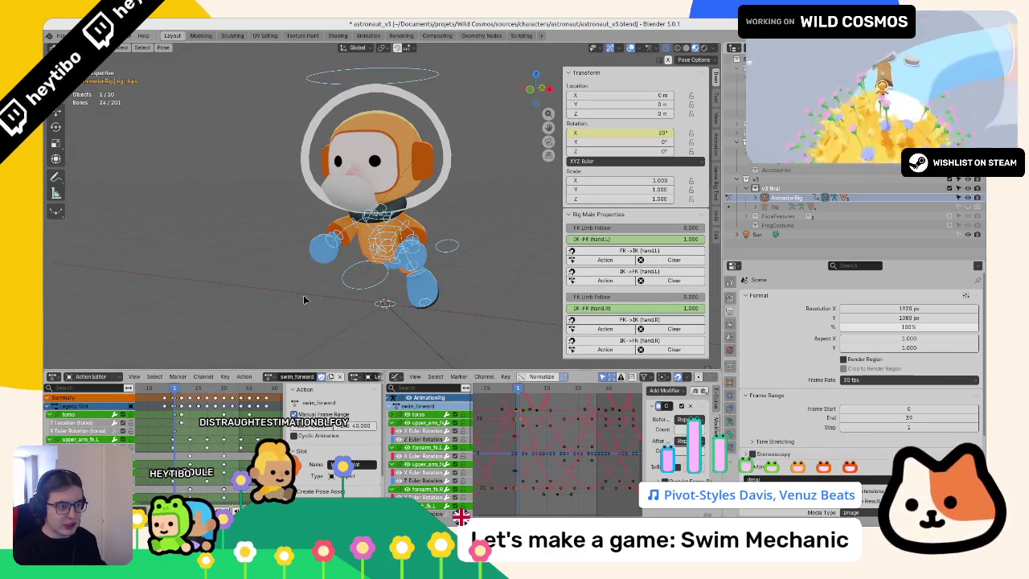
{"action": "left_click", "coordinate": [394, 244]}
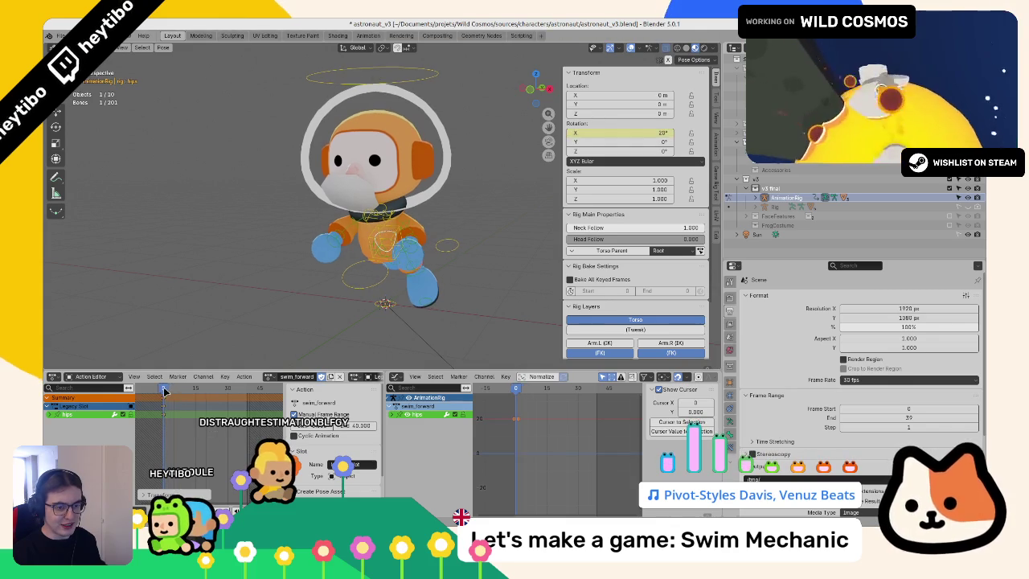
Step: Keyframe the torso bone's rotation and pick its X Euler Rotation channel
{"action": "left_click_drag", "start_coordinate": [321, 281], "coordinate": [378, 275]}
{"action": "scroll", "coordinate": [378, 275], "scroll_direction": "up", "scroll_amount": 3}
{"action": "left_click", "coordinate": [380, 256]}
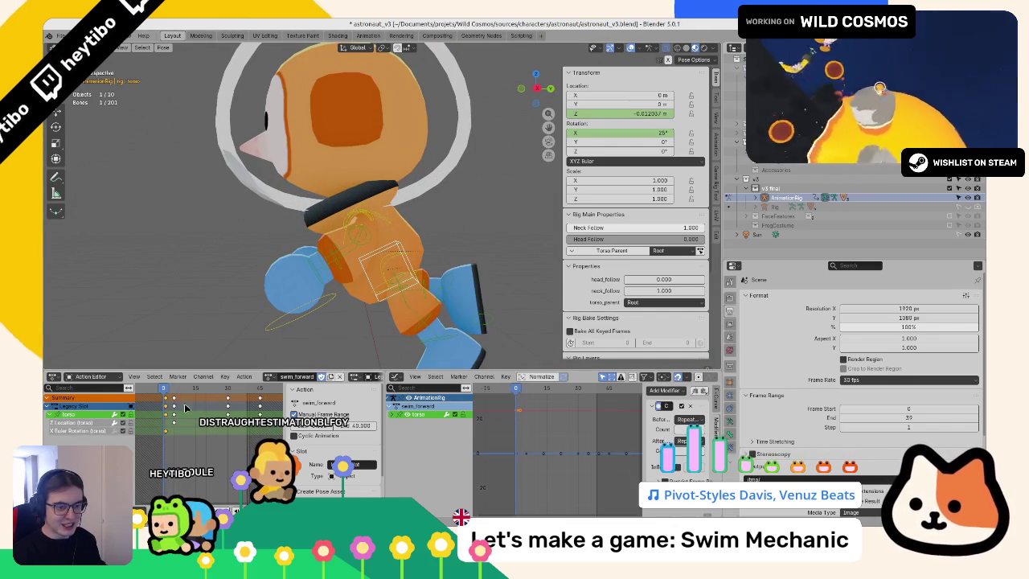
{"action": "key", "text": "i"}
{"action": "left_click_drag", "start_coordinate": [365, 239], "coordinate": [347, 262]}
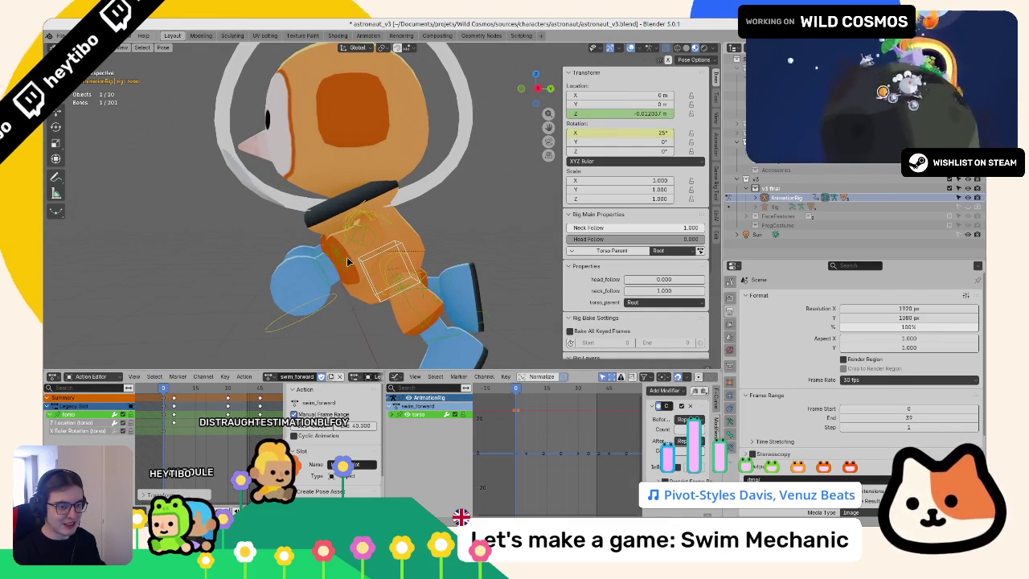
{"action": "left_click", "coordinate": [73, 430]}
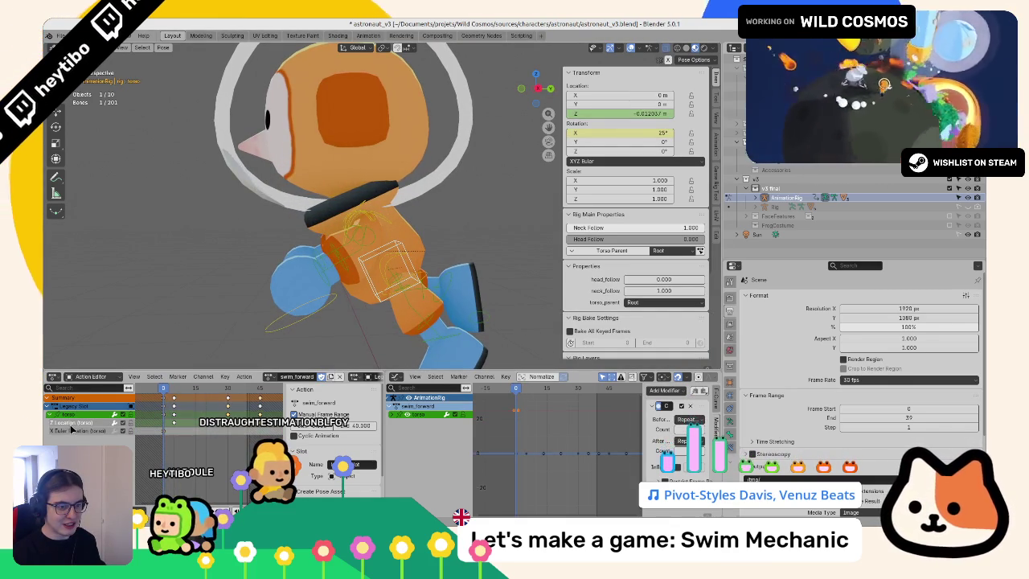
{"action": "left_click", "coordinate": [175, 390]}
{"action": "left_click_drag", "start_coordinate": [173, 391], "coordinate": [165, 393]}
Step: Select the chest, head and neck bones in turn, undoing a stray neck rotation
{"action": "left_click", "coordinate": [368, 213]}
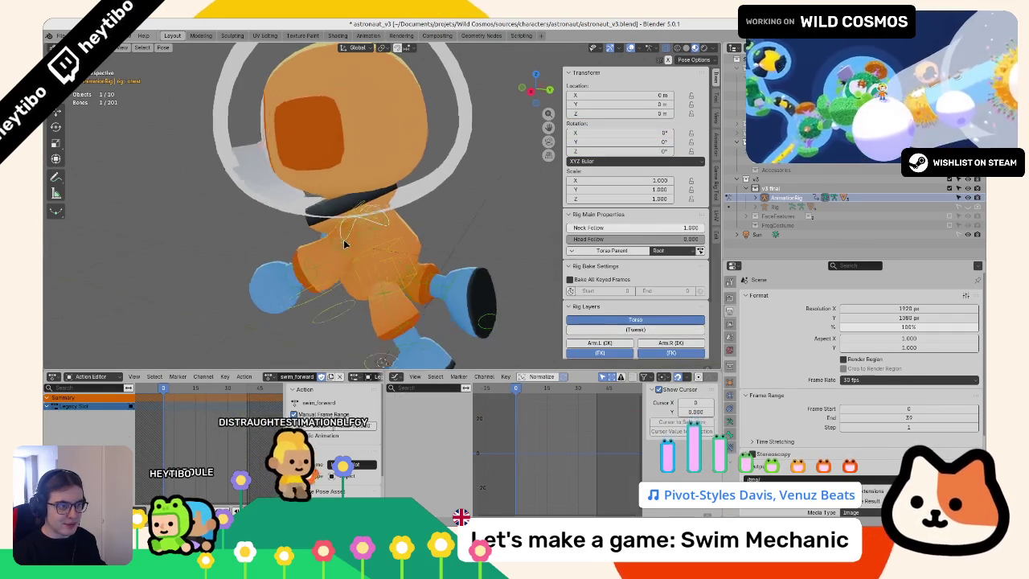
{"action": "left_click", "coordinate": [366, 59]}
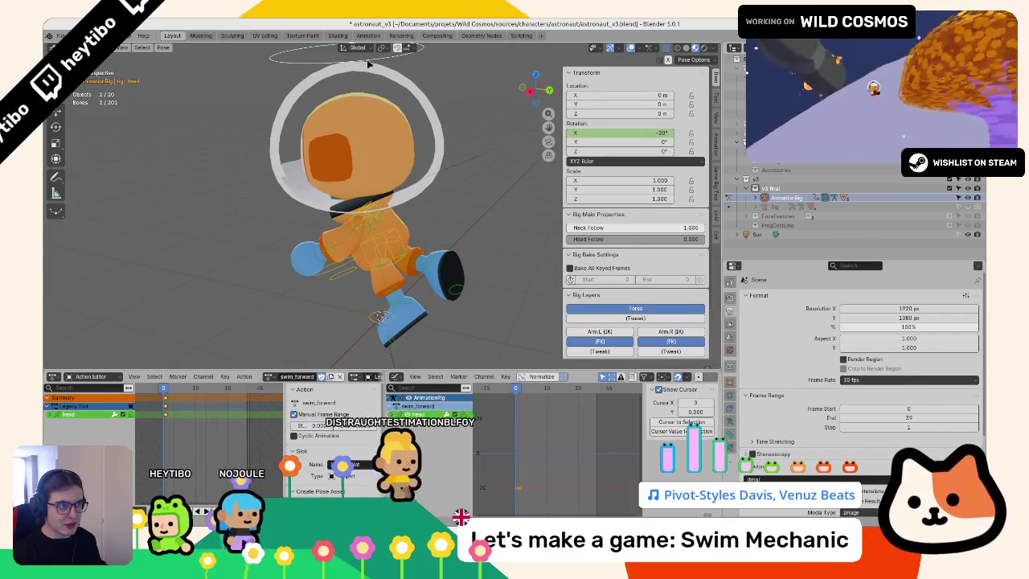
{"action": "key", "text": "g"}
{"action": "left_click", "coordinate": [184, 416]}
{"action": "scroll", "coordinate": [362, 201], "scroll_direction": "up", "scroll_amount": 3}
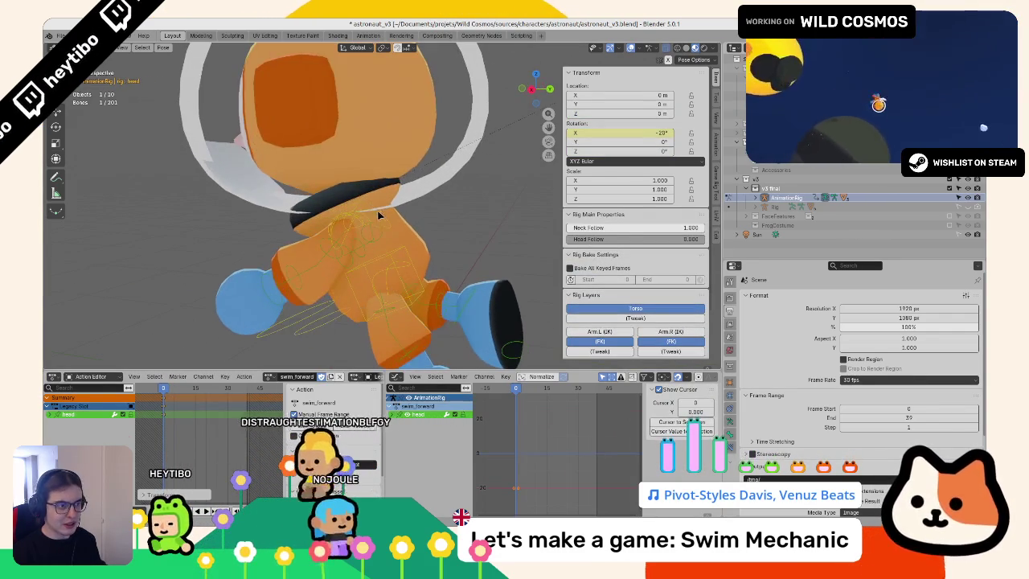
{"action": "left_click", "coordinate": [375, 194]}
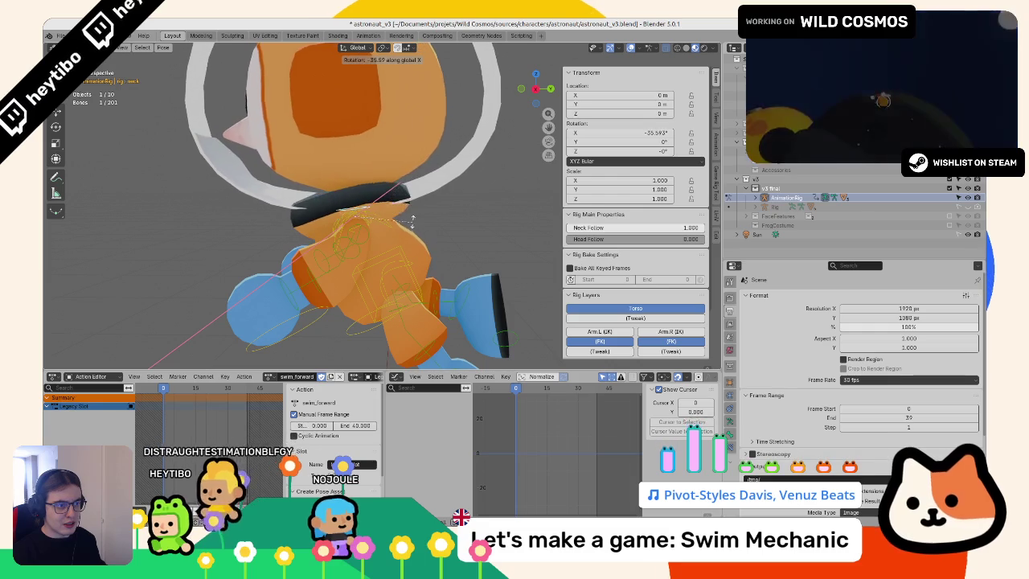
{"action": "left_click", "coordinate": [395, 246]}
{"action": "key", "text": "ctrl+z"}
{"action": "scroll", "coordinate": [395, 245], "scroll_direction": "down", "scroll_amount": 5}
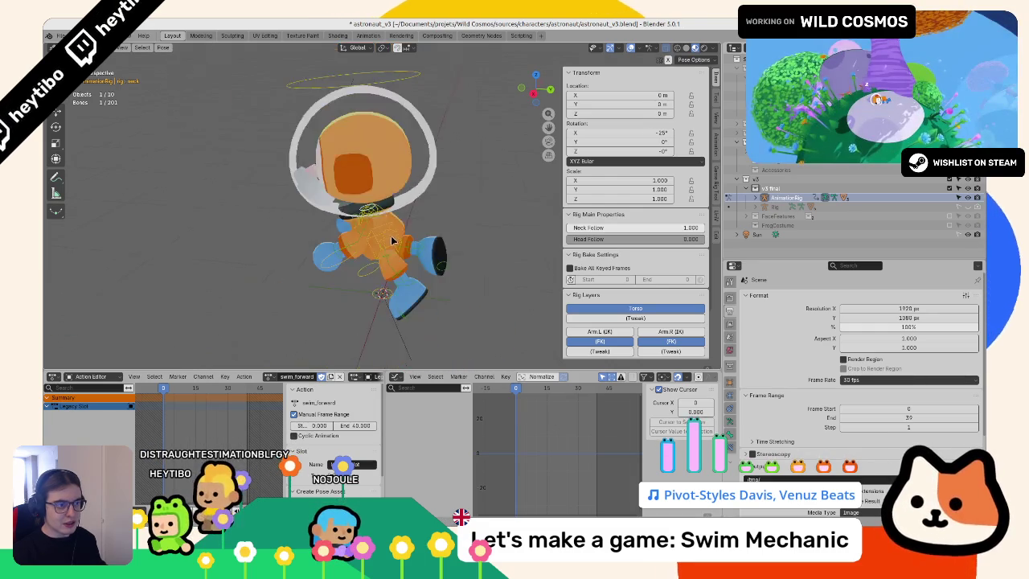
{"action": "scroll", "coordinate": [372, 212], "scroll_direction": "up", "scroll_amount": 5}
Step: With X-ray on, select the chest bone and cancel a trial X-axis rotation
{"action": "left_click", "coordinate": [375, 214]}
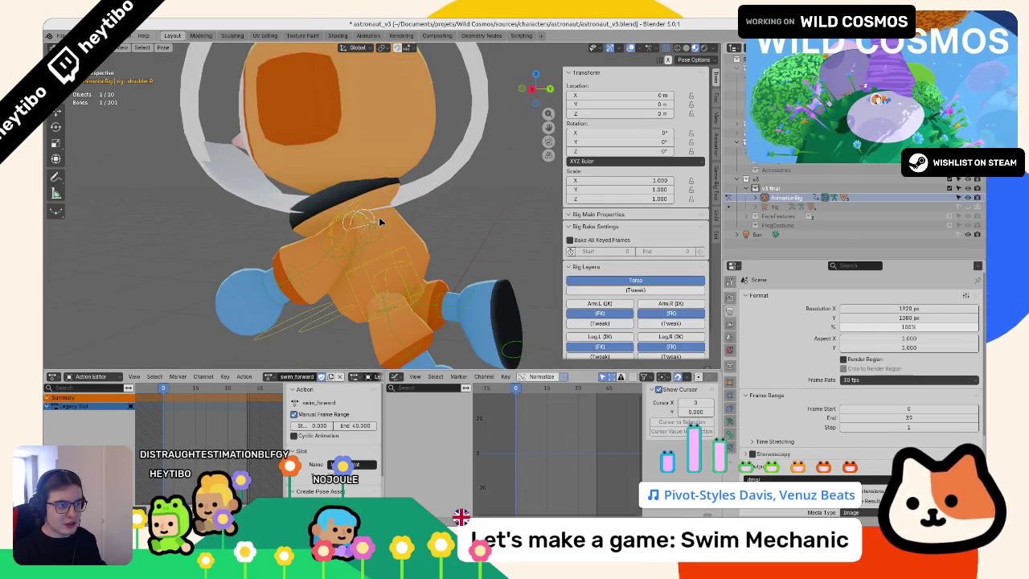
{"action": "left_click_drag", "start_coordinate": [379, 216], "coordinate": [325, 230]}
{"action": "key", "text": "shift+z"}
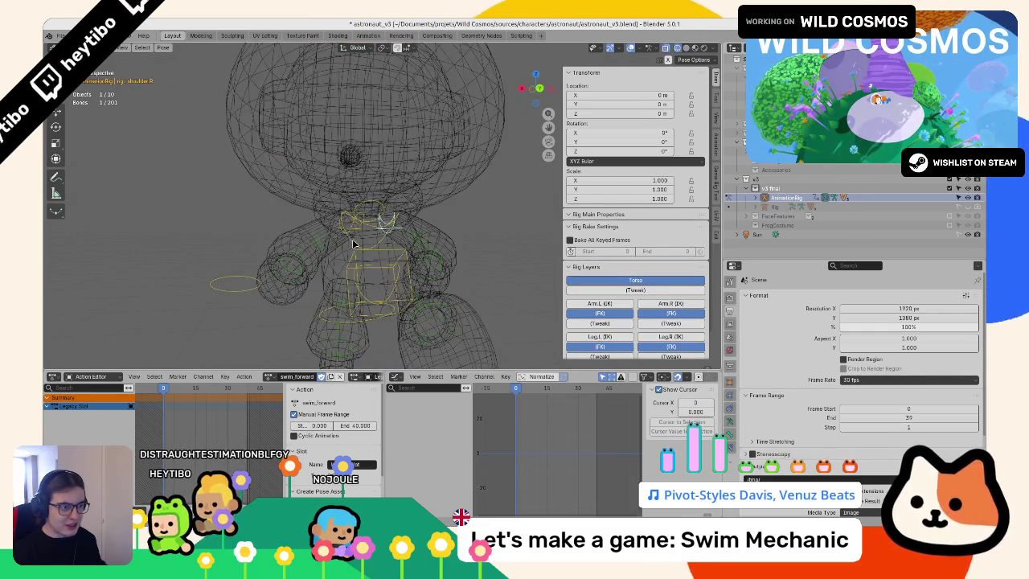
{"action": "scroll", "coordinate": [346, 250], "scroll_direction": "up", "scroll_amount": 2}
{"action": "left_click", "coordinate": [367, 272]}
{"action": "key", "text": "shift+z"}
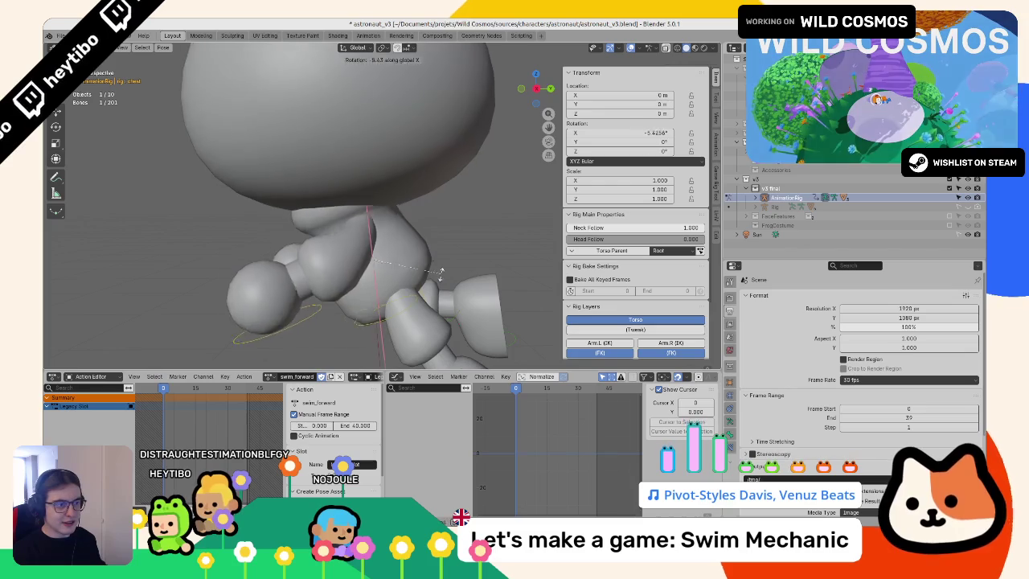
{"action": "key", "text": "shift+z"}
{"action": "key", "text": "r"}
{"action": "key", "text": "x"}
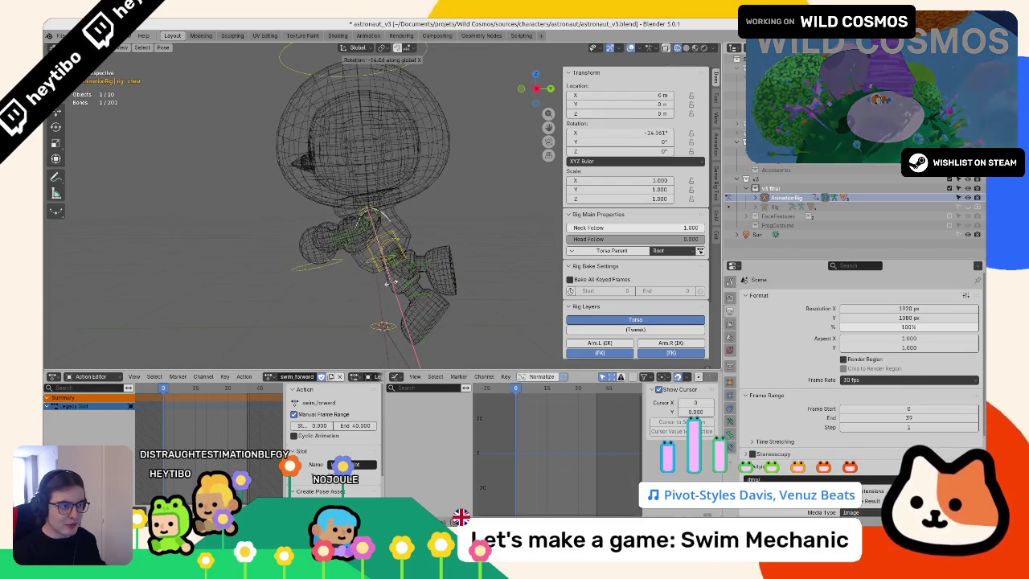
{"action": "right_click", "coordinate": [404, 283]}
{"action": "scroll", "coordinate": [405, 283], "scroll_direction": "down", "scroll_amount": 5}
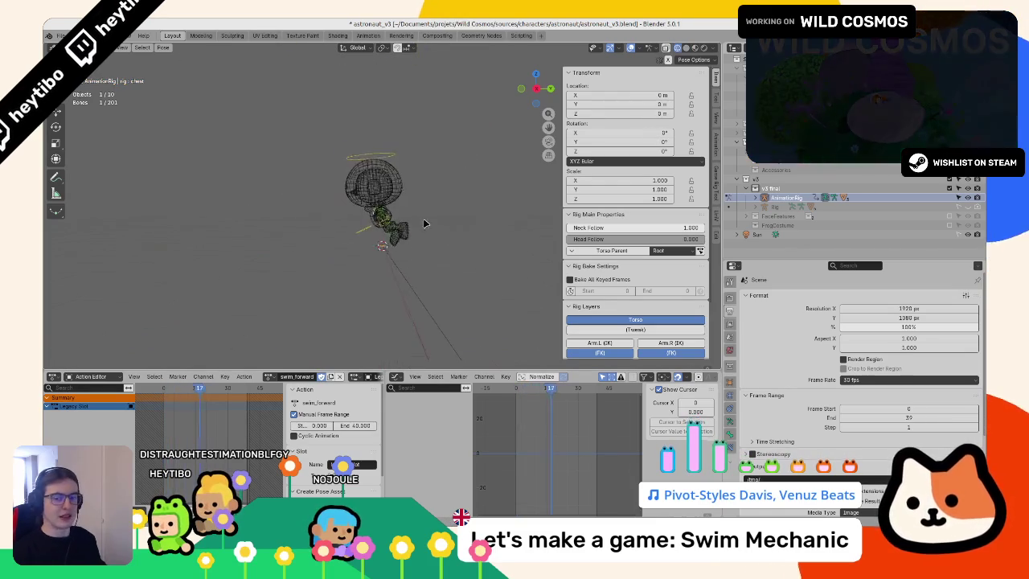
Step: Play the swim animation in object mode with solid shading, then return to pose mode
{"action": "key", "text": "ctrl+Tab"}
{"action": "key", "text": "shift+z"}
{"action": "scroll", "coordinate": [368, 259], "scroll_direction": "up", "scroll_amount": 5}
{"action": "key", "text": "space"}
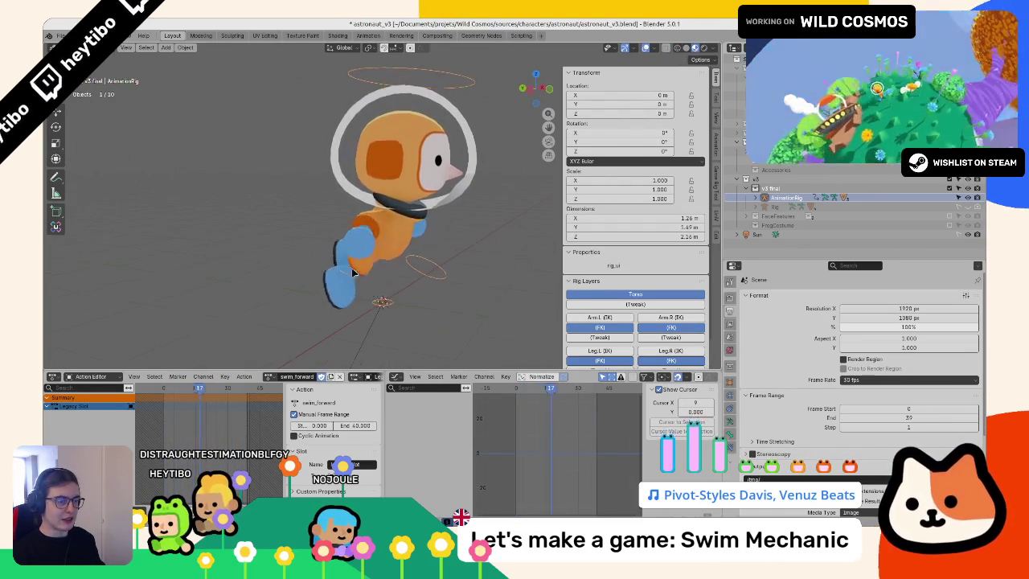
{"action": "scroll", "coordinate": [382, 266], "scroll_direction": "up", "scroll_amount": 1}
{"action": "key", "text": "ctrl+Tab"}
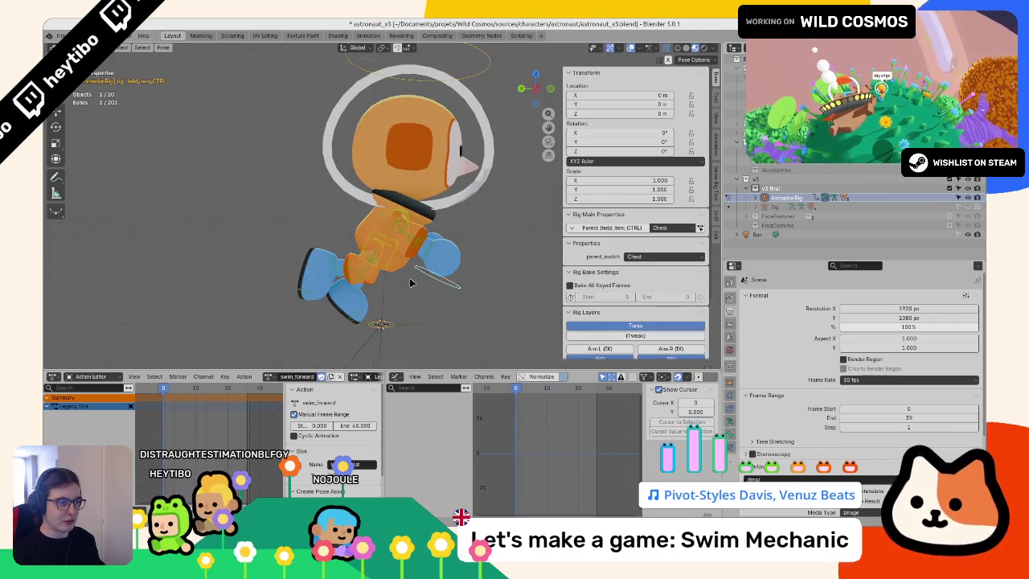
Step: Select both upper arm bones and raise their X-rotation peak keys to about 39.6°
{"action": "left_click", "coordinate": [401, 225]}
{"action": "left_click", "coordinate": [405, 231], "text": "shift"}
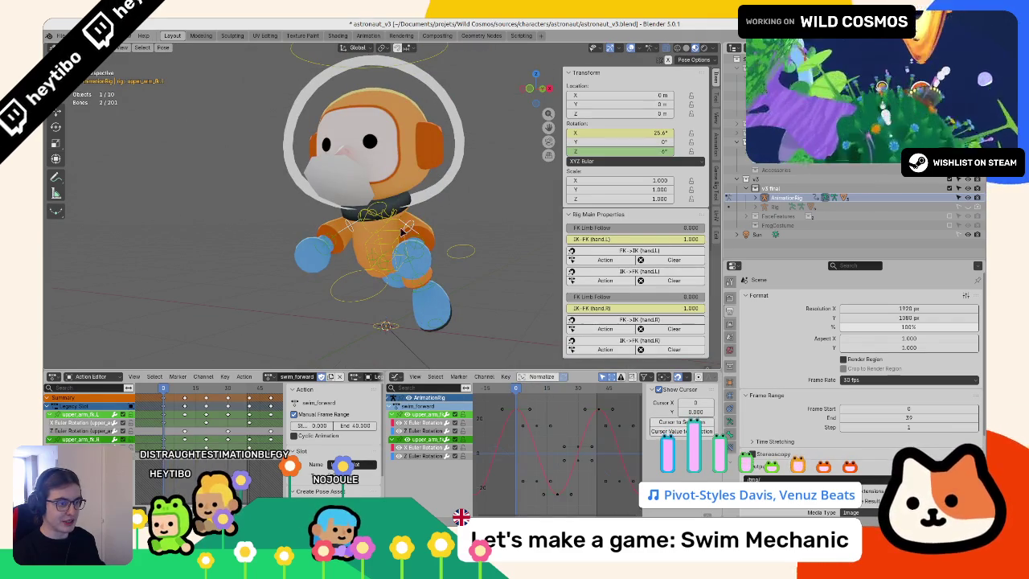
{"action": "left_click", "coordinate": [419, 423]}
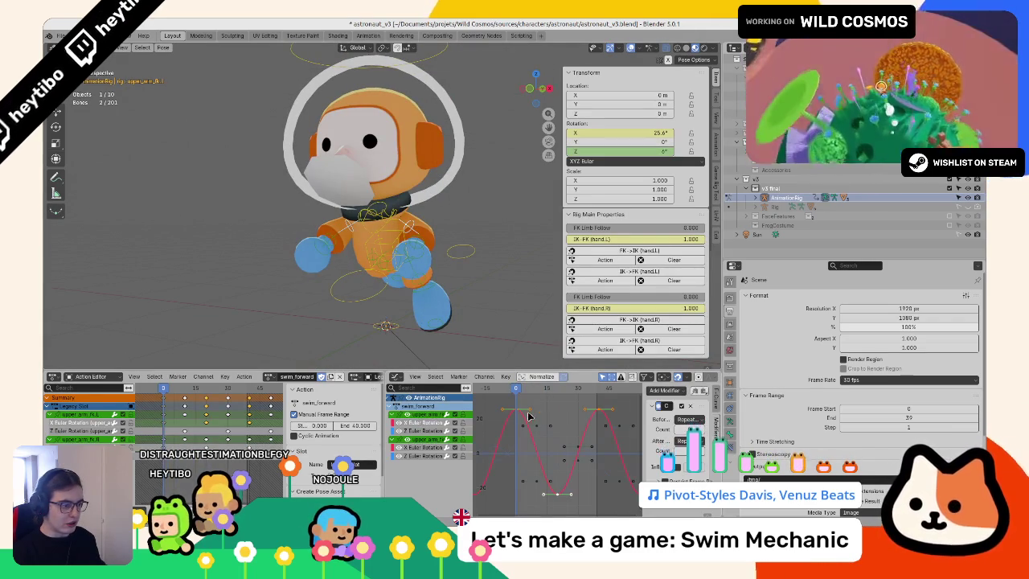
{"action": "key", "text": "g"}
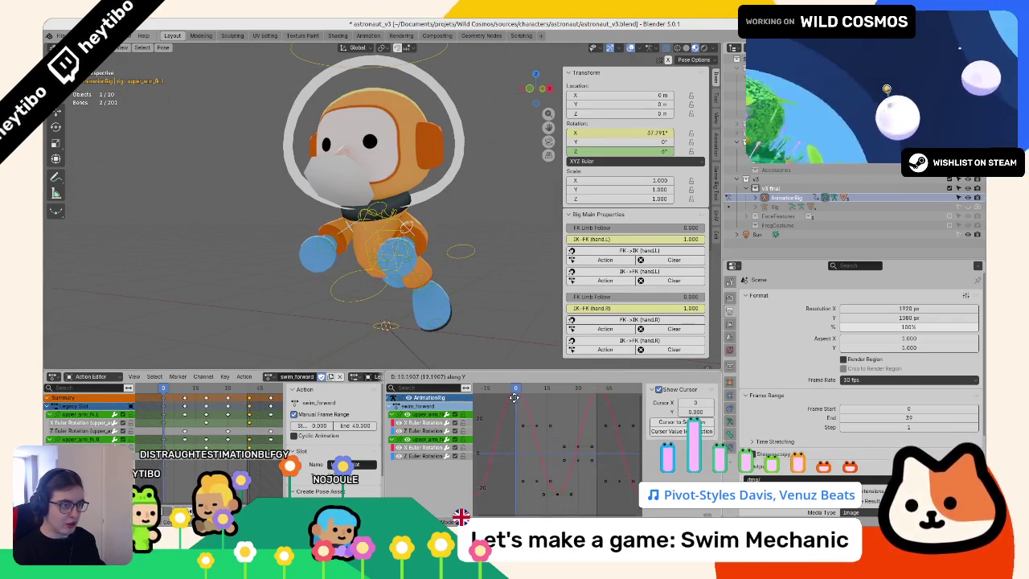
{"action": "left_click", "coordinate": [563, 463]}
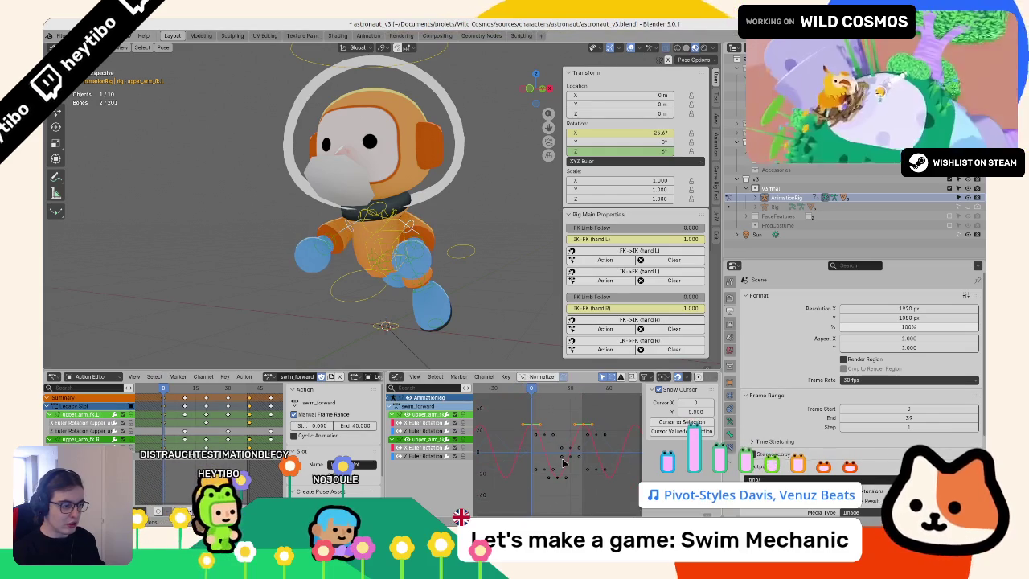
{"action": "key", "text": "g"}
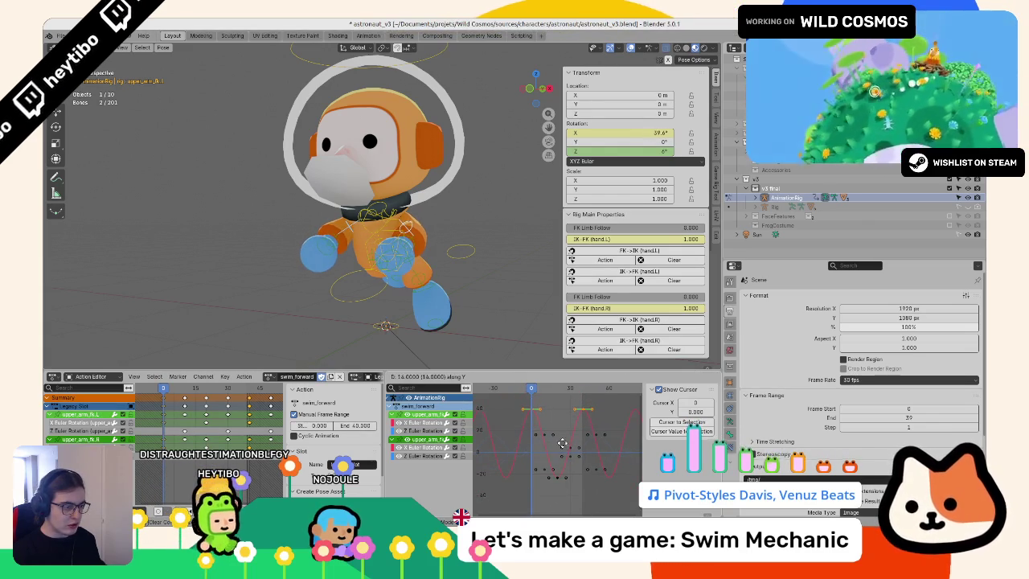
{"action": "left_click", "coordinate": [563, 443]}
Step: Lower the upper arms' X-rotation dip keys by 16° and deselect all keys
{"action": "key", "text": "g"}
{"action": "left_click", "coordinate": [559, 502]}
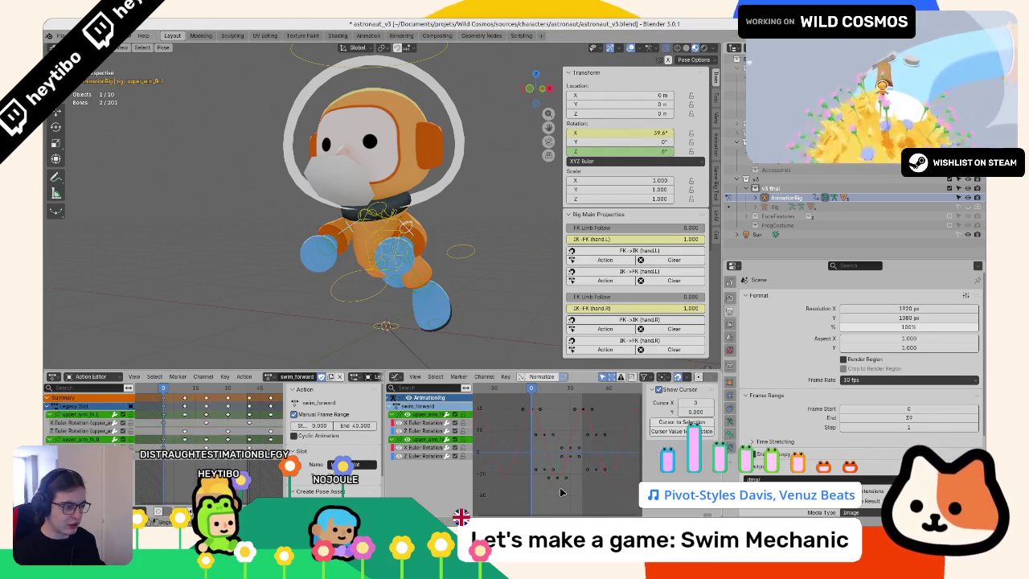
{"action": "key", "text": "g"}
{"action": "key", "text": "y"}
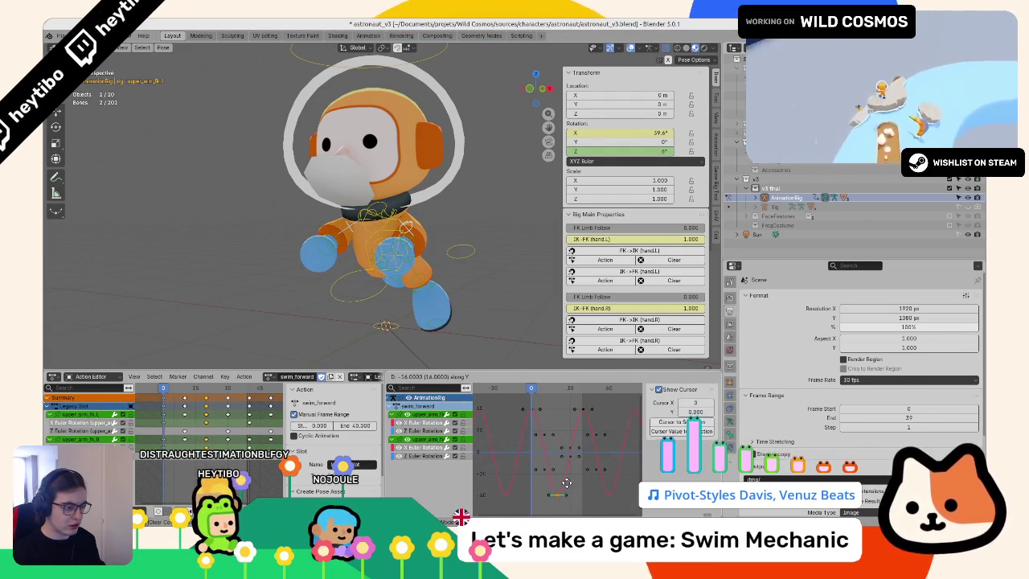
{"action": "left_click", "coordinate": [567, 483]}
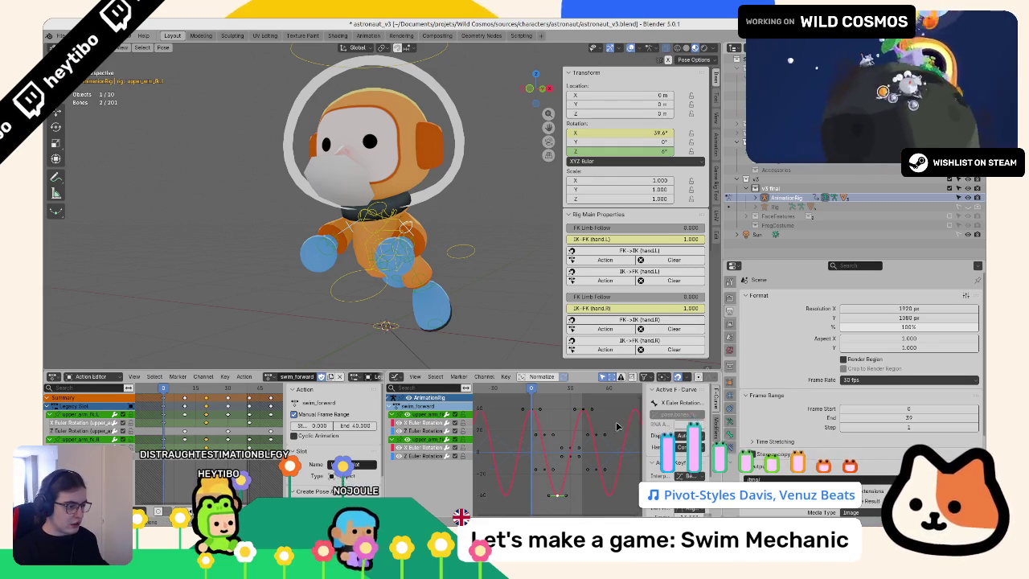
{"action": "scroll", "coordinate": [529, 411], "scroll_direction": "up", "scroll_amount": 7}
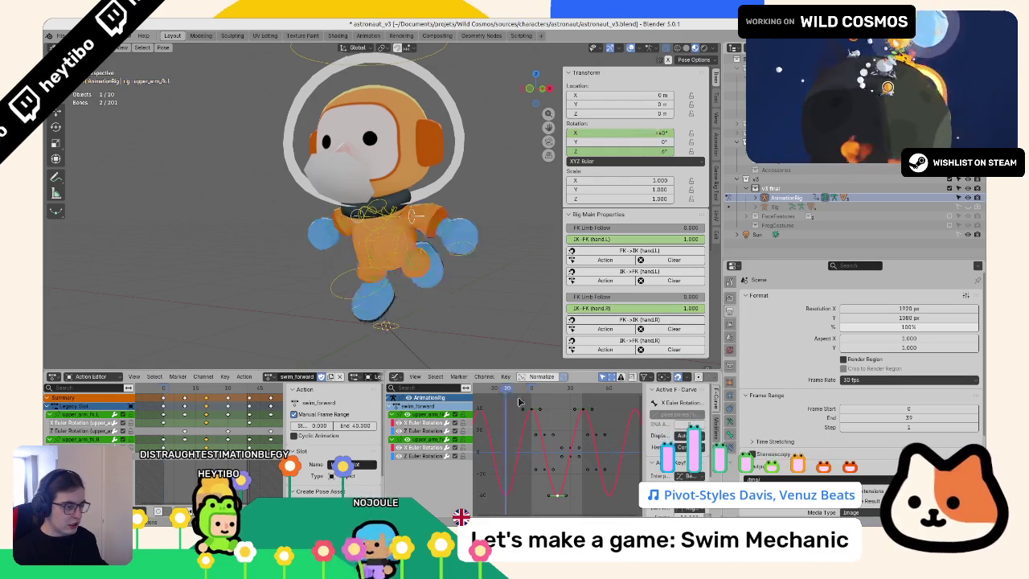
{"action": "left_click", "coordinate": [581, 415]}
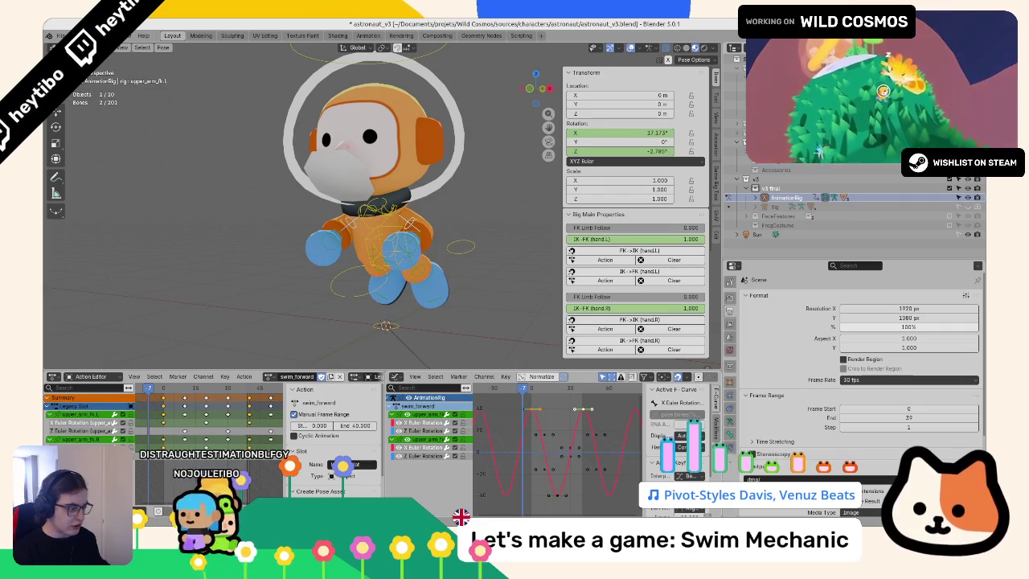
{"action": "left_click_drag", "start_coordinate": [408, 223], "coordinate": [337, 290]}
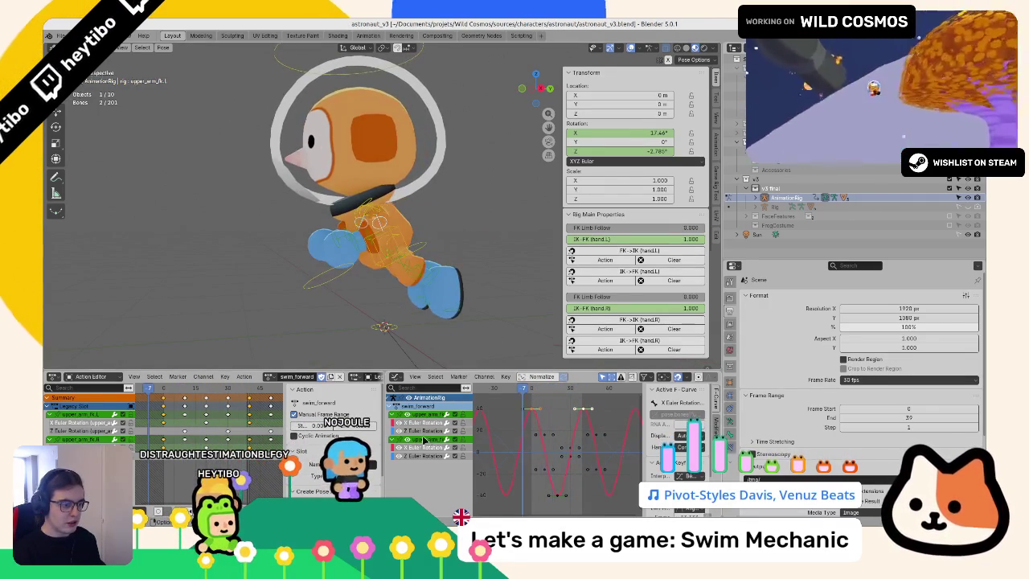
Step: Shift the upper arms' Z Euler Rotation keys up 20° and preview the stroke
{"action": "left_click", "coordinate": [423, 440]}
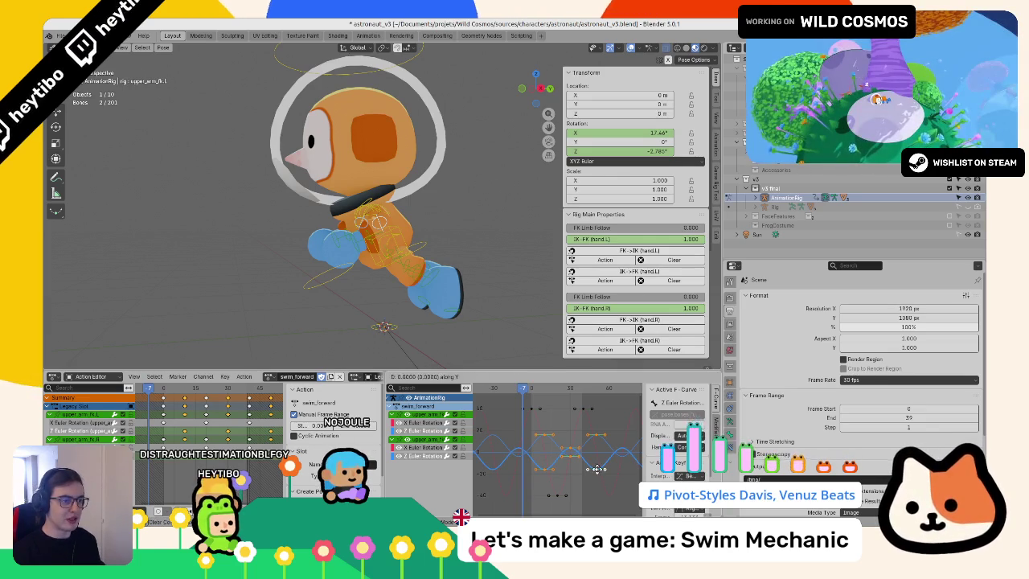
{"action": "left_click", "coordinate": [424, 439]}
{"action": "type", "text": "gy"}
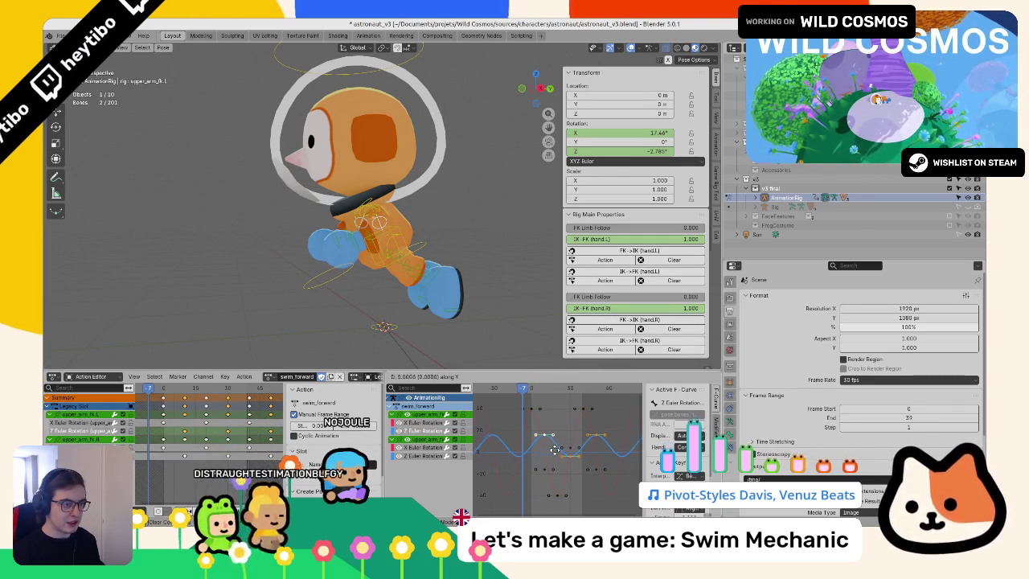
{"action": "type", "text": "20"}
{"action": "key", "text": "Return"}
{"action": "key", "text": "space"}
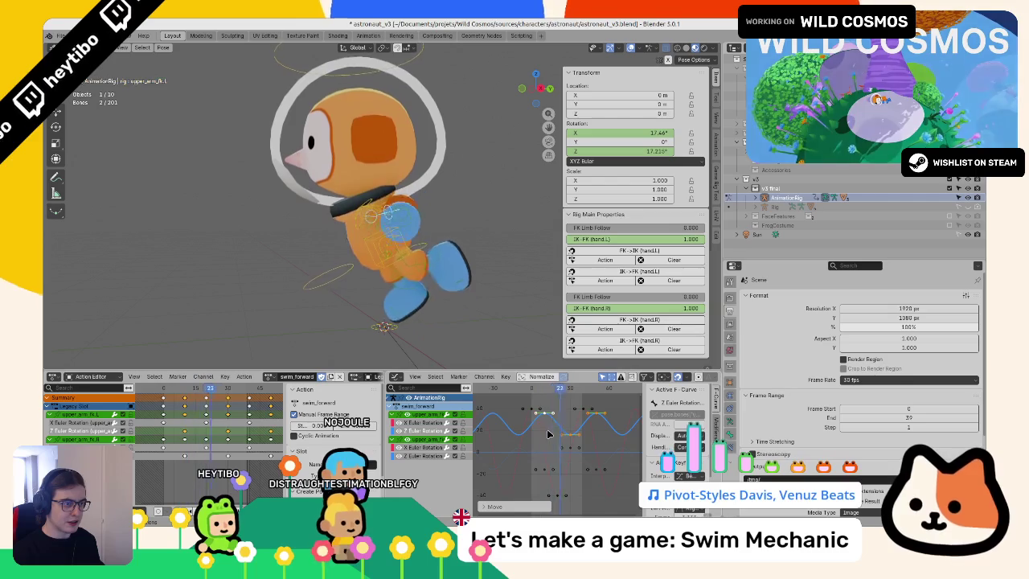
{"action": "key", "text": "space"}
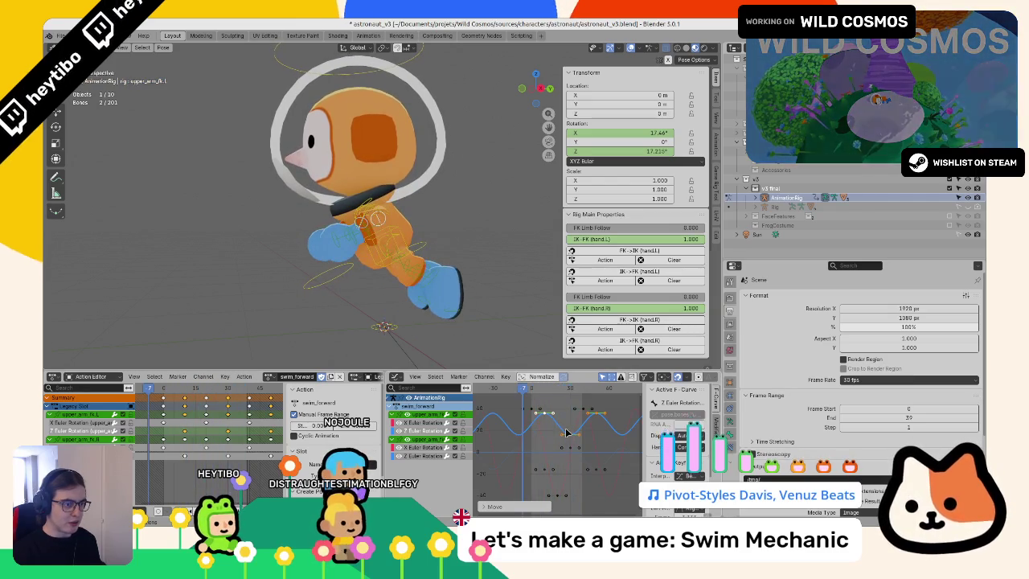
{"action": "key", "text": "s"}
{"action": "key", "text": "g"}
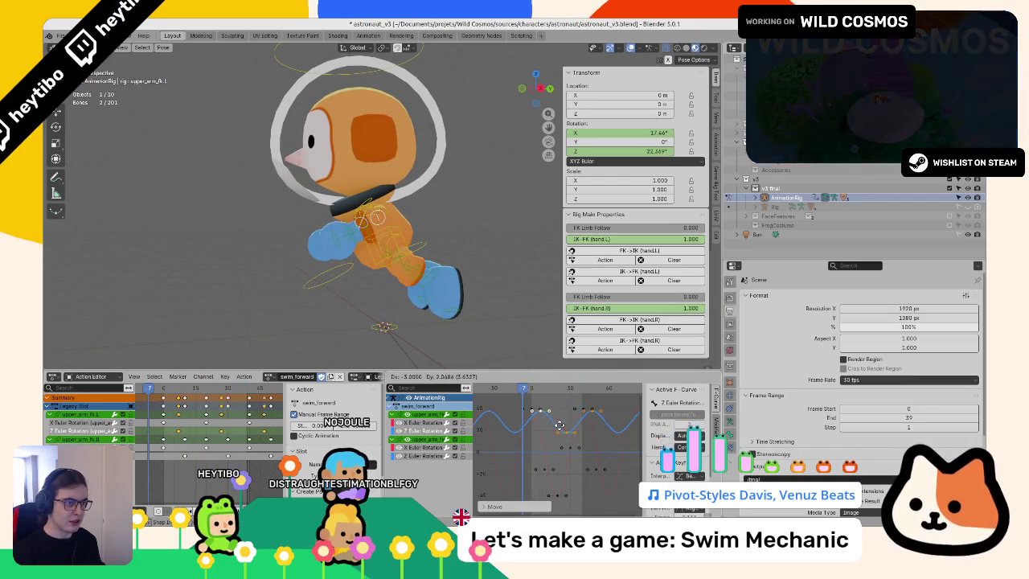
{"action": "key", "text": "Escape"}
{"action": "key", "text": "space"}
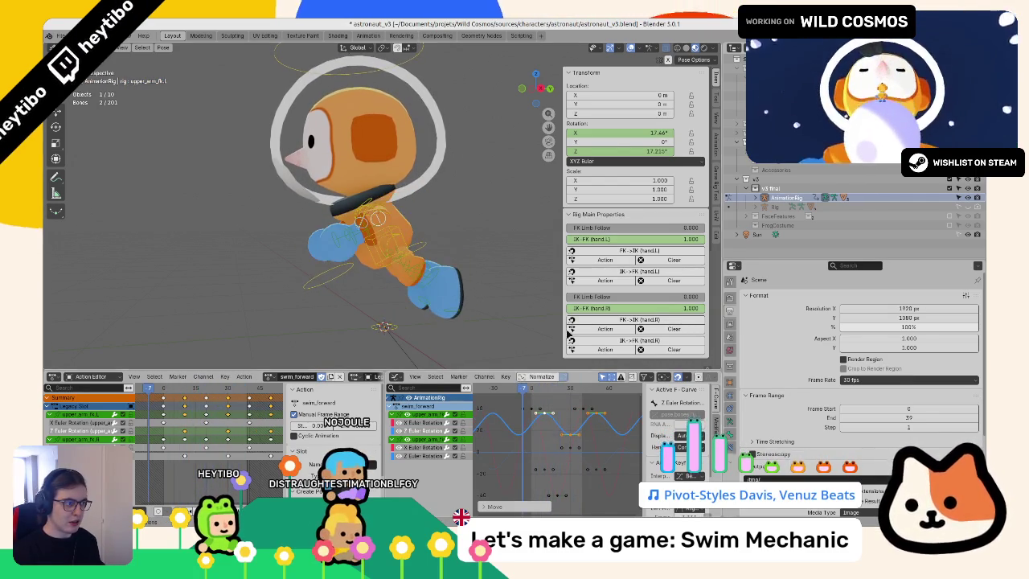
{"action": "key", "text": "Escape"}
Step: Twist the upper arm around Y and review the playback from the front
{"action": "left_click_drag", "start_coordinate": [604, 144], "coordinate": [629, 144]}
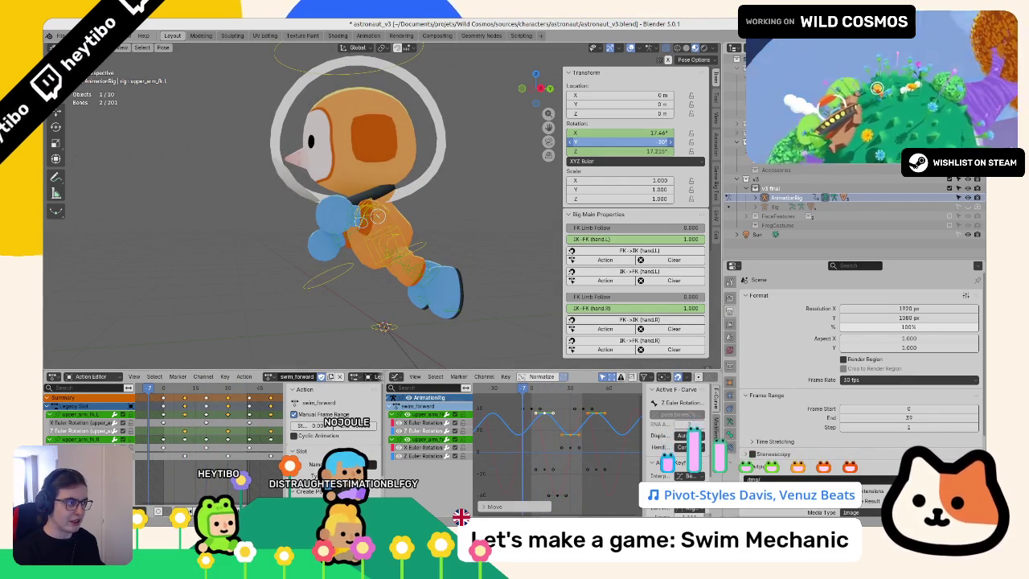
{"action": "left_click", "coordinate": [530, 389]}
{"action": "key", "text": "space"}
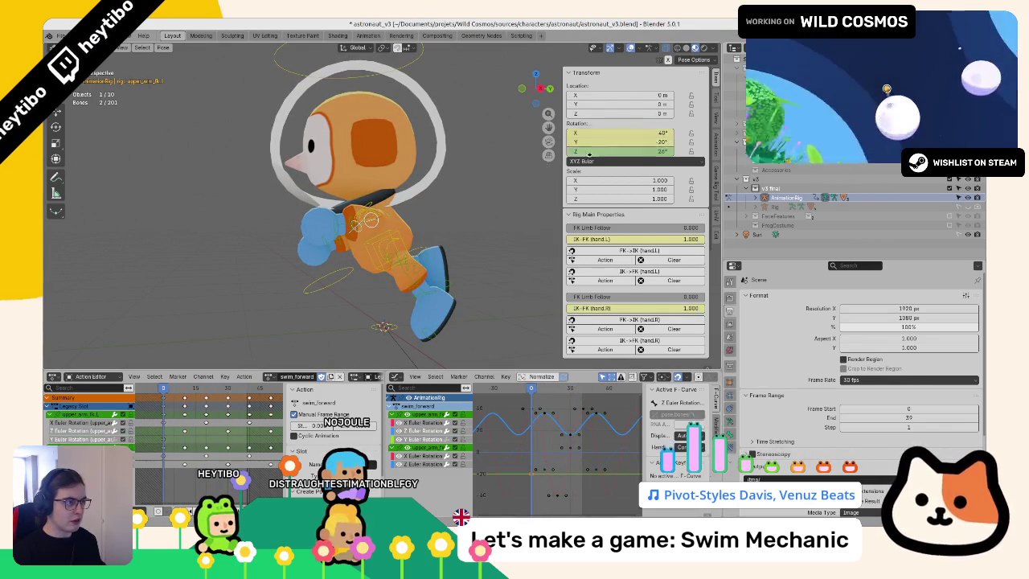
{"action": "mouse_move", "coordinate": [378, 266]}
{"action": "left_mouse_down"}
{"action": "mouse_move", "coordinate": [354, 259]}
{"action": "mouse_move", "coordinate": [431, 215]}
{"action": "left_mouse_up"}
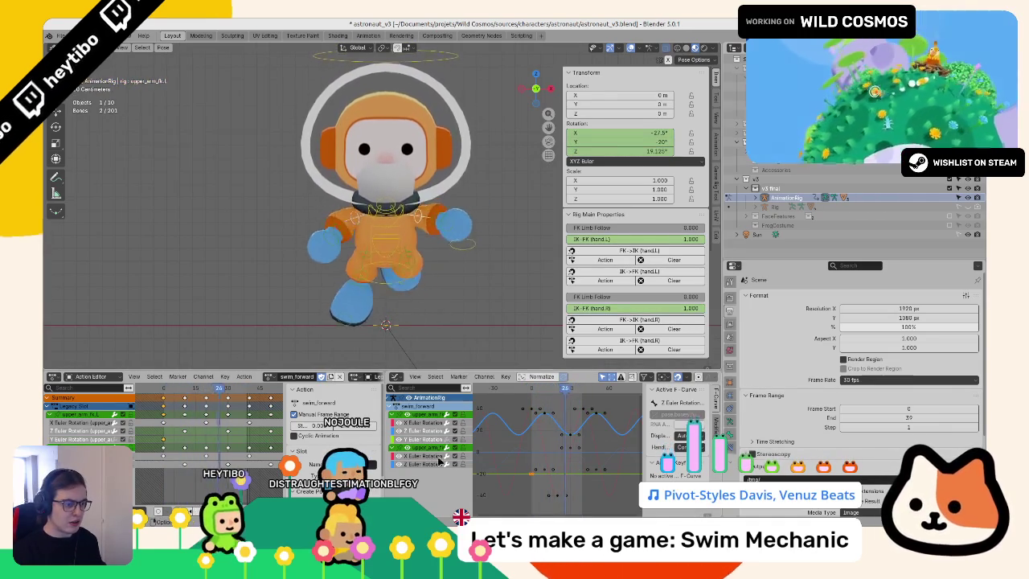
{"action": "key", "text": "Escape"}
Step: Lower the selected keys by 20°, replay, then select forearm_fk.L and frame its curve
{"action": "key", "text": "g"}
{"action": "key", "text": "y"}
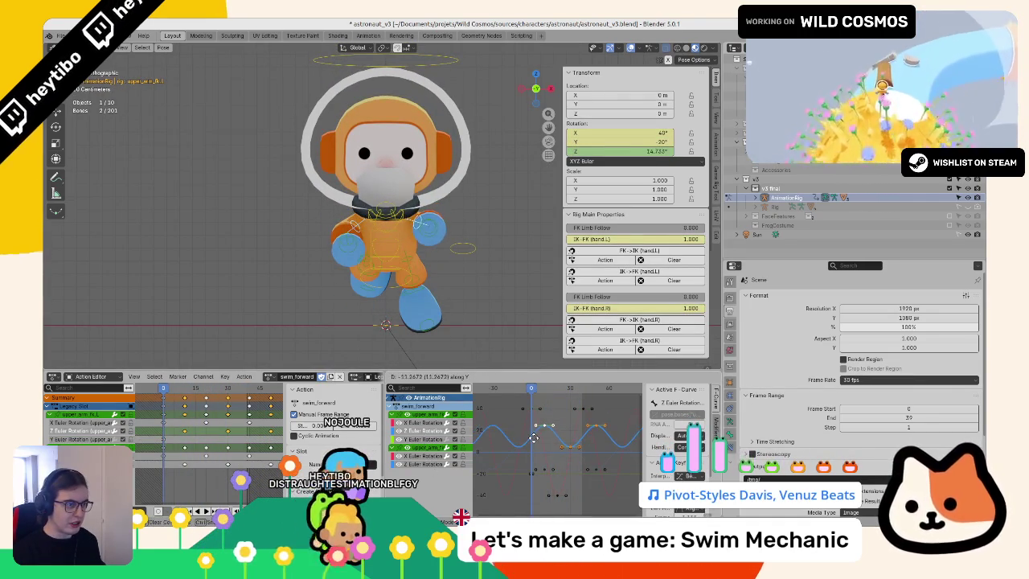
{"action": "key", "text": "Return"}
{"action": "key", "text": "space"}
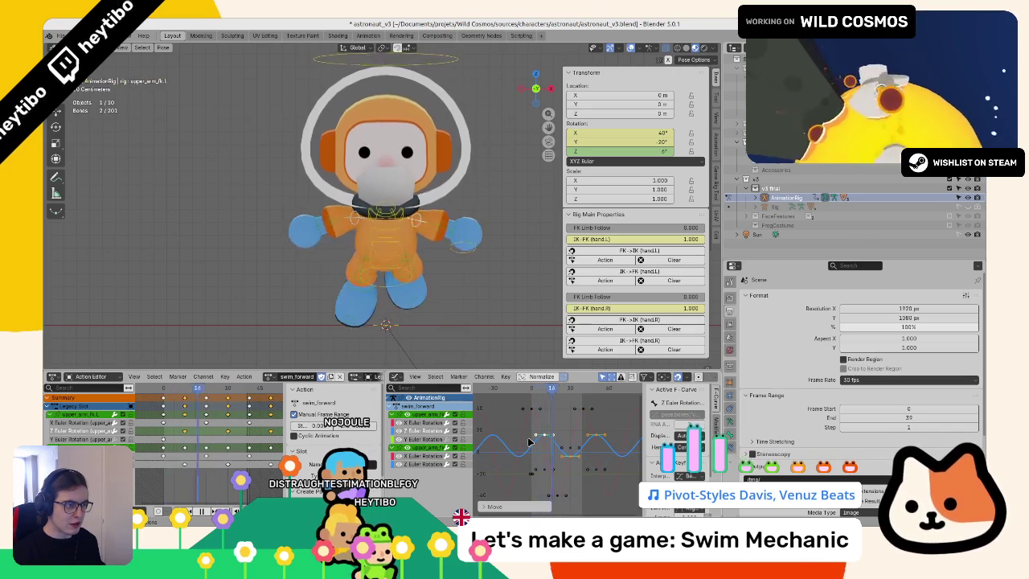
{"action": "mouse_move", "coordinate": [451, 305]}
{"action": "left_mouse_down"}
{"action": "mouse_move", "coordinate": [410, 332]}
{"action": "mouse_move", "coordinate": [418, 342]}
{"action": "left_mouse_up"}
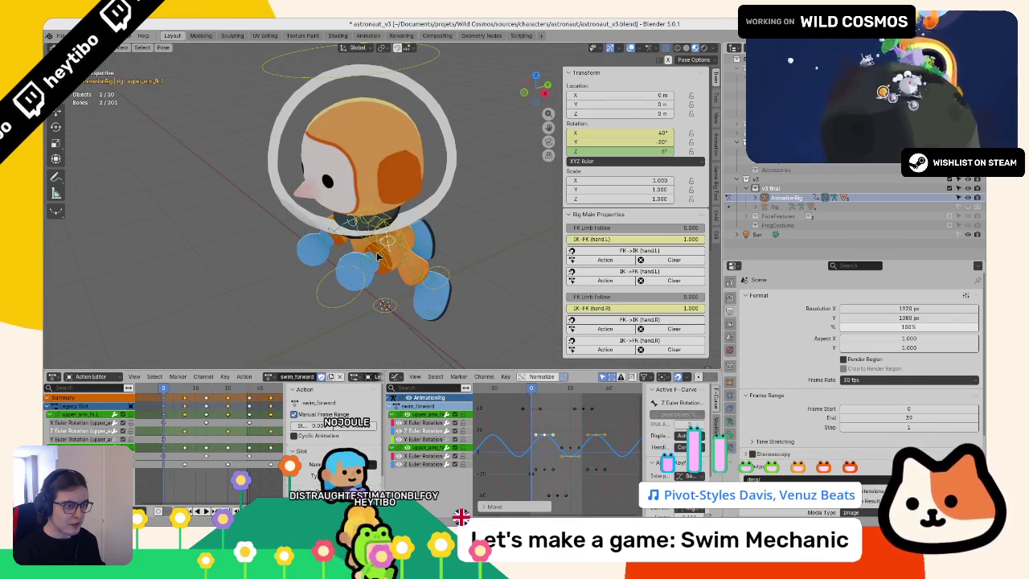
{"action": "left_click", "coordinate": [384, 306]}
{"action": "key", "text": "Home"}
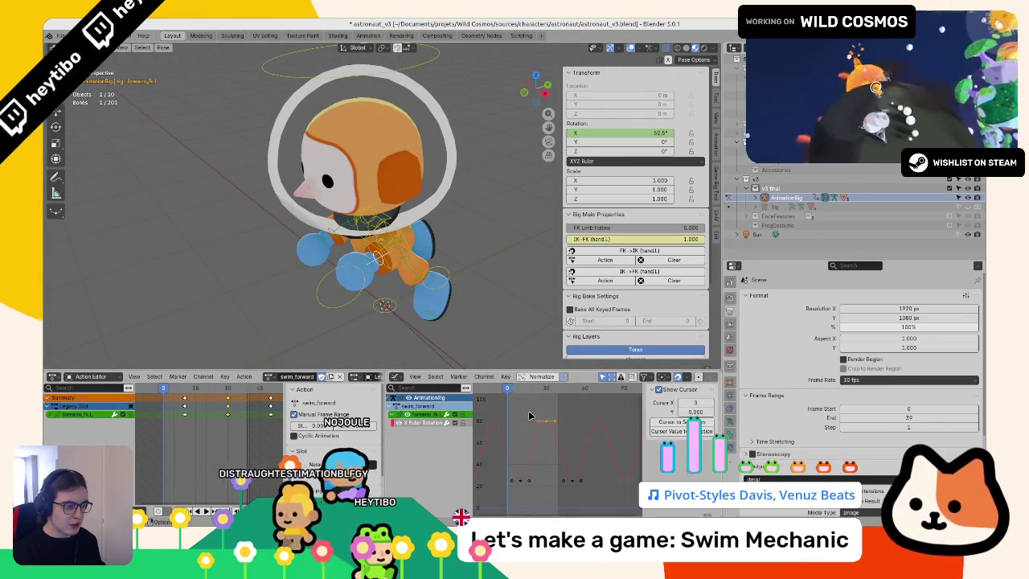
Step: Key the left forearm's rotation and raise its X rotation key to 100°
{"action": "left_click", "coordinate": [549, 406]}
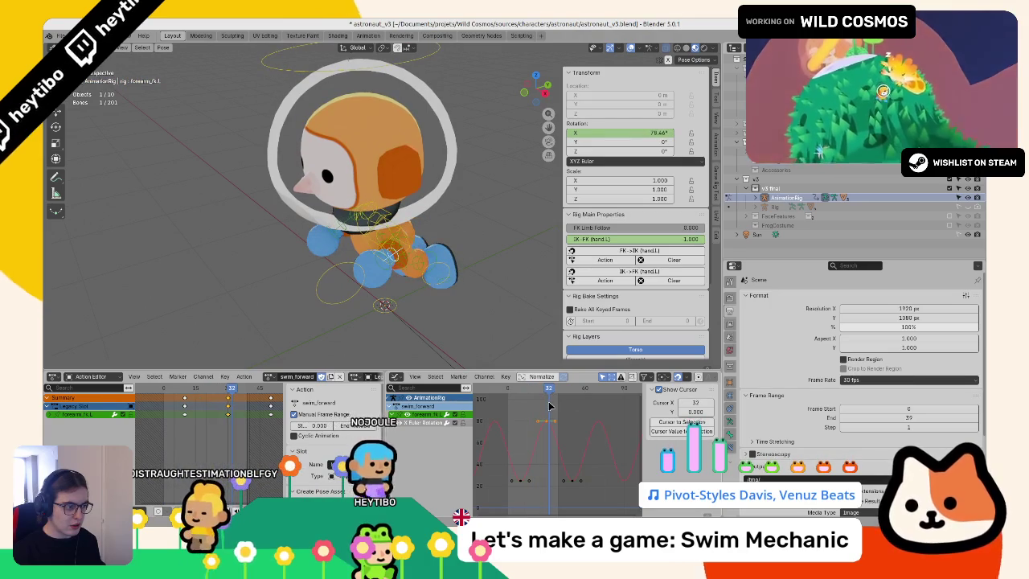
{"action": "key", "text": "Down"}
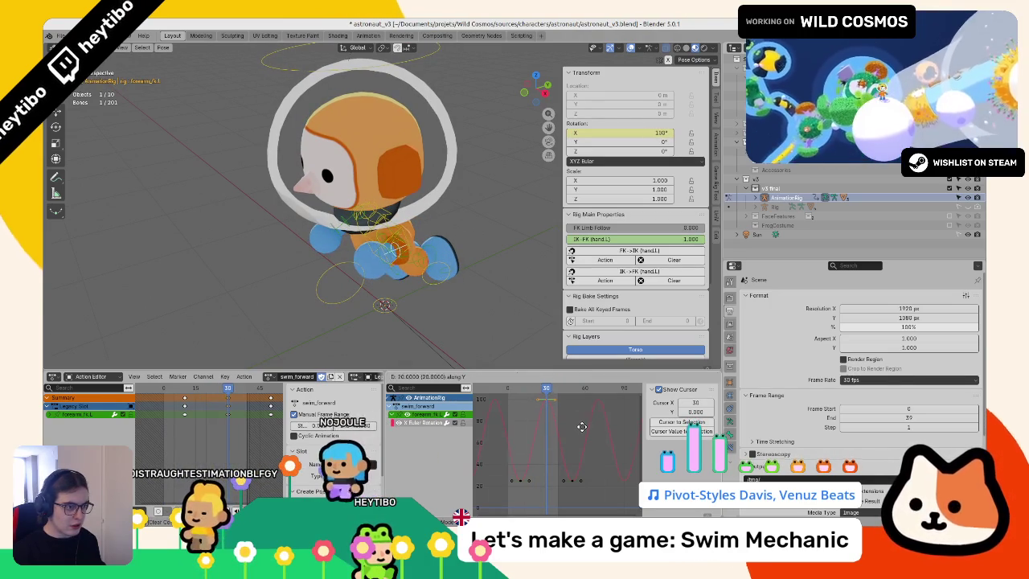
{"action": "left_click_drag", "start_coordinate": [578, 445], "coordinate": [547, 421]}
Step: Orbit around the astronaut and select the torso bone
{"action": "left_click_drag", "start_coordinate": [465, 292], "coordinate": [318, 304]}
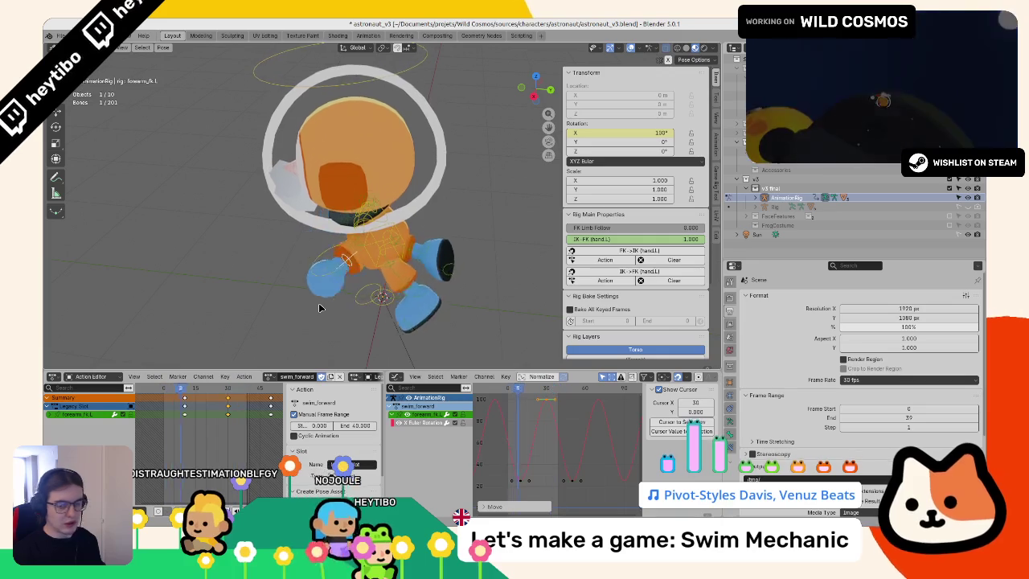
{"action": "mouse_move", "coordinate": [284, 285]}
{"action": "left_mouse_down"}
{"action": "mouse_move", "coordinate": [264, 280]}
{"action": "mouse_move", "coordinate": [313, 296]}
{"action": "left_mouse_up"}
{"action": "scroll", "coordinate": [313, 296], "scroll_direction": "down", "scroll_amount": 4}
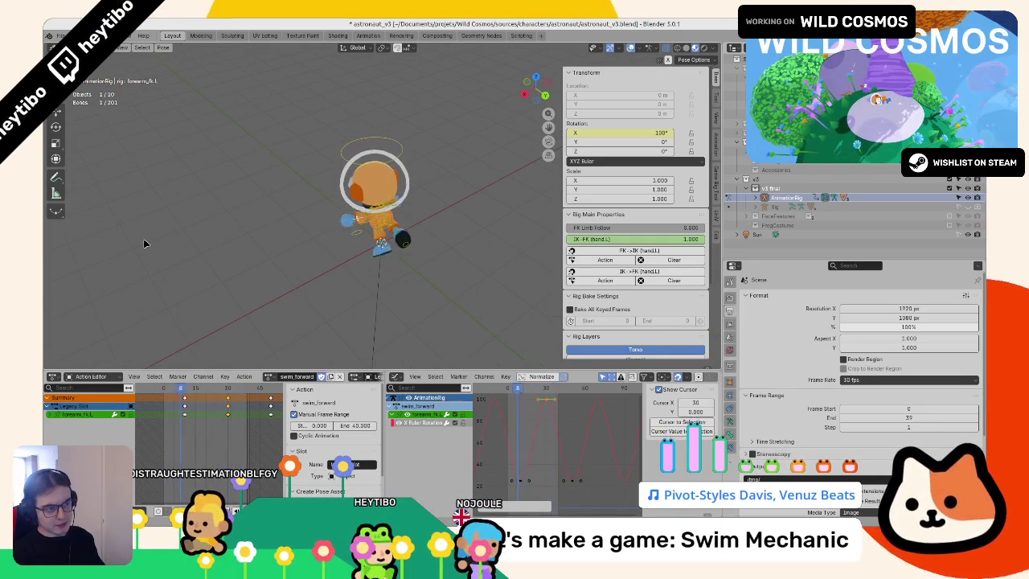
{"action": "left_click_drag", "start_coordinate": [153, 231], "coordinate": [173, 218]}
{"action": "scroll", "coordinate": [378, 233], "scroll_direction": "up", "scroll_amount": 4}
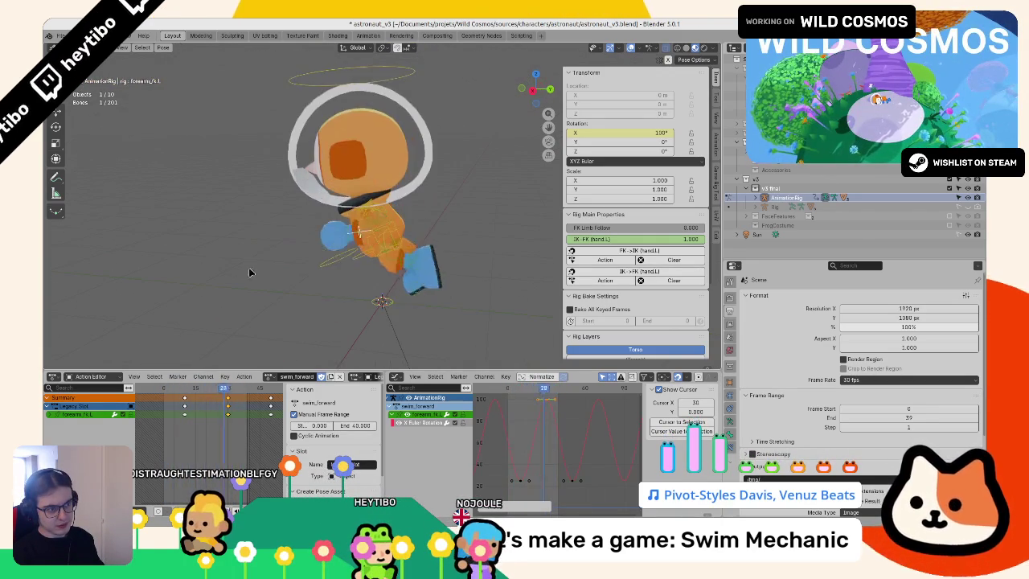
{"action": "left_click", "coordinate": [387, 231]}
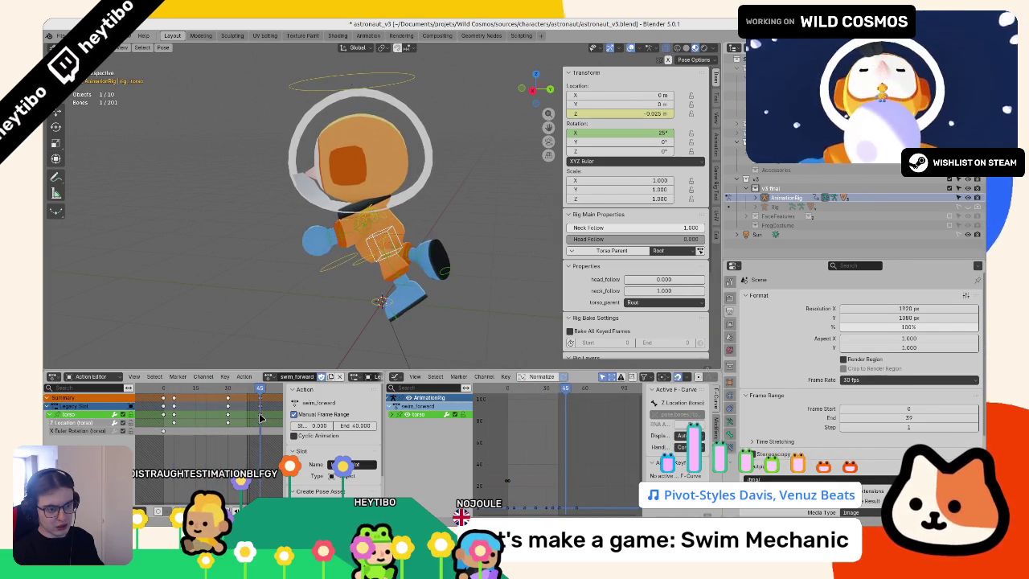
Step: Shift the torso's keys a few frames earlier, undo, then redo the shift
{"action": "key", "text": "Escape"}
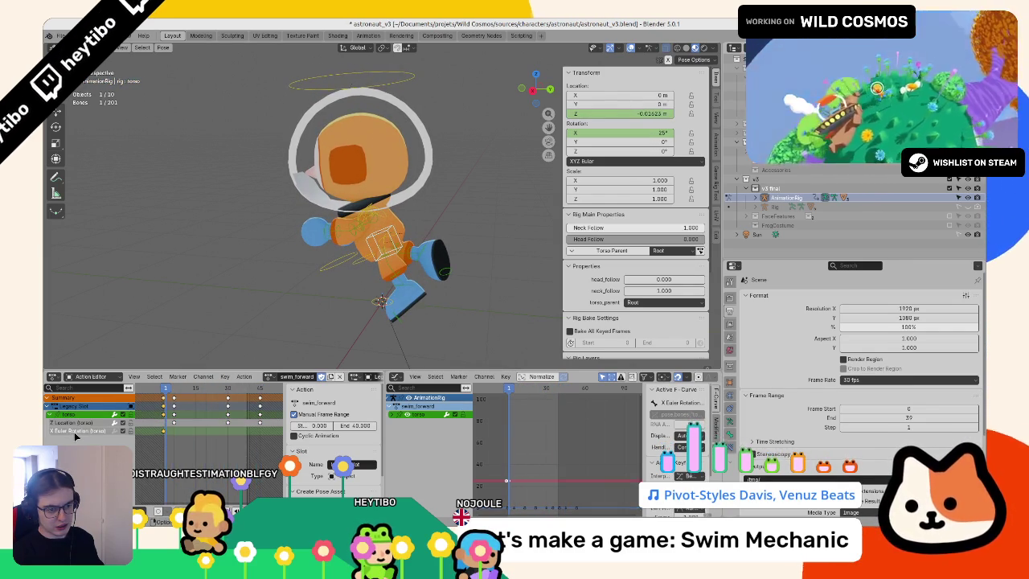
{"action": "left_click", "coordinate": [79, 424]}
{"action": "key", "text": "space"}
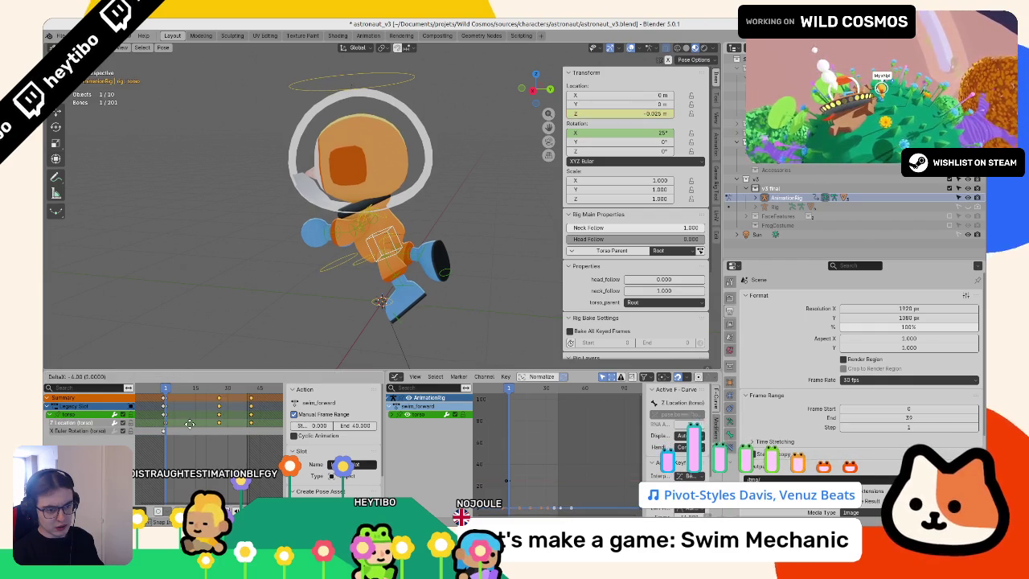
{"action": "key", "text": "Escape"}
{"action": "key", "text": "g"}
{"action": "left_click", "coordinate": [202, 420]}
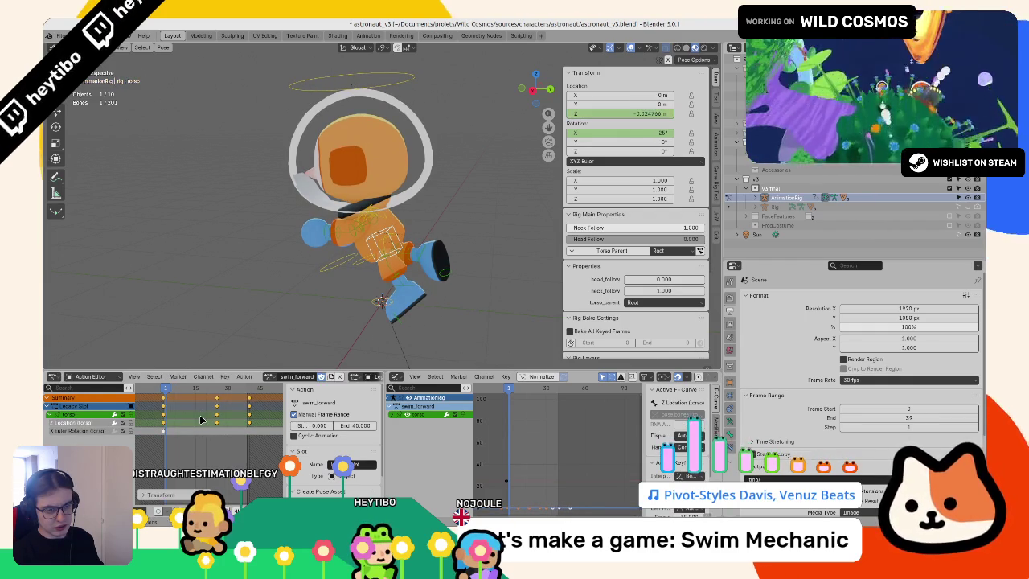
{"action": "key", "text": "ctrl+z"}
{"action": "key", "text": "ctrl+z"}
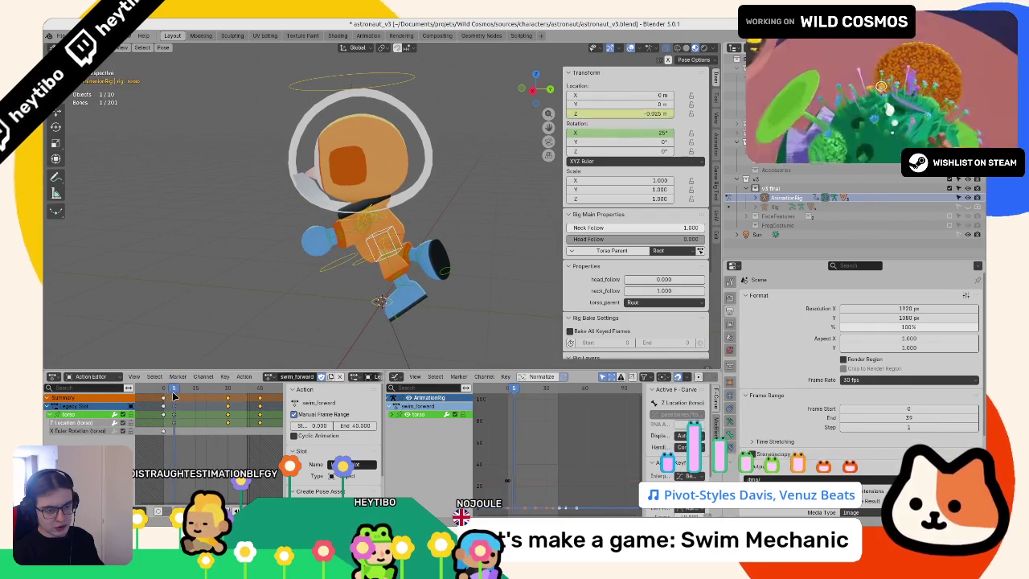
{"action": "key", "text": "ctrl+shift+z"}
Step: Scrub to frame 18, select the torso Z Location curve and preview the bob
{"action": "mouse_move", "coordinate": [166, 392]}
{"action": "left_mouse_down"}
{"action": "mouse_move", "coordinate": [208, 396]}
{"action": "mouse_move", "coordinate": [201, 407]}
{"action": "left_mouse_up"}
{"action": "left_click", "coordinate": [81, 423]}
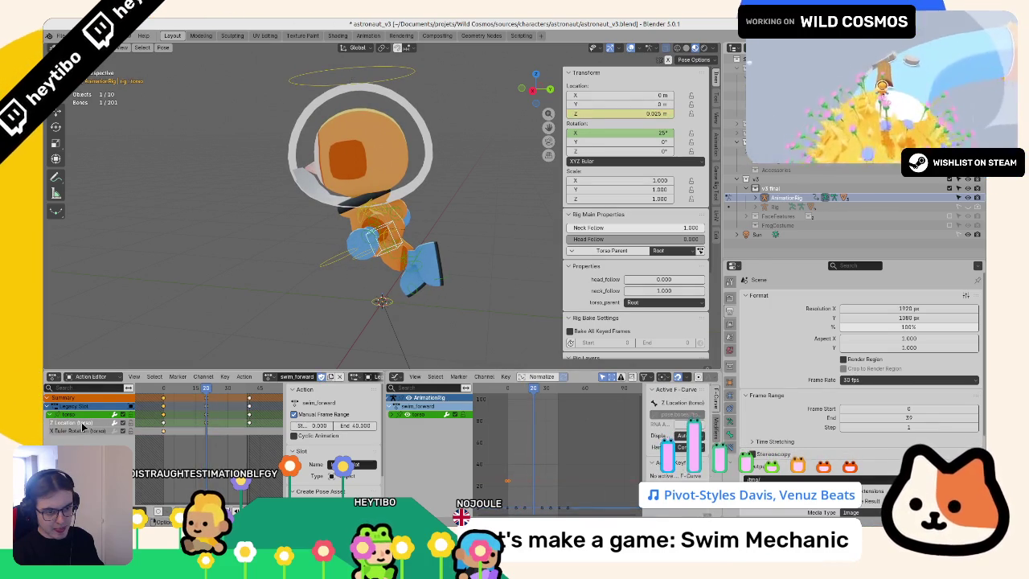
{"action": "key", "text": "space"}
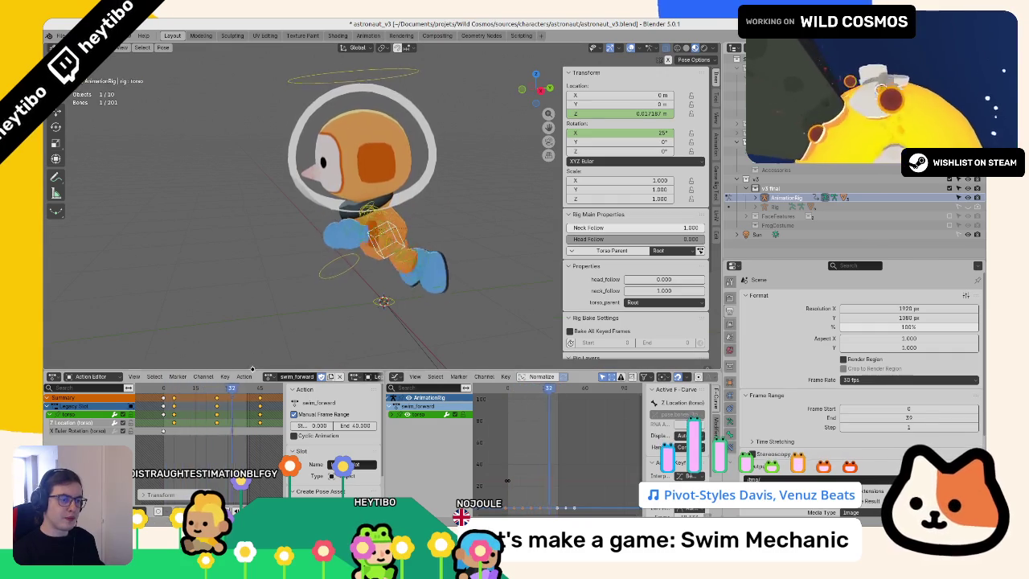
{"action": "key", "text": "Escape"}
{"action": "left_click", "coordinate": [498, 447]}
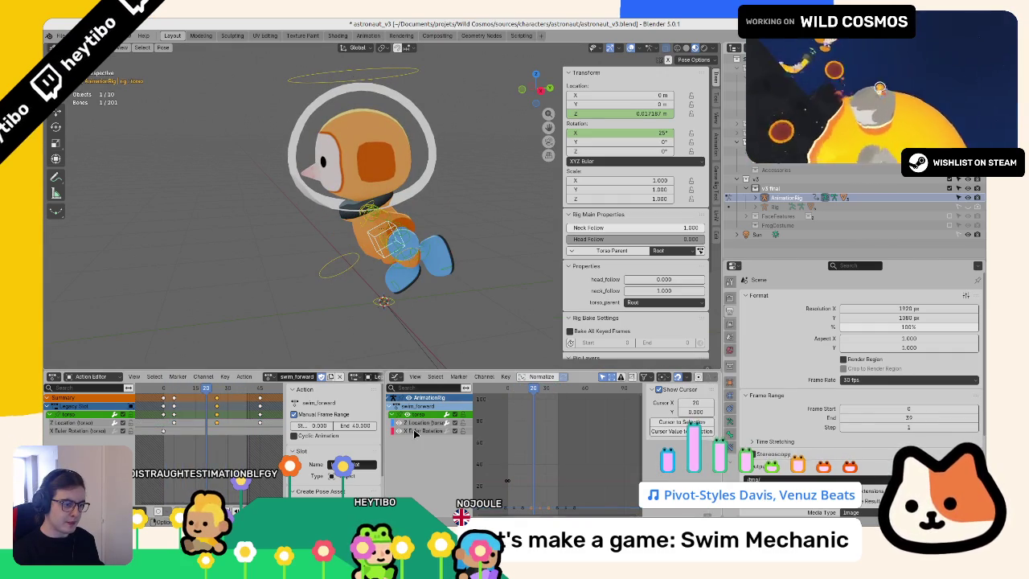
Step: Fit the torso Z Location curve in view and scale its selected keys by 2
{"action": "left_click", "coordinate": [414, 429]}
{"action": "key", "text": "Home"}
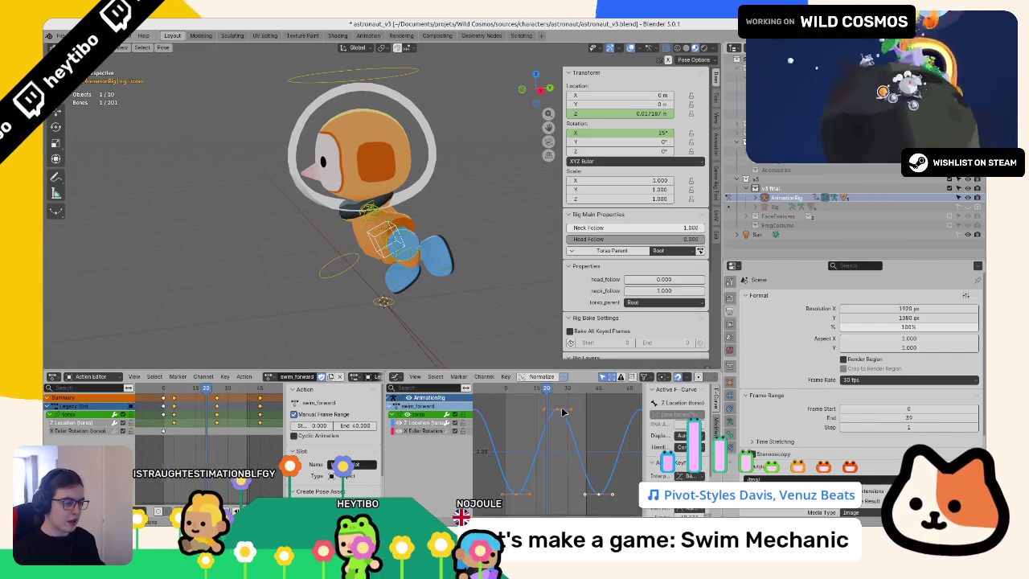
{"action": "key", "text": "space"}
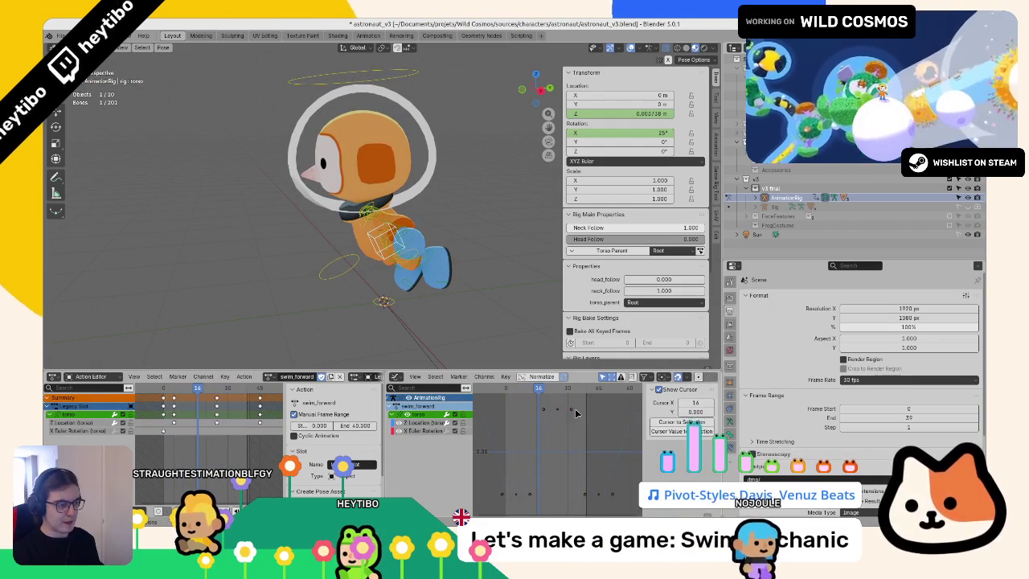
{"action": "key", "text": "s"}
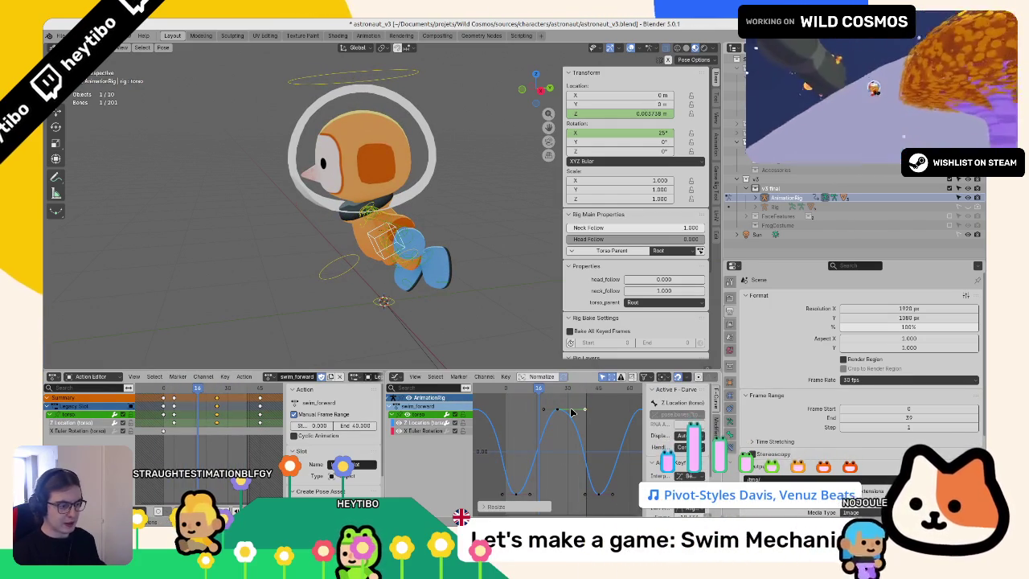
{"action": "key", "text": "s"}
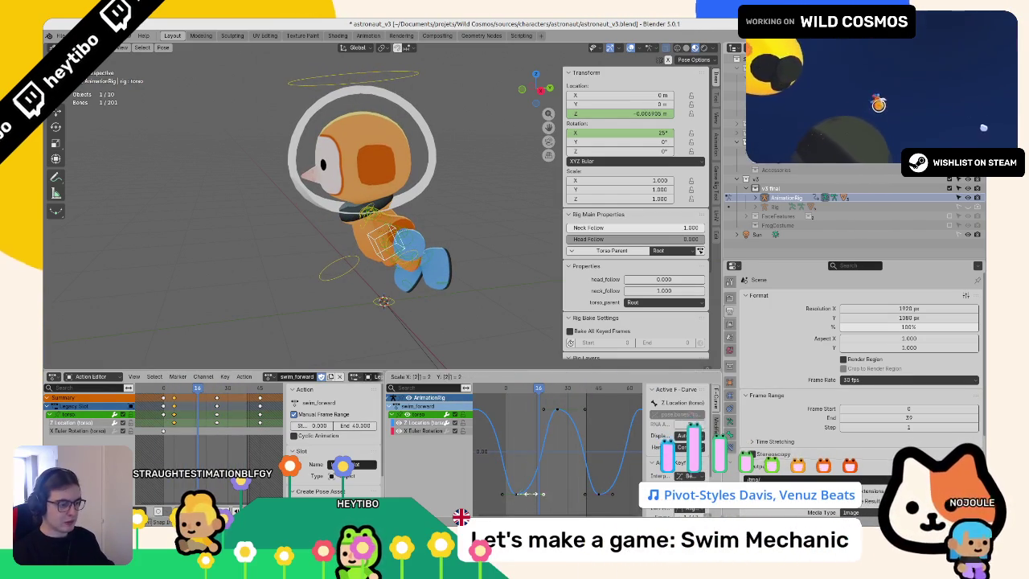
{"action": "key", "text": "Return"}
{"action": "key", "text": "space"}
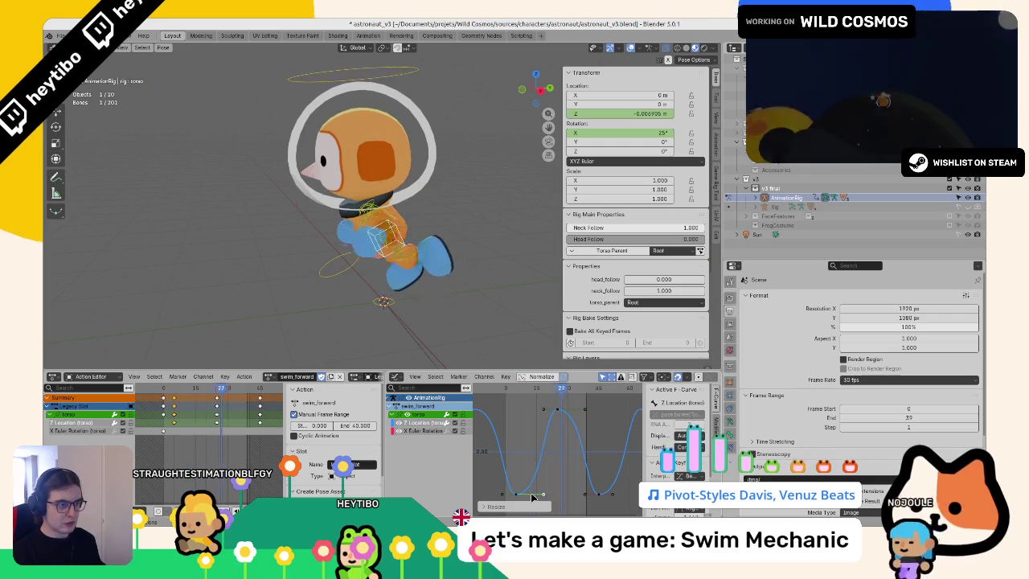
Step: Adjust the top keyframe and change its handle type to flatten the bob's peak
{"action": "left_click", "coordinate": [571, 411]}
{"action": "key", "text": "g"}
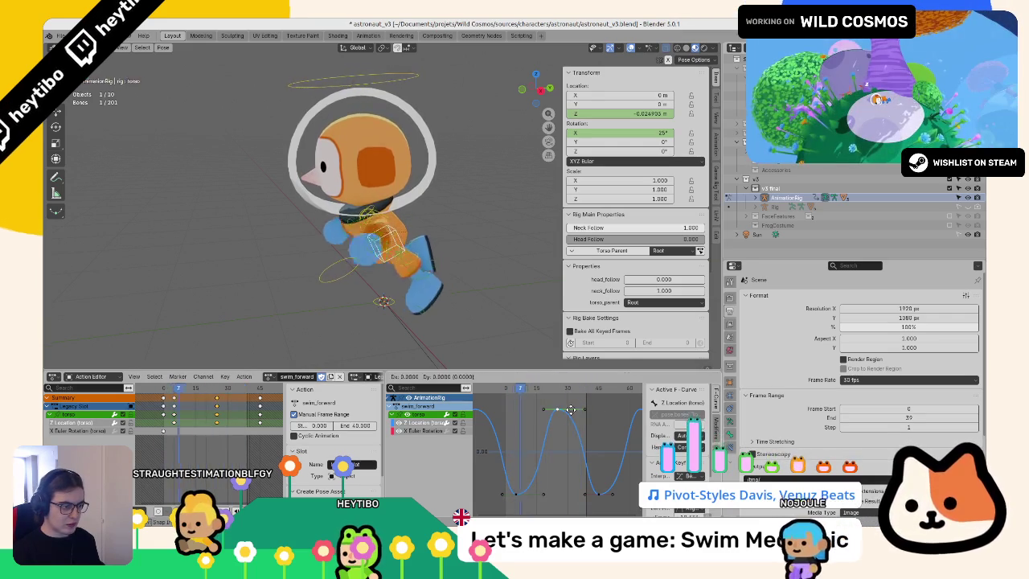
{"action": "left_click", "coordinate": [571, 411]}
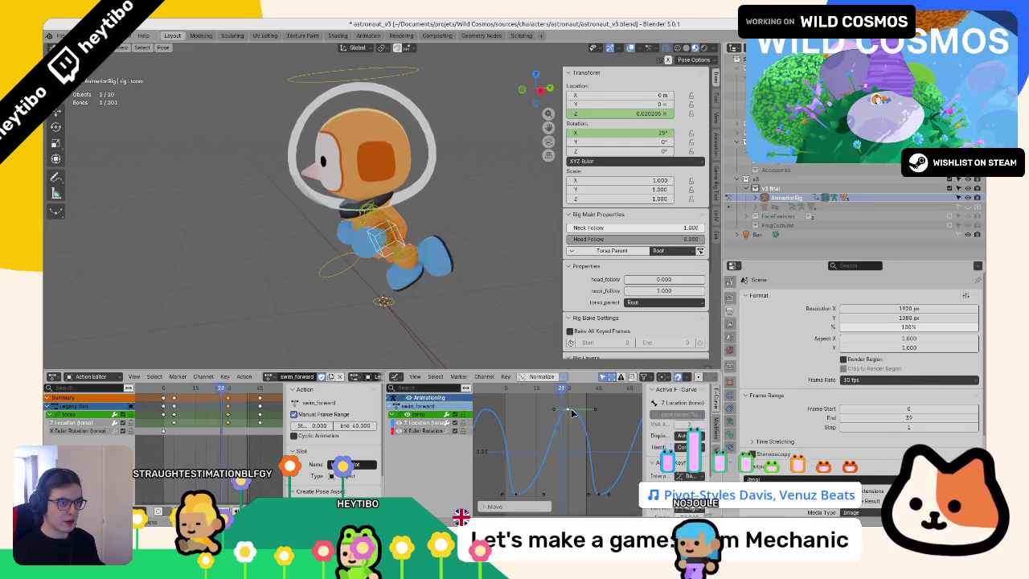
{"action": "key", "text": "v"}
{"action": "left_click", "coordinate": [500, 440]}
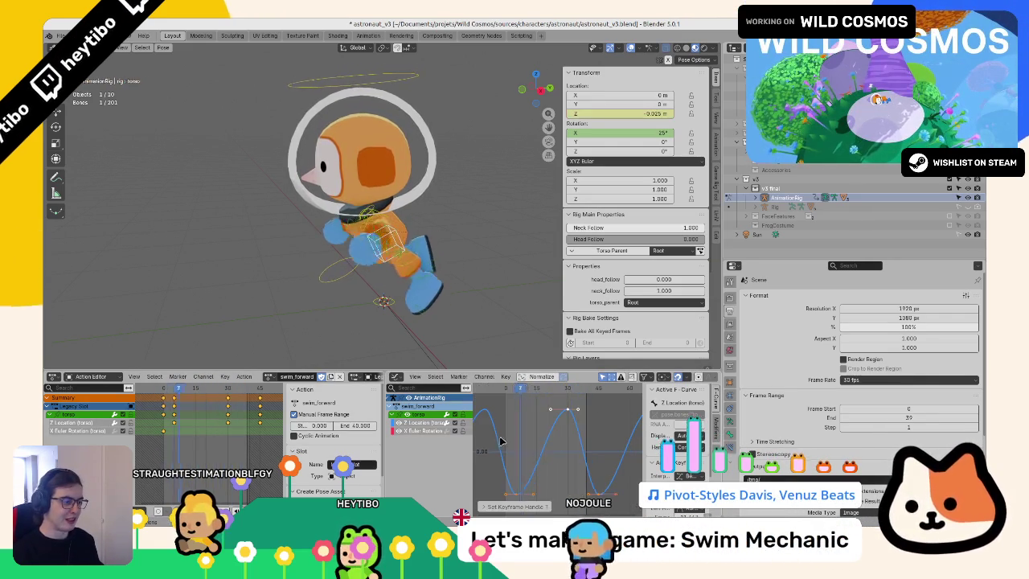
{"action": "left_click_drag", "start_coordinate": [498, 322], "coordinate": [453, 298]}
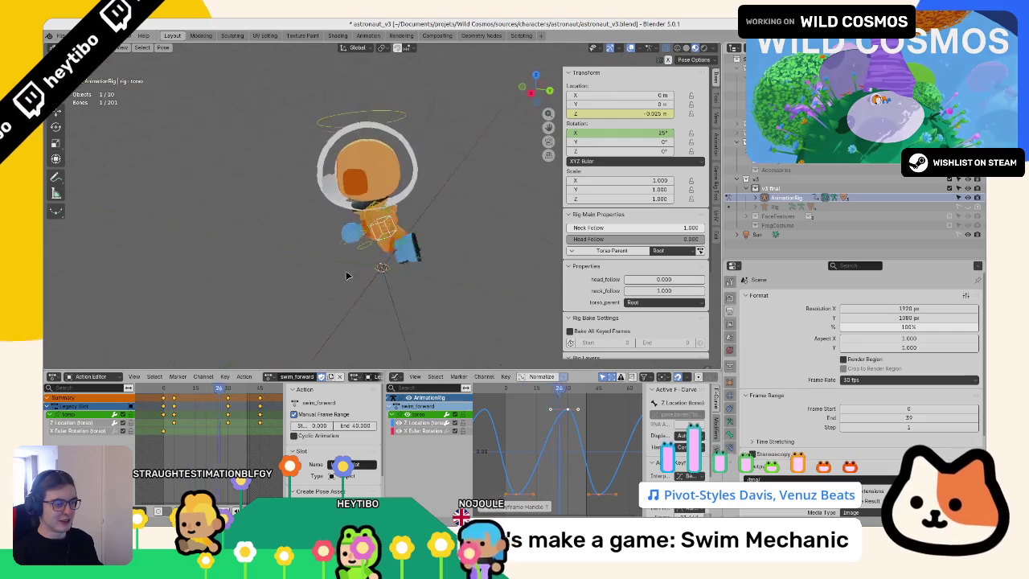
{"action": "scroll", "coordinate": [358, 251], "scroll_direction": "up", "scroll_amount": 4}
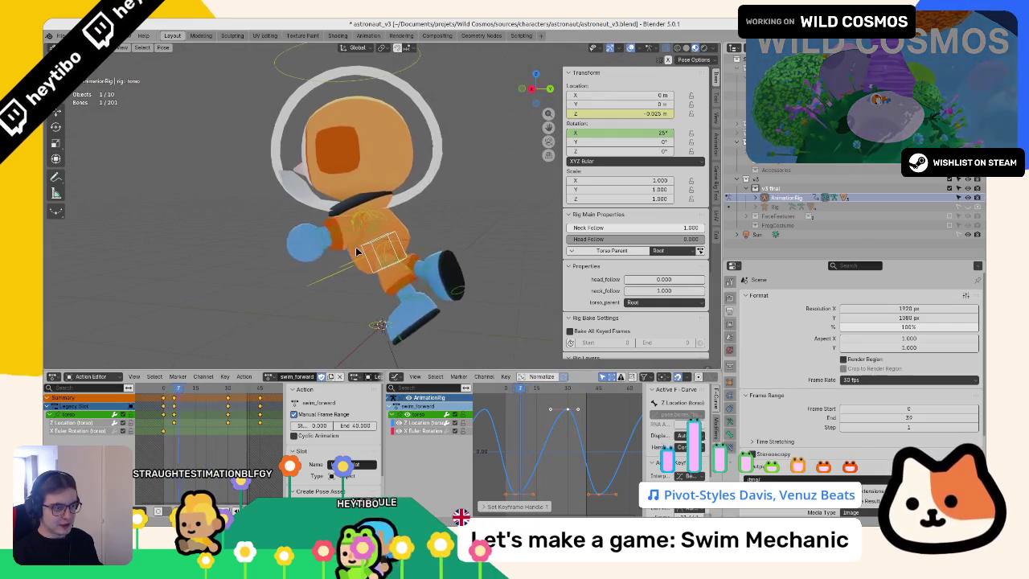
{"action": "key", "text": "space"}
{"action": "left_click", "coordinate": [165, 389]}
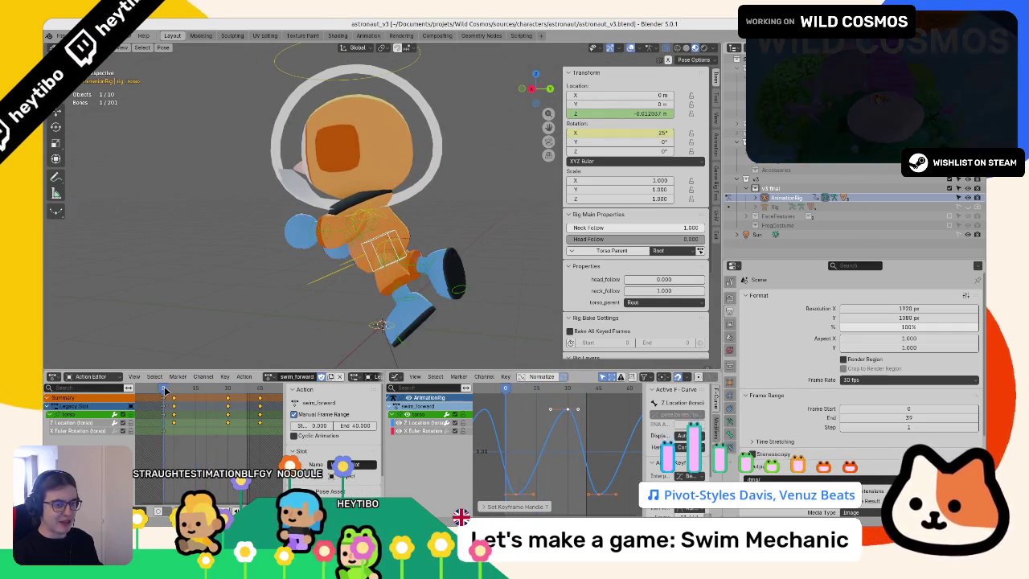
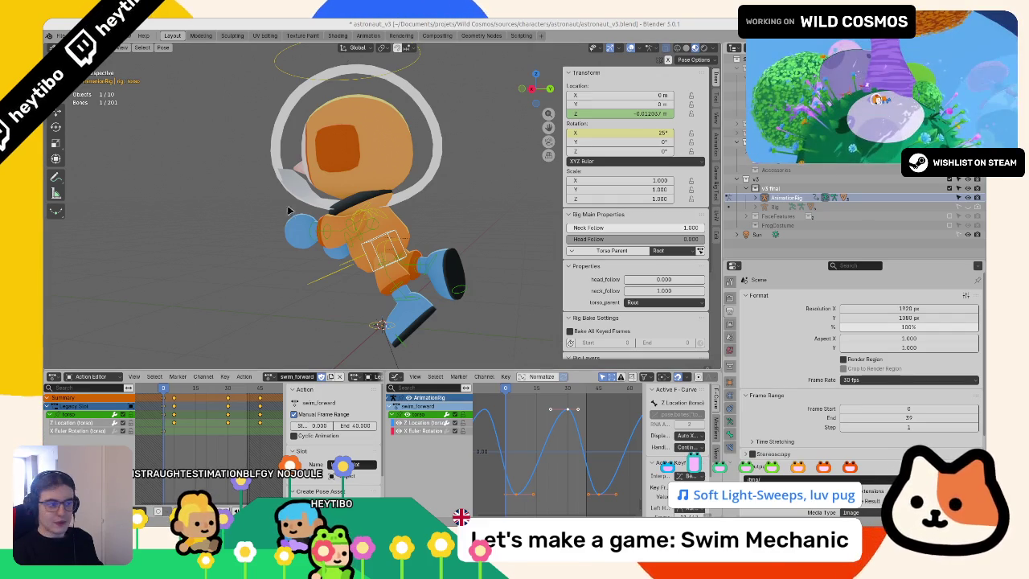
Step: Add the astronaut's arm control bones to the torso selection for the swim_forward action
{"action": "mouse_move", "coordinate": [290, 210]}
{"action": "left_mouse_down"}
{"action": "mouse_move", "coordinate": [263, 228]}
{"action": "mouse_move", "coordinate": [325, 199]}
{"action": "left_mouse_up"}
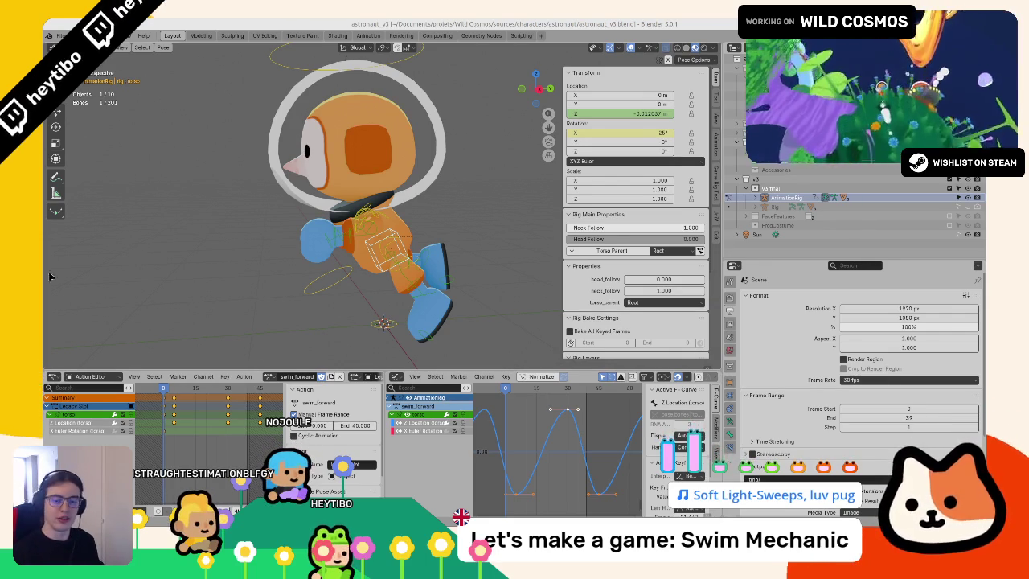
{"action": "left_click", "coordinate": [317, 284], "text": "shift"}
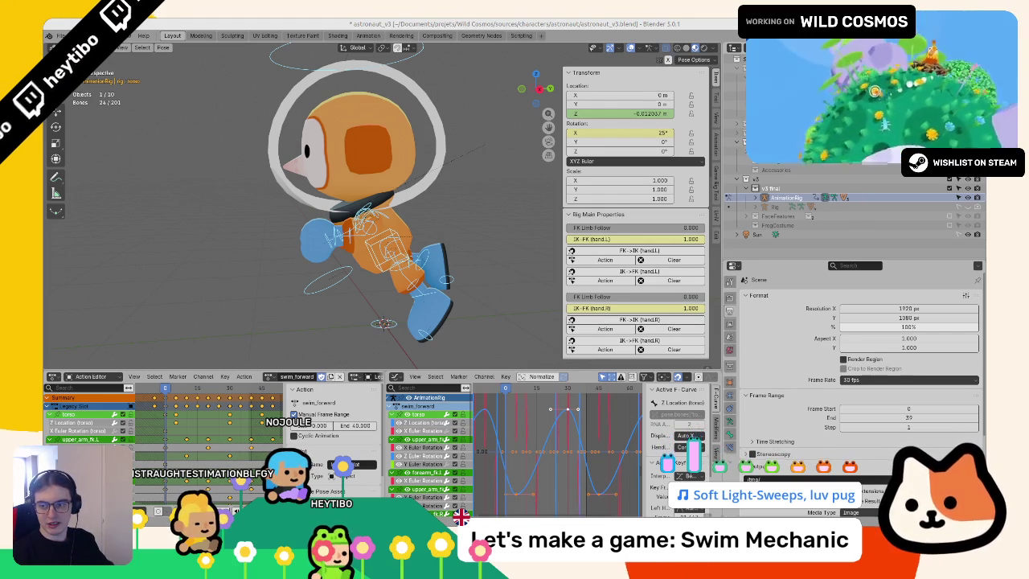
Step: Rescale the swim_forward keyframes in time so the cycle ends at frame 32
{"action": "scroll", "coordinate": [253, 354], "scroll_direction": "down", "scroll_amount": 1}
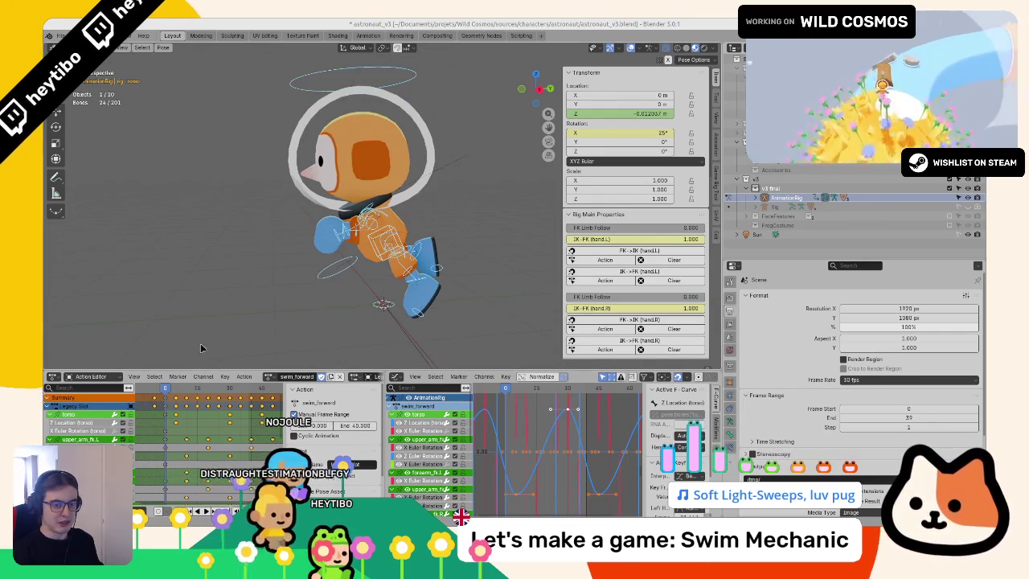
{"action": "left_click_drag", "start_coordinate": [226, 300], "coordinate": [230, 394]}
{"action": "left_click_drag", "start_coordinate": [266, 335], "coordinate": [209, 346]}
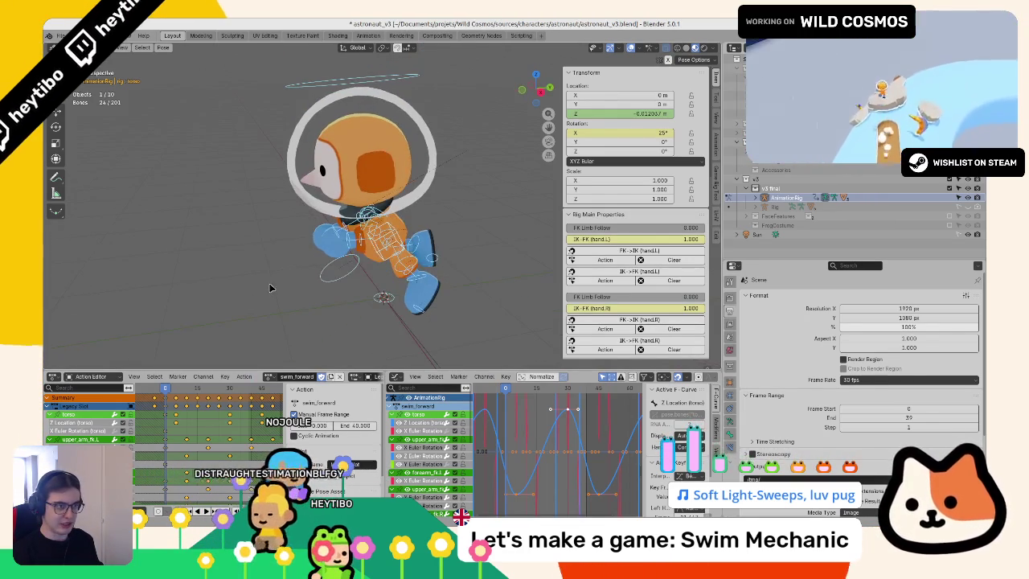
{"action": "key", "text": "s"}
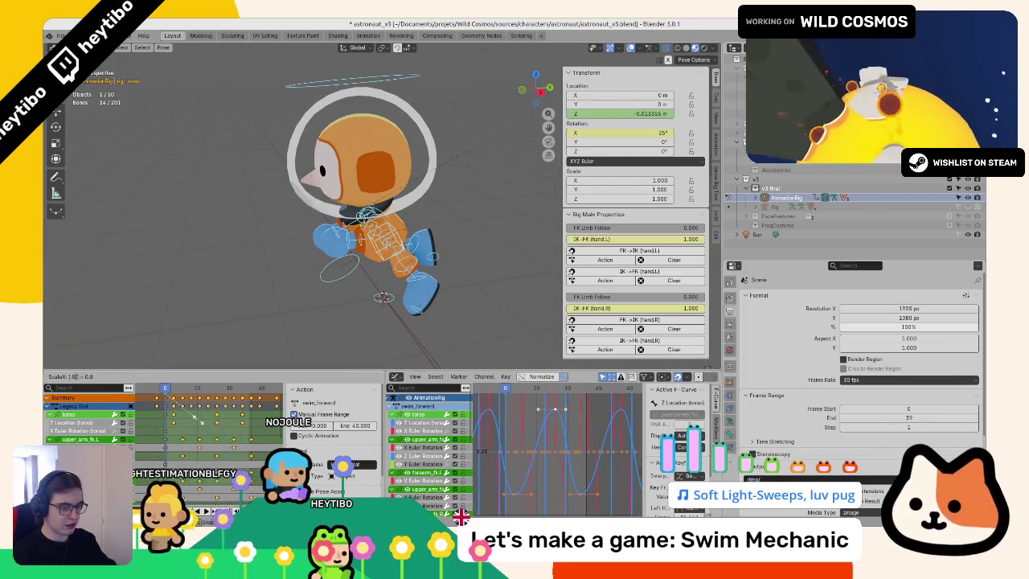
{"action": "key", "text": "Return"}
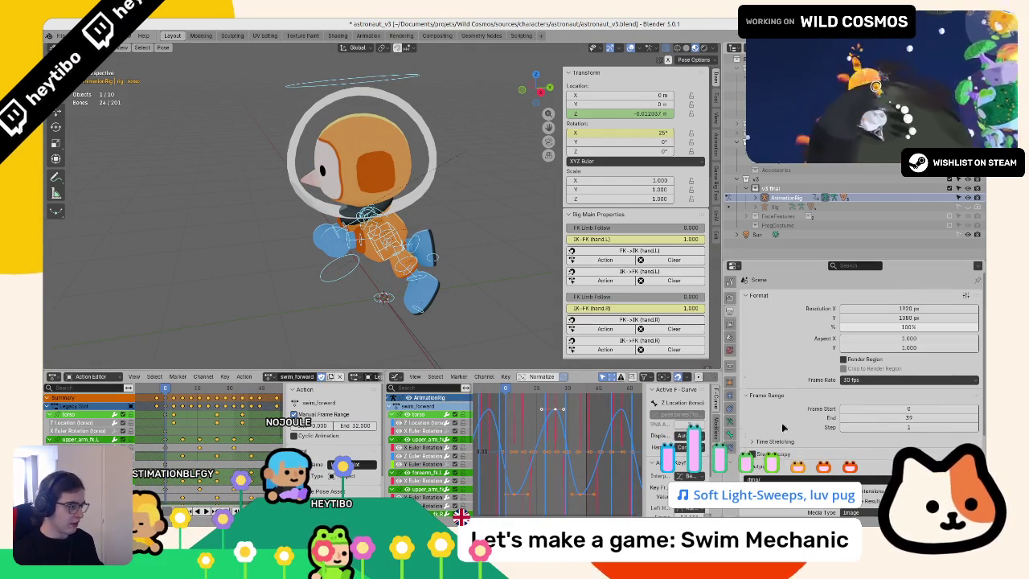
Step: Set the scene's Frame End to 31, play the loop, and select upper_arm_fk.L
{"action": "scroll", "coordinate": [788, 423], "scroll_direction": "down", "scroll_amount": 1}
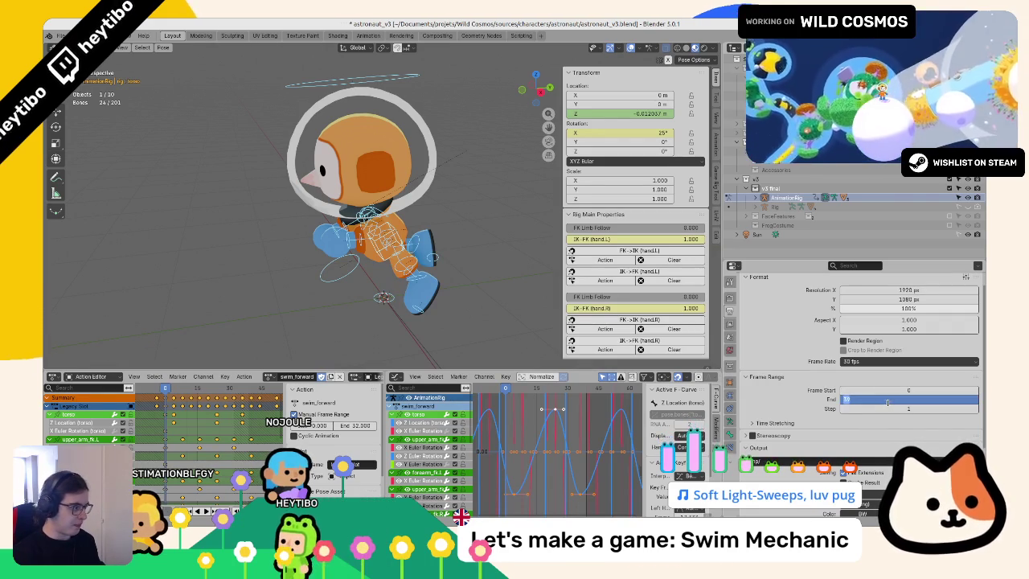
{"action": "type", "text": "31"}
{"action": "key", "text": "Return"}
{"action": "key", "text": "space"}
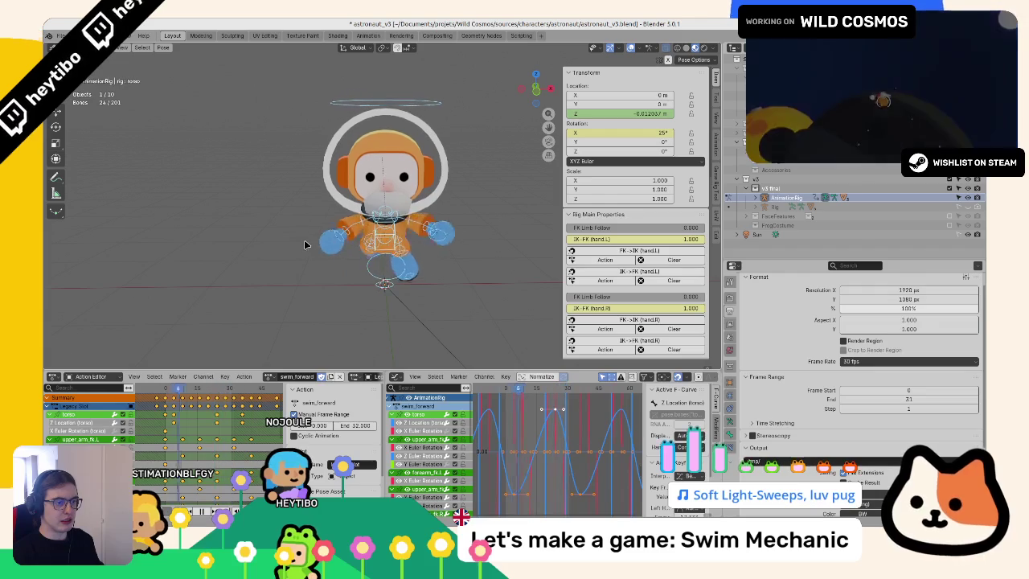
{"action": "mouse_move", "coordinate": [305, 245]}
{"action": "left_mouse_down"}
{"action": "mouse_move", "coordinate": [229, 245]}
{"action": "mouse_move", "coordinate": [307, 257]}
{"action": "left_mouse_up"}
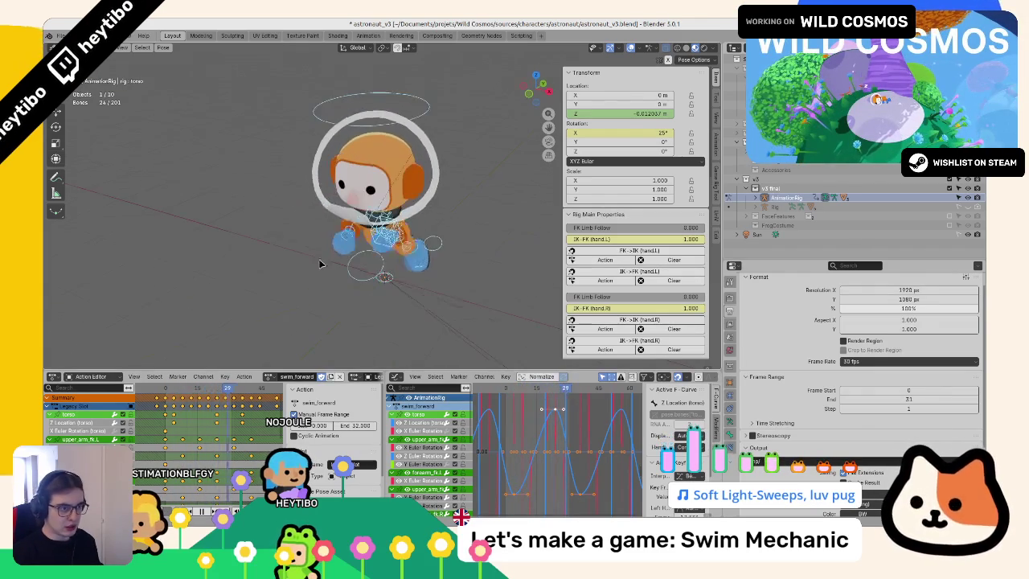
{"action": "scroll", "coordinate": [307, 257], "scroll_direction": "up", "scroll_amount": 6}
{"action": "left_click", "coordinate": [372, 254]}
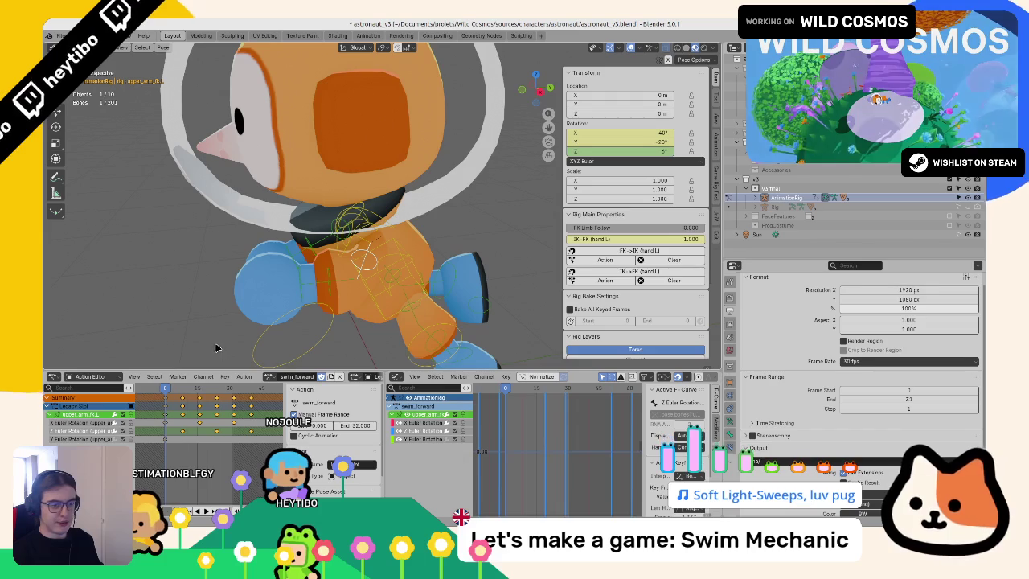
Step: Paste the left upper arm's X-rotation keys onto upper_arm_fk.R's X rotation channel
{"action": "scroll", "coordinate": [280, 275], "scroll_direction": "down", "scroll_amount": 4}
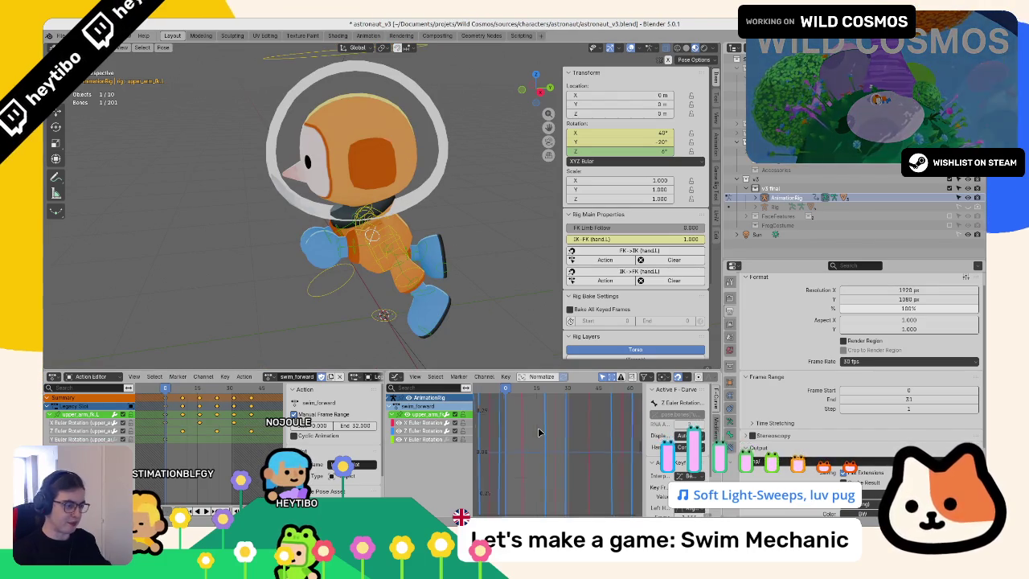
{"action": "key", "text": "Home"}
{"action": "left_click", "coordinate": [410, 422]}
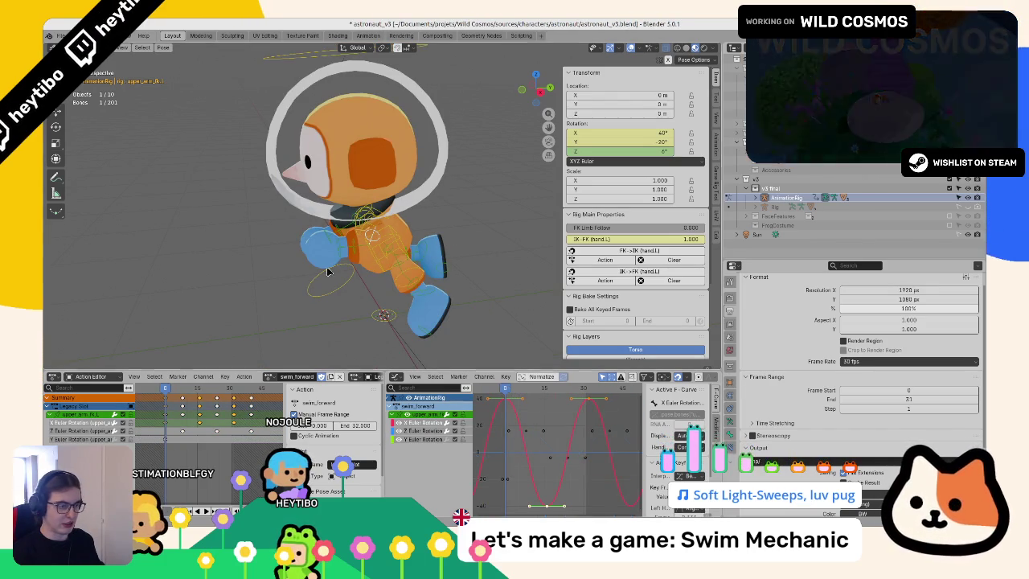
{"action": "left_click_drag", "start_coordinate": [328, 271], "coordinate": [410, 238]}
{"action": "left_click", "coordinate": [358, 235]}
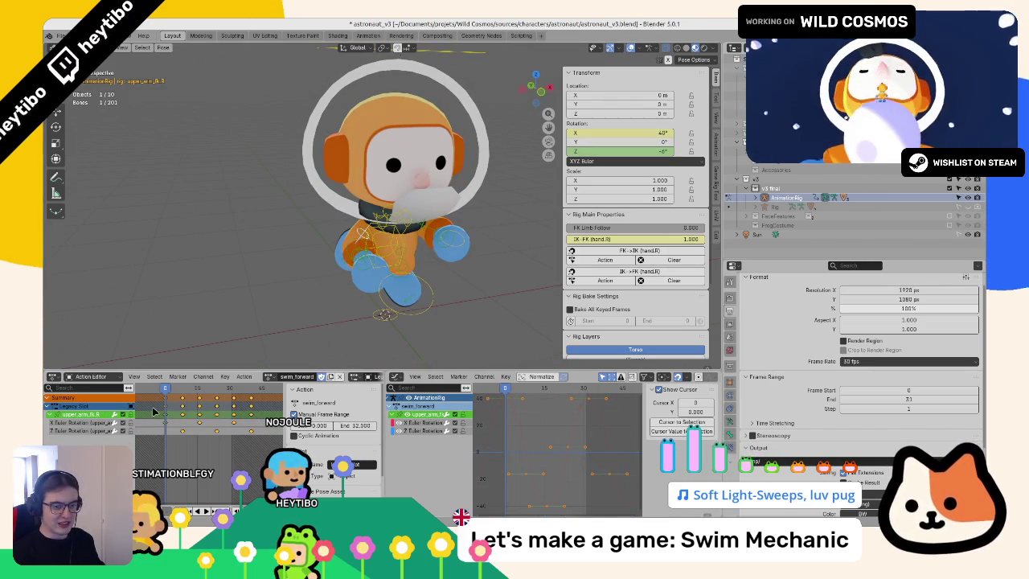
{"action": "left_click", "coordinate": [65, 423]}
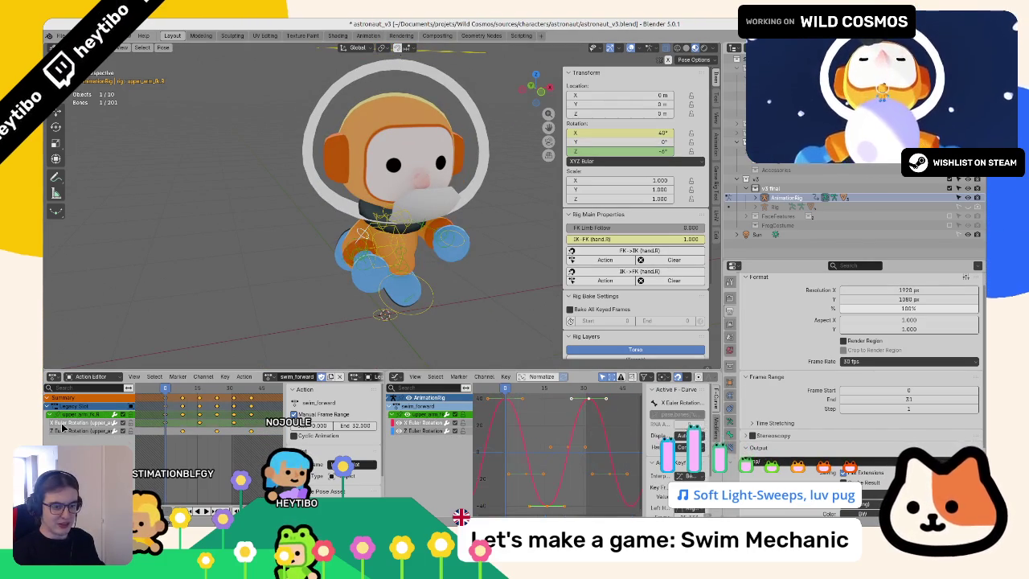
{"action": "key", "text": "ctrl+v"}
{"action": "key", "text": "ctrl+z"}
{"action": "right_click", "coordinate": [530, 435]}
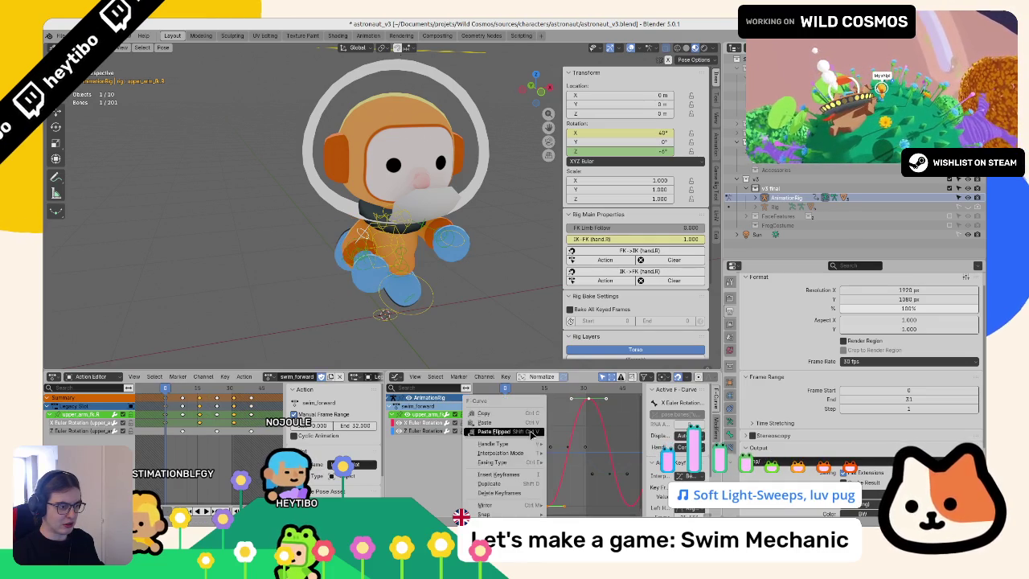
{"action": "left_click", "coordinate": [531, 425]}
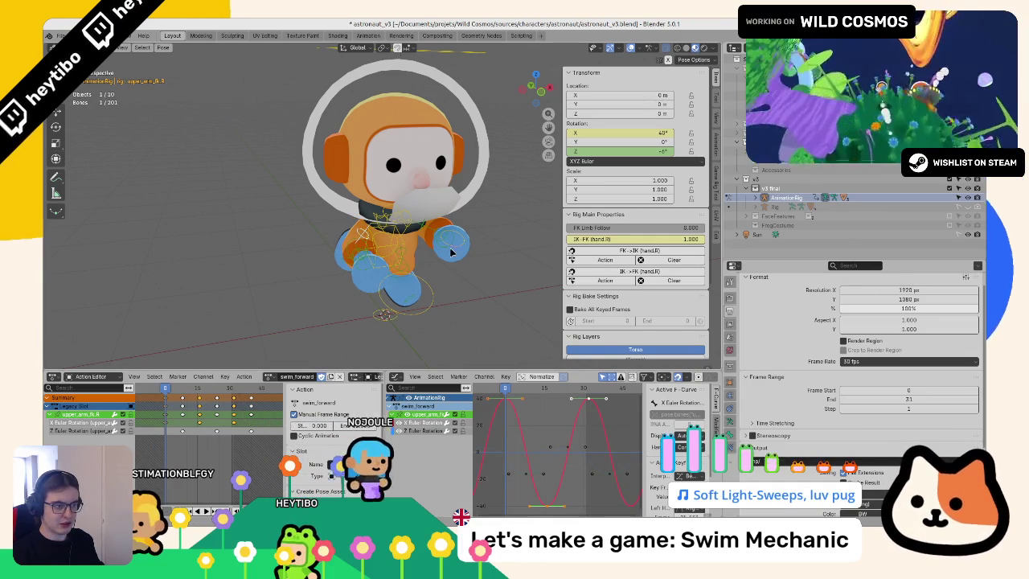
Step: Paste all of upper_arm_fk.L's rotation keys onto upper_arm_fk.R and play back to check
{"action": "key", "text": "ctrl+shift+m"}
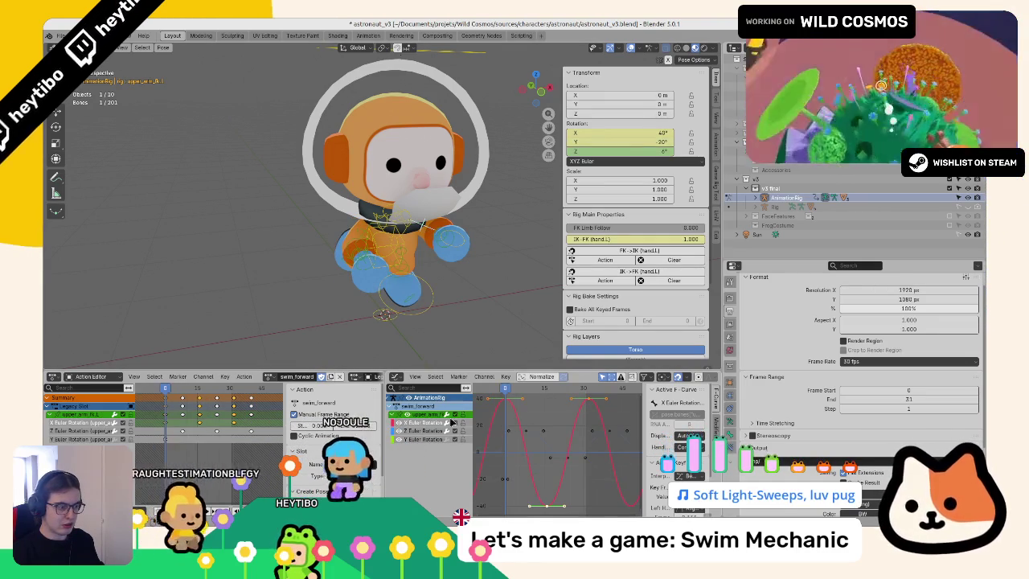
{"action": "left_click", "coordinate": [399, 440]}
{"action": "key", "text": "Home"}
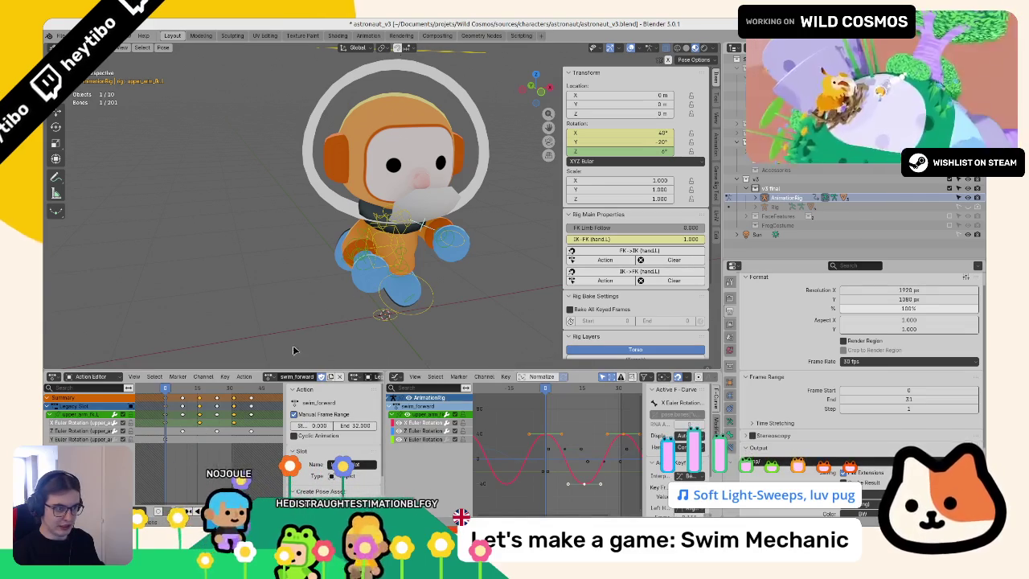
{"action": "left_click", "coordinate": [360, 231]}
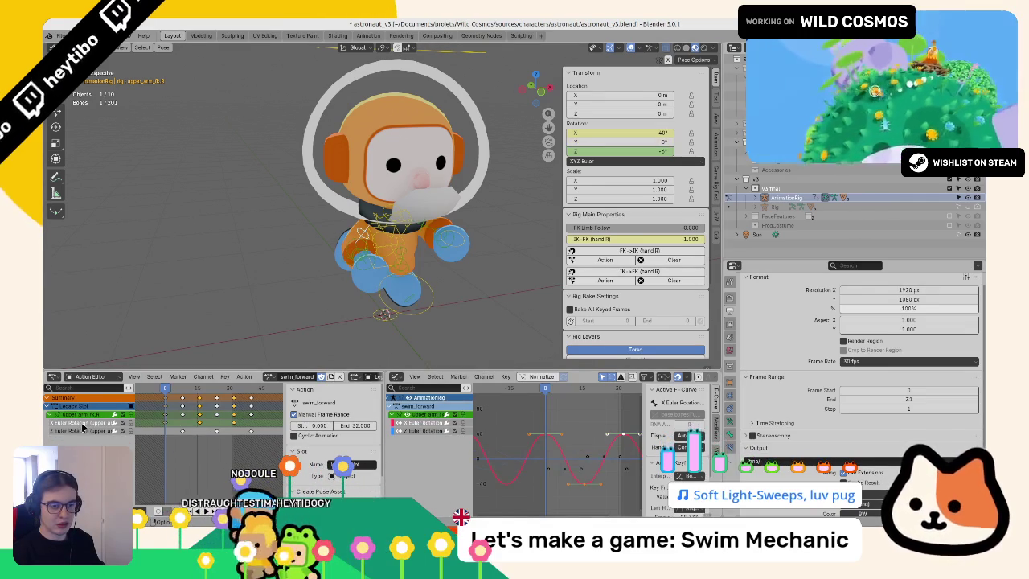
{"action": "mouse_move", "coordinate": [143, 383]}
{"action": "left_mouse_down"}
{"action": "mouse_move", "coordinate": [223, 461]}
{"action": "mouse_move", "coordinate": [218, 451]}
{"action": "left_mouse_up"}
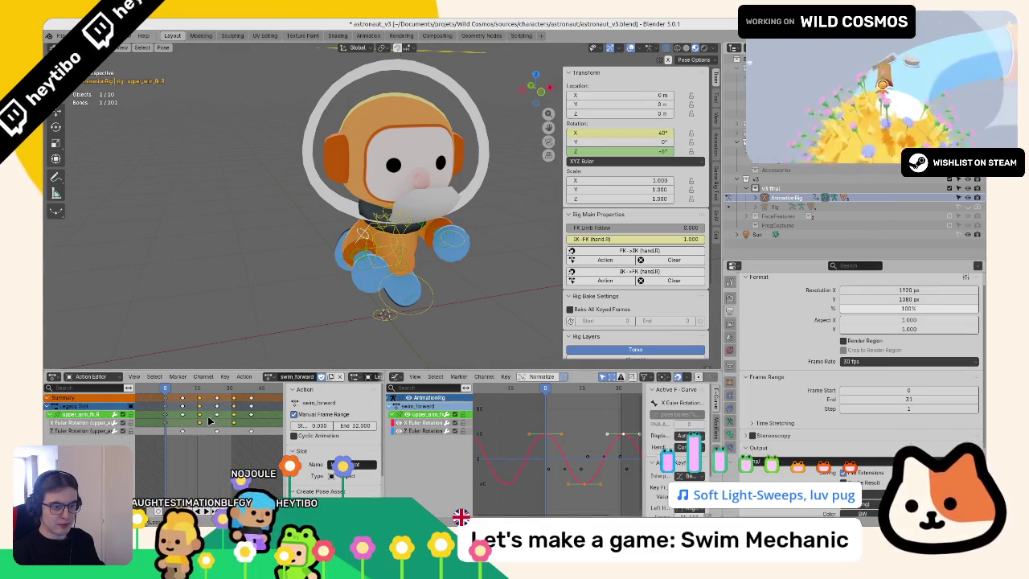
{"action": "right_click", "coordinate": [209, 422]}
{"action": "left_click", "coordinate": [206, 423]}
{"action": "key", "text": "space"}
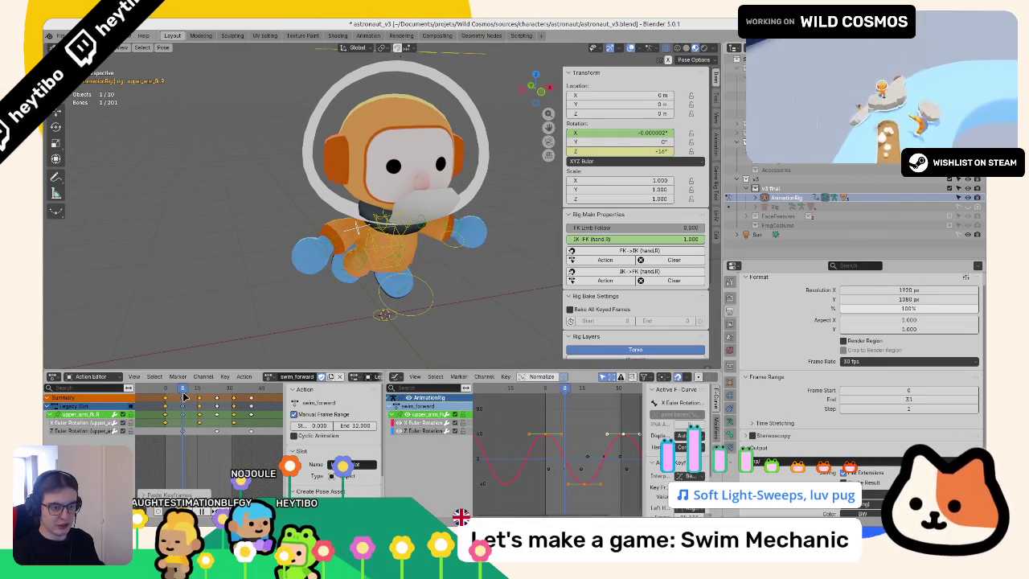
{"action": "left_click", "coordinate": [73, 431]}
{"action": "left_click", "coordinate": [428, 233]}
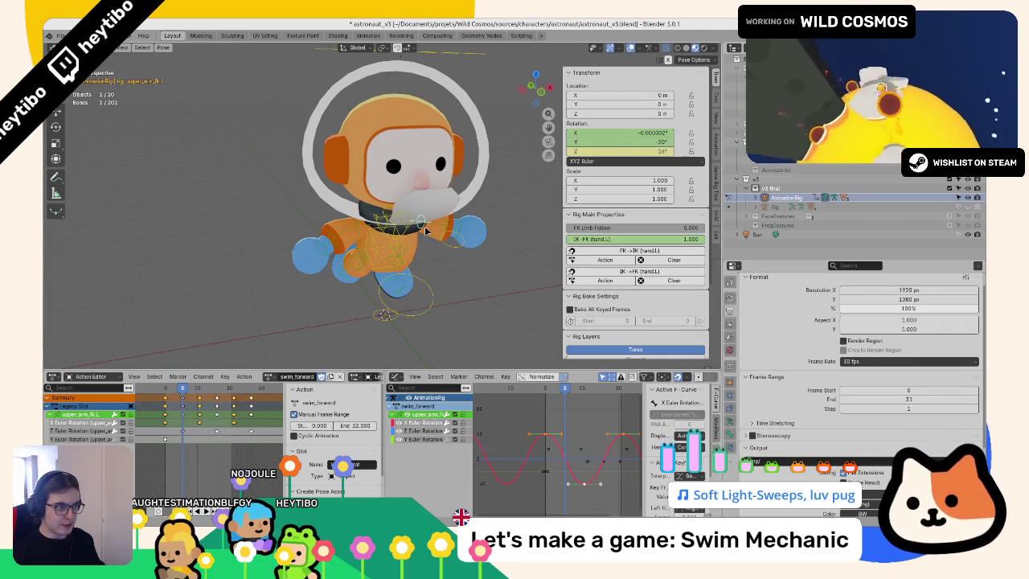
{"action": "left_click", "coordinate": [450, 231]}
Step: Paste the Z-rotation keys flipped onto upper_arm_fk.R and scale the curve to a smaller swing
{"action": "left_click", "coordinate": [428, 242]}
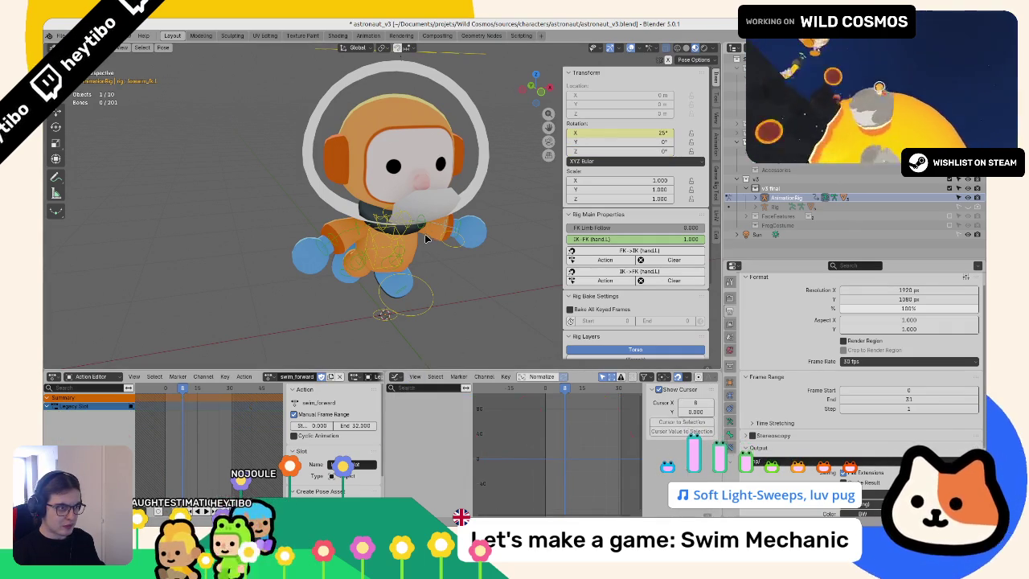
{"action": "left_click", "coordinate": [420, 434]}
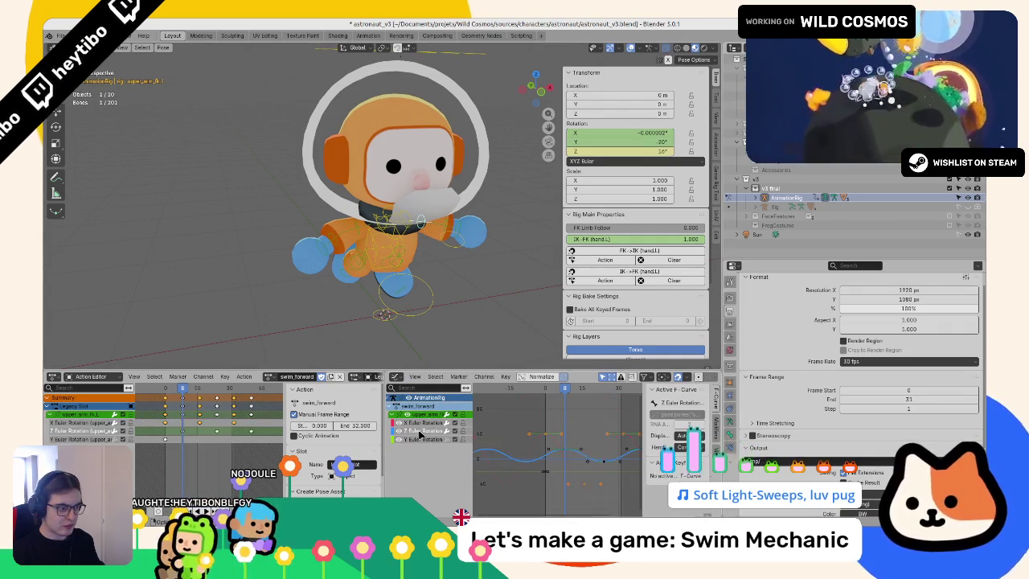
{"action": "left_click", "coordinate": [358, 232]}
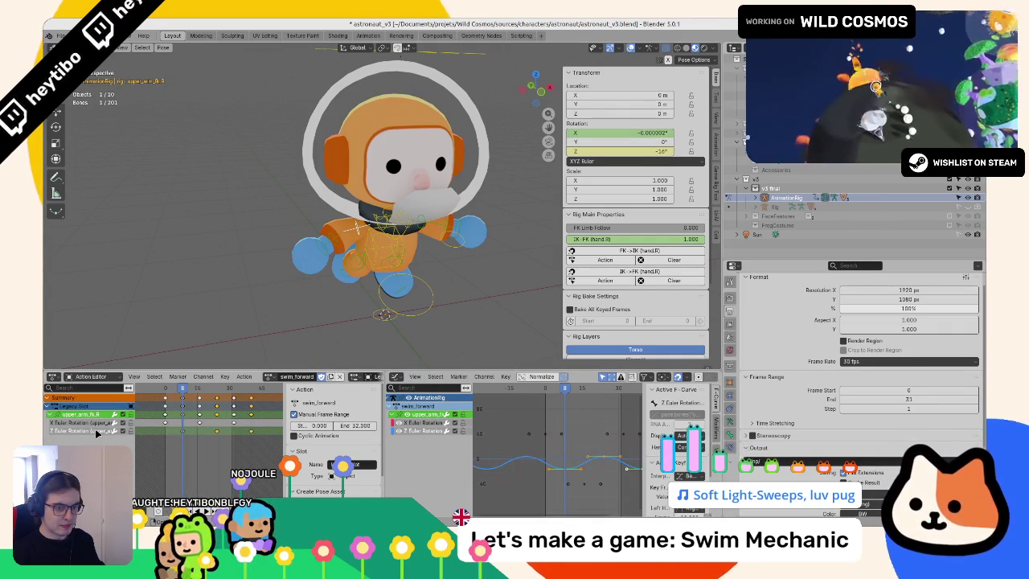
{"action": "right_click", "coordinate": [223, 436]}
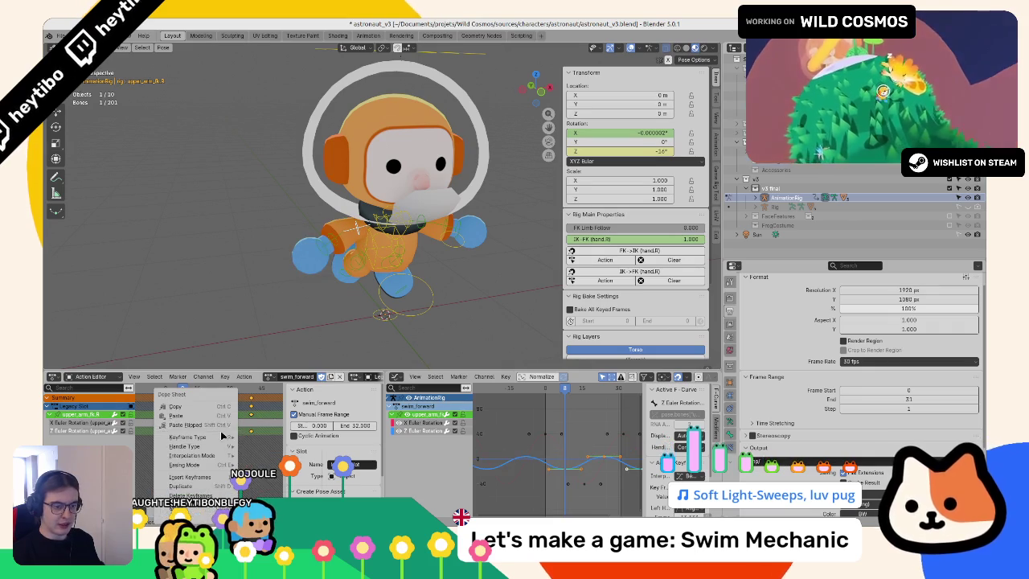
{"action": "left_click", "coordinate": [225, 425]}
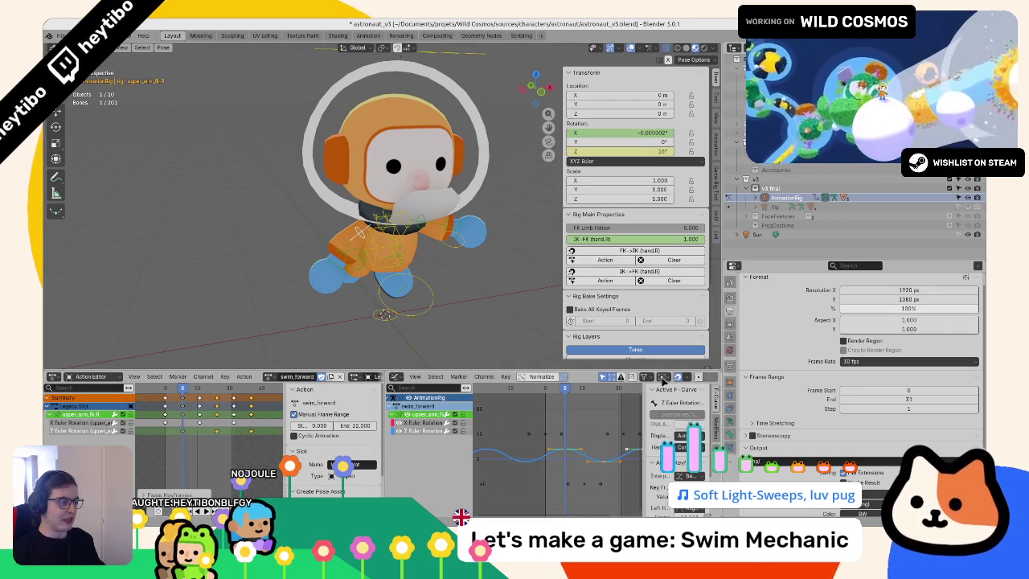
{"action": "key", "text": "s"}
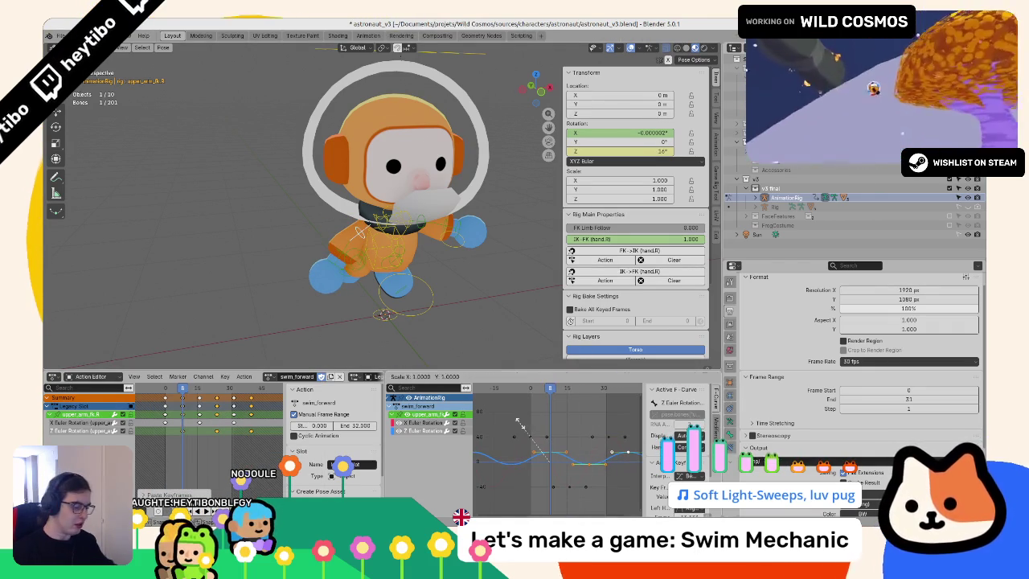
{"action": "left_click", "coordinate": [533, 443]}
{"action": "key", "text": "space"}
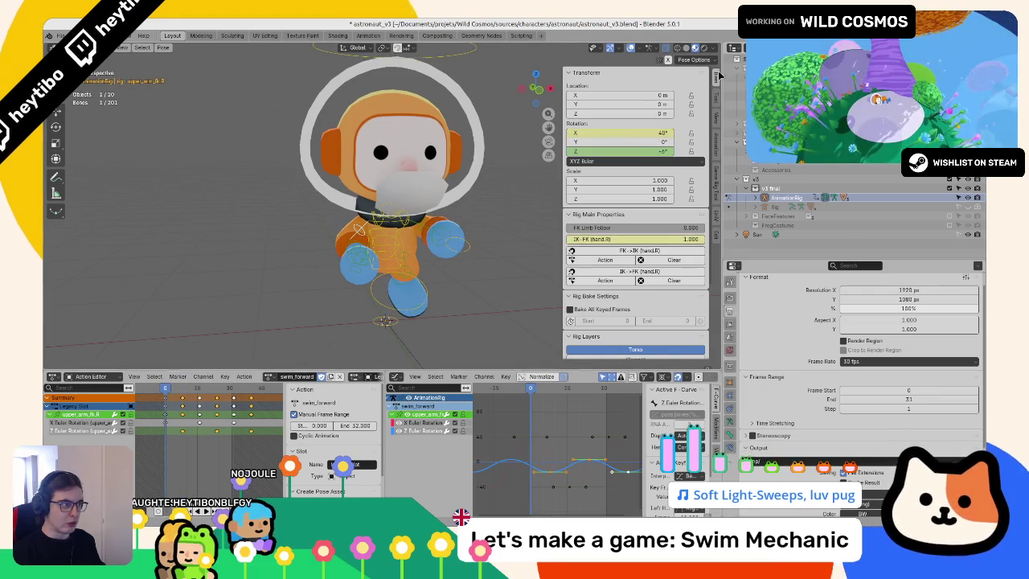
Step: Key a 20° Y rotation on upper_arm_fk.L, mirror to the right arm, and play back
{"action": "left_click", "coordinate": [632, 142]}
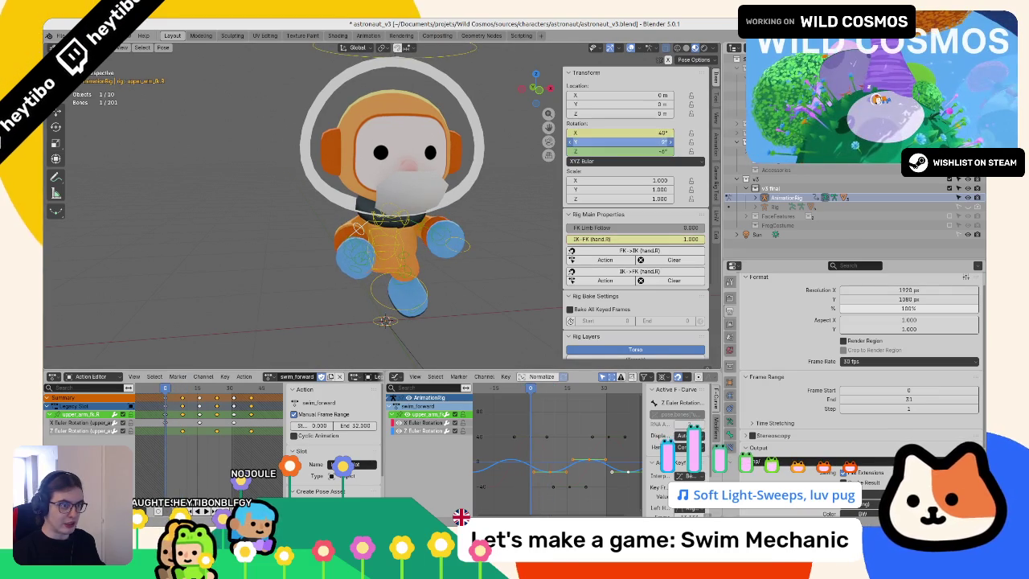
{"action": "type", "text": "30"}
{"action": "right_click", "coordinate": [632, 142]}
{"action": "left_click", "coordinate": [632, 138]}
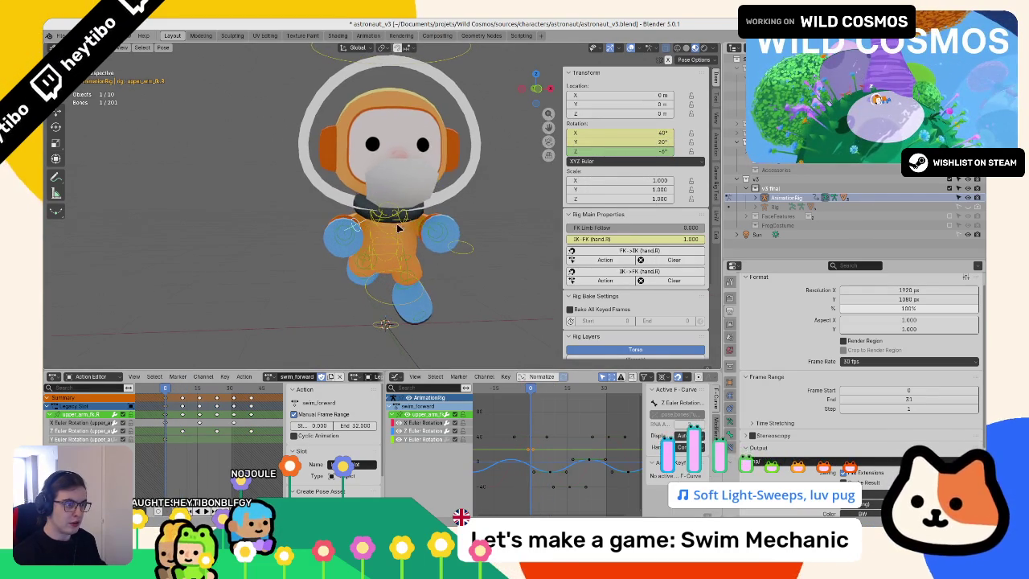
{"action": "key", "text": "shift+ctrl+m"}
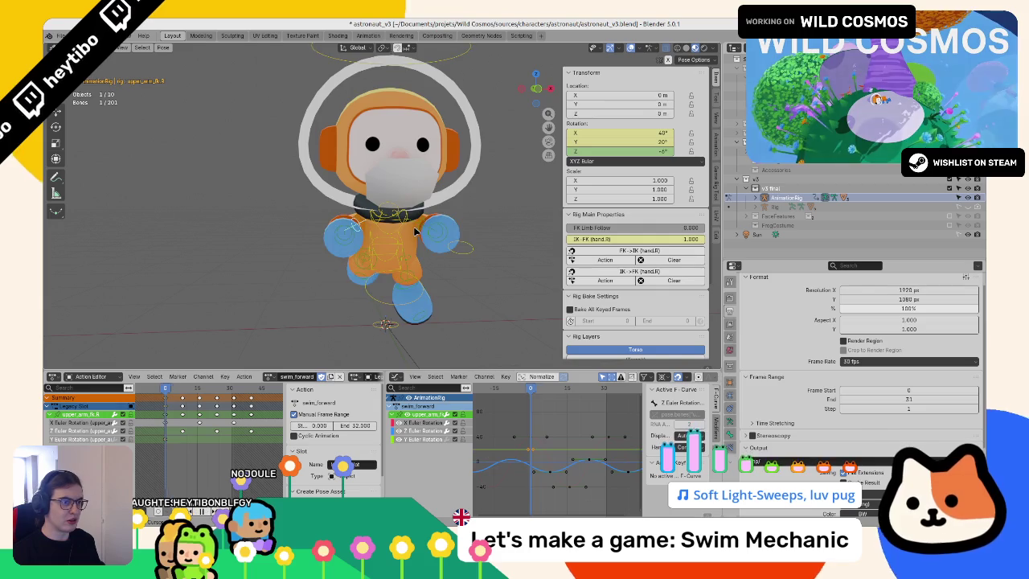
{"action": "key", "text": "space"}
{"action": "key", "text": "Escape"}
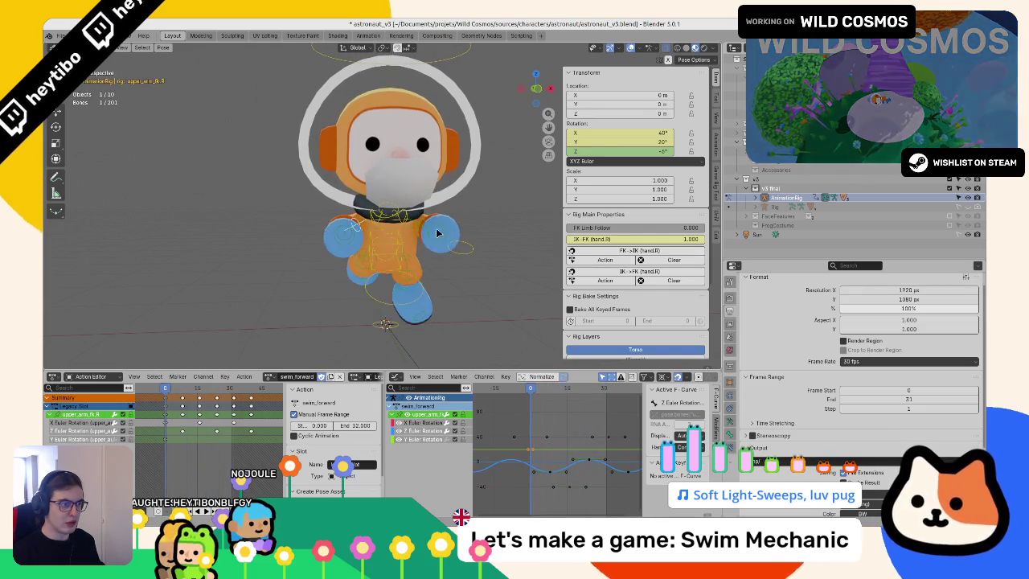
{"action": "mouse_move", "coordinate": [410, 241]}
{"action": "left_mouse_down"}
{"action": "mouse_move", "coordinate": [379, 265]}
{"action": "mouse_move", "coordinate": [378, 256]}
{"action": "left_mouse_up"}
Step: Pick forearm_fk.L's X-rotation curve at frame 8, then the right forearm's X channel
{"action": "left_click", "coordinate": [363, 256]}
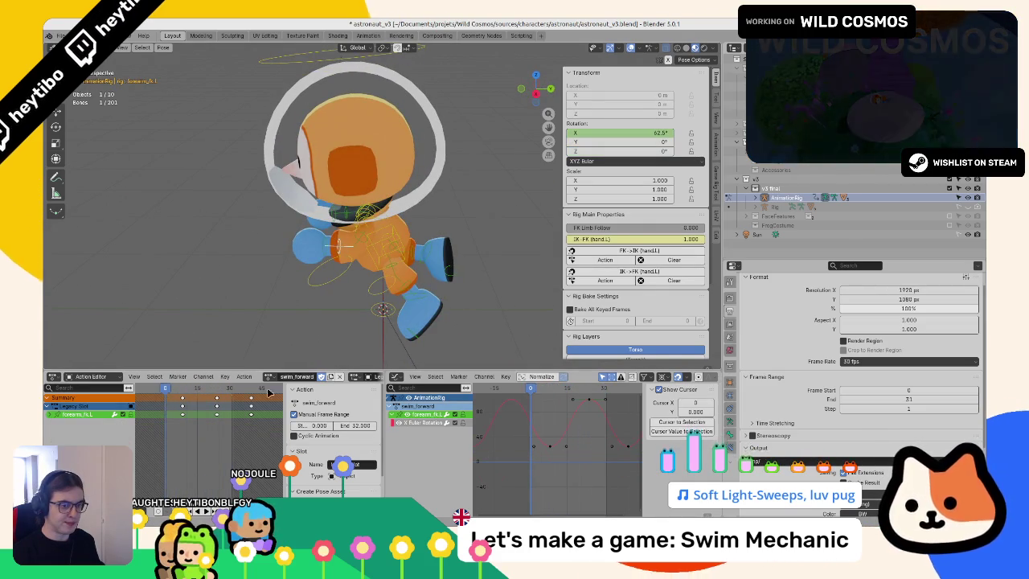
{"action": "left_click", "coordinate": [184, 393]}
{"action": "left_click", "coordinate": [414, 423]}
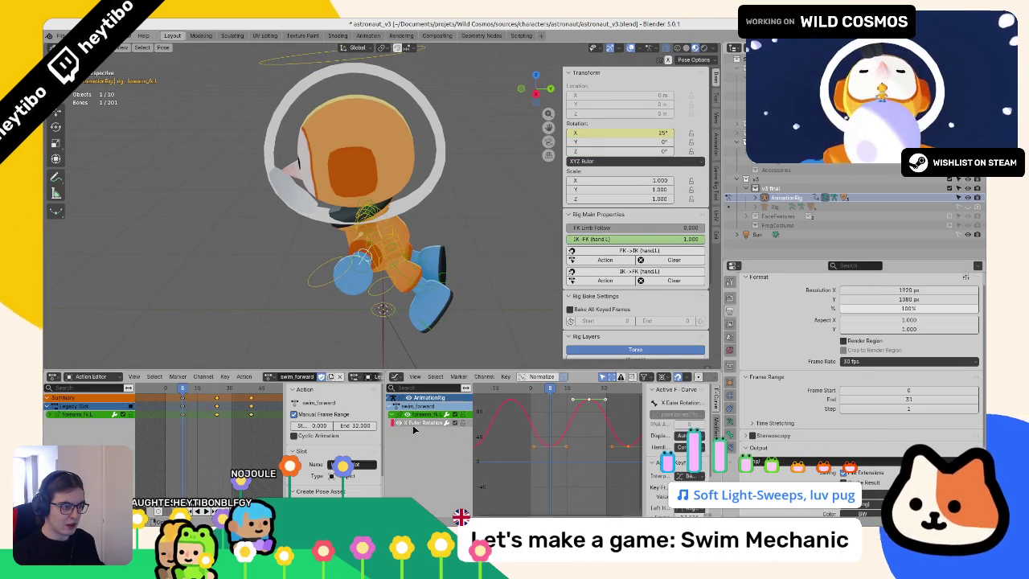
{"action": "left_click_drag", "start_coordinate": [378, 245], "coordinate": [440, 248]}
{"action": "left_click", "coordinate": [346, 235]}
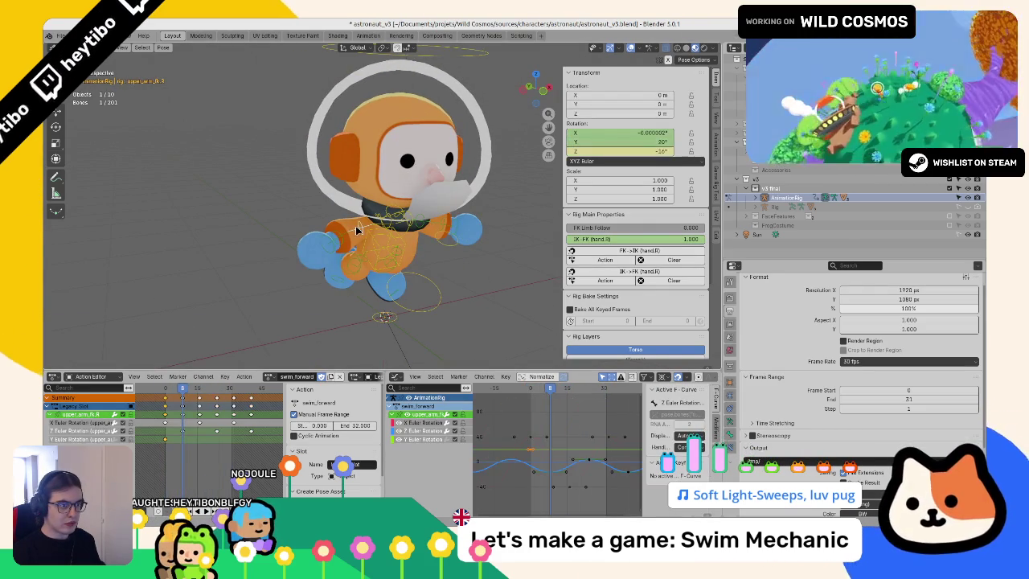
{"action": "left_click", "coordinate": [408, 423]}
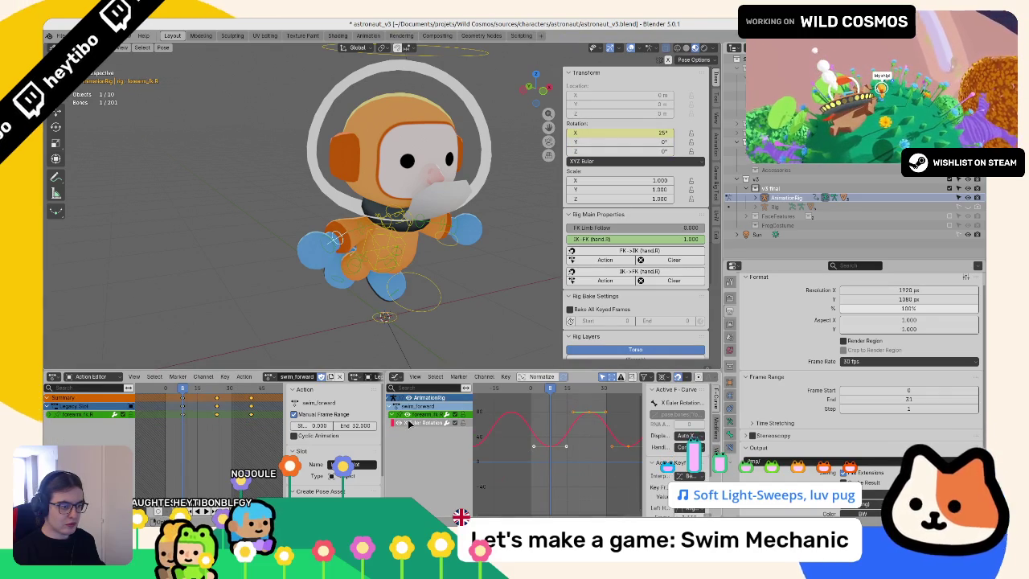
Step: Paste the left forearm's X-rotation keys onto forearm_fk.R and return to object mode
{"action": "left_click", "coordinate": [561, 434]}
{"action": "right_click", "coordinate": [560, 434]}
{"action": "left_click", "coordinate": [560, 435]}
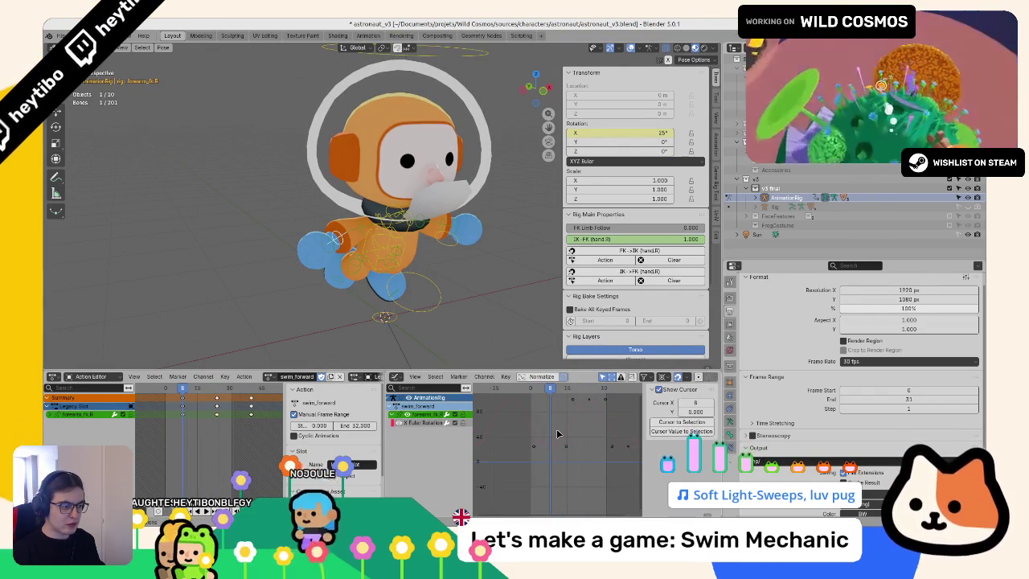
{"action": "right_click", "coordinate": [551, 436]}
{"action": "left_click", "coordinate": [550, 436]}
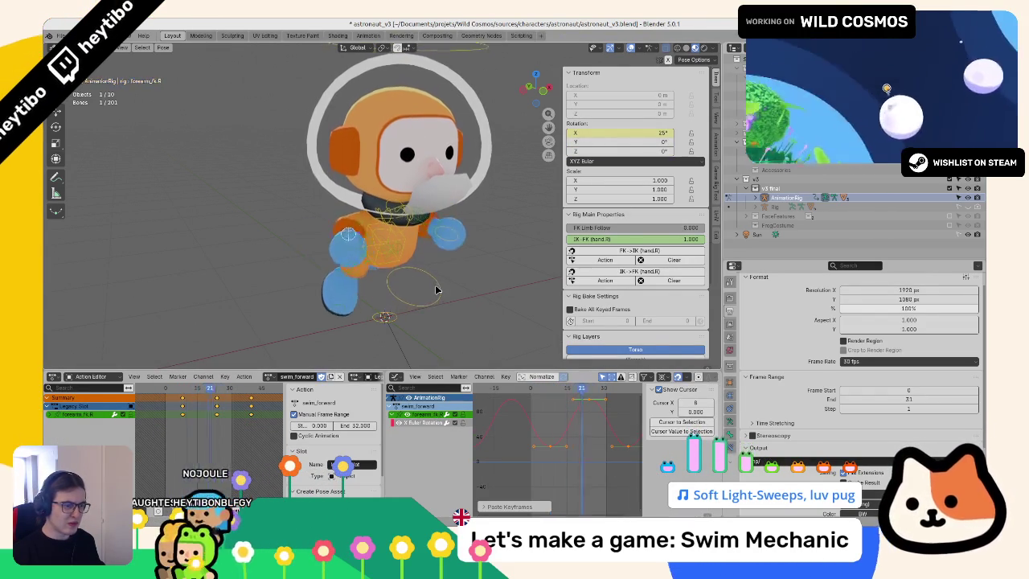
{"action": "left_click_drag", "start_coordinate": [437, 287], "coordinate": [400, 246]}
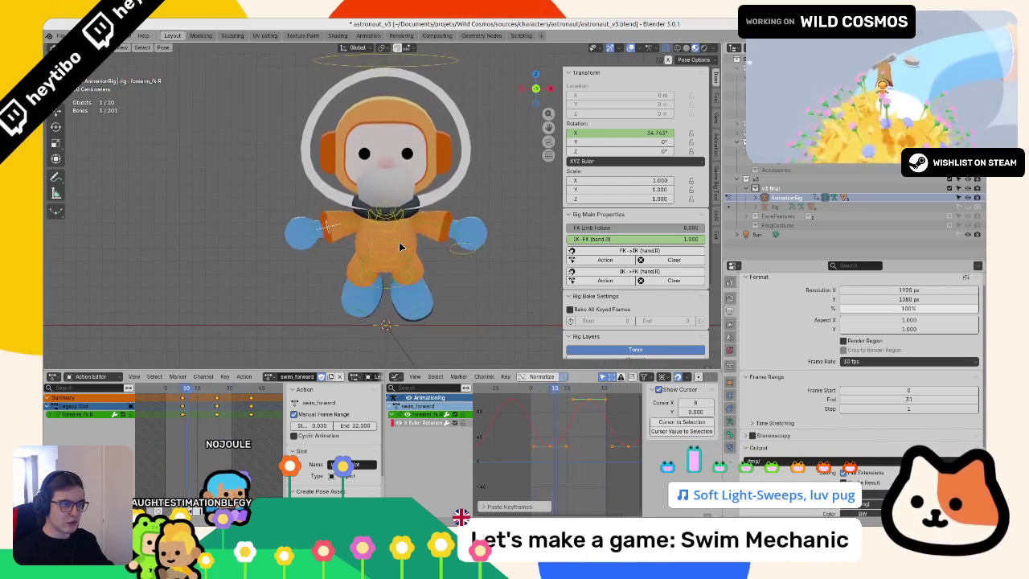
{"action": "left_click_drag", "start_coordinate": [400, 247], "coordinate": [452, 228]}
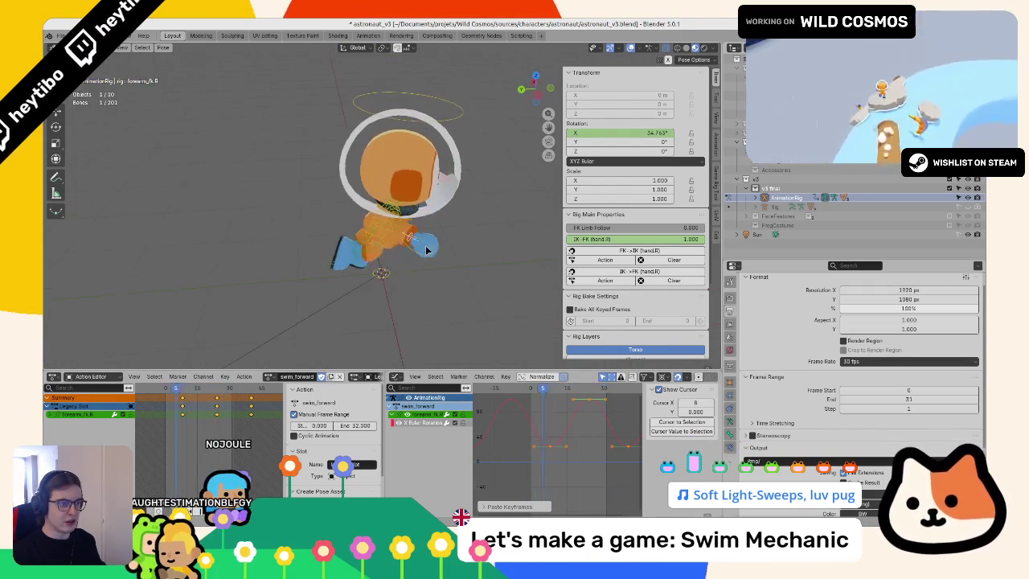
{"action": "key", "text": "ctrl+Tab"}
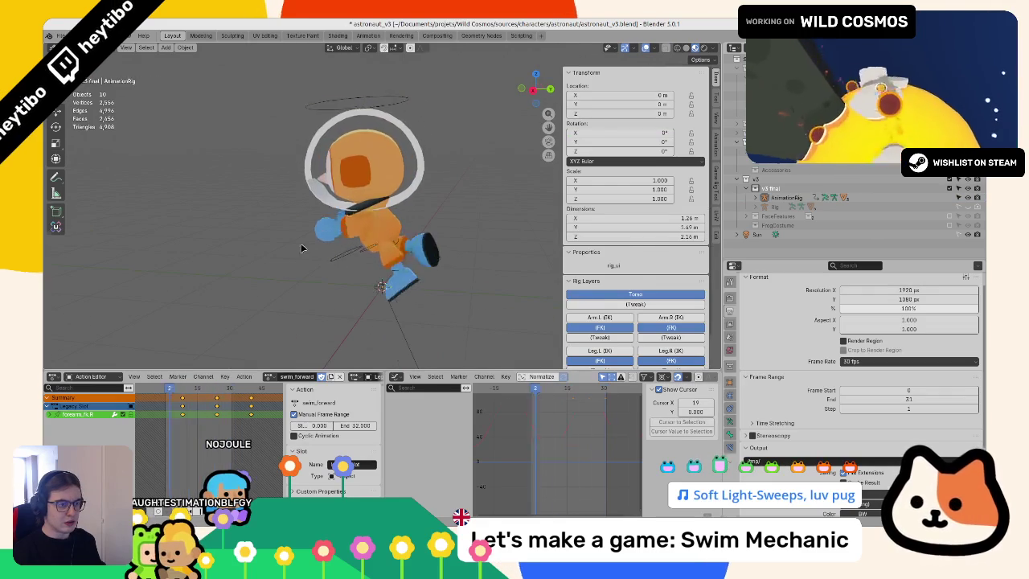
Step: Re-enter Pose Mode, view the astronaut from behind, and select the thigh_fk.R bone
{"action": "key", "text": "ctrl+Tab"}
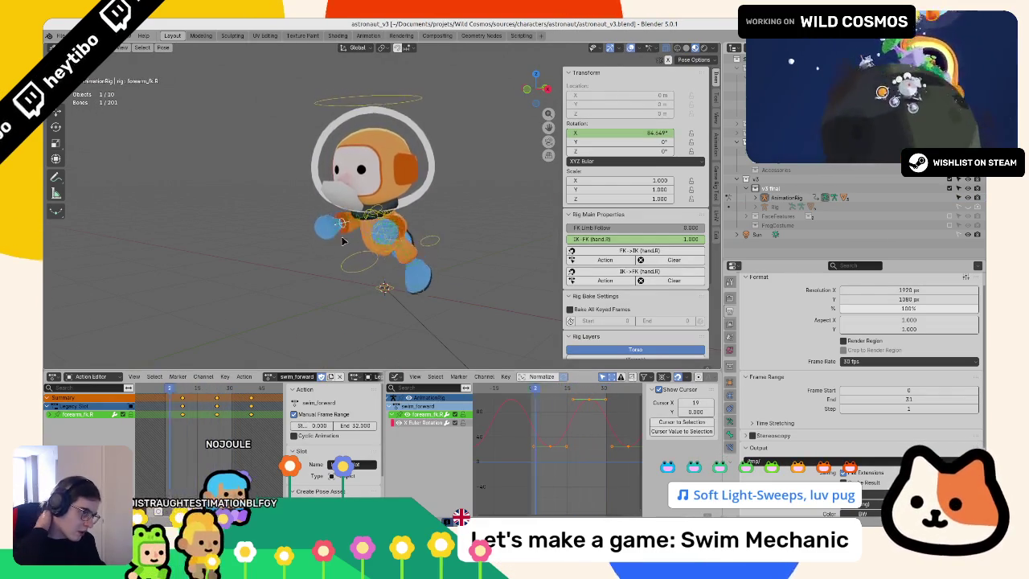
{"action": "scroll", "coordinate": [417, 236], "scroll_direction": "up", "scroll_amount": 3}
{"action": "scroll", "coordinate": [328, 281], "scroll_direction": "down", "scroll_amount": 5}
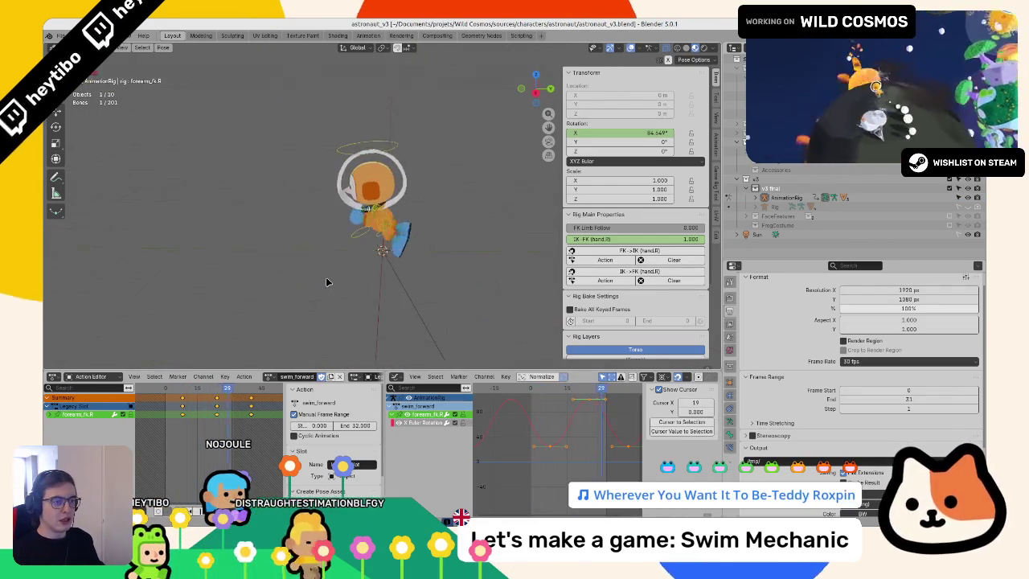
{"action": "scroll", "coordinate": [284, 280], "scroll_direction": "up", "scroll_amount": 4}
{"action": "left_click_drag", "start_coordinate": [284, 279], "coordinate": [224, 192]}
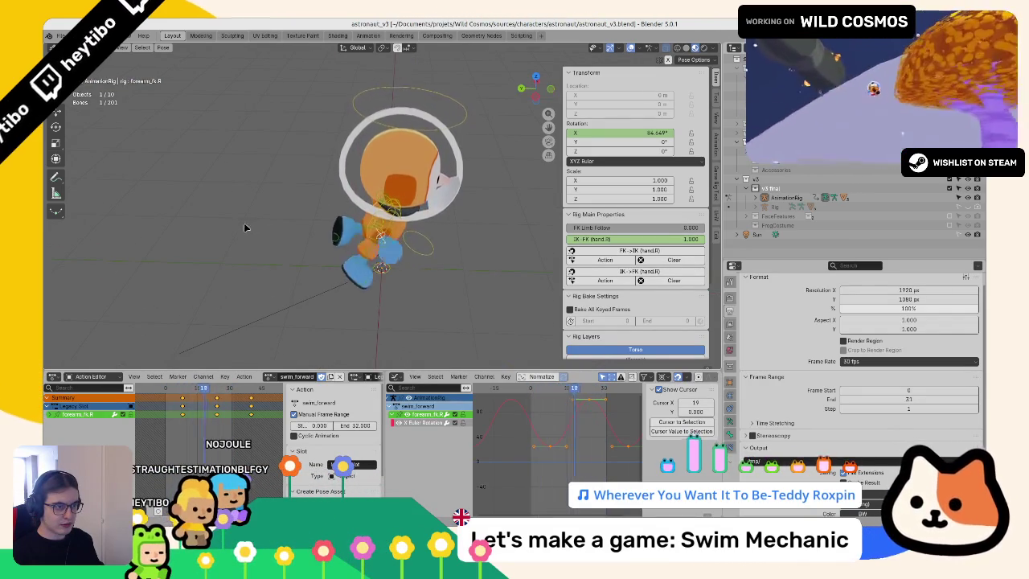
{"action": "scroll", "coordinate": [224, 183], "scroll_direction": "up", "scroll_amount": 3}
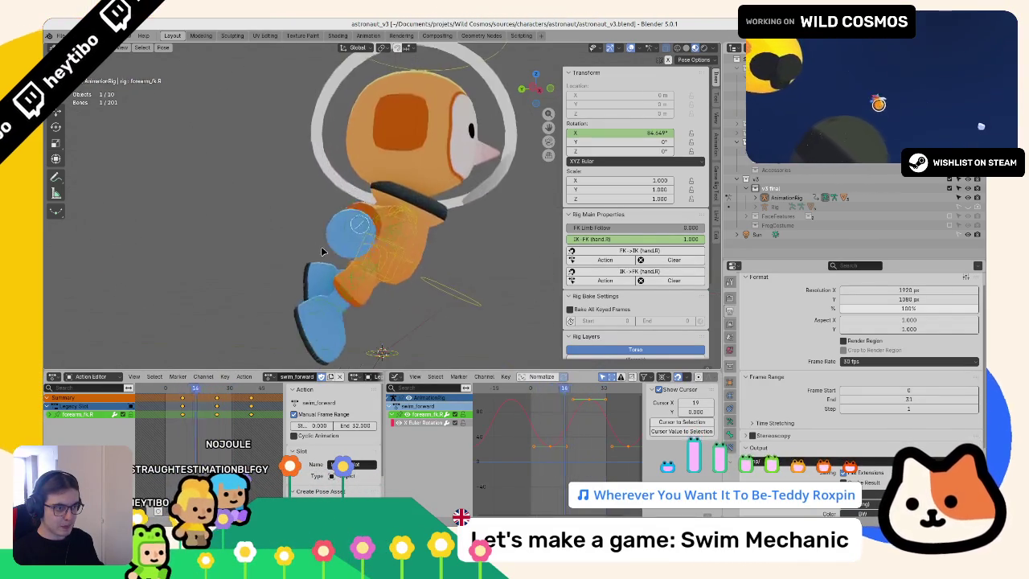
{"action": "left_click", "coordinate": [377, 273]}
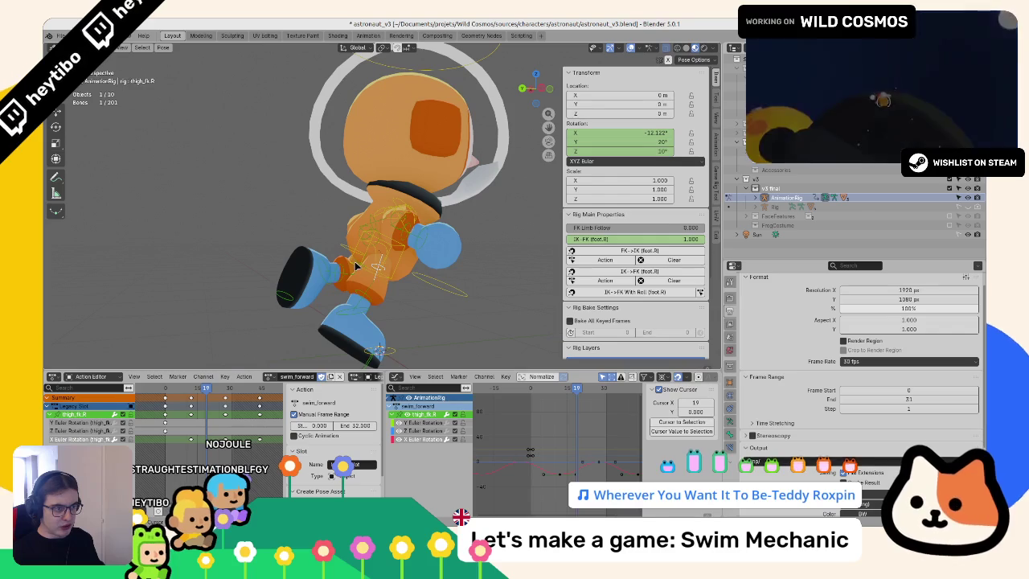
Step: Select both thighs' X-rotation curve and double its height with S Y 2
{"action": "left_click", "coordinate": [359, 265], "text": "shift"}
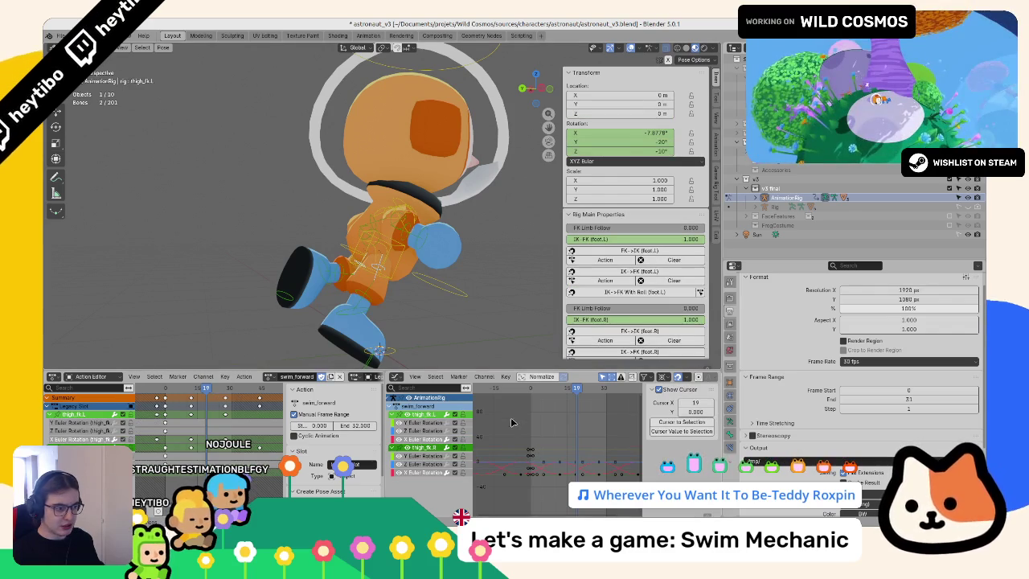
{"action": "left_click", "coordinate": [412, 441]}
{"action": "key", "text": "Home"}
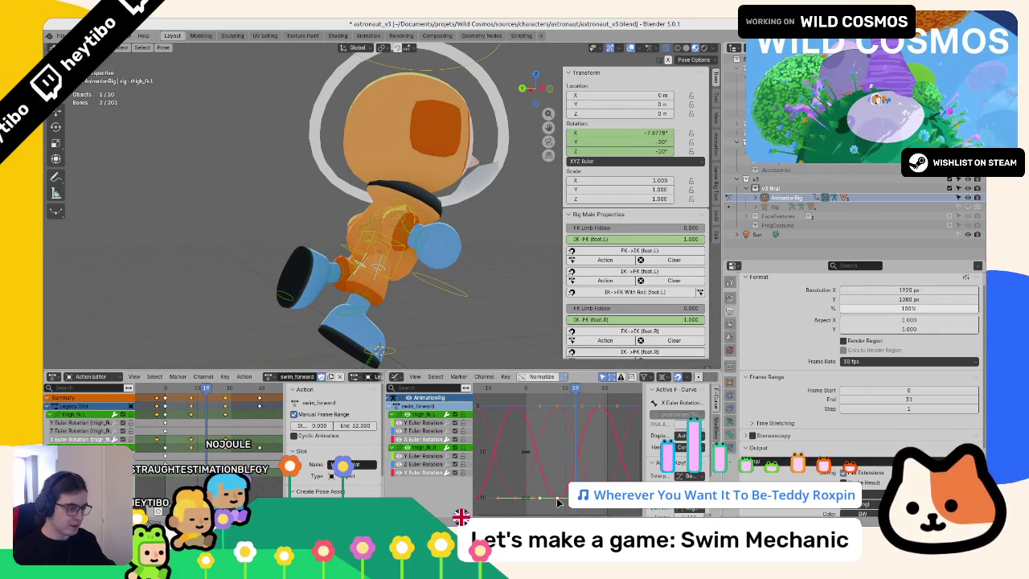
{"action": "type", "text": "sy2"}
{"action": "key", "text": "Return"}
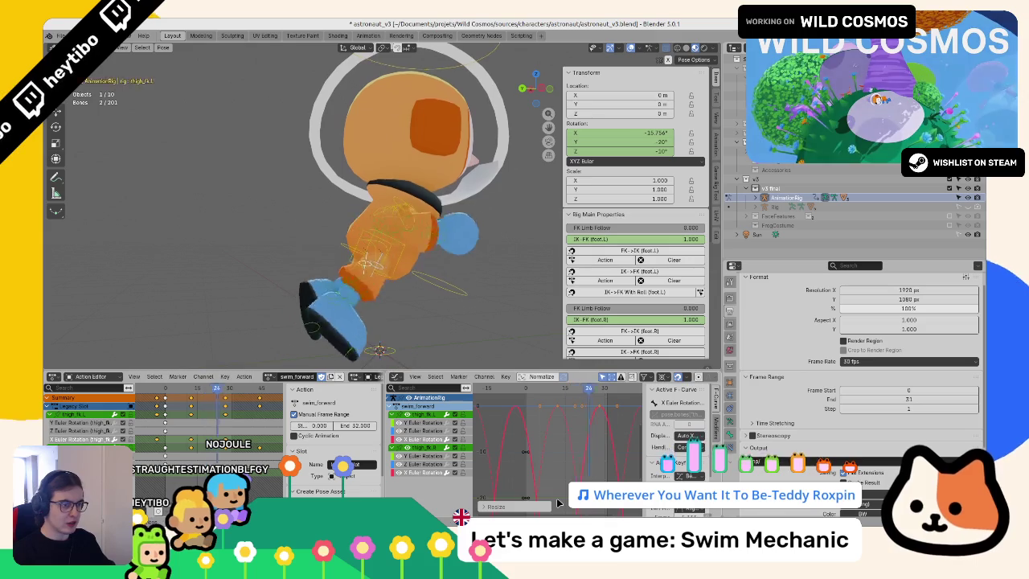
Step: Move the thigh X-rotation keys along the value axis, shifting them by 40
{"action": "key", "text": "g"}
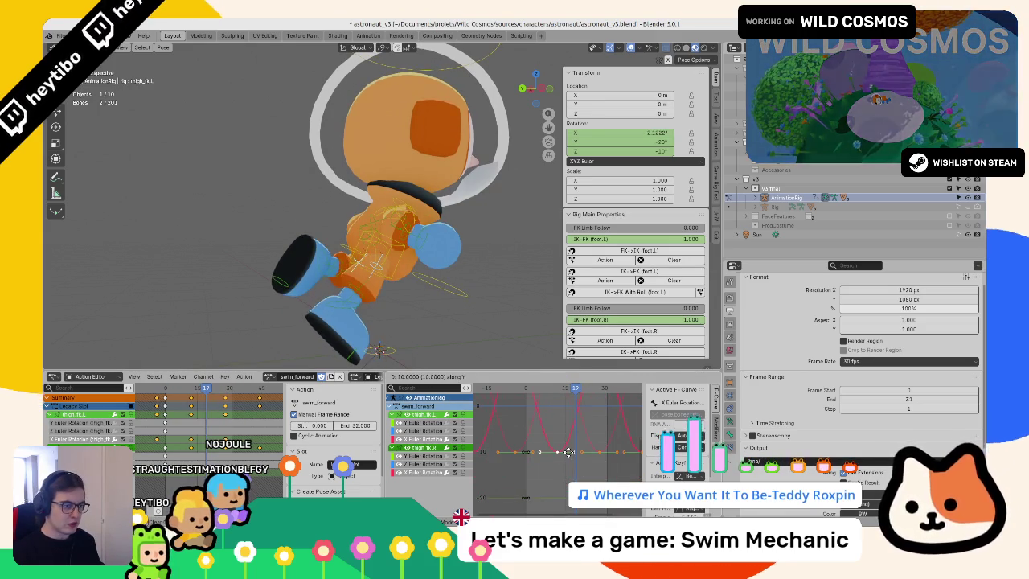
{"action": "left_click", "coordinate": [571, 454]}
{"action": "key", "text": "space"}
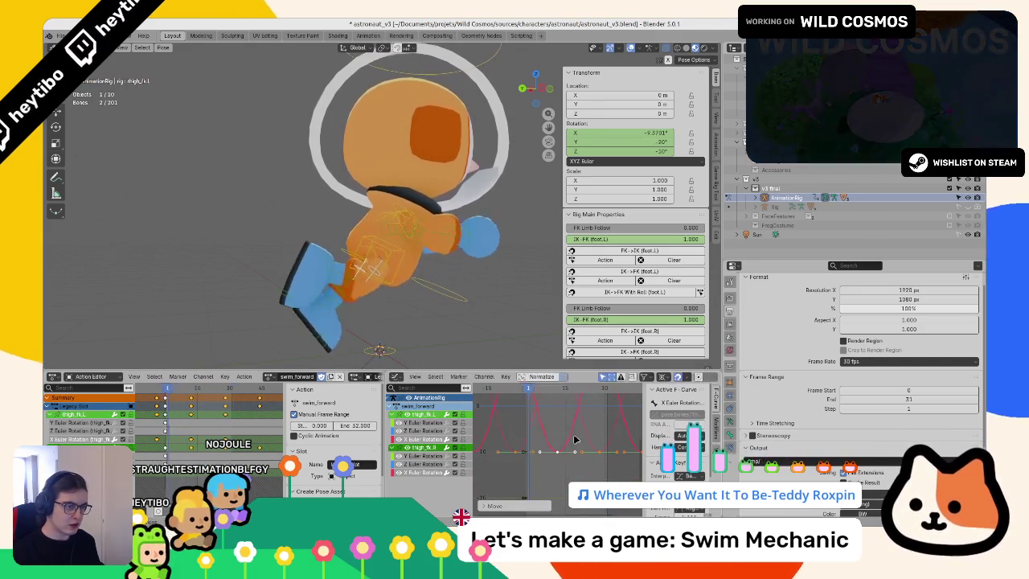
{"action": "key", "text": "space"}
{"action": "key", "text": "g"}
{"action": "key", "text": "y"}
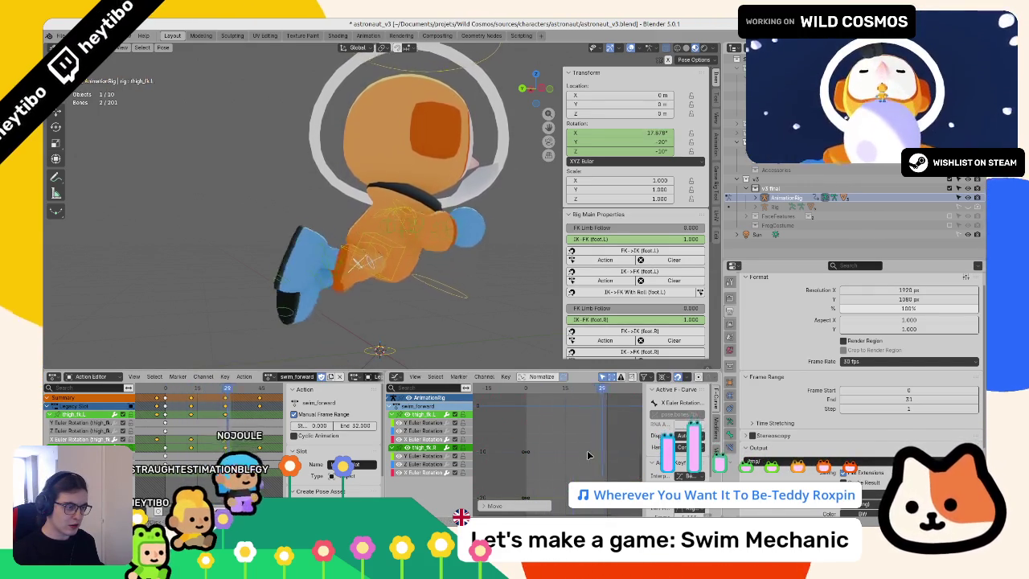
{"action": "left_click", "coordinate": [586, 456]}
{"action": "key", "text": "g"}
{"action": "key", "text": "y"}
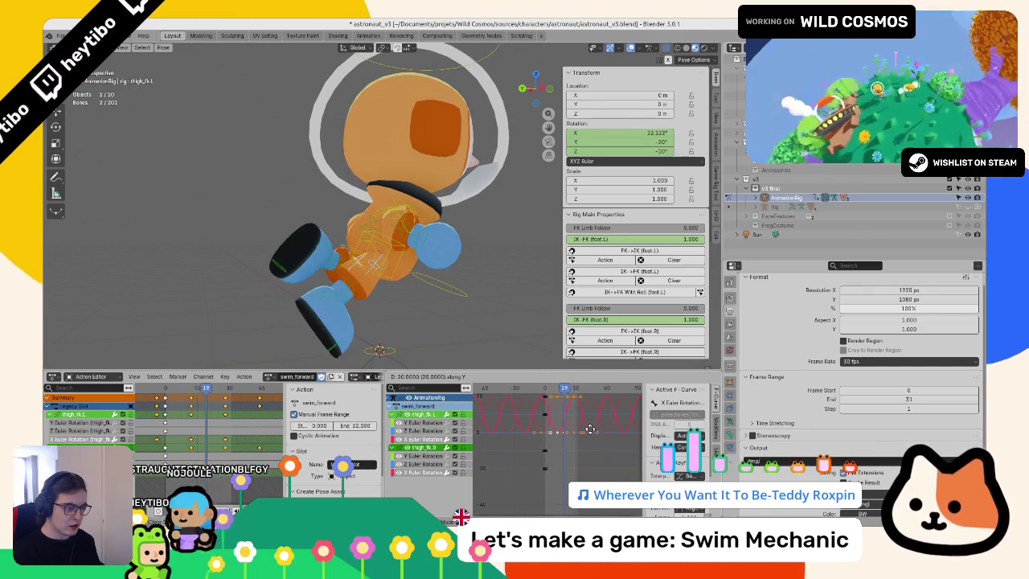
{"action": "left_click", "coordinate": [593, 414]}
Step: Shift the thigh X-rotation keys a further 20 on the value axis
{"action": "mouse_move", "coordinate": [346, 241]}
{"action": "left_mouse_down"}
{"action": "mouse_move", "coordinate": [550, 294]}
{"action": "mouse_move", "coordinate": [509, 232]}
{"action": "left_mouse_up"}
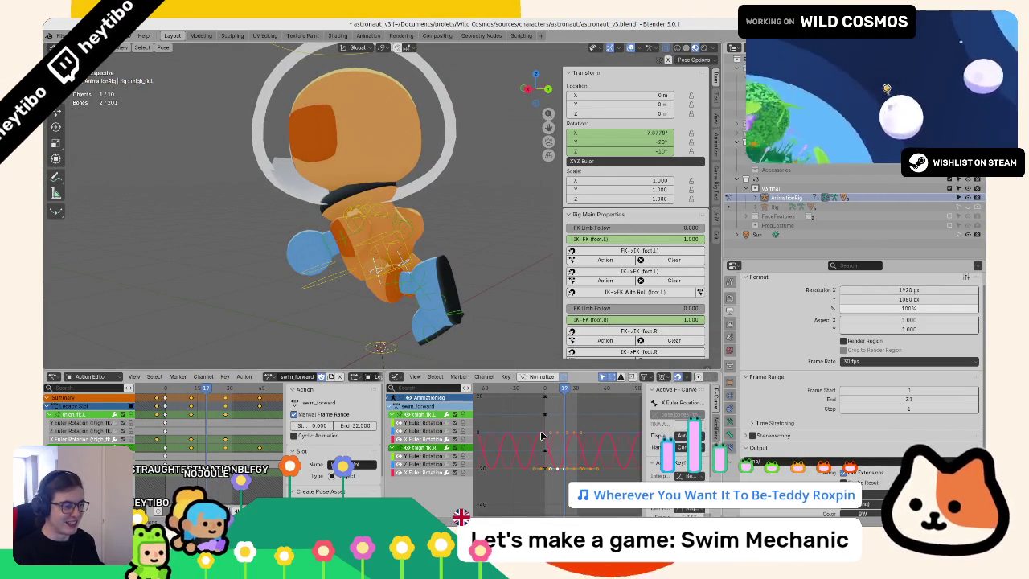
{"action": "key", "text": "g"}
{"action": "key", "text": "y"}
{"action": "left_click", "coordinate": [549, 404]}
{"action": "left_click_drag", "start_coordinate": [482, 314], "coordinate": [397, 312]}
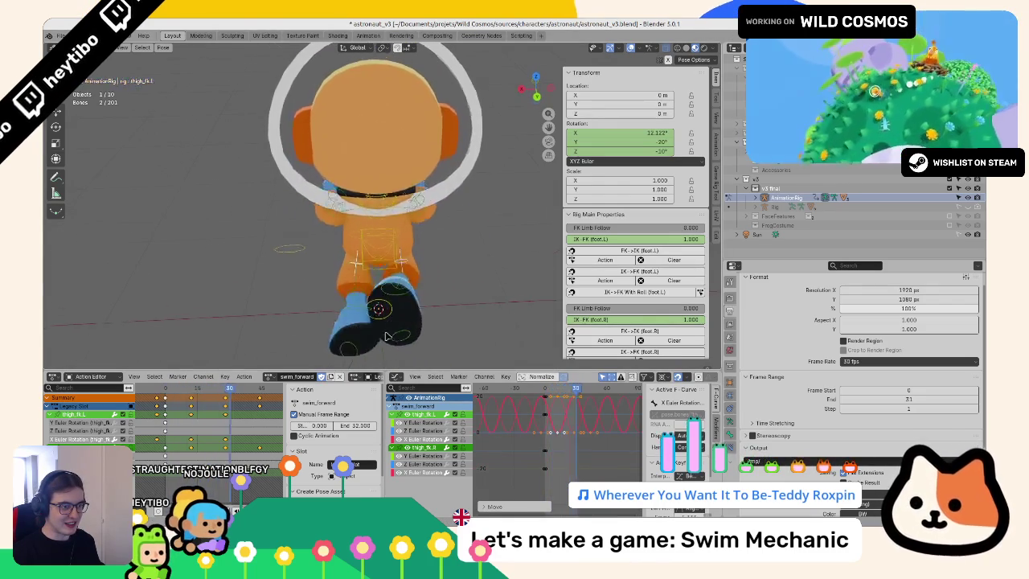
{"action": "left_click", "coordinate": [406, 256]}
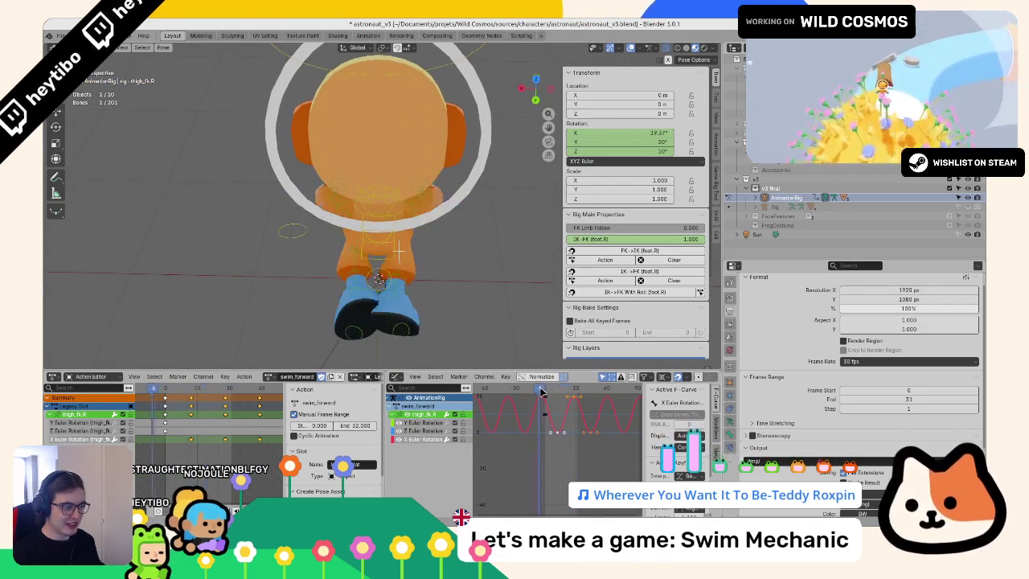
Step: Set the right thigh's rotation to Y 10° and Z 20° in the N-panel
{"action": "mouse_move", "coordinate": [645, 142]}
{"action": "left_mouse_down"}
{"action": "mouse_move", "coordinate": [666, 142]}
{"action": "mouse_move", "coordinate": [638, 145]}
{"action": "left_mouse_up"}
{"action": "right_click", "coordinate": [636, 142]}
{"action": "key", "text": "Escape"}
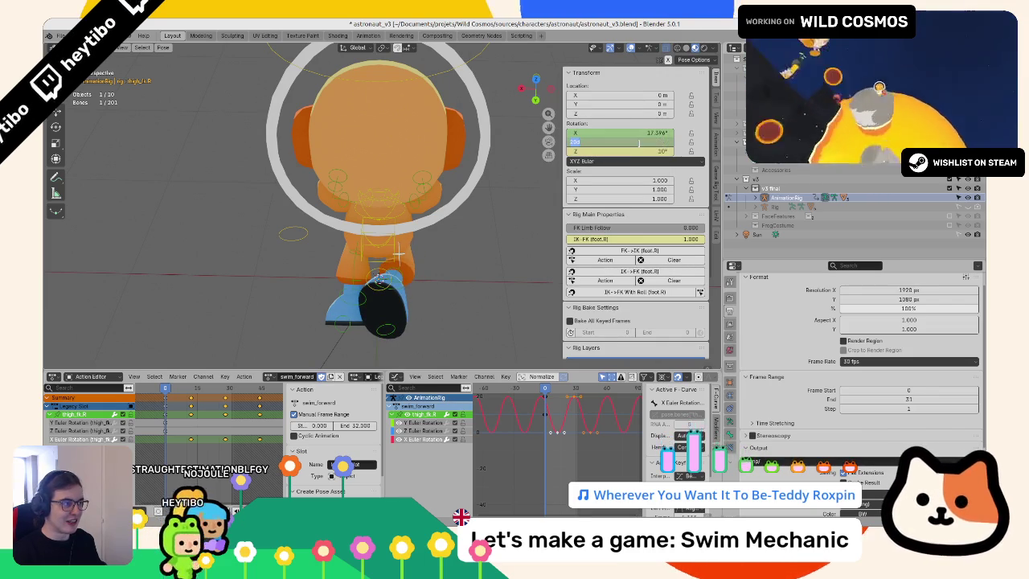
{"action": "key", "text": "Return"}
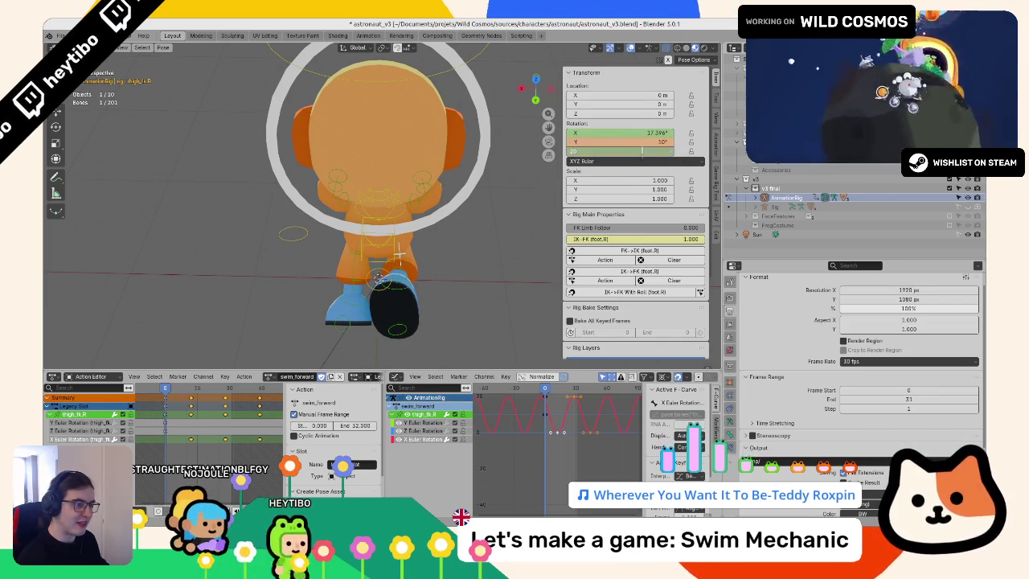
{"action": "left_click_drag", "start_coordinate": [640, 152], "coordinate": [642, 151]}
{"action": "right_click", "coordinate": [642, 150]}
{"action": "key", "text": "Escape"}
{"action": "right_click", "coordinate": [642, 150]}
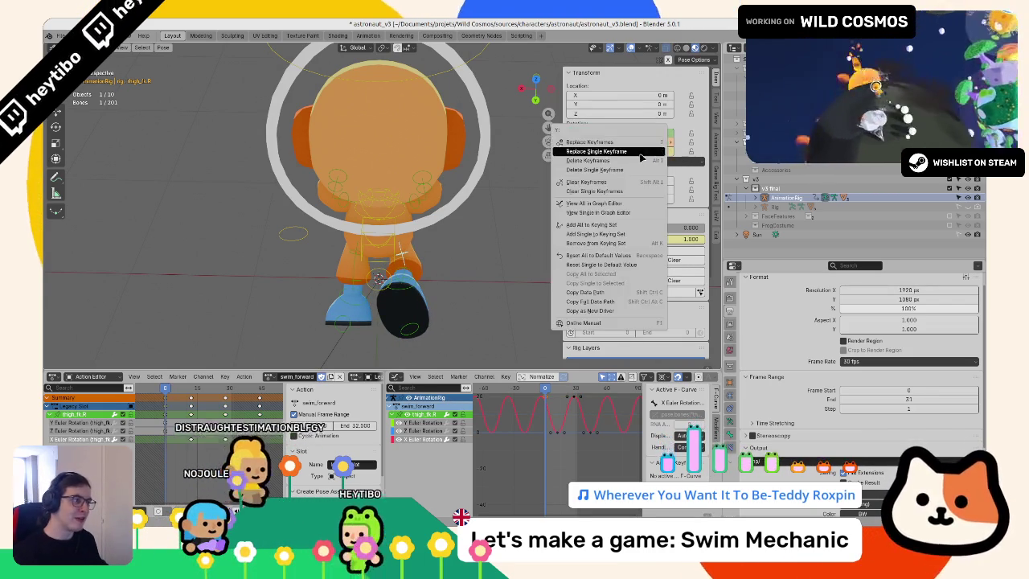
{"action": "key", "text": "Escape"}
Step: Key the left thigh at Y -10° and Z -20° with Replace Single Keyframe, then play
{"action": "left_click", "coordinate": [378, 240]}
{"action": "double_click", "coordinate": [644, 143]}
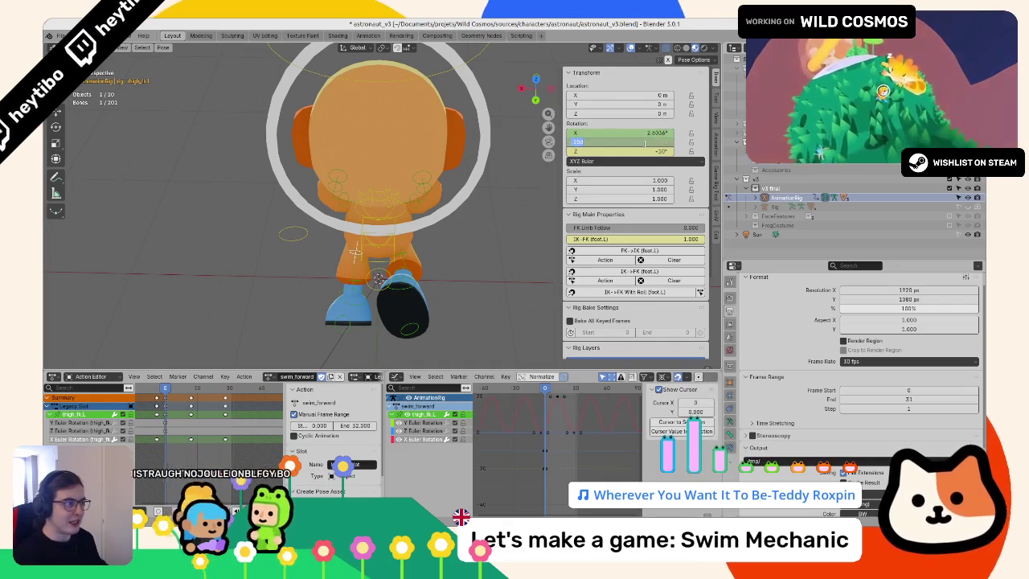
{"action": "type", "text": "-10"}
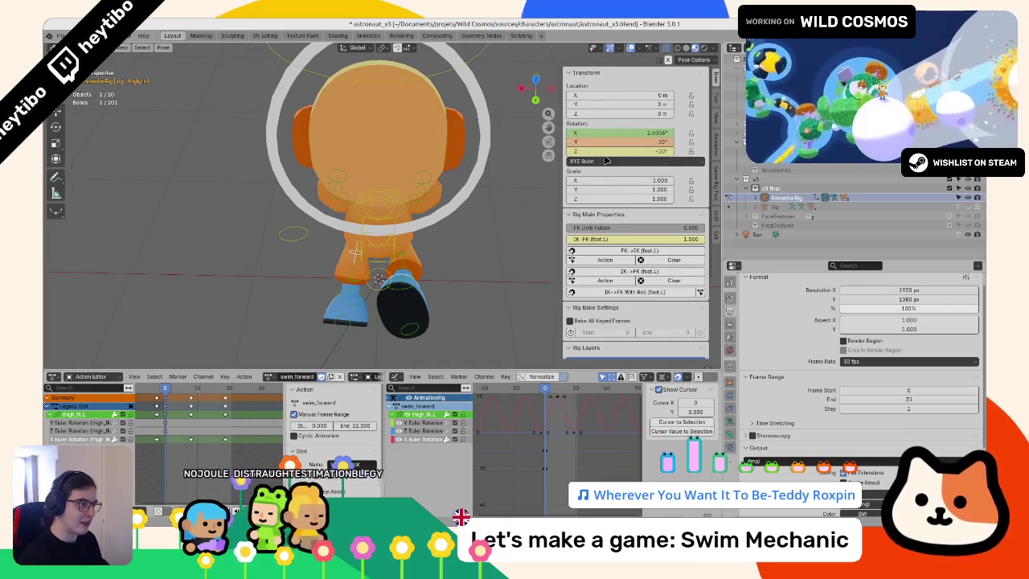
{"action": "left_click", "coordinate": [609, 150]}
{"action": "type", "text": "-20"}
{"action": "key", "text": "Return"}
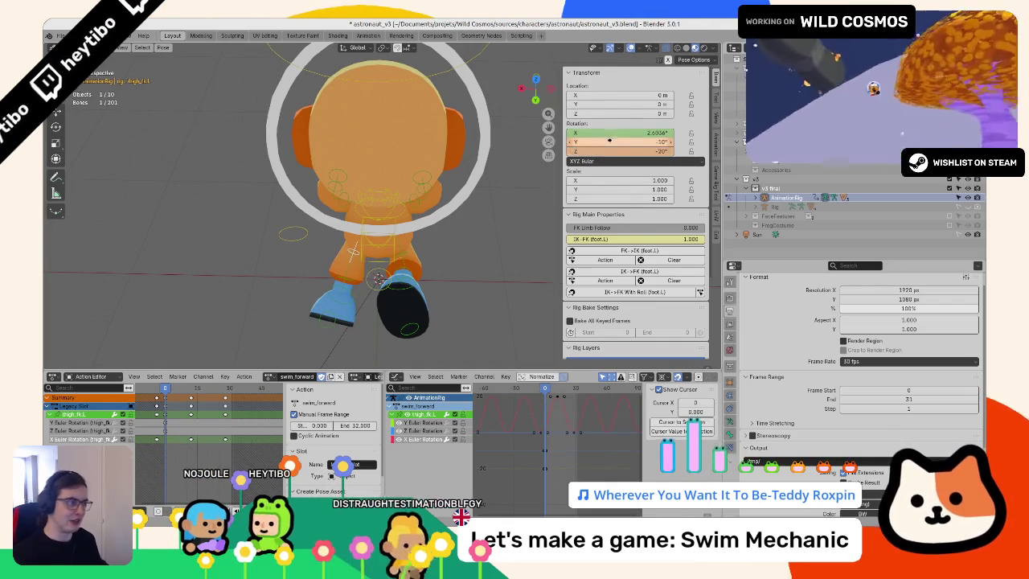
{"action": "right_click", "coordinate": [623, 151]}
{"action": "key", "text": "Escape"}
{"action": "right_click", "coordinate": [624, 150]}
{"action": "left_click", "coordinate": [623, 150]}
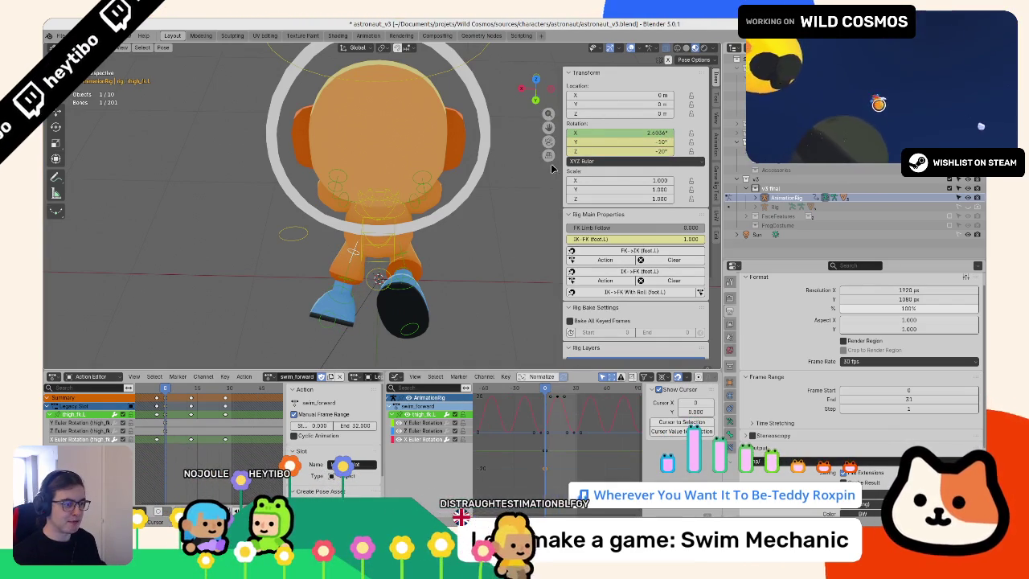
{"action": "key", "text": "space"}
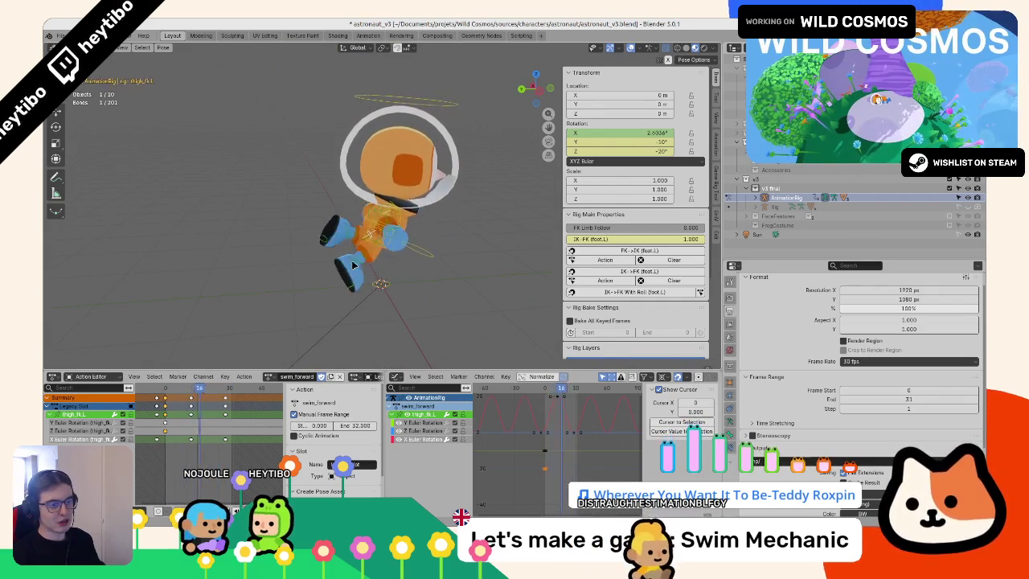
Step: In object mode, watch swim_forward from behind and several orbiting angles, then select the rig
{"action": "key", "text": "ctrl+Tab"}
{"action": "key", "text": "ctrl+KP_1"}
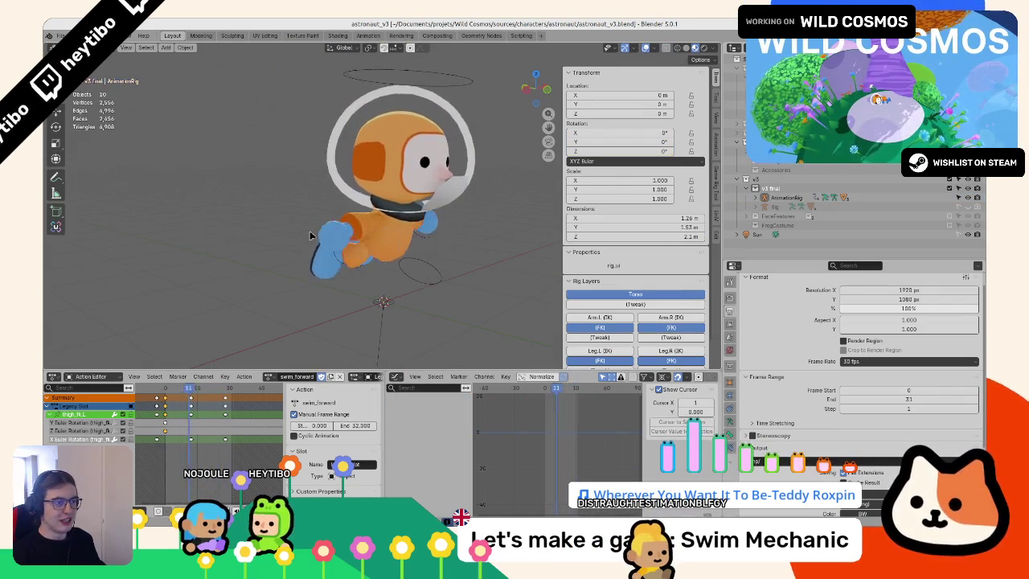
{"action": "left_click_drag", "start_coordinate": [238, 245], "coordinate": [326, 237]}
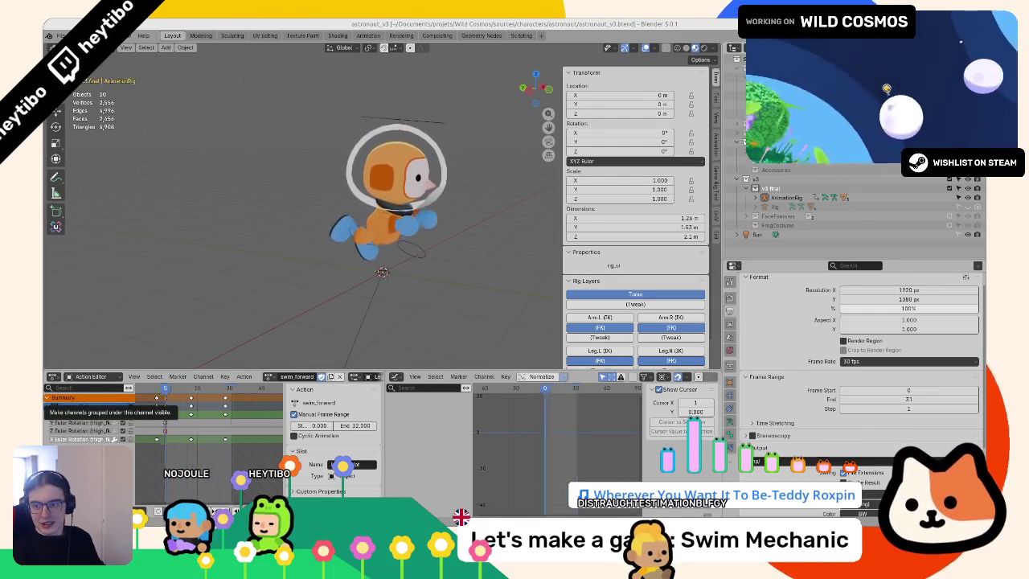
{"action": "left_click", "coordinate": [80, 413]}
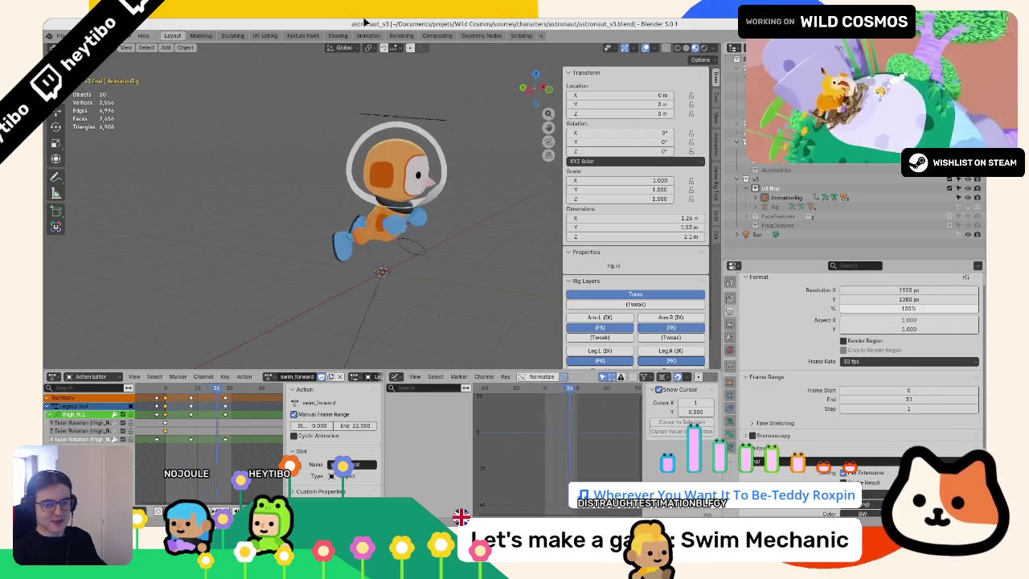
{"action": "mouse_move", "coordinate": [241, 242]}
{"action": "left_mouse_down"}
{"action": "mouse_move", "coordinate": [270, 201]}
{"action": "mouse_move", "coordinate": [289, 212]}
{"action": "mouse_move", "coordinate": [131, 200]}
{"action": "left_mouse_up"}
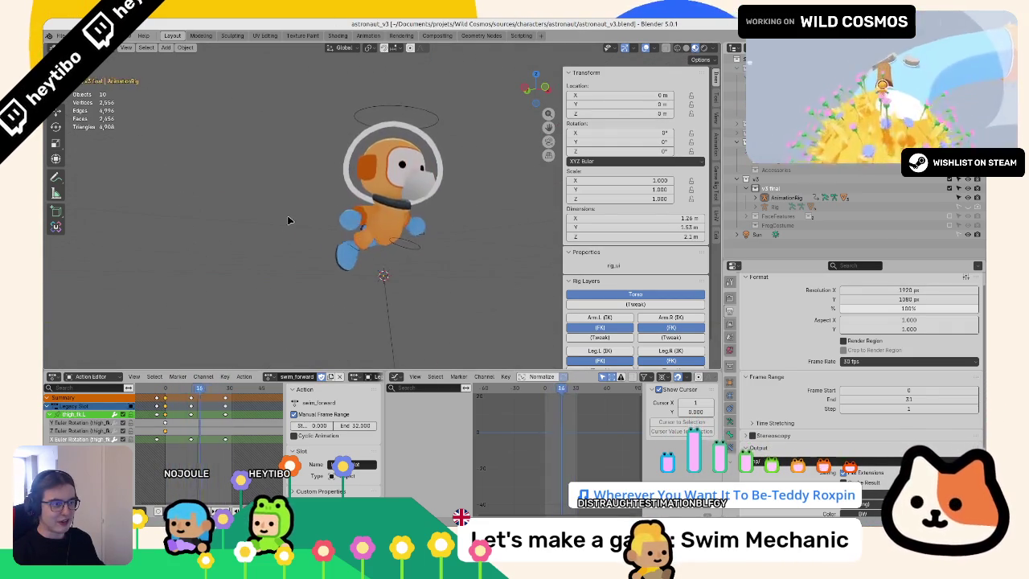
{"action": "mouse_move", "coordinate": [328, 216]}
{"action": "left_mouse_down"}
{"action": "mouse_move", "coordinate": [351, 205]}
{"action": "mouse_move", "coordinate": [392, 232]}
{"action": "mouse_move", "coordinate": [368, 283]}
{"action": "left_mouse_up"}
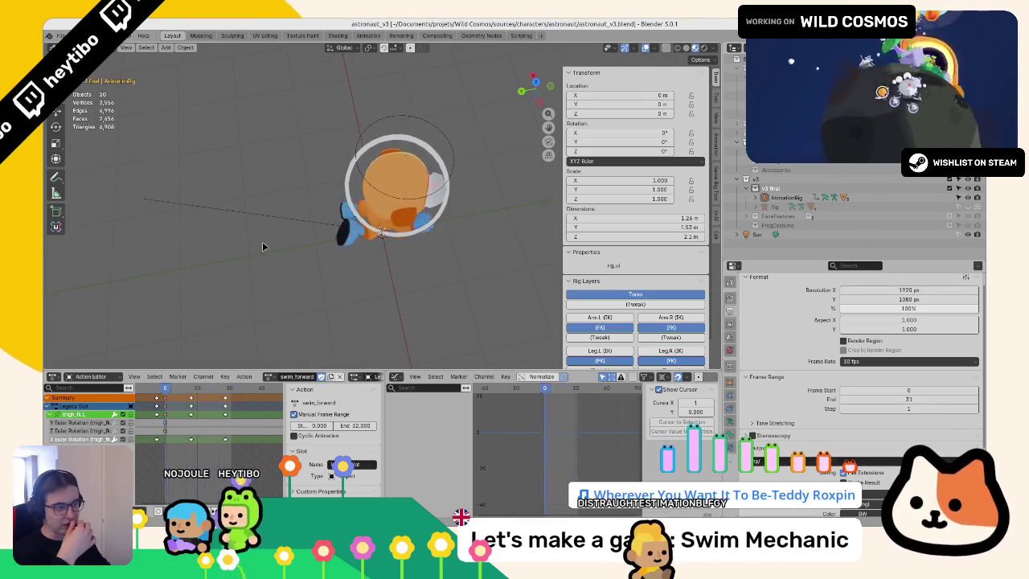
{"action": "mouse_move", "coordinate": [264, 244]}
{"action": "left_mouse_down"}
{"action": "mouse_move", "coordinate": [438, 175]}
{"action": "mouse_move", "coordinate": [324, 194]}
{"action": "mouse_move", "coordinate": [271, 244]}
{"action": "mouse_move", "coordinate": [254, 216]}
{"action": "mouse_move", "coordinate": [354, 137]}
{"action": "left_mouse_up"}
{"action": "left_click", "coordinate": [372, 119]}
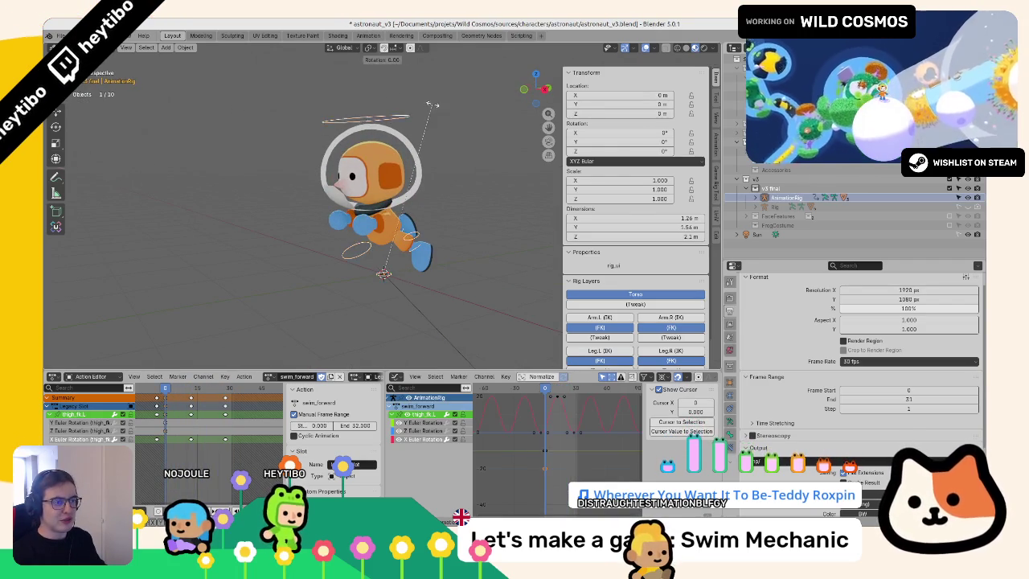
Step: Select the head bone, scrub frames 7–32 and play to check its -20° tilt, then browse actions
{"action": "key", "text": "ctrl+Tab"}
{"action": "left_click", "coordinate": [389, 113]}
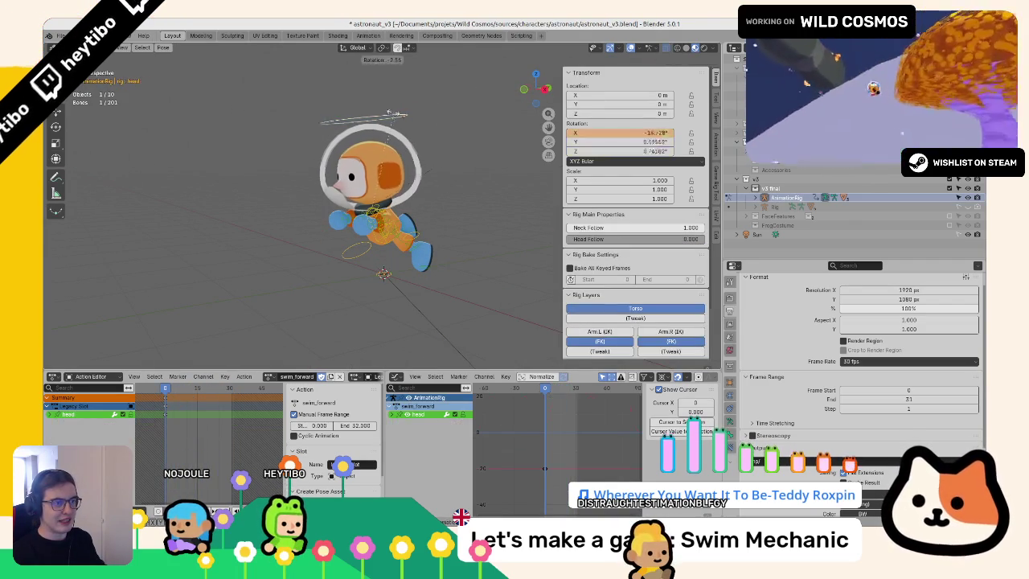
{"action": "key", "text": "Escape"}
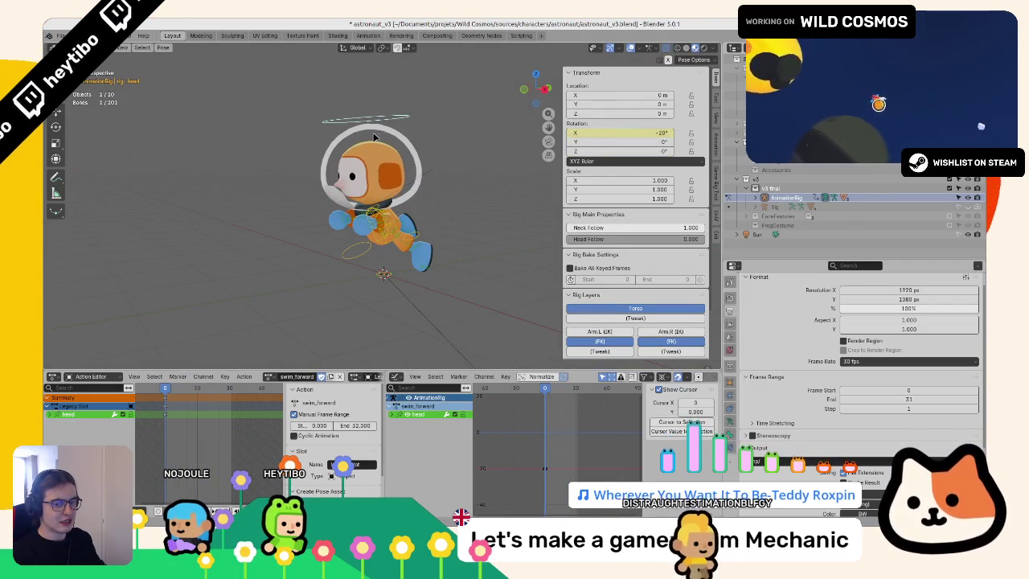
{"action": "left_click", "coordinate": [180, 389]}
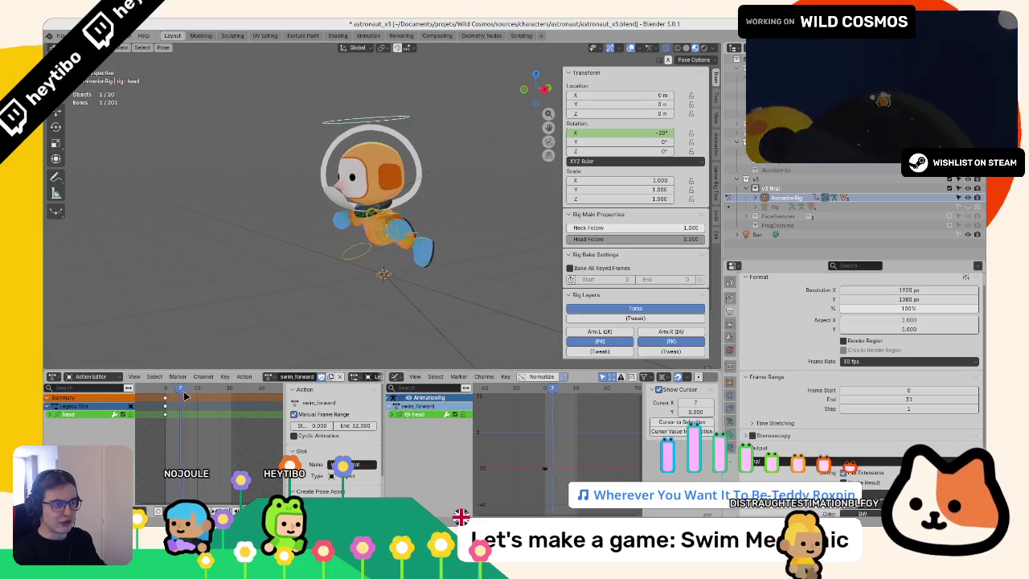
{"action": "left_click_drag", "start_coordinate": [184, 397], "coordinate": [231, 401]}
{"action": "key", "text": "space"}
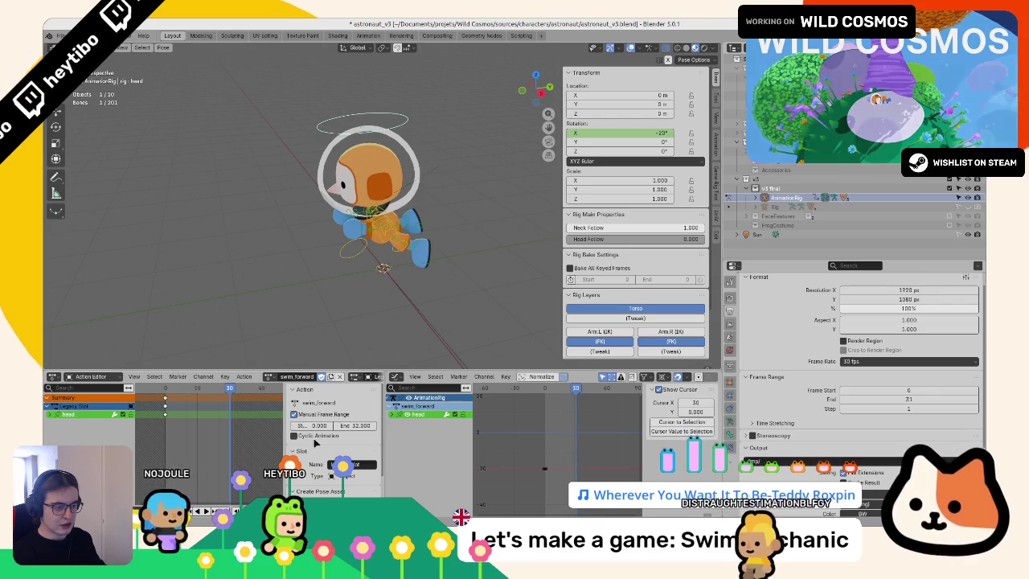
{"action": "left_click", "coordinate": [268, 377]}
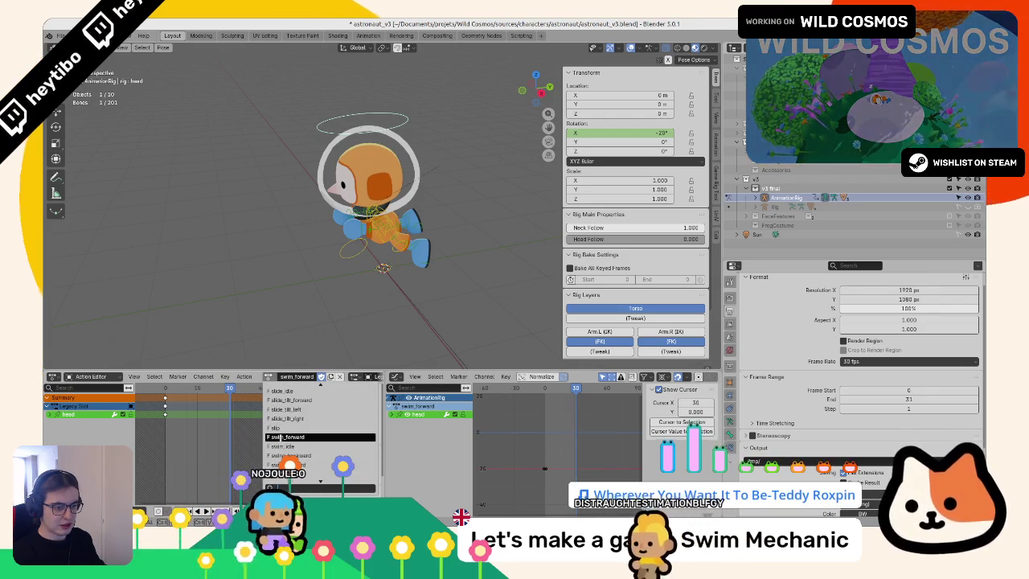
Step: Assign swim_idle to the rig and jump back near the animation's start
{"action": "left_click", "coordinate": [320, 447]}
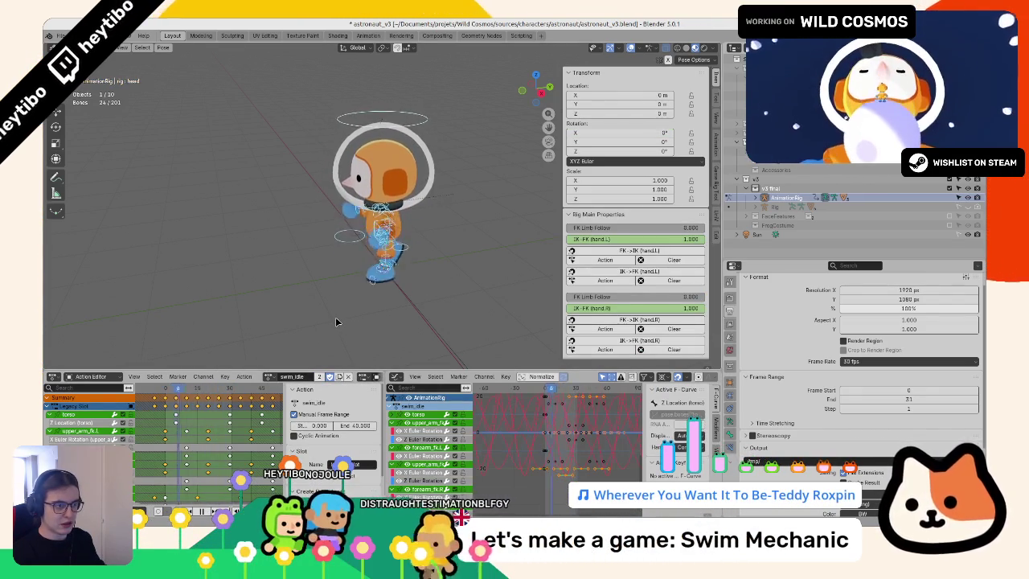
{"action": "key", "text": "ctrl+Tab"}
{"action": "left_click", "coordinate": [168, 389]}
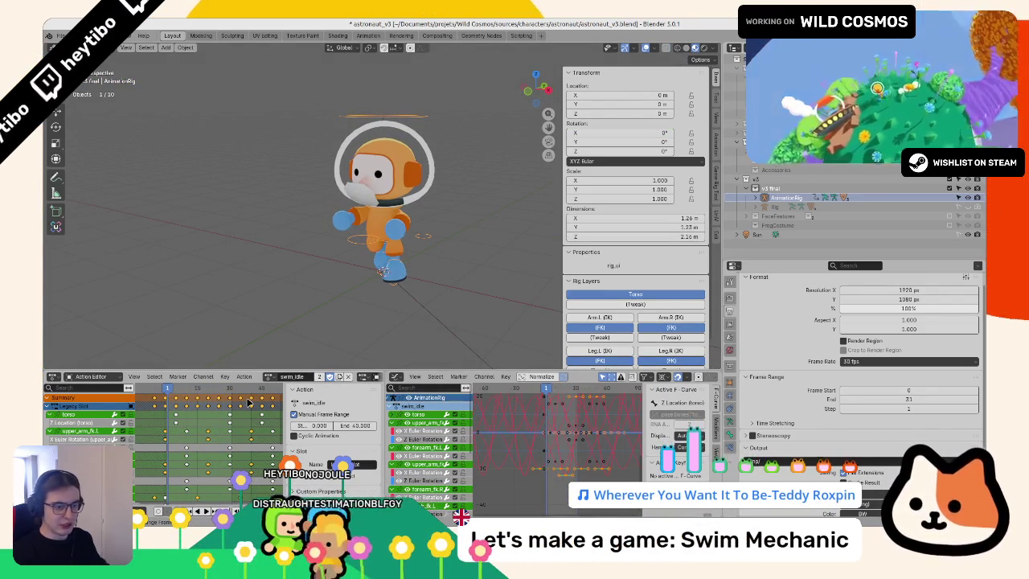
{"action": "key", "text": "ctrl+Tab"}
Step: Inspect the left and right foot bones and stepped_on_CTRL, then select all bones
{"action": "left_click", "coordinate": [398, 275]}
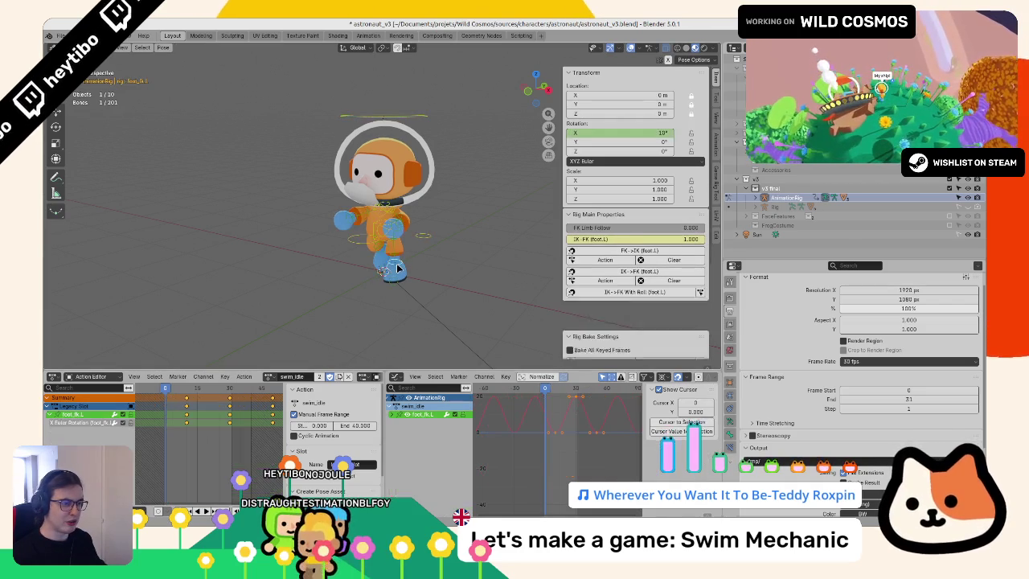
{"action": "left_click", "coordinate": [382, 260]}
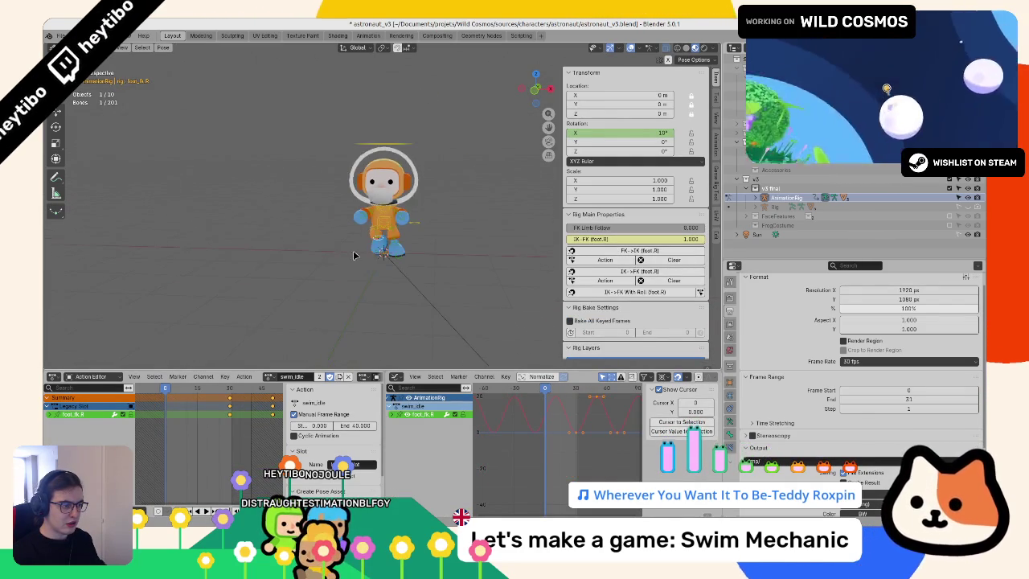
{"action": "left_click", "coordinate": [392, 293]}
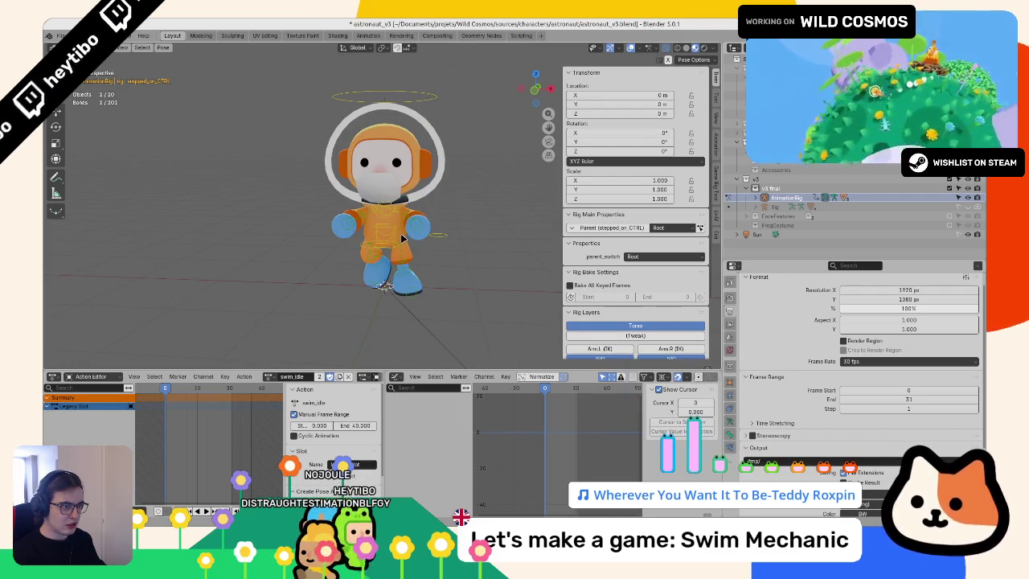
{"action": "left_click_drag", "start_coordinate": [402, 239], "coordinate": [396, 256]}
{"action": "key", "text": "a"}
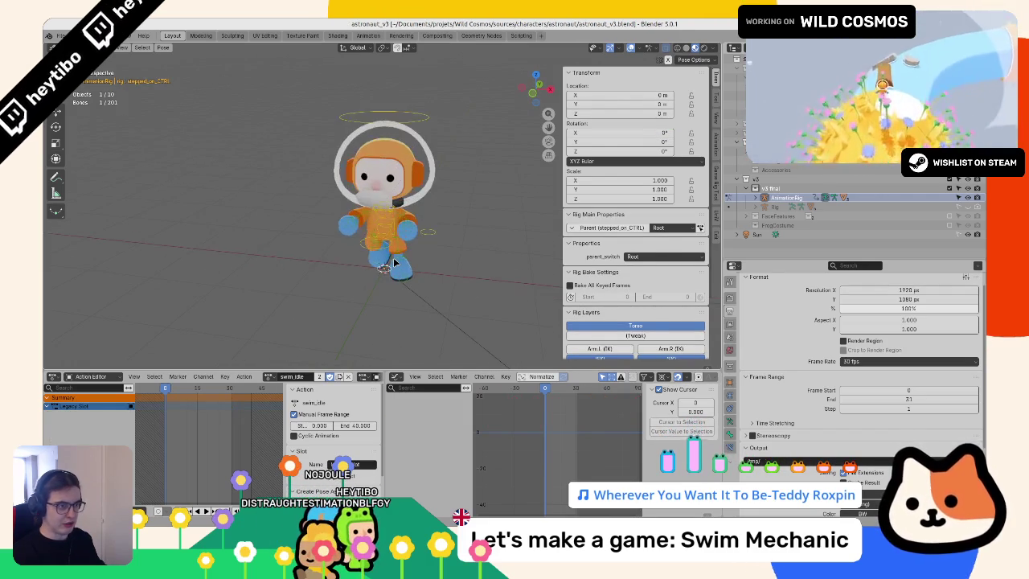
Step: Unlink swim_idle from the rig and save the blend file
{"action": "left_click", "coordinate": [347, 377]}
{"action": "key", "text": "F3"}
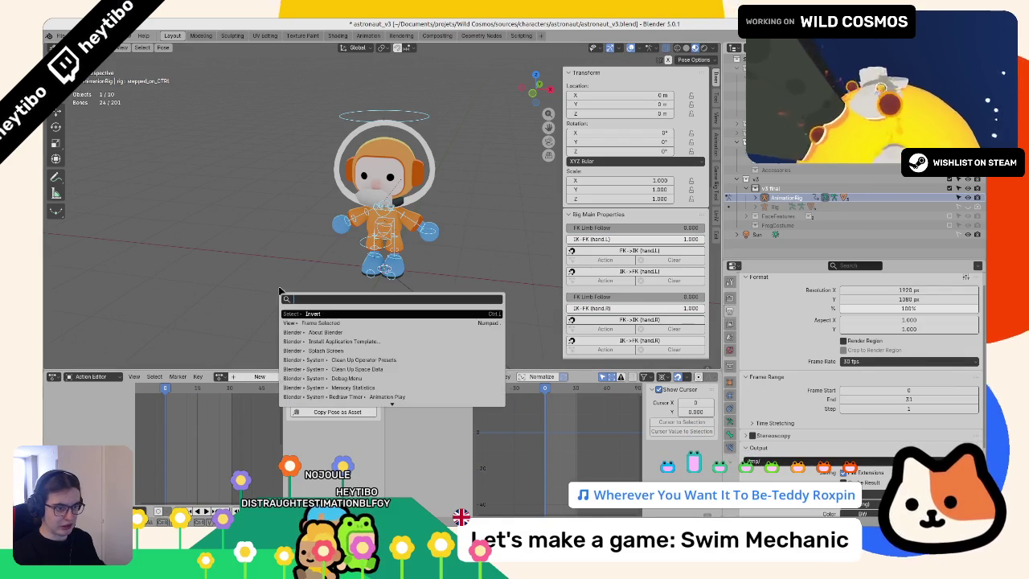
{"action": "key", "text": "Return"}
{"action": "key", "text": "ctrl+s"}
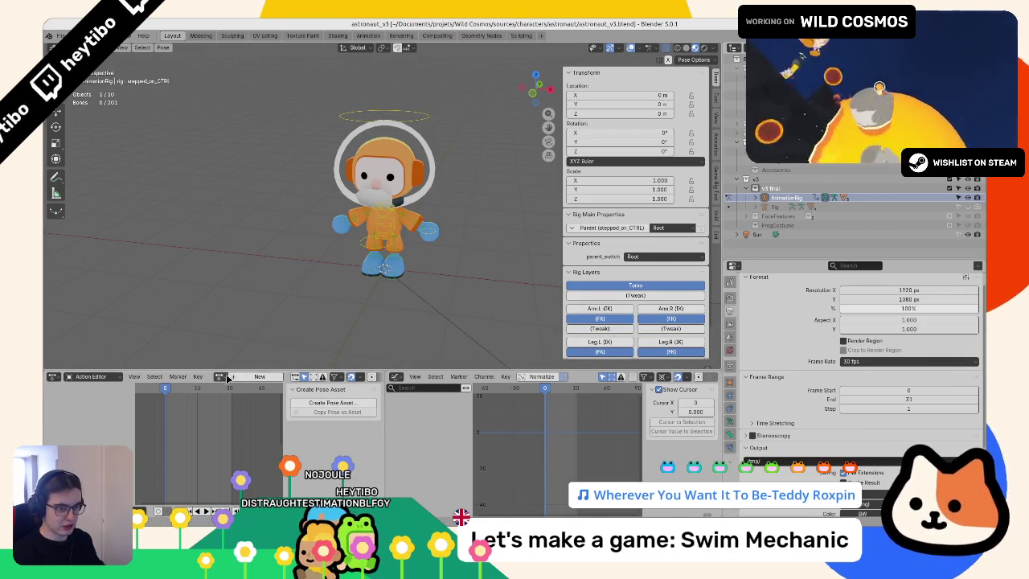
{"action": "left_click", "coordinate": [222, 376]}
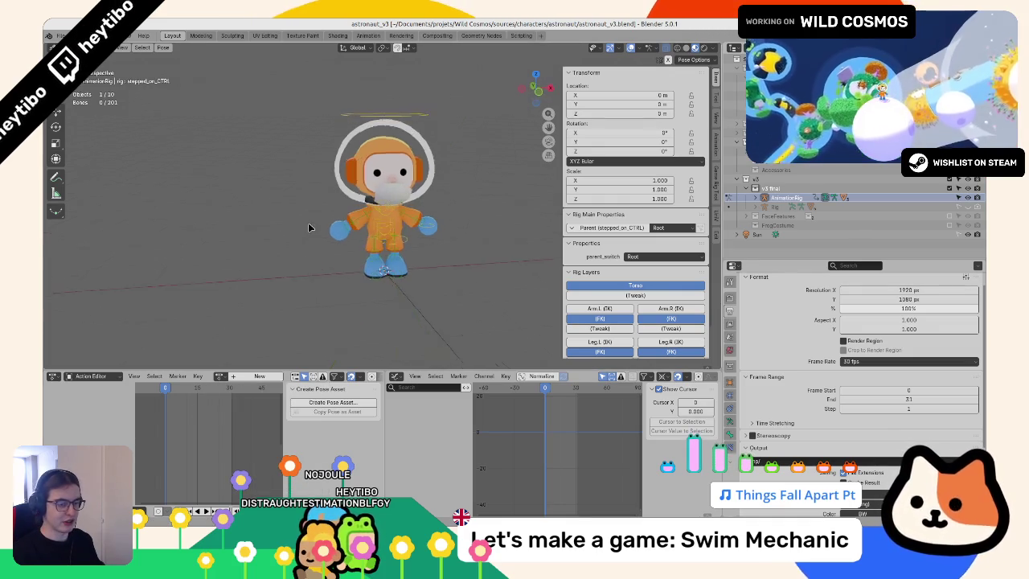
Step: Select the astronaut rig alone and toggle it into Pose mode and back to Object mode
{"action": "key", "text": "ctrl+Tab"}
{"action": "key", "text": "a"}
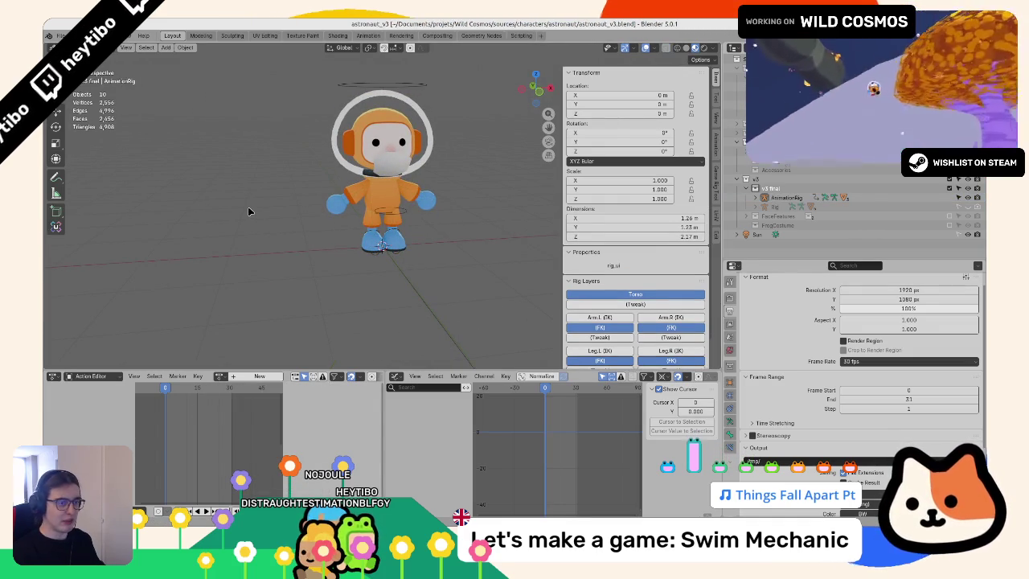
{"action": "left_click", "coordinate": [369, 258]}
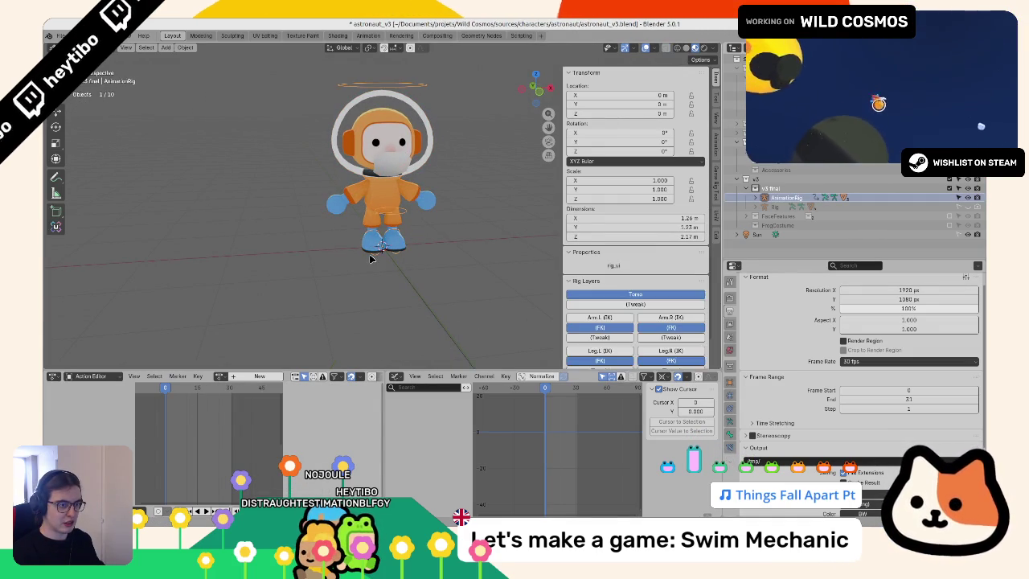
{"action": "key", "text": "ctrl+Tab"}
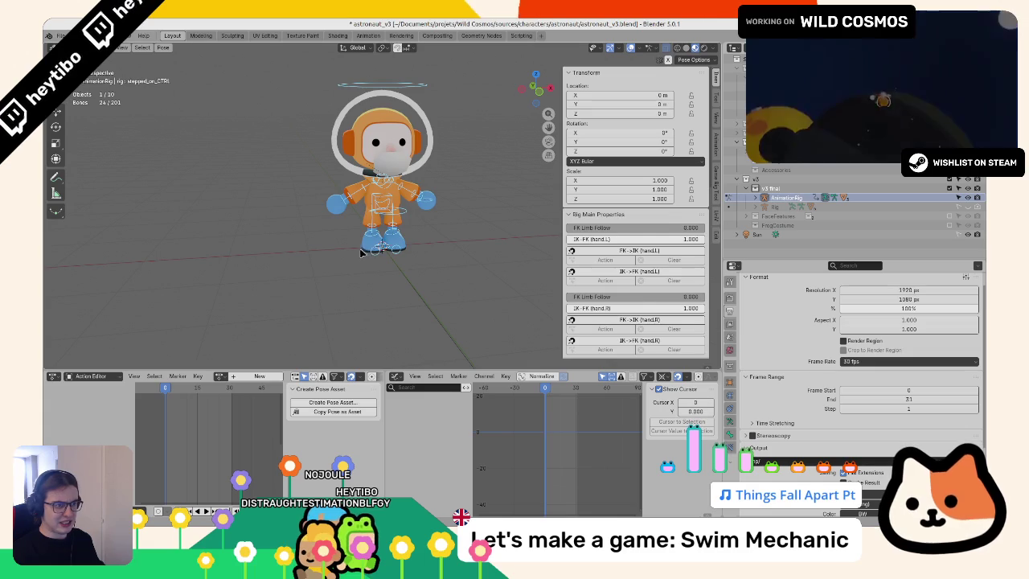
{"action": "key", "text": "ctrl+Tab"}
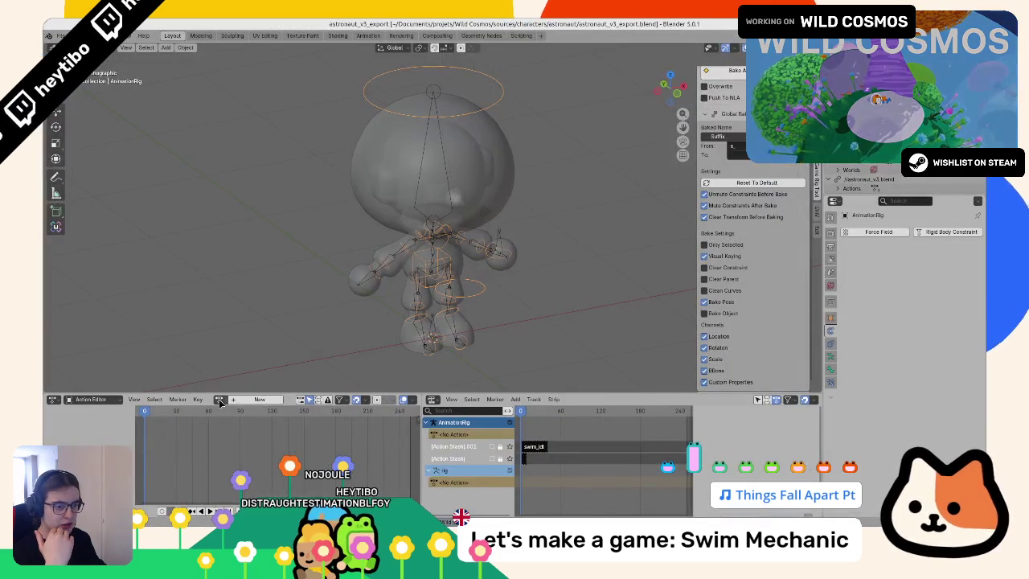
Step: Assign swim_idle to the export file's rig, undoing and then restoring it
{"action": "left_click", "coordinate": [219, 400]}
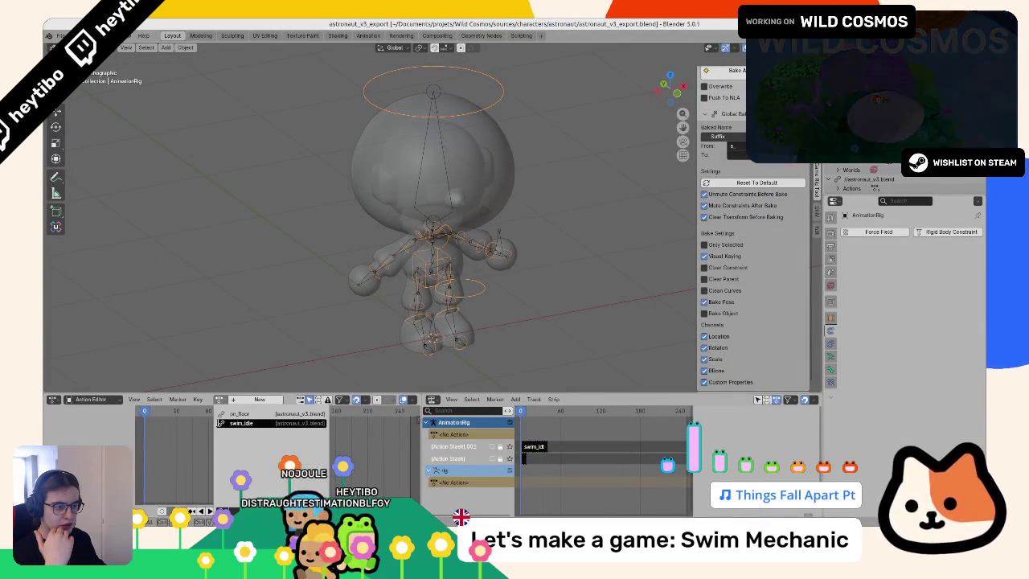
{"action": "left_click", "coordinate": [241, 423]}
{"action": "key", "text": "space"}
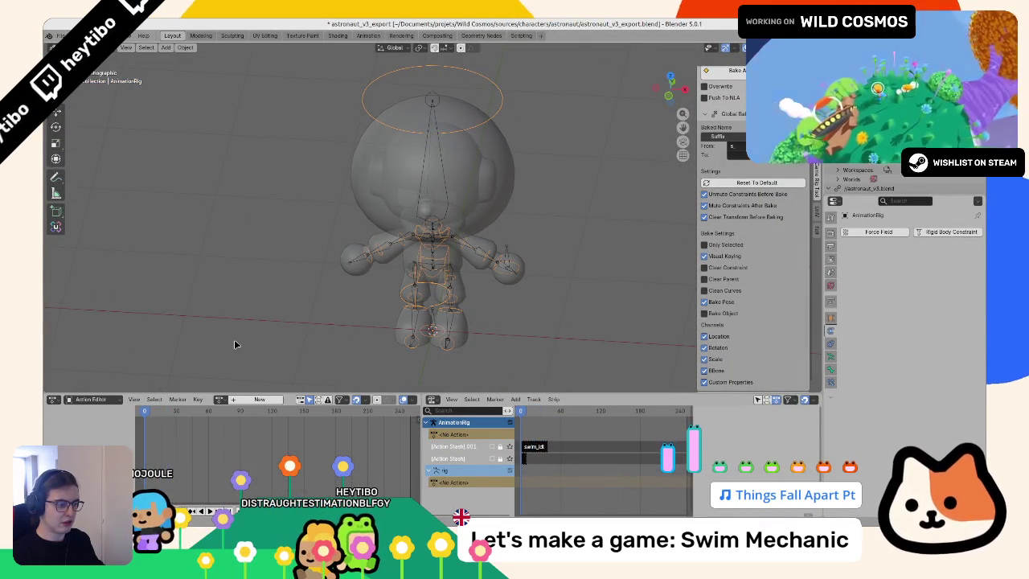
{"action": "key", "text": "ctrl+z"}
{"action": "key", "text": "ctrl+z"}
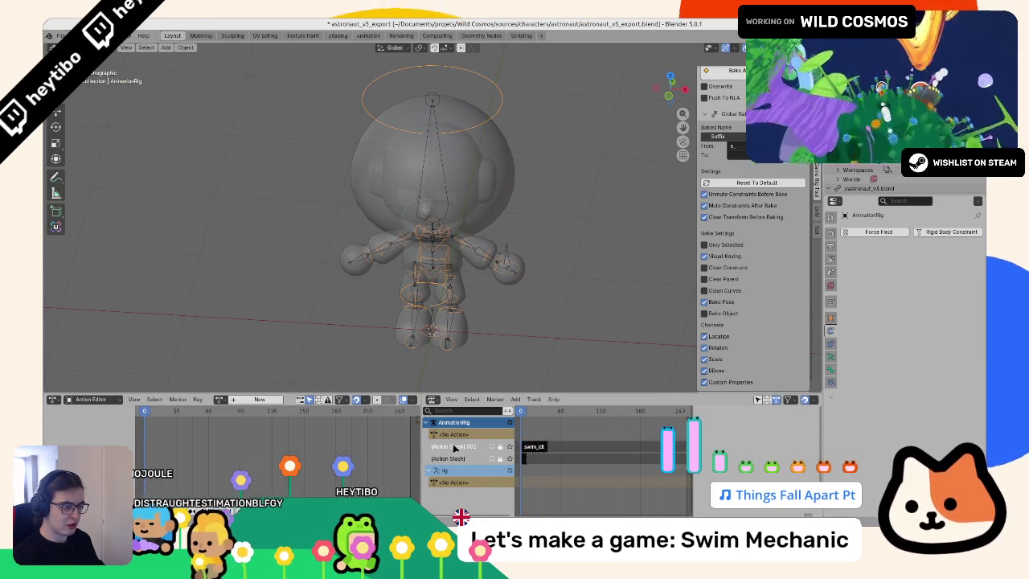
Step: Apply an option to the stashed action track, then open astronaut_v3.blend from recent files
{"action": "right_click", "coordinate": [456, 448]}
{"action": "left_click", "coordinate": [460, 453]}
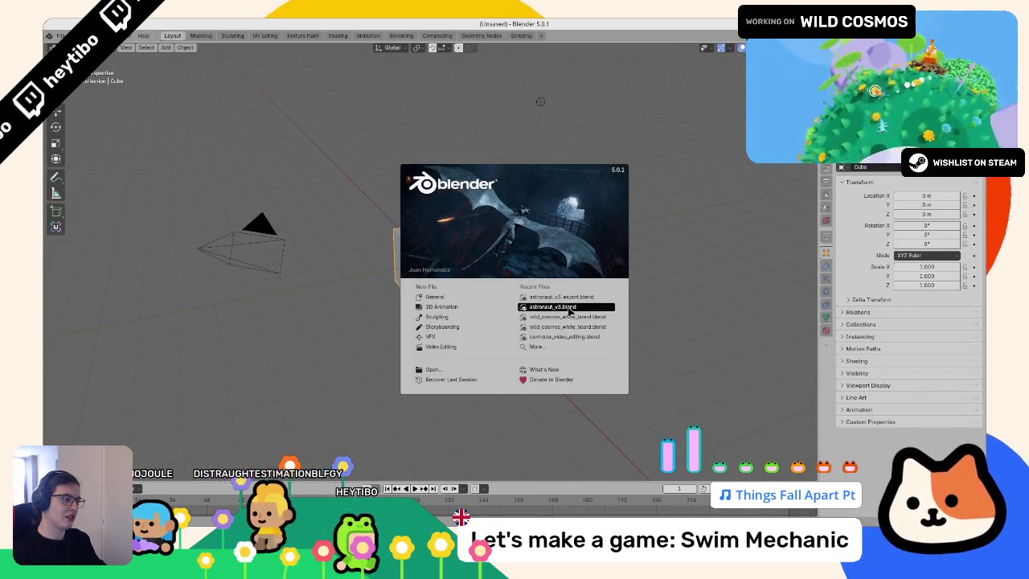
{"action": "left_click", "coordinate": [563, 306]}
Step: Switch the bottom area to the Dope Sheet Action Editor, then back to the Graph Editor
{"action": "left_click", "coordinate": [396, 376]}
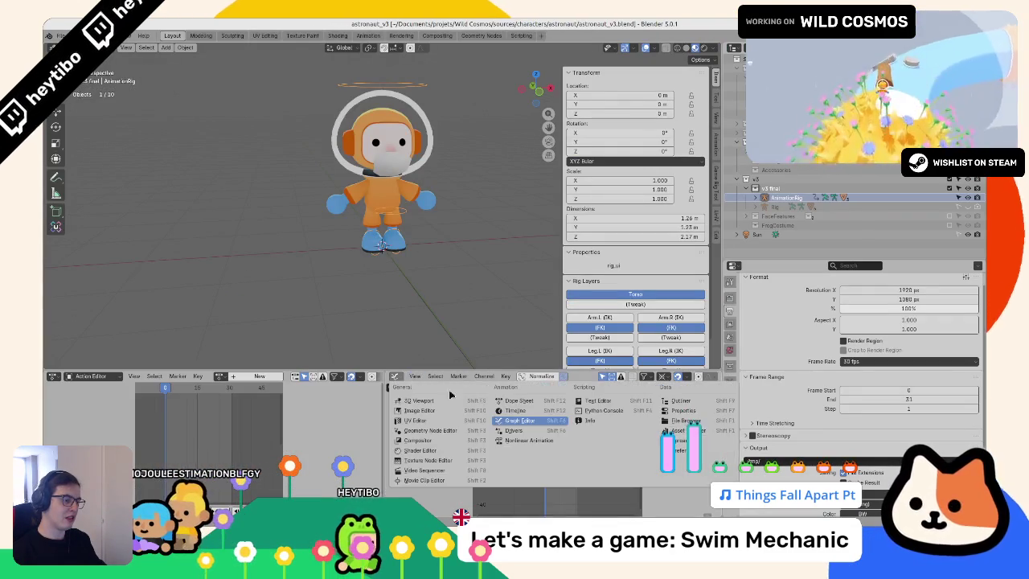
{"action": "left_click", "coordinate": [522, 402]}
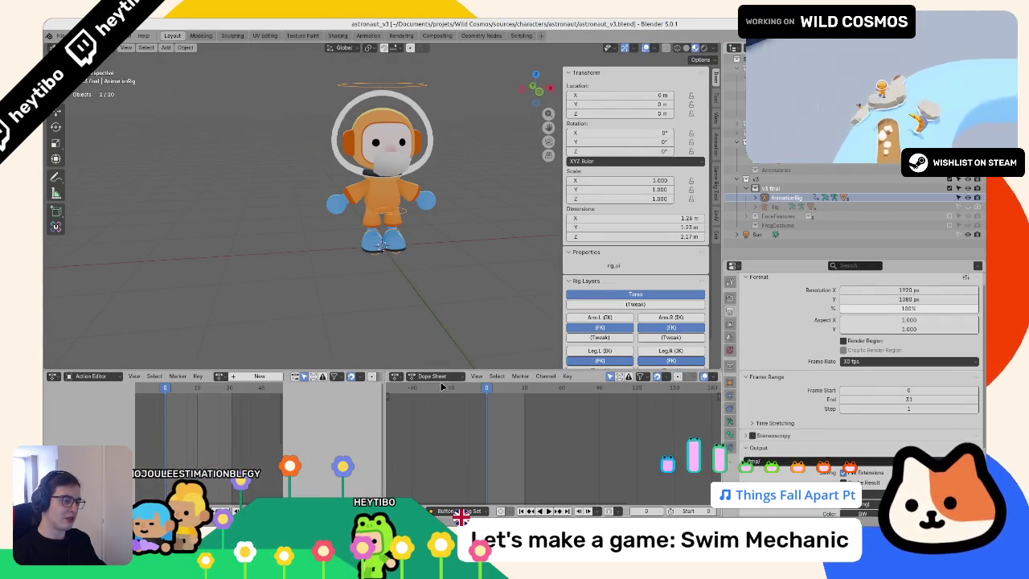
{"action": "left_click", "coordinate": [434, 376]}
{"action": "left_click", "coordinate": [439, 410]}
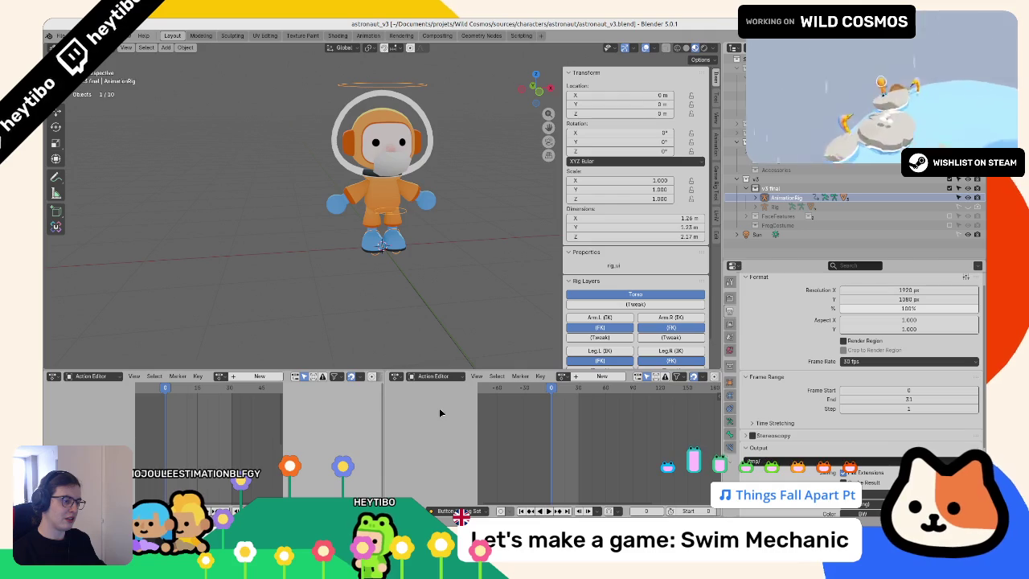
{"action": "left_click", "coordinate": [399, 378]}
{"action": "left_click", "coordinate": [399, 378]}
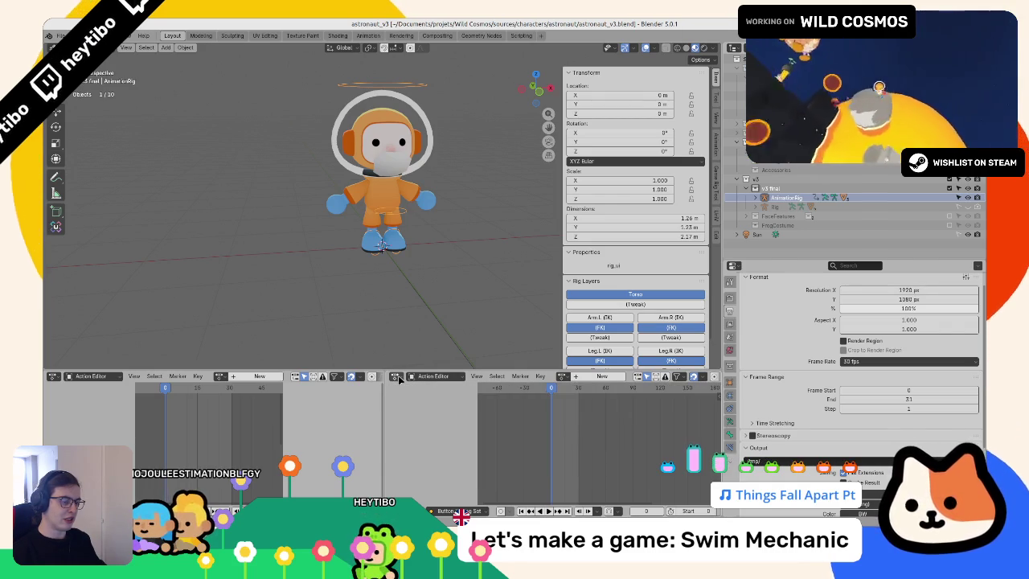
{"action": "left_click", "coordinate": [399, 378]}
{"action": "left_click", "coordinate": [515, 420]}
Step: Show Nonlinear Animation in the other area and delete the swim_idle strip and stashed tracks
{"action": "left_click", "coordinate": [61, 378]}
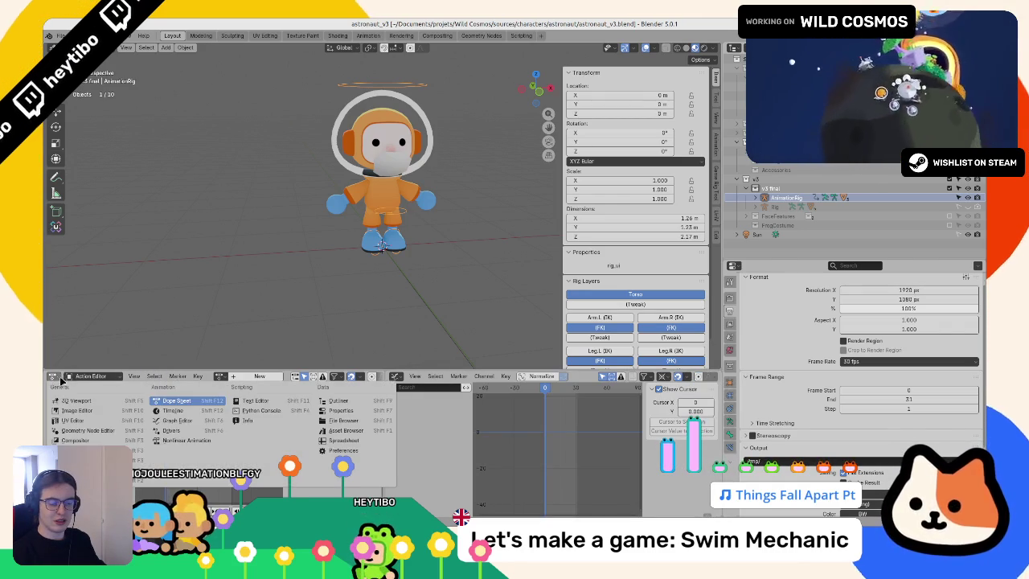
{"action": "left_click", "coordinate": [172, 440]}
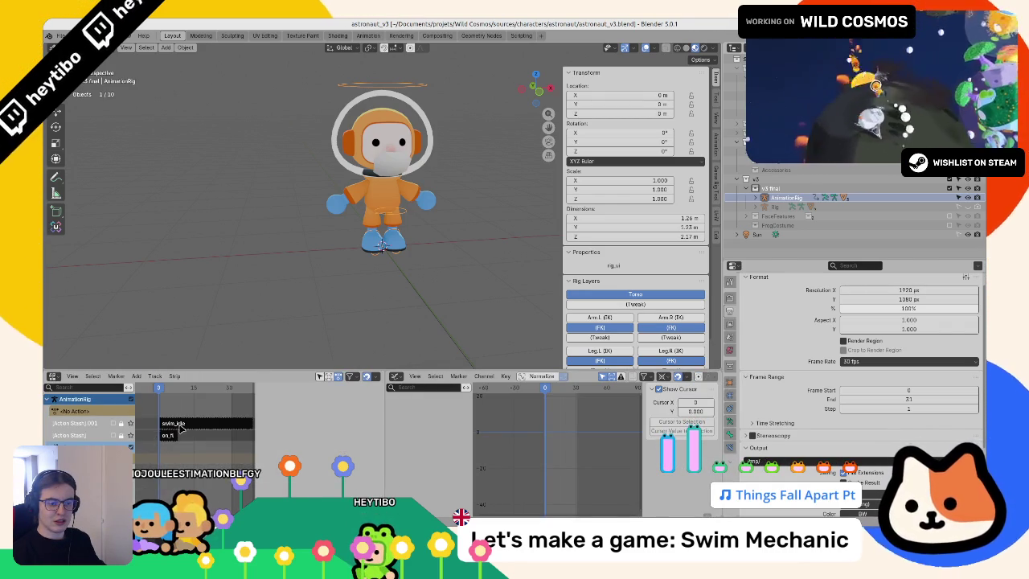
{"action": "left_click", "coordinate": [182, 426]}
{"action": "key", "text": "n"}
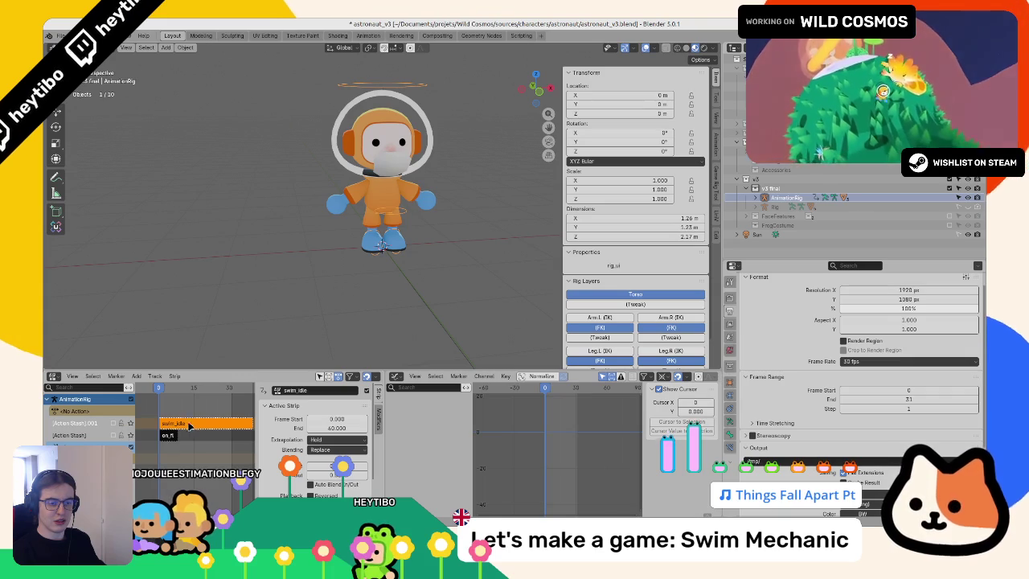
{"action": "key", "text": "x"}
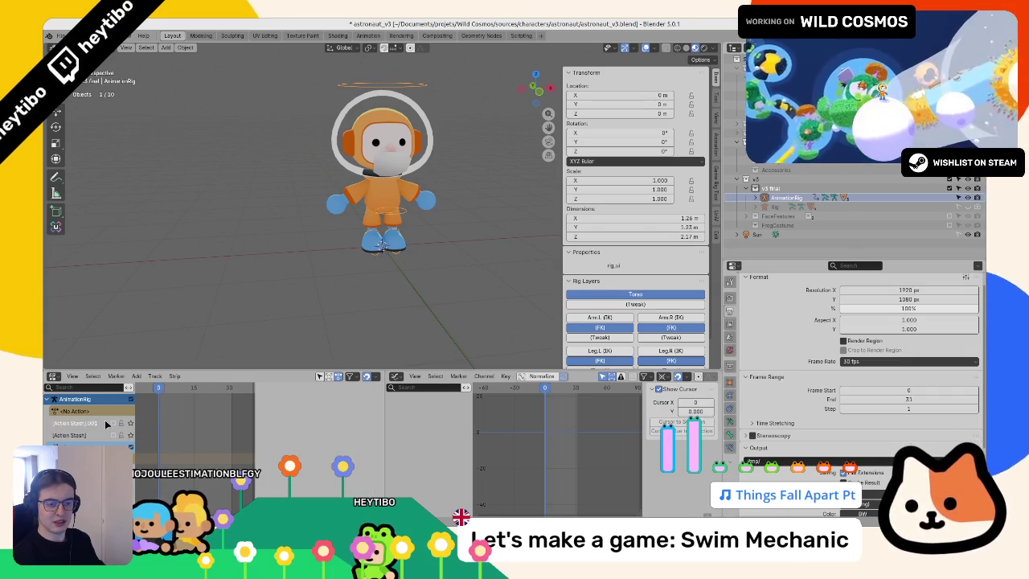
{"action": "key", "text": "x"}
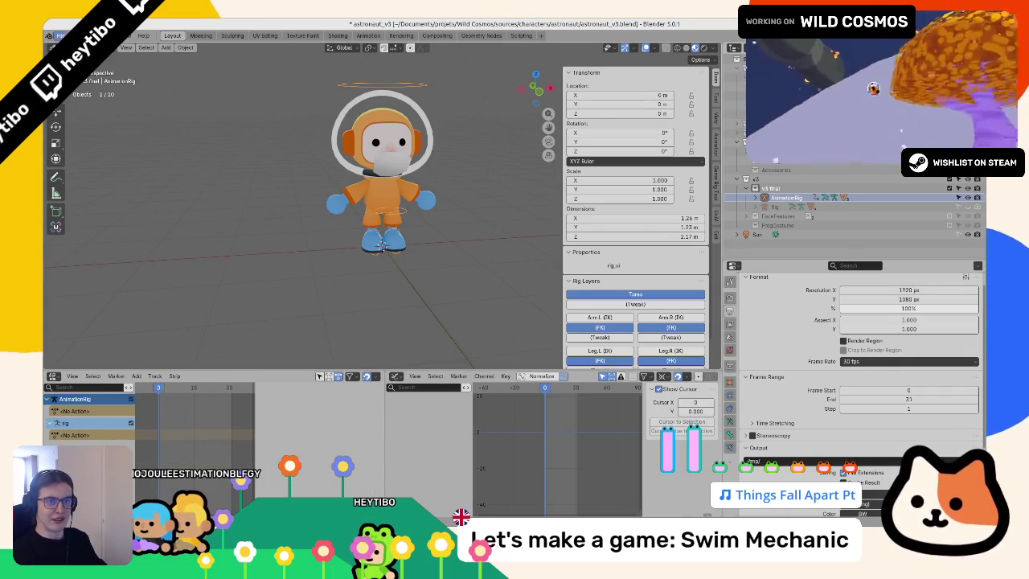
Step: Reopen astronaut_v3.blend from recent files, discarding the unsaved edits
{"action": "left_click", "coordinate": [61, 35]}
{"action": "mouse_move", "coordinate": [88, 81]}
{"action": "left_click", "coordinate": [201, 66]}
{"action": "left_click", "coordinate": [468, 293]}
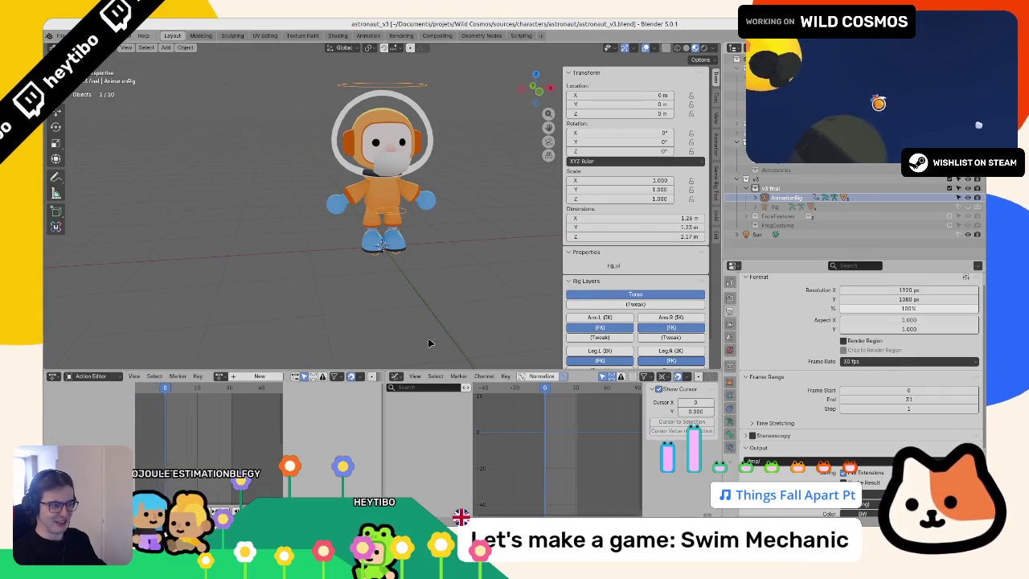
Step: In Nonlinear Animation, delete both stashed action tracks and deselect the AnimationRig
{"action": "left_click", "coordinate": [398, 378]}
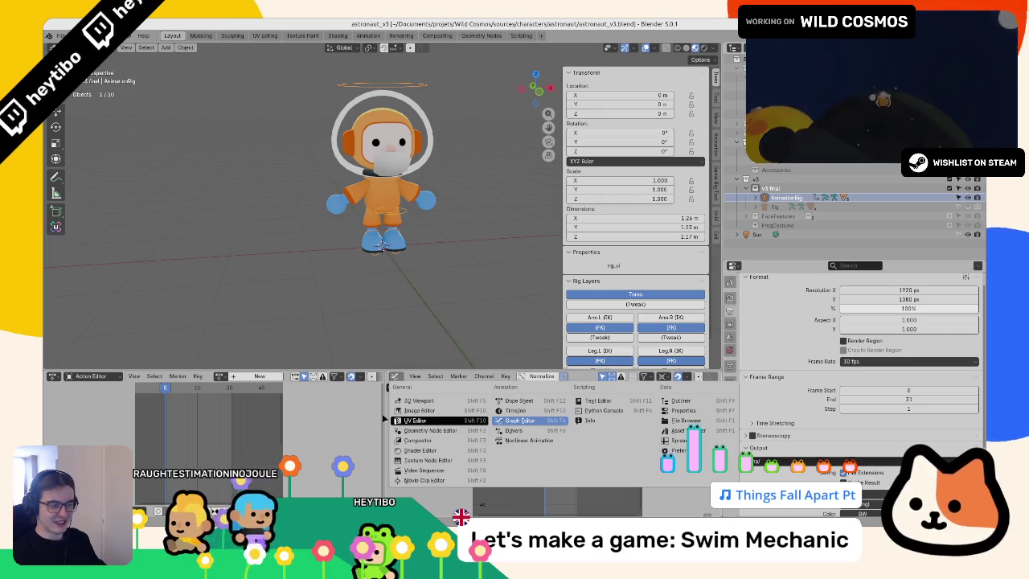
{"action": "left_click", "coordinate": [519, 441]}
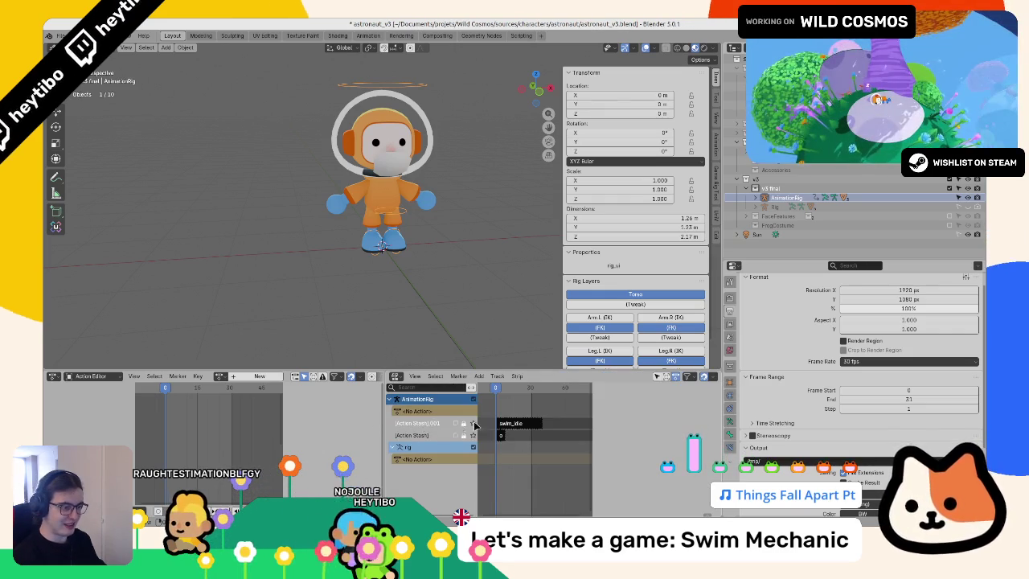
{"action": "key", "text": "x"}
{"action": "key", "text": "x"}
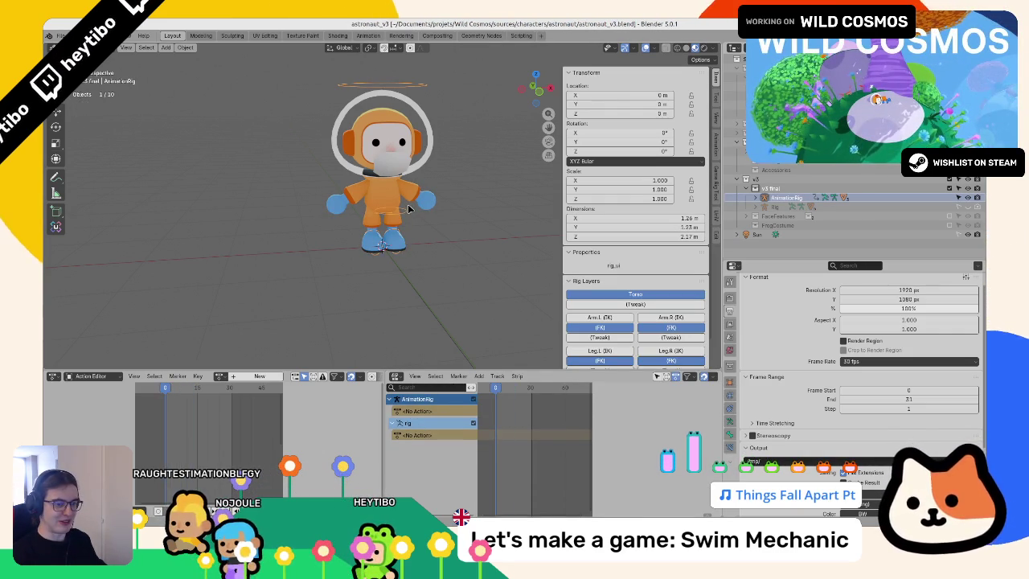
{"action": "left_click", "coordinate": [261, 209]}
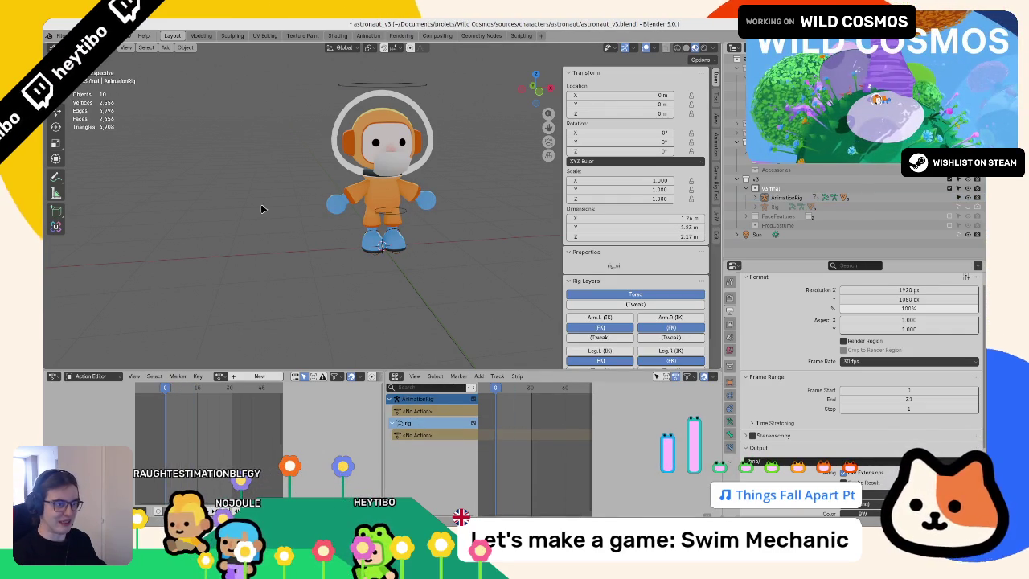
{"action": "left_click", "coordinate": [395, 376]}
{"action": "left_click", "coordinate": [521, 430]}
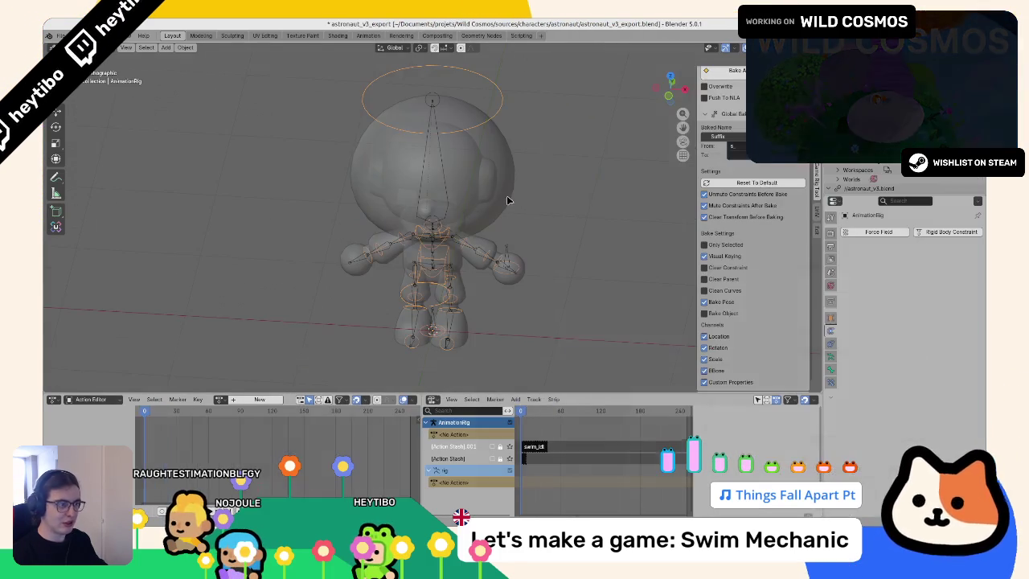
{"action": "left_click", "coordinate": [61, 35]}
{"action": "mouse_move", "coordinate": [112, 64]}
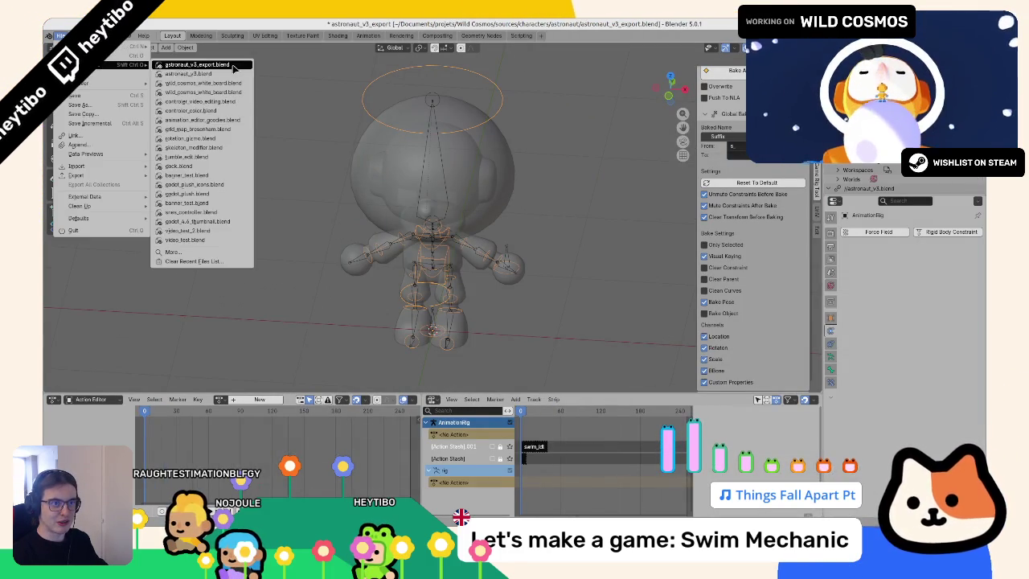
{"action": "left_click", "coordinate": [234, 68]}
{"action": "left_click", "coordinate": [471, 293]}
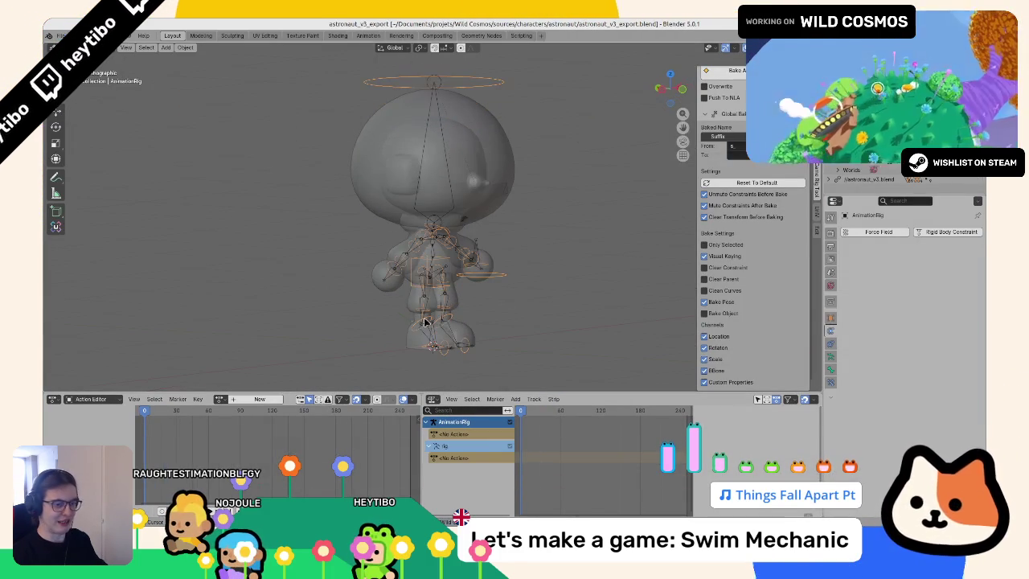
{"action": "left_click", "coordinate": [220, 399]}
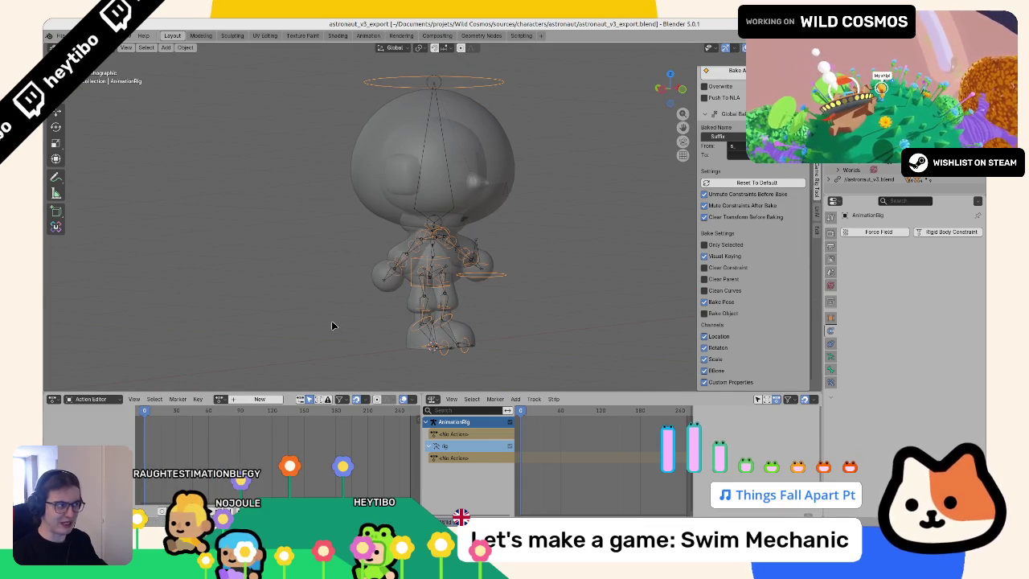
{"action": "left_click", "coordinate": [63, 35]}
{"action": "left_click", "coordinate": [80, 172]}
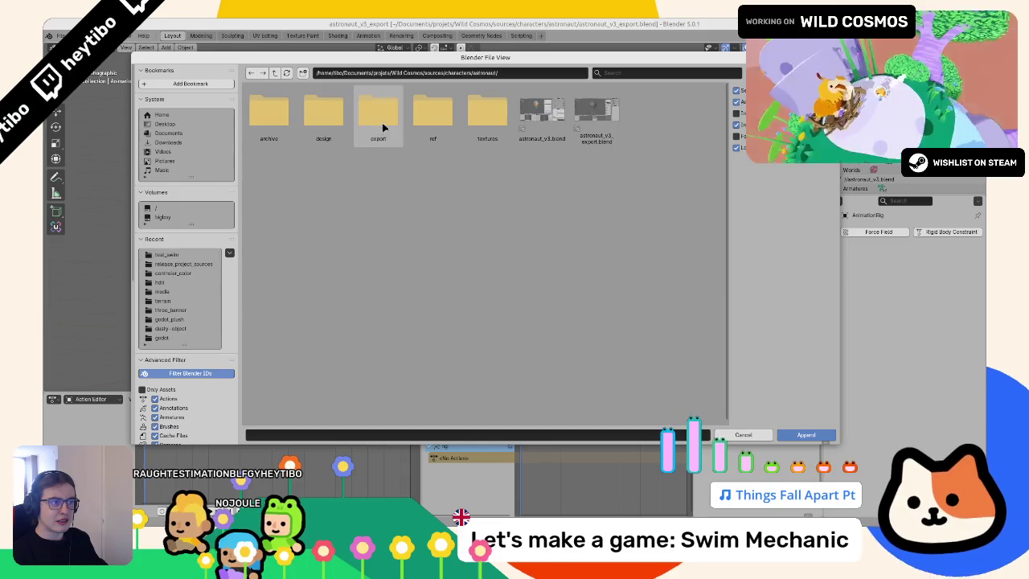
{"action": "double_click", "coordinate": [531, 121]}
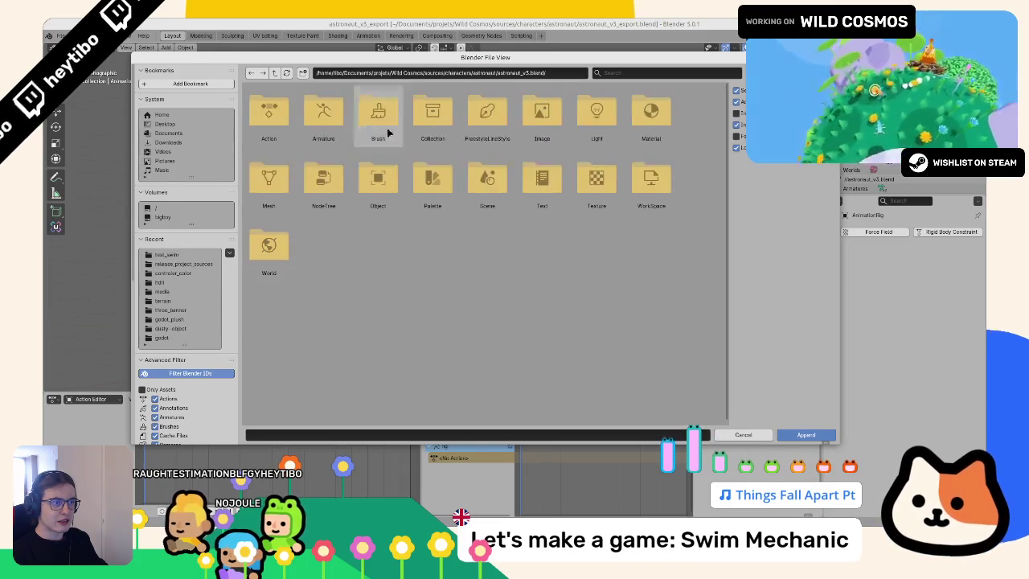
{"action": "double_click", "coordinate": [285, 123]}
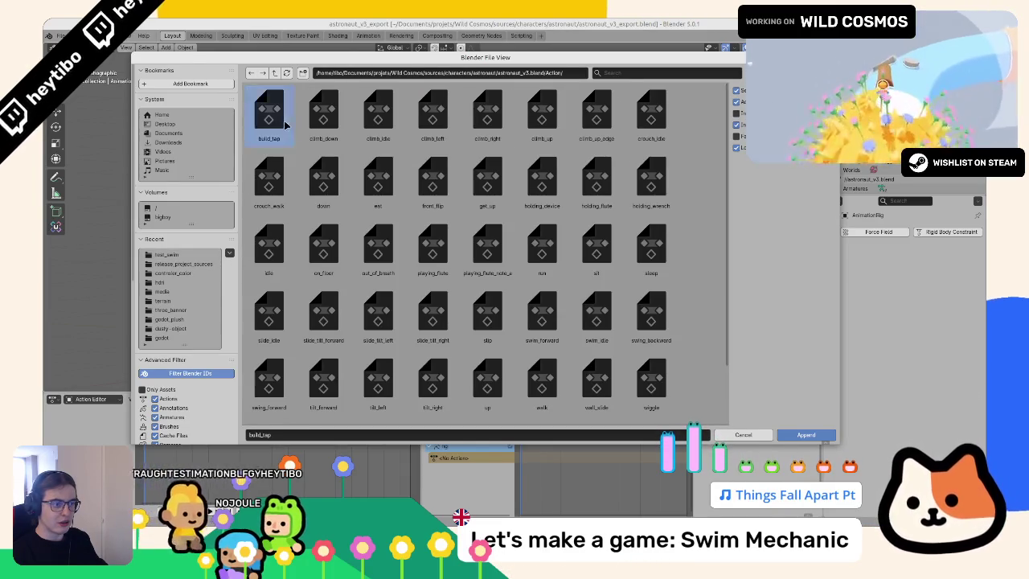
{"action": "key", "text": "a"}
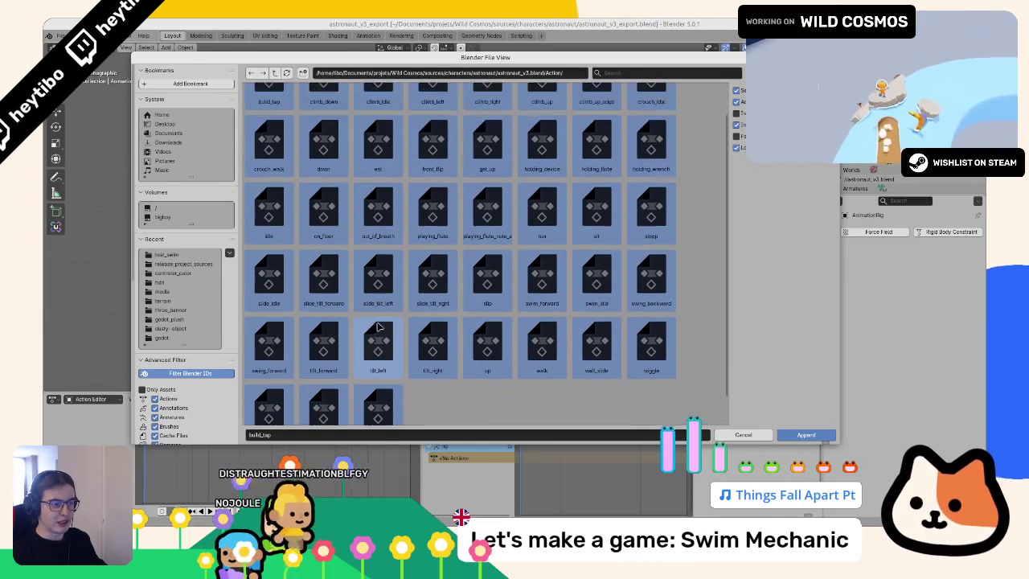
{"action": "left_click", "coordinate": [792, 435]}
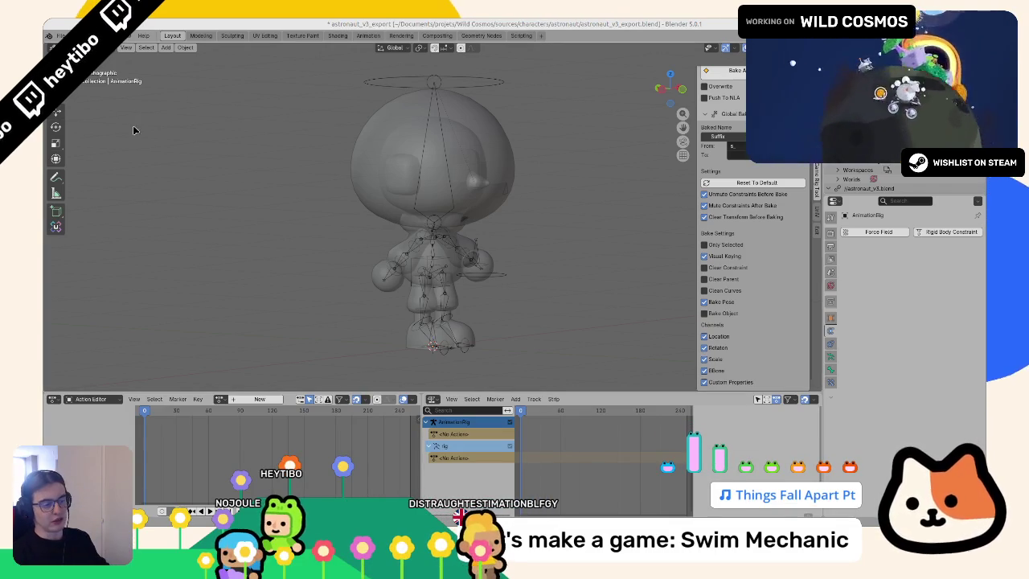
Step: Save the blend file and select the animation rig
{"action": "left_click_drag", "start_coordinate": [336, 184], "coordinate": [348, 214]}
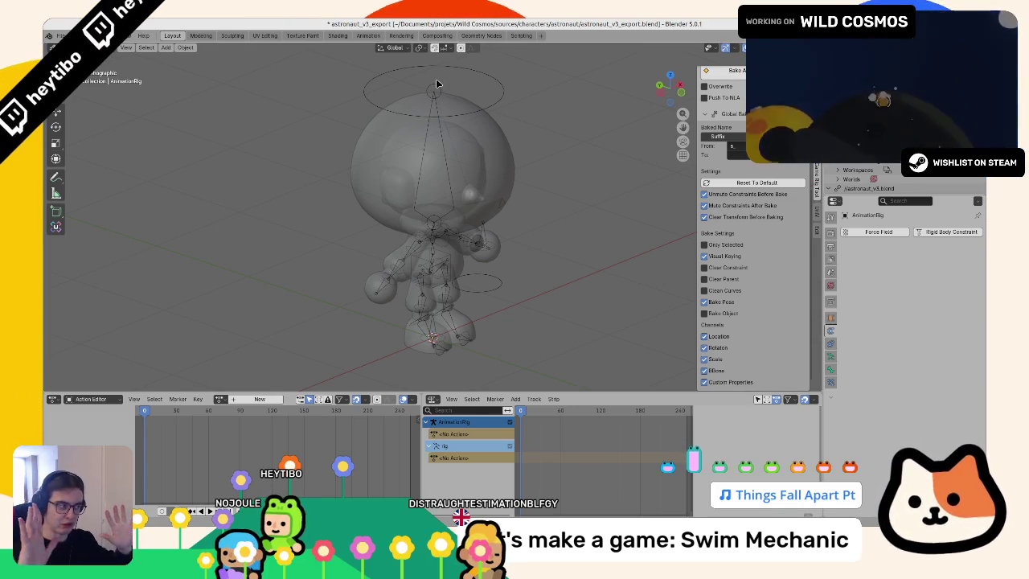
{"action": "key", "text": "ctrl+s"}
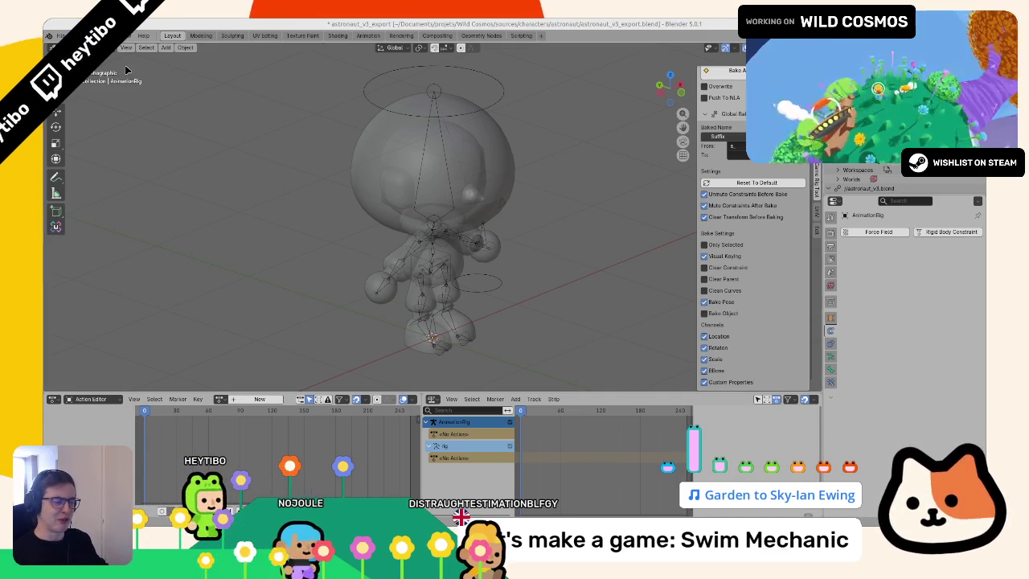
{"action": "left_click", "coordinate": [462, 299]}
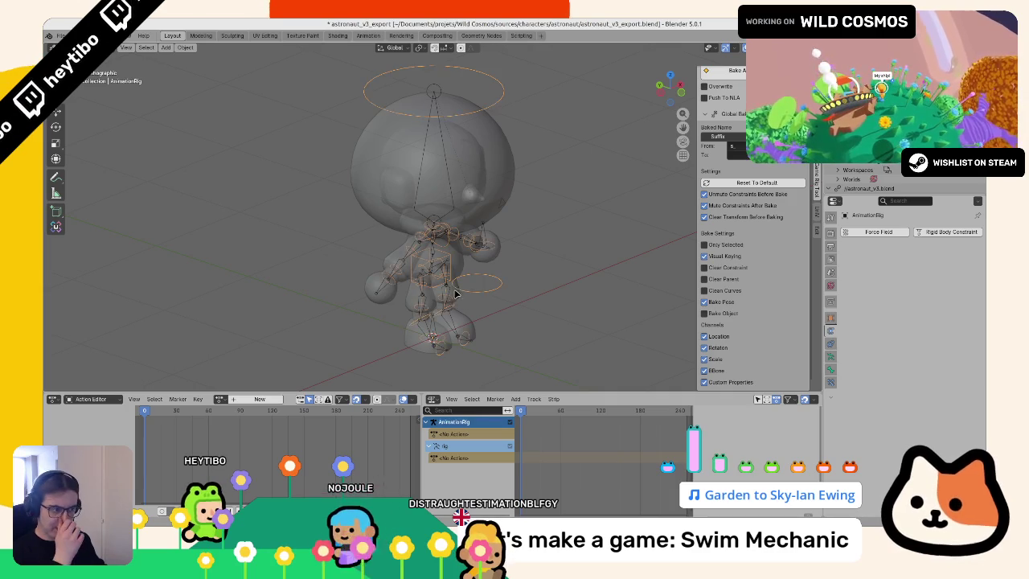
{"action": "left_click", "coordinate": [463, 296]}
{"action": "left_click", "coordinate": [463, 294]}
{"action": "left_click", "coordinate": [462, 291]}
{"action": "left_click", "coordinate": [463, 291]}
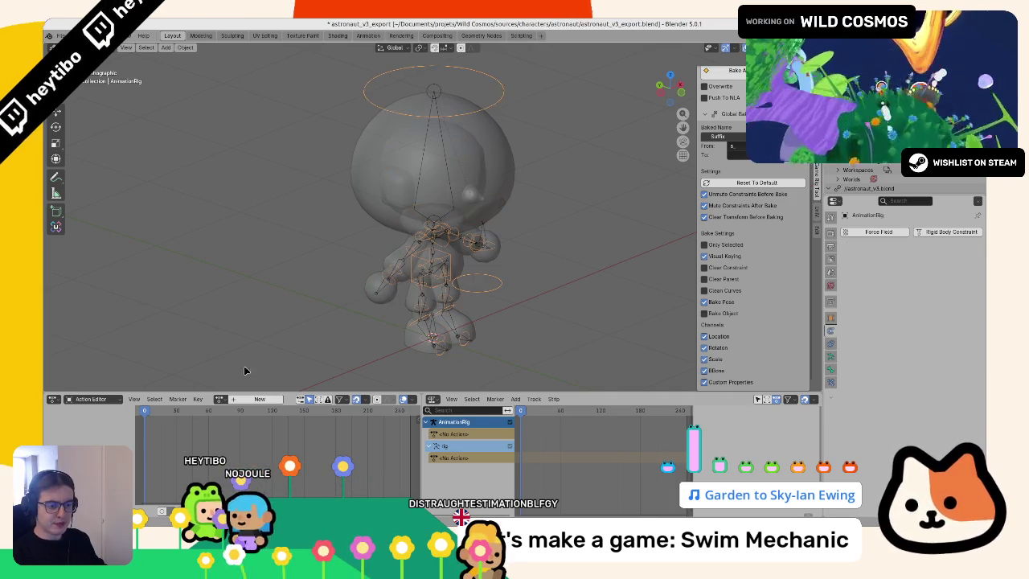
Step: Assign and play climb_right on the rig, then unlink it
{"action": "left_click", "coordinate": [220, 399]}
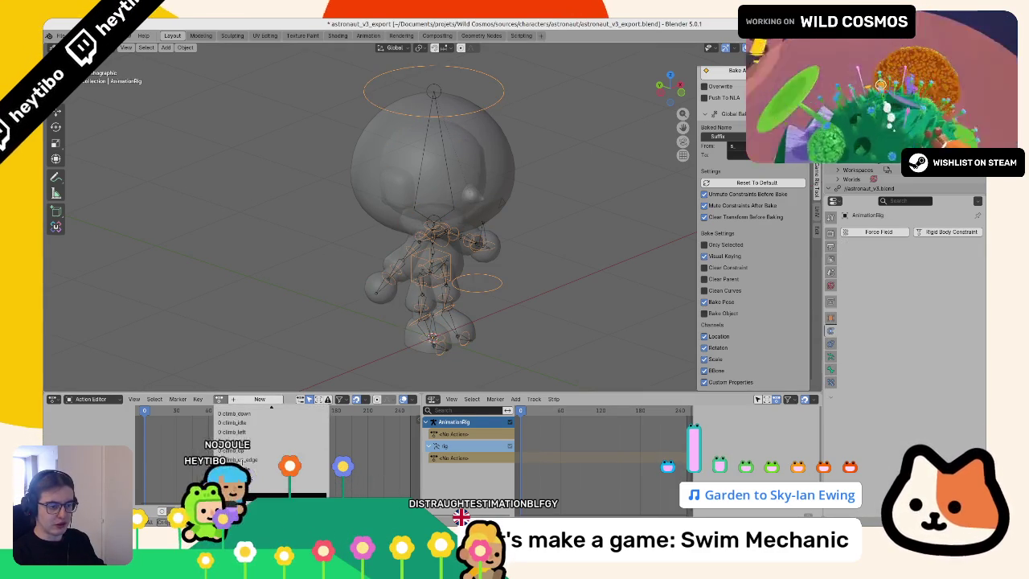
{"action": "left_click", "coordinate": [233, 450]}
{"action": "left_click_drag", "start_coordinate": [270, 323], "coordinate": [189, 333]}
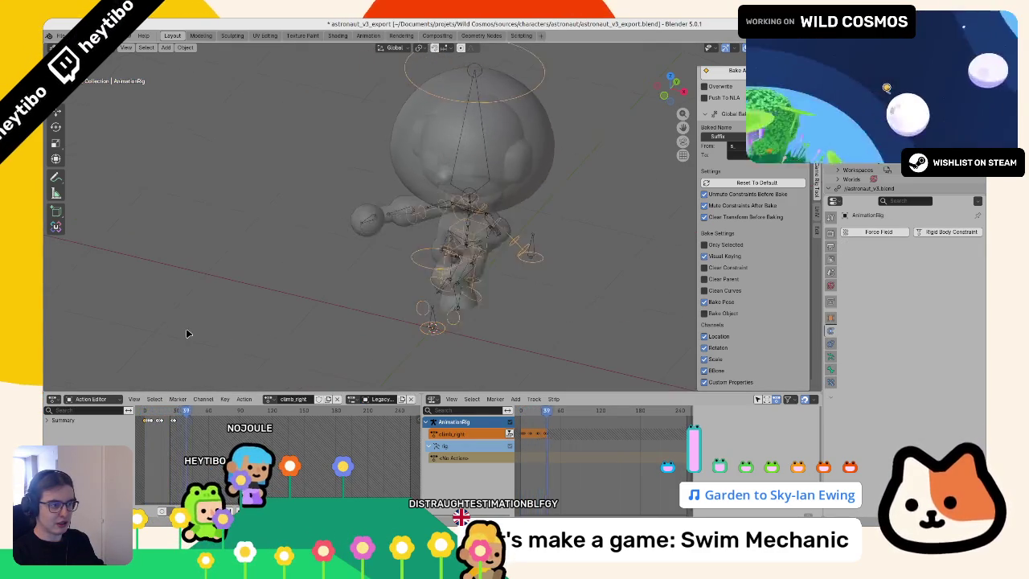
{"action": "key", "text": "space"}
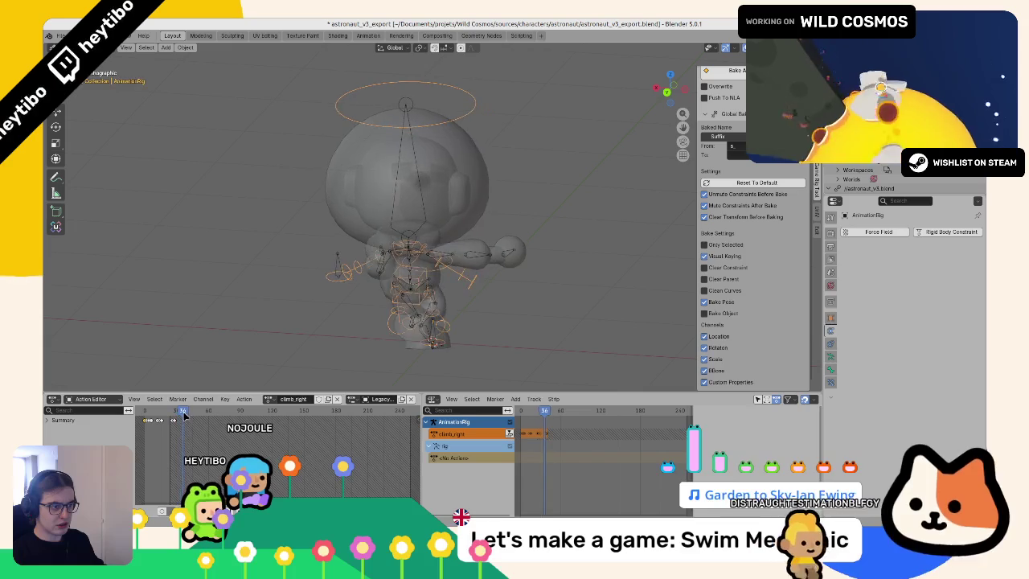
{"action": "left_click", "coordinate": [337, 399]}
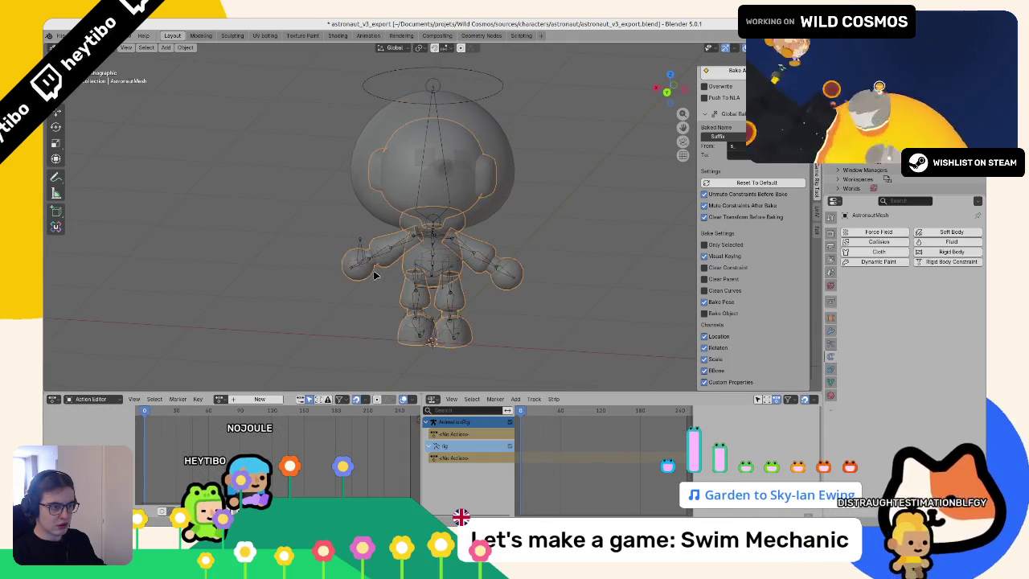
Step: Assign climb_up_edge, then clear it and unlink the resulting empty action
{"action": "left_click", "coordinate": [220, 399]}
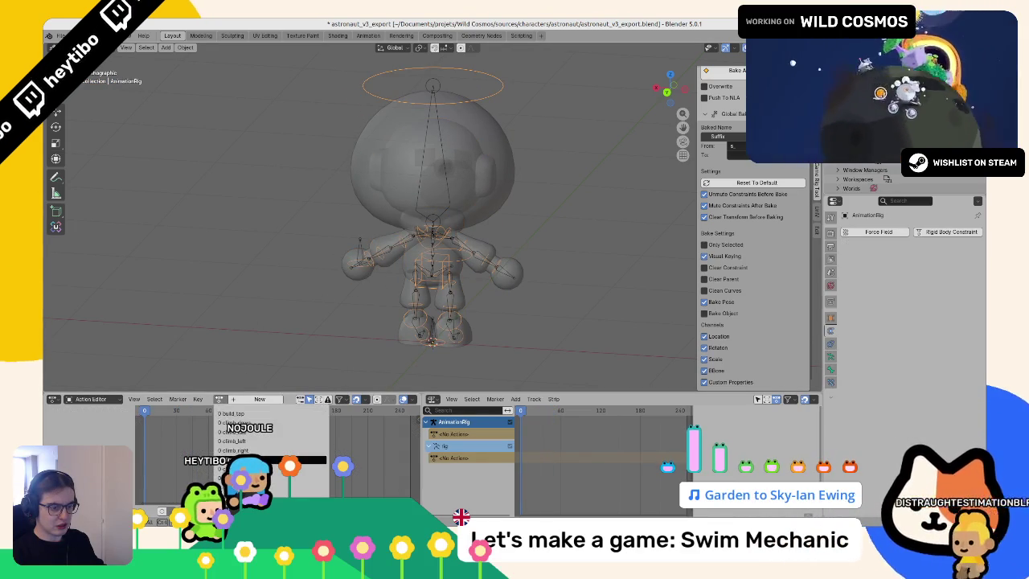
{"action": "left_click", "coordinate": [237, 469]}
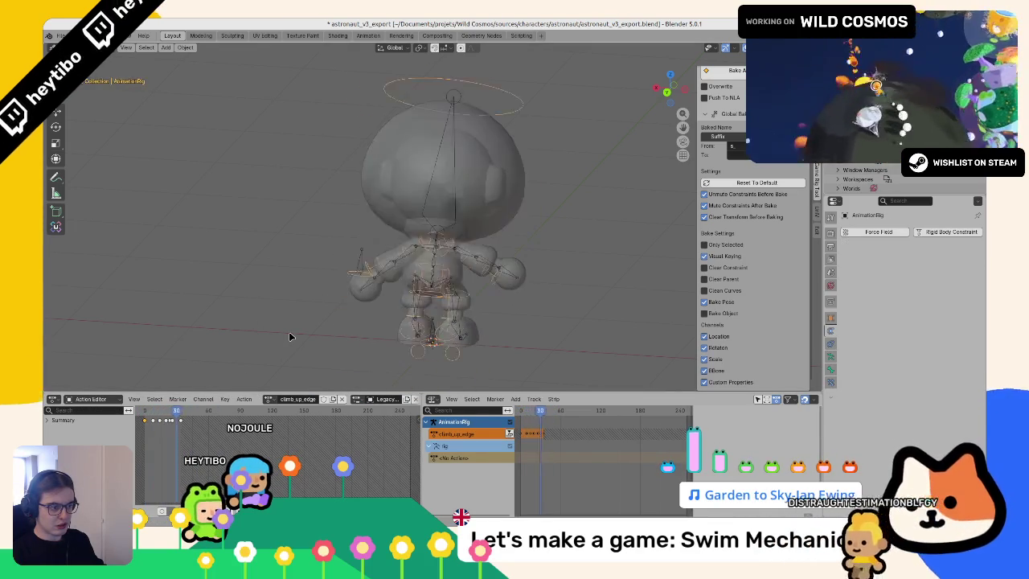
{"action": "left_click", "coordinate": [342, 399]}
{"action": "left_click", "coordinate": [274, 402]}
{"action": "left_click", "coordinate": [337, 398]}
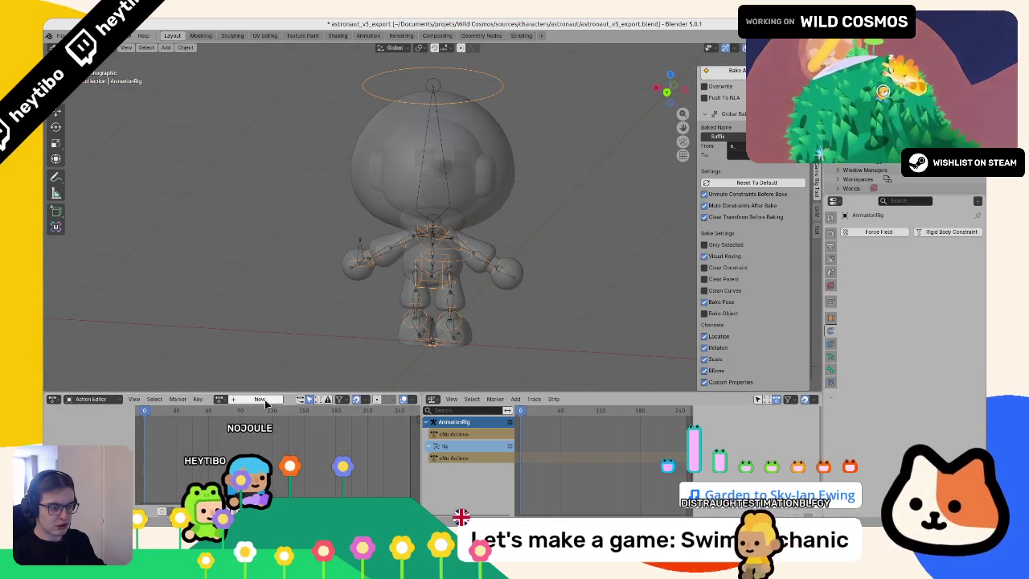
Step: Play playing_flute on the rig, then return it to rest pose at the first frame
{"action": "left_click", "coordinate": [219, 399]}
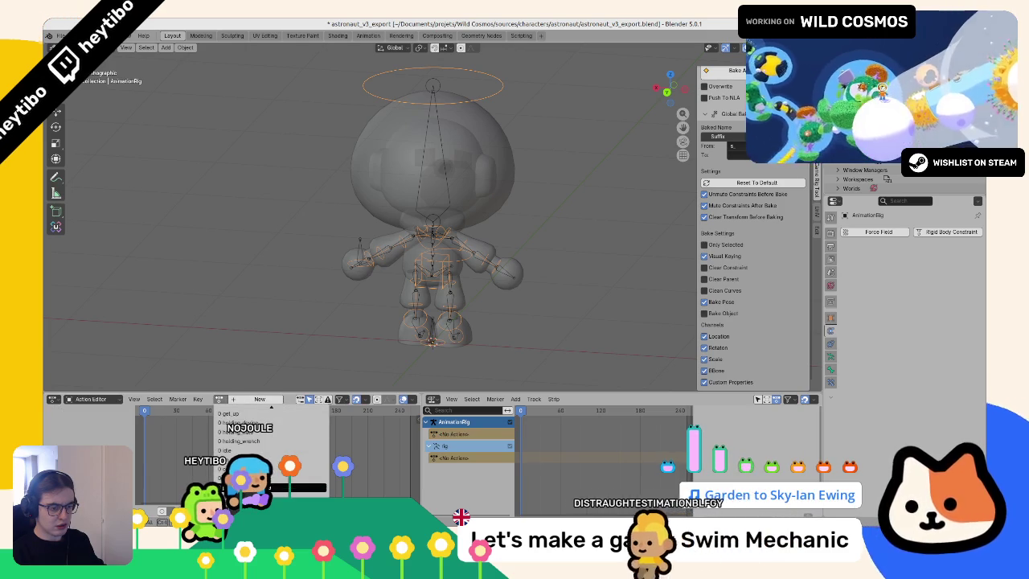
{"action": "left_click", "coordinate": [241, 480]}
{"action": "key", "text": "space"}
{"action": "key", "text": "Escape"}
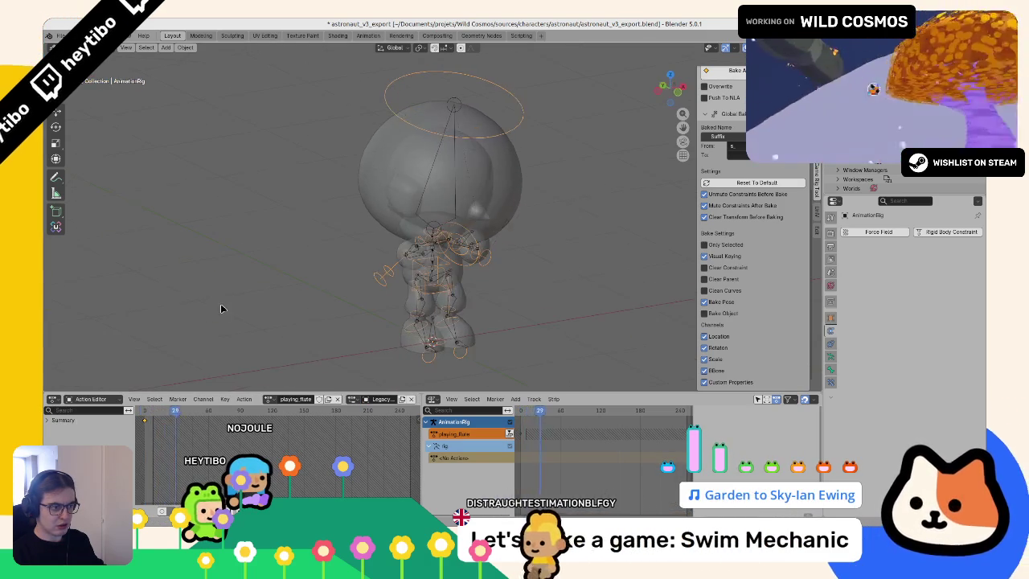
{"action": "key", "text": "ctrl+z"}
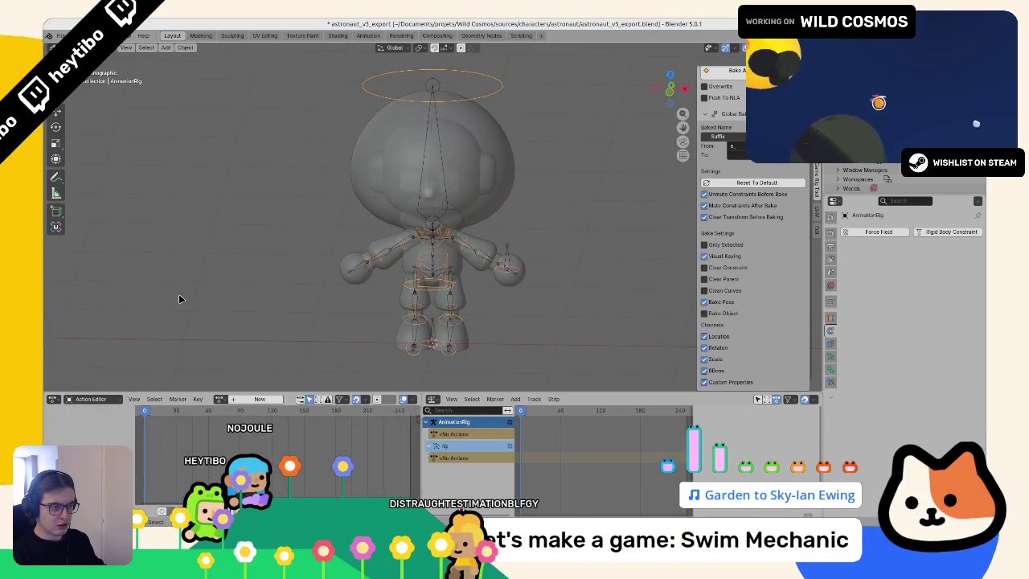
{"action": "key", "text": "space"}
{"action": "key", "text": "Escape"}
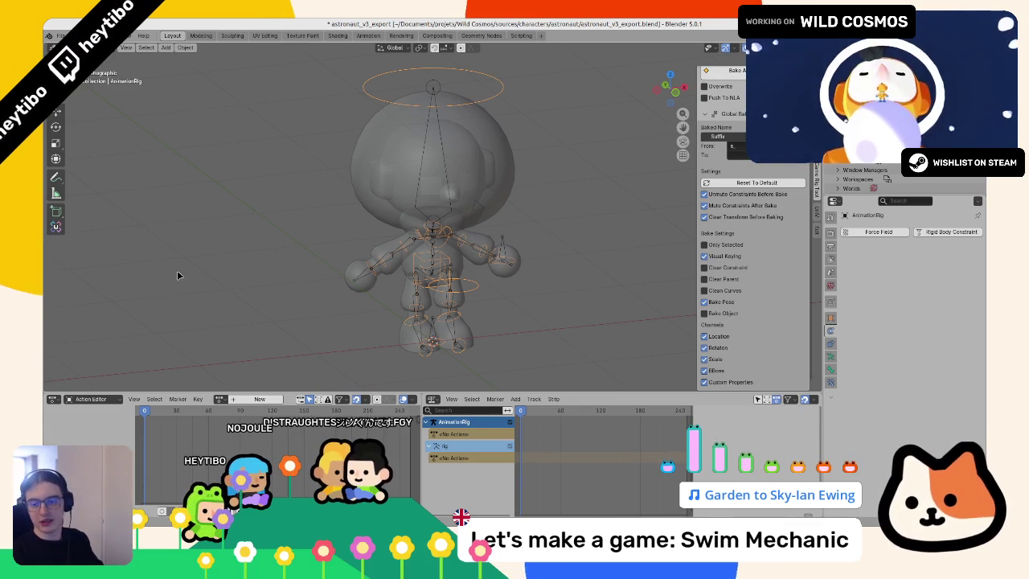
Step: Add the s_ prefix to all listed actions via Batch Rename Actions, then open Bake Action Bakery
{"action": "scroll", "coordinate": [179, 276], "scroll_direction": "up", "scroll_amount": 1}
{"action": "scroll", "coordinate": [752, 241], "scroll_direction": "up", "scroll_amount": 4}
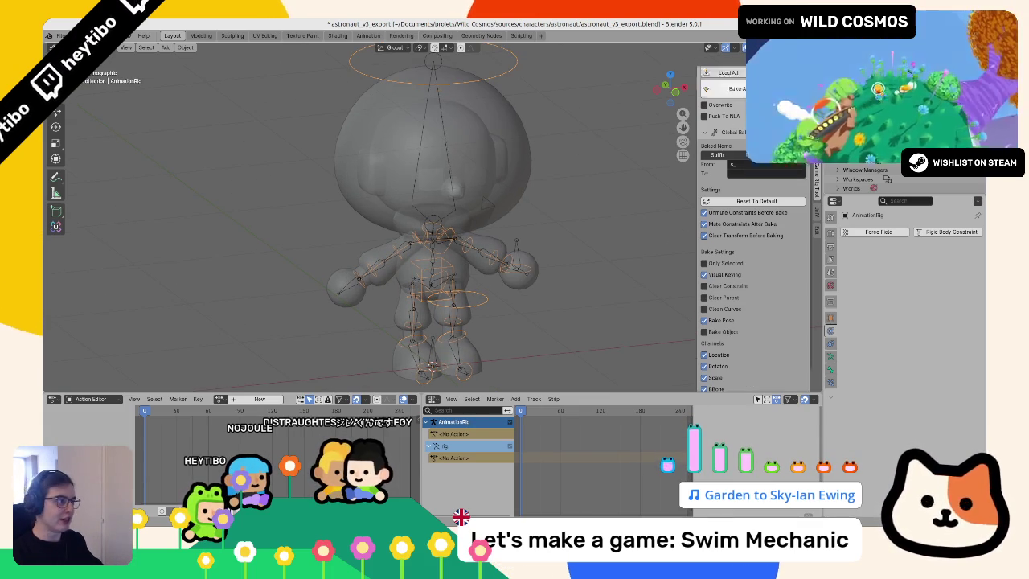
{"action": "scroll", "coordinate": [732, 264], "scroll_direction": "up", "scroll_amount": 4}
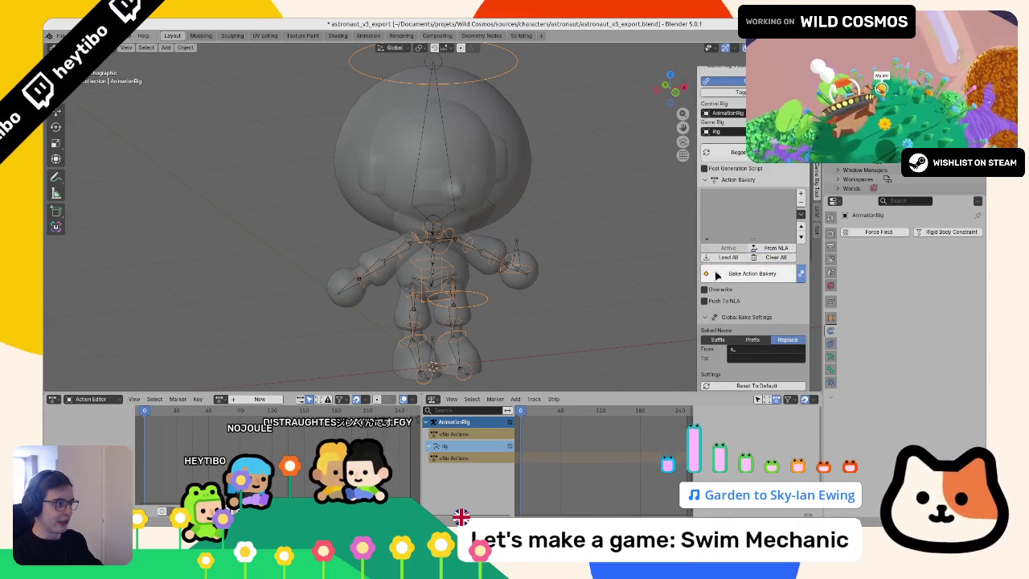
{"action": "left_click", "coordinate": [800, 215]}
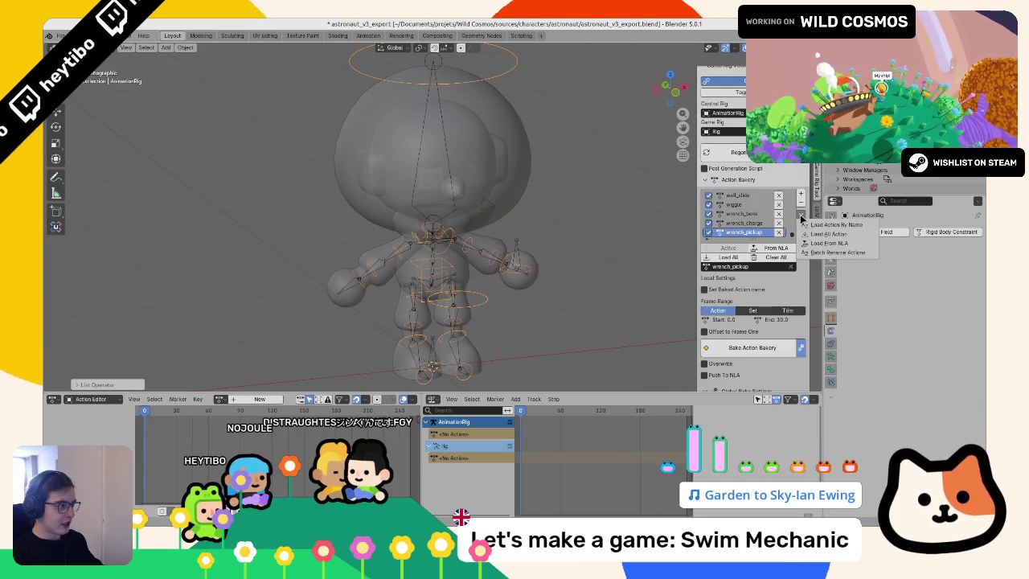
{"action": "left_click", "coordinate": [827, 252]}
{"action": "left_click", "coordinate": [769, 269]}
{"action": "left_click", "coordinate": [767, 281]}
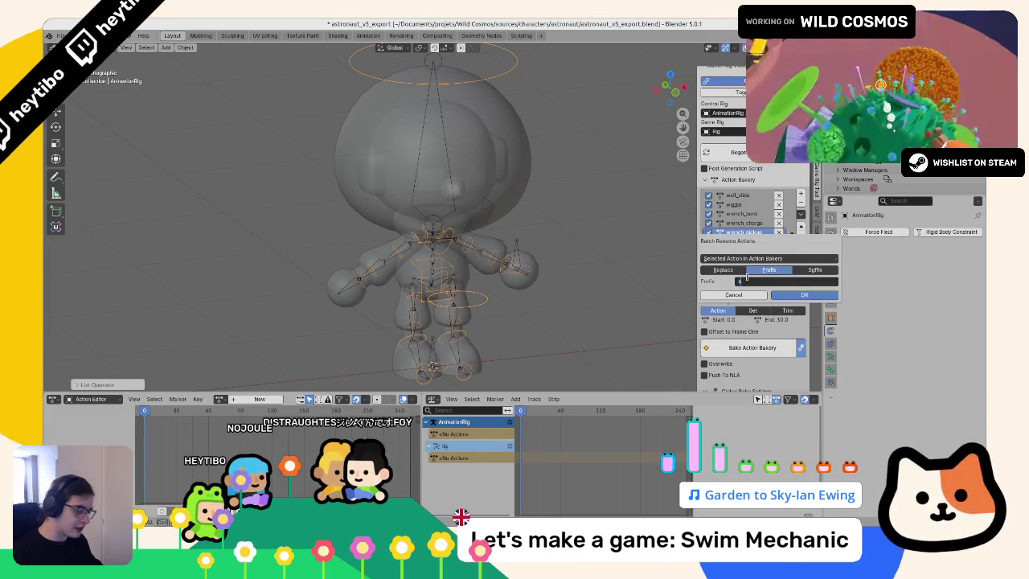
{"action": "left_click", "coordinate": [800, 295]}
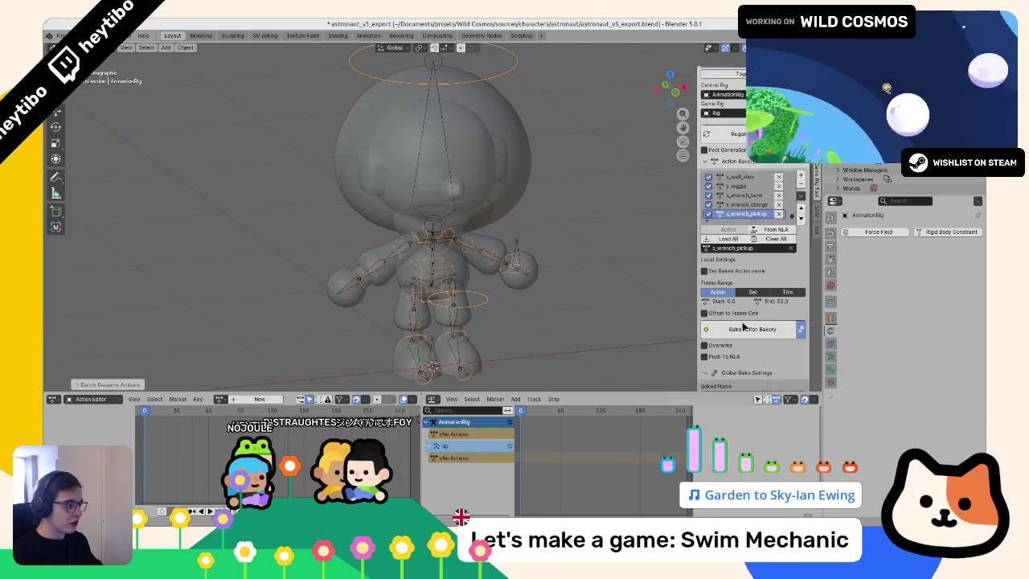
{"action": "left_click", "coordinate": [730, 309]}
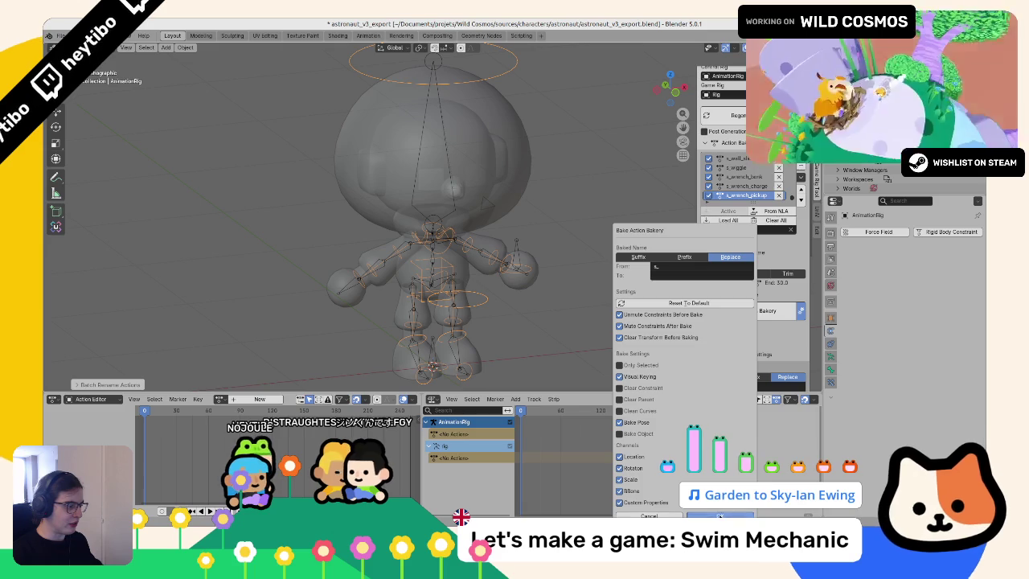
Step: Bake the listed actions, save the file, and switch to front view
{"action": "key", "text": "Return"}
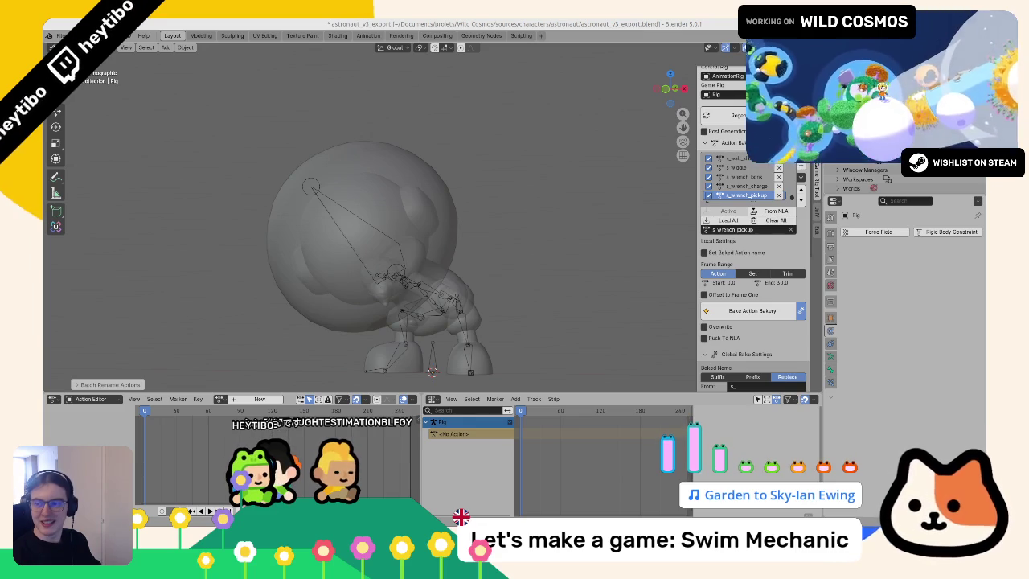
{"action": "key", "text": "ctrl+s"}
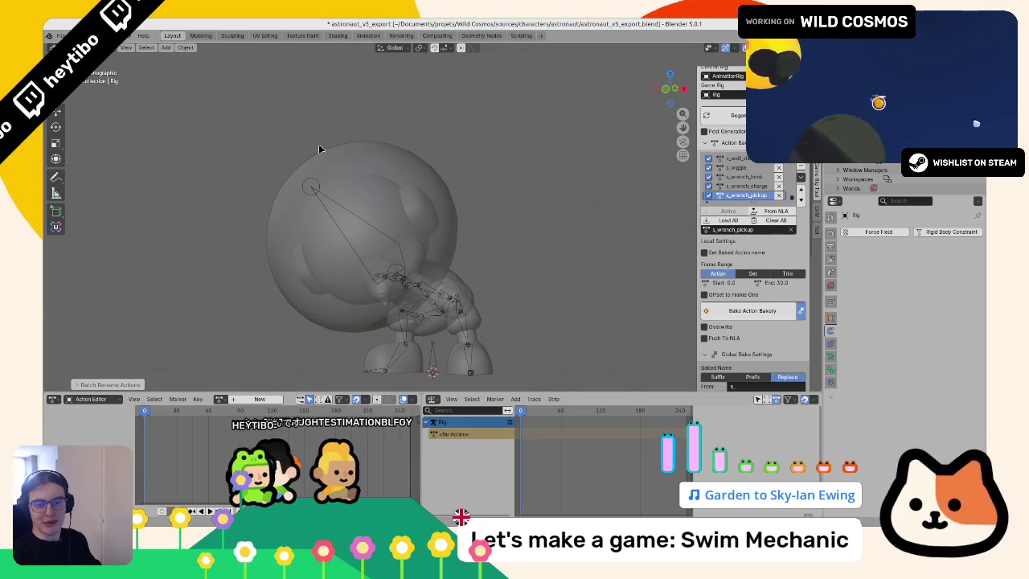
{"action": "key", "text": "KP_1"}
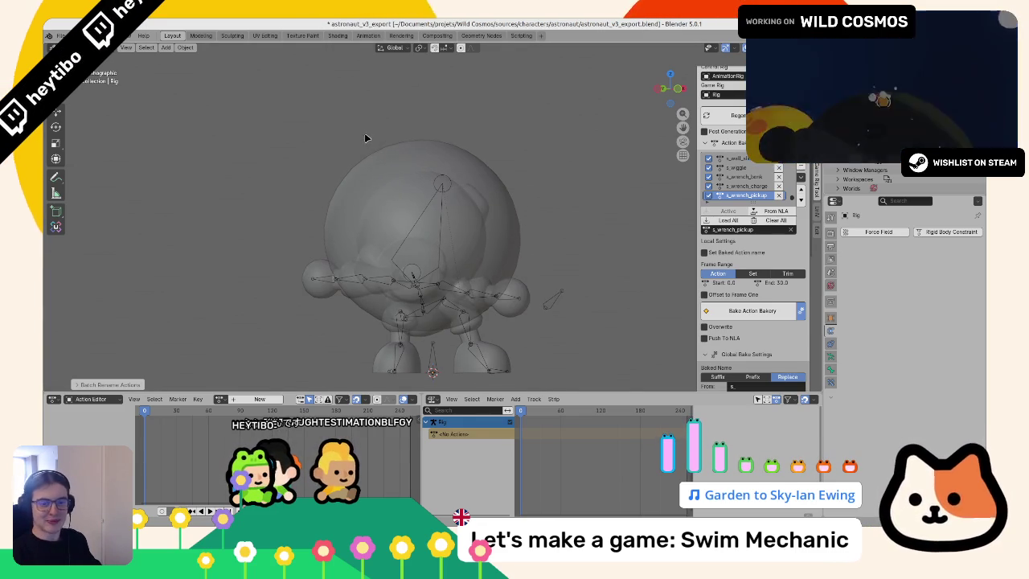
Step: Select the rig on its own, assign swim_idle, and play it
{"action": "left_click", "coordinate": [220, 399]}
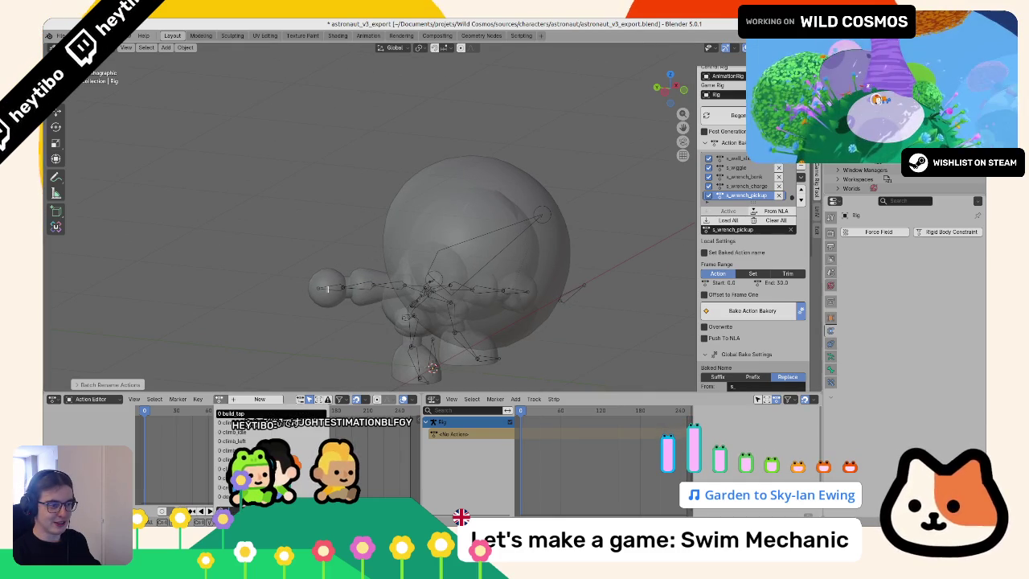
{"action": "left_click", "coordinate": [329, 291]}
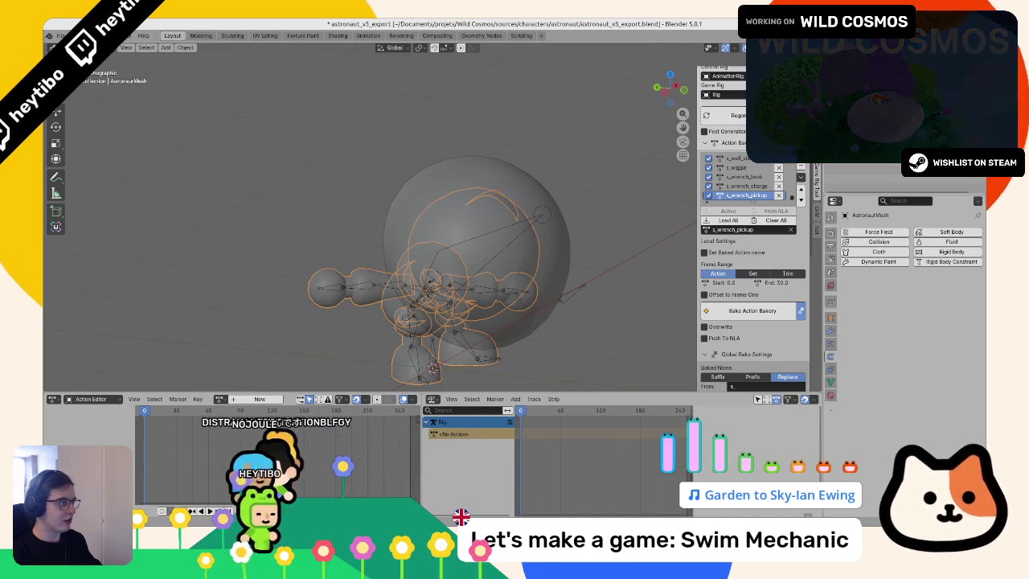
{"action": "left_click", "coordinate": [973, 161]}
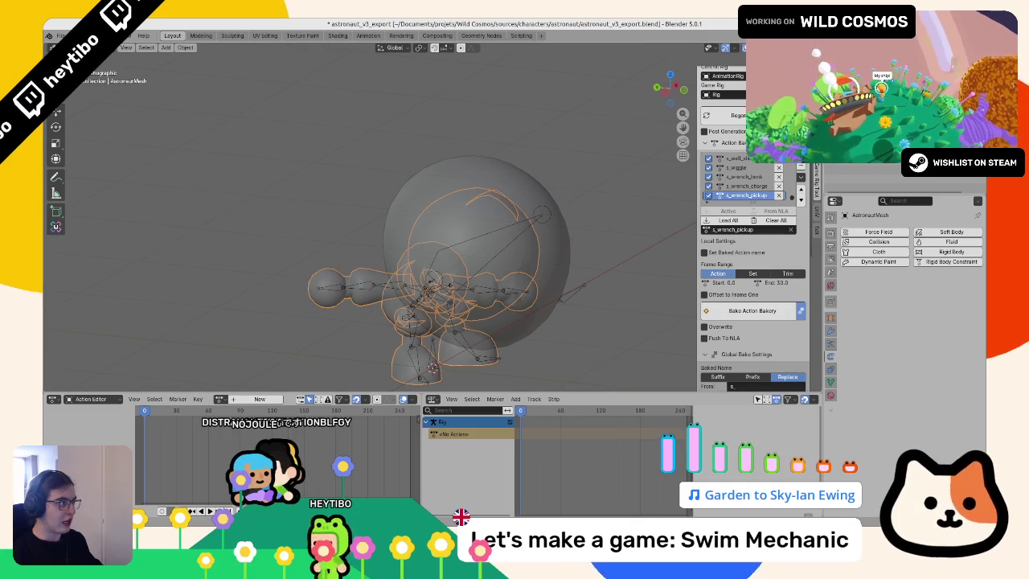
{"action": "left_click", "coordinate": [575, 293]}
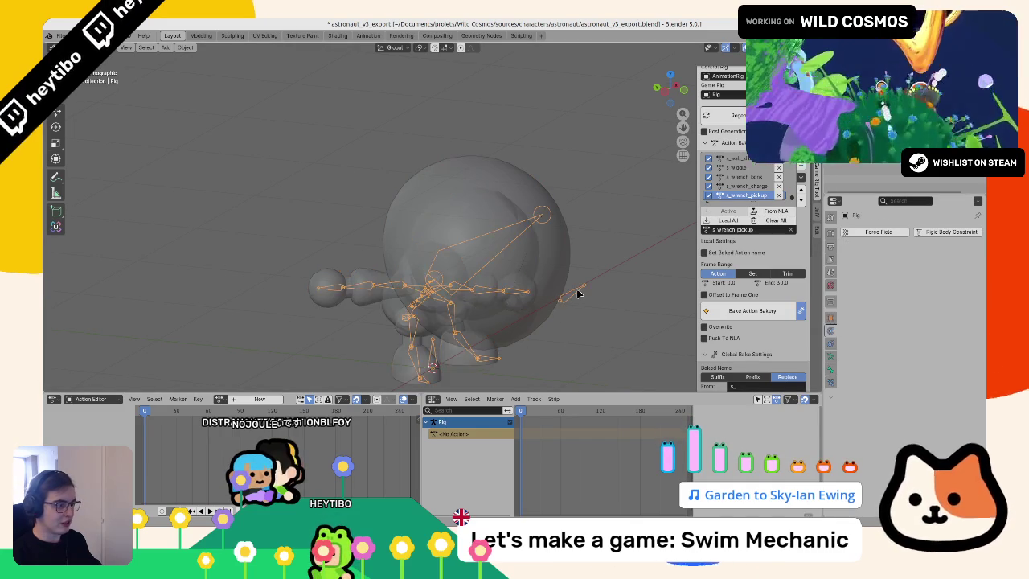
{"action": "scroll", "coordinate": [576, 294], "scroll_direction": "down", "scroll_amount": 5}
{"action": "left_click", "coordinate": [221, 399]}
{"action": "type", "text": "0 swim idle"}
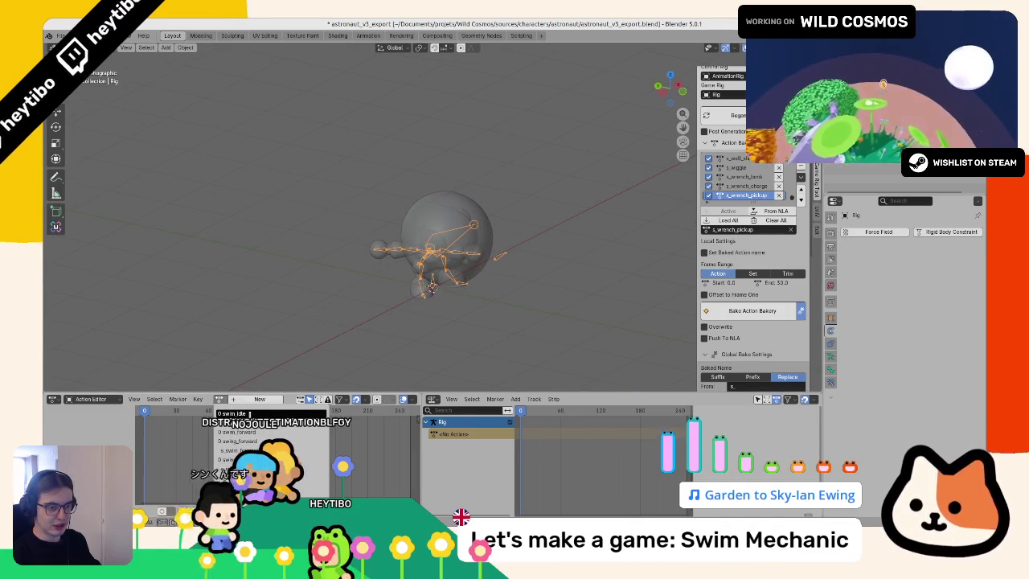
{"action": "key", "text": "Return"}
{"action": "key", "text": "space"}
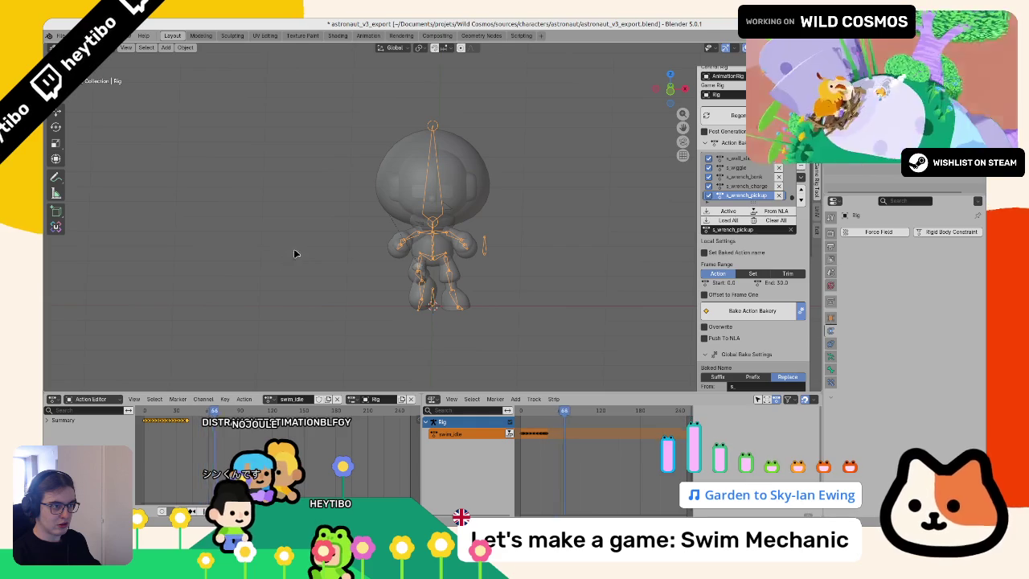
Step: Watch swim_idle play, unlink it from the rig, and toggle Pose mode back to Object mode
{"action": "left_click_drag", "start_coordinate": [225, 249], "coordinate": [190, 262]}
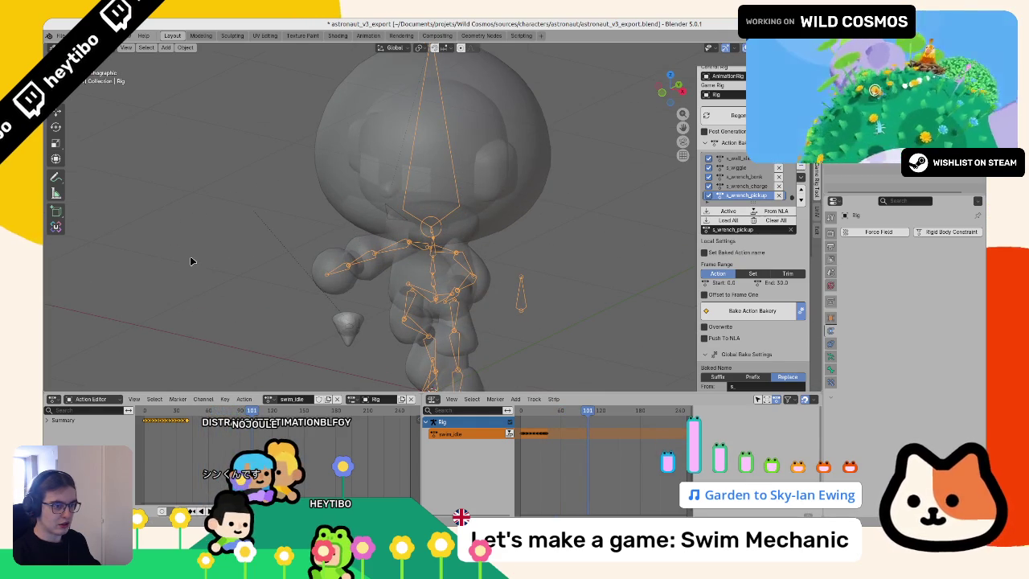
{"action": "left_click", "coordinate": [170, 414]}
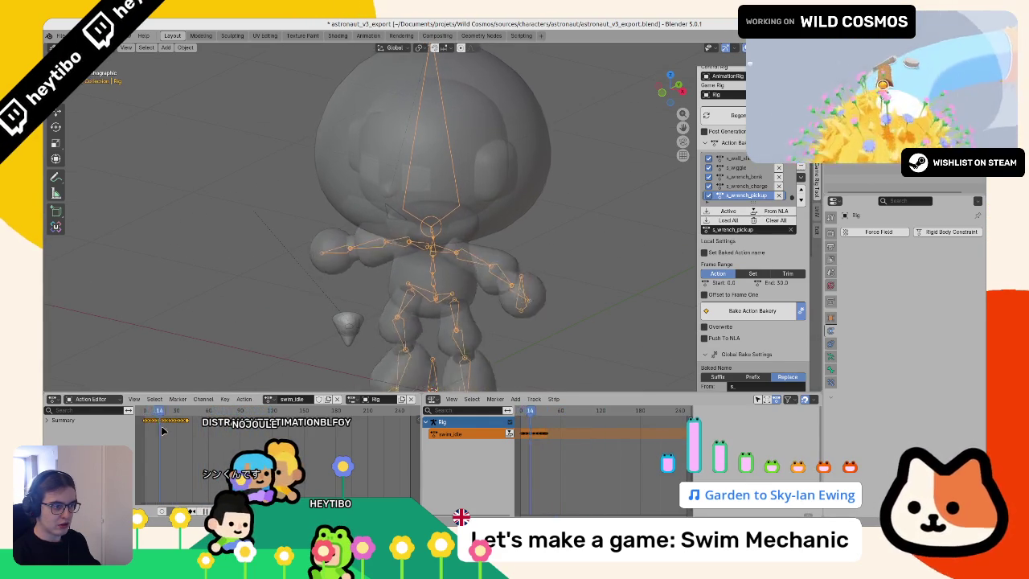
{"action": "left_click", "coordinate": [338, 399]}
{"action": "key", "text": "ctrl+Tab"}
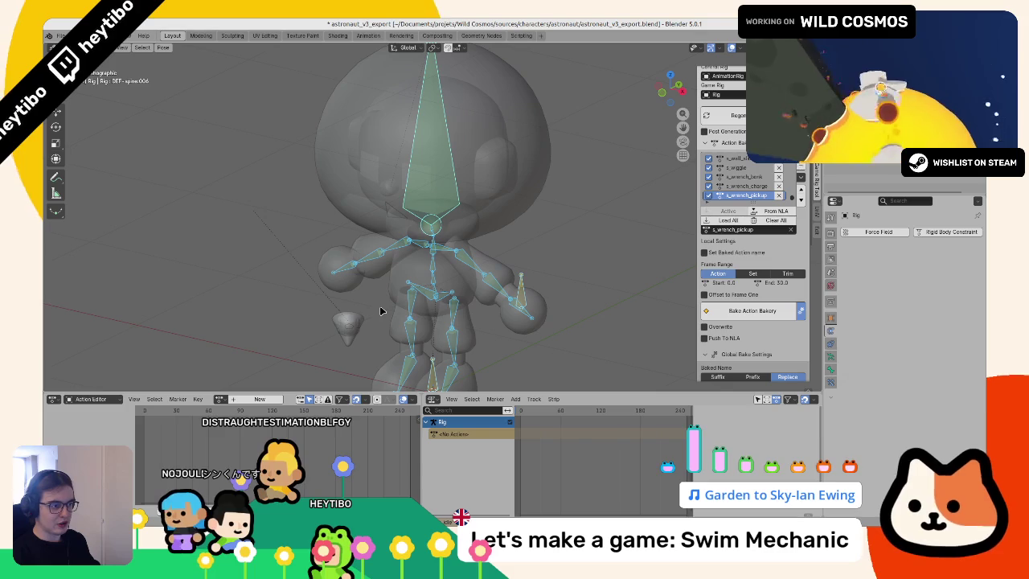
{"action": "key", "text": "ctrl+Tab"}
Step: Look through the File menu's available export formats
{"action": "scroll", "coordinate": [469, 230], "scroll_direction": "down", "scroll_amount": 3}
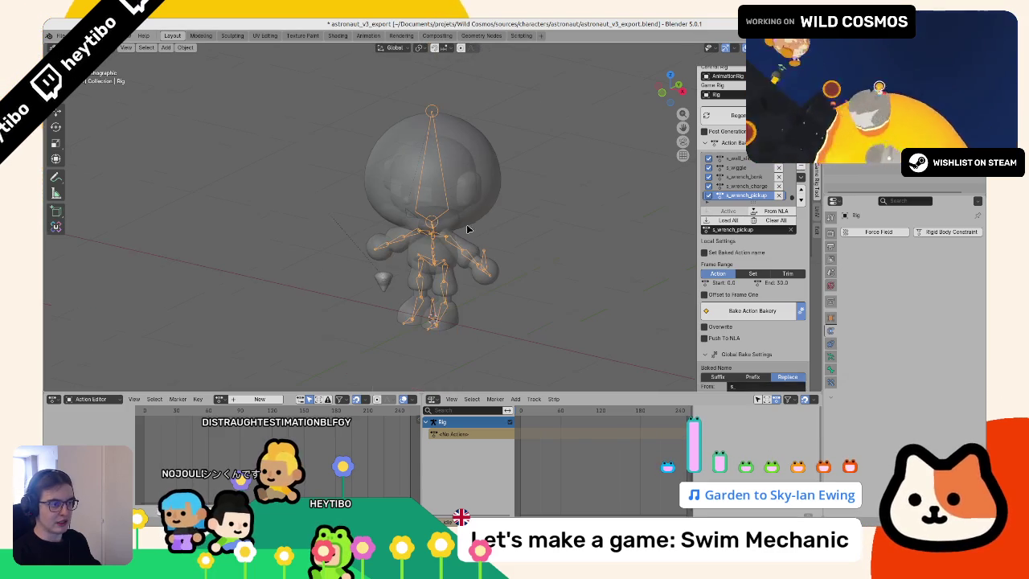
{"action": "left_click", "coordinate": [61, 35]}
{"action": "mouse_move", "coordinate": [77, 176]}
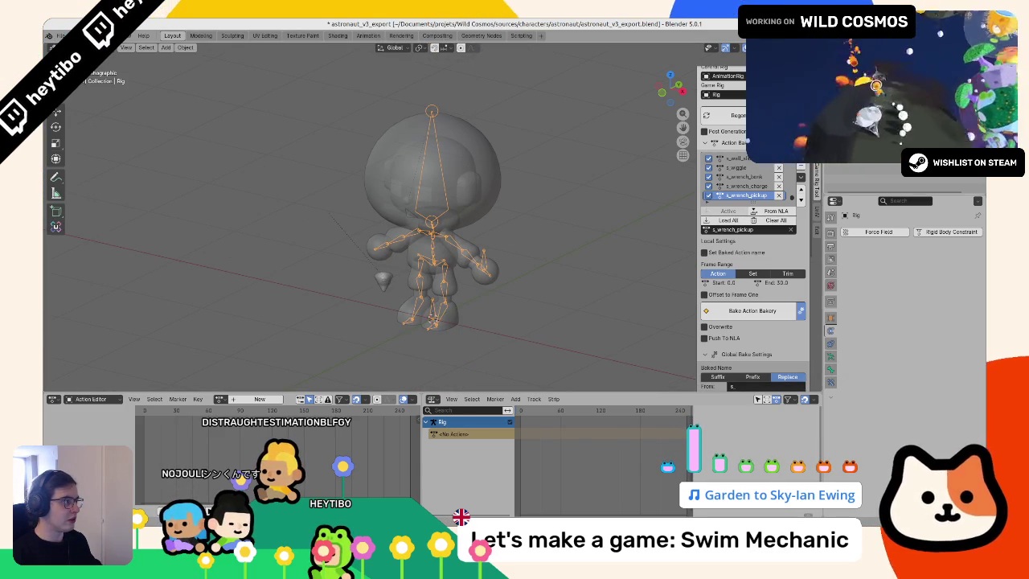
{"action": "scroll", "coordinate": [901, 178], "scroll_direction": "up", "scroll_amount": 10}
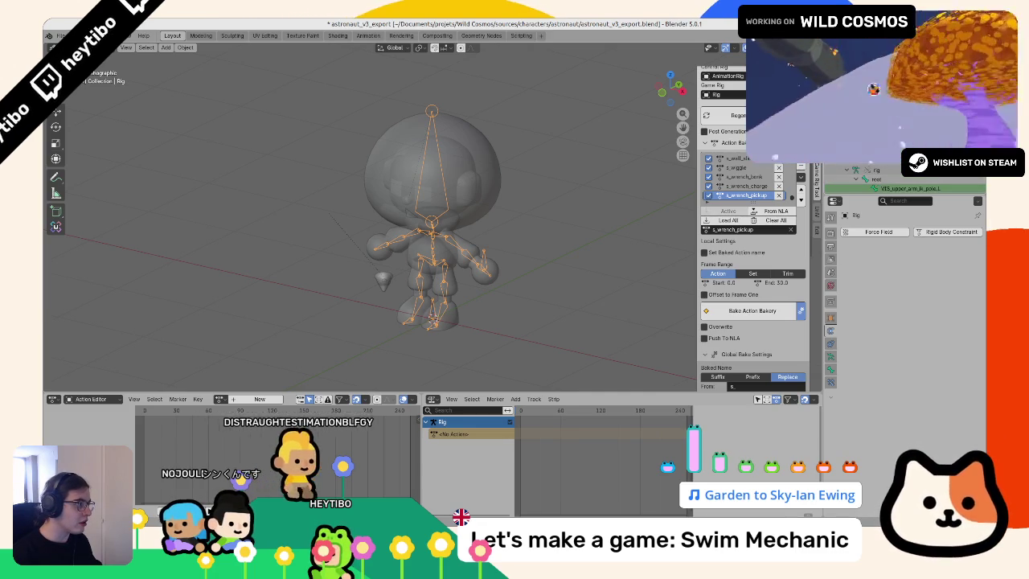
Step: Delete s_wrench_pickup and the four other baked actions from the Outliner
{"action": "right_click", "coordinate": [877, 169]}
{"action": "left_click", "coordinate": [864, 169]}
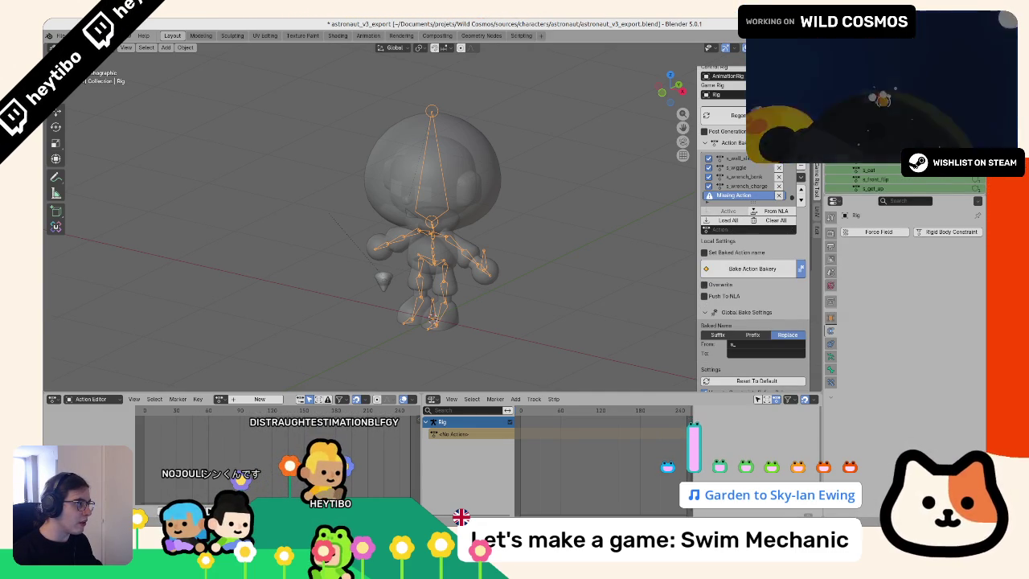
{"action": "scroll", "coordinate": [909, 179], "scroll_direction": "down", "scroll_amount": 1}
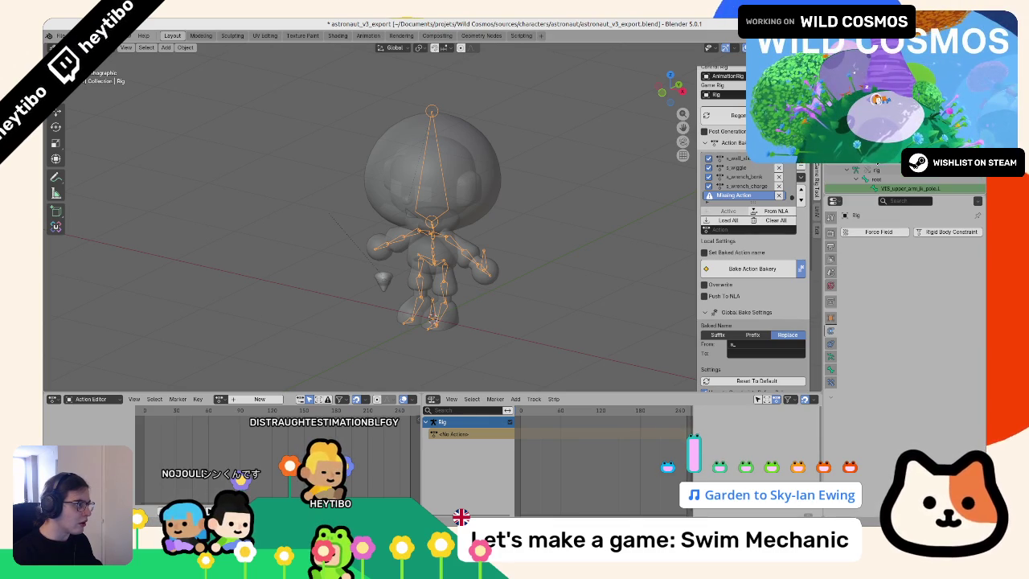
{"action": "right_click", "coordinate": [861, 178]}
{"action": "left_click", "coordinate": [857, 180]}
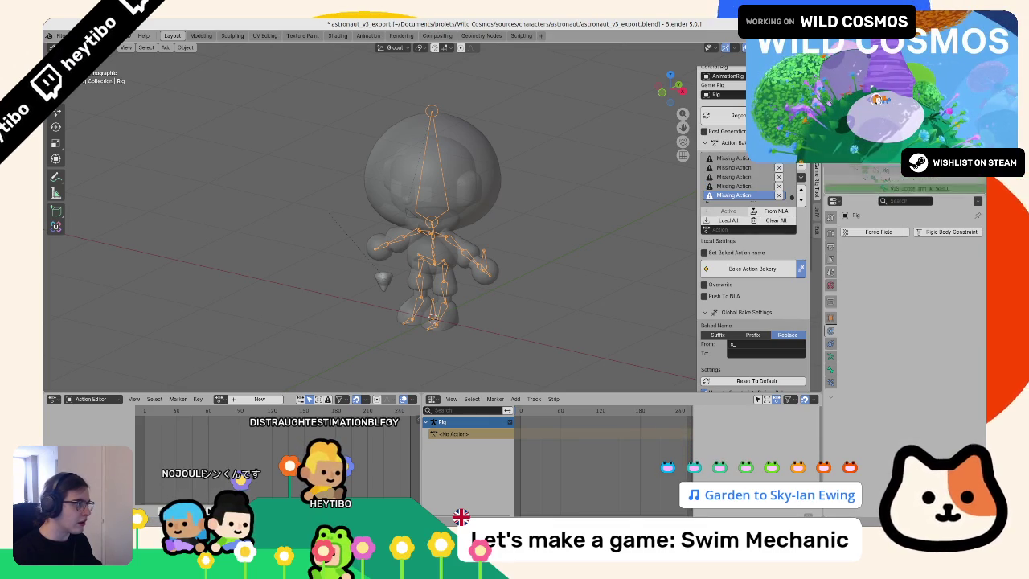
{"action": "scroll", "coordinate": [869, 178], "scroll_direction": "up", "scroll_amount": 2}
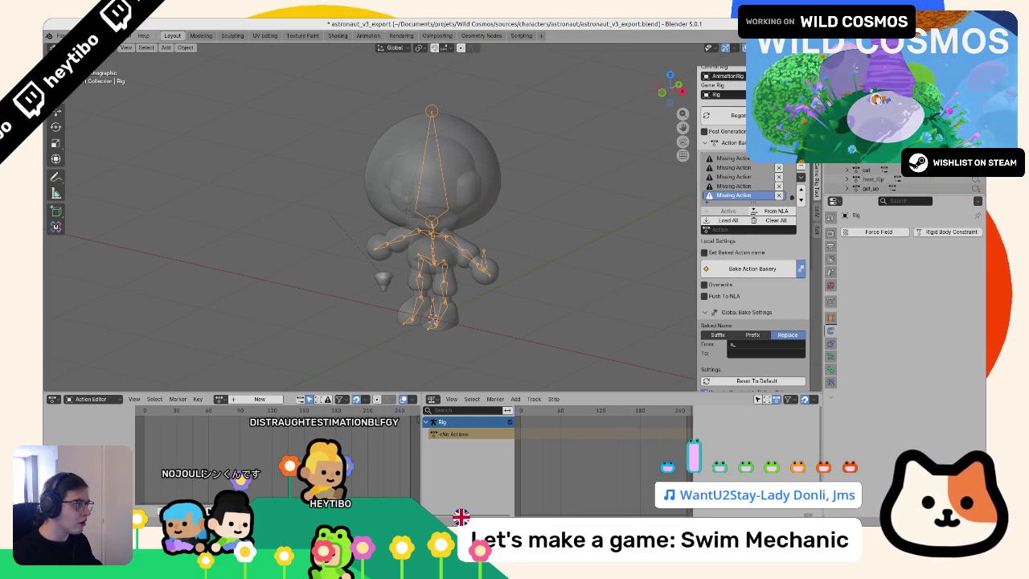
{"action": "scroll", "coordinate": [909, 179], "scroll_direction": "down", "scroll_amount": 3}
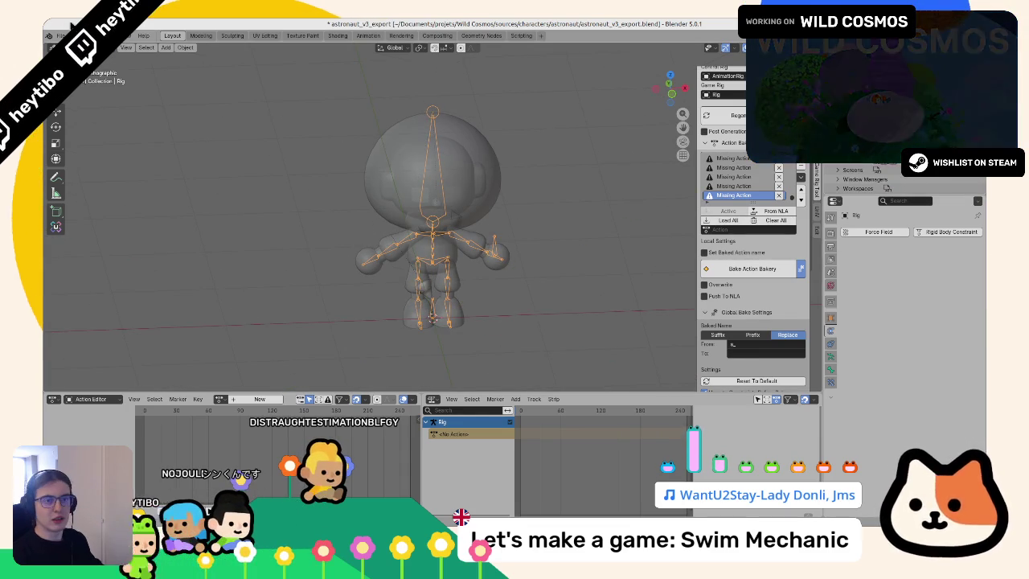
{"action": "left_click", "coordinate": [60, 36]}
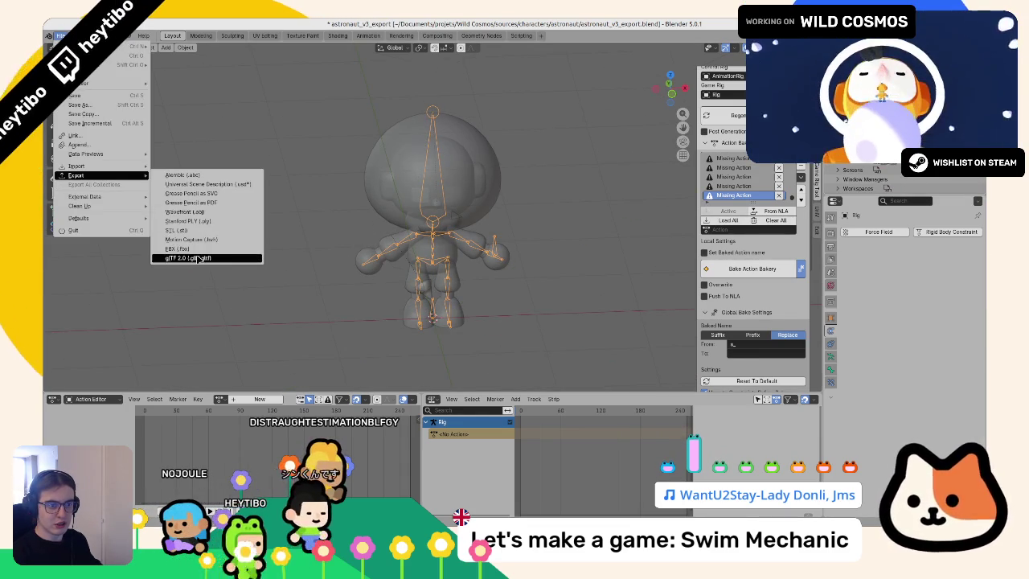
Step: Start a glTF 2.0 export targeting animations.glb in the astronaut export folder
{"action": "left_click", "coordinate": [201, 257]}
{"action": "left_click", "coordinate": [374, 129]}
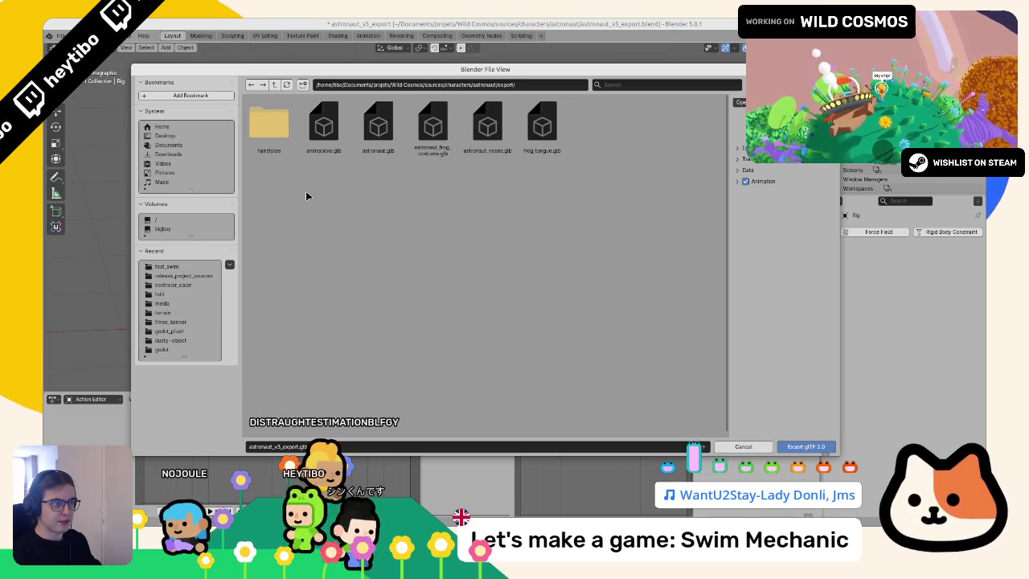
{"action": "left_click", "coordinate": [324, 127]}
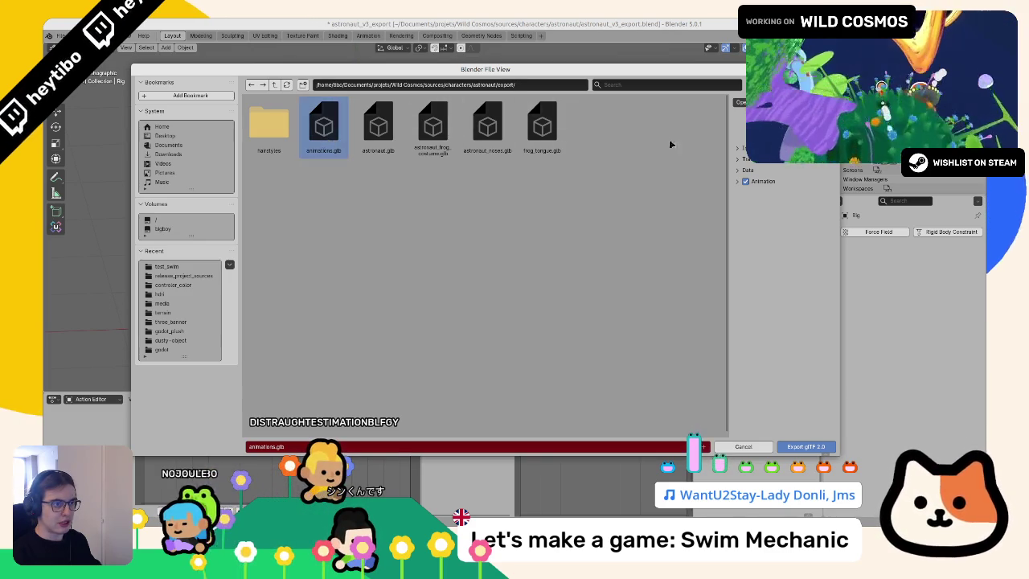
Step: Review the Include and Animation settings and export the glTF over animations.glb
{"action": "left_click", "coordinate": [740, 149]}
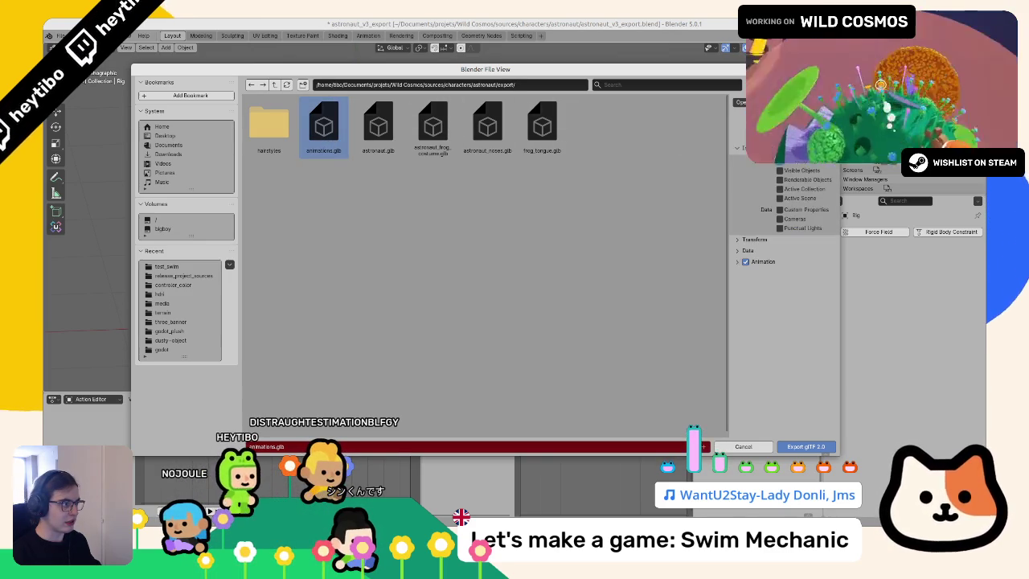
{"action": "left_click", "coordinate": [743, 149]}
{"action": "left_click", "coordinate": [759, 183]}
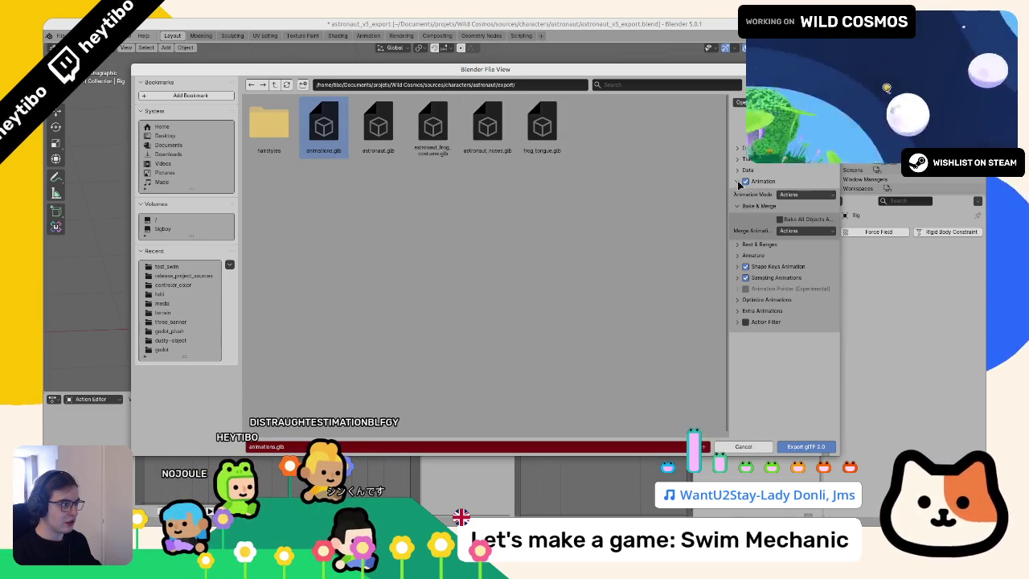
{"action": "left_click_drag", "start_coordinate": [729, 183], "coordinate": [616, 172]}
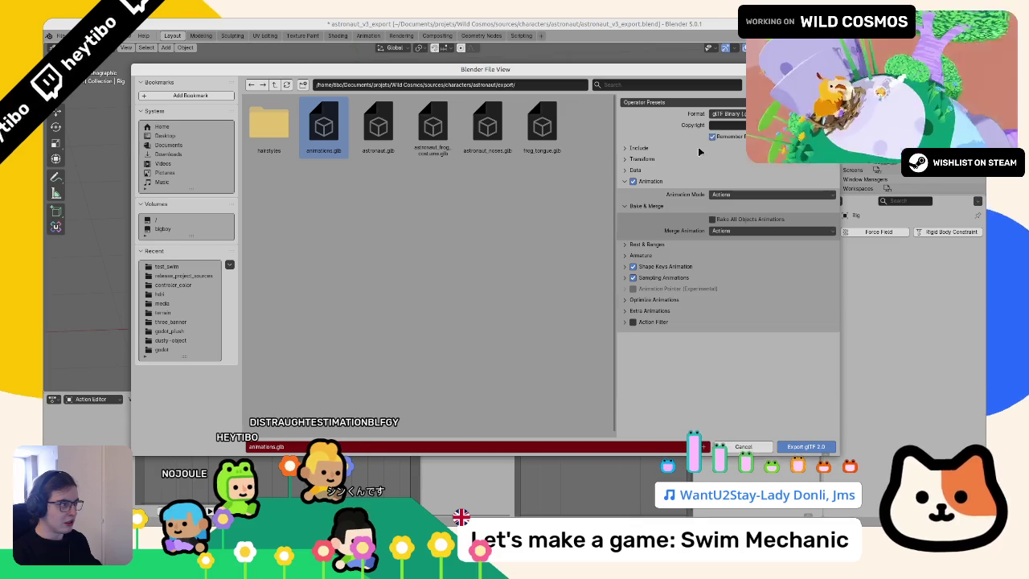
{"action": "left_click", "coordinate": [705, 149]}
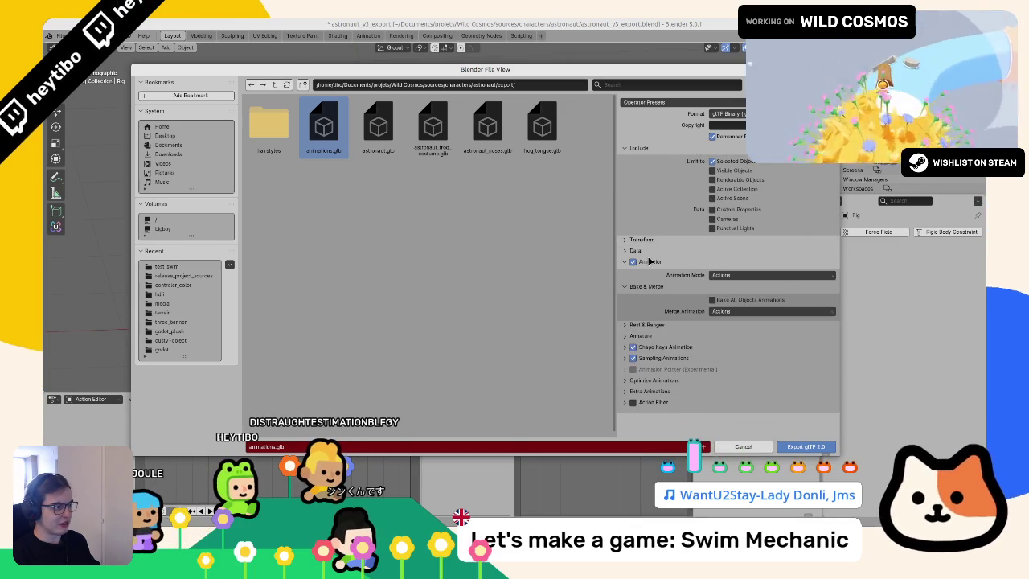
{"action": "left_click", "coordinate": [652, 262]}
{"action": "left_click", "coordinate": [652, 262]}
{"action": "left_click", "coordinate": [651, 263]}
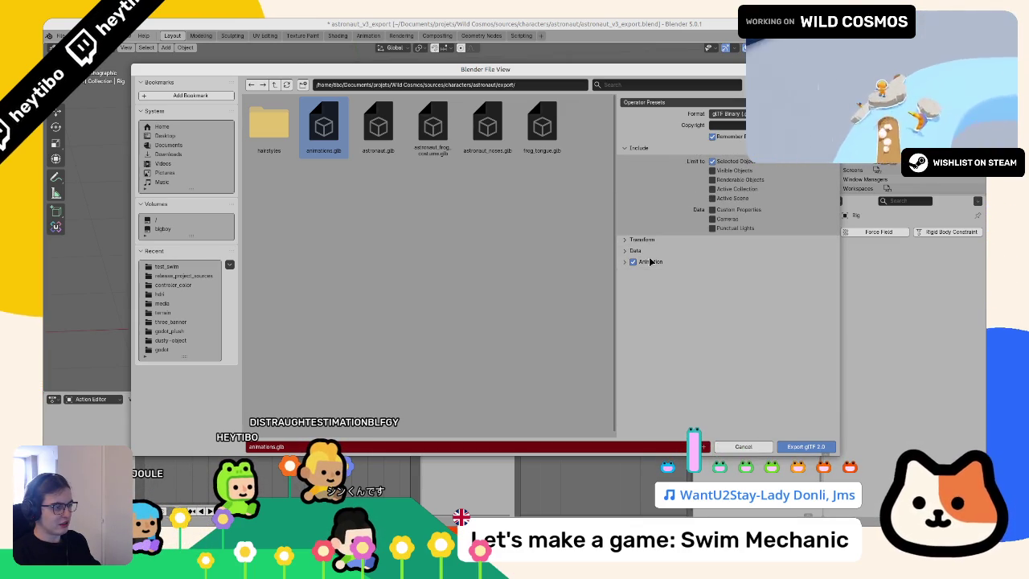
{"action": "left_click", "coordinate": [800, 449]}
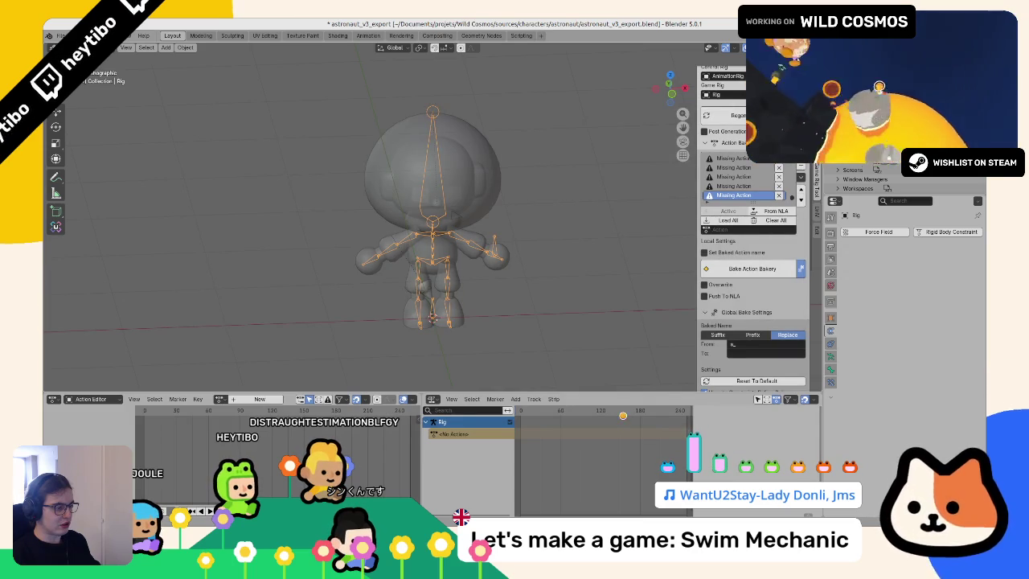
Step: In the FileSystem dock, open animations.glb from Favorites > astronaut > models in Advanced Import Settings
{"action": "left_click", "coordinate": [599, 518]}
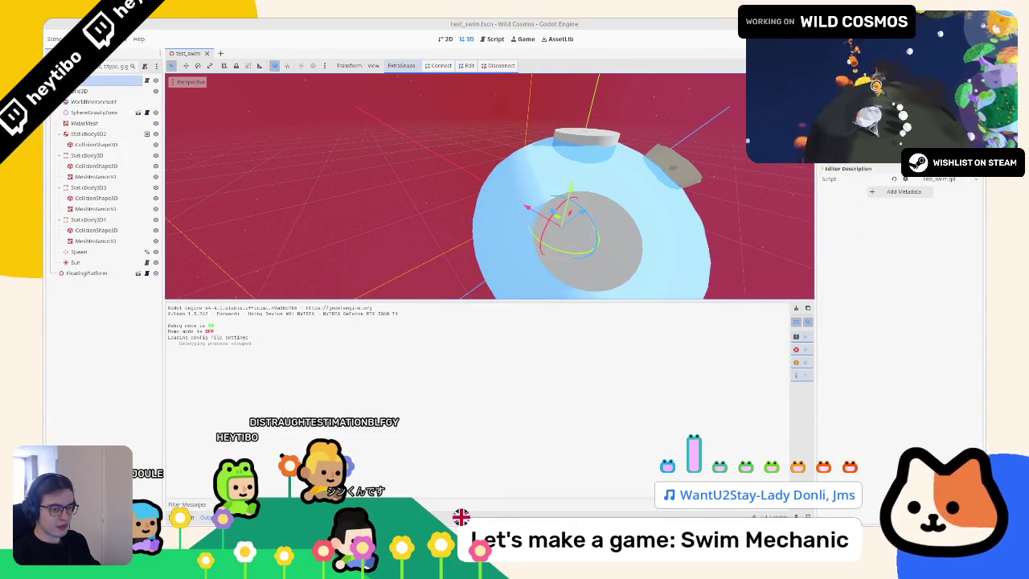
{"action": "left_click", "coordinate": [185, 517]}
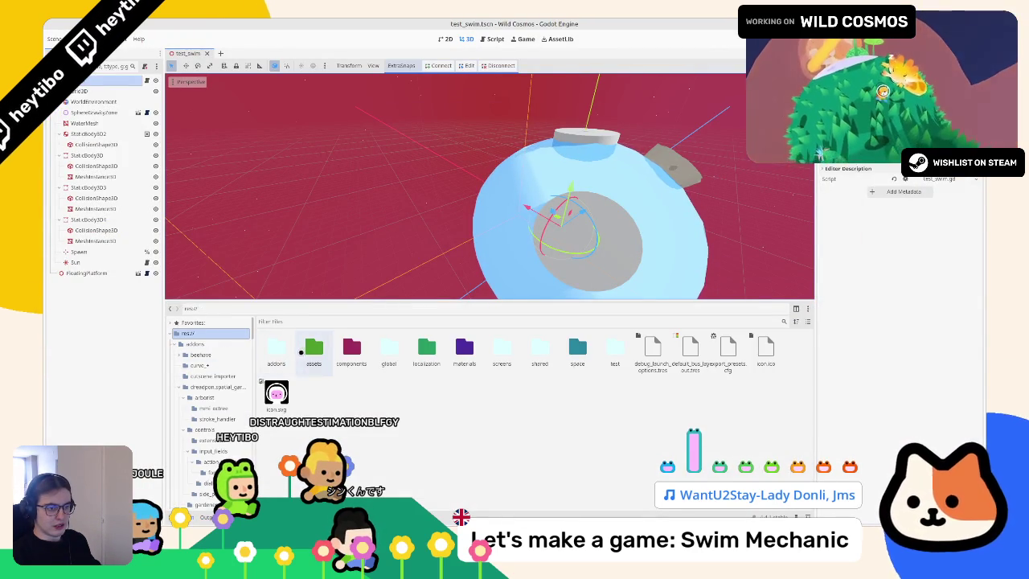
{"action": "left_click", "coordinate": [191, 322]}
{"action": "left_click", "coordinate": [199, 334]}
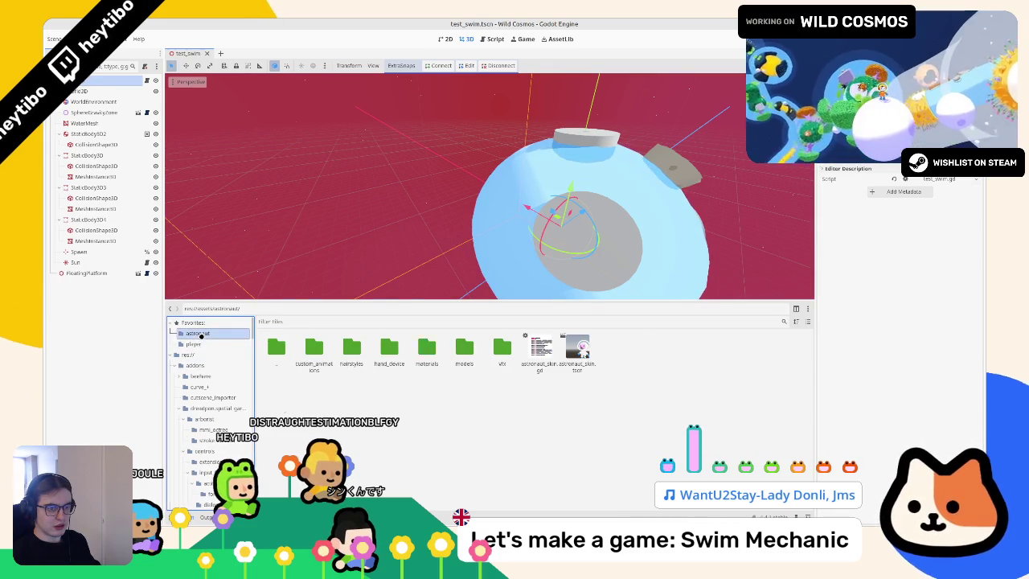
{"action": "double_click", "coordinate": [465, 347]}
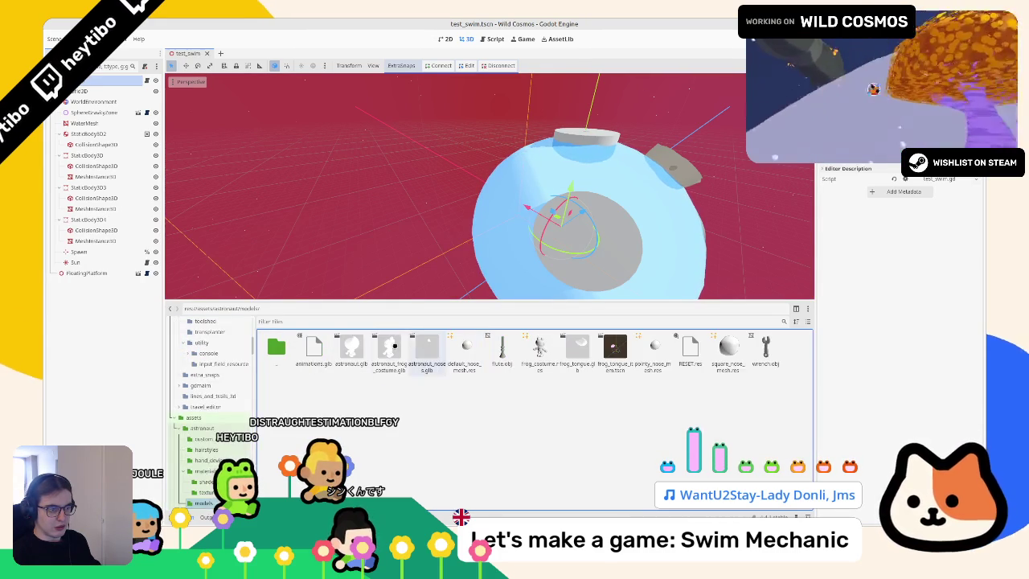
{"action": "double_click", "coordinate": [327, 349]}
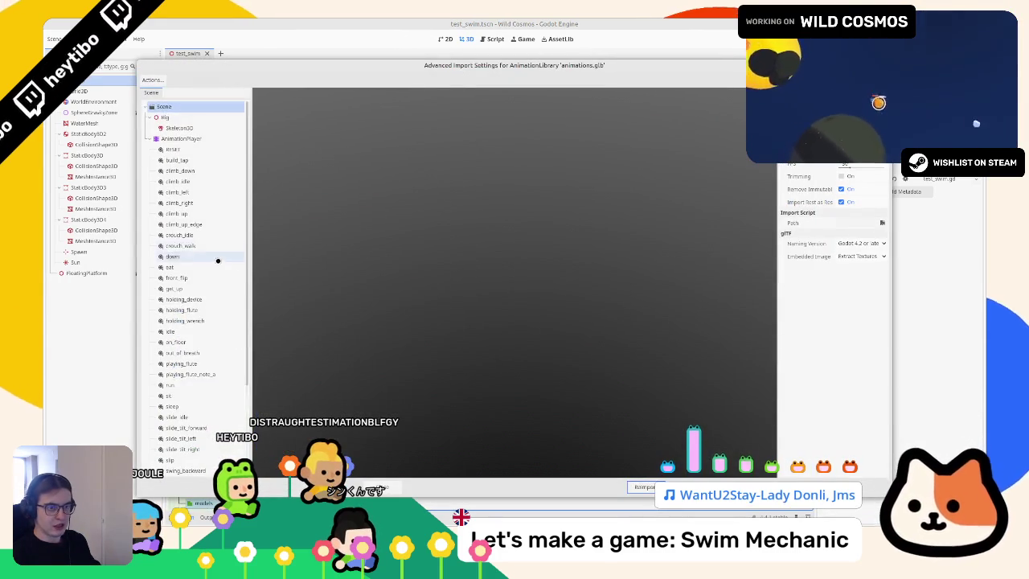
Step: Scroll through the animations listed for animations.glb, then close the import settings
{"action": "scroll", "coordinate": [197, 299], "scroll_direction": "up", "scroll_amount": 3}
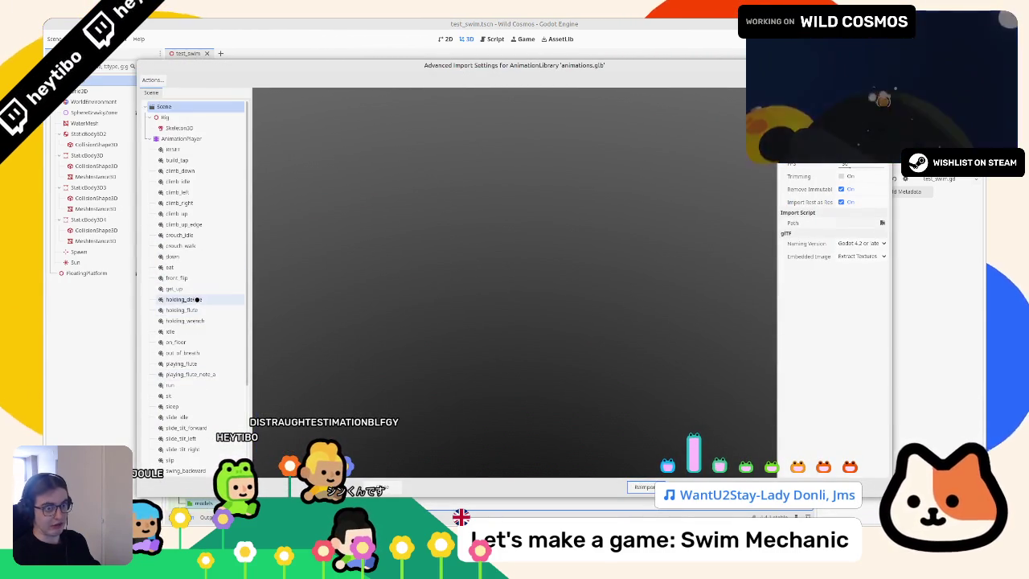
{"action": "key", "text": "Escape"}
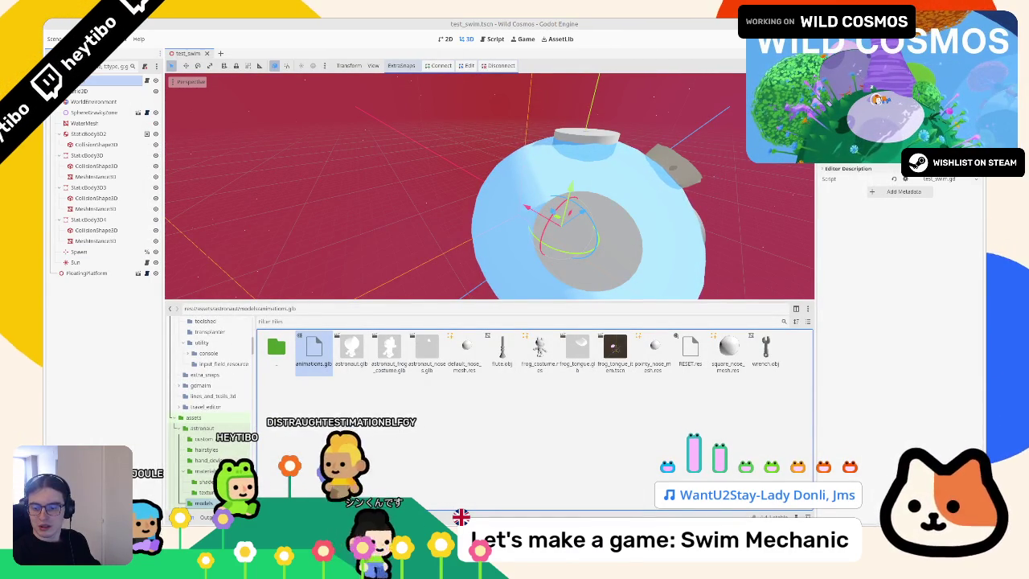
Step: Reveal animations.glb in the file manager, then drag the updated file into the models folder to reimport
{"action": "right_click", "coordinate": [329, 340]}
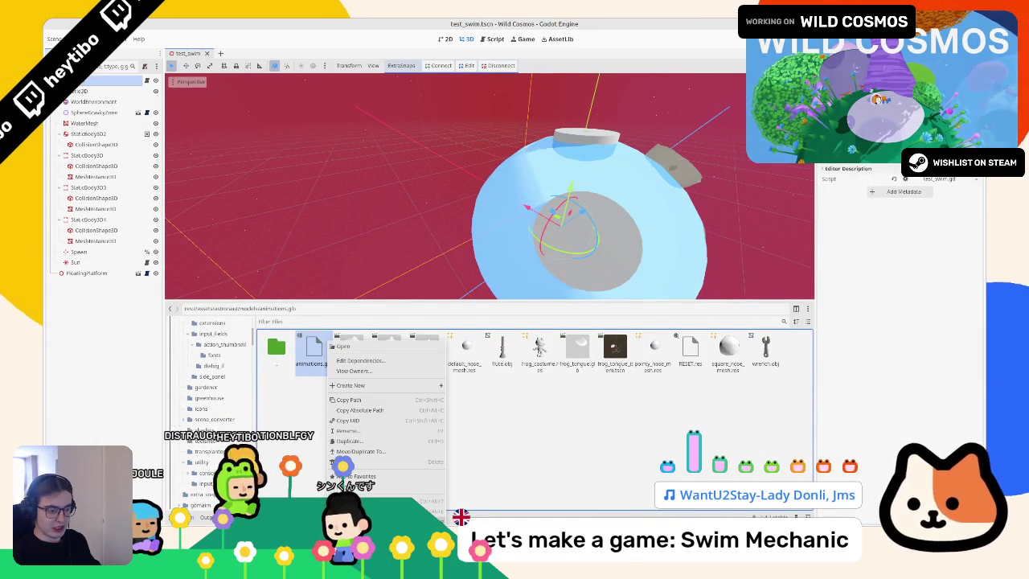
{"action": "left_click", "coordinate": [362, 500]}
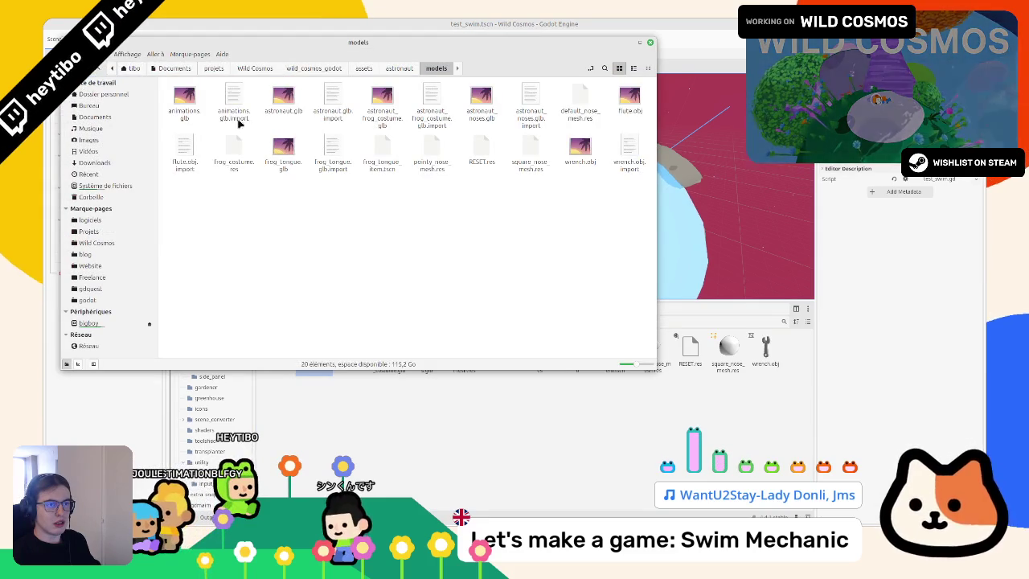
{"action": "left_click", "coordinate": [200, 115]}
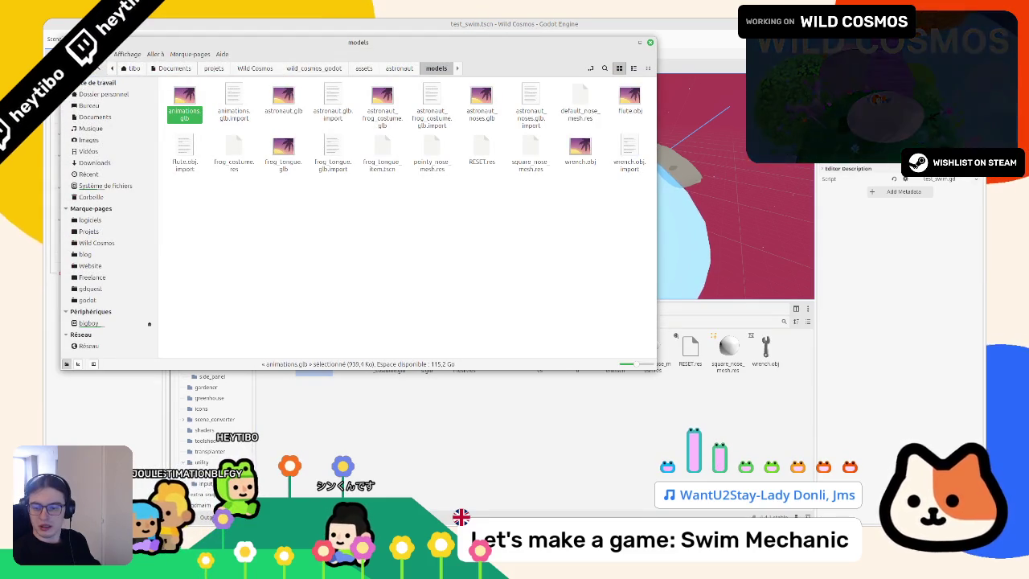
{"action": "left_click", "coordinate": [650, 43]}
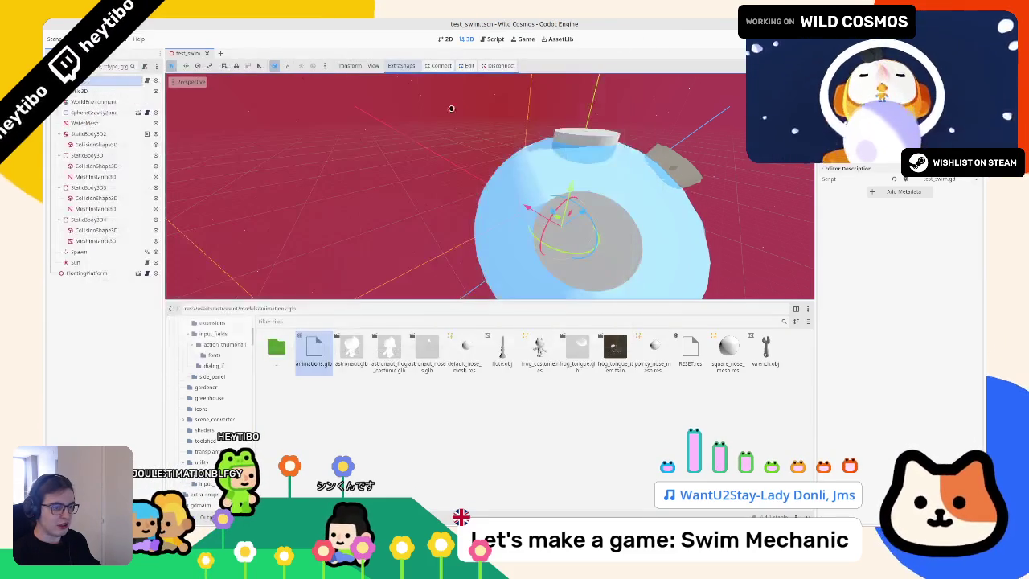
{"action": "scroll", "coordinate": [208, 352], "scroll_direction": "up", "scroll_amount": 5}
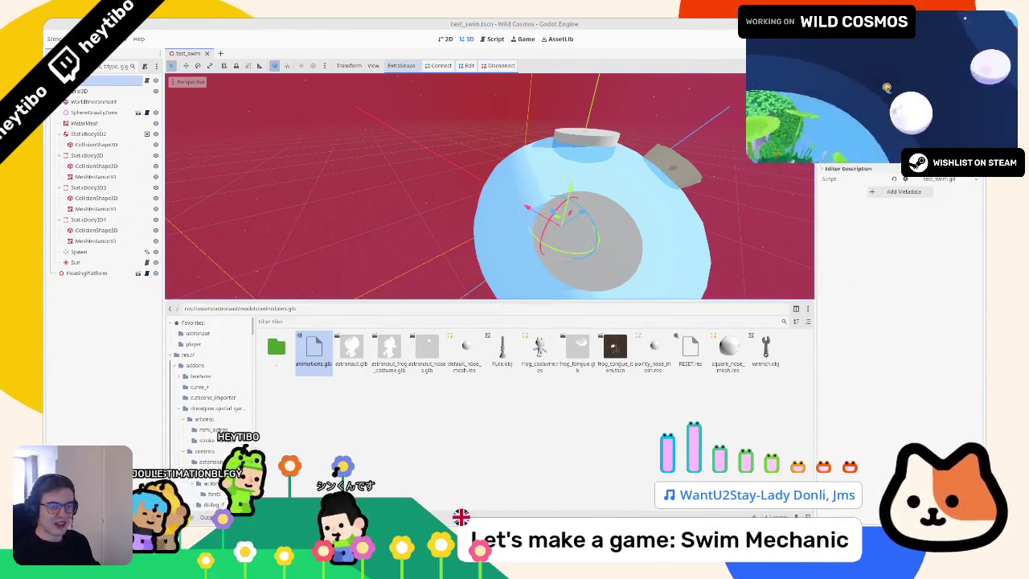
{"action": "left_click_drag", "start_coordinate": [291, 375], "coordinate": [404, 410]}
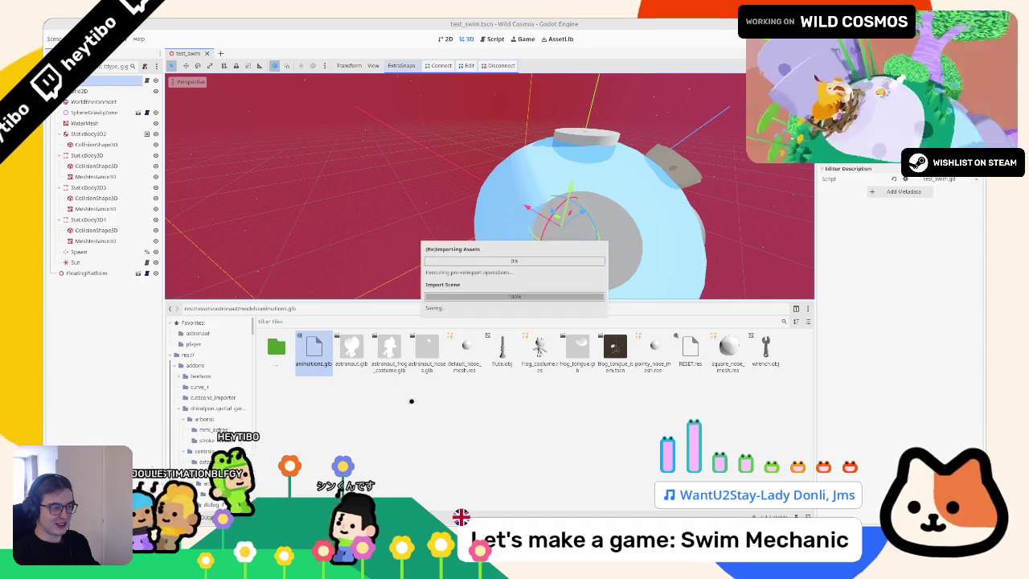
{"action": "key", "text": "F6"}
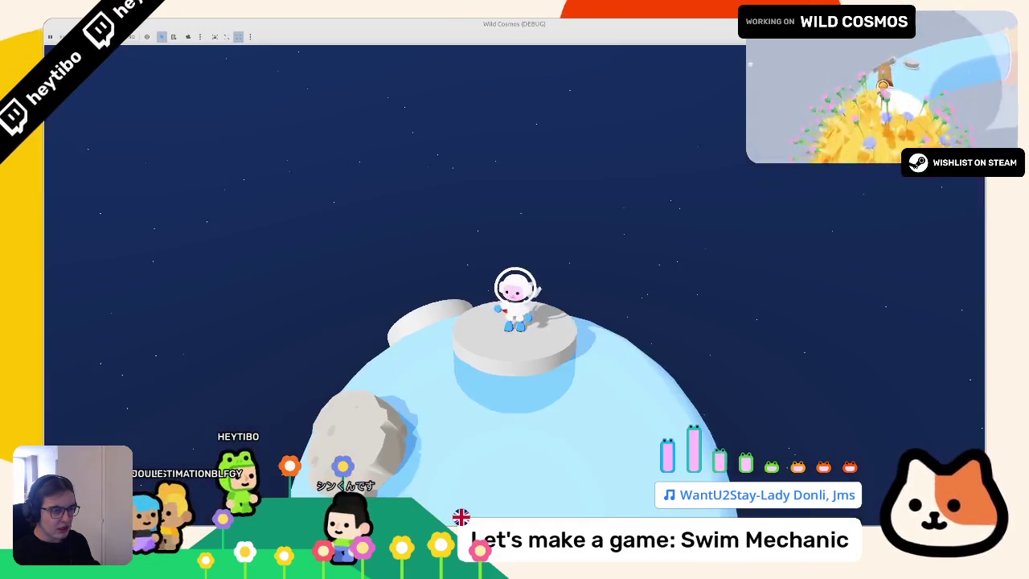
{"action": "key", "text": "w"}
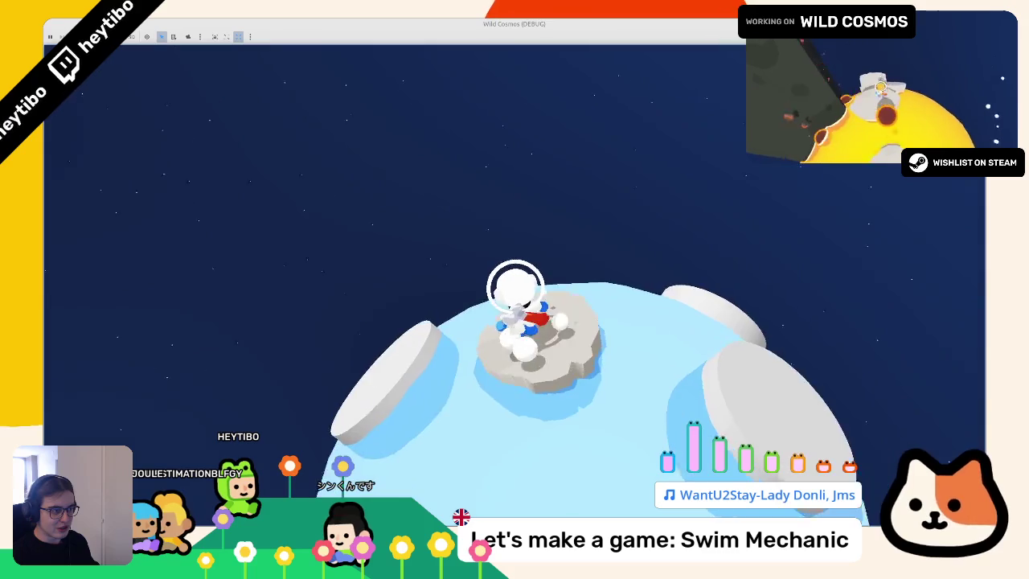
{"action": "key", "text": "space"}
{"action": "key", "text": "F8"}
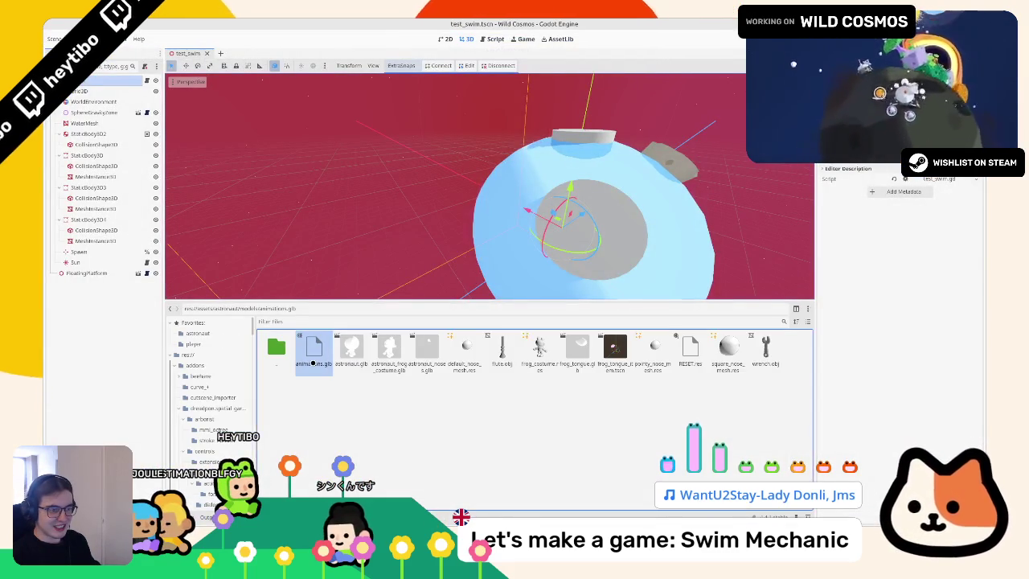
{"action": "double_click", "coordinate": [352, 362]}
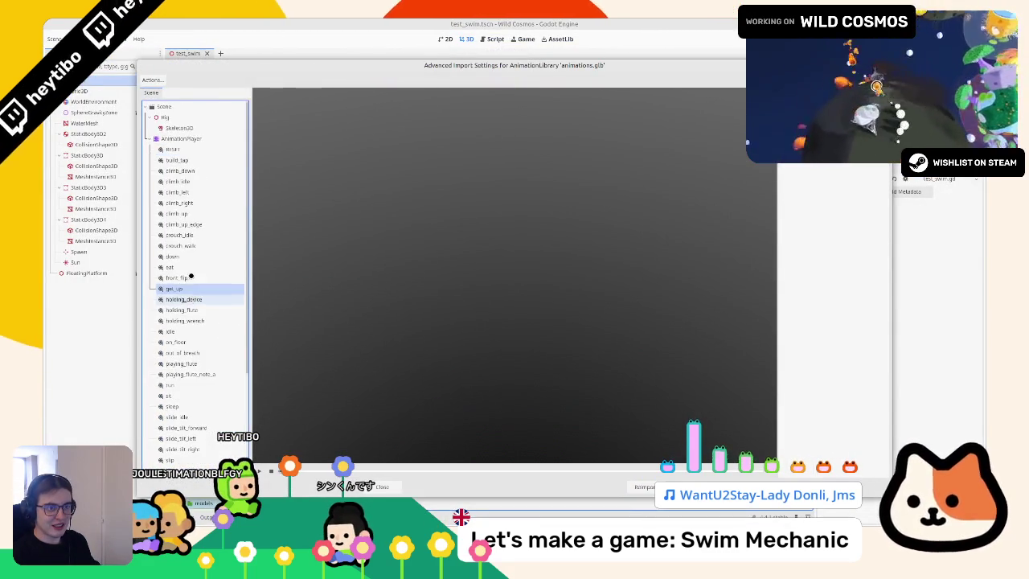
{"action": "left_click", "coordinate": [205, 127]}
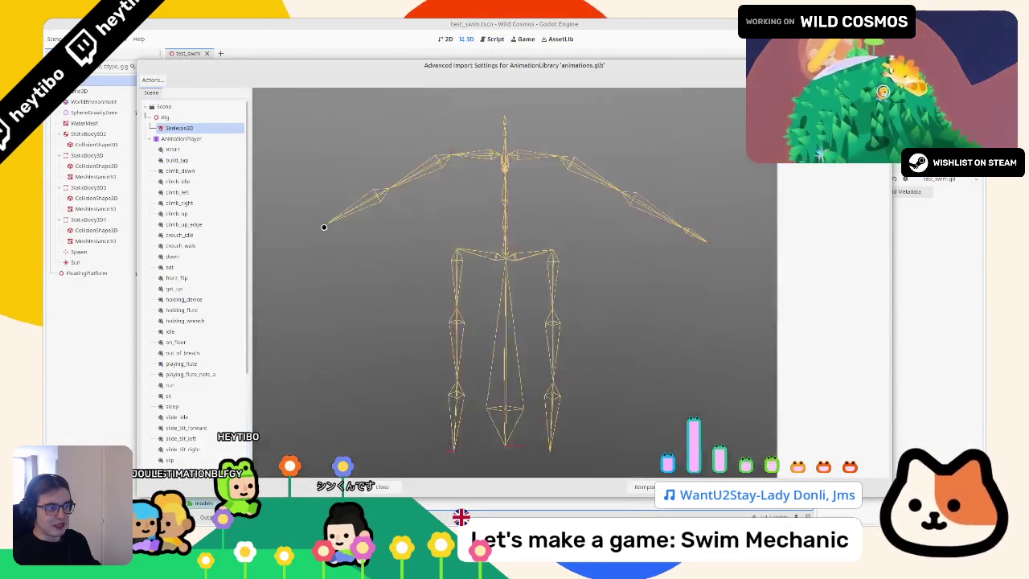
{"action": "scroll", "coordinate": [426, 226], "scroll_direction": "down", "scroll_amount": 5}
{"action": "scroll", "coordinate": [167, 283], "scroll_direction": "down", "scroll_amount": 5}
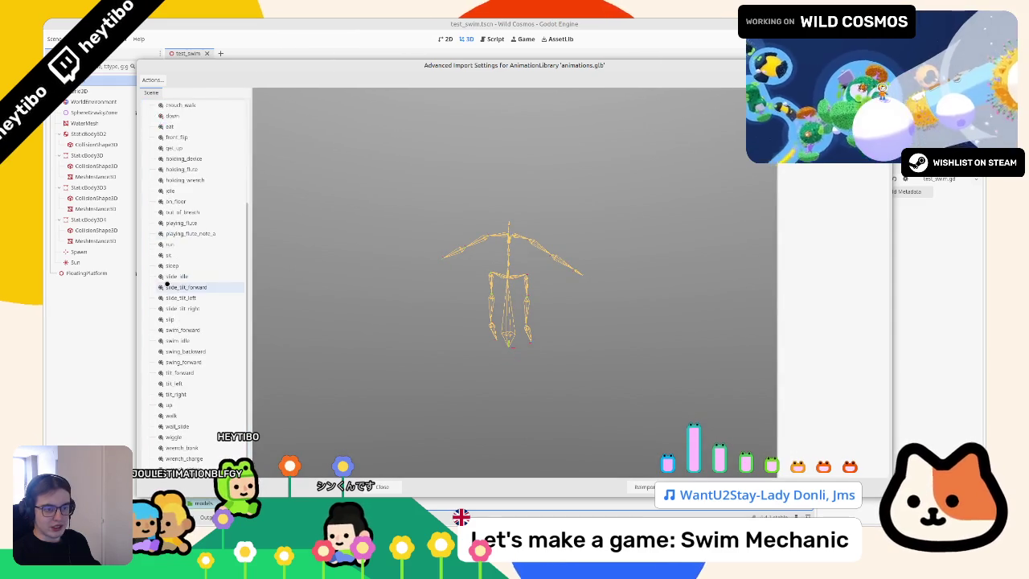
{"action": "left_click", "coordinate": [225, 330]}
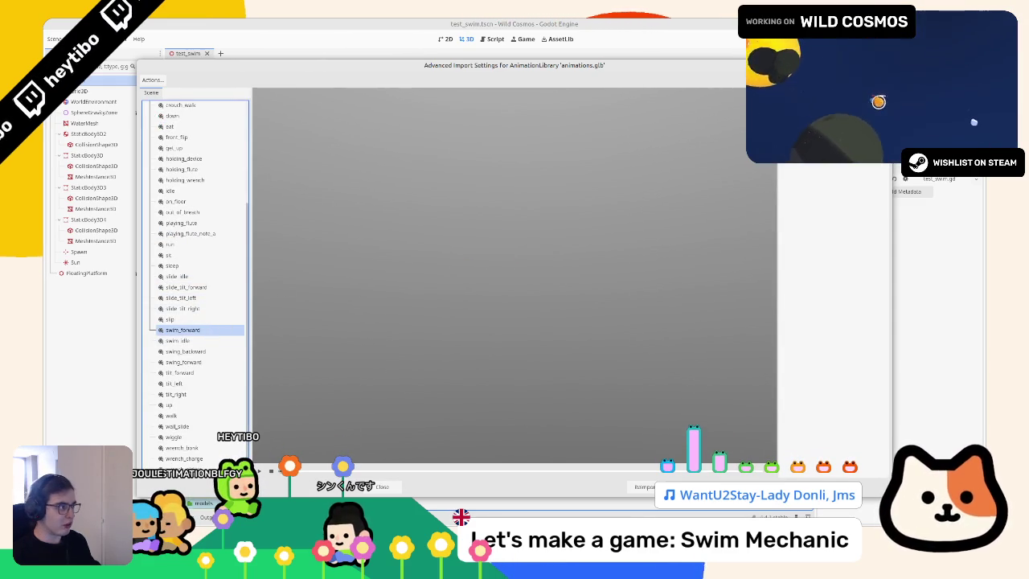
{"action": "left_click", "coordinate": [185, 341]}
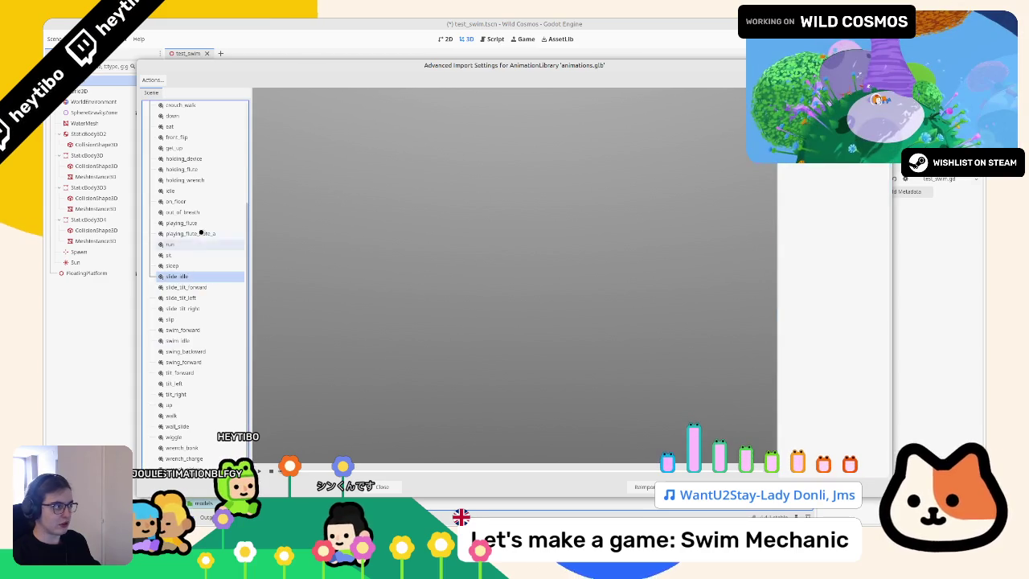
{"action": "left_click", "coordinate": [204, 178]}
{"action": "left_click", "coordinate": [203, 168]}
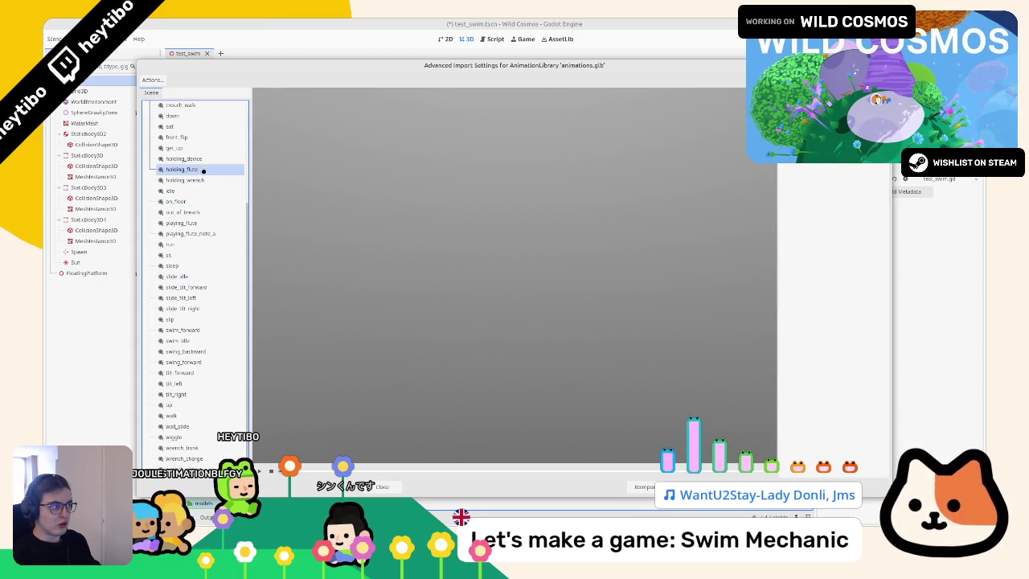
{"action": "left_click", "coordinate": [204, 158]}
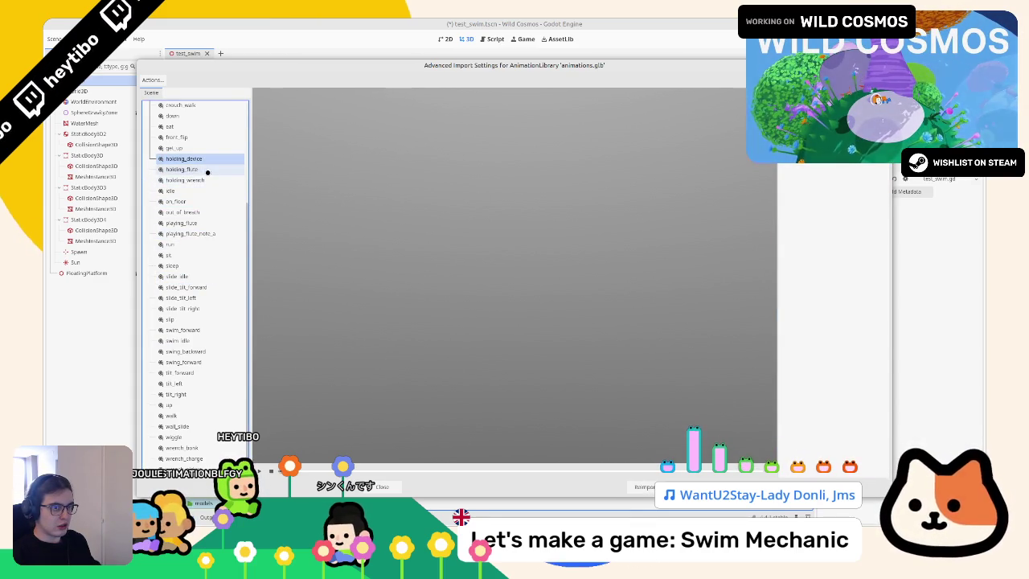
{"action": "left_click", "coordinate": [204, 169]}
{"action": "left_click", "coordinate": [205, 179]}
{"action": "left_click", "coordinate": [640, 485]}
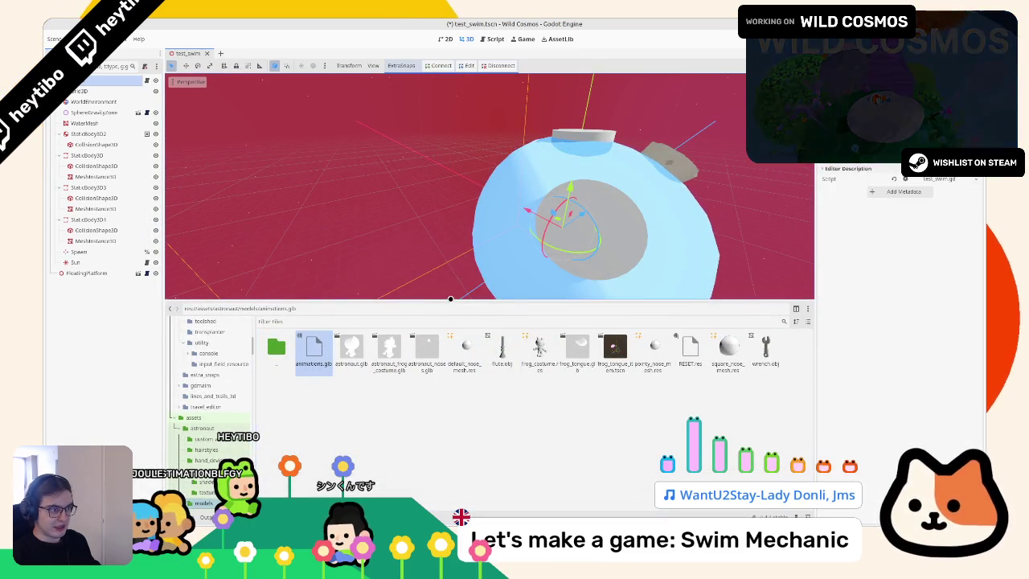
Step: Open astronaut_skin.tscn from the astronaut folder and select its AnimationPlayer
{"action": "double_click", "coordinate": [276, 348]}
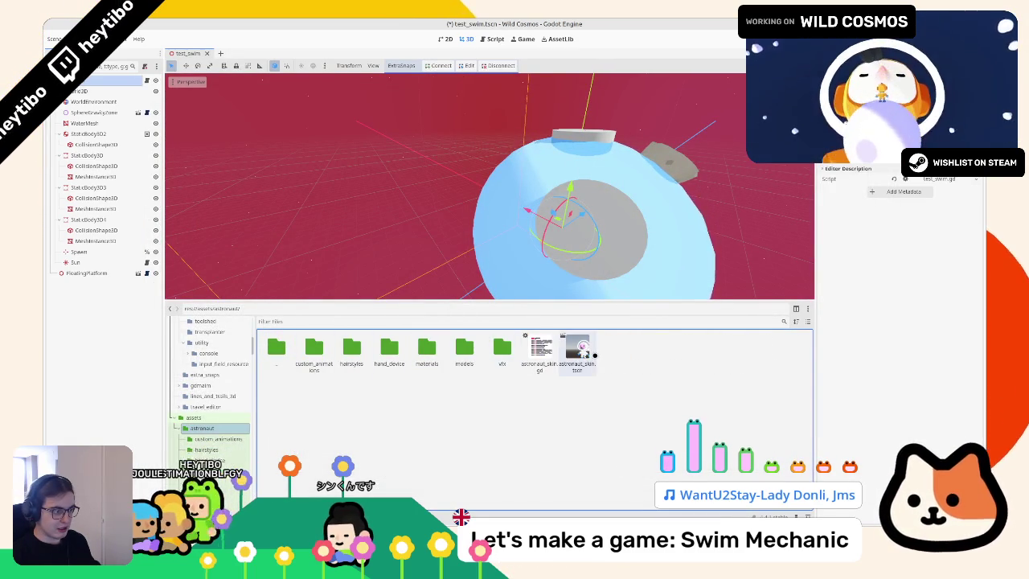
{"action": "double_click", "coordinate": [577, 350]}
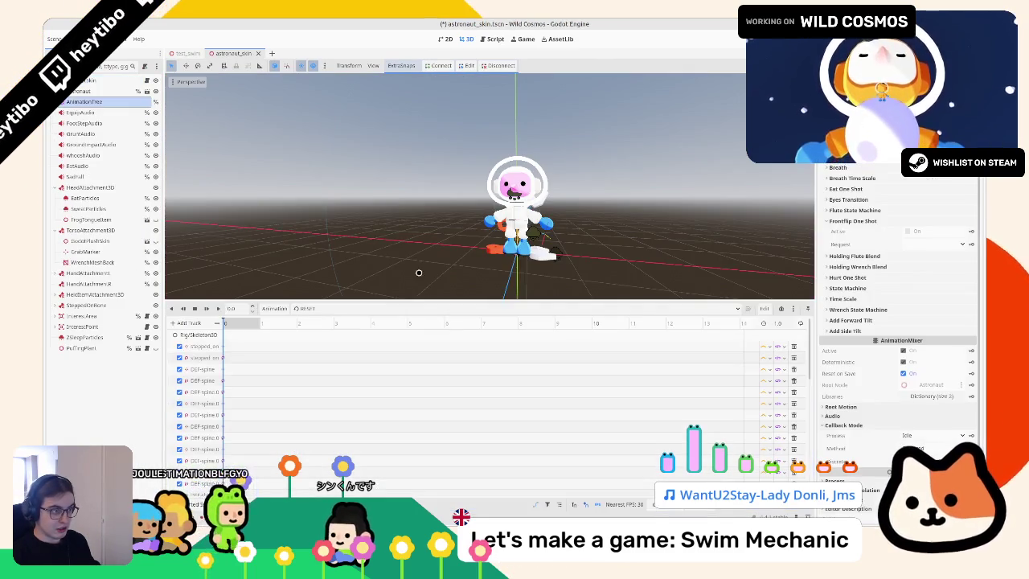
{"action": "left_click", "coordinate": [88, 109]}
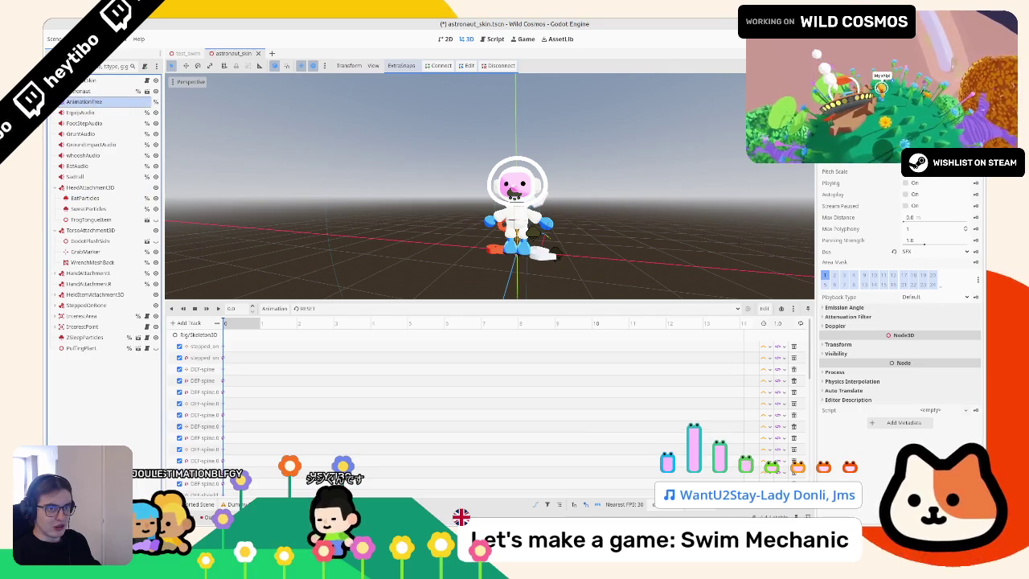
{"action": "double_click", "coordinate": [80, 90]}
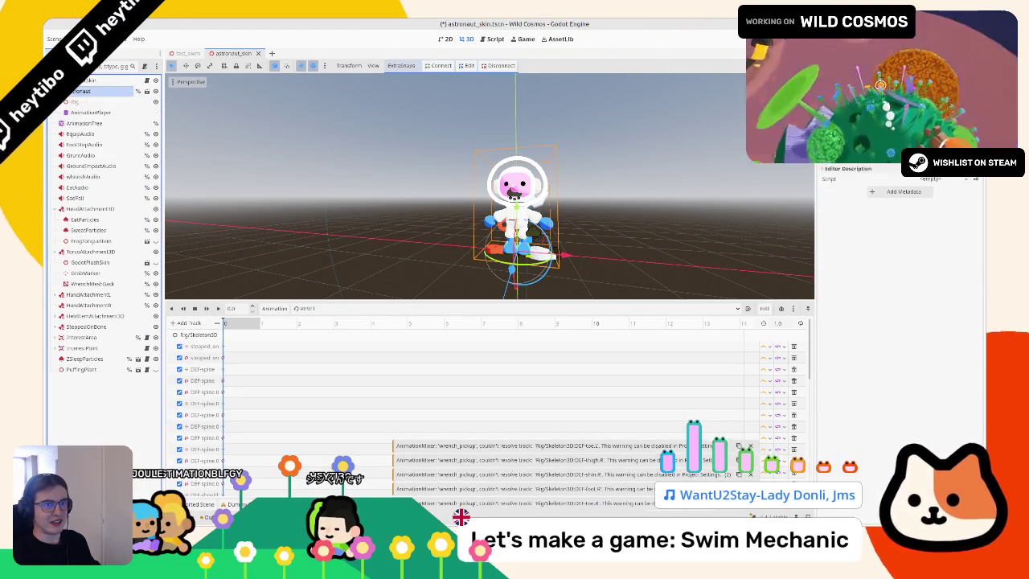
{"action": "left_click", "coordinate": [65, 111]}
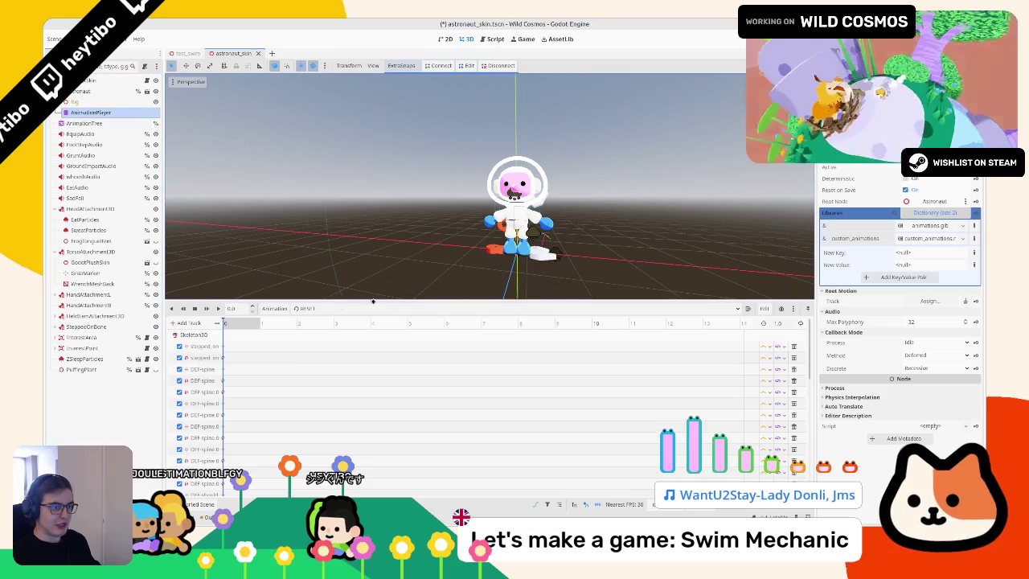
Step: Preview swim_forward, then swim_idle on the astronaut, leaving swim_idle selected
{"action": "left_click", "coordinate": [310, 308]}
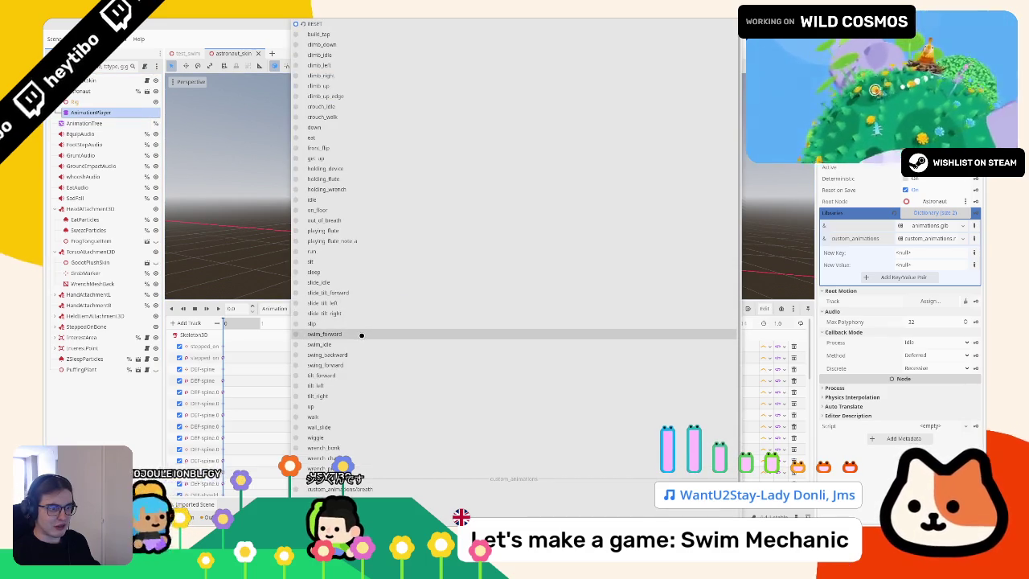
{"action": "left_click", "coordinate": [361, 335]}
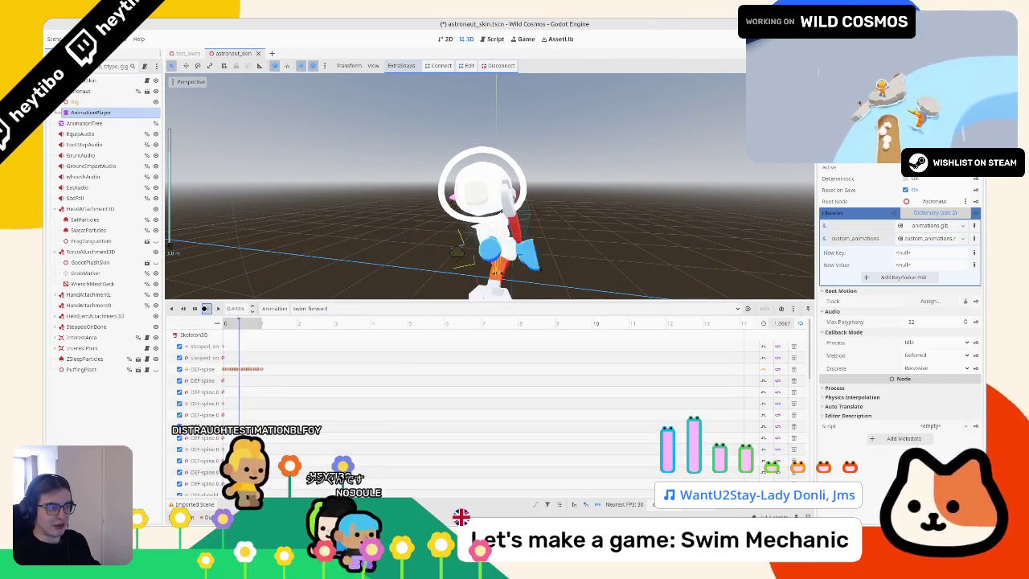
{"action": "left_click", "coordinate": [337, 309]}
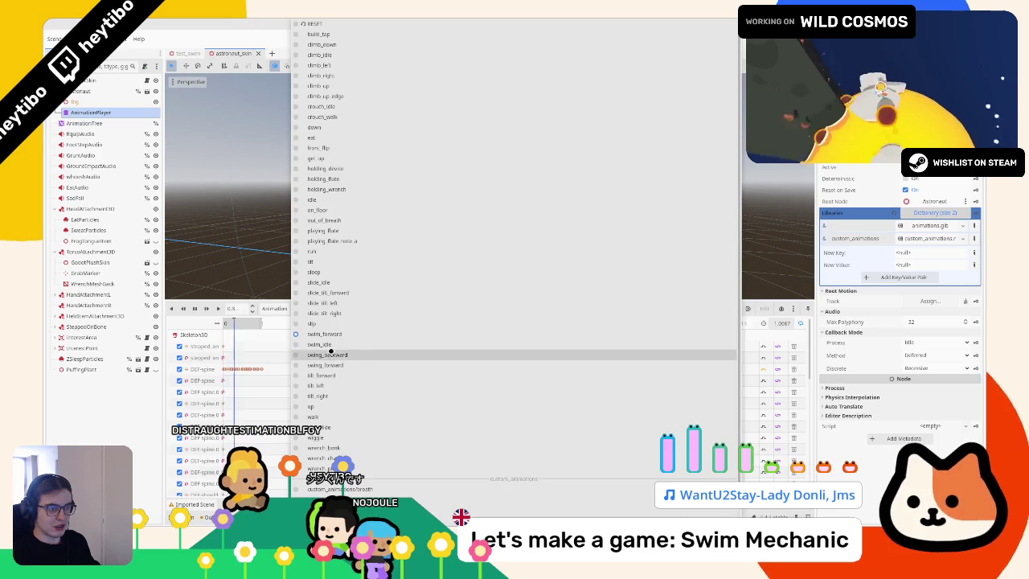
{"action": "left_click", "coordinate": [330, 345]}
{"action": "left_click_drag", "start_coordinate": [254, 254], "coordinate": [370, 246]}
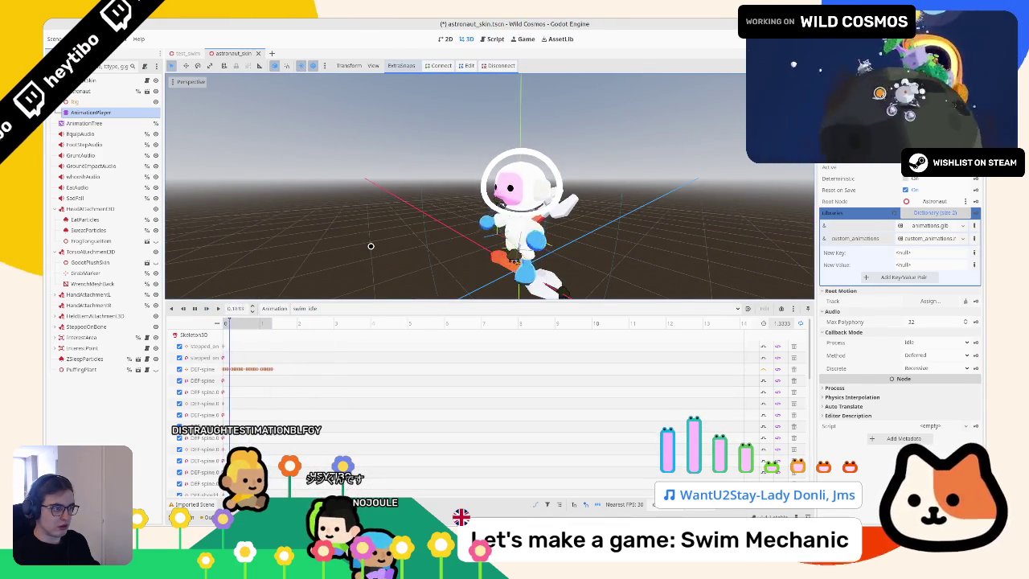
{"action": "left_click", "coordinate": [353, 308]}
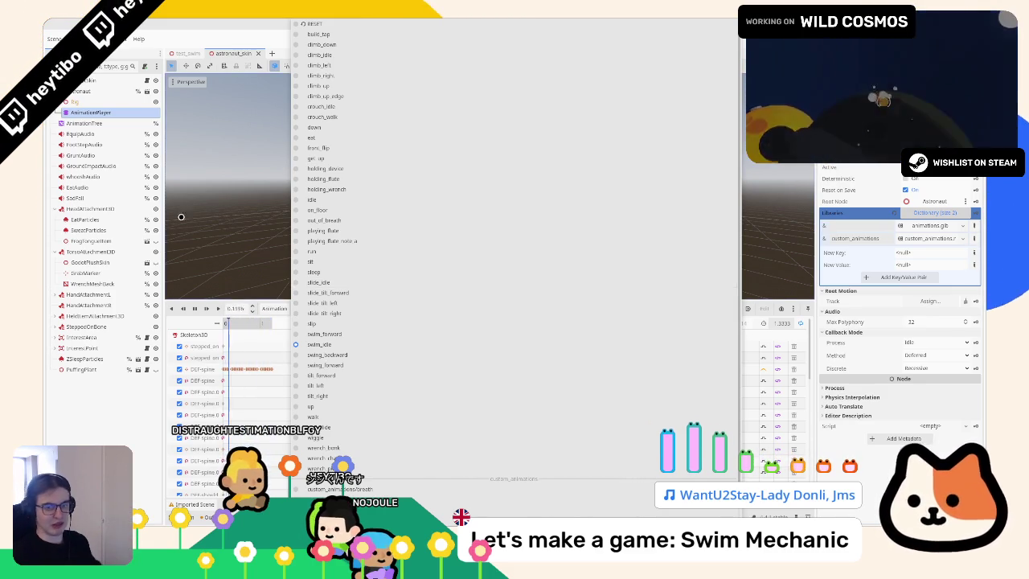
{"action": "left_click", "coordinate": [234, 232]}
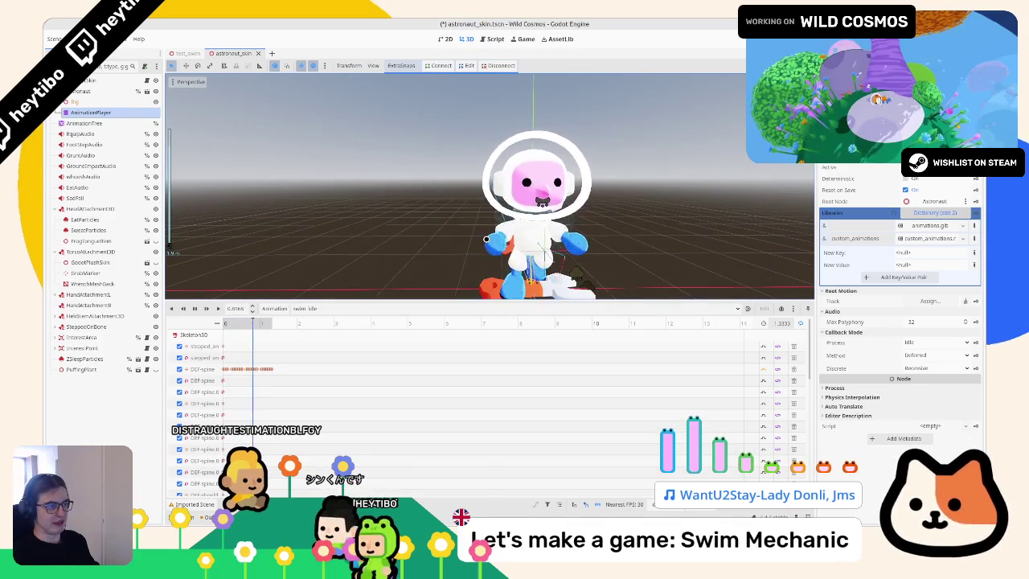
{"action": "scroll", "coordinate": [384, 223], "scroll_direction": "up", "scroll_amount": 5}
{"action": "scroll", "coordinate": [381, 222], "scroll_direction": "down", "scroll_amount": 5}
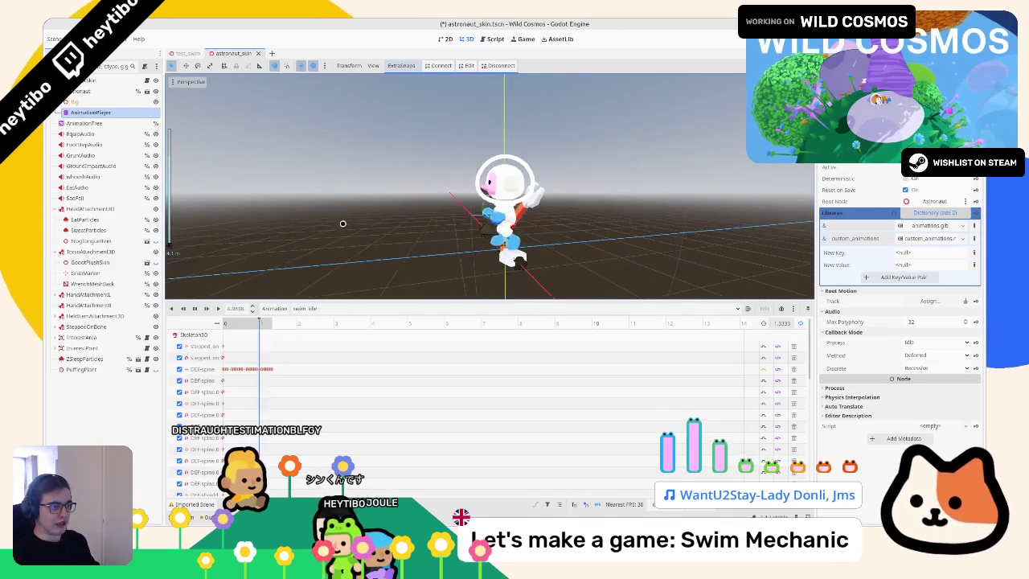
{"action": "scroll", "coordinate": [342, 223], "scroll_direction": "up", "scroll_amount": 2}
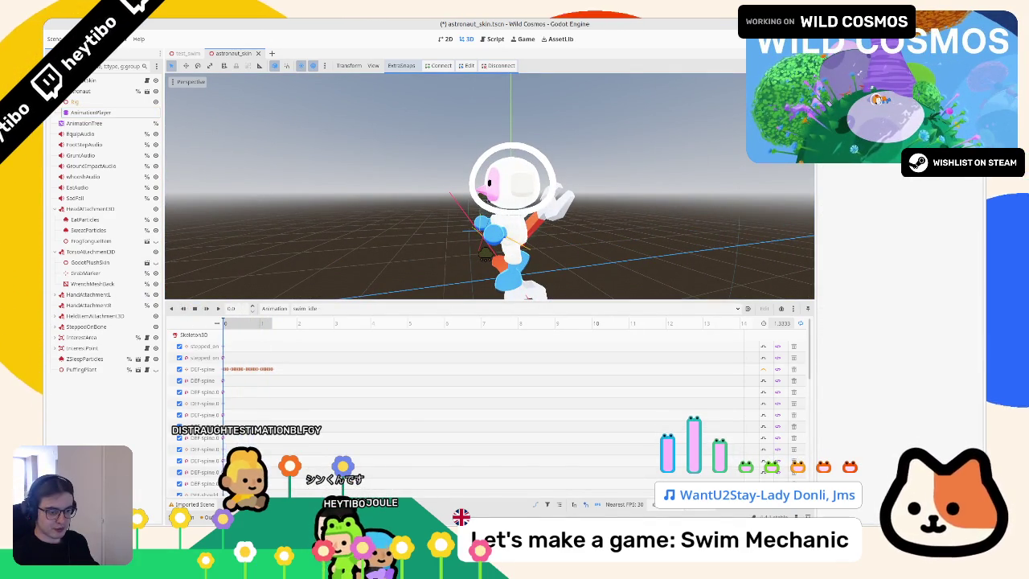
Step: Switch the bottom panel to the Output log
{"action": "left_click", "coordinate": [242, 517]}
{"action": "left_click", "coordinate": [191, 516]}
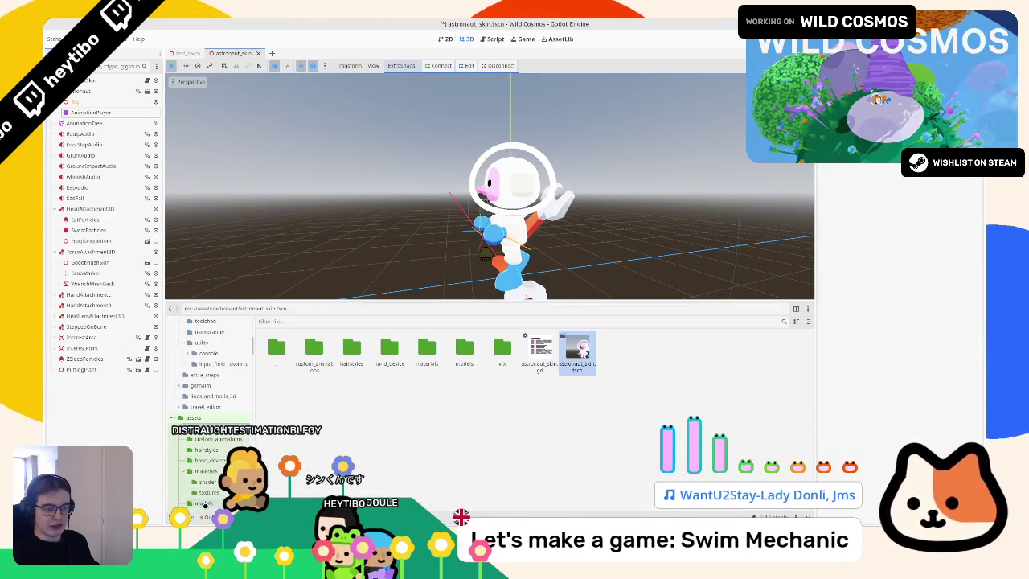
{"action": "left_click", "coordinate": [207, 517]}
Step: Clear the accumulated warnings and the error from the Output log
{"action": "left_click", "coordinate": [793, 307]}
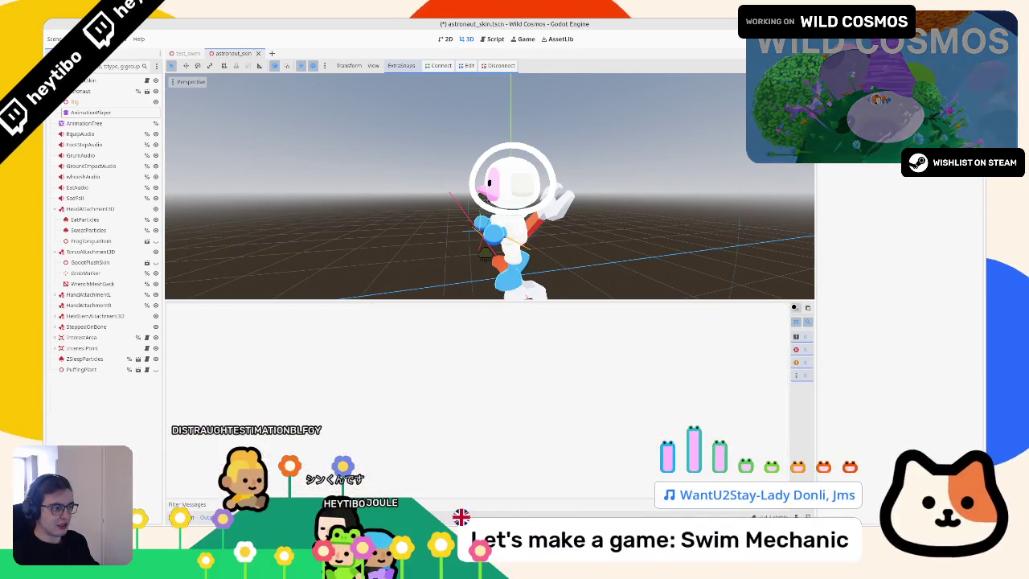
{"action": "left_click", "coordinate": [84, 123]}
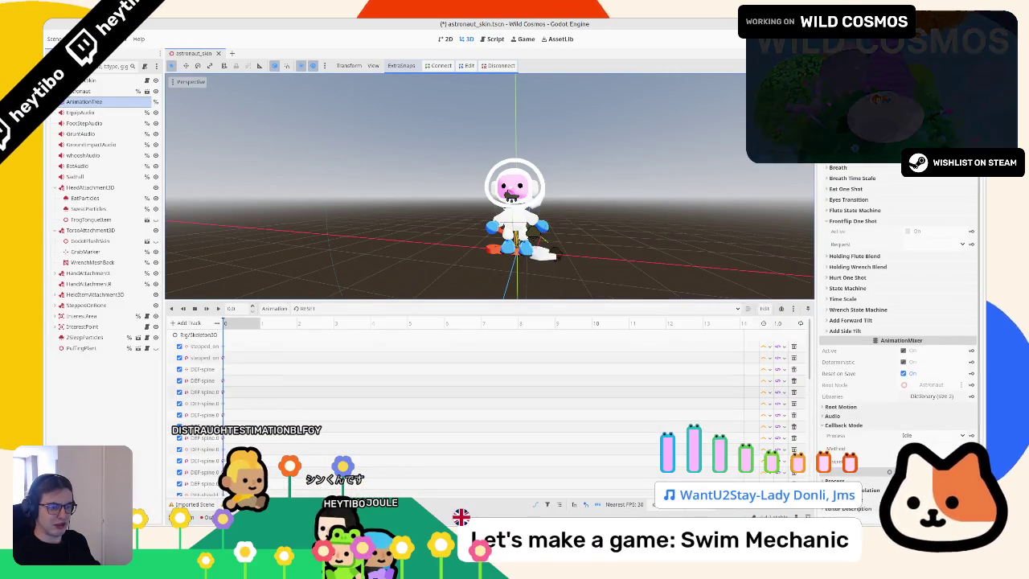
{"action": "left_click", "coordinate": [207, 517]}
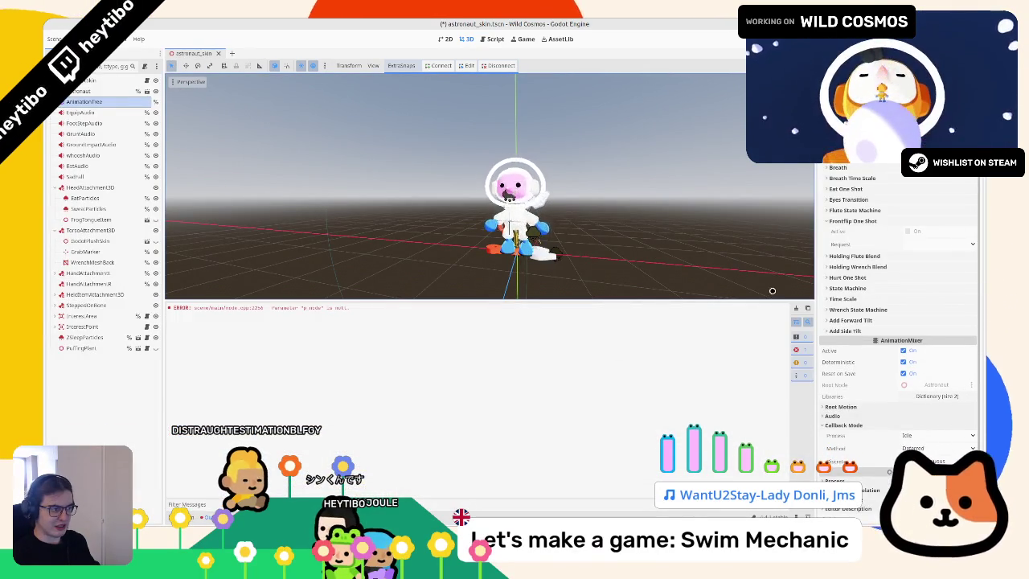
{"action": "left_click", "coordinate": [796, 309]}
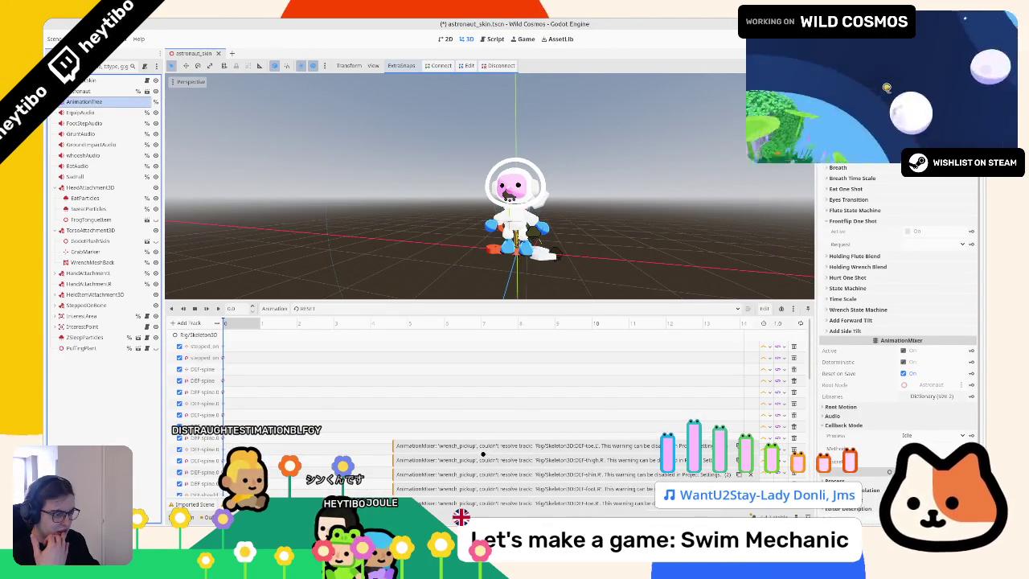
Step: Select the AnimationPlayer and play the wrench_pickup animation on the astronaut
{"action": "left_click", "coordinate": [317, 308]}
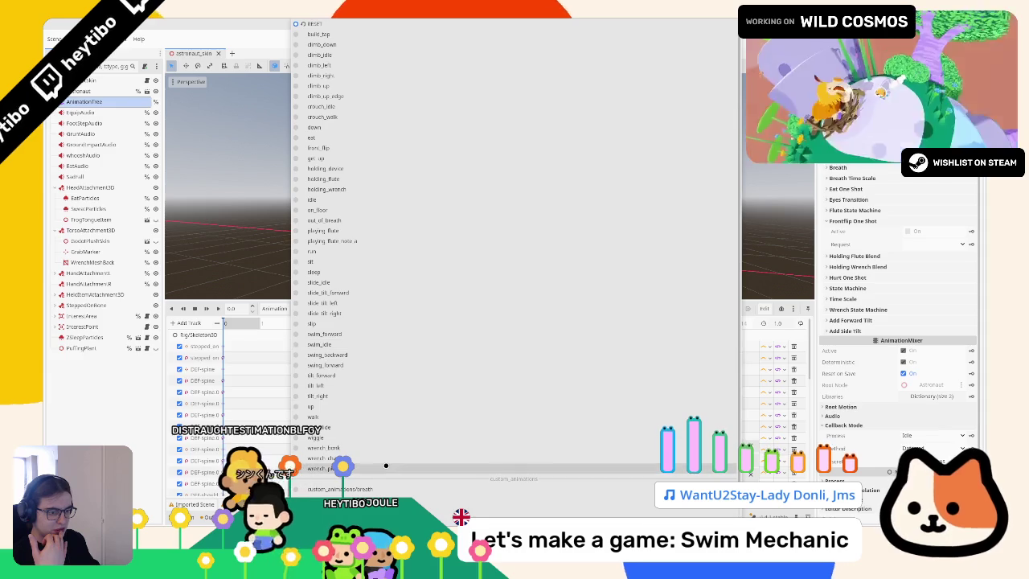
{"action": "left_click", "coordinate": [382, 465]}
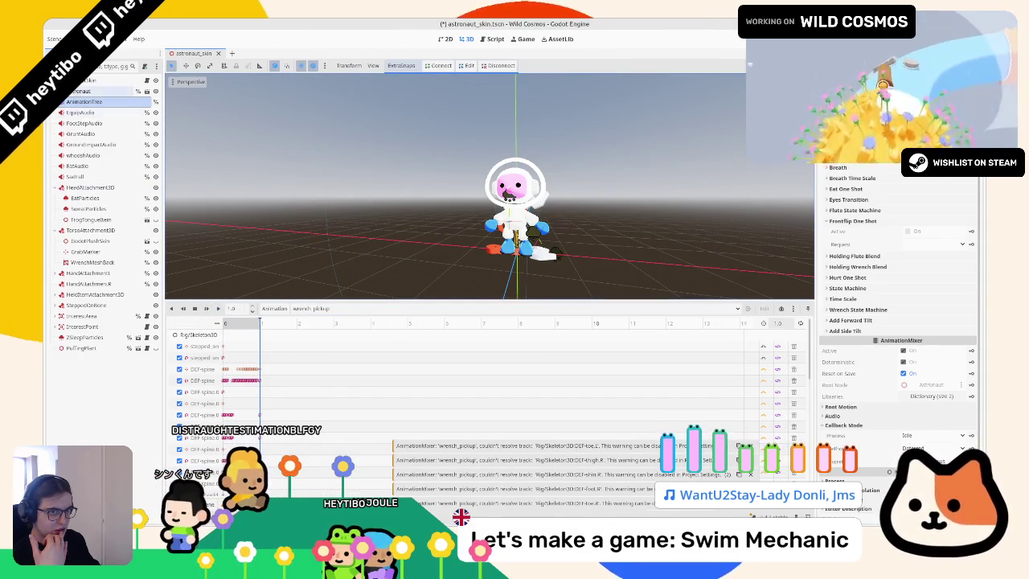
{"action": "left_click", "coordinate": [61, 91]}
{"action": "left_click", "coordinate": [80, 112]}
{"action": "left_click", "coordinate": [317, 308]}
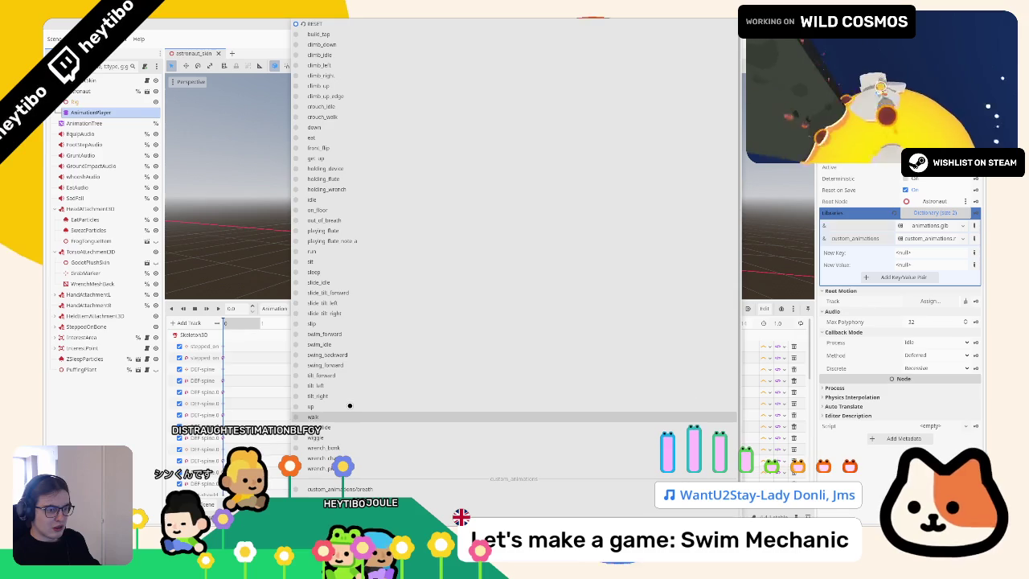
{"action": "left_click", "coordinate": [322, 468]}
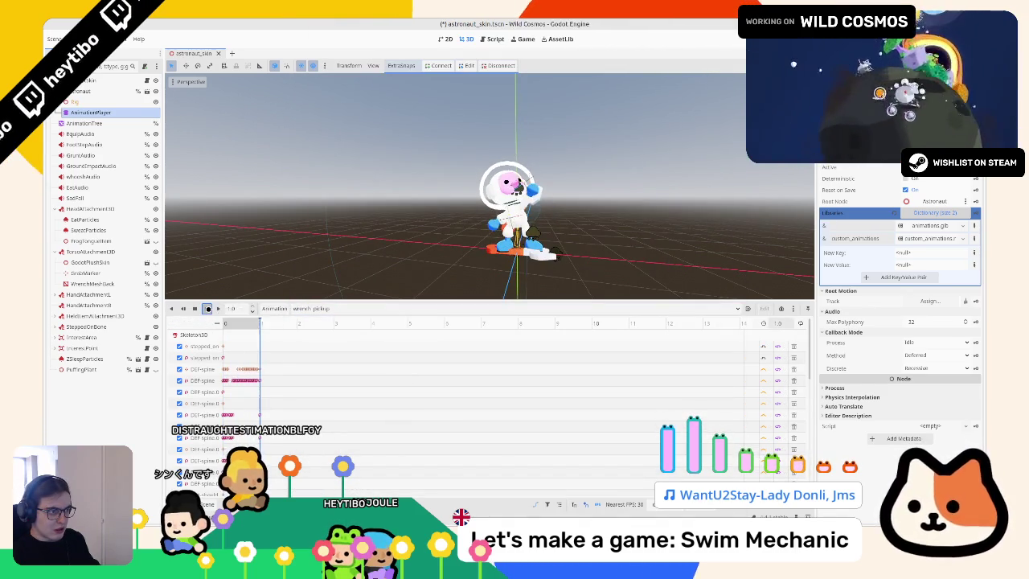
Step: Return the animation timeline to the RESET pose
{"action": "scroll", "coordinate": [289, 395], "scroll_direction": "down", "scroll_amount": 5}
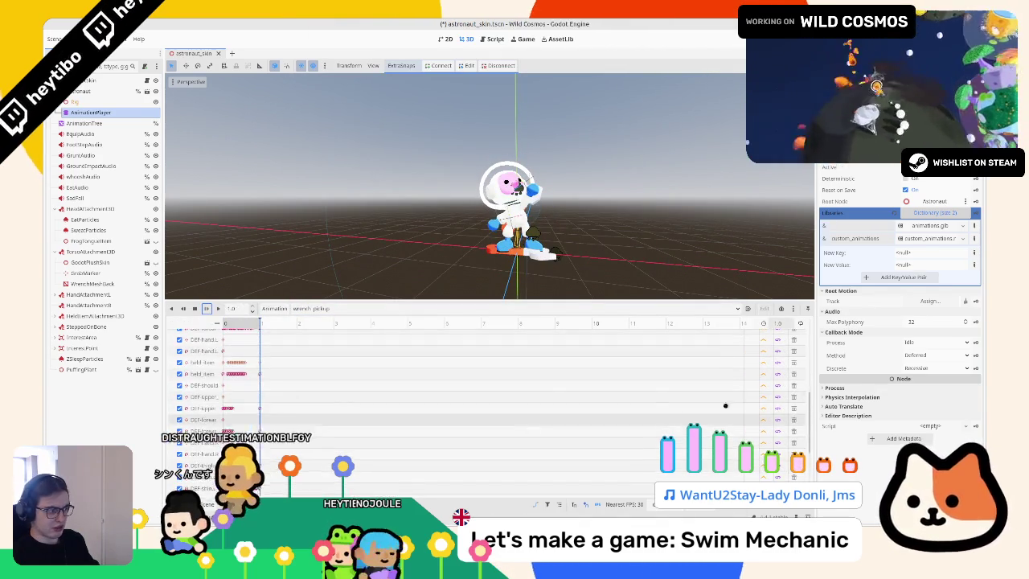
{"action": "scroll", "coordinate": [482, 391], "scroll_direction": "up", "scroll_amount": 5}
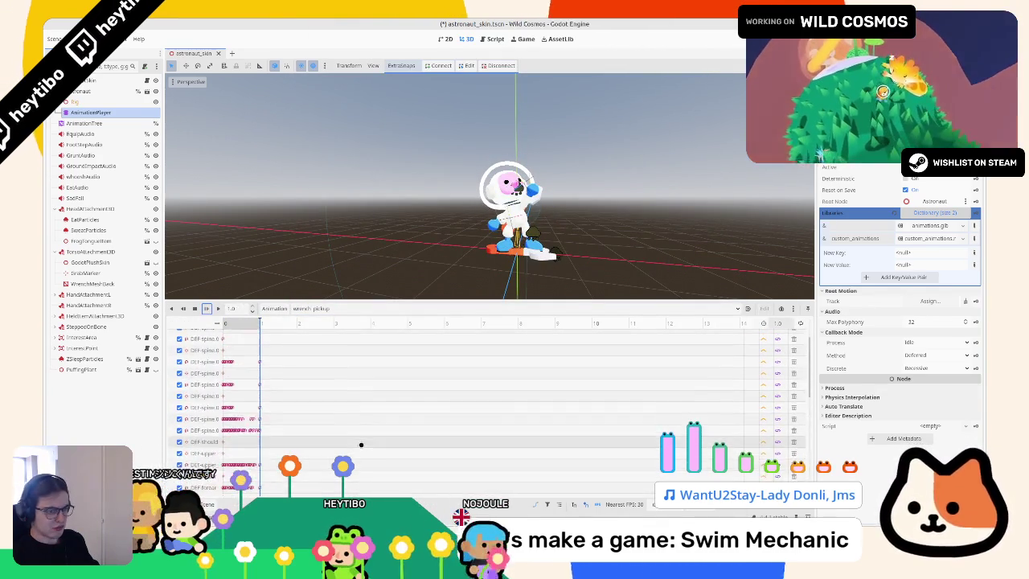
{"action": "scroll", "coordinate": [346, 435], "scroll_direction": "up", "scroll_amount": 3}
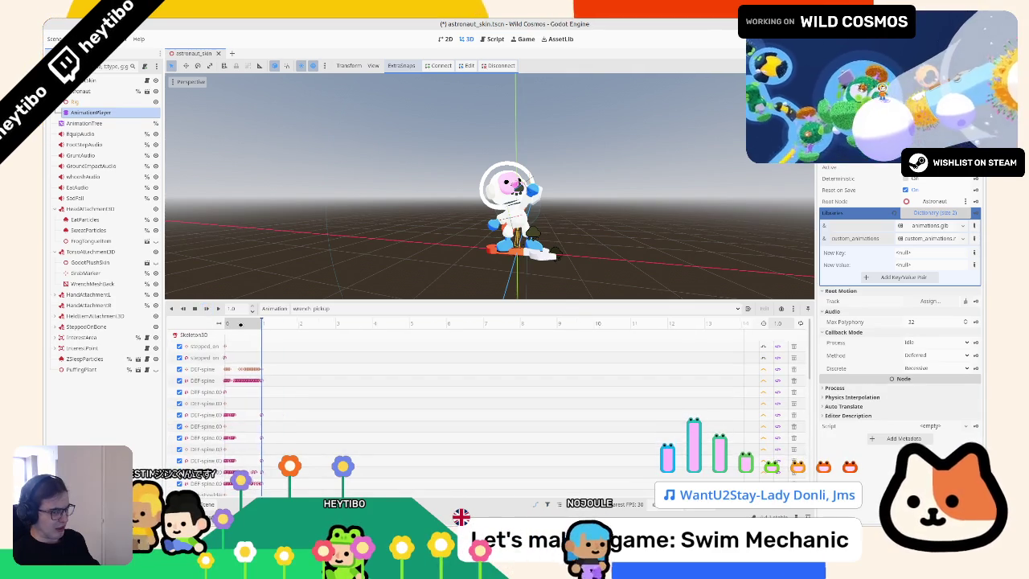
{"action": "scroll", "coordinate": [240, 324], "scroll_direction": "left", "scroll_amount": 2}
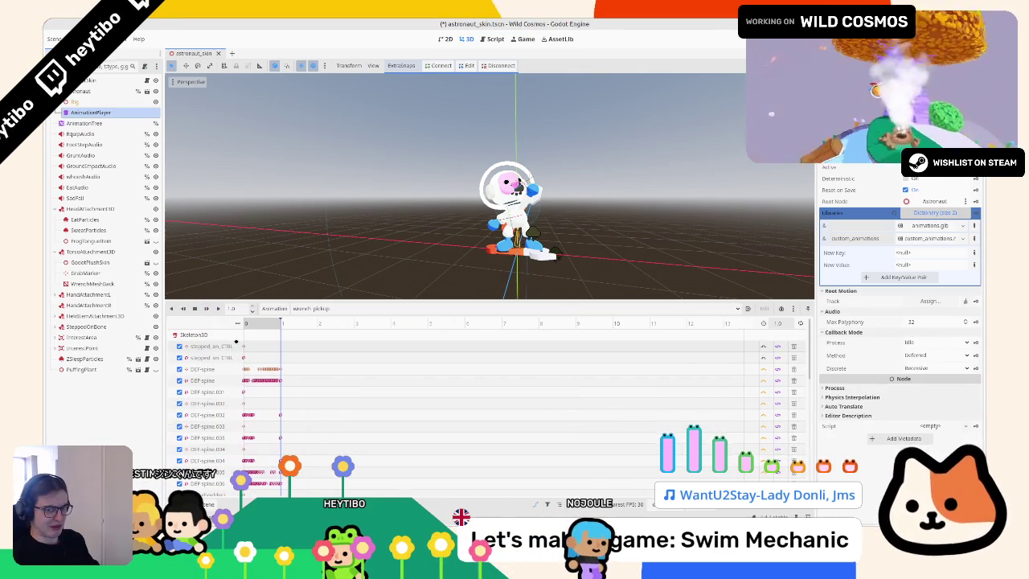
{"action": "left_click", "coordinate": [295, 308]}
{"action": "left_click", "coordinate": [305, 25]}
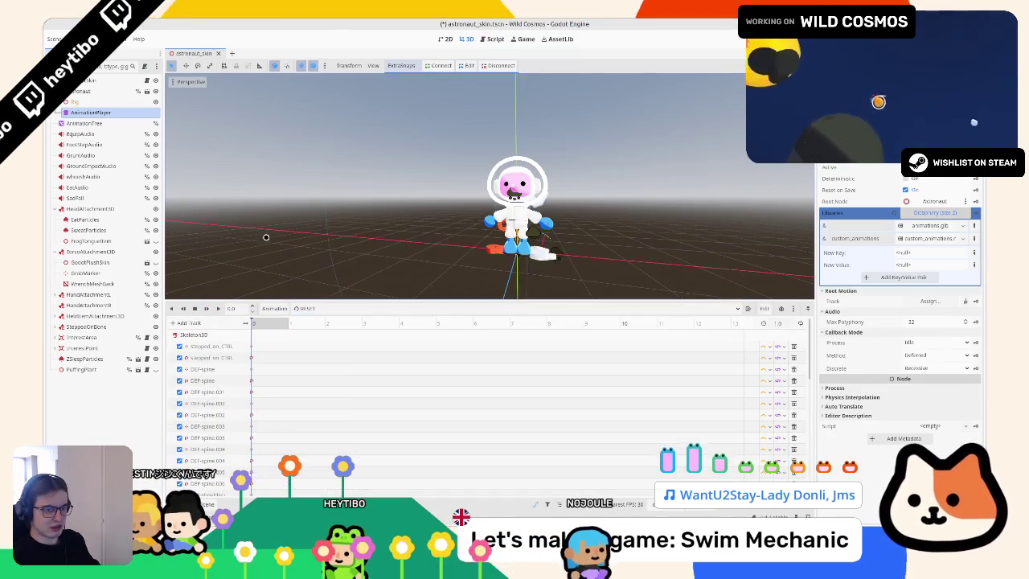
{"action": "scroll", "coordinate": [276, 352], "scroll_direction": "down", "scroll_amount": 8}
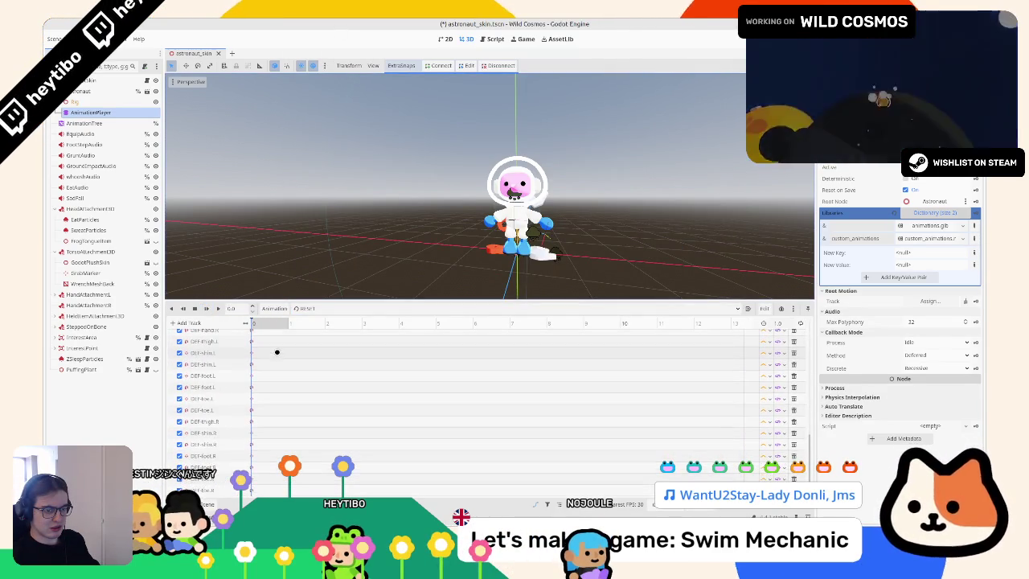
{"action": "left_click_drag", "start_coordinate": [279, 281], "coordinate": [283, 241]}
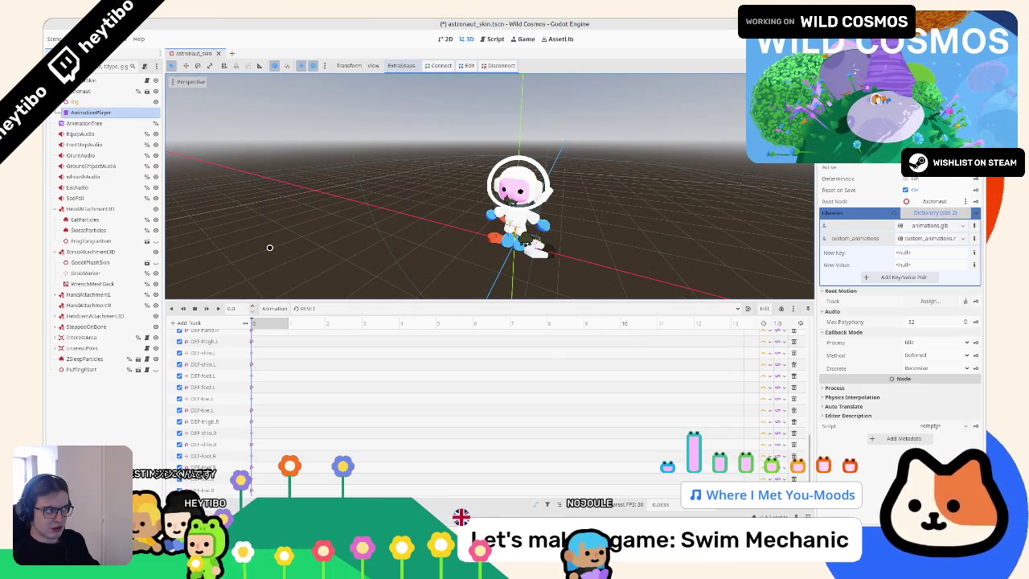
{"action": "scroll", "coordinate": [269, 248], "scroll_direction": "up", "scroll_amount": 3}
Step: Open the AnimationTree's StateMachine graph enlarged, deleting an accidentally added BlendTree node
{"action": "left_click", "coordinate": [103, 124]}
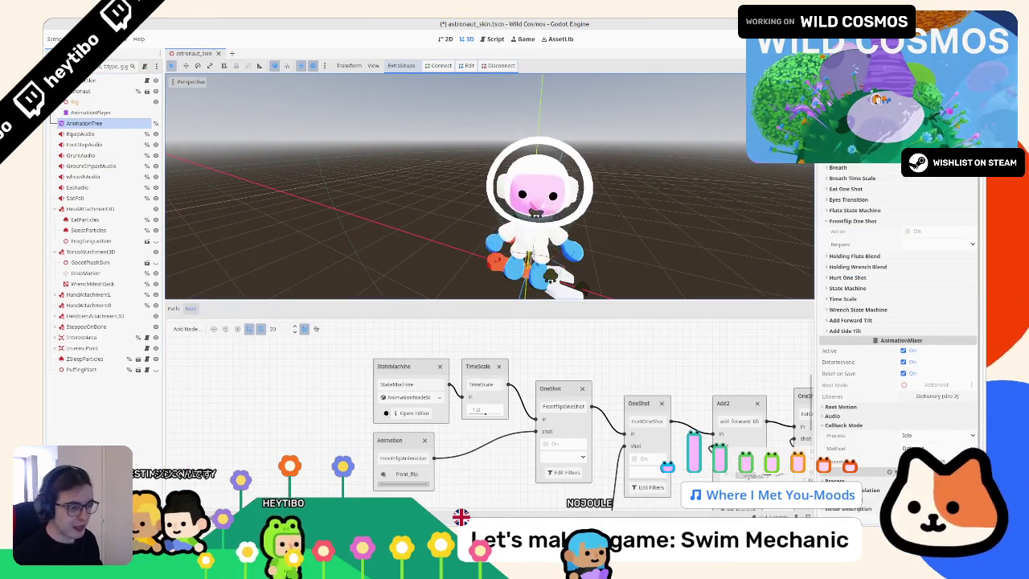
{"action": "left_click", "coordinate": [395, 413]}
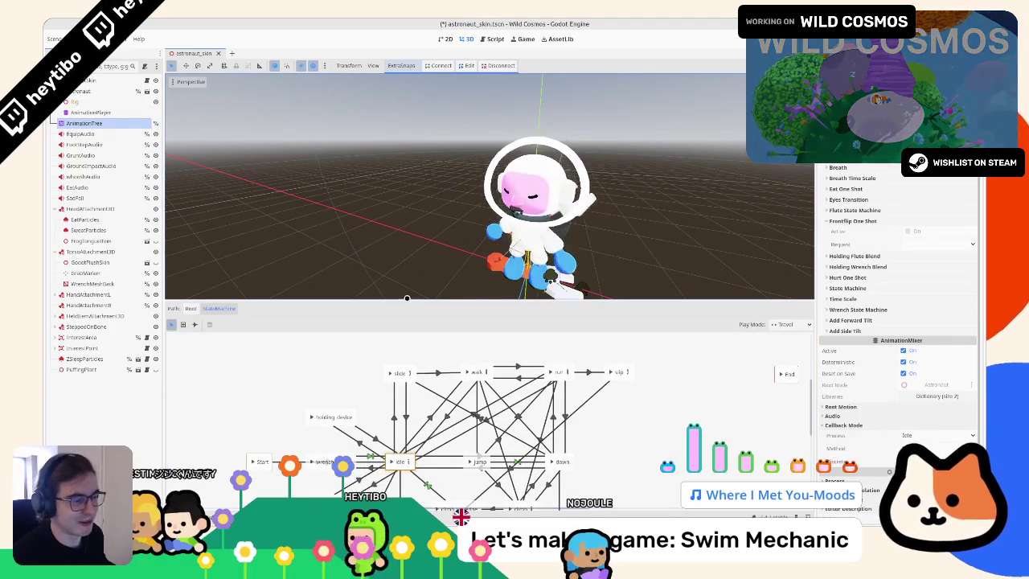
{"action": "mouse_move", "coordinate": [404, 300]}
{"action": "left_mouse_down"}
{"action": "mouse_move", "coordinate": [404, 201]}
{"action": "mouse_move", "coordinate": [404, 233]}
{"action": "left_mouse_up"}
{"action": "right_click", "coordinate": [389, 335]}
{"action": "mouse_move", "coordinate": [391, 340]}
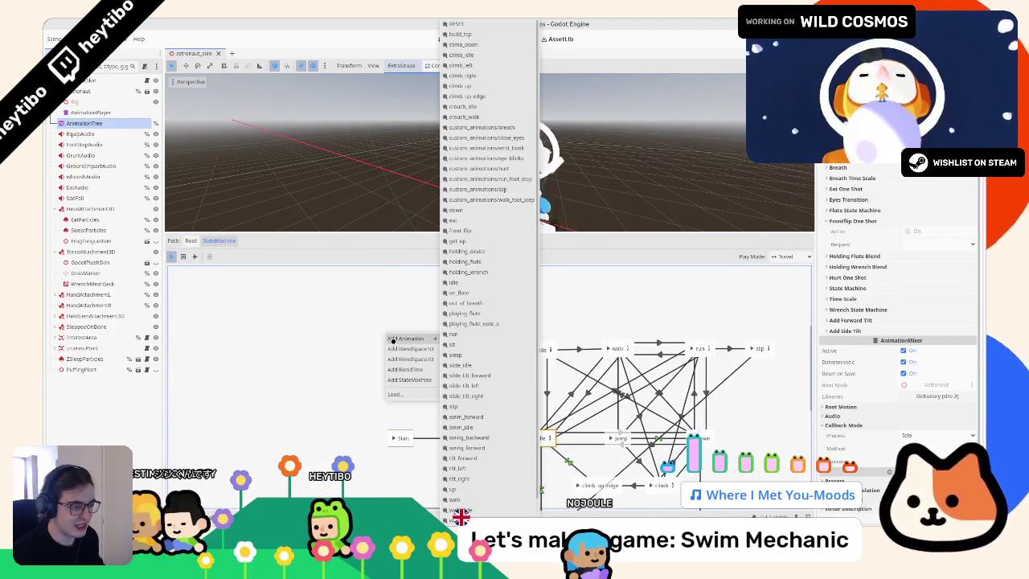
{"action": "left_click", "coordinate": [406, 369]}
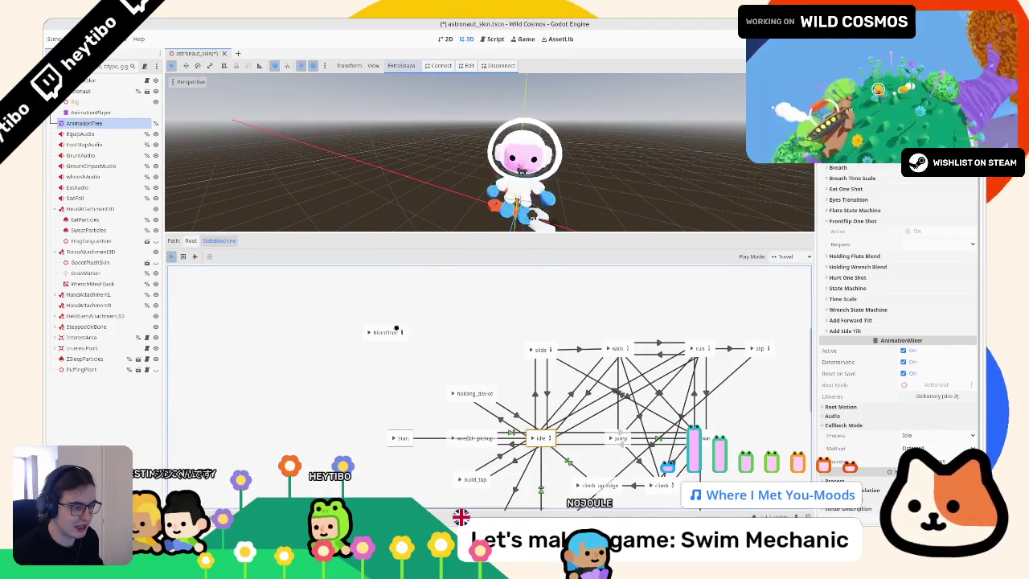
{"action": "left_click", "coordinate": [389, 325]}
{"action": "key", "text": "Delete"}
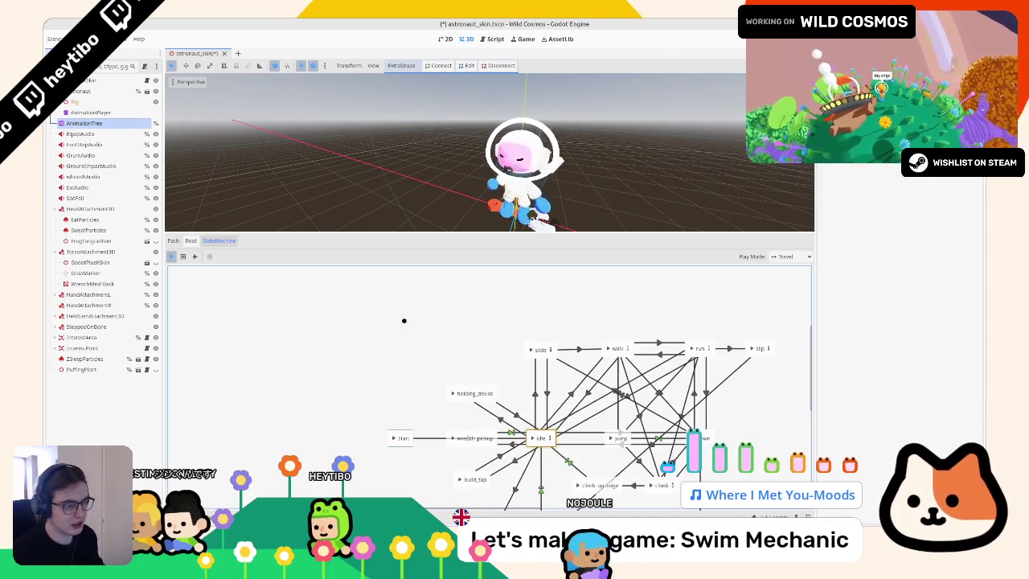
Step: Add swim_idle and swim_forward animation states to the state machine
{"action": "right_click", "coordinate": [404, 320]}
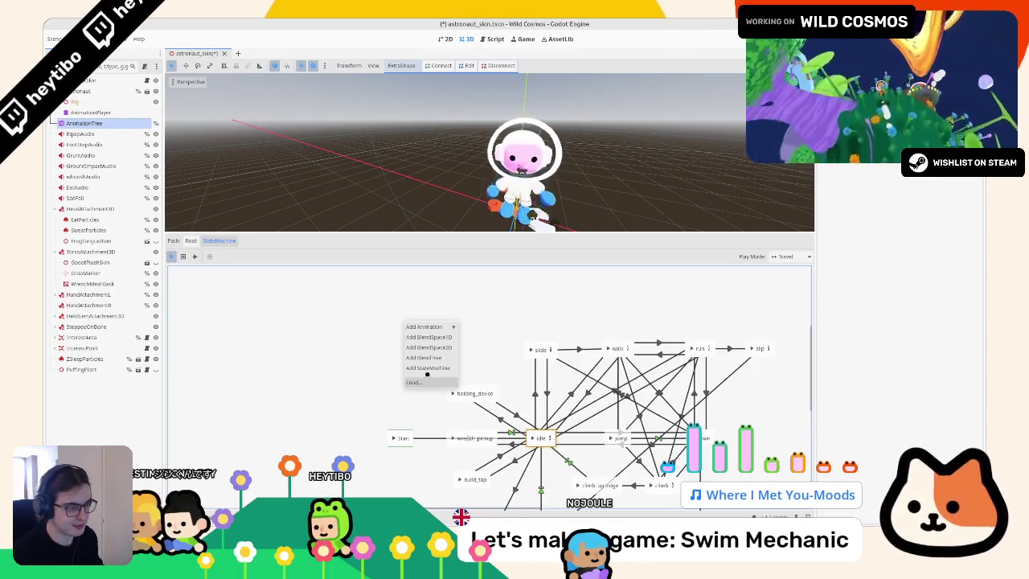
{"action": "mouse_move", "coordinate": [427, 325]}
{"action": "scroll", "coordinate": [507, 323], "scroll_direction": "down", "scroll_amount": 1}
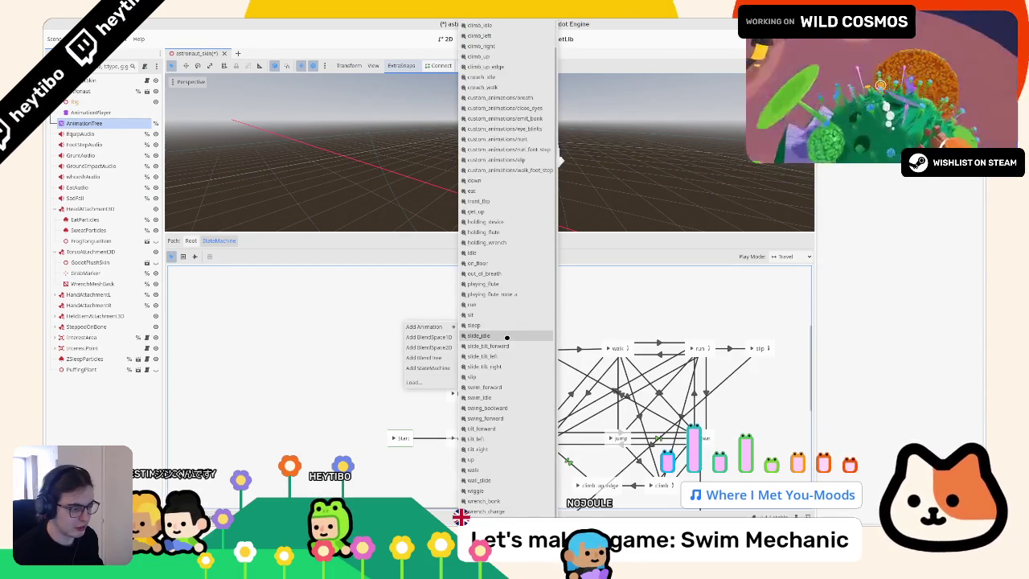
{"action": "left_click", "coordinate": [488, 397]}
{"action": "right_click", "coordinate": [453, 329]}
{"action": "mouse_move", "coordinate": [469, 337]}
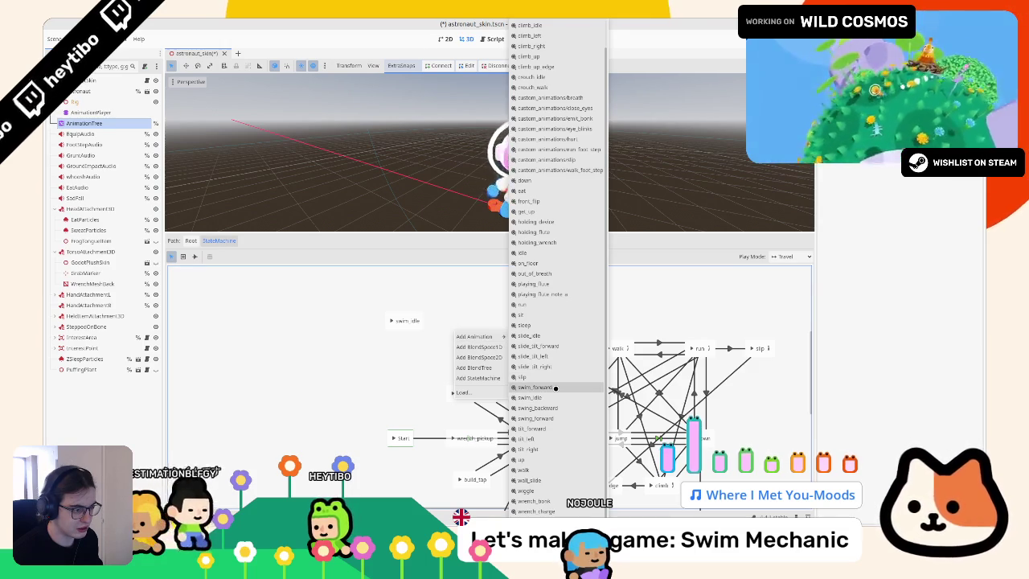
{"action": "left_click", "coordinate": [555, 387]}
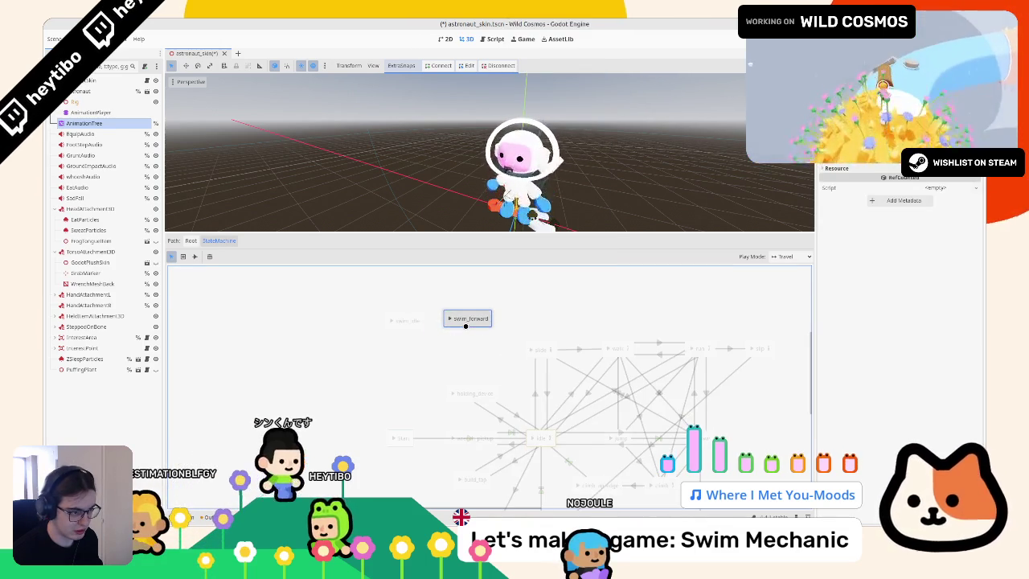
{"action": "left_click_drag", "start_coordinate": [466, 326], "coordinate": [465, 328]}
Step: Draw a transition from swim_idle to swim_forward using Connect Nodes
{"action": "left_click", "coordinate": [199, 256]}
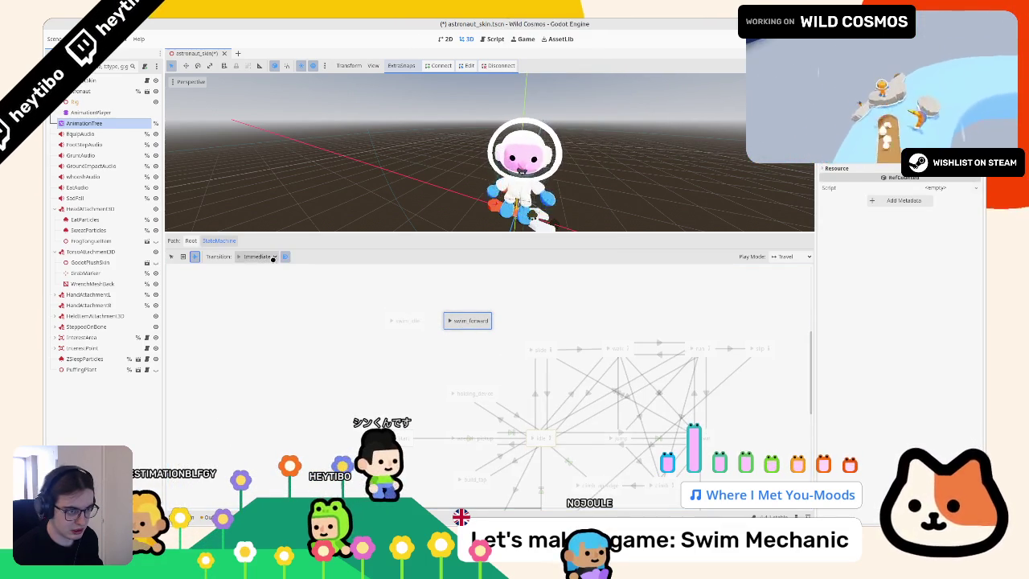
{"action": "right_click", "coordinate": [430, 325]}
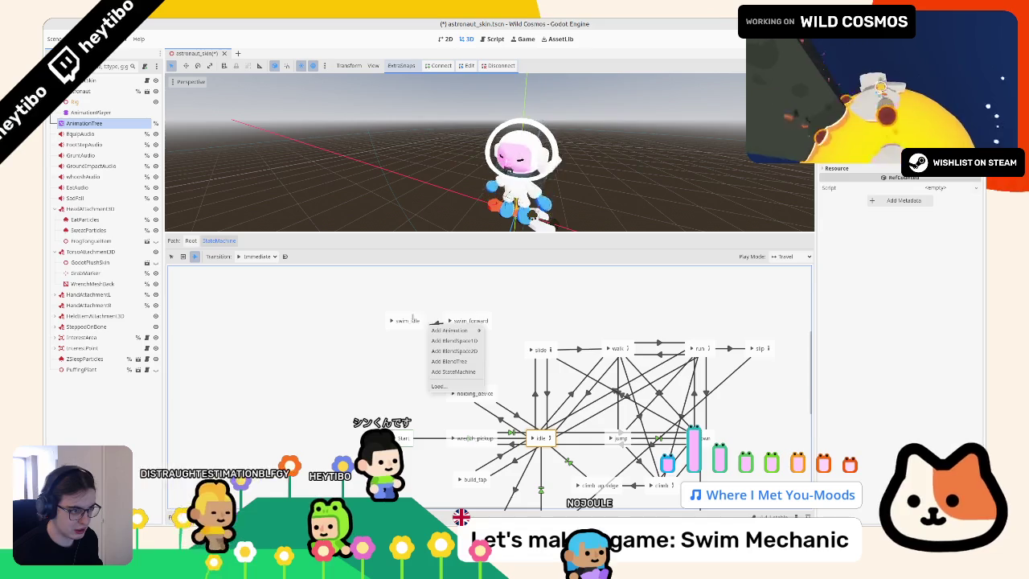
{"action": "left_click", "coordinate": [406, 320]}
{"action": "left_click_drag", "start_coordinate": [406, 320], "coordinate": [468, 321]}
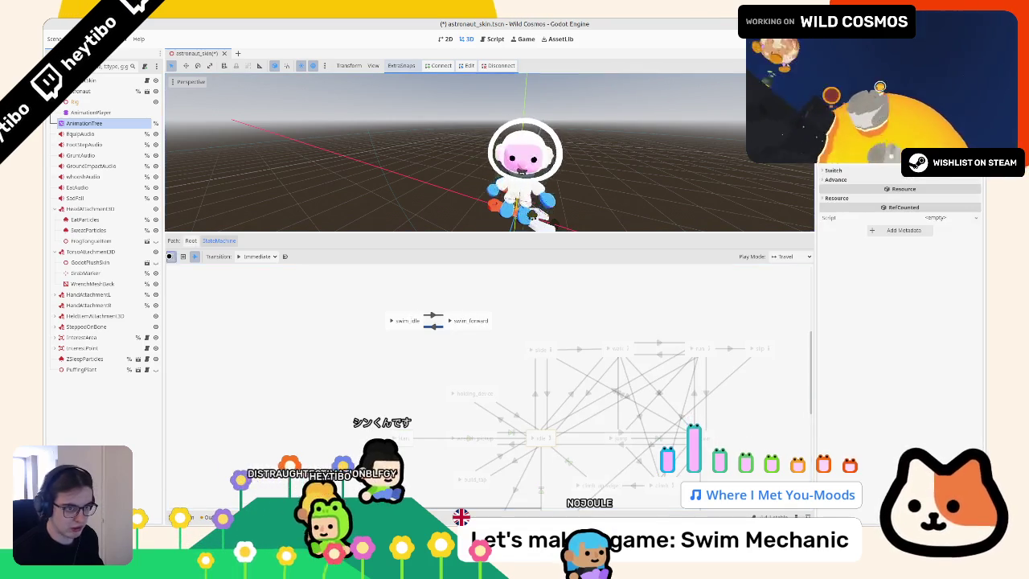
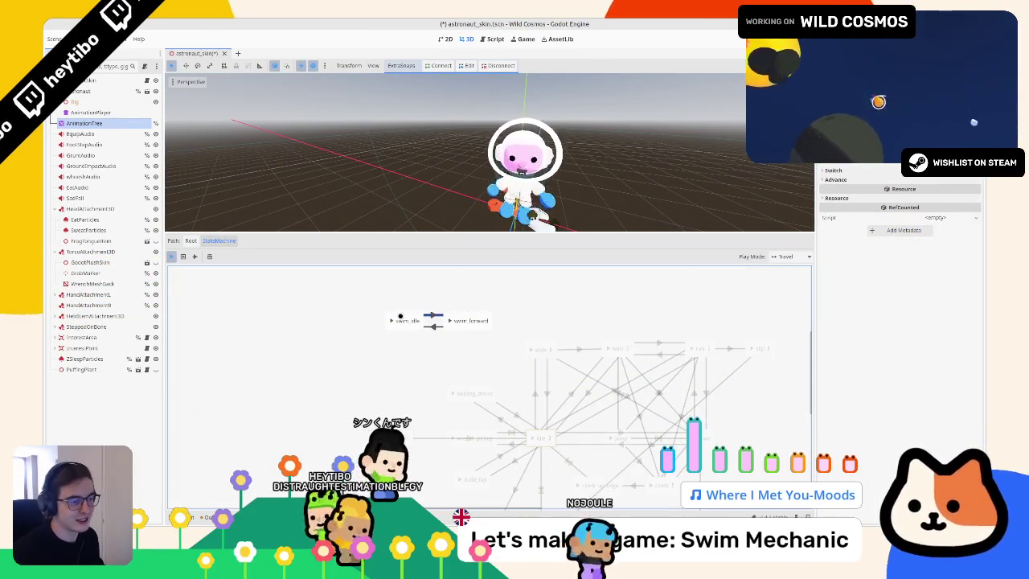
Step: Select the swim_idle state, orbit the astronaut preview, and switch to the Connect Nodes tool
{"action": "left_click", "coordinate": [389, 321]}
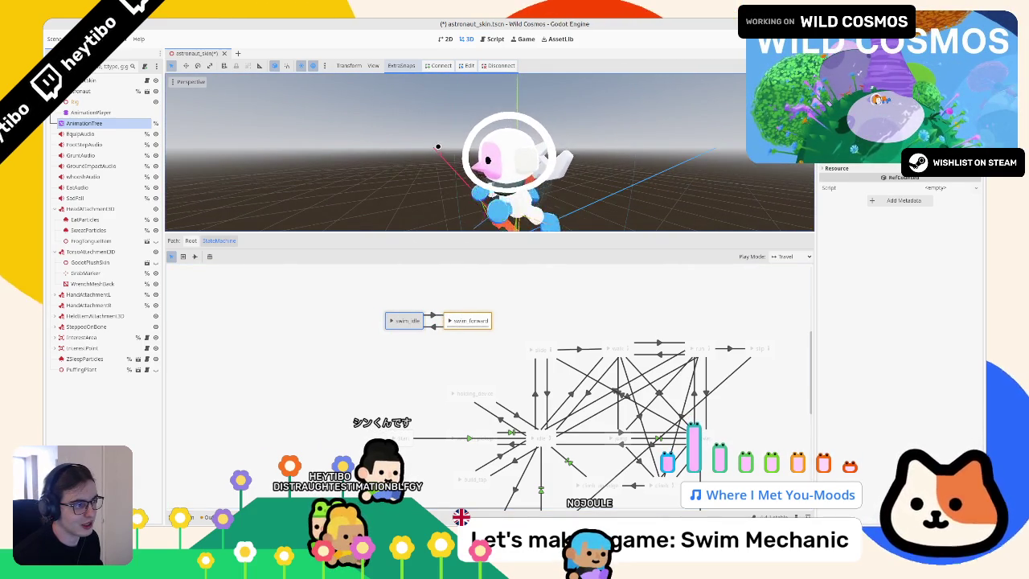
{"action": "mouse_move", "coordinate": [409, 152]}
{"action": "left_mouse_down"}
{"action": "mouse_move", "coordinate": [483, 169]}
{"action": "mouse_move", "coordinate": [413, 305]}
{"action": "left_mouse_up"}
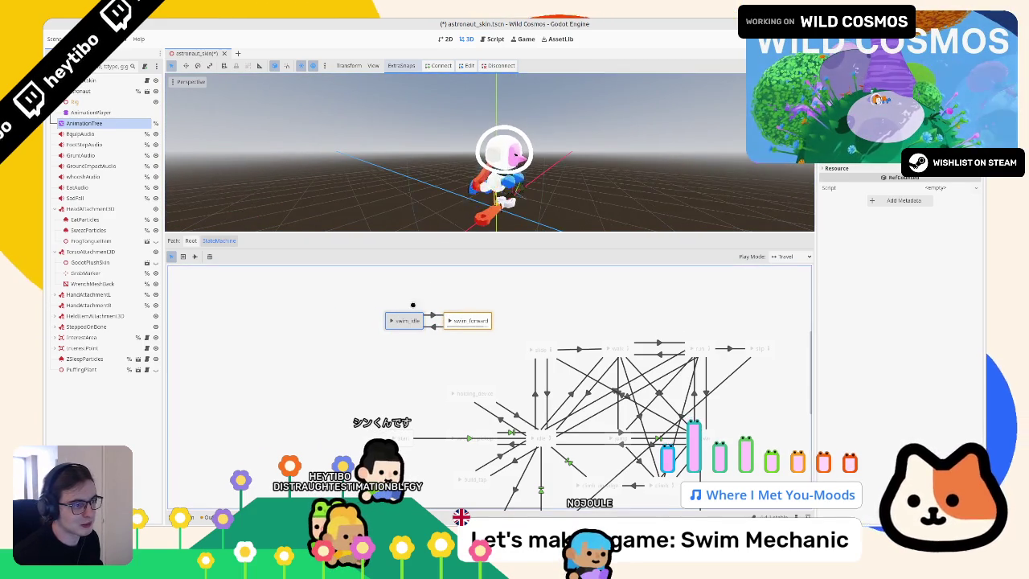
{"action": "left_click_drag", "start_coordinate": [386, 177], "coordinate": [408, 175]}
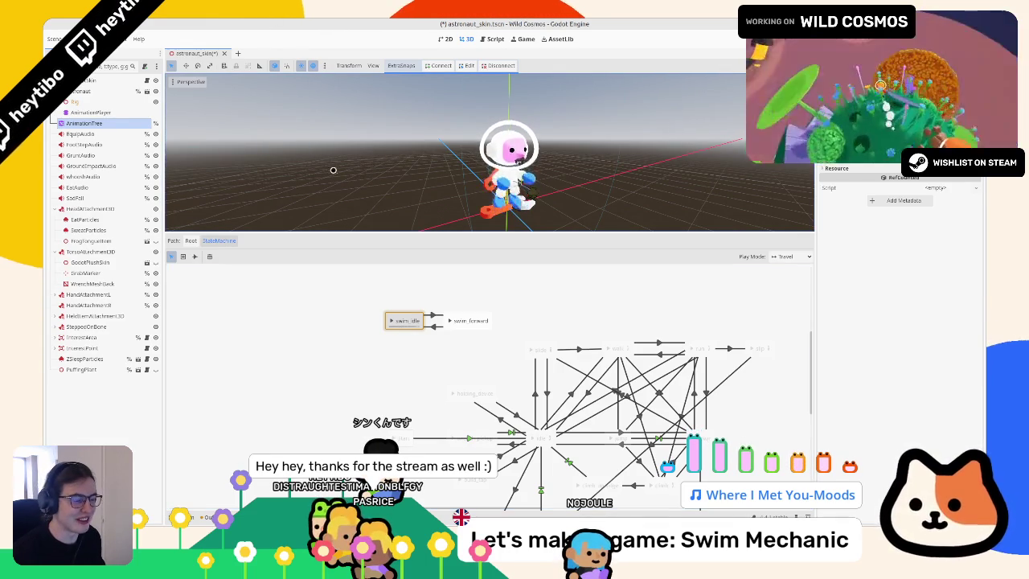
{"action": "left_click", "coordinate": [194, 256]}
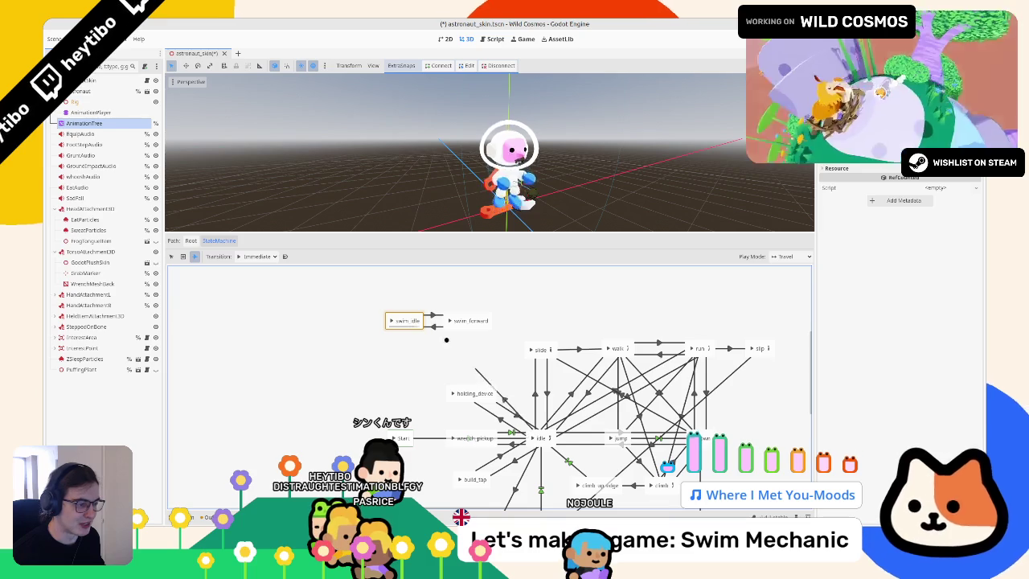
Step: Draw transitions between the down state and swim_idle in both directions
{"action": "left_click_drag", "start_coordinate": [537, 438], "coordinate": [397, 326]}
{"action": "right_click", "coordinate": [538, 393]}
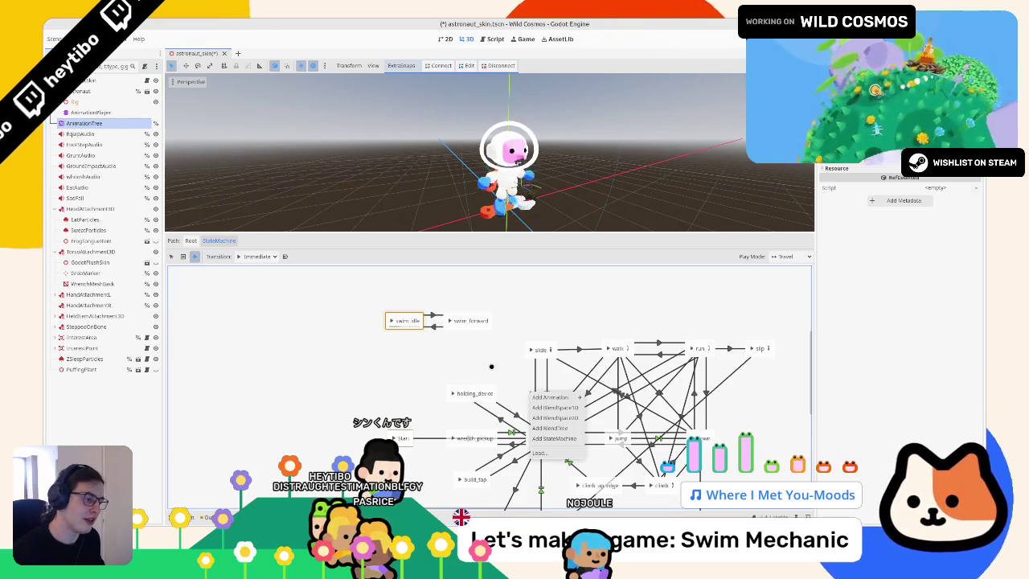
{"action": "left_click", "coordinate": [485, 360]}
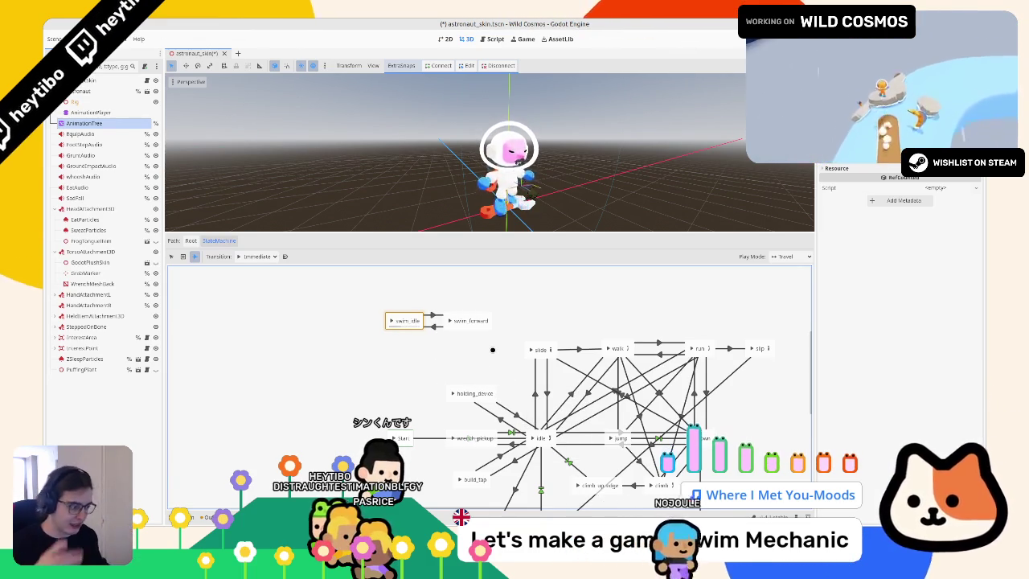
{"action": "scroll", "coordinate": [522, 330], "scroll_direction": "down", "scroll_amount": 3}
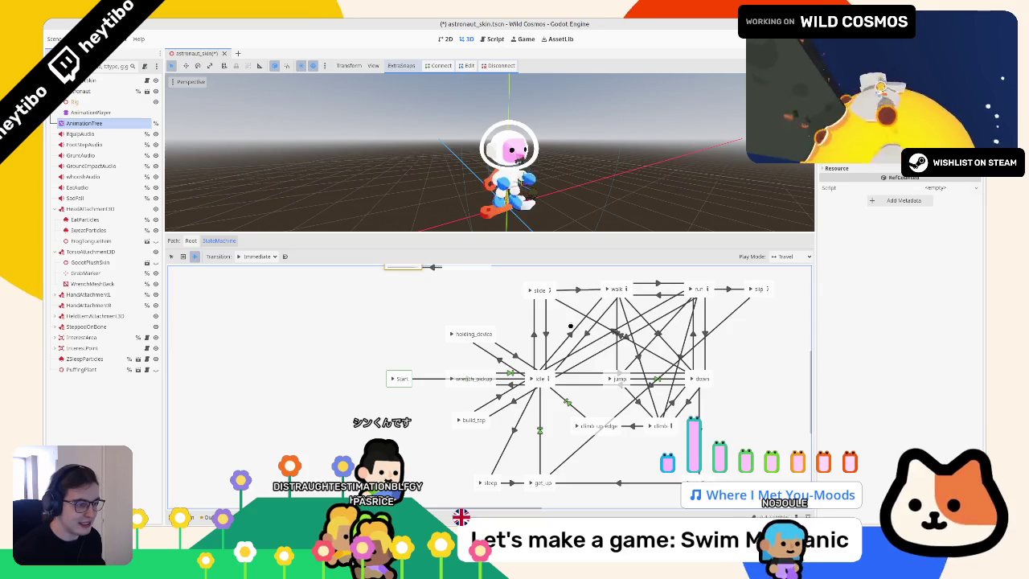
{"action": "scroll", "coordinate": [537, 341], "scroll_direction": "up", "scroll_amount": 1}
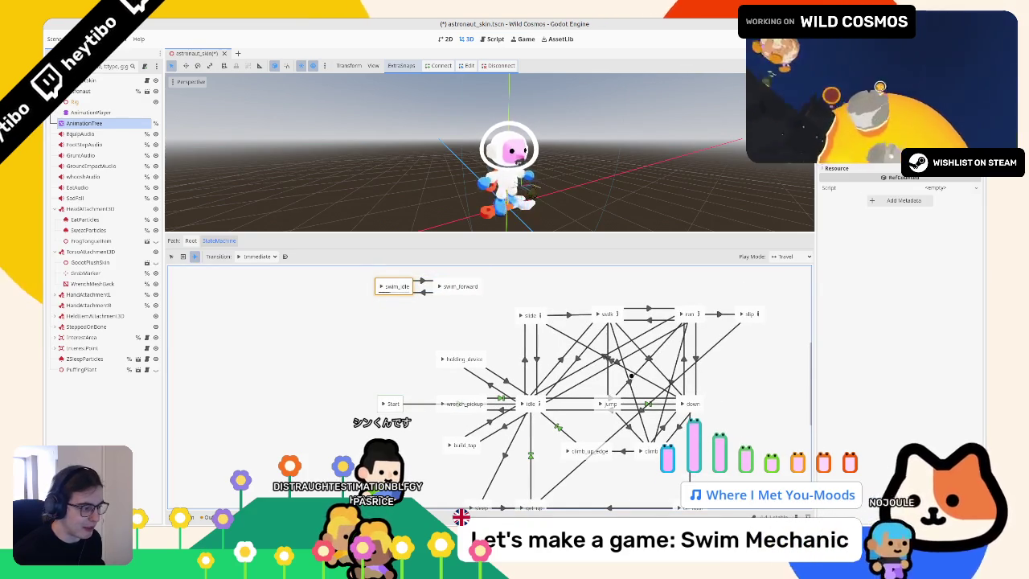
{"action": "left_click", "coordinate": [664, 393]}
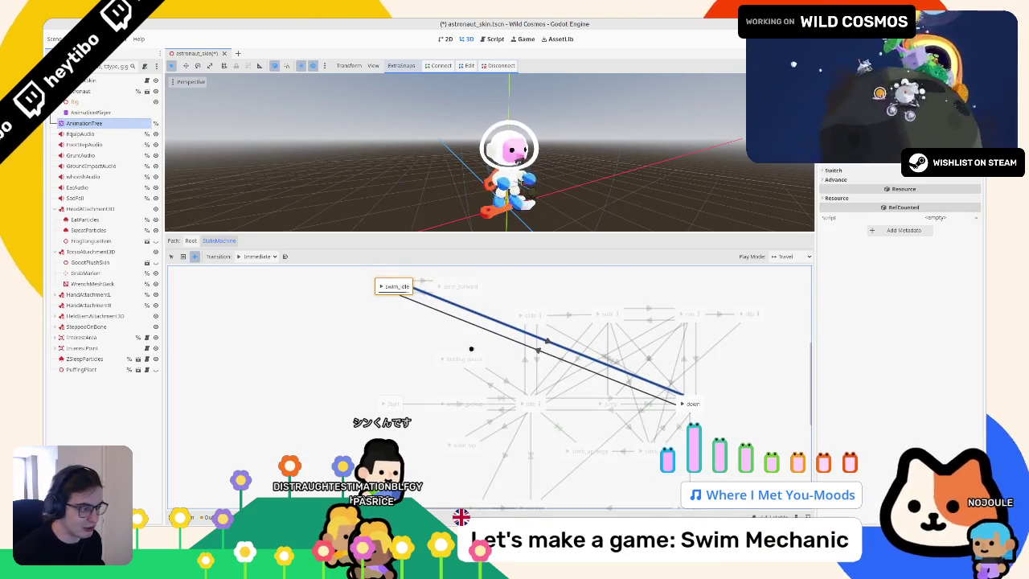
Step: Move the swim_idle and swim_forward states beside the down state in the graph
{"action": "left_click", "coordinate": [171, 257]}
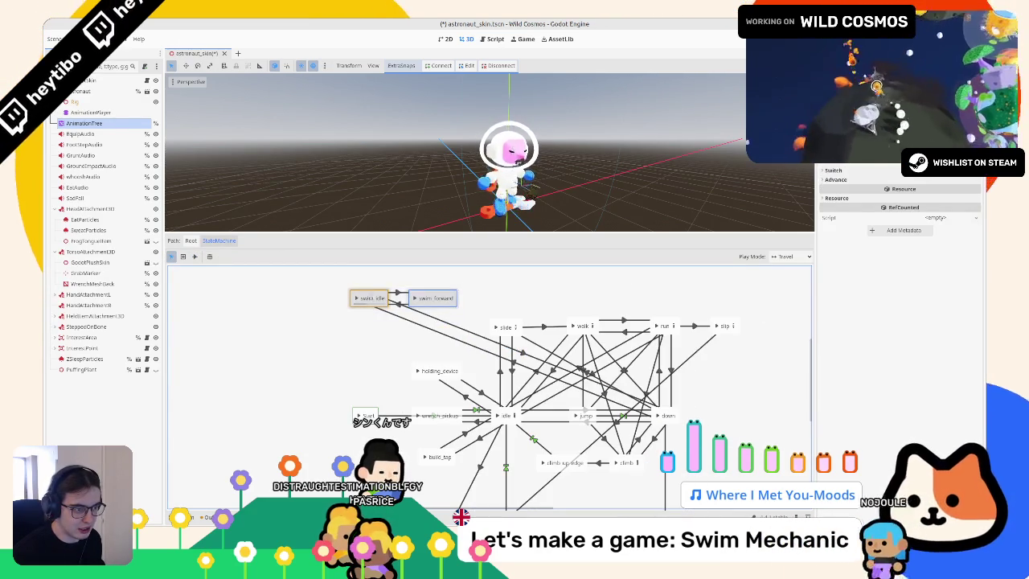
{"action": "mouse_move", "coordinate": [373, 293]}
{"action": "left_mouse_down"}
{"action": "mouse_move", "coordinate": [756, 408]}
{"action": "mouse_move", "coordinate": [625, 407]}
{"action": "left_mouse_up"}
{"action": "left_click", "coordinate": [577, 412]}
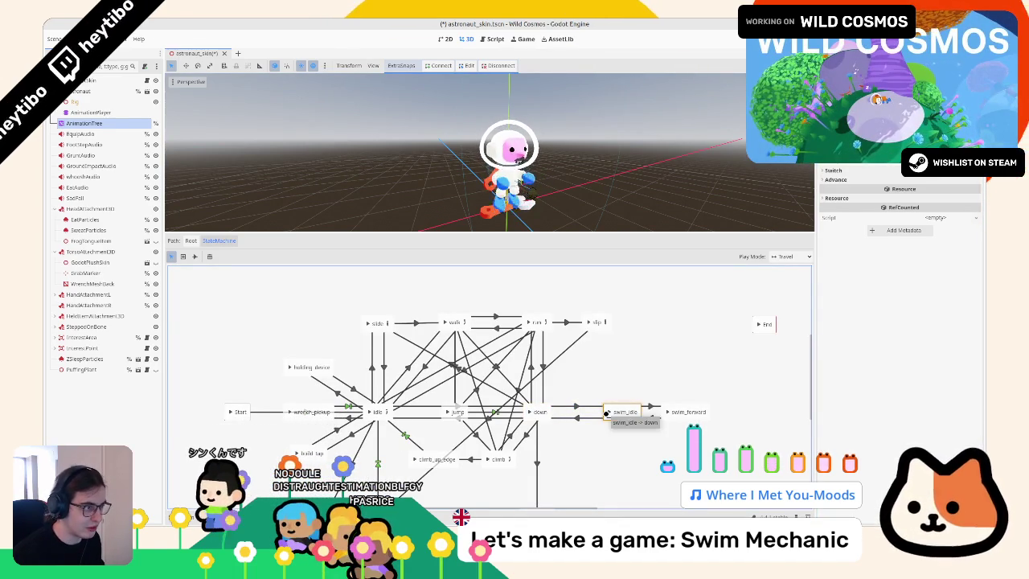
{"action": "left_click", "coordinate": [670, 412]}
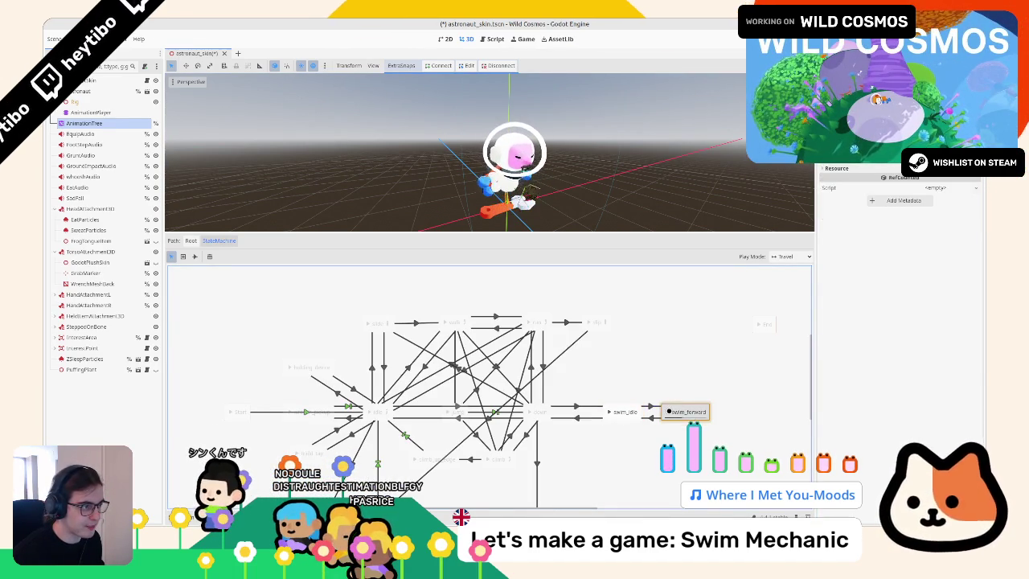
Step: Save astronaut_skin.tscn and check the Script view, enlarging the code area and panning the graph
{"action": "key", "text": "ctrl+s"}
{"action": "key", "text": "ctrl+F3"}
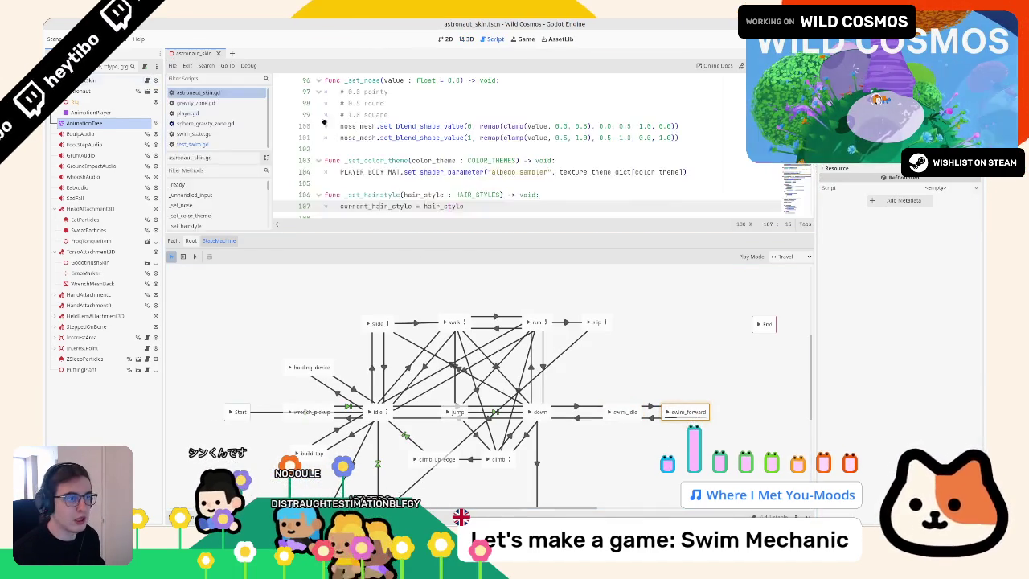
{"action": "scroll", "coordinate": [630, 178], "scroll_direction": "up", "scroll_amount": 15}
{"action": "scroll", "coordinate": [631, 179], "scroll_direction": "up", "scroll_amount": 6}
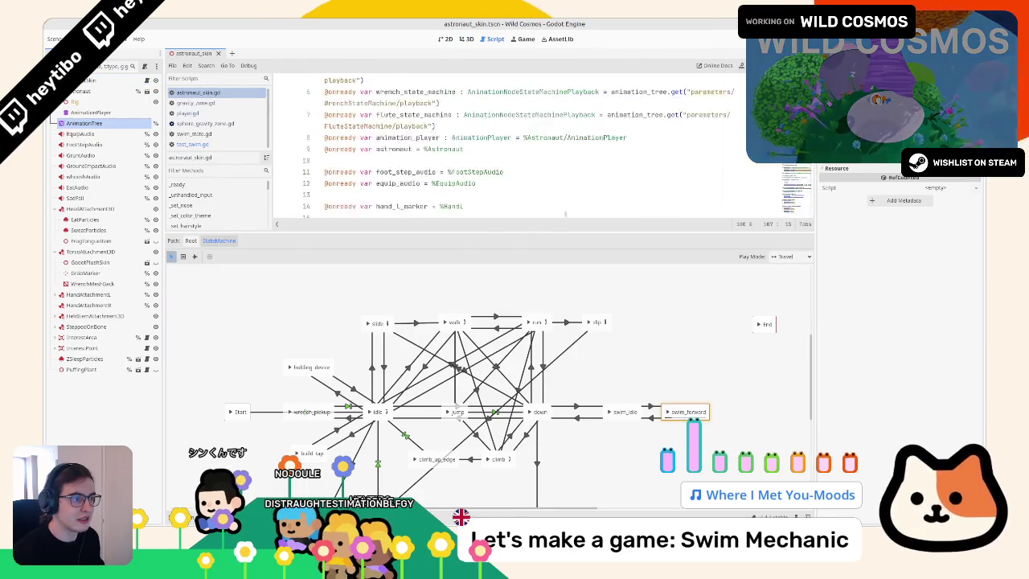
{"action": "left_click_drag", "start_coordinate": [506, 230], "coordinate": [506, 324]}
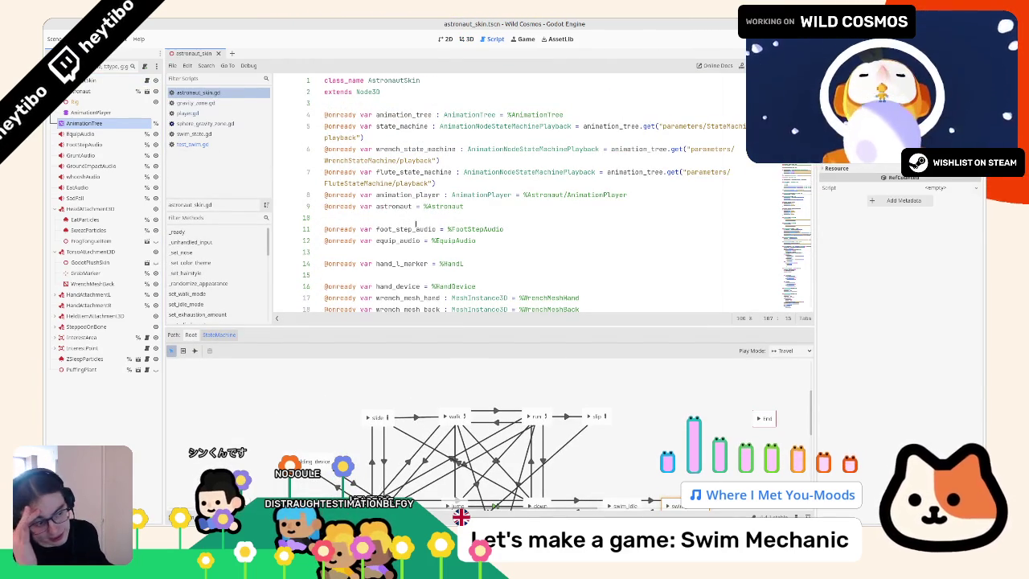
{"action": "left_click_drag", "start_coordinate": [671, 489], "coordinate": [639, 442]}
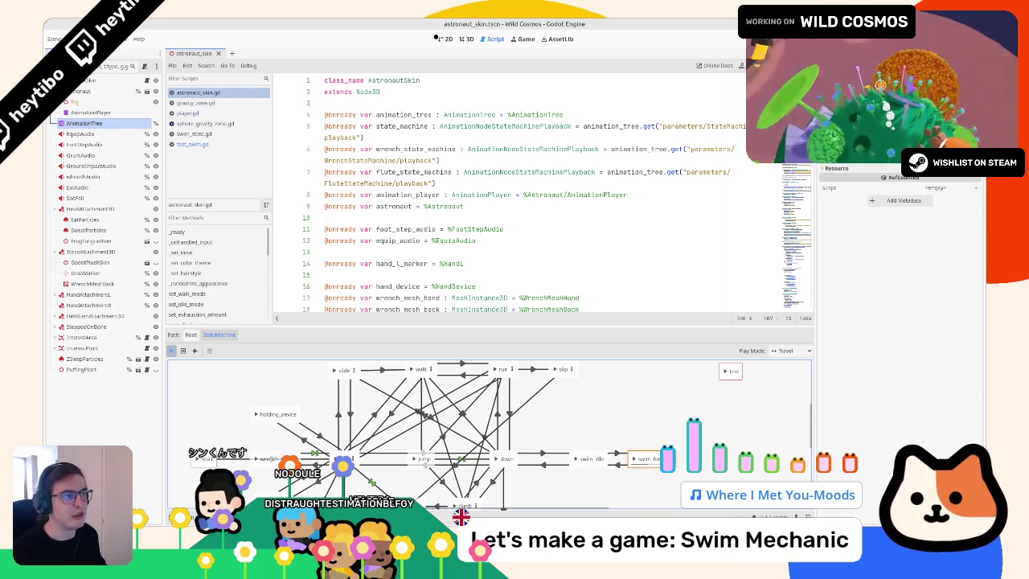
Step: Return to the 3D view and Quick Open player.tscn
{"action": "left_click", "coordinate": [466, 39]}
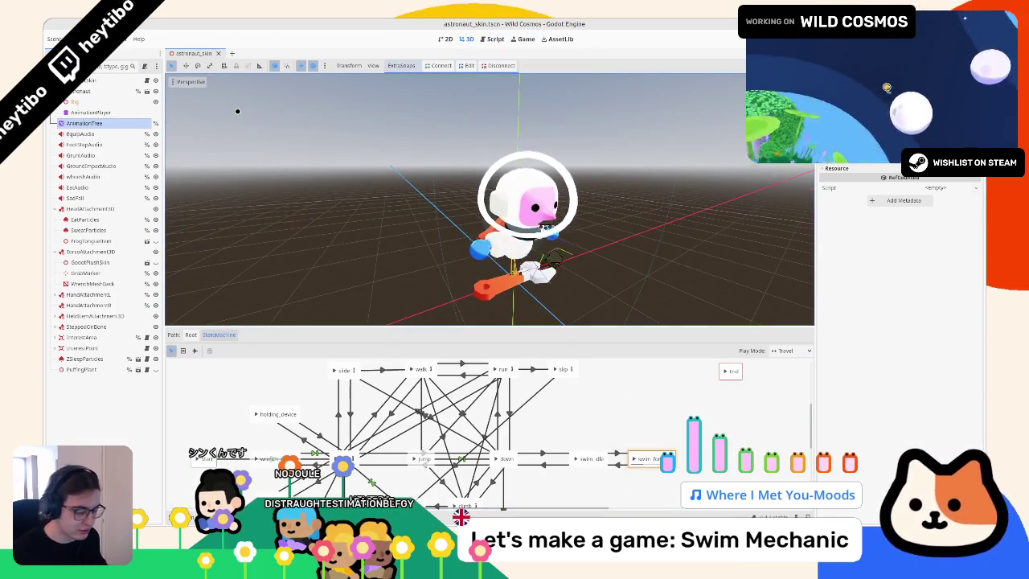
{"action": "key", "text": "ctrl+shift+o"}
{"action": "type", "text": "player"}
{"action": "key", "text": "Return"}
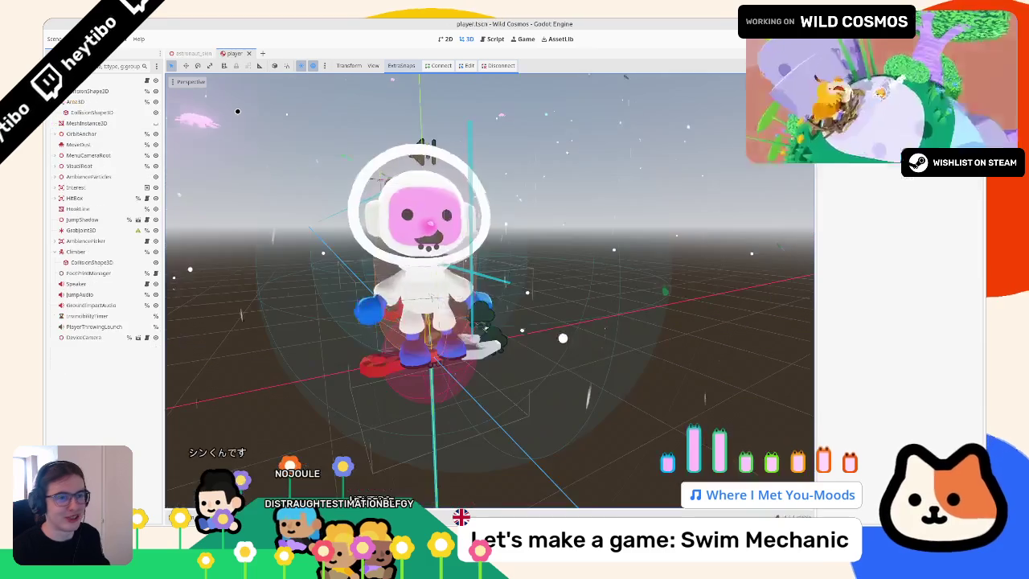
Step: Close every open script except player.gd
{"action": "left_click", "coordinate": [147, 81]}
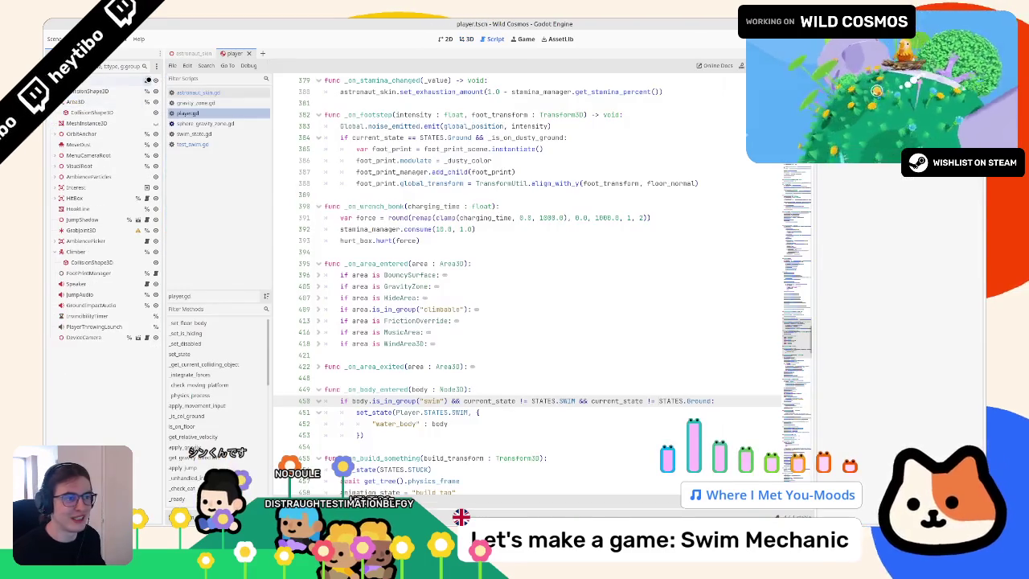
{"action": "middle_click", "coordinate": [207, 134]}
{"action": "middle_click", "coordinate": [207, 123]}
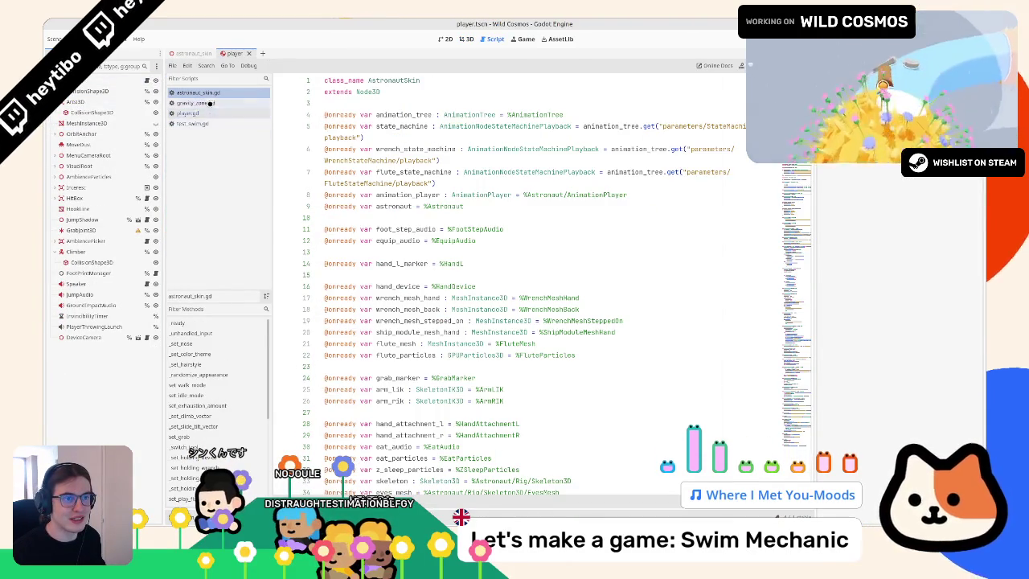
{"action": "middle_click", "coordinate": [212, 93]}
{"action": "middle_click", "coordinate": [212, 93]}
{"action": "middle_click", "coordinate": [212, 103]}
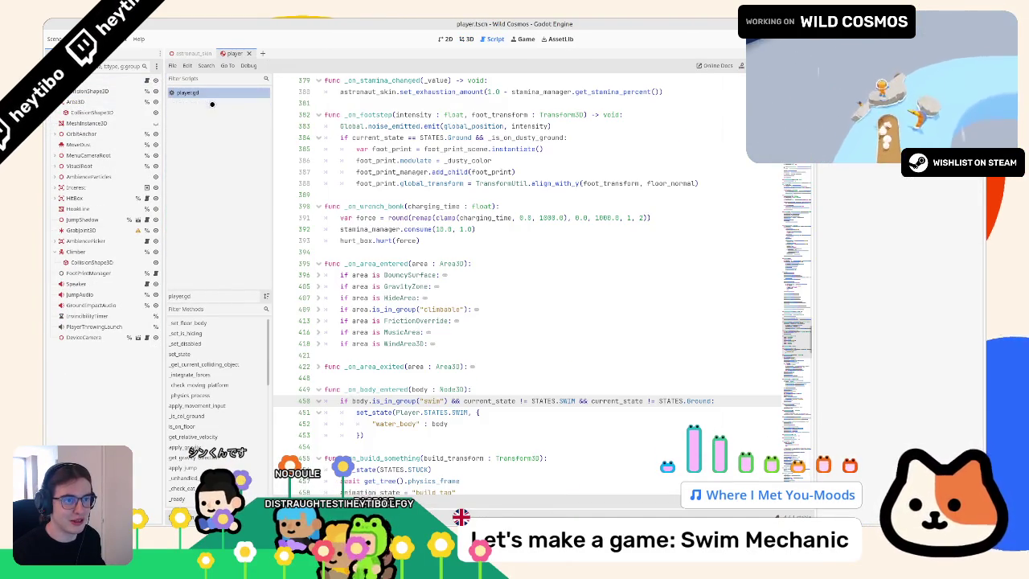
Step: Search player.gd for 'air' and jump to the STATES enum definition
{"action": "left_click", "coordinate": [485, 235]}
{"action": "key", "text": "ctrl+f"}
{"action": "type", "text": "air"}
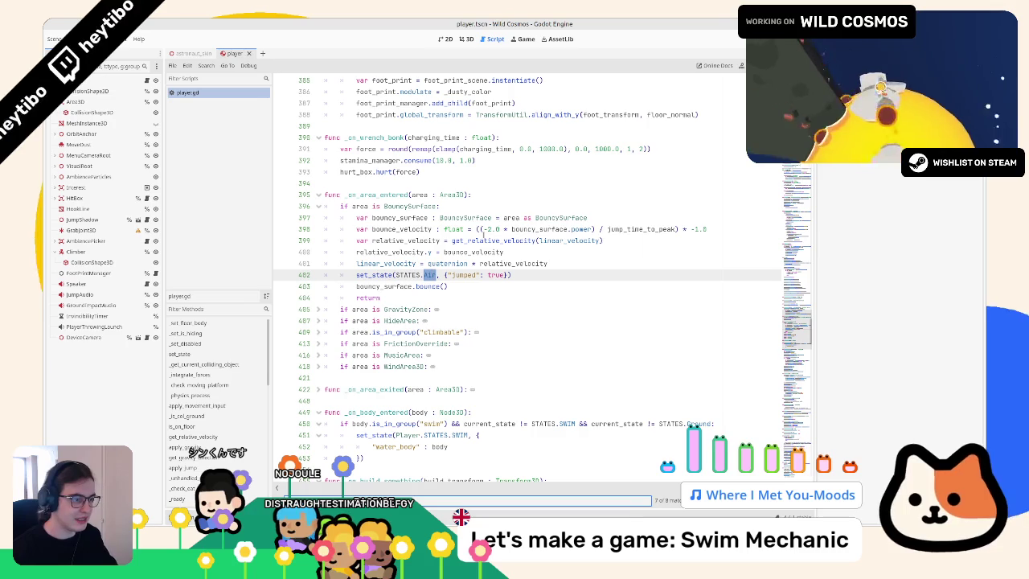
{"action": "key", "text": "Escape"}
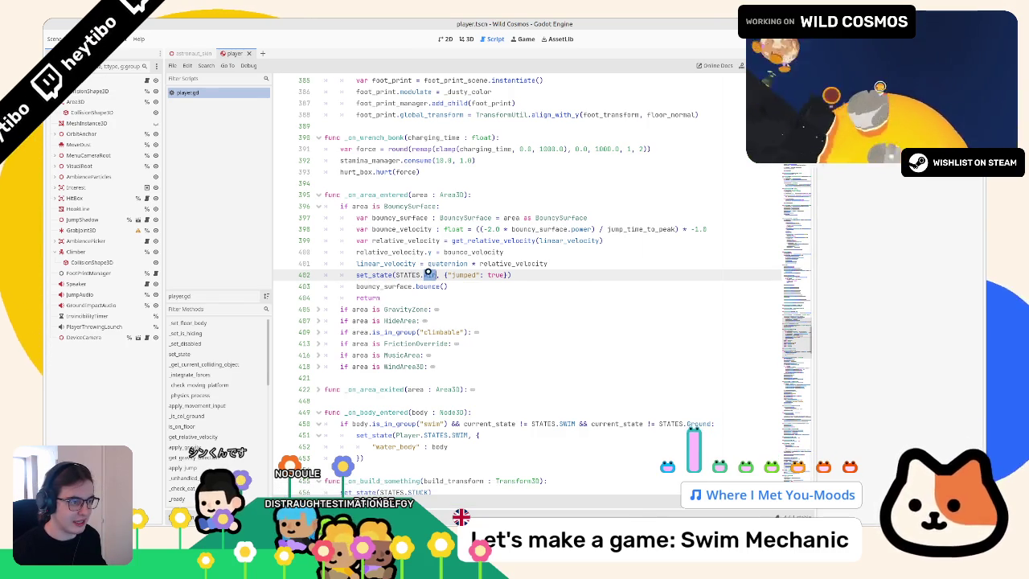
{"action": "left_click", "coordinate": [429, 275], "text": "ctrl"}
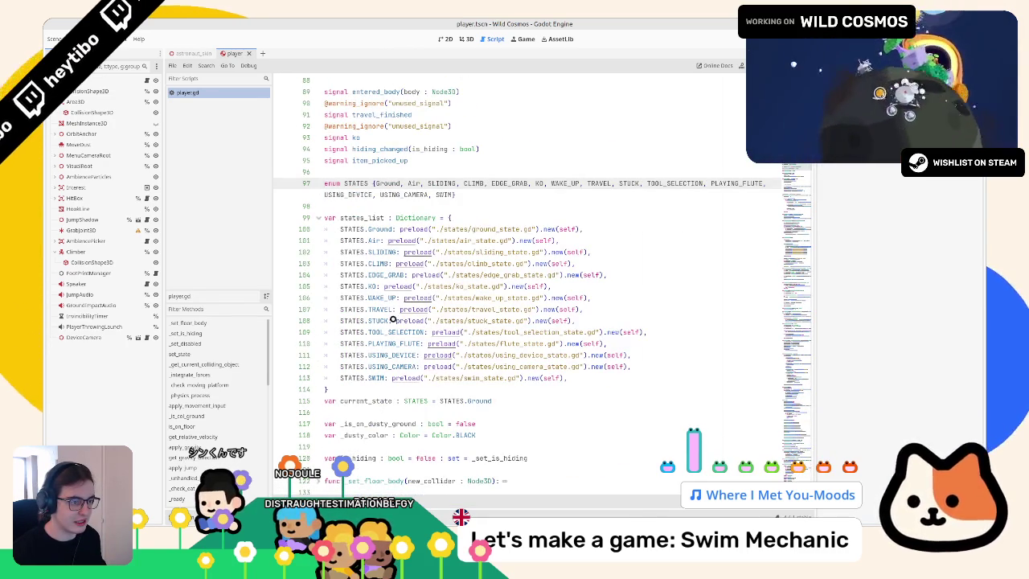
Step: Inspect air_state.gd's animation state assignment on line 20, then return to player.gd
{"action": "left_click", "coordinate": [455, 240], "text": "ctrl"}
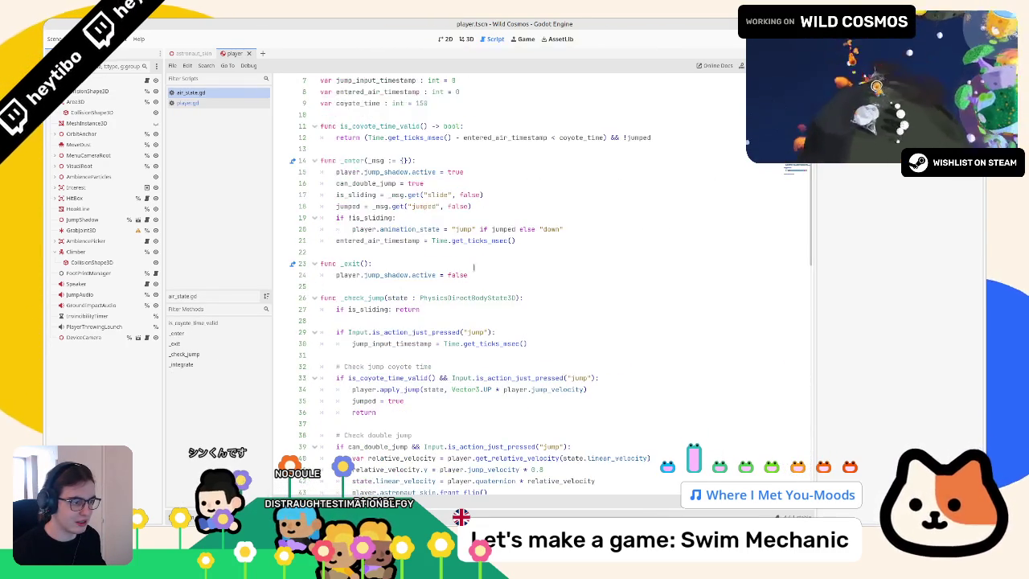
{"action": "scroll", "coordinate": [367, 309], "scroll_direction": "down", "scroll_amount": 10}
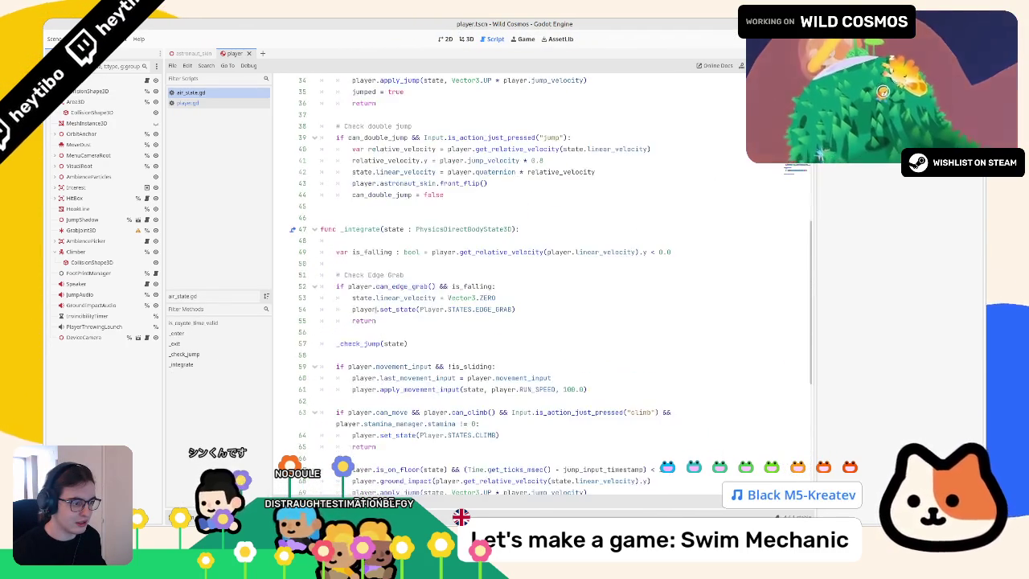
{"action": "scroll", "coordinate": [387, 306], "scroll_direction": "down", "scroll_amount": 3}
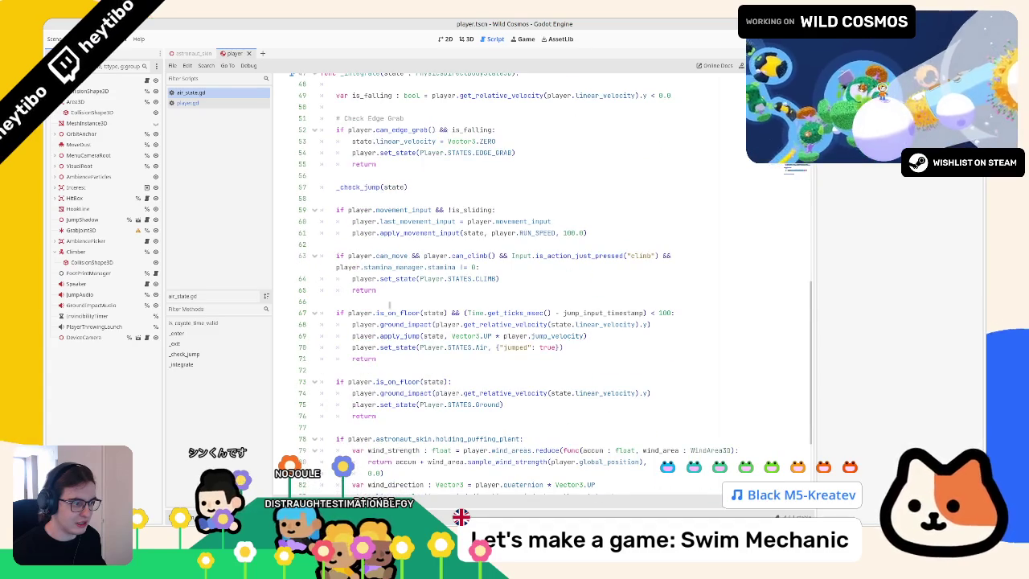
{"action": "scroll", "coordinate": [389, 305], "scroll_direction": "down", "scroll_amount": 5}
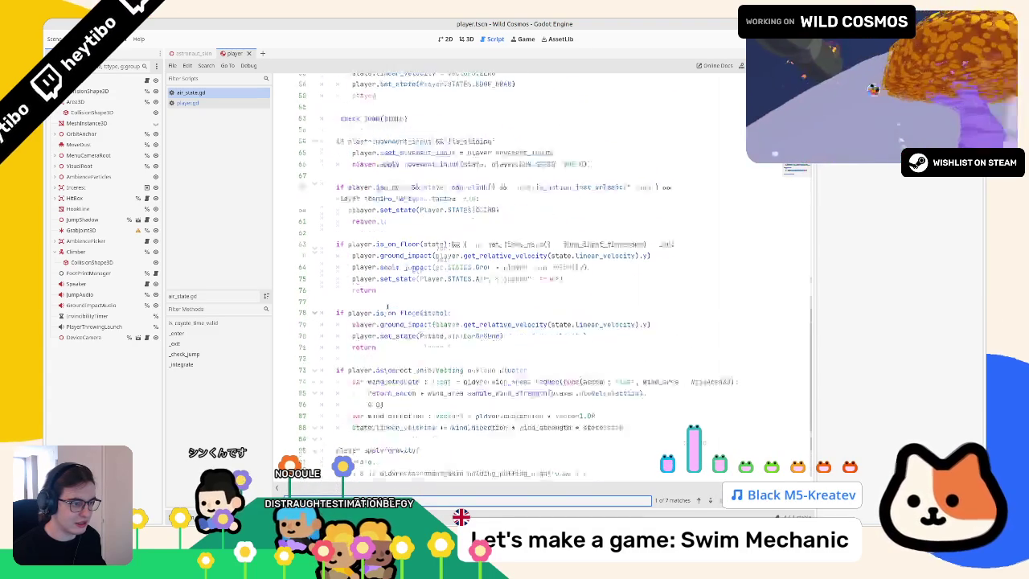
{"action": "scroll", "coordinate": [387, 306], "scroll_direction": "up", "scroll_amount": 8}
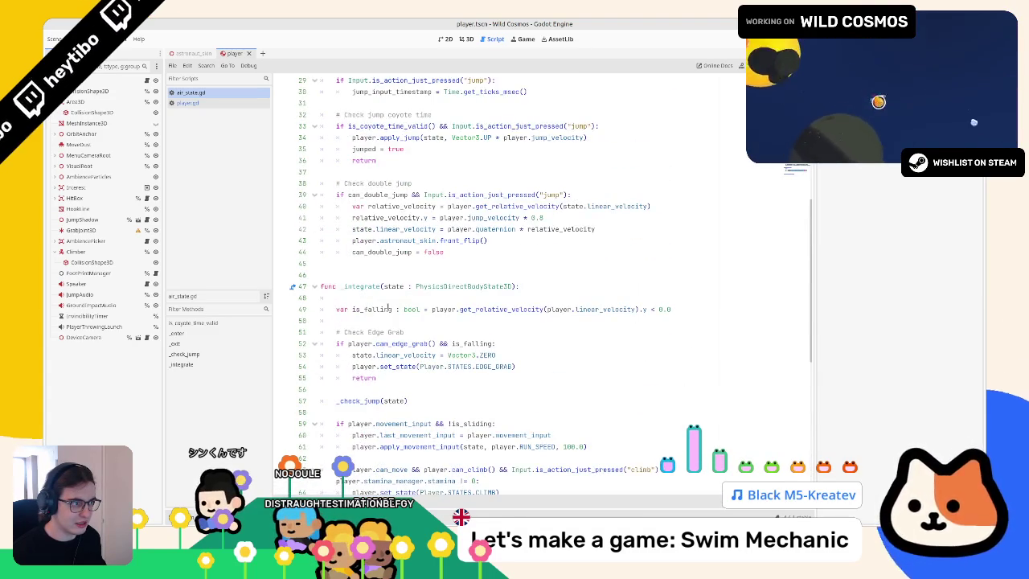
{"action": "scroll", "coordinate": [389, 308], "scroll_direction": "up", "scroll_amount": 6}
{"action": "key", "text": "ctrl+f"}
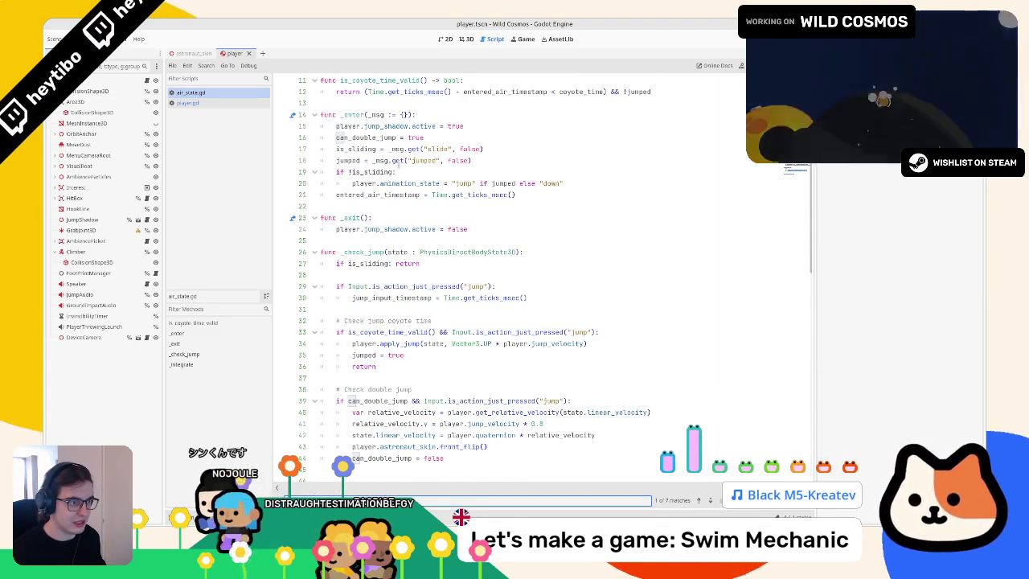
{"action": "key", "text": "Escape"}
{"action": "left_click_drag", "start_coordinate": [352, 184], "coordinate": [442, 183]}
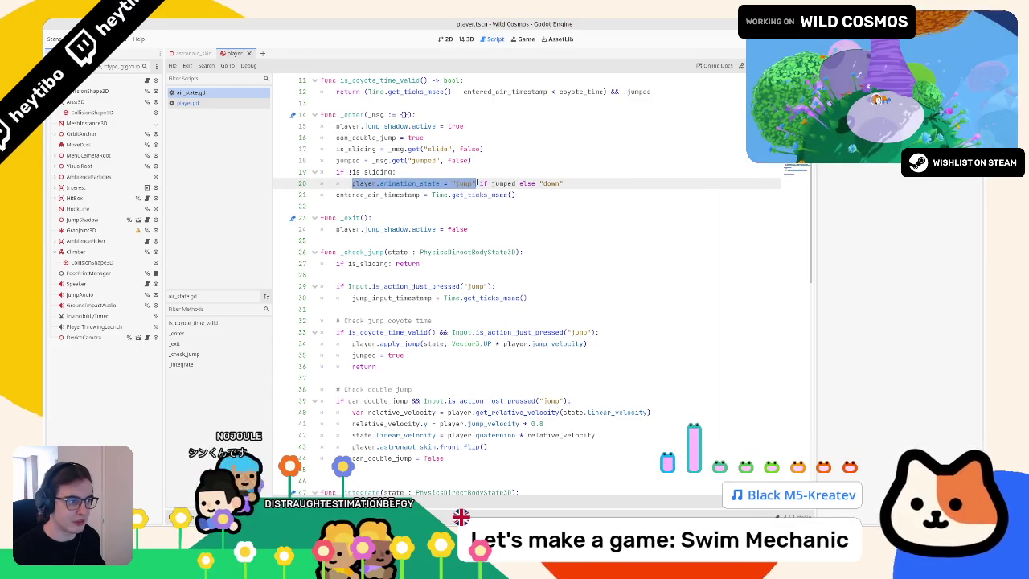
{"action": "left_click", "coordinate": [233, 103]}
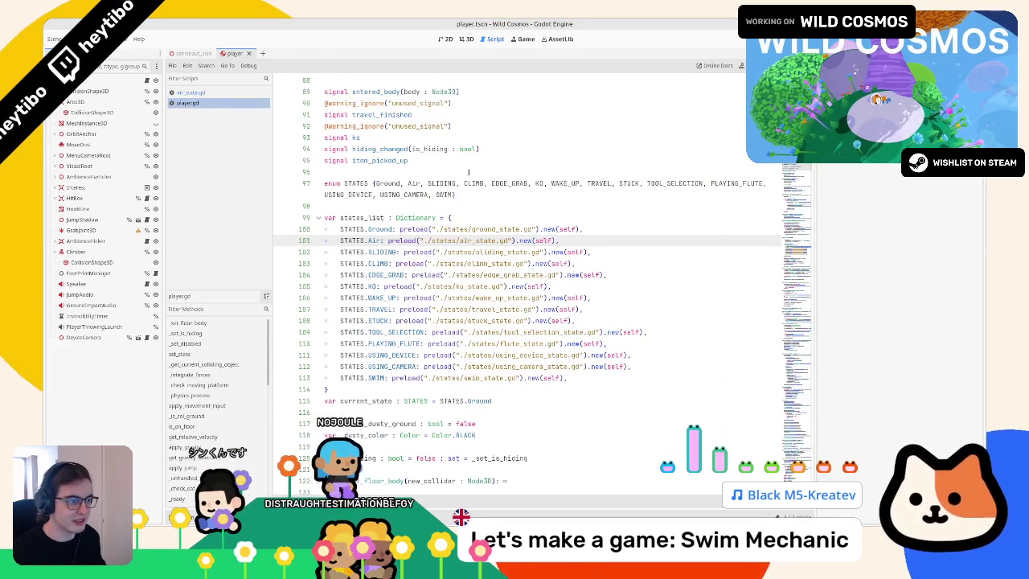
Step: Open swim_state.gd and remove the empty line under the Is Moving comment
{"action": "left_click", "coordinate": [493, 381], "text": "ctrl"}
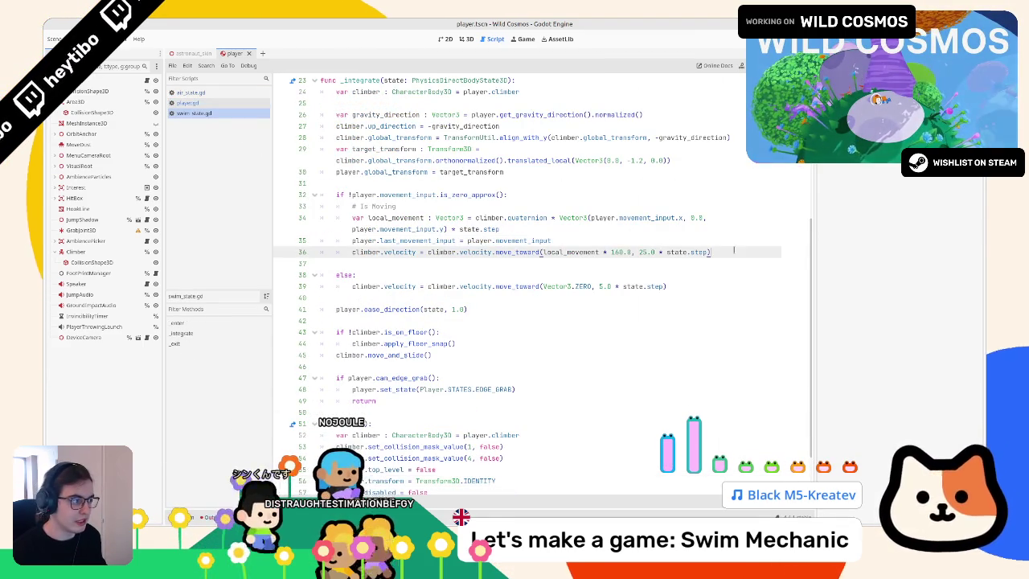
{"action": "left_click", "coordinate": [485, 206]}
{"action": "key", "text": "Down"}
{"action": "key", "text": "Down"}
{"action": "key", "text": "Down"}
{"action": "key", "text": "alt+Up"}
{"action": "key", "text": "alt+Up"}
{"action": "key", "text": "alt+Up"}
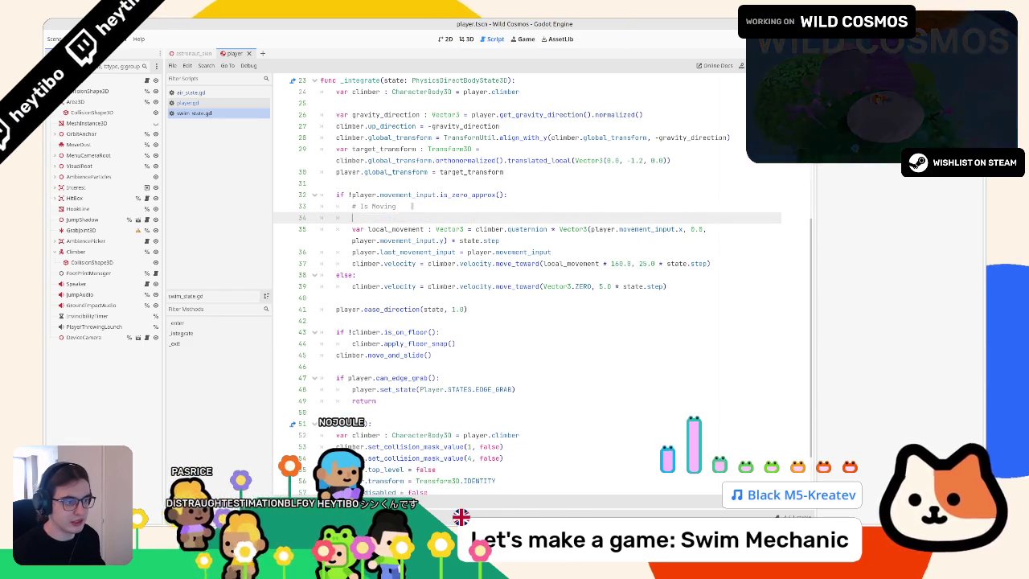
{"action": "key", "text": "BackSpace"}
Step: Add a player.animation_state line below the else branch
{"action": "left_click", "coordinate": [402, 172]}
{"action": "left_click", "coordinate": [399, 285]}
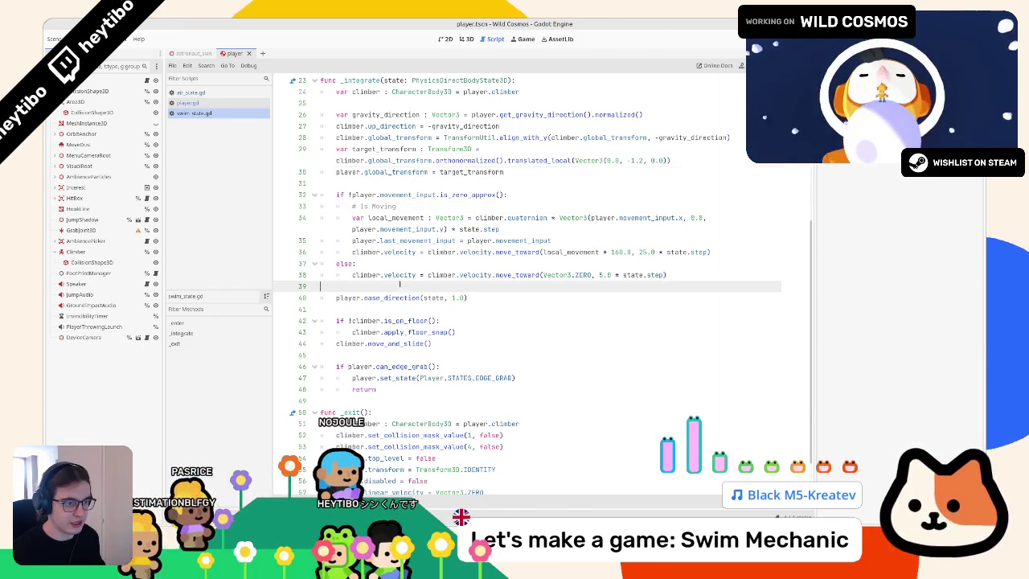
{"action": "left_click", "coordinate": [671, 275]}
{"action": "key", "text": "Return"}
{"action": "key", "text": "Return"}
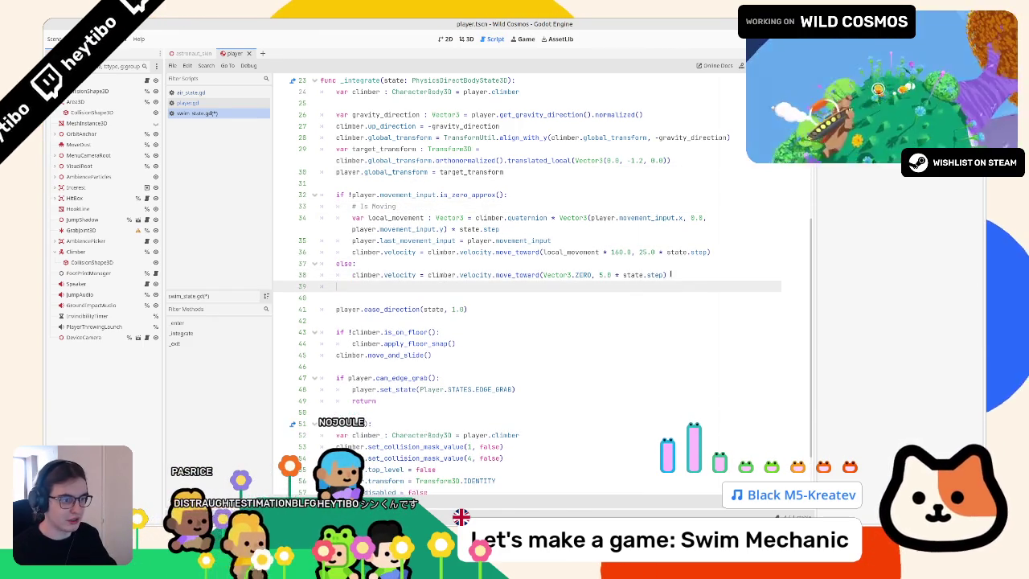
{"action": "type", "text": "player.animation_state = \"jump\""}
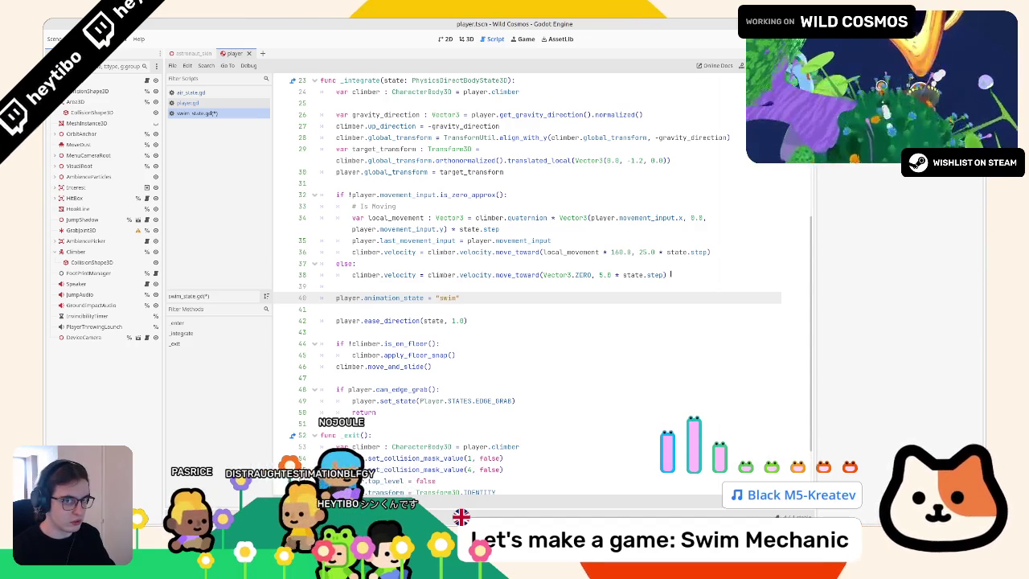
{"action": "type", "text": "_idle"}
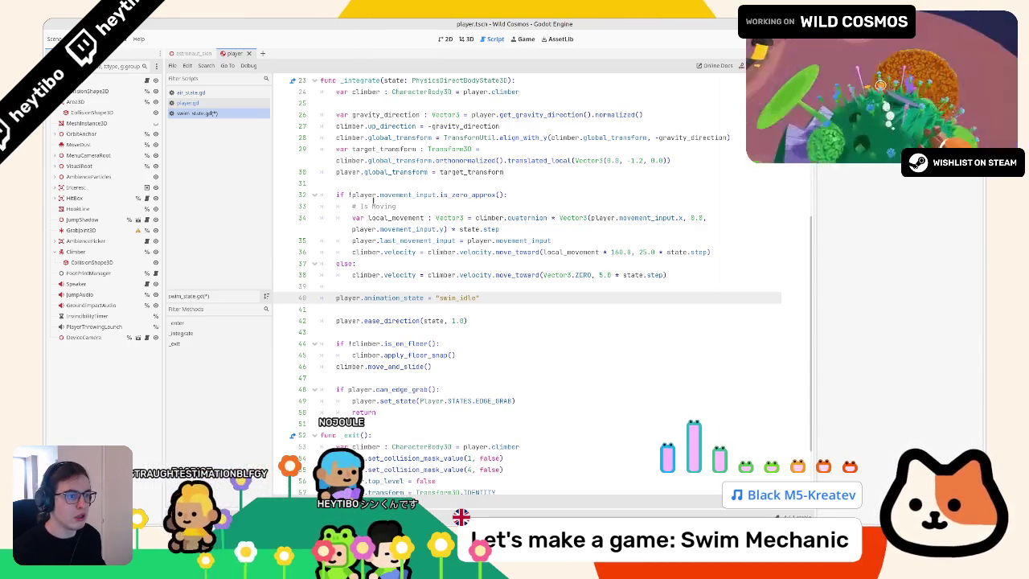
Step: Store the movement input check in an is_moving variable and use it as the if condition
{"action": "left_click_drag", "start_coordinate": [352, 195], "coordinate": [500, 195]}
{"action": "left_click", "coordinate": [497, 176]}
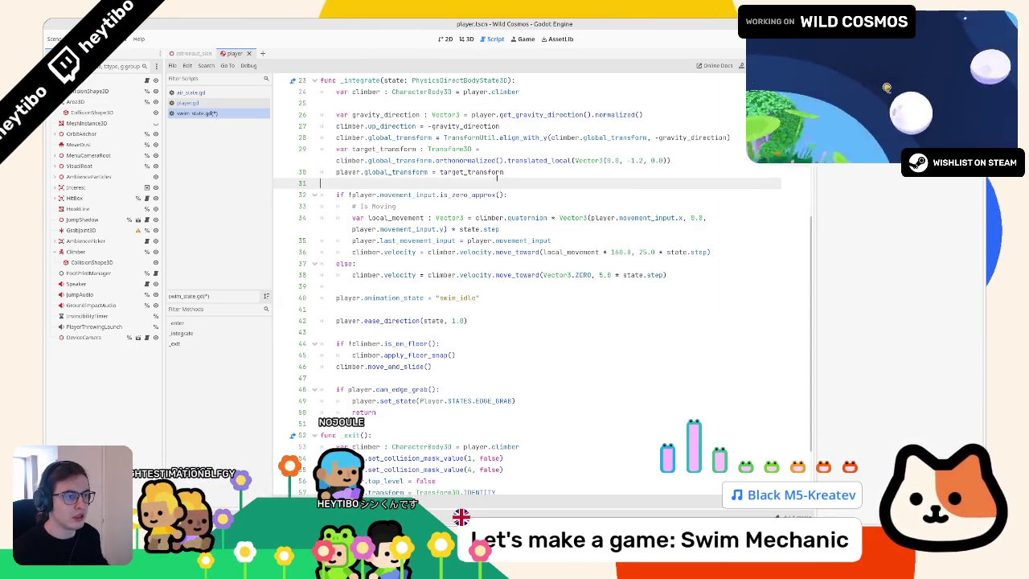
{"action": "key", "text": "Return"}
{"action": "key", "text": "Return"}
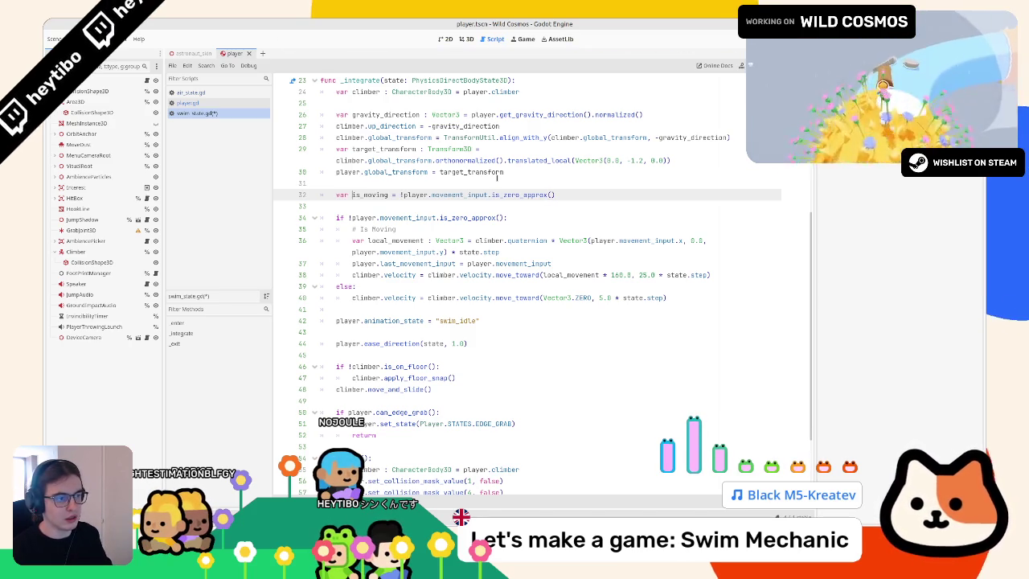
{"action": "type", "text": ": bool"}
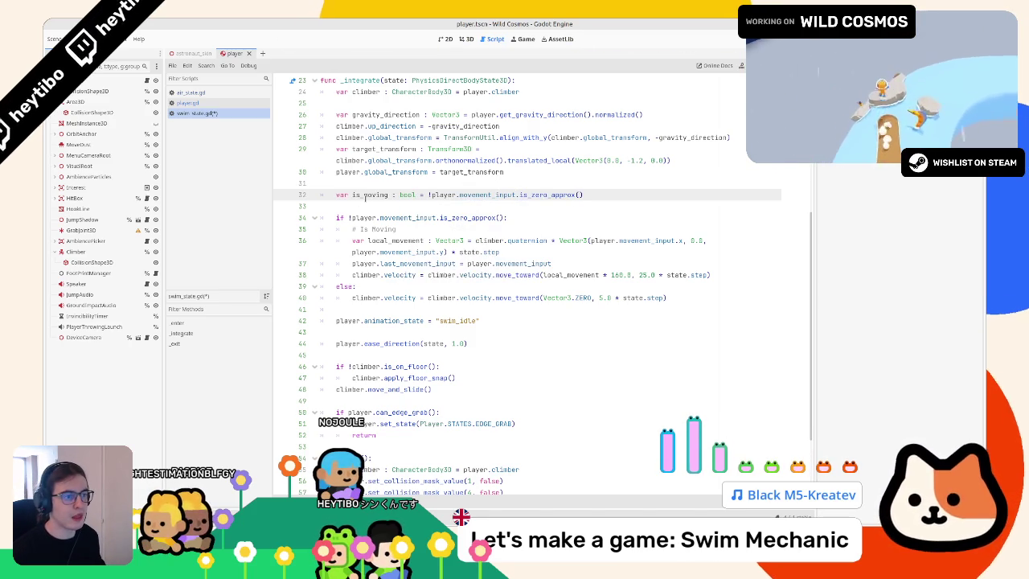
{"action": "key", "text": "ctrl+c"}
{"action": "left_click_drag", "start_coordinate": [352, 218], "coordinate": [503, 218]}
{"action": "key", "text": "ctrl+v"}
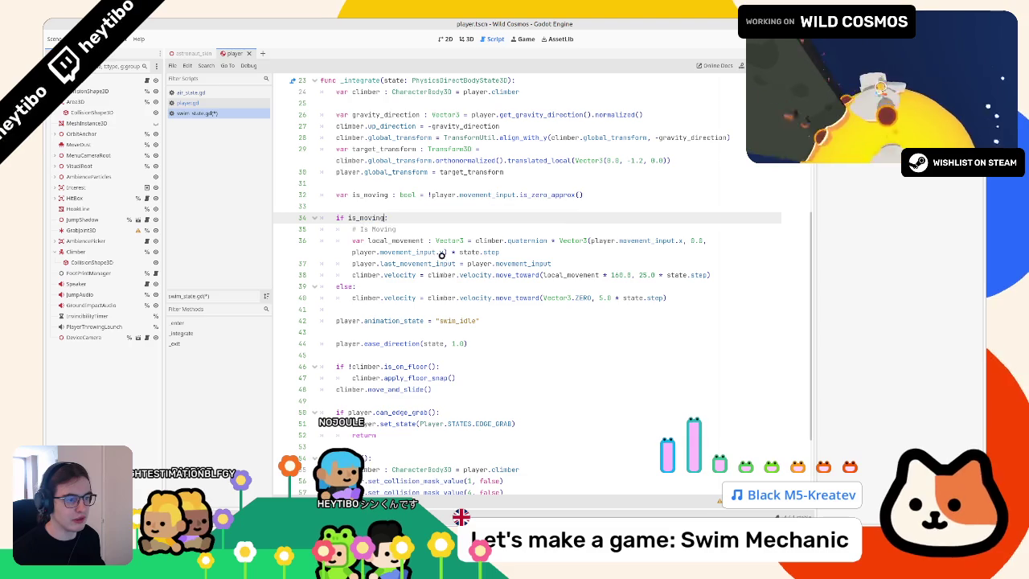
Step: Set animation_state to swim_forward if is_moving else swim_idle, then open astronaut_skin.gd
{"action": "left_click", "coordinate": [509, 319]}
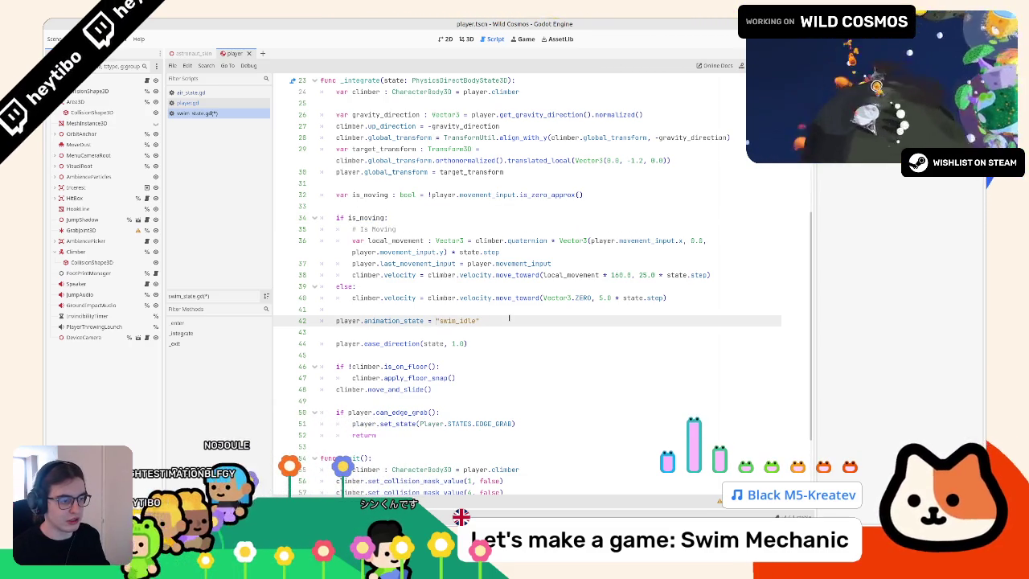
{"action": "type", "text": "\""}
{"action": "key", "text": "BackSpace"}
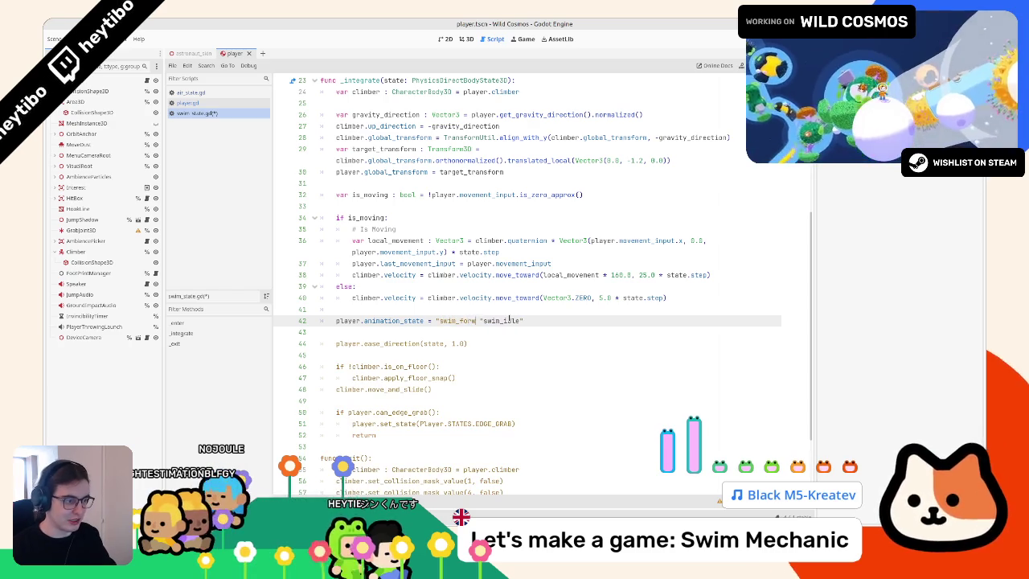
{"action": "type", "text": "ard\" if is_moving else"}
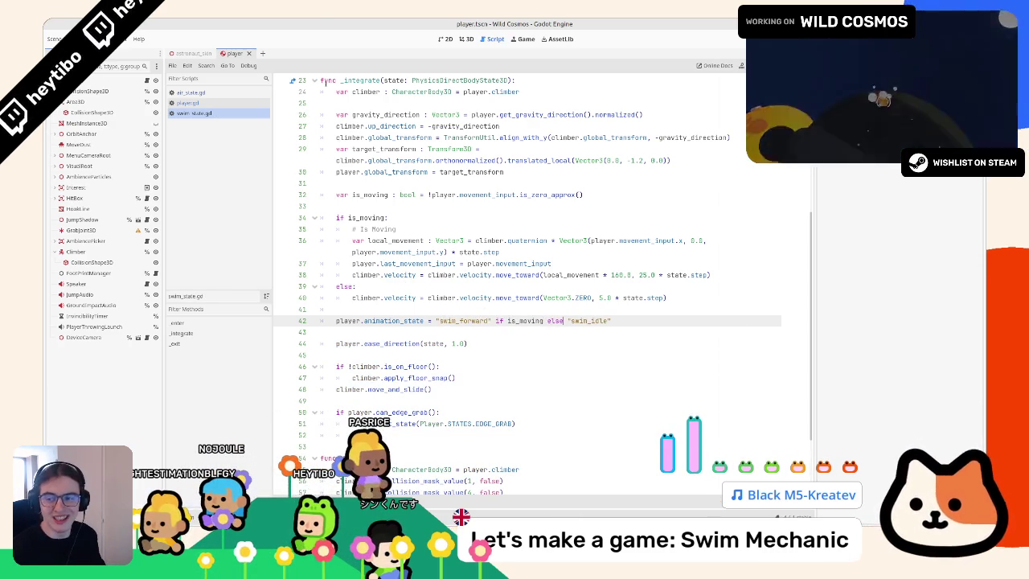
{"action": "left_click", "coordinate": [193, 52]}
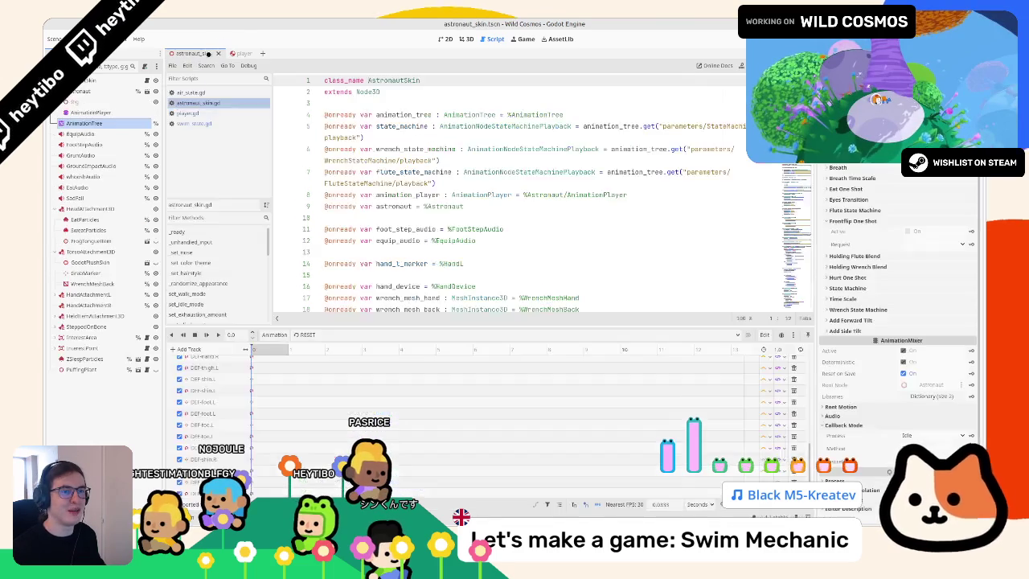
{"action": "left_click", "coordinate": [204, 112]}
Step: Launch the game, then switch to the test_swim scene and run it with F6
{"action": "left_click", "coordinate": [206, 102]}
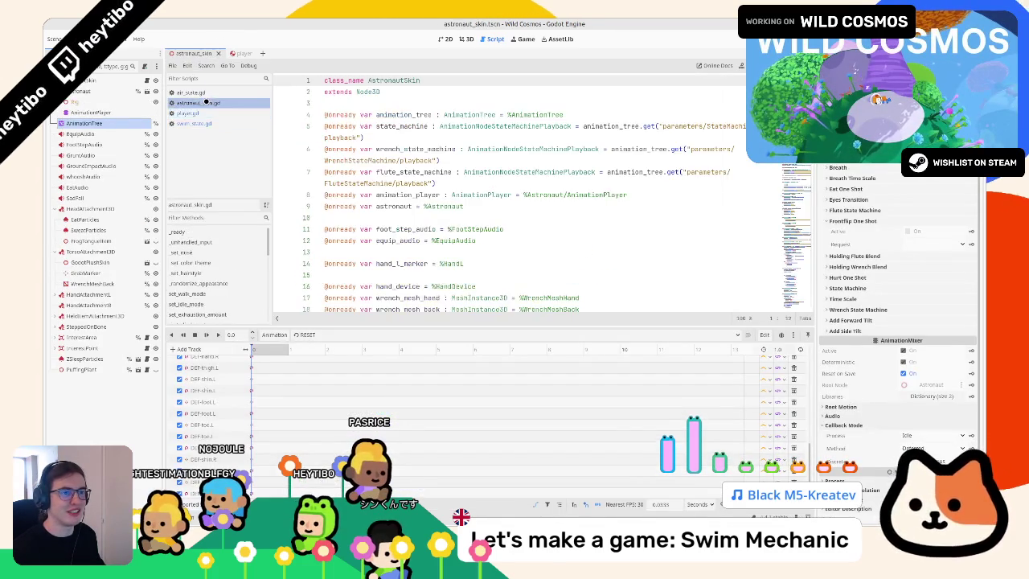
{"action": "key", "text": "F5"}
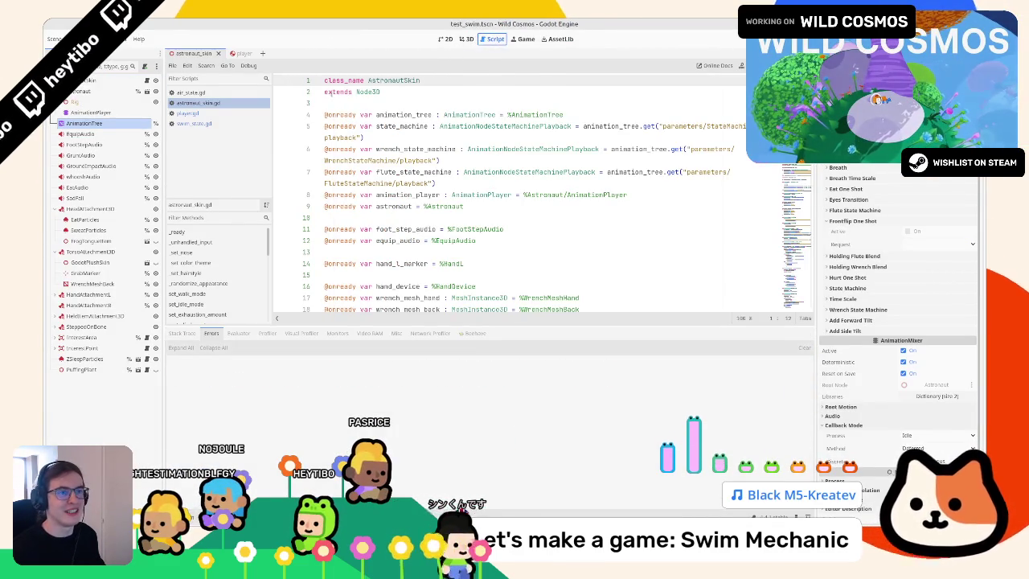
{"action": "key", "text": "ctrl+Tab"}
{"action": "left_click", "coordinate": [466, 38]}
{"action": "key", "text": "F6"}
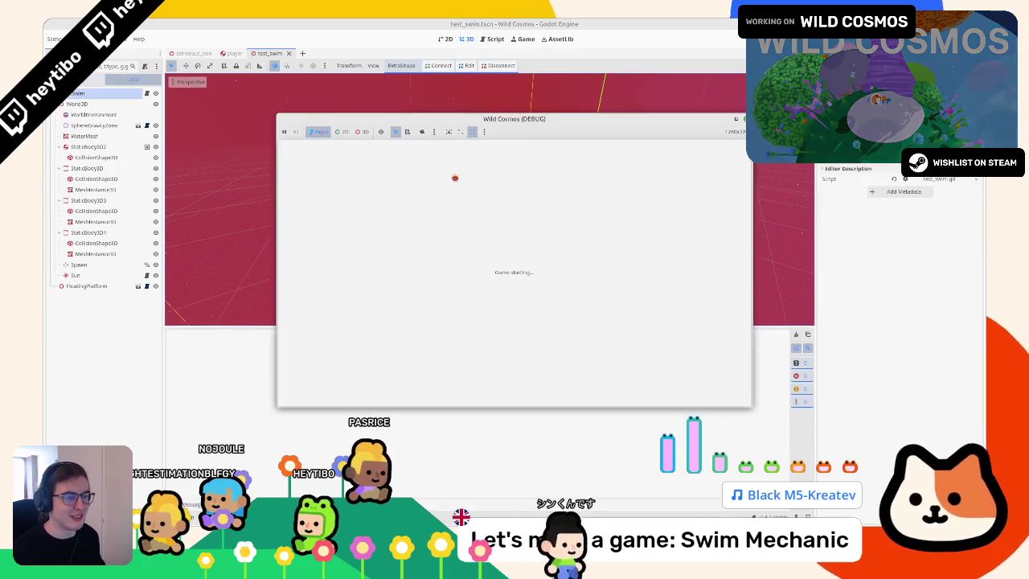
Step: Swim the astronaut around the water planet toward the grey platform, then stop the game with F8
{"action": "key", "text": "w"}
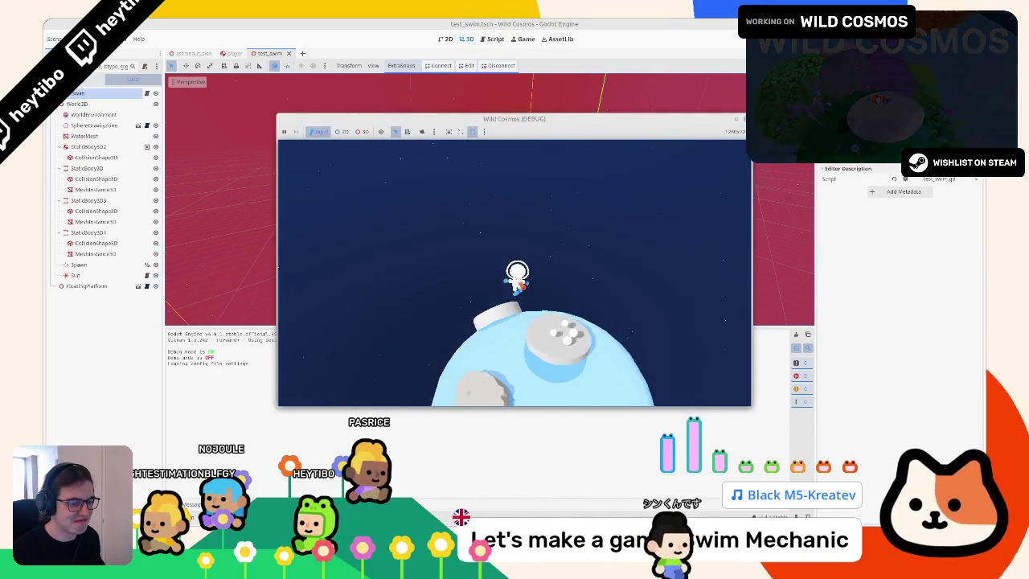
{"action": "key", "text": "w"}
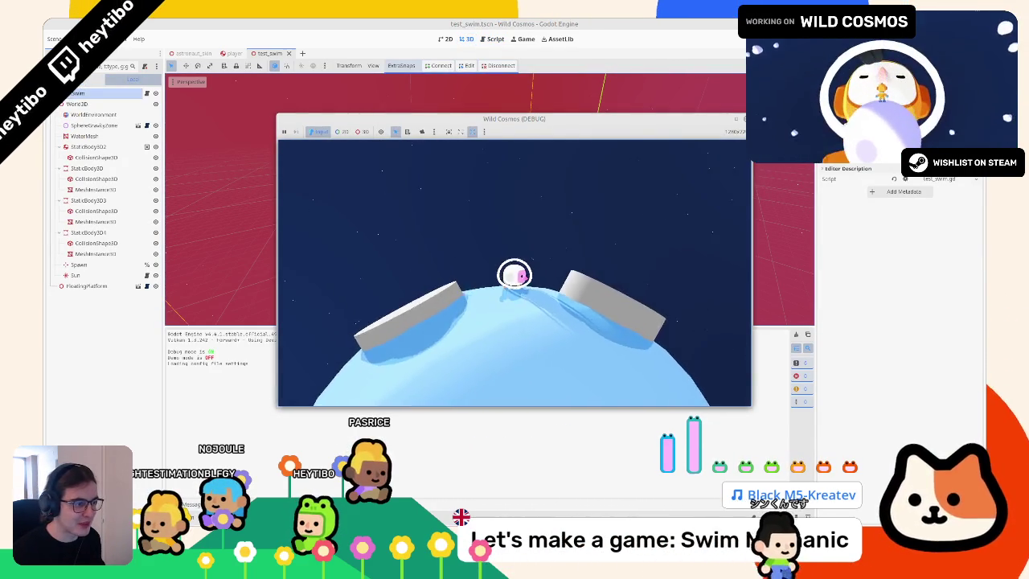
{"action": "key", "text": "a"}
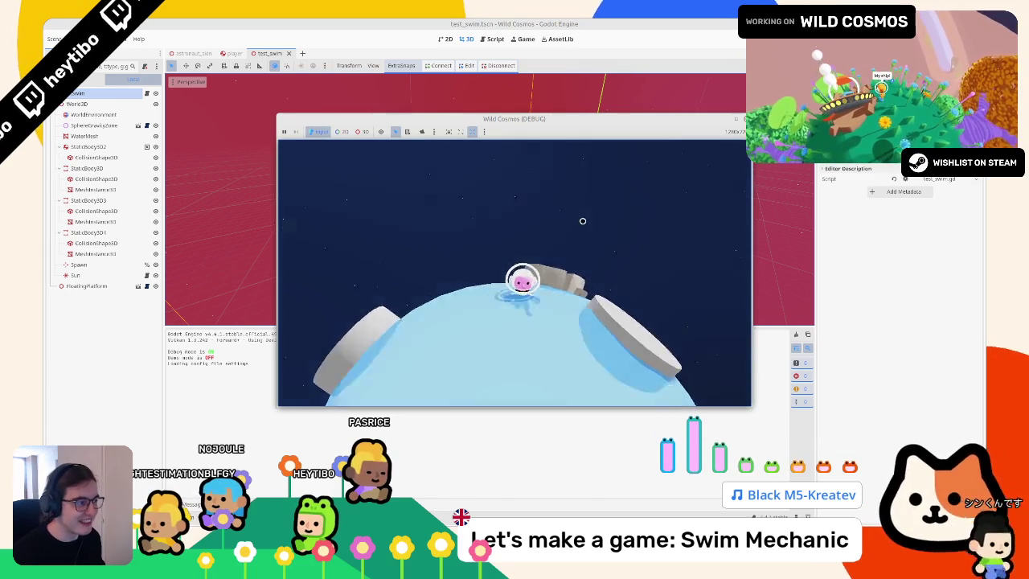
{"action": "key", "text": "Escape"}
{"action": "key", "text": "super+Up"}
{"action": "key", "text": "Escape"}
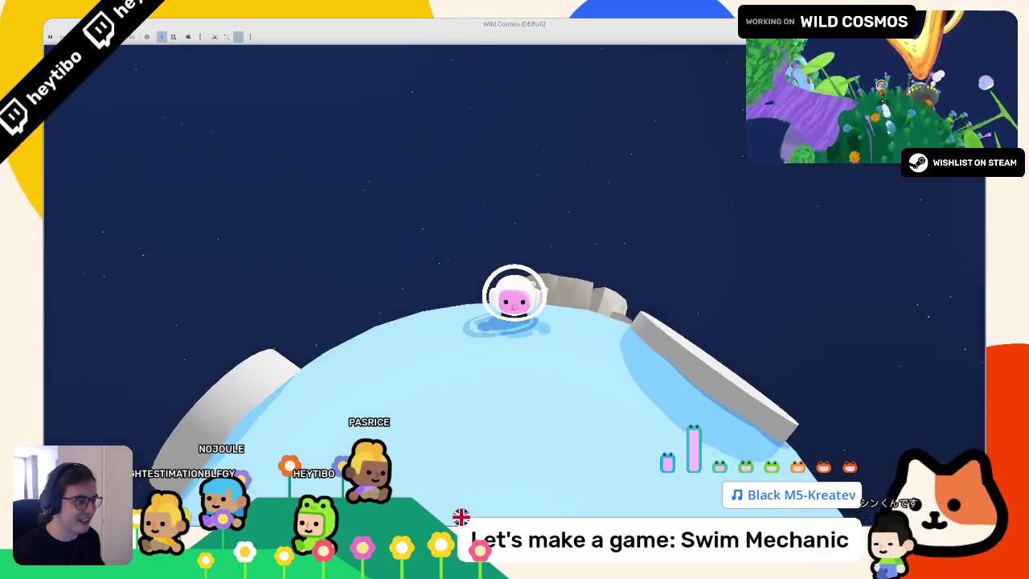
{"action": "key", "text": "d"}
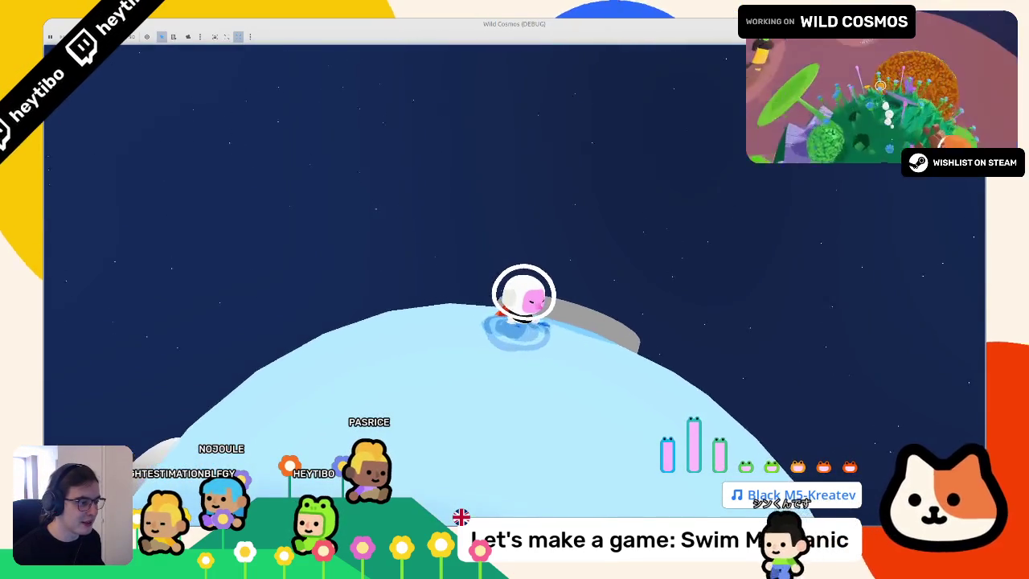
{"action": "key", "text": "w"}
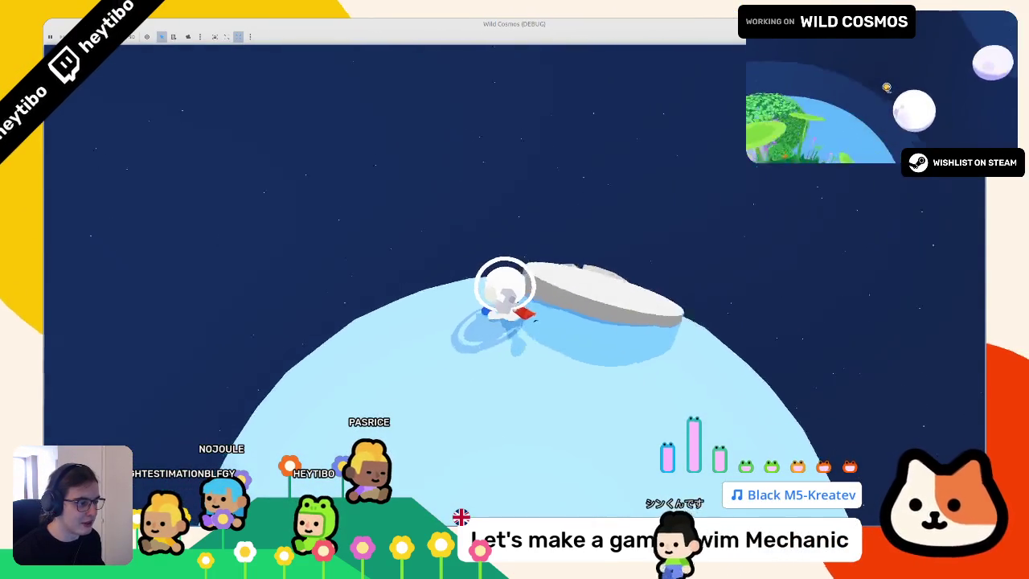
{"action": "key", "text": "w"}
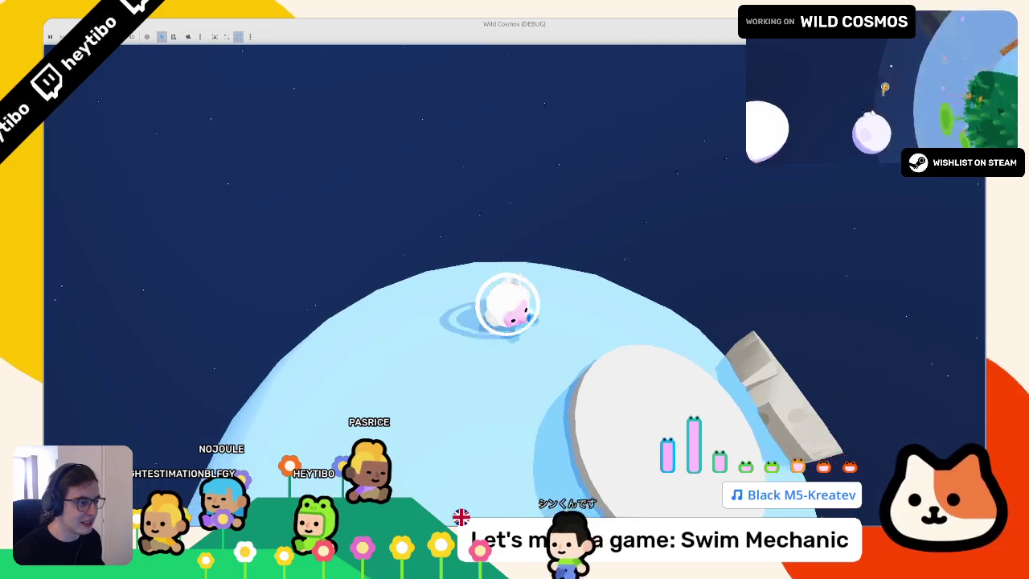
{"action": "key", "text": "w"}
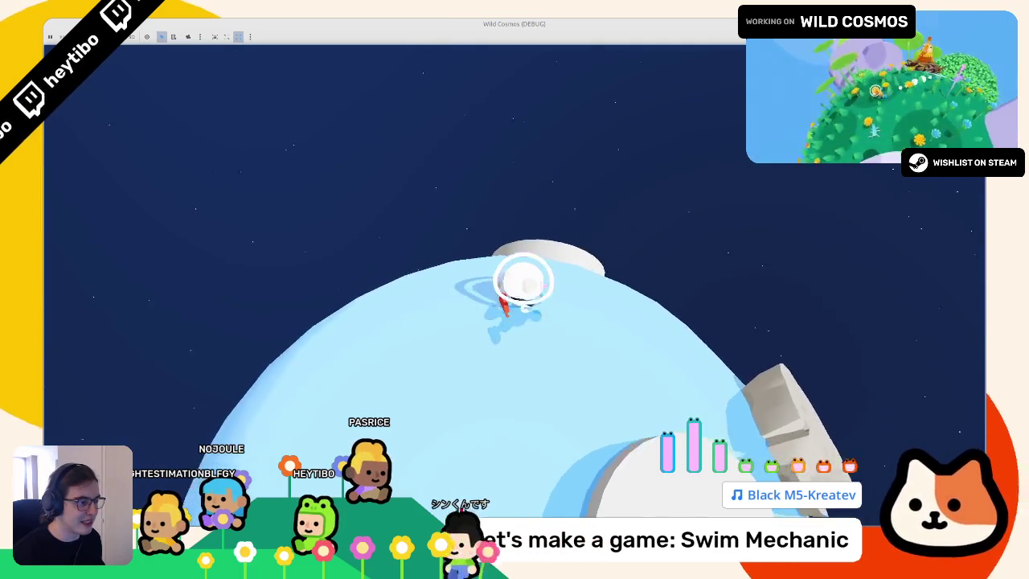
{"action": "key", "text": "w"}
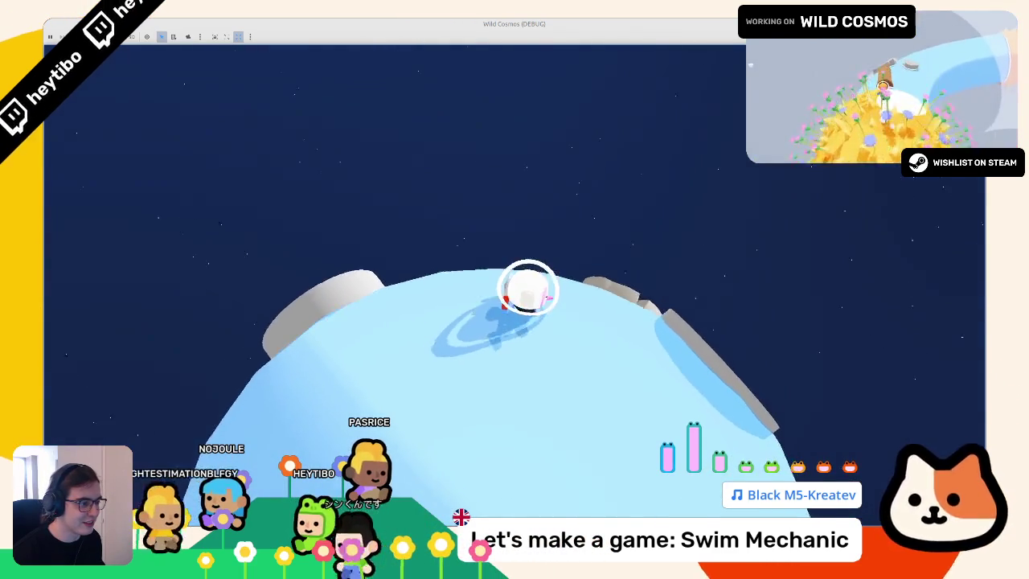
{"action": "key", "text": "w"}
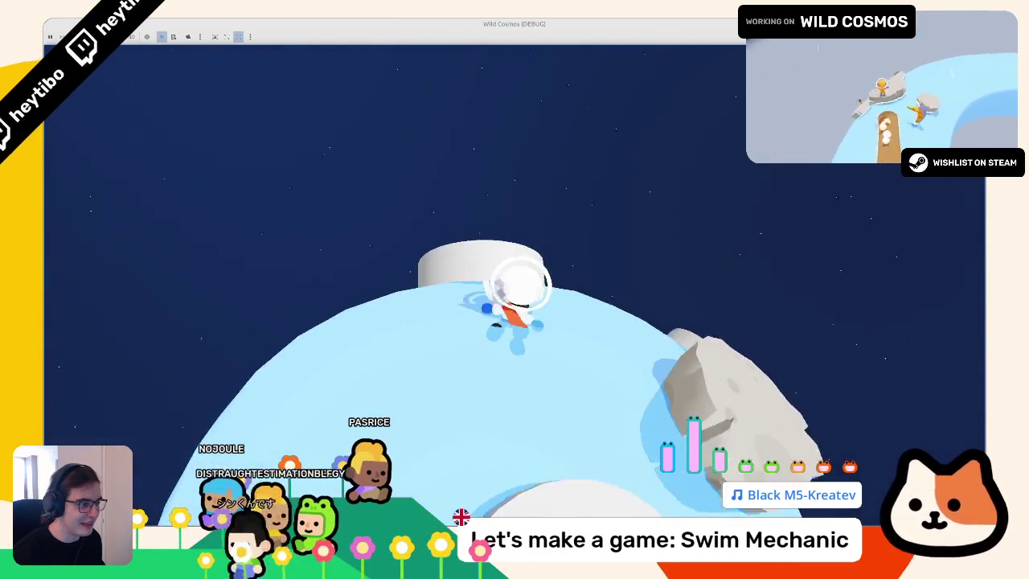
{"action": "key", "text": "w"}
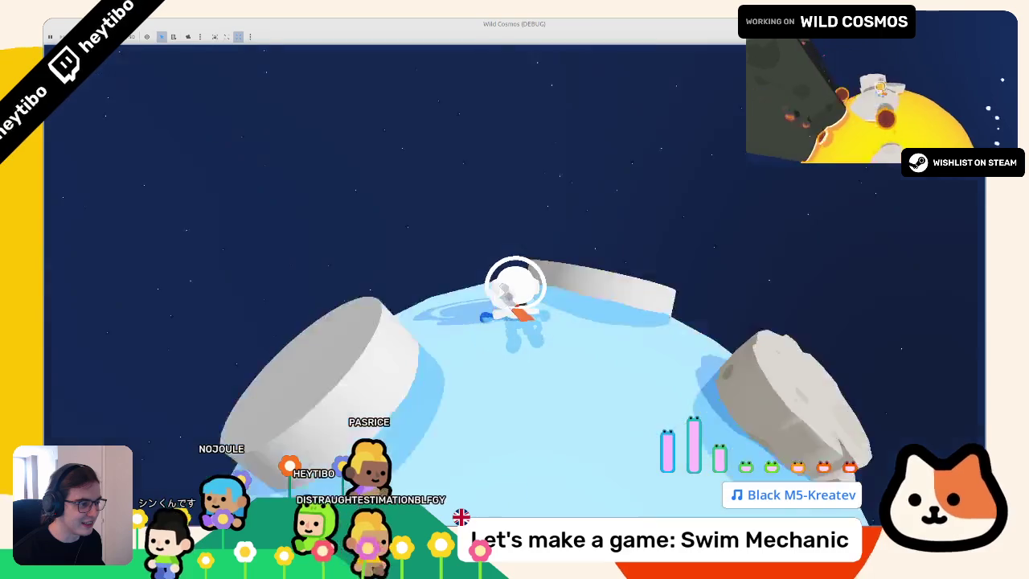
{"action": "key", "text": "w"}
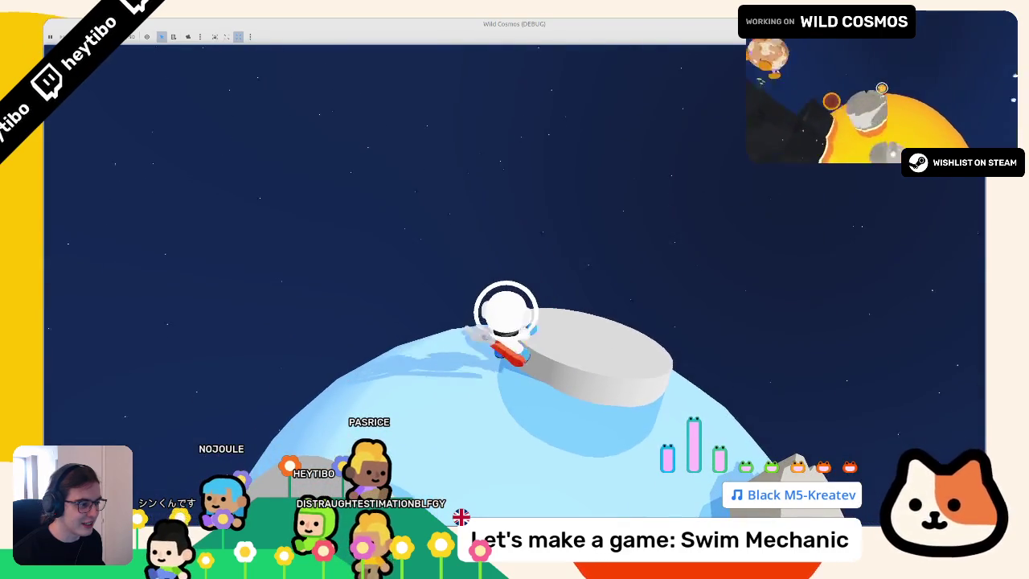
{"action": "key", "text": "s"}
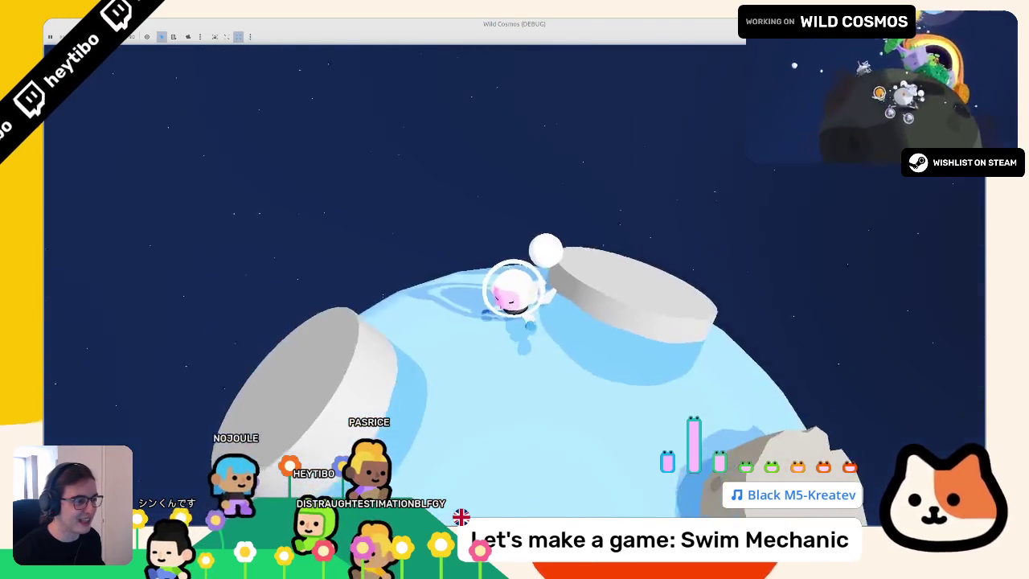
{"action": "key", "text": "F8"}
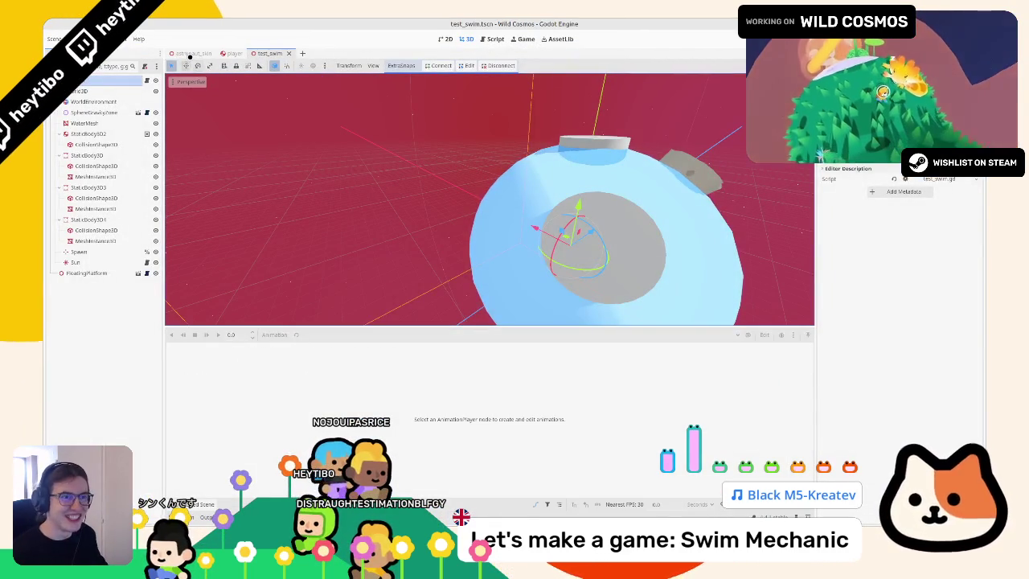
Step: Open astronaut_skin's animation state machine and enlarge the graph panel to show the End state
{"action": "left_click", "coordinate": [191, 54]}
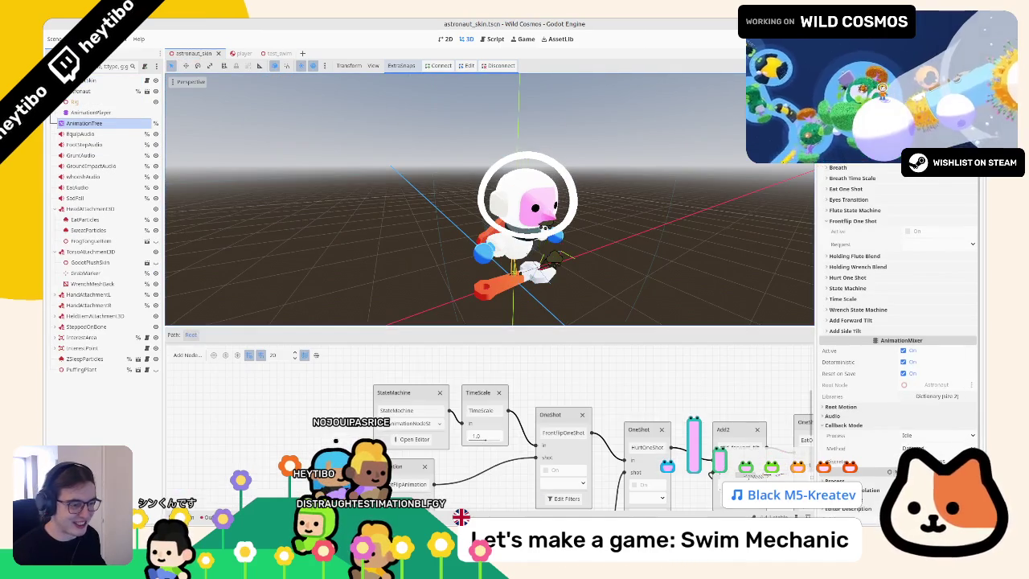
{"action": "left_click", "coordinate": [402, 439]}
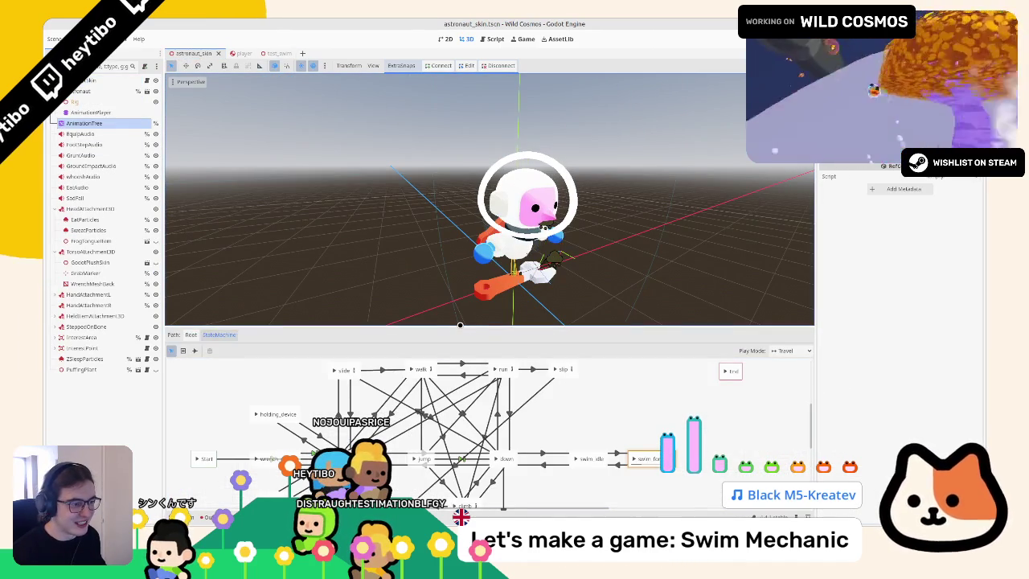
{"action": "left_click_drag", "start_coordinate": [460, 326], "coordinate": [460, 271]}
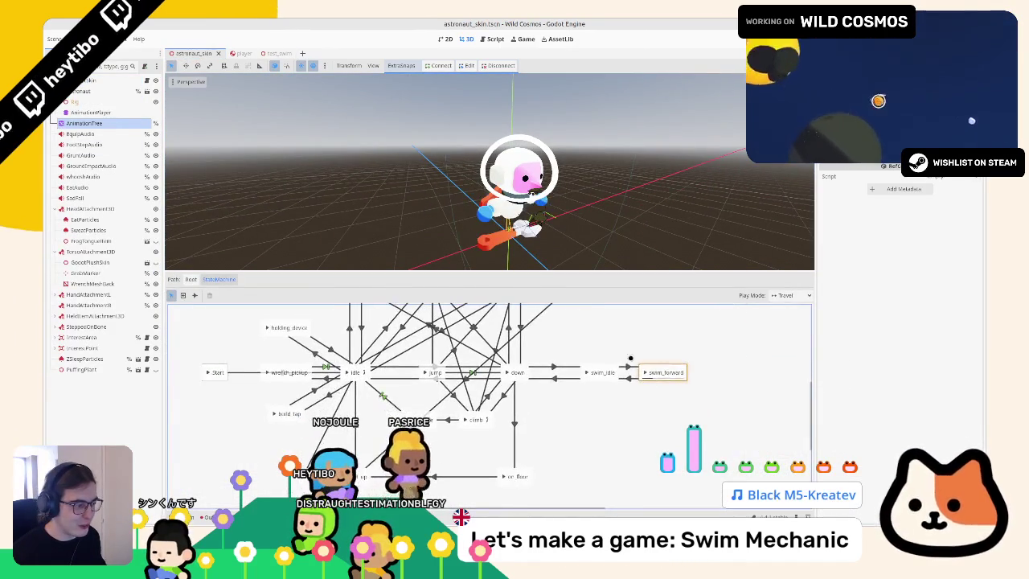
{"action": "scroll", "coordinate": [572, 427], "scroll_direction": "down", "scroll_amount": 1}
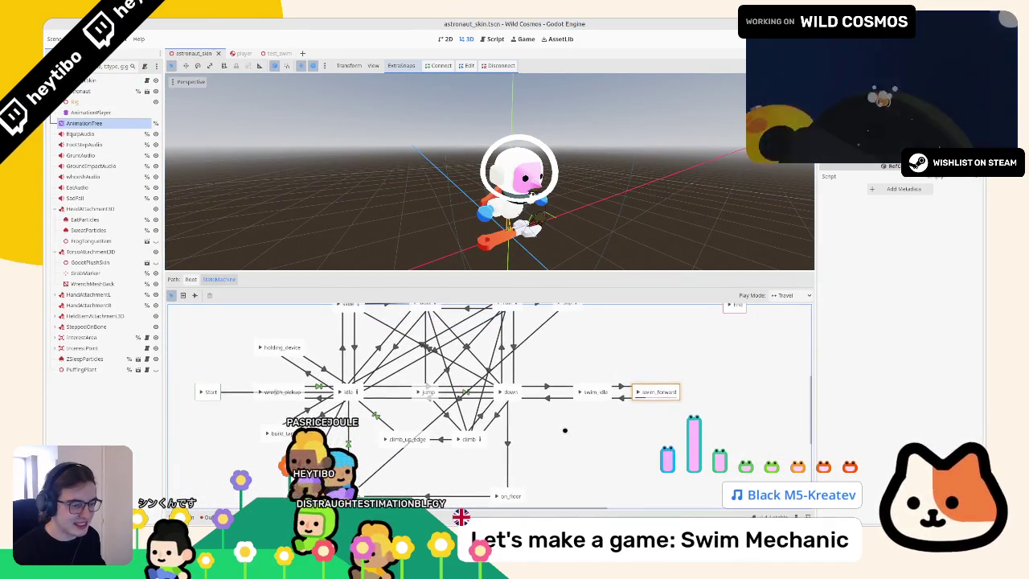
{"action": "scroll", "coordinate": [450, 466], "scroll_direction": "up", "scroll_amount": 1}
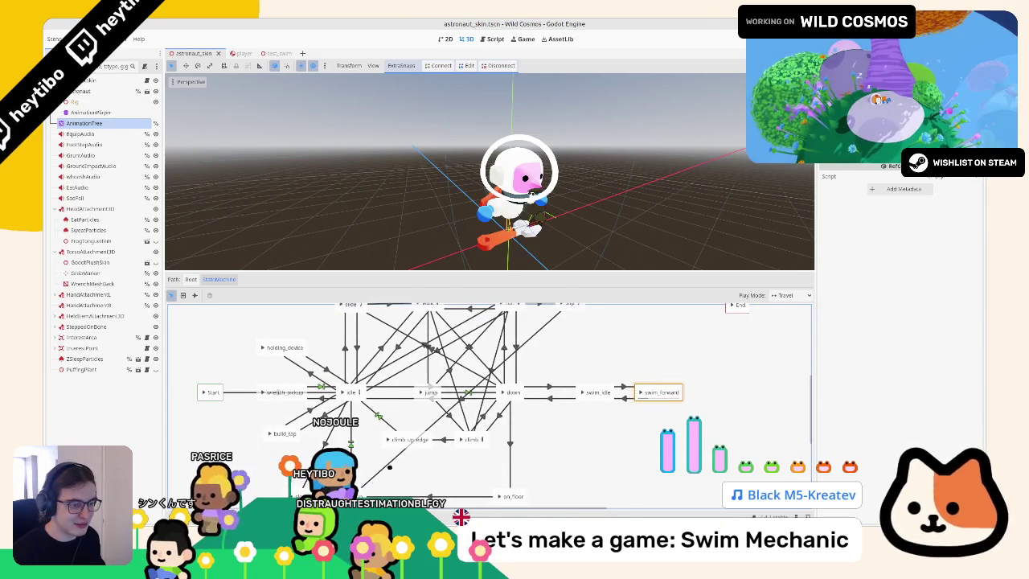
{"action": "left_click_drag", "start_coordinate": [389, 467], "coordinate": [394, 490]}
{"action": "scroll", "coordinate": [530, 371], "scroll_direction": "down", "scroll_amount": 1}
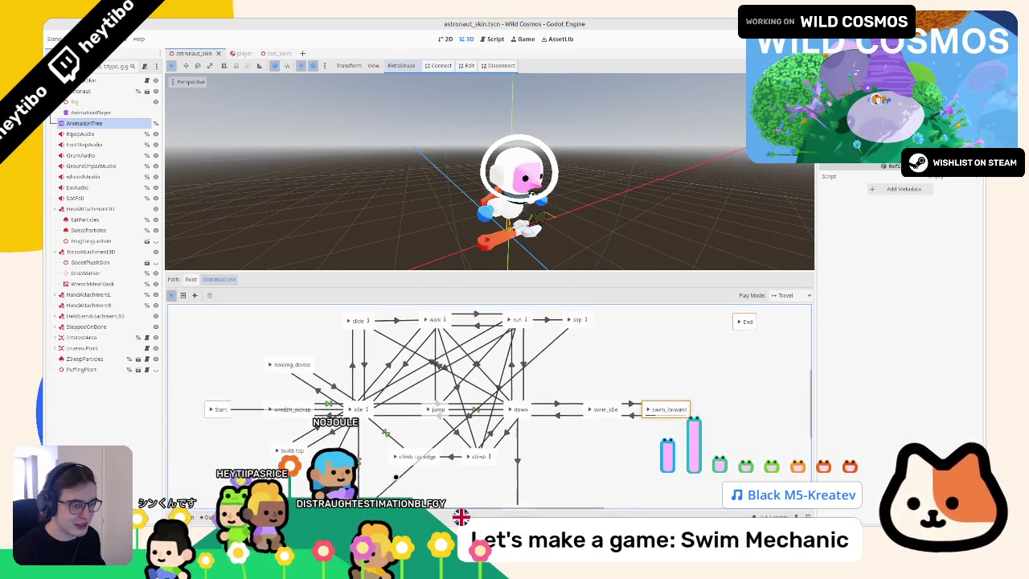
Step: Preview travel to the flip state, then go back to the root tree and reopen the StateMachine
{"action": "left_click", "coordinate": [571, 316]}
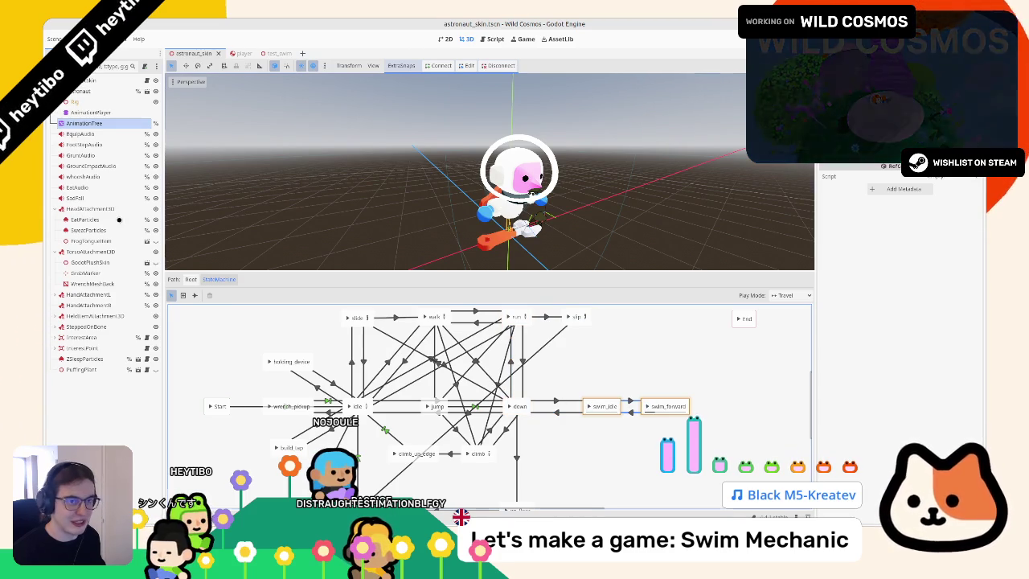
{"action": "left_click", "coordinate": [90, 112]}
{"action": "left_click", "coordinate": [85, 123]}
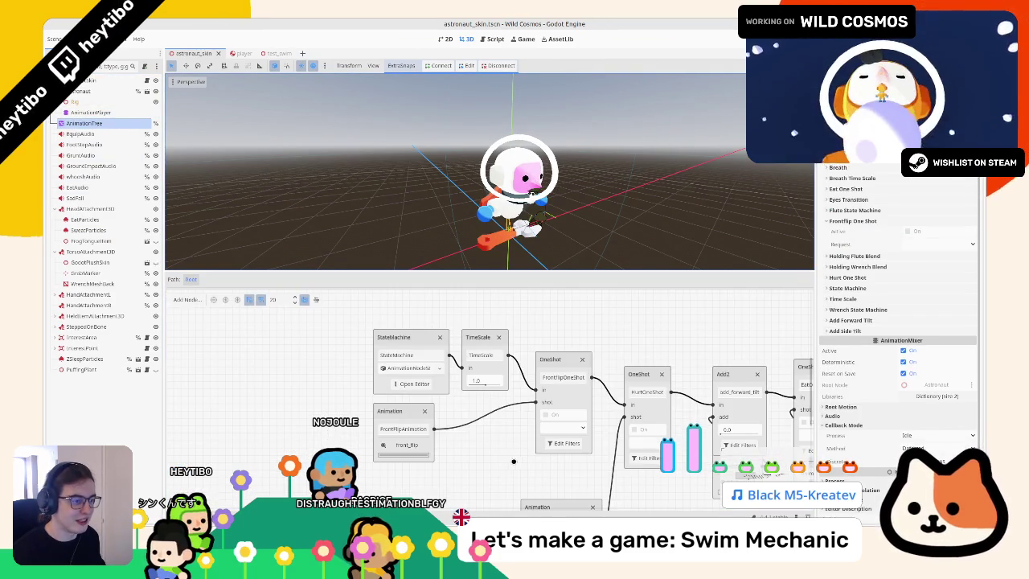
{"action": "left_click", "coordinate": [415, 384]}
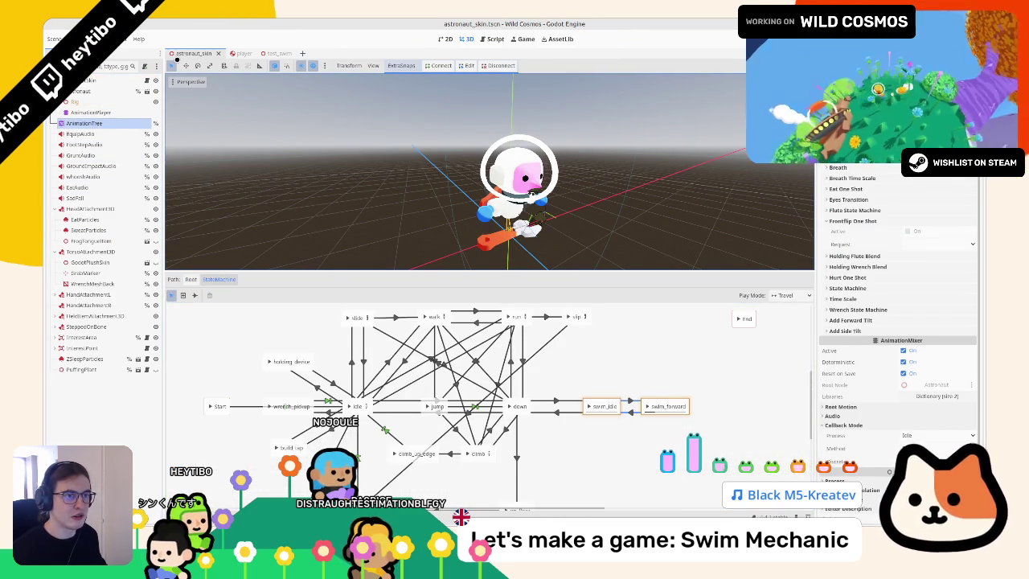
{"action": "left_click", "coordinate": [98, 119]}
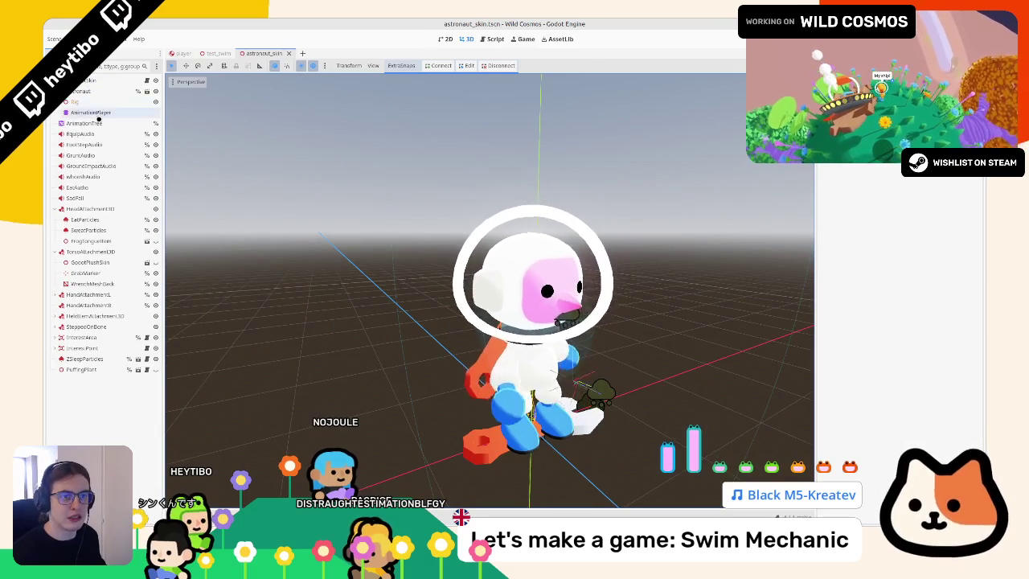
{"action": "left_click", "coordinate": [90, 123]}
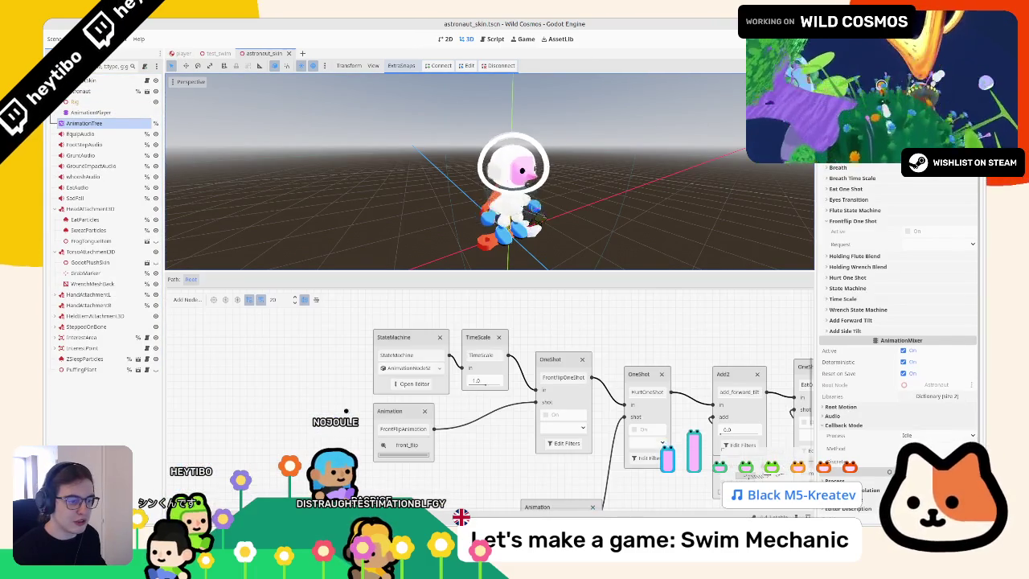
{"action": "left_click", "coordinate": [413, 383]}
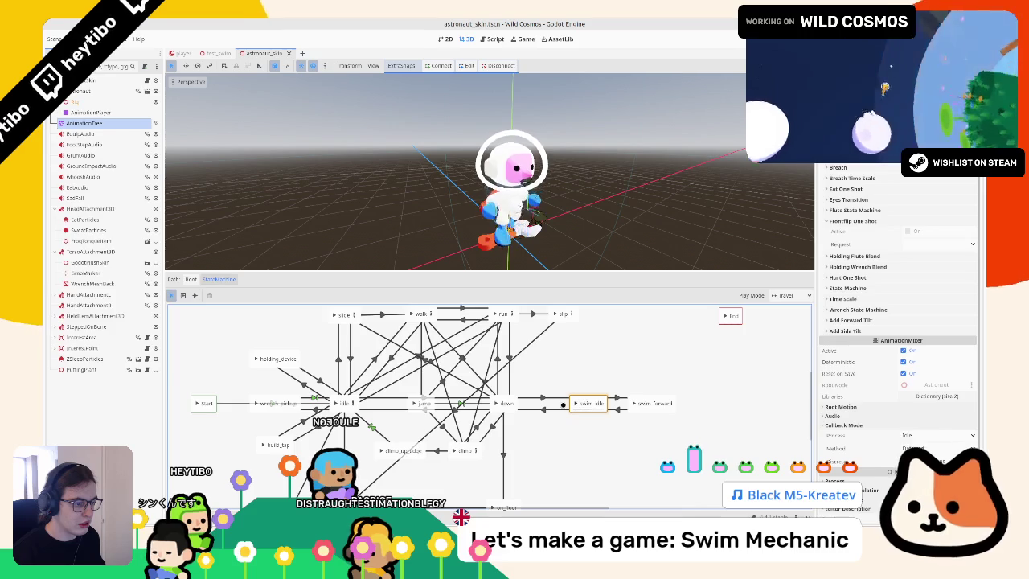
Step: Move the jump state up and right, and place climb_up_edge just below climb
{"action": "mouse_move", "coordinate": [416, 405]}
{"action": "left_mouse_down"}
{"action": "mouse_move", "coordinate": [453, 355]}
{"action": "mouse_move", "coordinate": [463, 368]}
{"action": "left_mouse_up"}
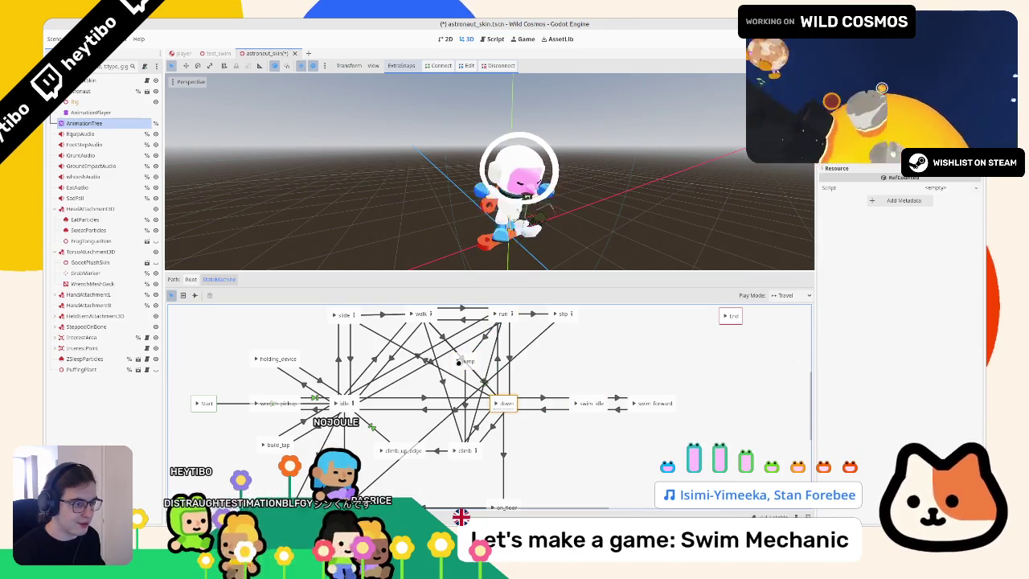
{"action": "scroll", "coordinate": [459, 394], "scroll_direction": "down", "scroll_amount": 3}
{"action": "scroll", "coordinate": [459, 394], "scroll_direction": "left", "scroll_amount": 3}
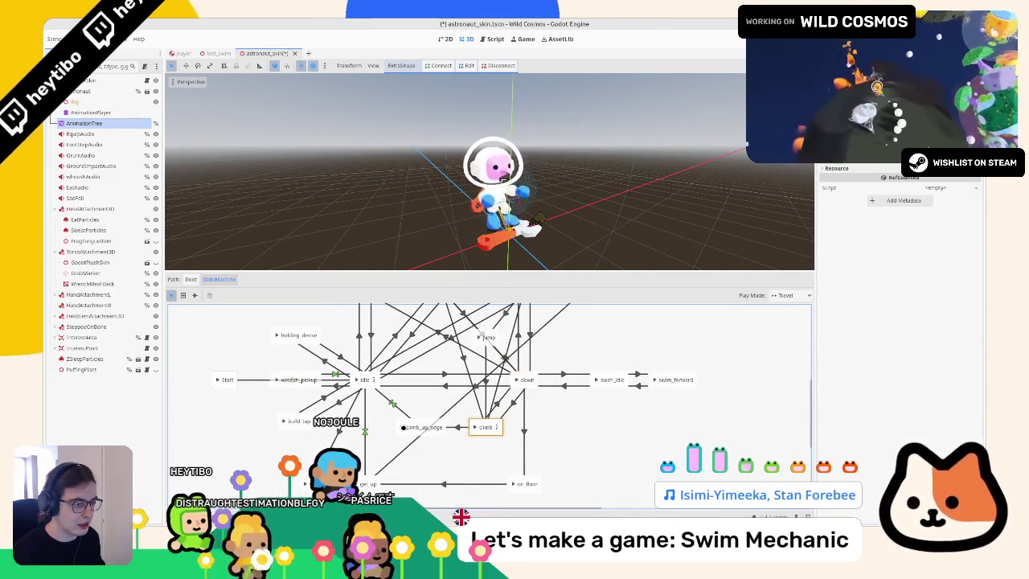
{"action": "mouse_move", "coordinate": [410, 434]}
{"action": "left_mouse_down"}
{"action": "mouse_move", "coordinate": [475, 450]}
{"action": "mouse_move", "coordinate": [477, 464]}
{"action": "mouse_move", "coordinate": [494, 435]}
{"action": "left_mouse_up"}
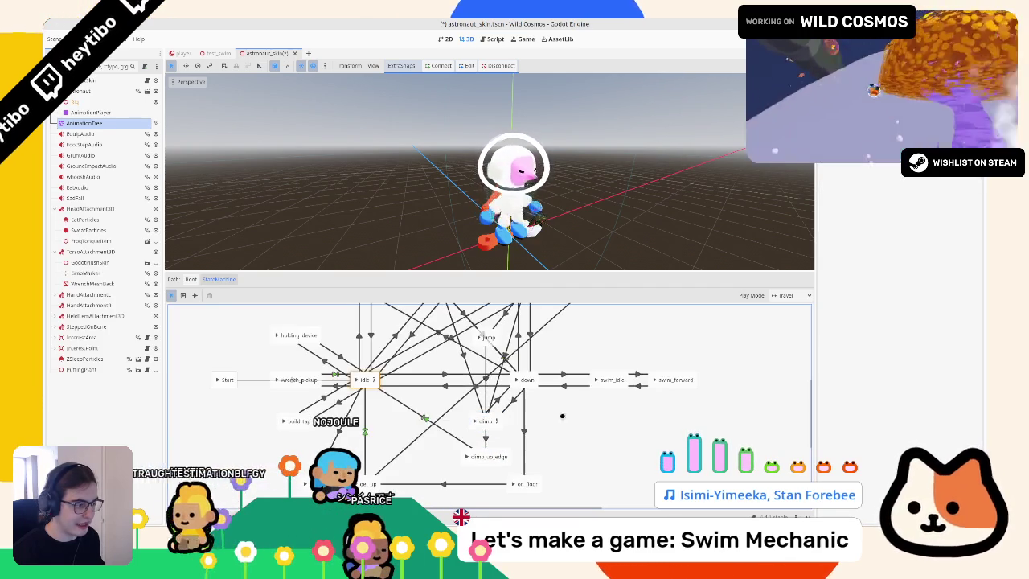
Step: Connect climb_up_edge to swim_idle with a transition and preview travelling to swim_forward
{"action": "left_click", "coordinate": [602, 385]}
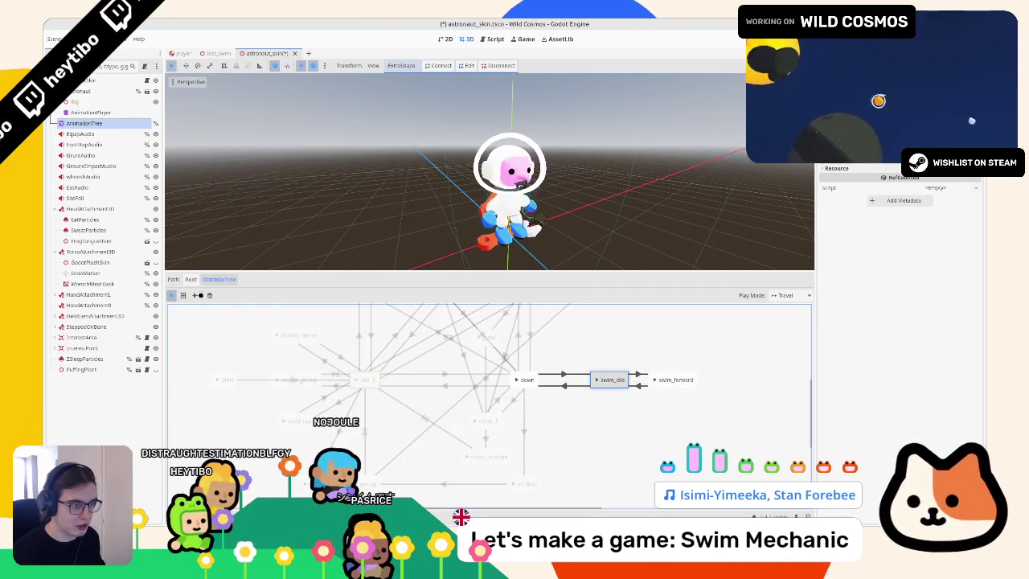
{"action": "left_click", "coordinate": [194, 295]}
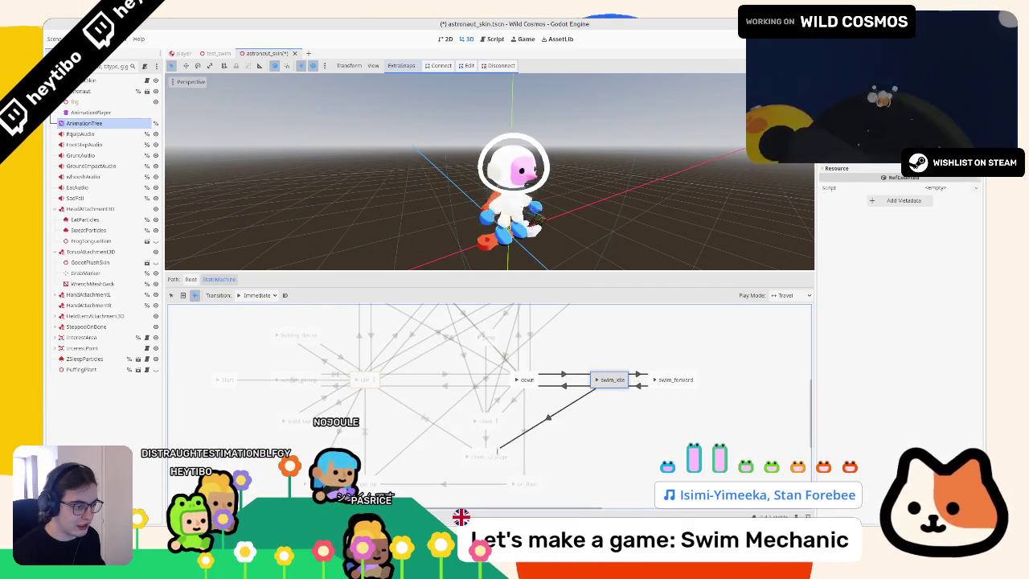
{"action": "left_click_drag", "start_coordinate": [548, 417], "coordinate": [608, 381]}
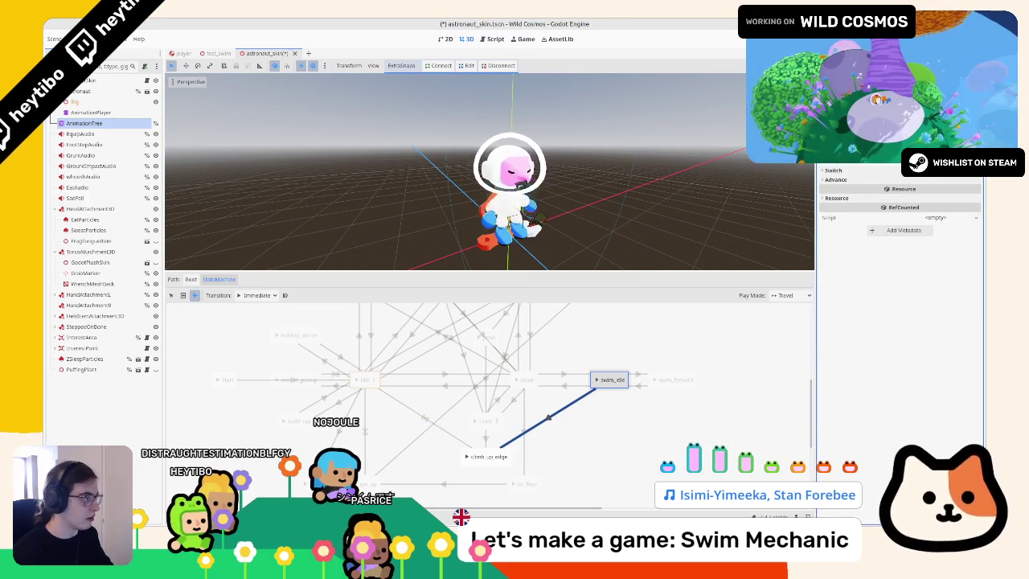
{"action": "left_click", "coordinate": [171, 296]}
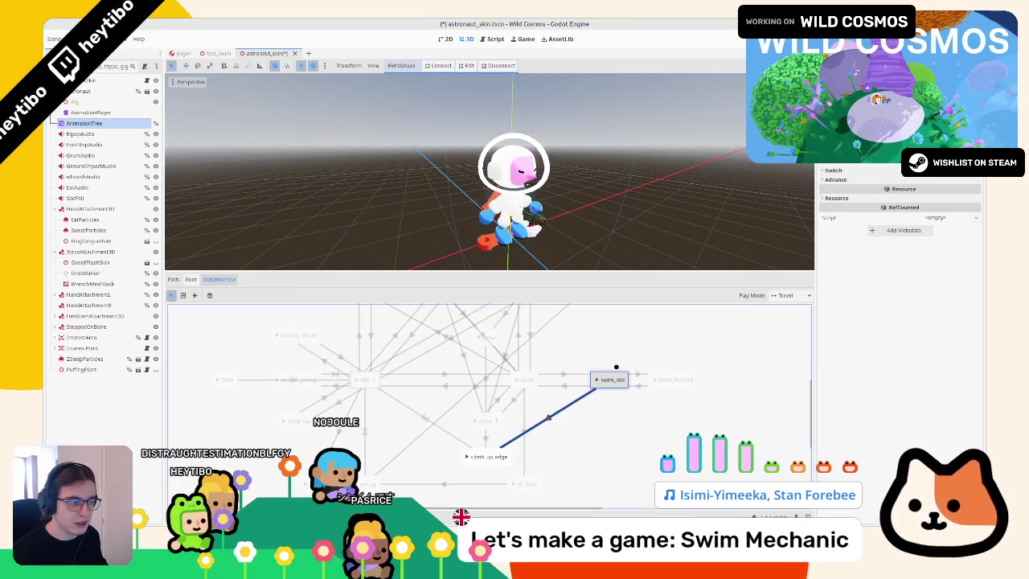
{"action": "left_click", "coordinate": [656, 380]}
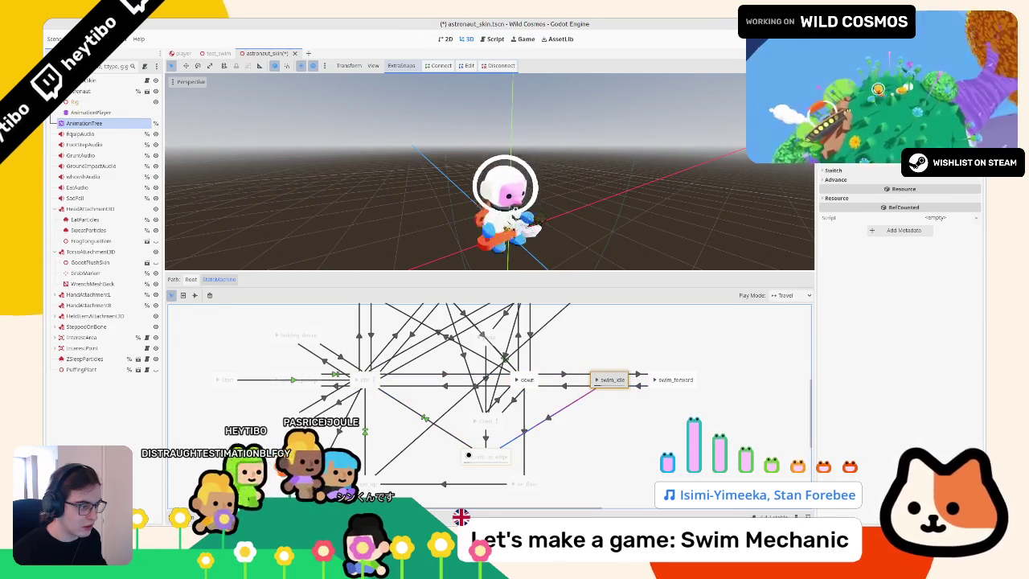
{"action": "left_click_drag", "start_coordinate": [530, 201], "coordinate": [498, 201]}
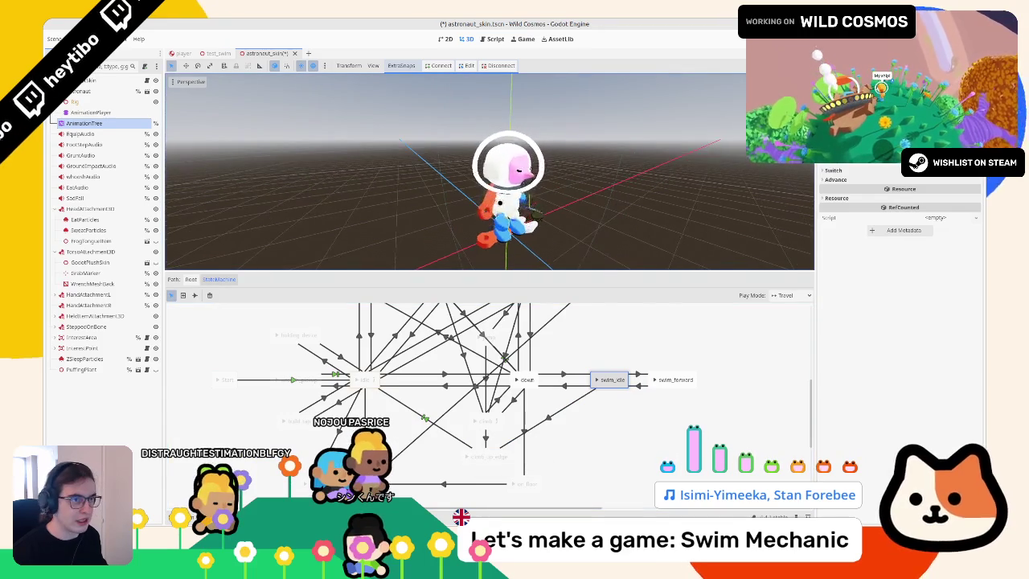
Step: Launch the game and walk, jump off the platforms, and swim across the planet
{"action": "key", "text": "F5"}
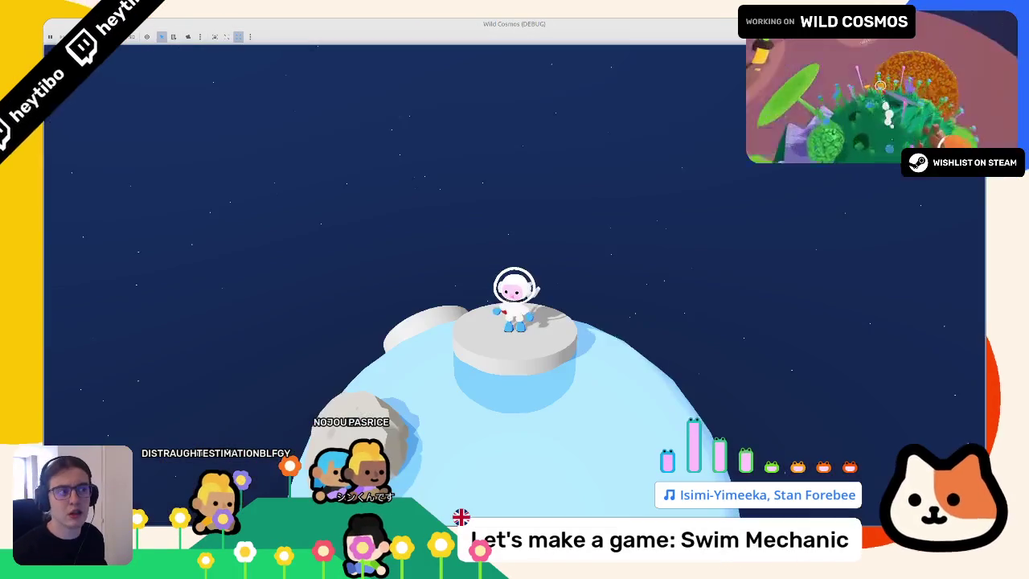
{"action": "key", "text": "w"}
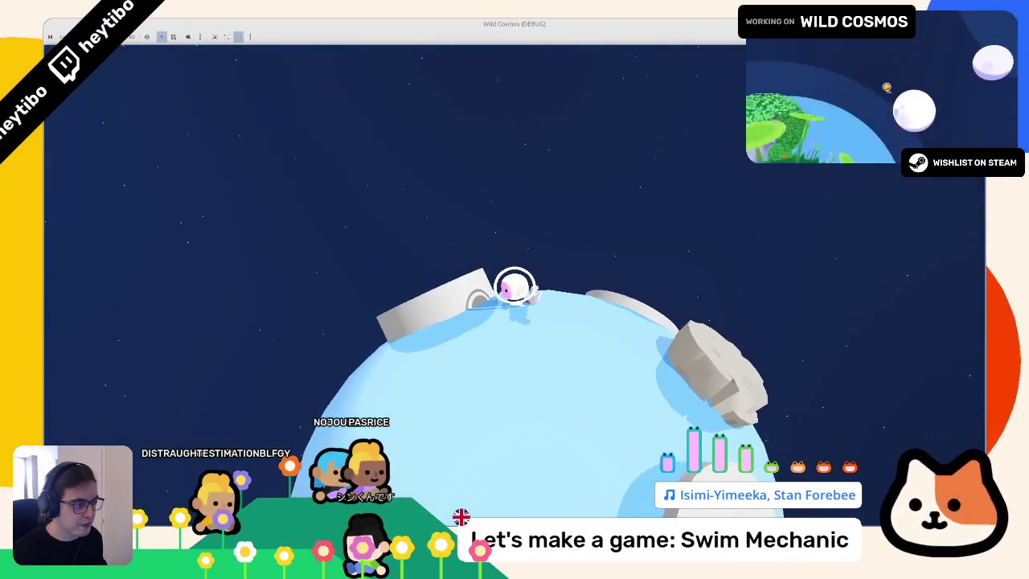
{"action": "key", "text": "w"}
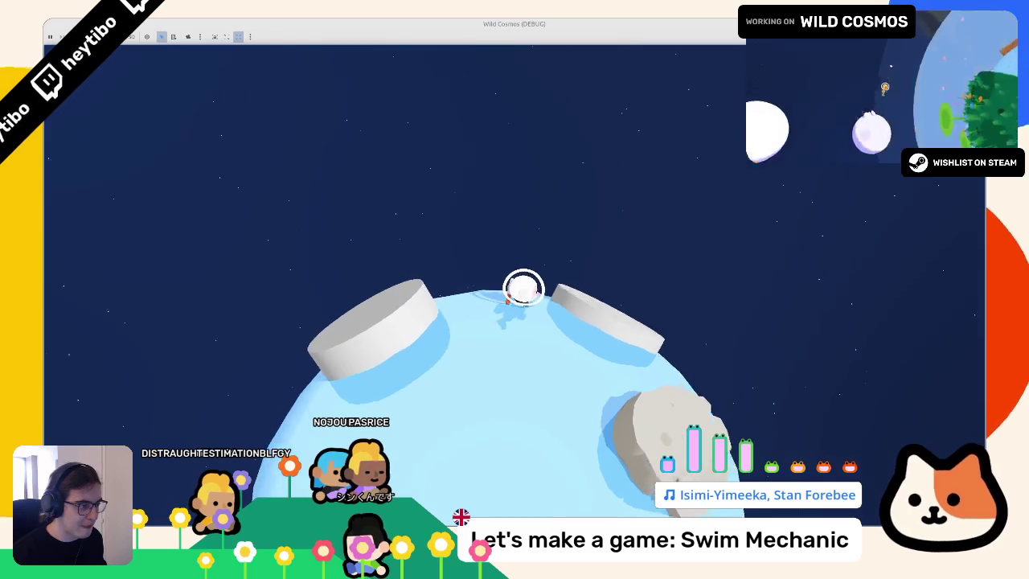
{"action": "key", "text": "w"}
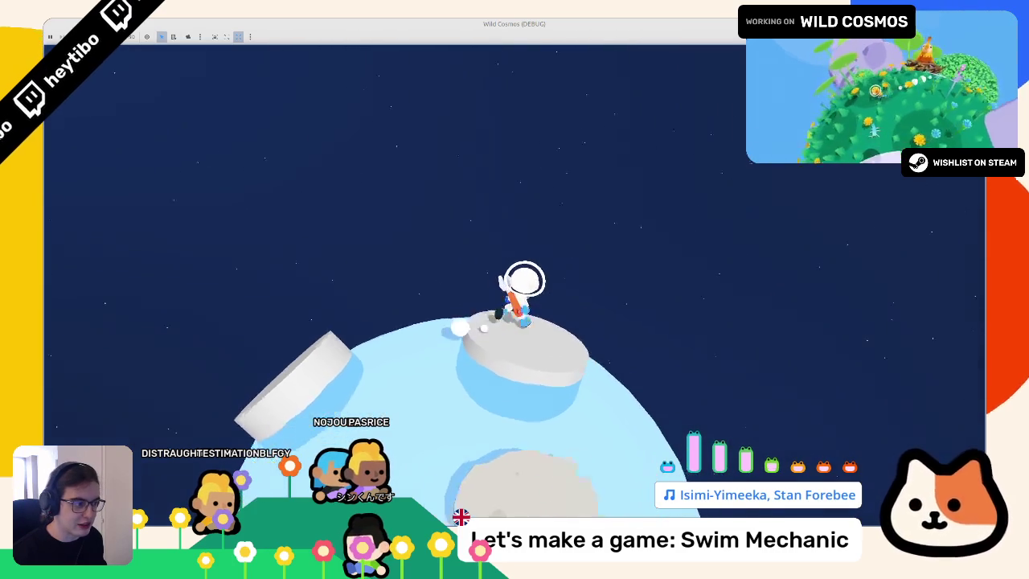
{"action": "key", "text": "w"}
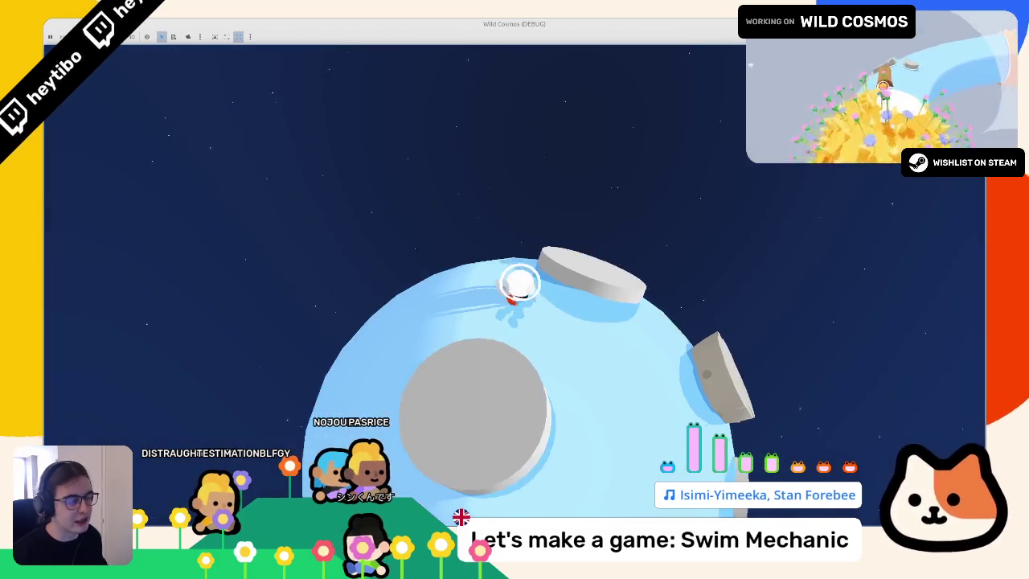
{"action": "key", "text": "w"}
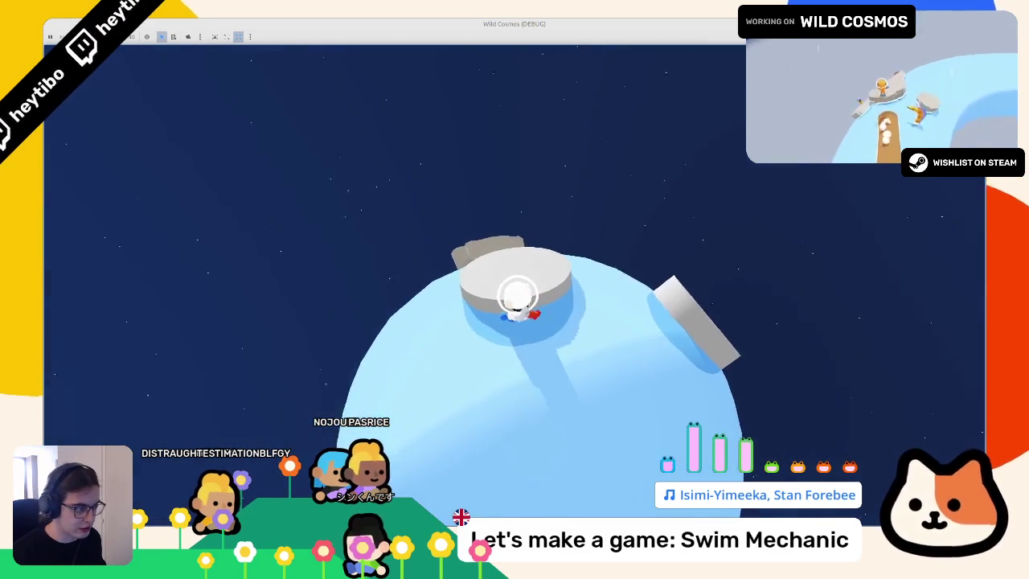
{"action": "key", "text": "space"}
{"action": "key", "text": "w"}
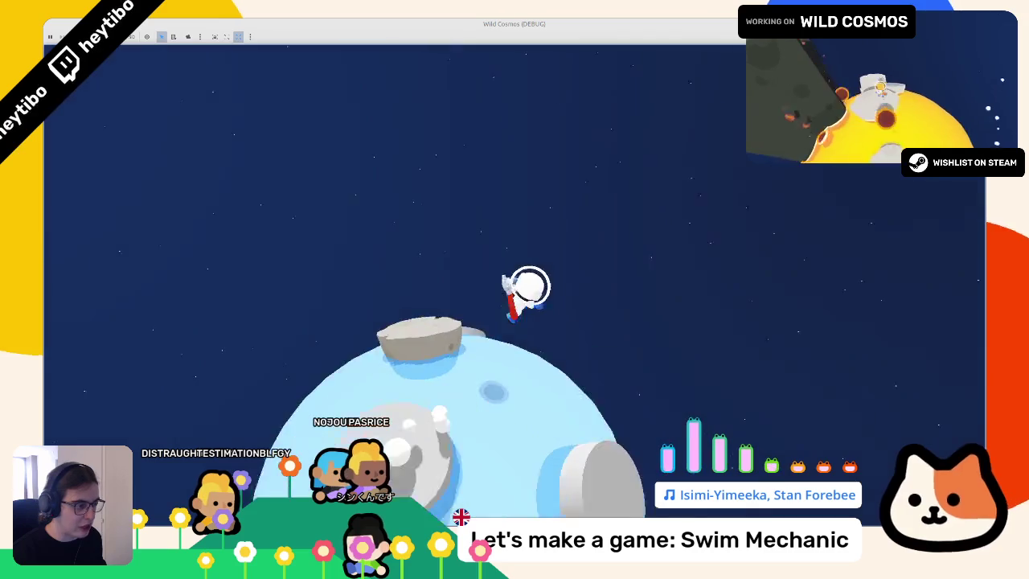
{"action": "key", "text": "w"}
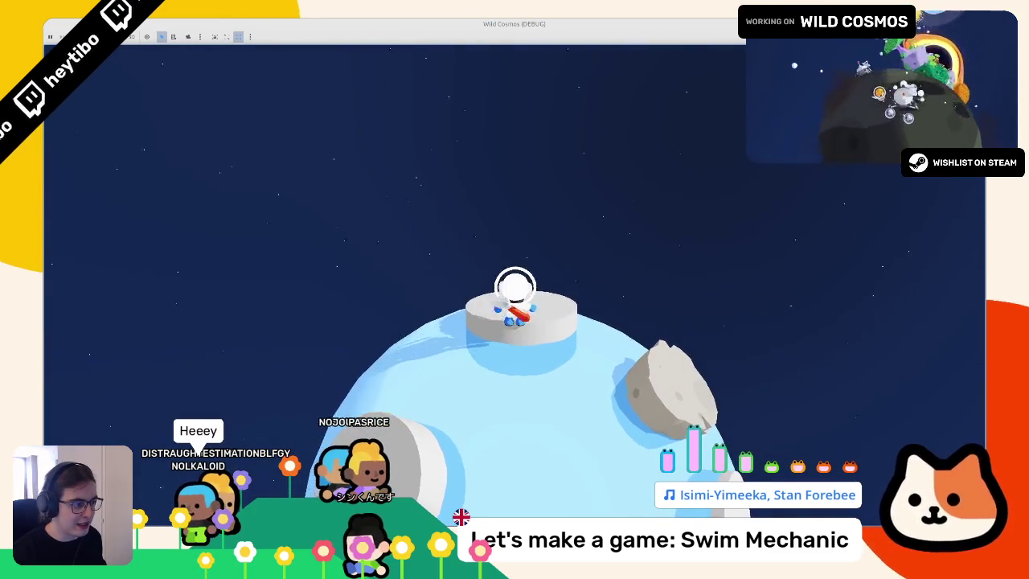
{"action": "key", "text": "w"}
{"action": "key", "text": "w"}
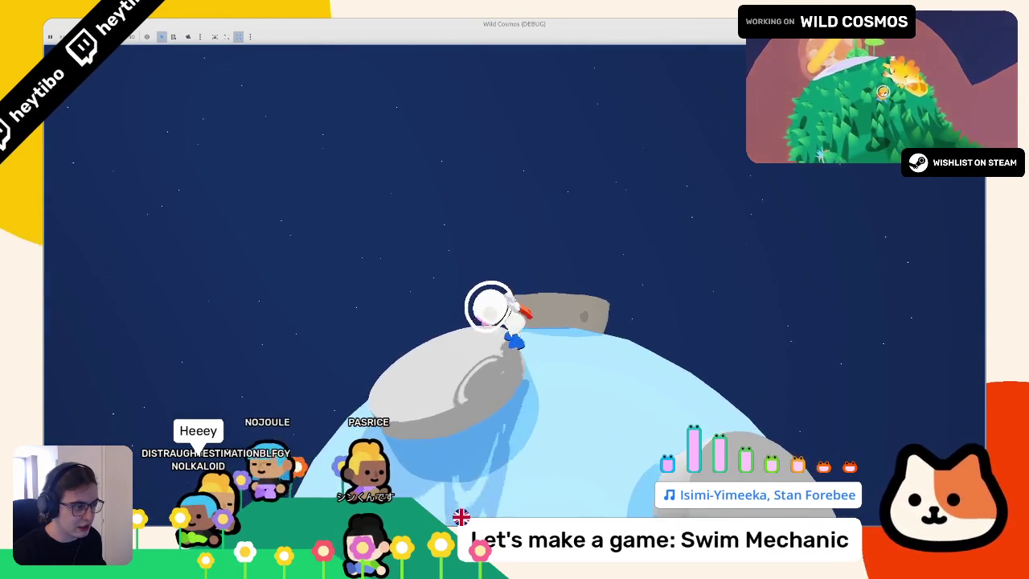
{"action": "key", "text": "space"}
{"action": "key", "text": "w"}
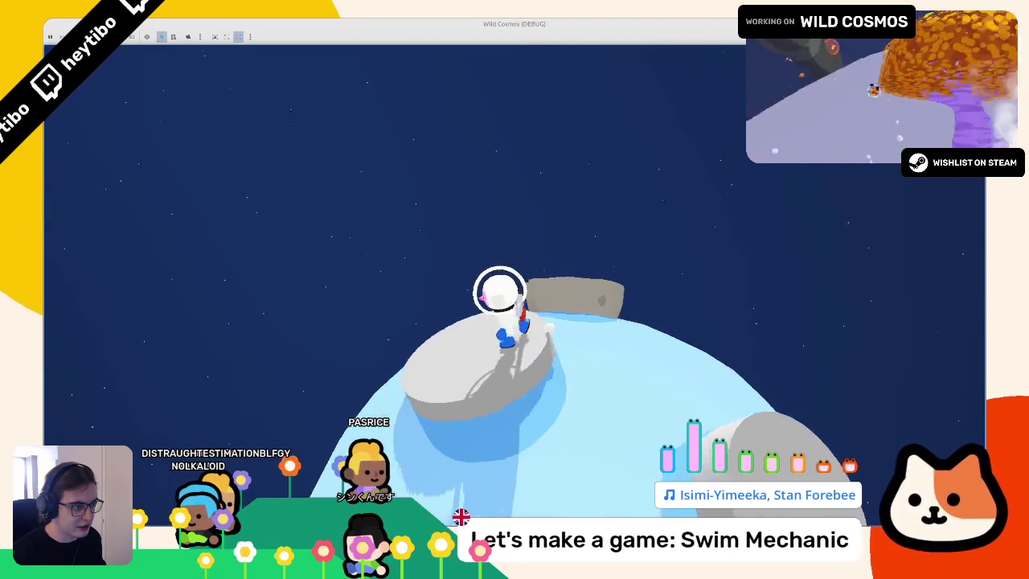
{"action": "key", "text": "space"}
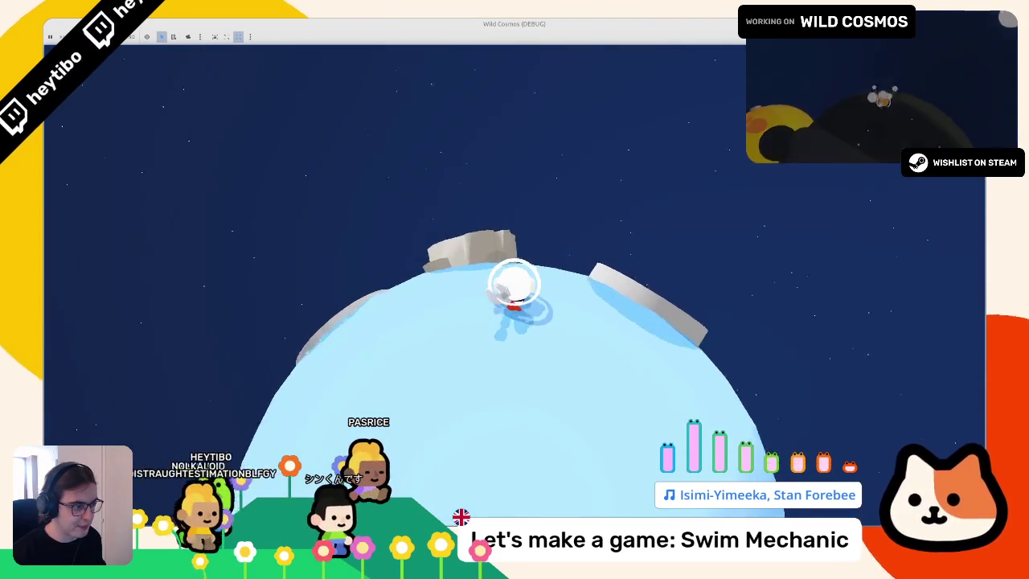
{"action": "key", "text": "w"}
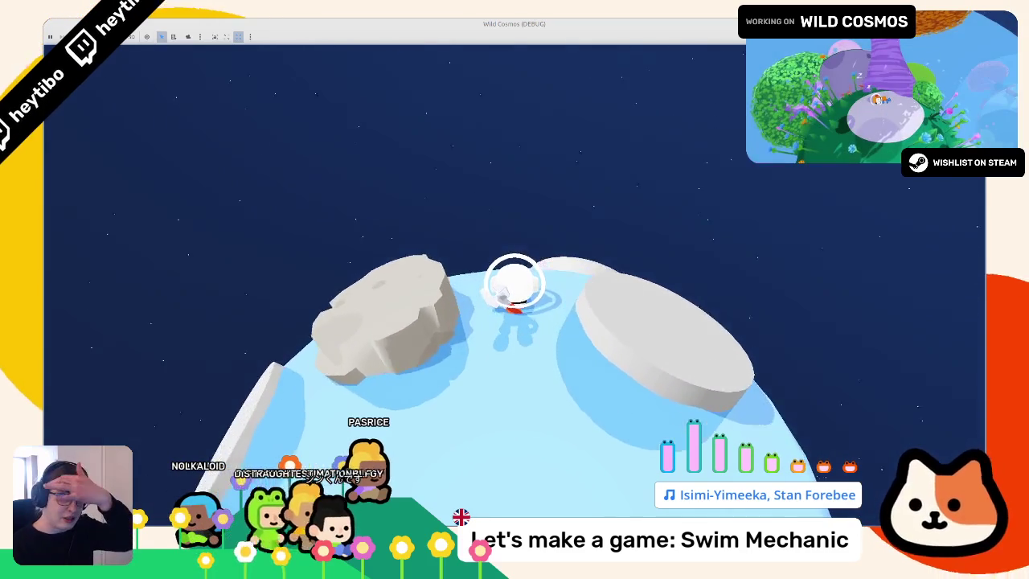
{"action": "key", "text": "d"}
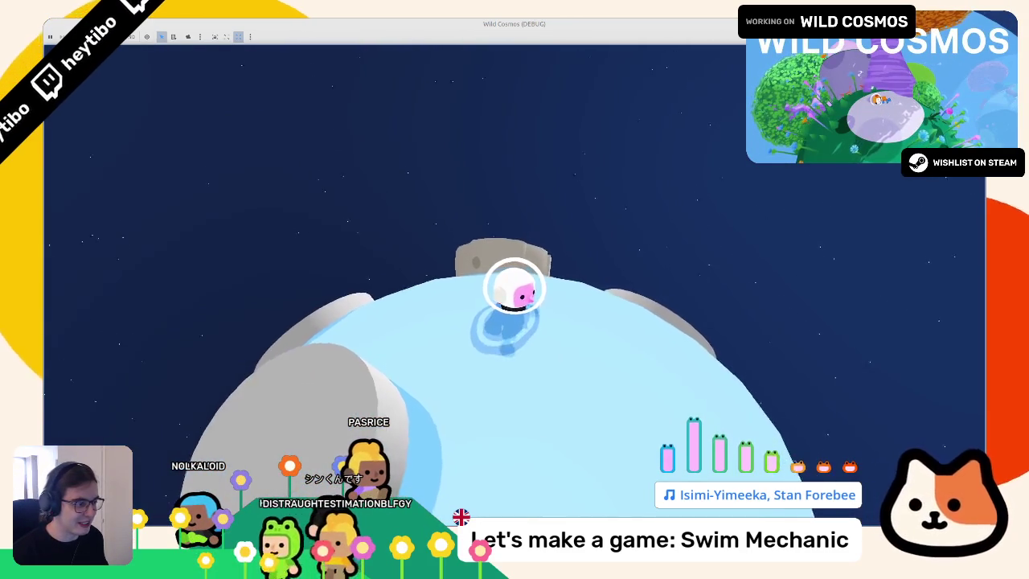
{"action": "key", "text": "shift"}
Step: Pause and resume, swim between the platforms, then stop the game with F8
{"action": "key", "text": "Escape"}
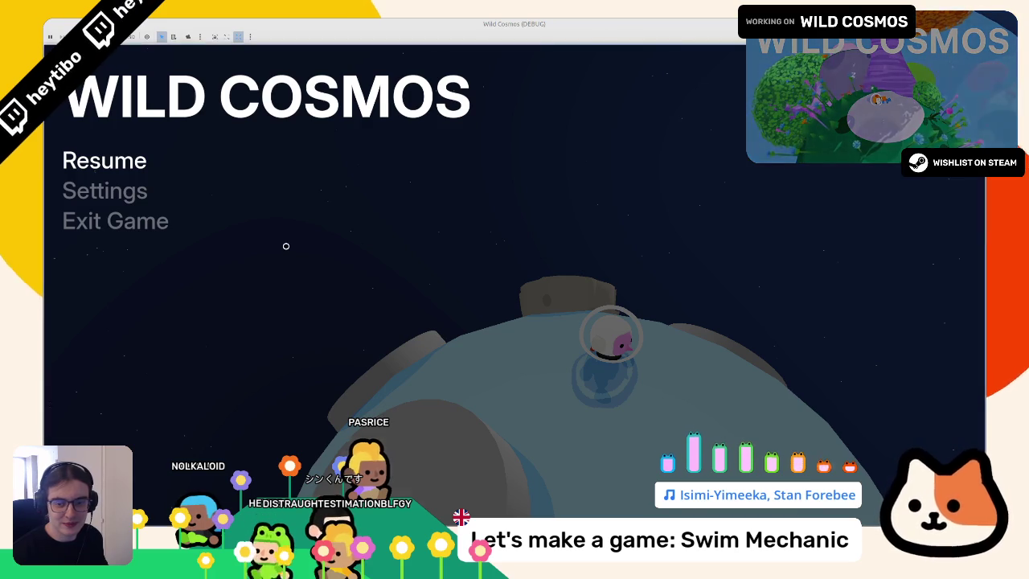
{"action": "key", "text": "Escape"}
{"action": "key", "text": "d"}
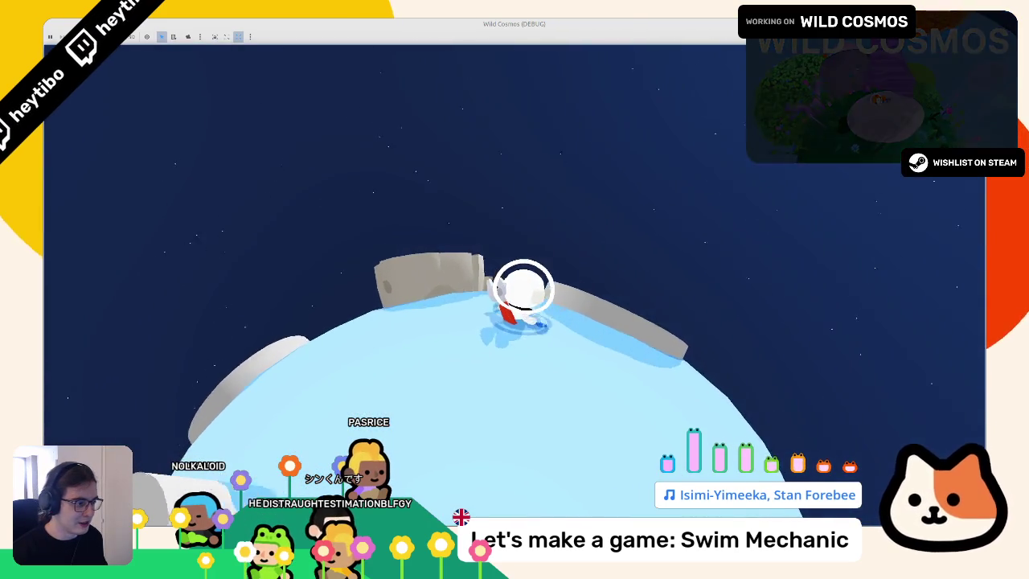
{"action": "key", "text": "w"}
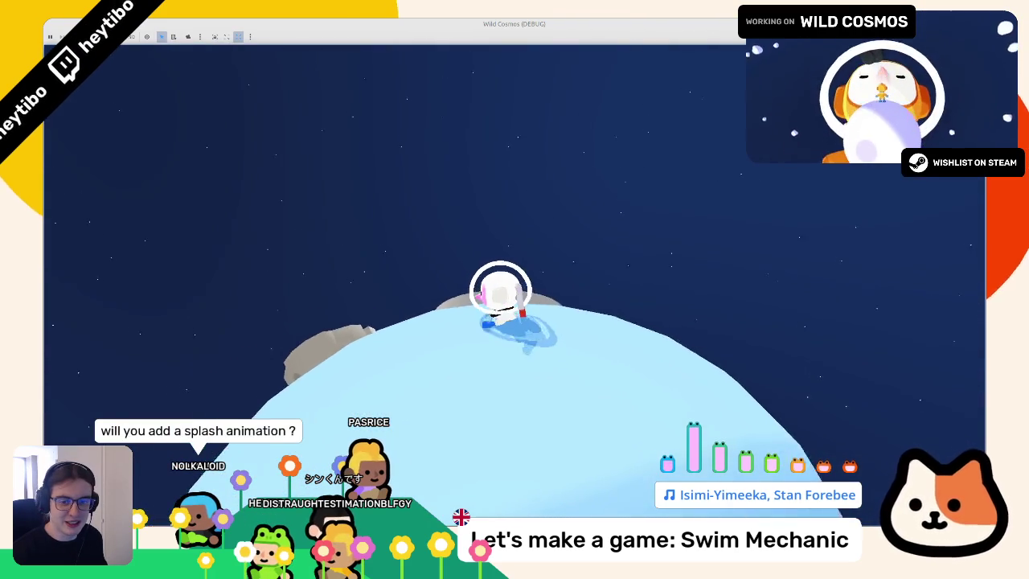
{"action": "key", "text": "w"}
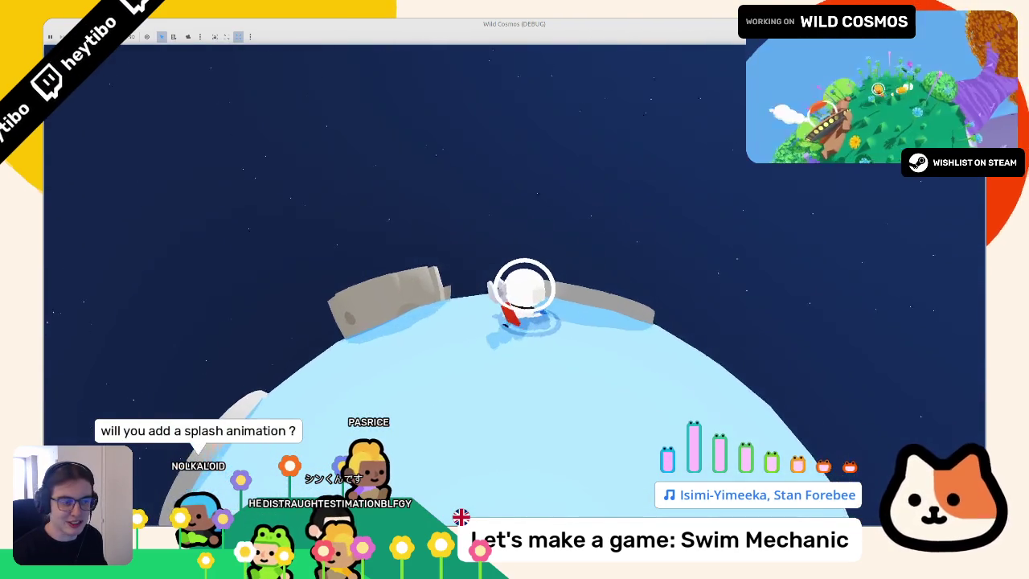
{"action": "key", "text": "w"}
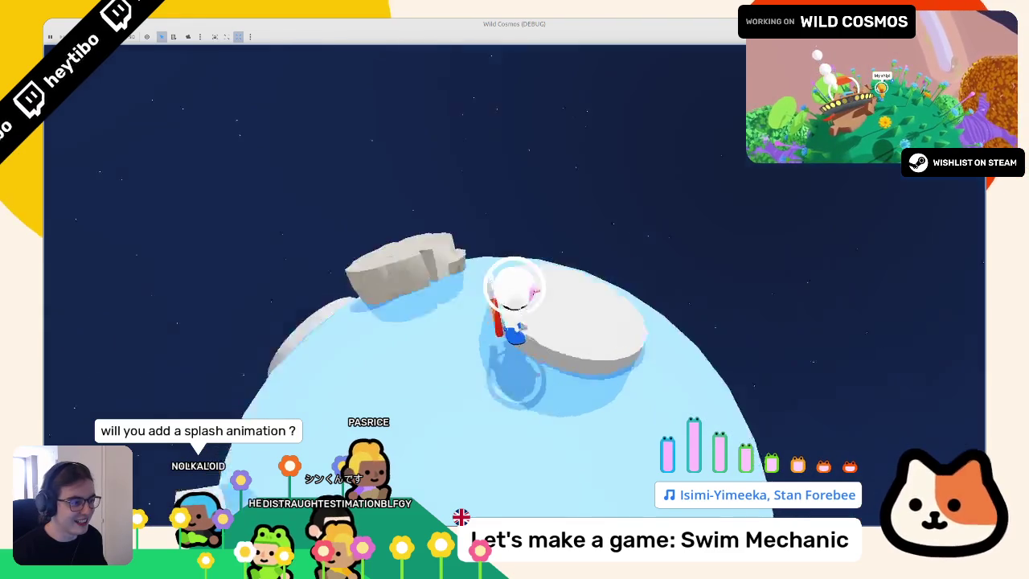
{"action": "key", "text": "w"}
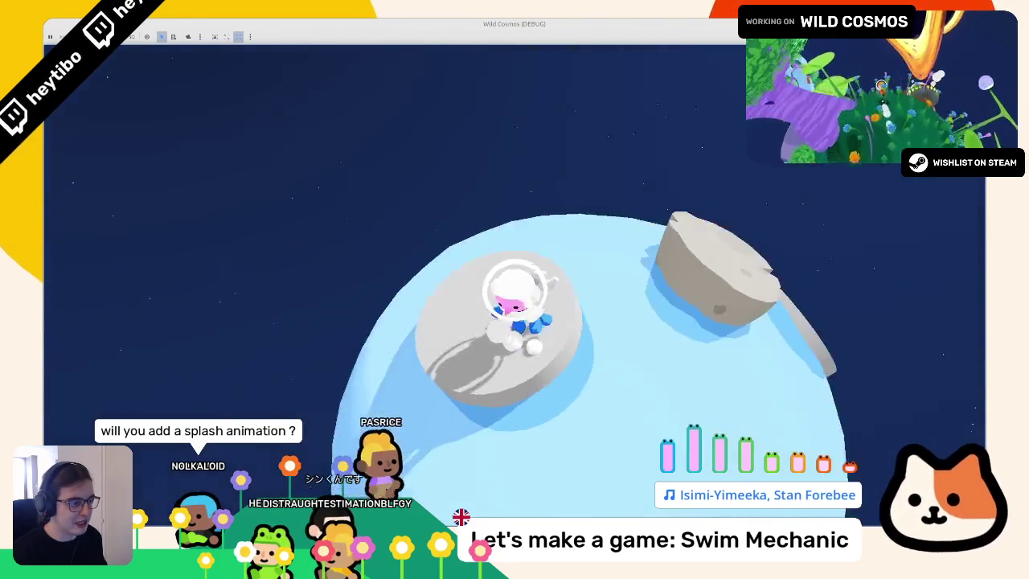
{"action": "key", "text": "w"}
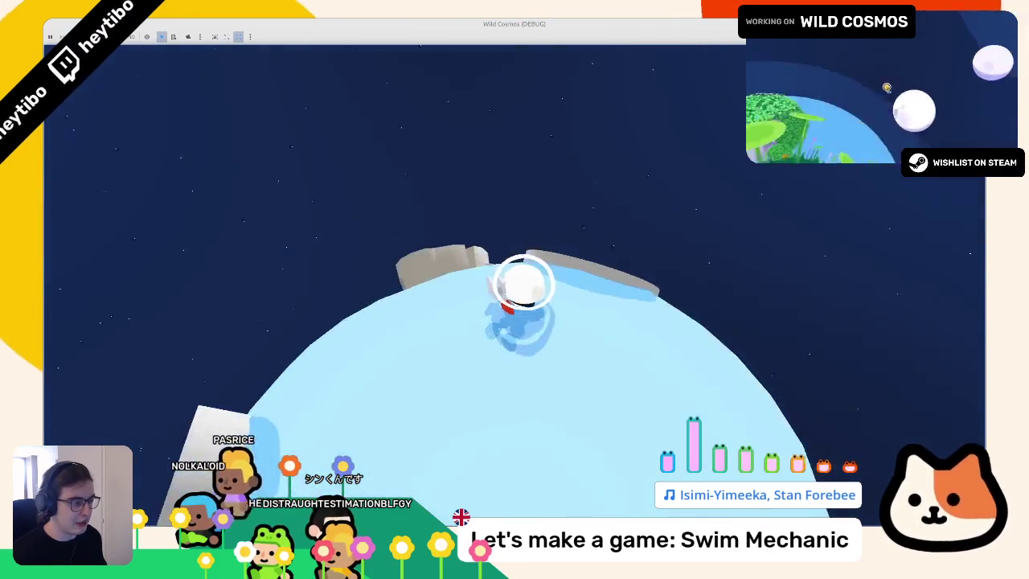
{"action": "key", "text": "F8"}
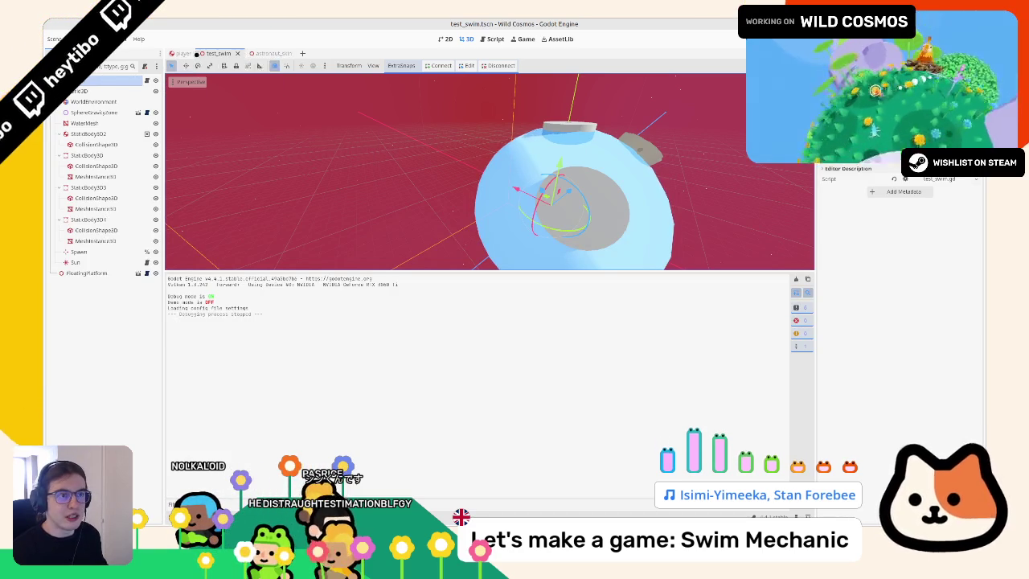
Step: Search the player script for 'sp', then close the search
{"action": "left_click", "coordinate": [180, 53]}
{"action": "key", "text": "ctrl+f"}
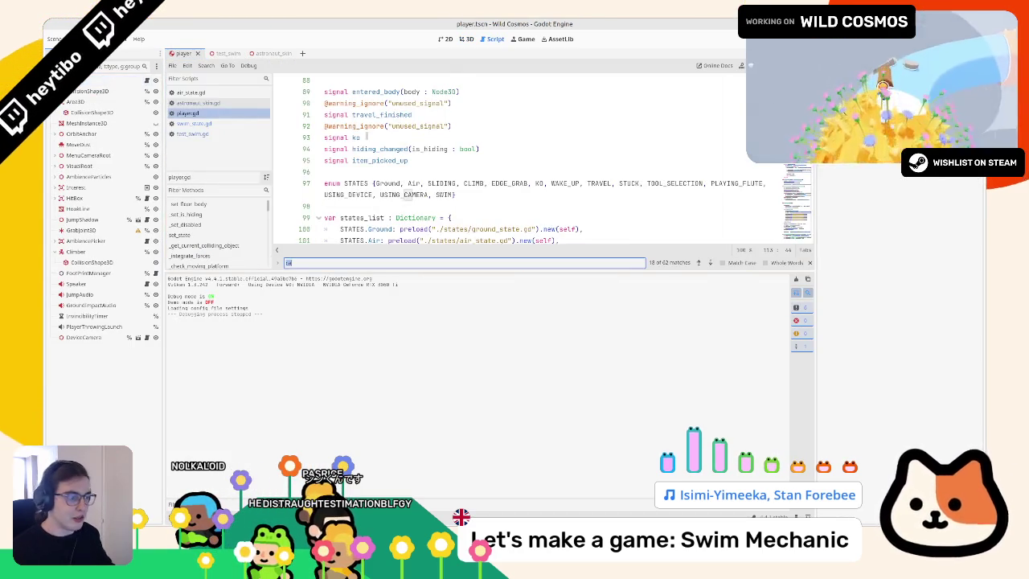
{"action": "type", "text": "splash"}
{"action": "key", "text": "Escape"}
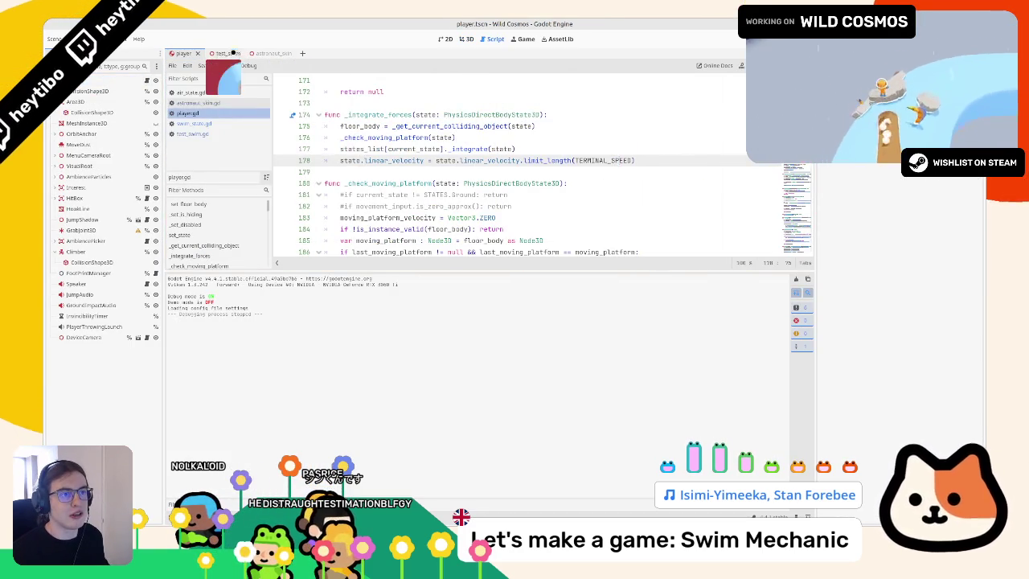
Step: Check the astronaut_skin and test_swim scenes, then enlarge the player code area with the output log shown
{"action": "left_click", "coordinate": [274, 53]}
{"action": "left_click", "coordinate": [205, 54]}
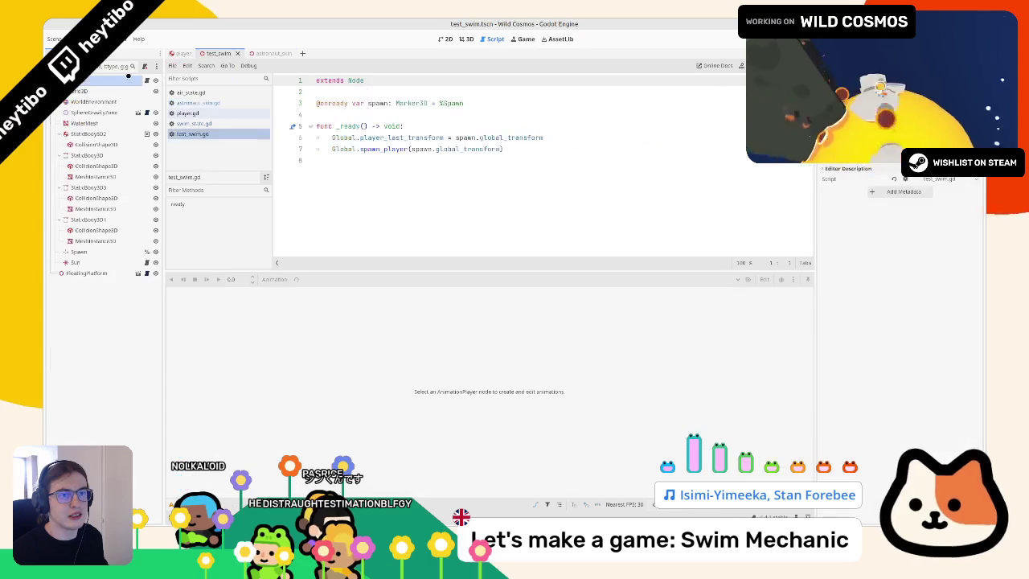
{"action": "left_click", "coordinate": [102, 79]}
{"action": "left_click", "coordinate": [181, 53]}
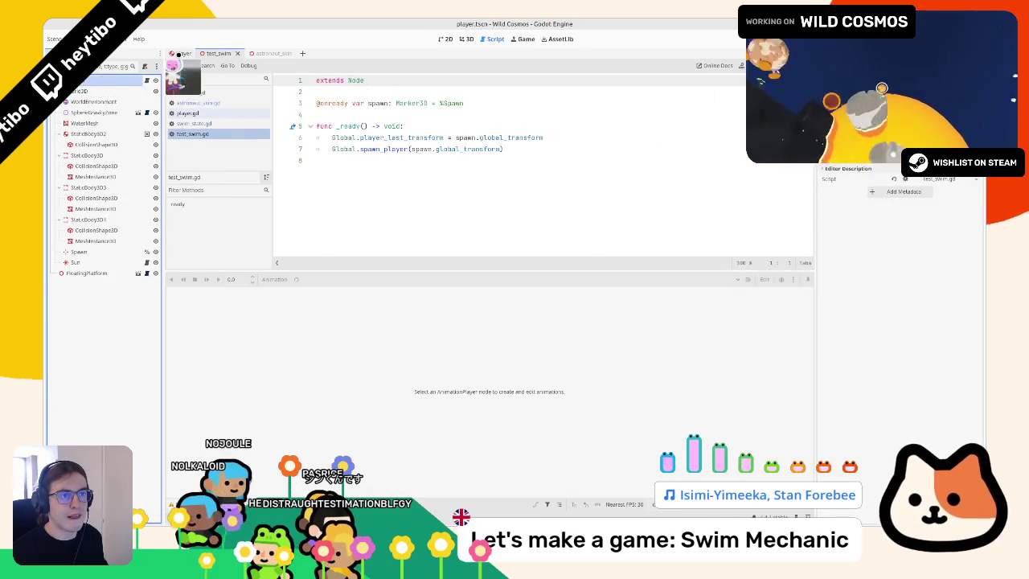
{"action": "mouse_move", "coordinate": [715, 270]}
{"action": "left_mouse_down"}
{"action": "mouse_move", "coordinate": [684, 324]}
{"action": "mouse_move", "coordinate": [667, 416]}
{"action": "left_mouse_up"}
{"action": "key", "text": "F5"}
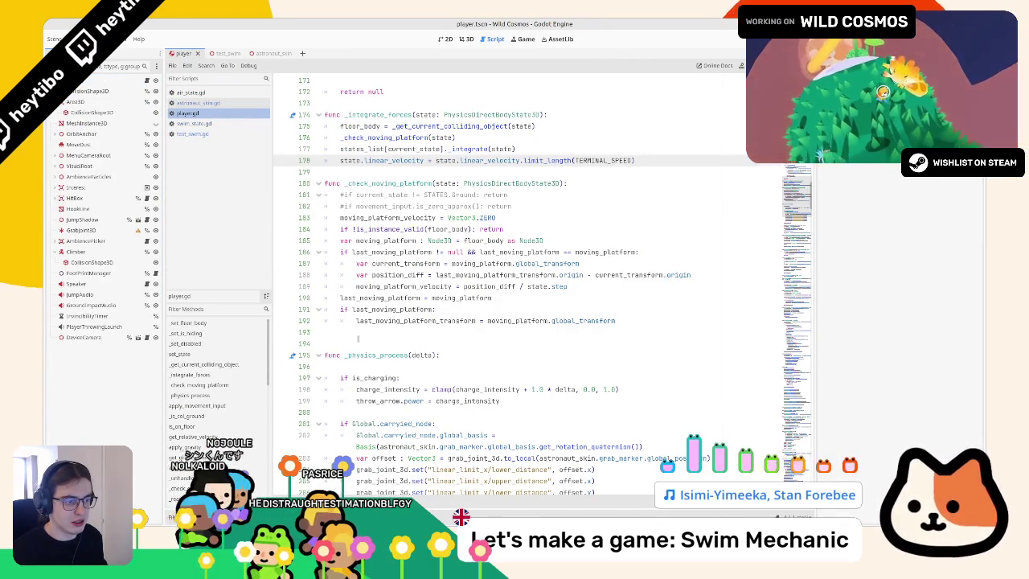
{"action": "left_click", "coordinate": [358, 332]}
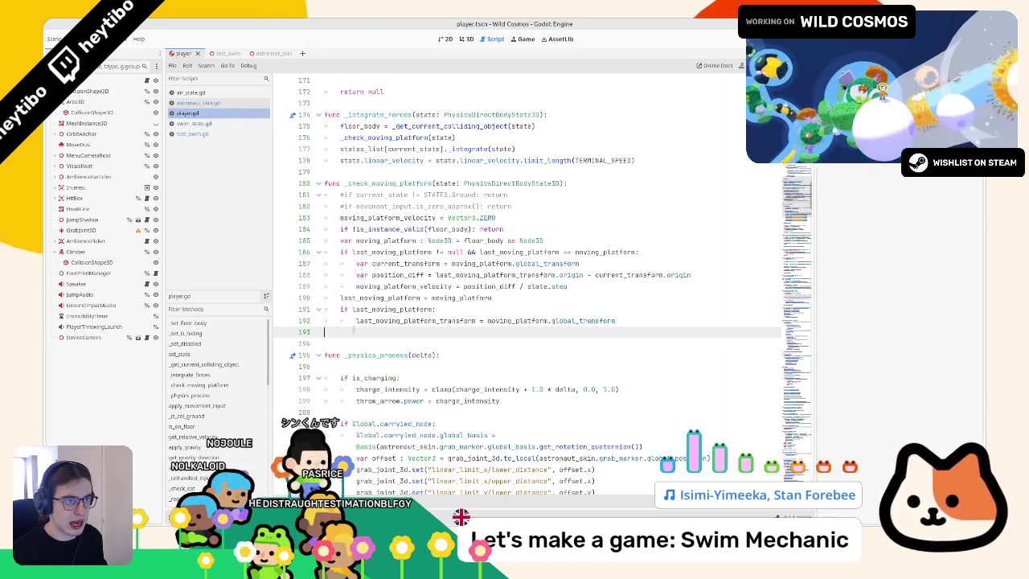
Step: Open swim_state.gd from test_swim and filter the FileSystem panel for 'water_splas'
{"action": "left_click", "coordinate": [222, 54]}
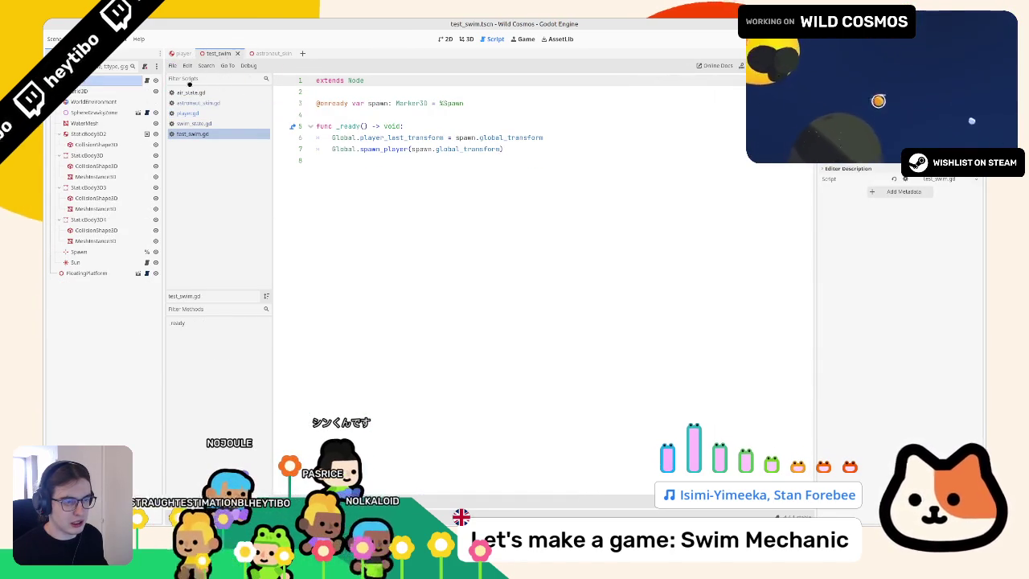
{"action": "left_click", "coordinate": [193, 123]}
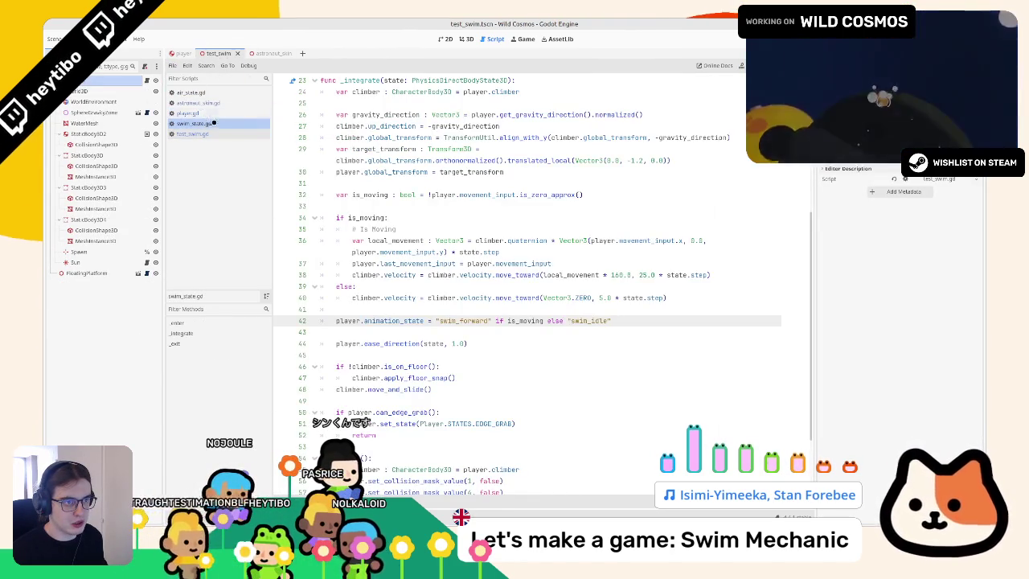
{"action": "scroll", "coordinate": [410, 252], "scroll_direction": "up", "scroll_amount": 3}
{"action": "left_click", "coordinate": [417, 118]}
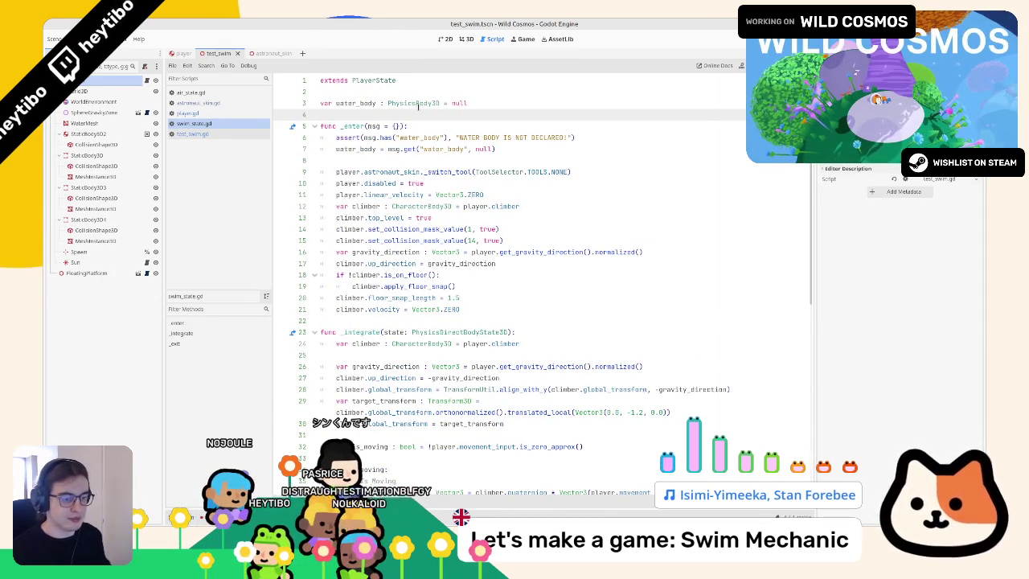
{"action": "key", "text": "alt+f"}
{"action": "type", "text": "water_splas"}
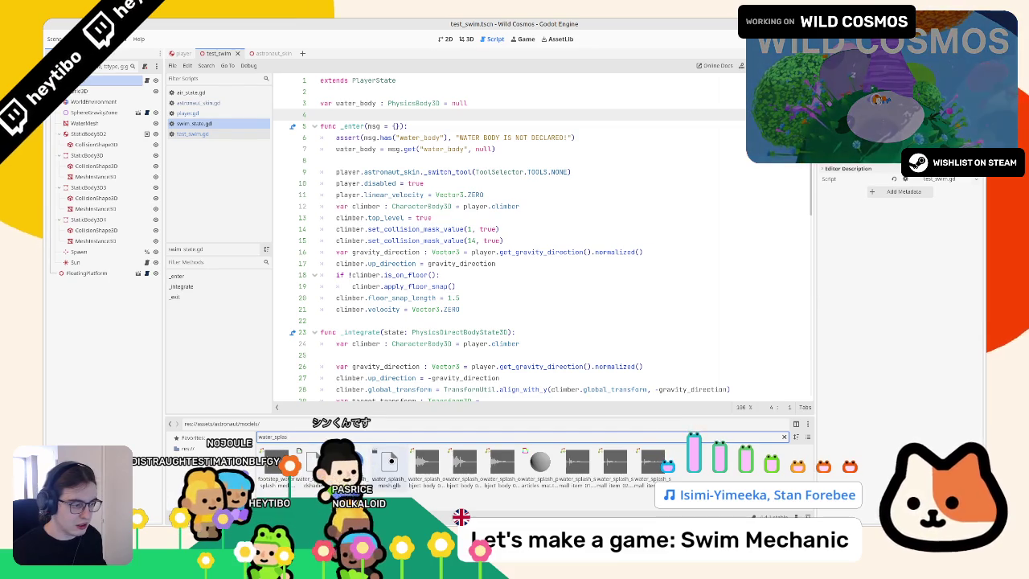
Step: Narrow the file filter to splash_vfx and preview the splash_vfx scene's animation in 3D
{"action": "type", "text": "plash"}
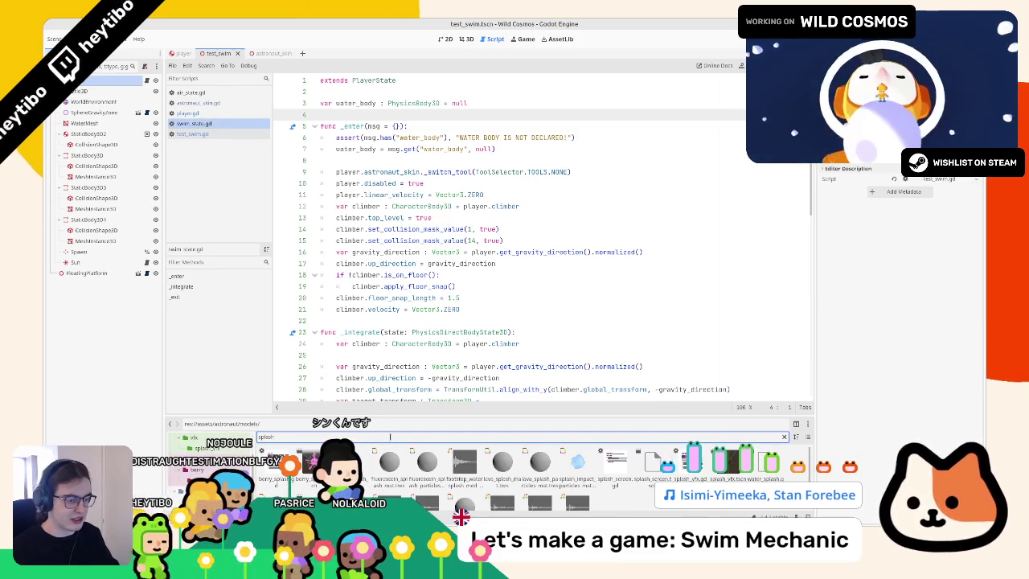
{"action": "type", "text": ".ts"}
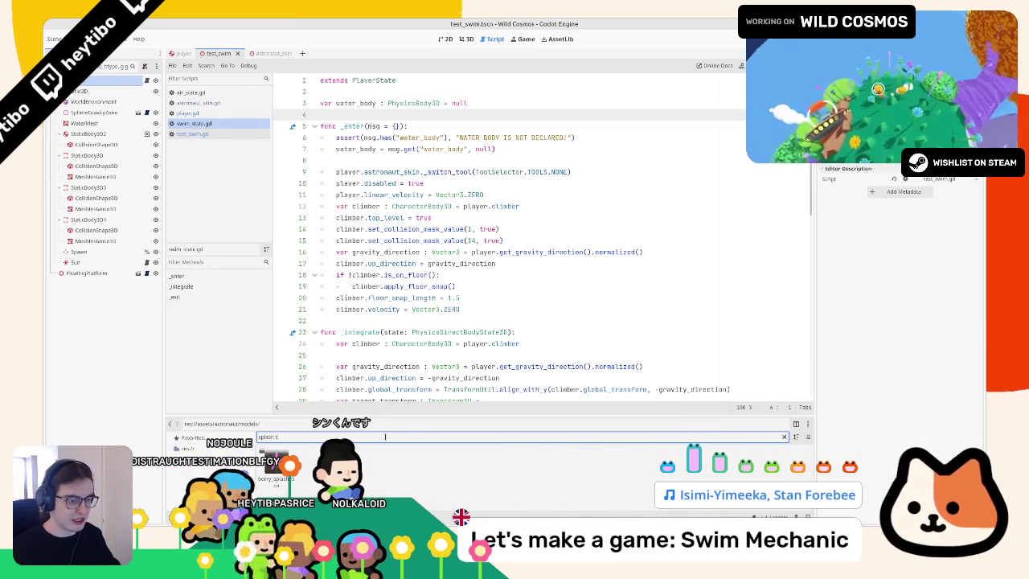
{"action": "key", "text": "BackSpace"}
{"action": "key", "text": "BackSpace"}
{"action": "type", "text": "_vfx"}
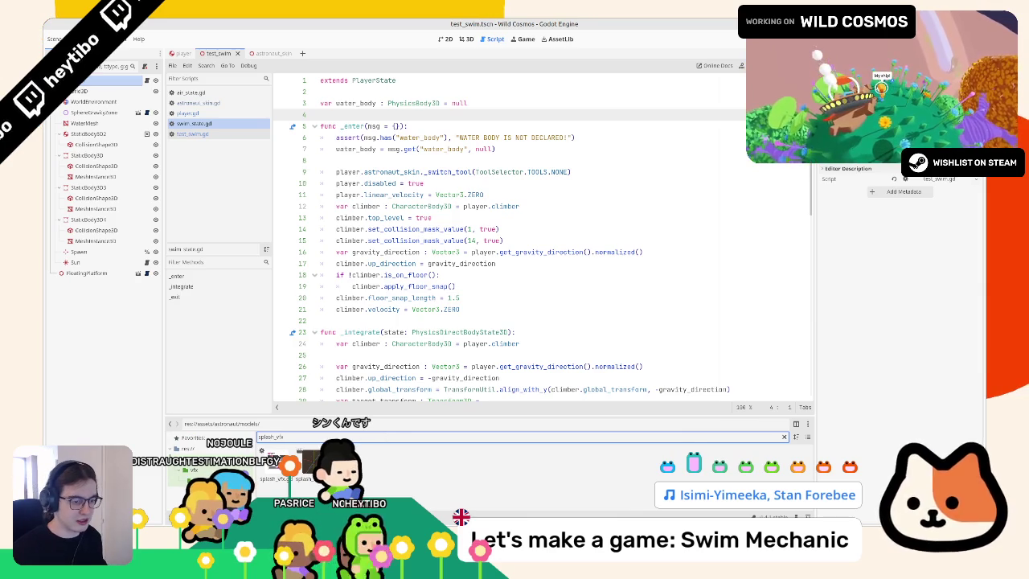
{"action": "mouse_move", "coordinate": [304, 456]}
{"action": "left_mouse_down"}
{"action": "mouse_move", "coordinate": [378, 210]}
{"action": "mouse_move", "coordinate": [390, 114]}
{"action": "left_mouse_up"}
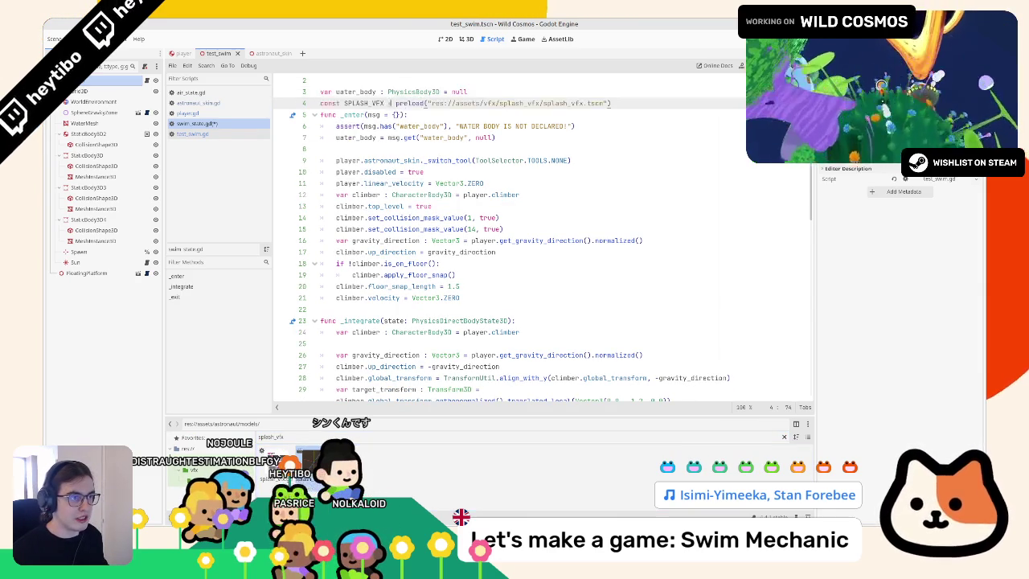
{"action": "left_click", "coordinate": [435, 103], "text": "ctrl"}
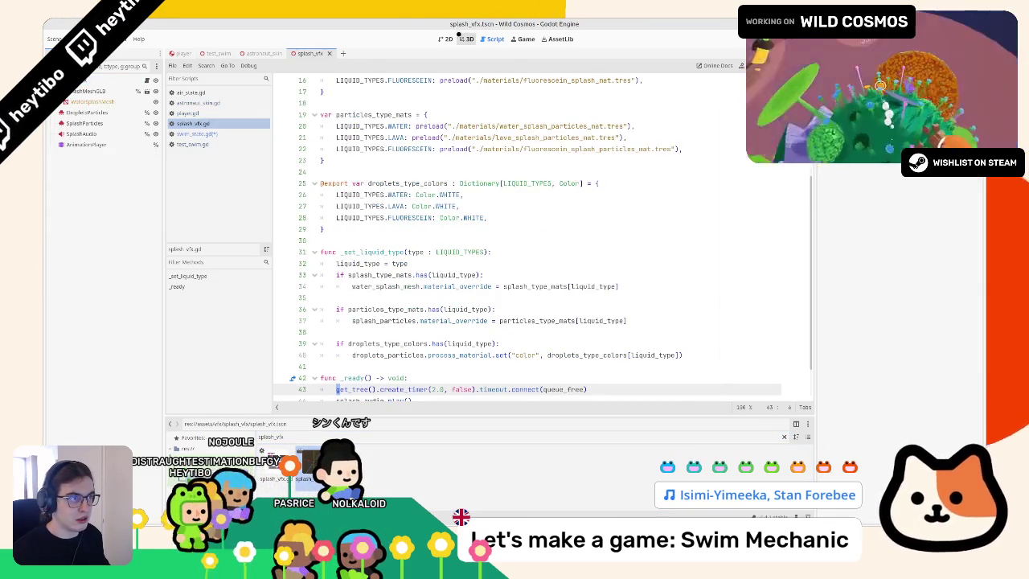
{"action": "left_click", "coordinate": [465, 38]}
{"action": "left_click", "coordinate": [86, 145]}
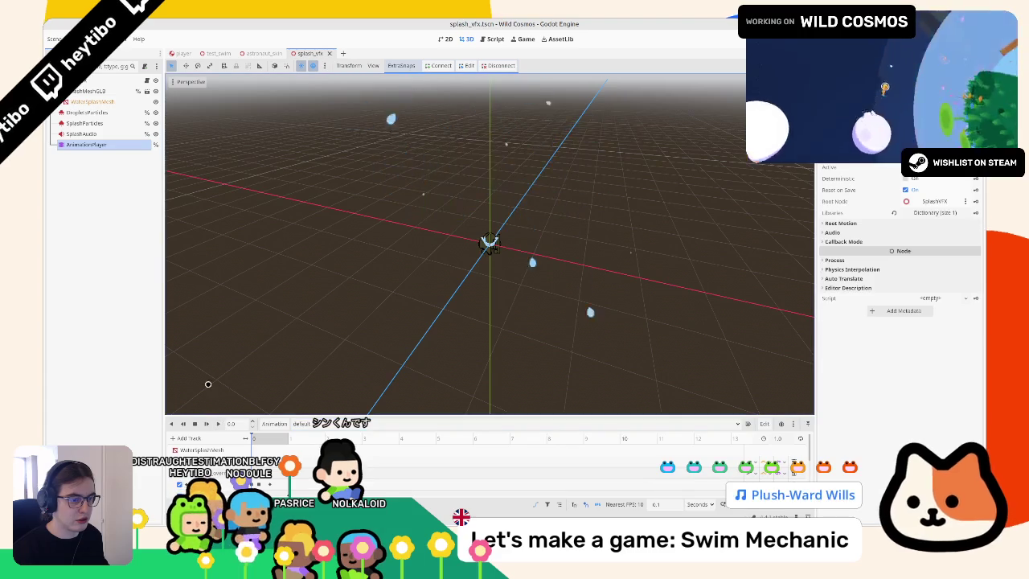
{"action": "key", "text": "shift+d"}
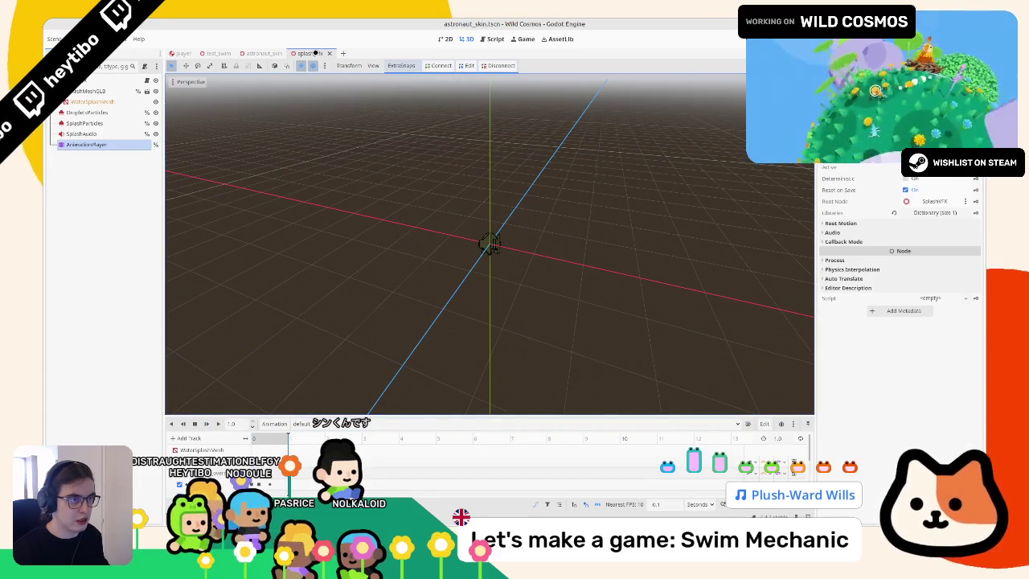
Step: Close the astronaut_skin scene and return to the player's script code
{"action": "left_click", "coordinate": [275, 50]}
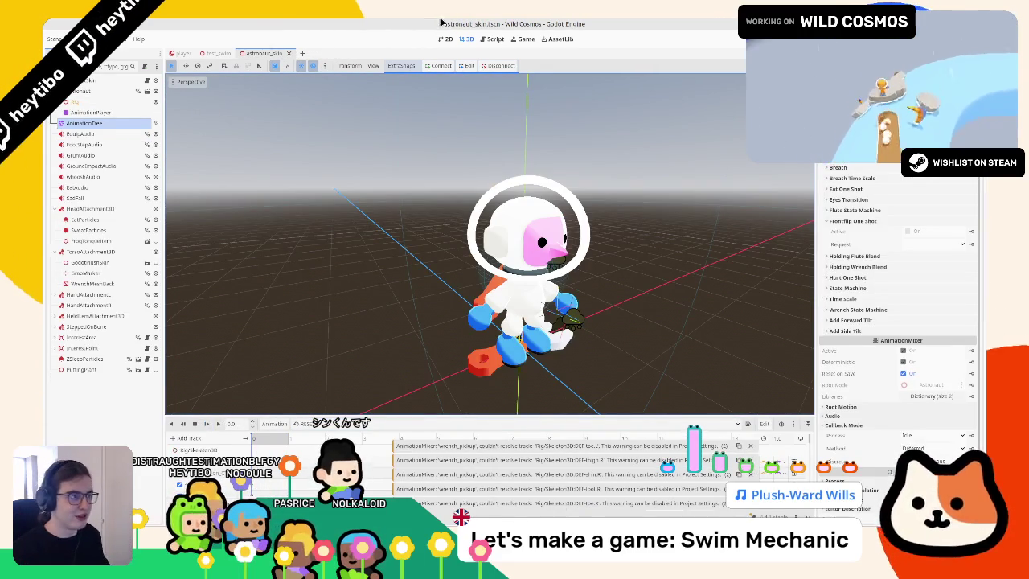
{"action": "middle_click", "coordinate": [251, 50]}
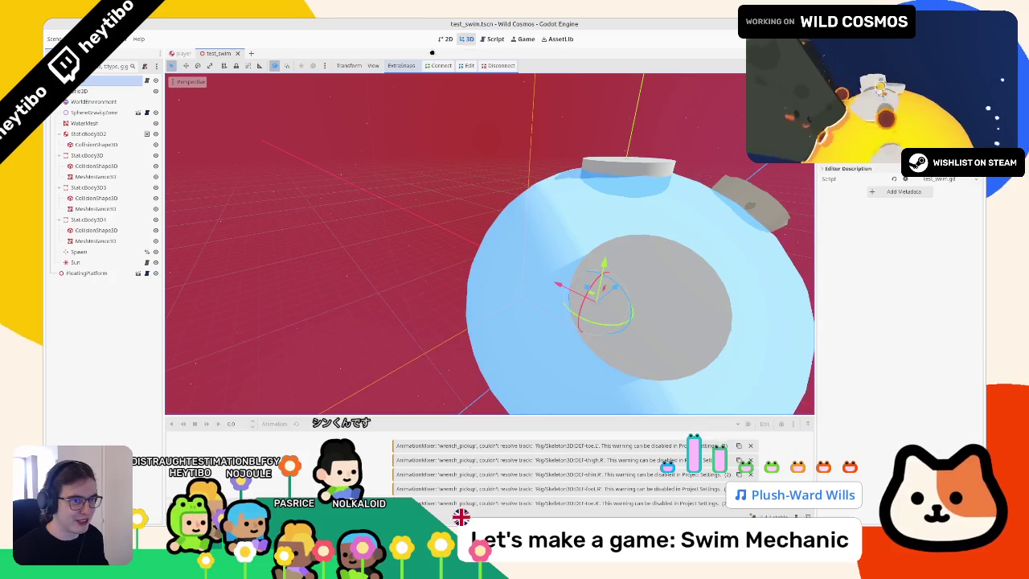
{"action": "left_click", "coordinate": [182, 53]}
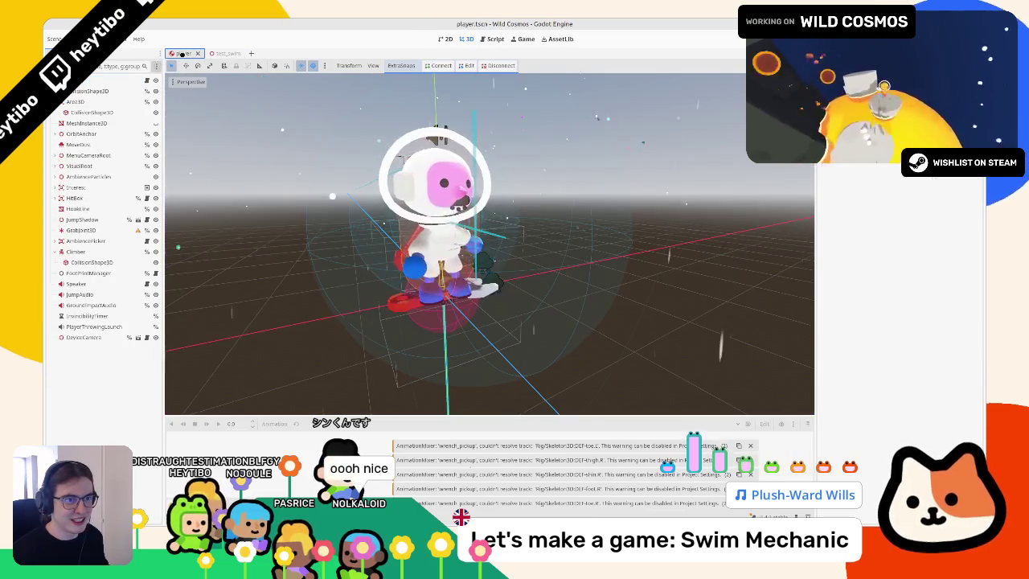
{"action": "left_click", "coordinate": [500, 39]}
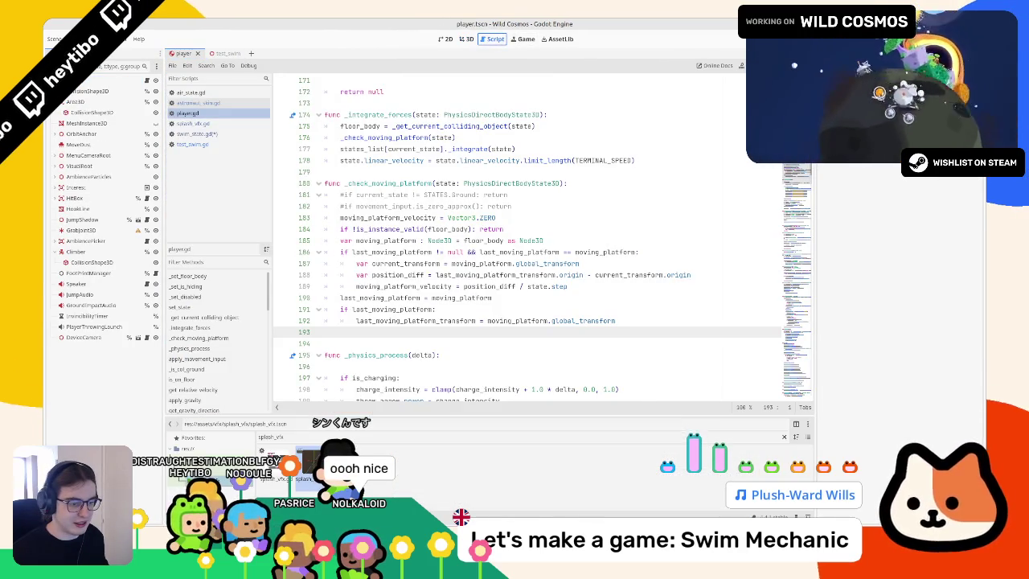
{"action": "scroll", "coordinate": [530, 241], "scroll_direction": "up", "scroll_amount": 10}
Step: Change the SPLASH_VFX constant's type hint to PackedScene
{"action": "left_click", "coordinate": [197, 134]}
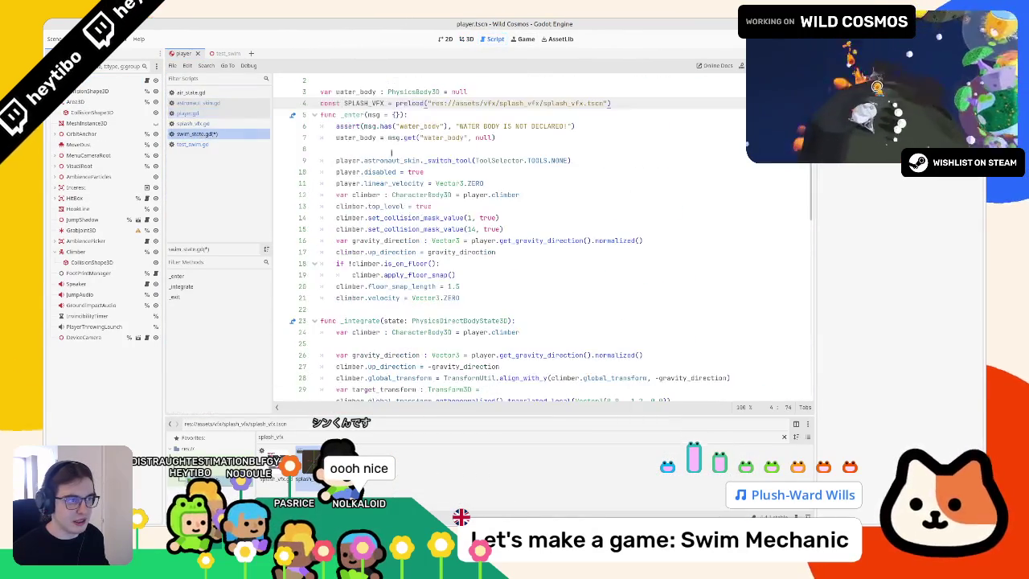
{"action": "key", "text": "Return"}
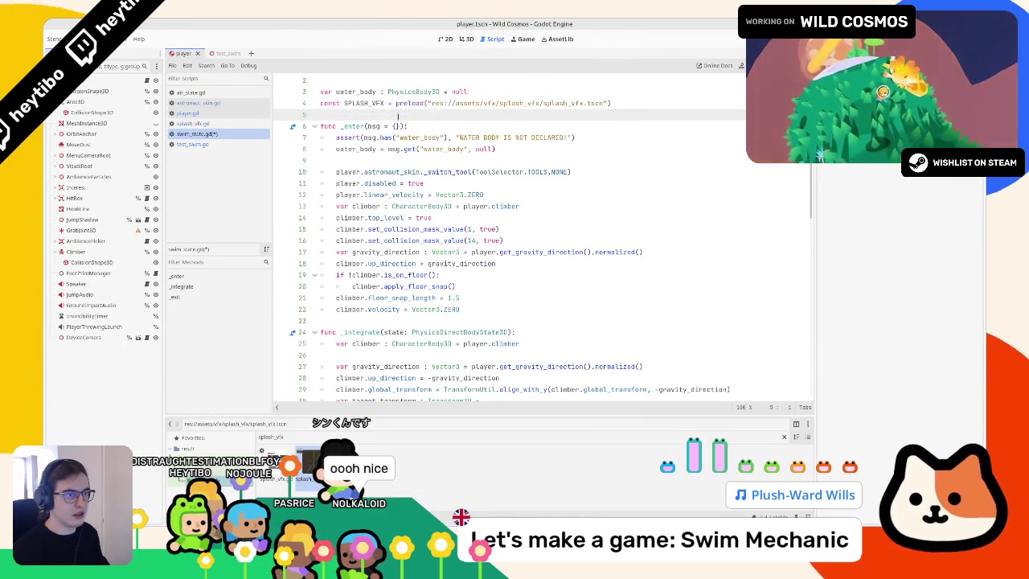
{"action": "left_click", "coordinate": [386, 102]}
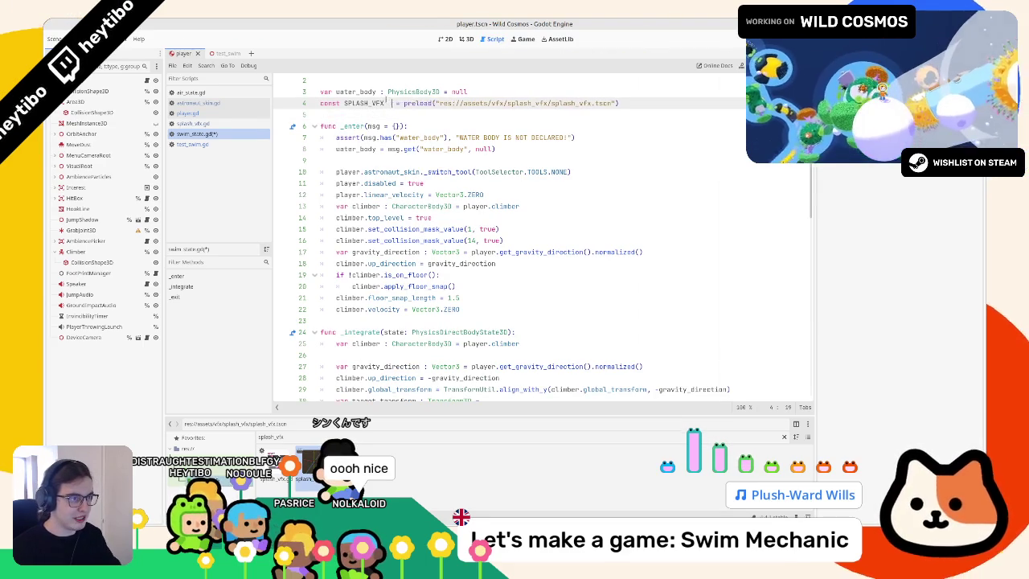
{"action": "type", "text": "ode3D"}
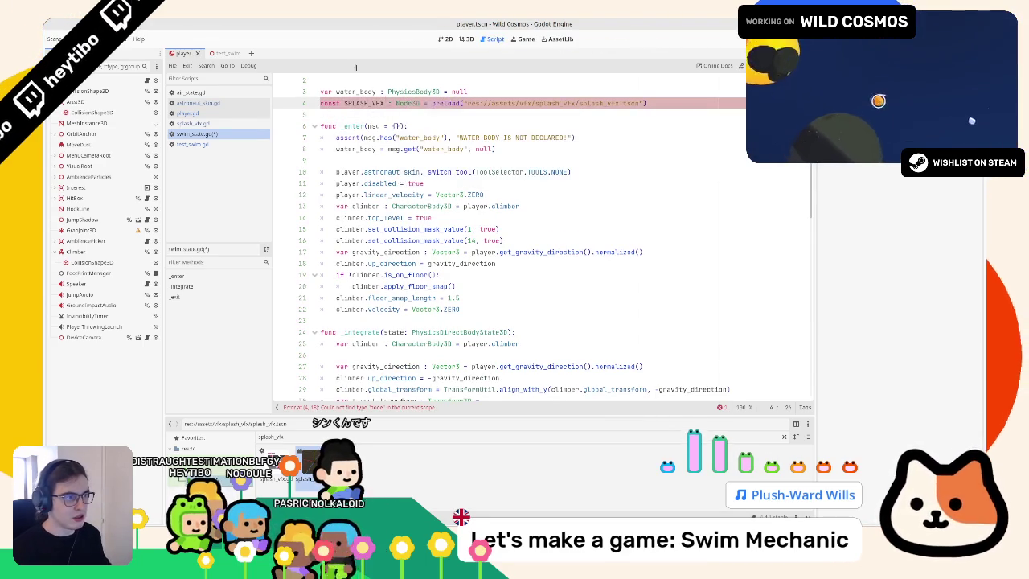
{"action": "left_click", "coordinate": [482, 103], "text": "ctrl"}
{"action": "scroll", "coordinate": [447, 134], "scroll_direction": "up", "scroll_amount": 5}
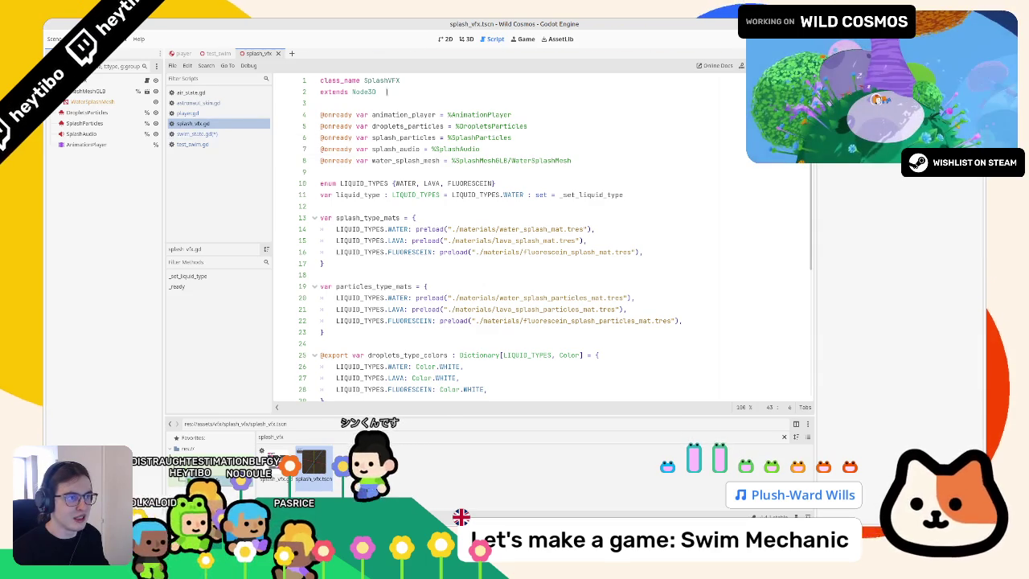
{"action": "left_click", "coordinate": [228, 134]}
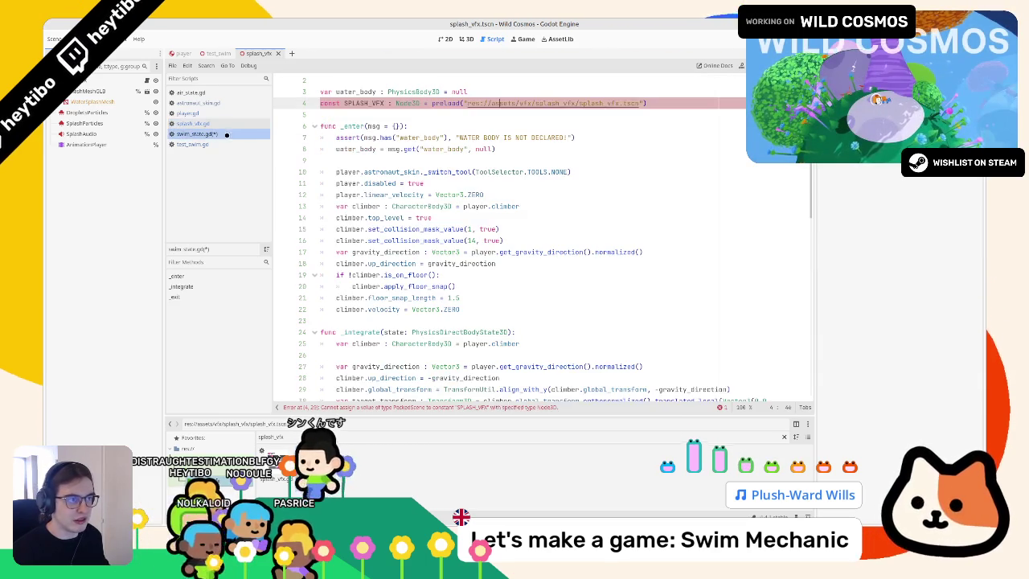
{"action": "left_click", "coordinate": [410, 103]}
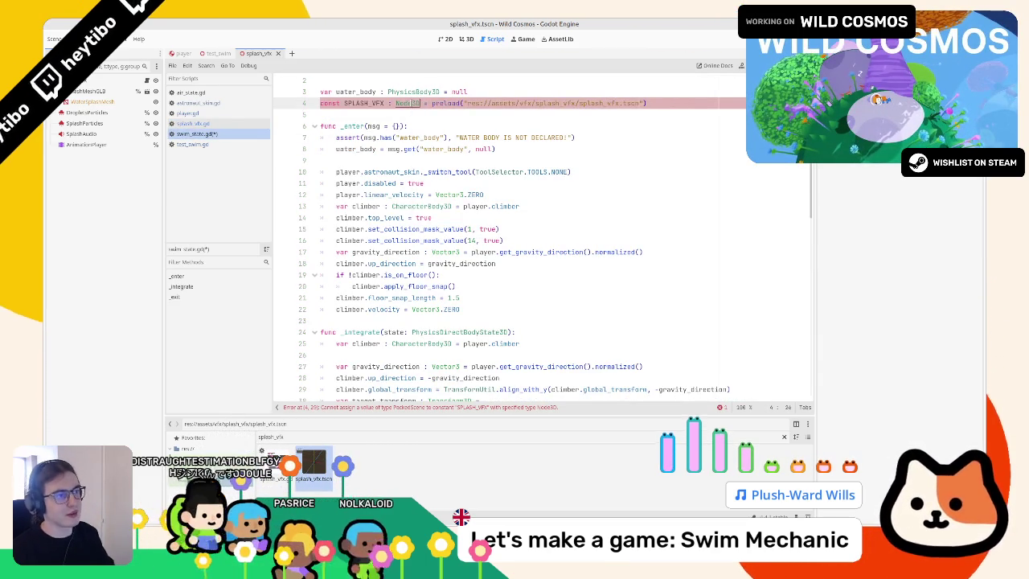
{"action": "type", "text": "packe"}
{"action": "key", "text": "Return"}
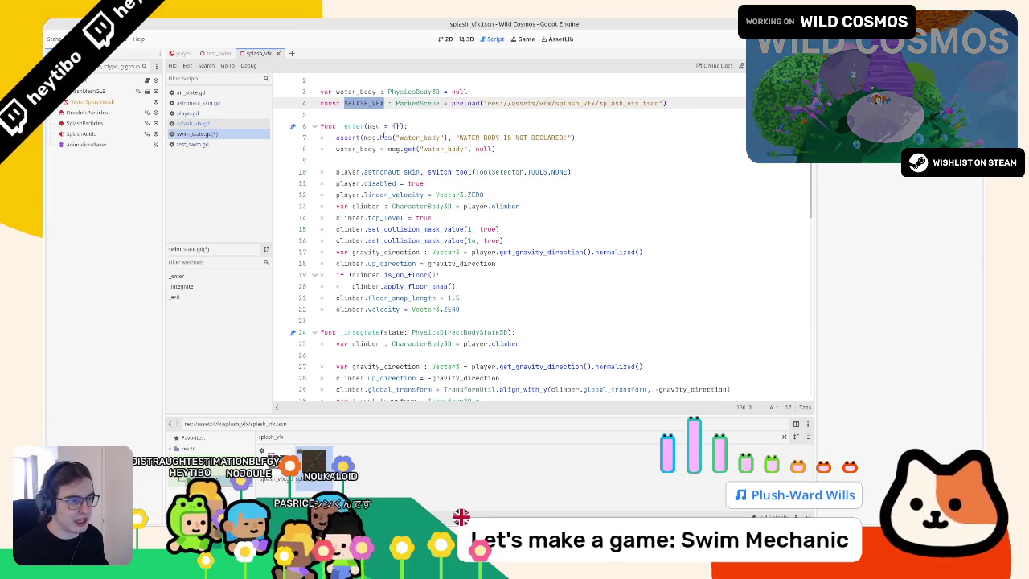
Step: Add var splash_vfx = SPLASH_VFX.instantiate() after the climber velocity line in _enter
{"action": "scroll", "coordinate": [382, 138], "scroll_direction": "down", "scroll_amount": 3}
{"action": "scroll", "coordinate": [402, 202], "scroll_direction": "up", "scroll_amount": 3}
{"action": "left_click", "coordinate": [475, 301]}
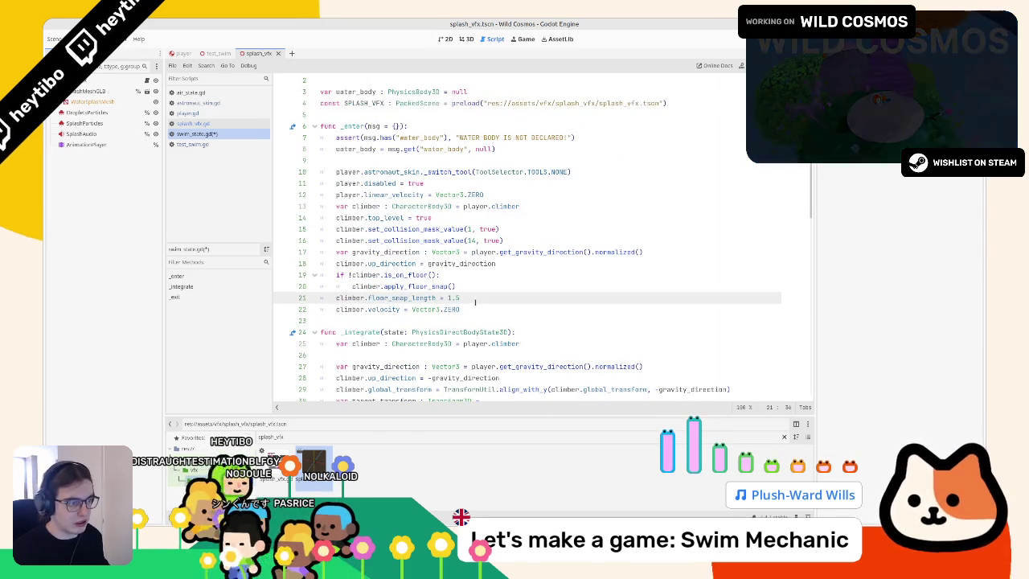
{"action": "key", "text": "Down"}
{"action": "key", "text": "Return"}
{"action": "key", "text": "Return"}
{"action": "key", "text": "Tab"}
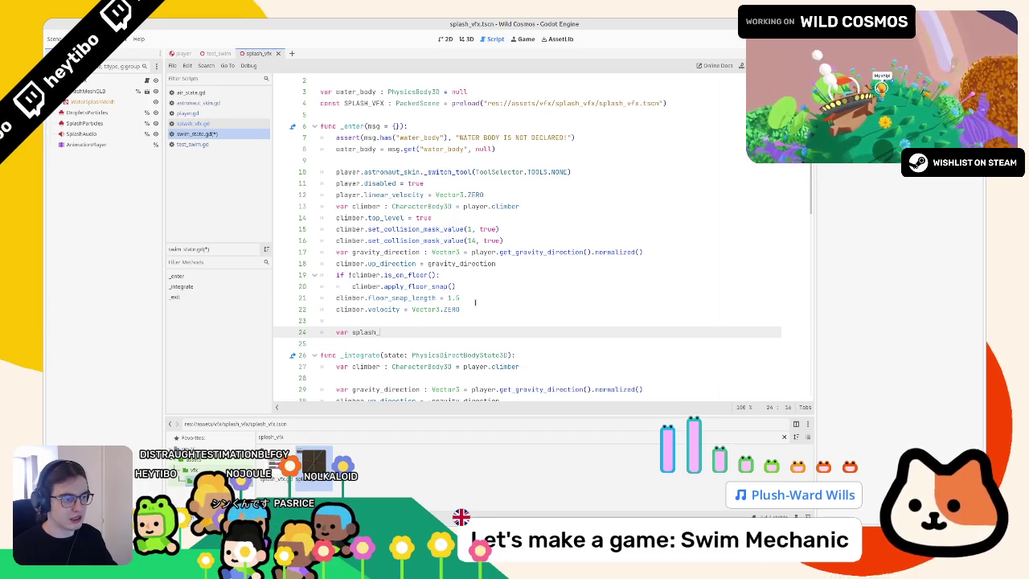
{"action": "type", "text": "vfx : splash"}
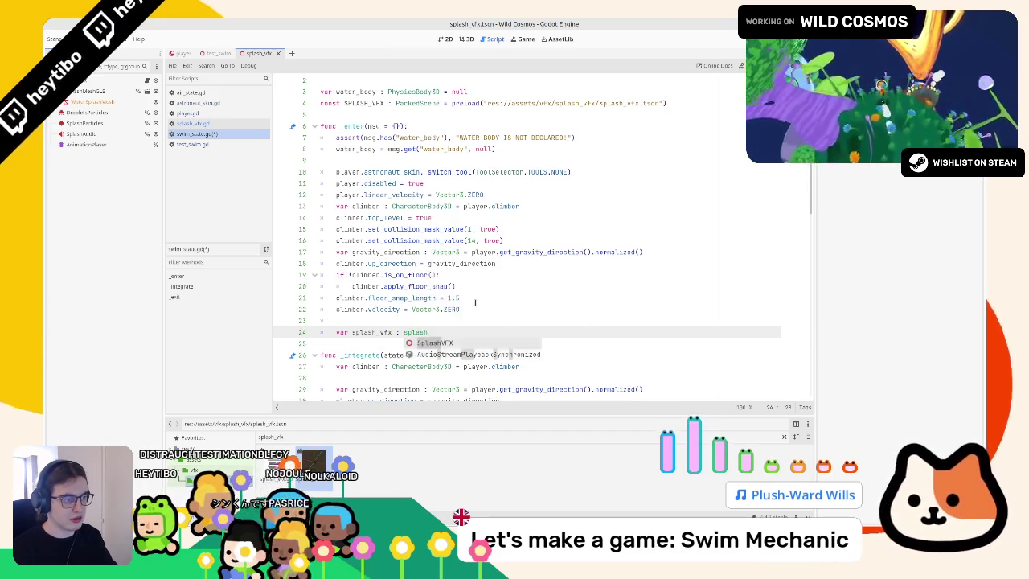
{"action": "type", "text": " = SPLASH_VFX."}
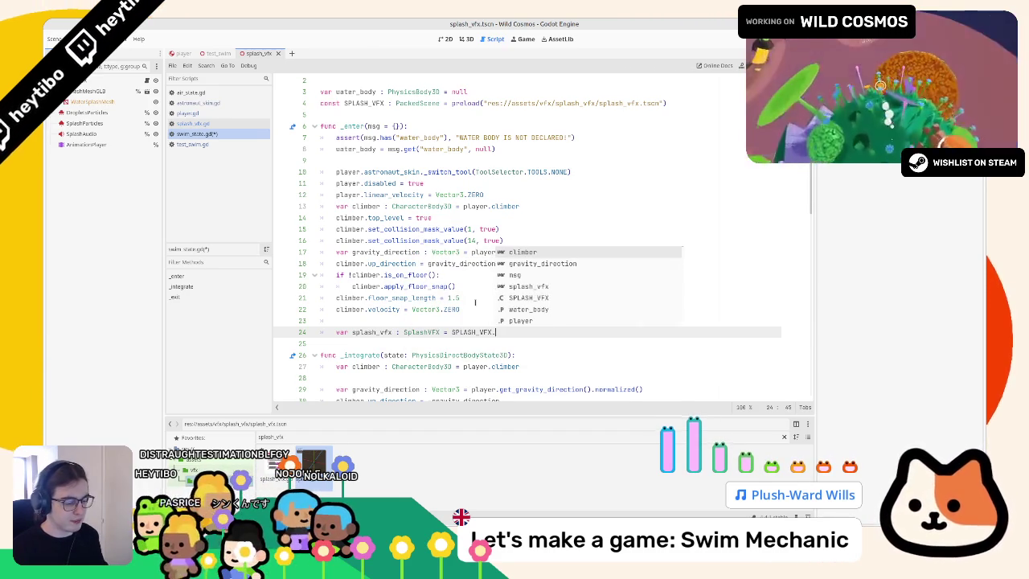
{"action": "type", "text": "instantiate("}
{"action": "key", "text": "Return"}
{"action": "key", "text": "Return"}
Step: Set splash_vfx.global_transform = climber.global_transform on the next line
{"action": "type", "text": "gl"}
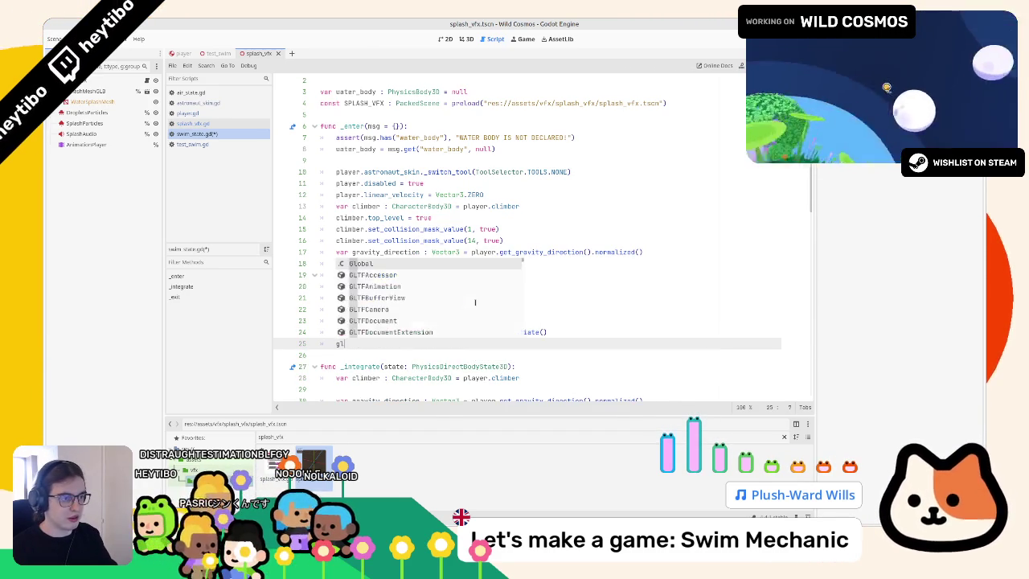
{"action": "key", "text": "BackSpace"}
{"action": "key", "text": "BackSpace"}
{"action": "type", "text": "splash_vfx."}
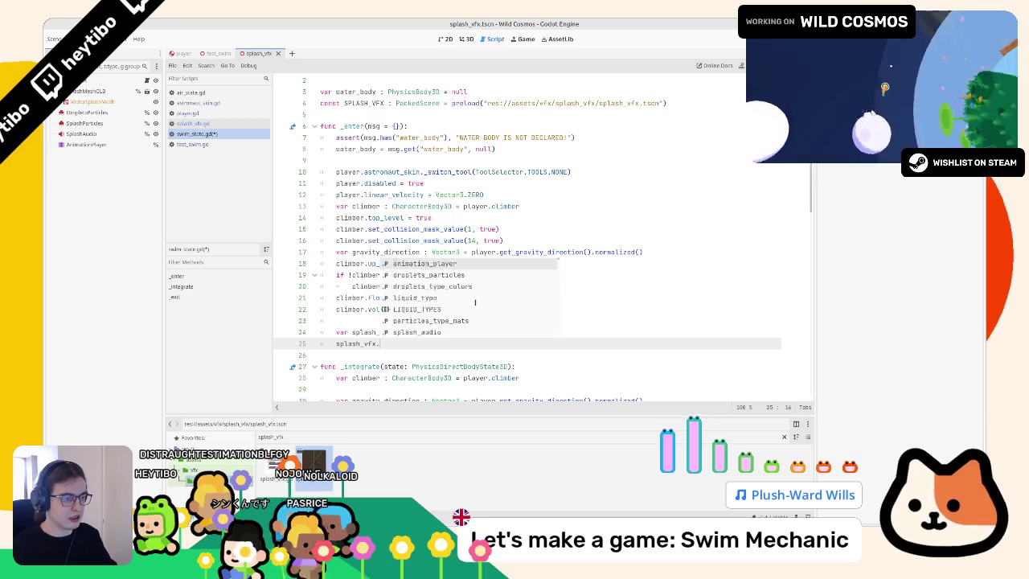
{"action": "type", "text": "global_t"}
{"action": "key", "text": "Return"}
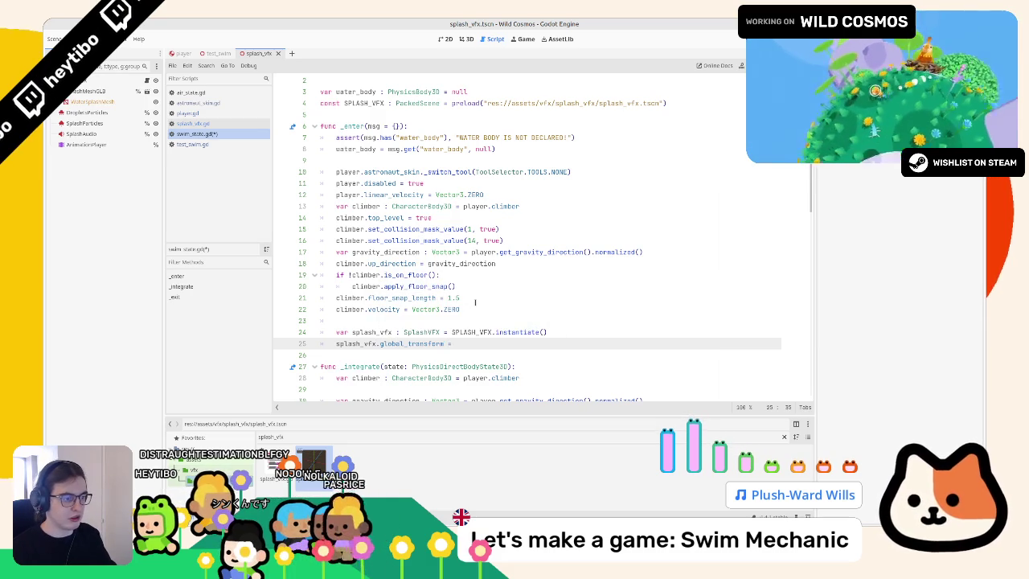
{"action": "type", "text": "gl"}
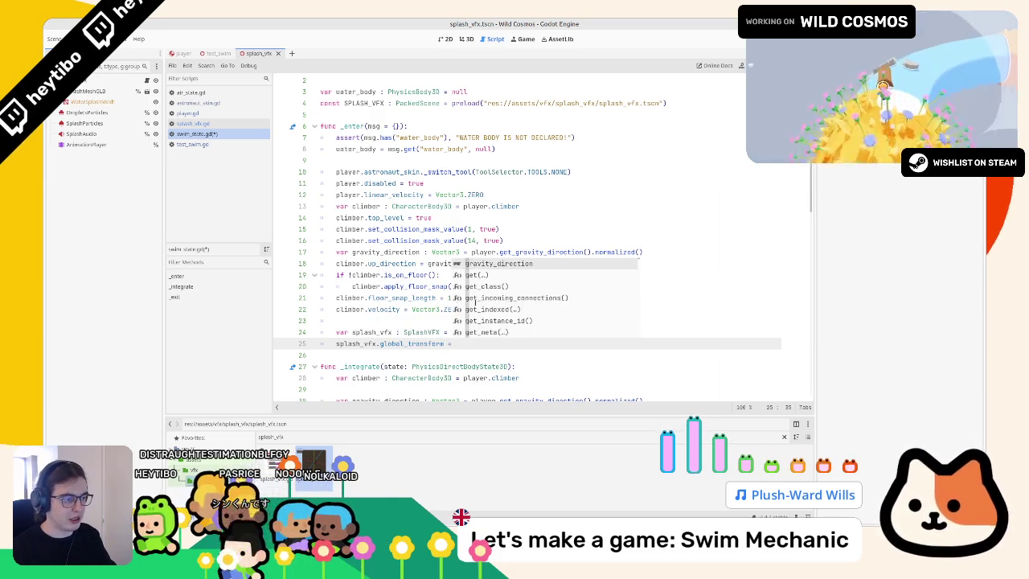
{"action": "type", "text": "player."}
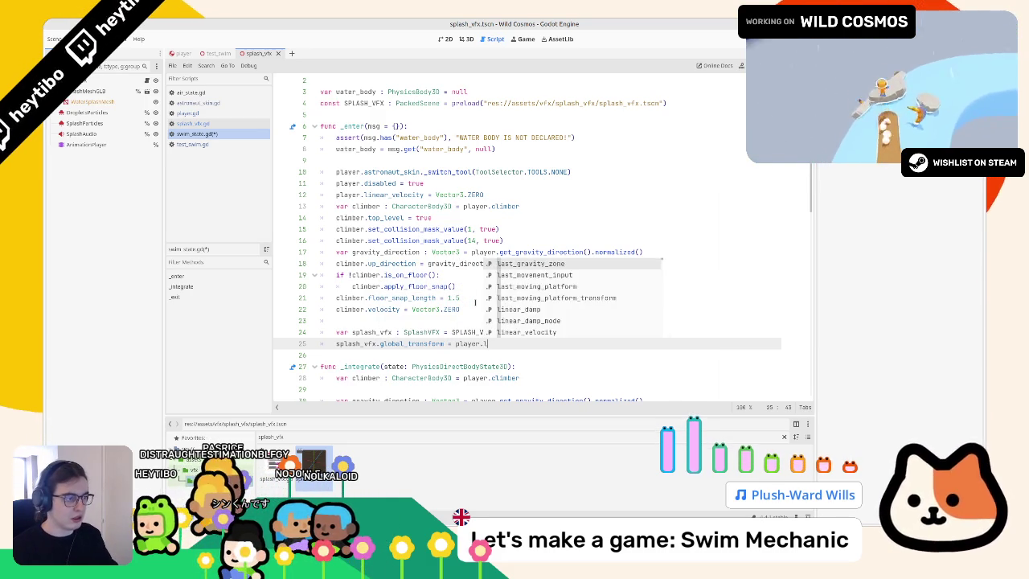
{"action": "type", "text": "lobal_"}
{"action": "key", "text": "Return"}
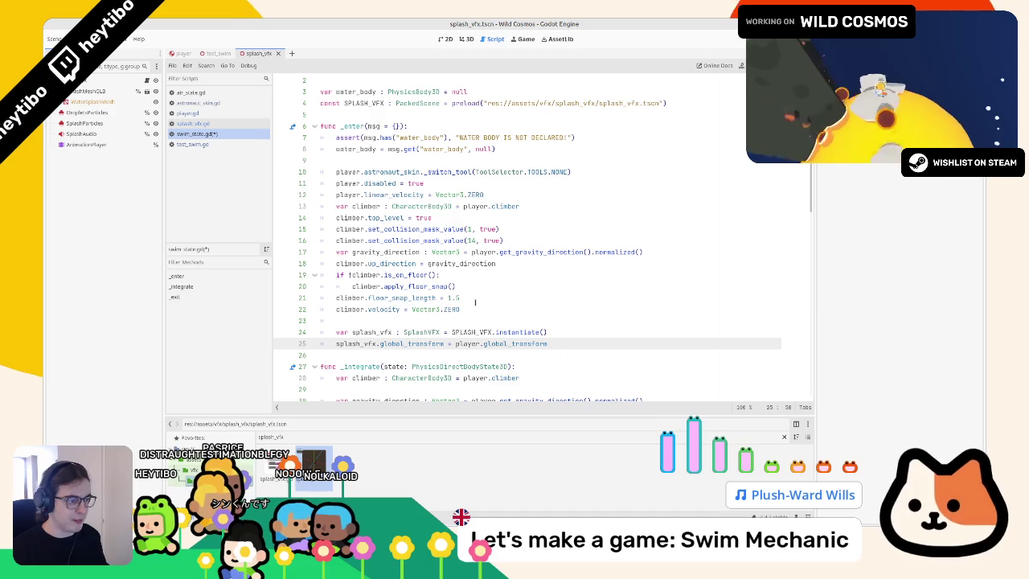
{"action": "double_click", "coordinate": [360, 275]}
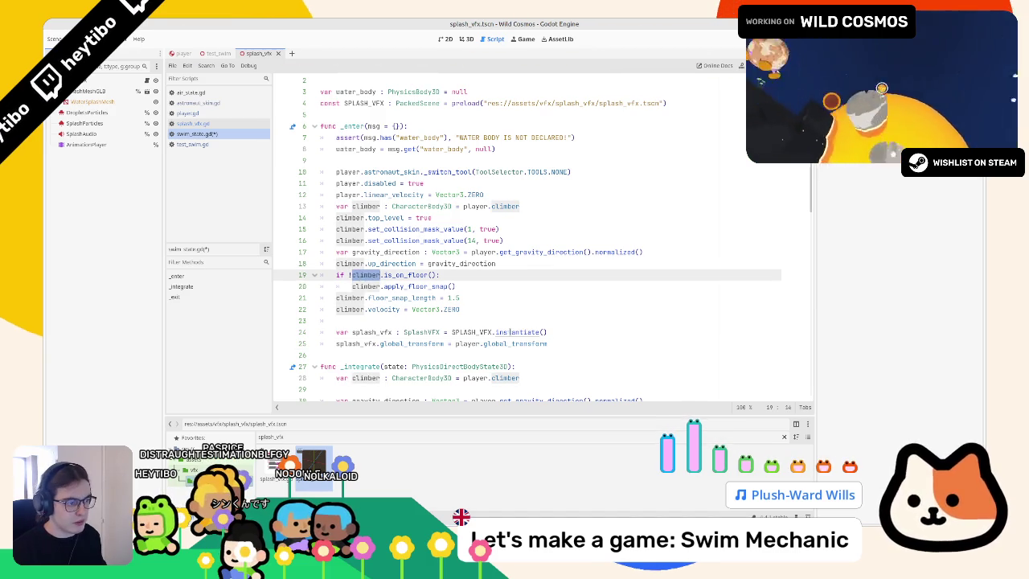
{"action": "double_click", "coordinate": [468, 343]}
{"action": "type", "text": "climb"}
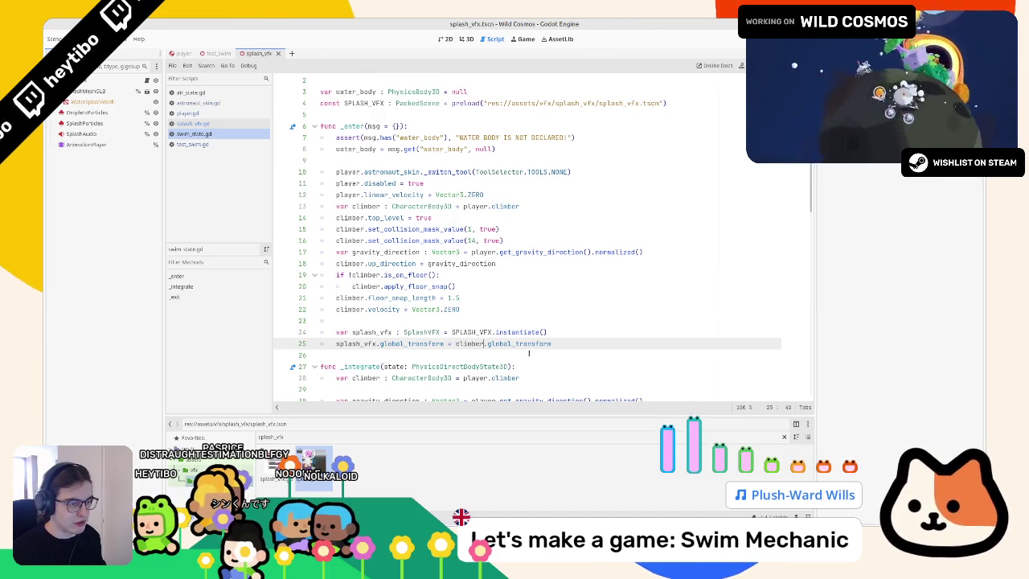
Step: Add player.add_sibling(splash_vfx) and run the game
{"action": "key", "text": "Return"}
{"action": "type", "text": "add_si"}
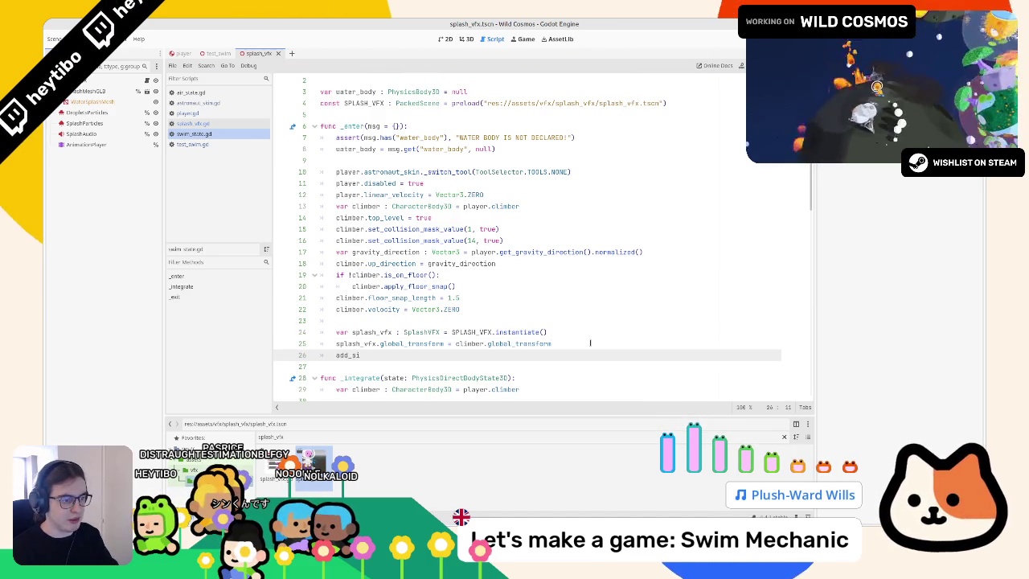
{"action": "key", "text": "Return"}
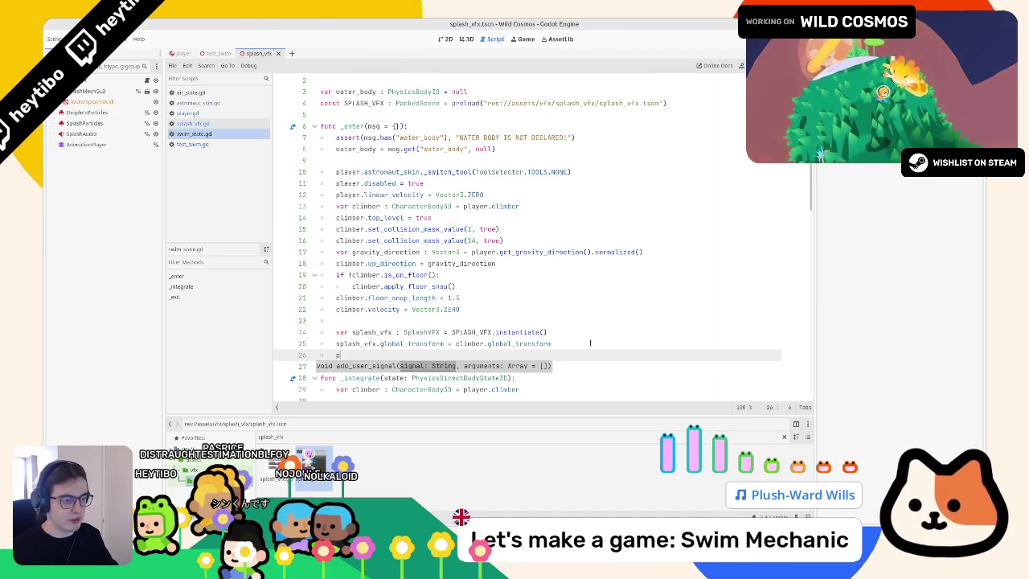
{"action": "type", "text": "layer.add_si"}
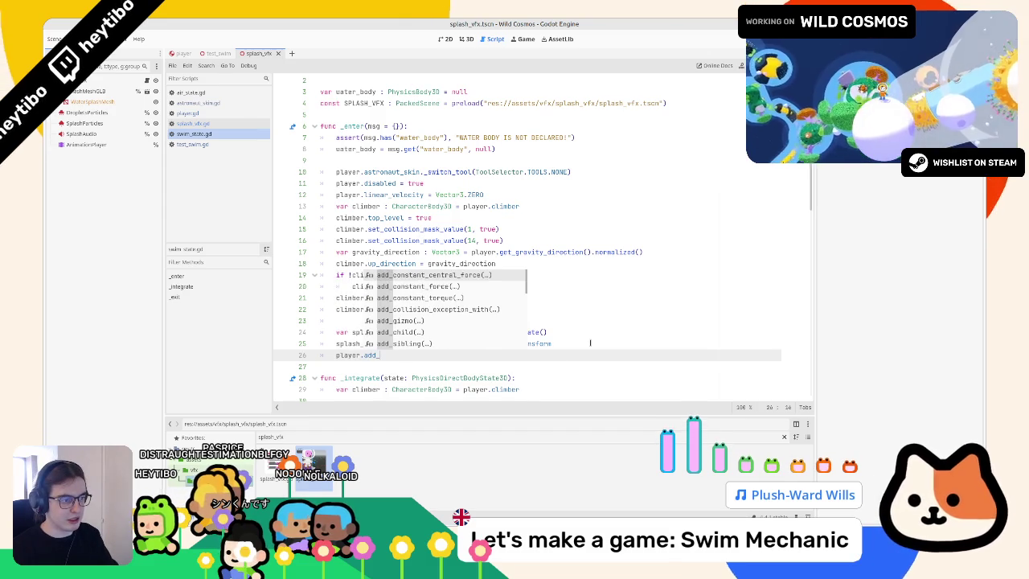
{"action": "key", "text": "Return"}
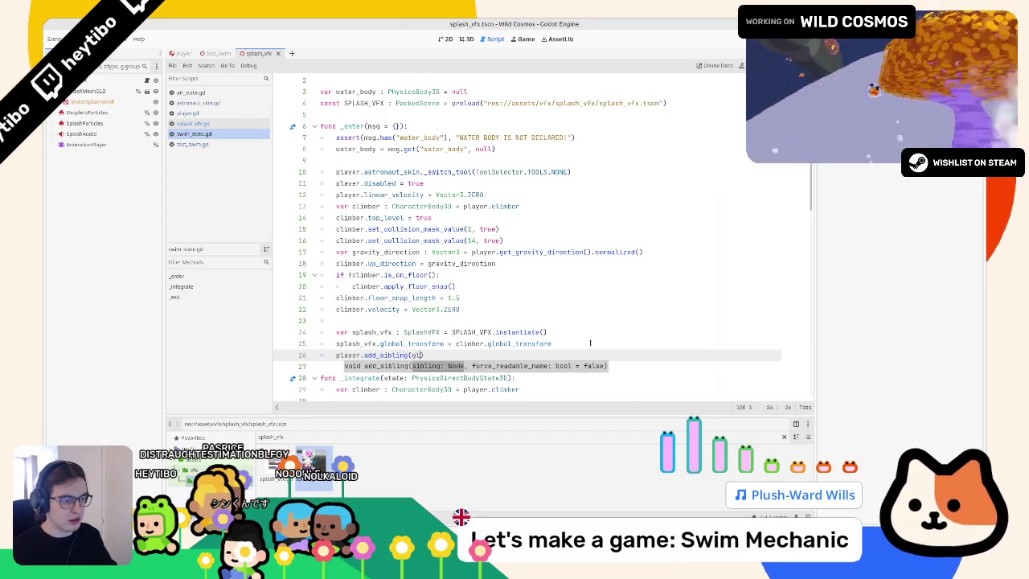
{"action": "type", "text": "splas"}
{"action": "key", "text": "Return"}
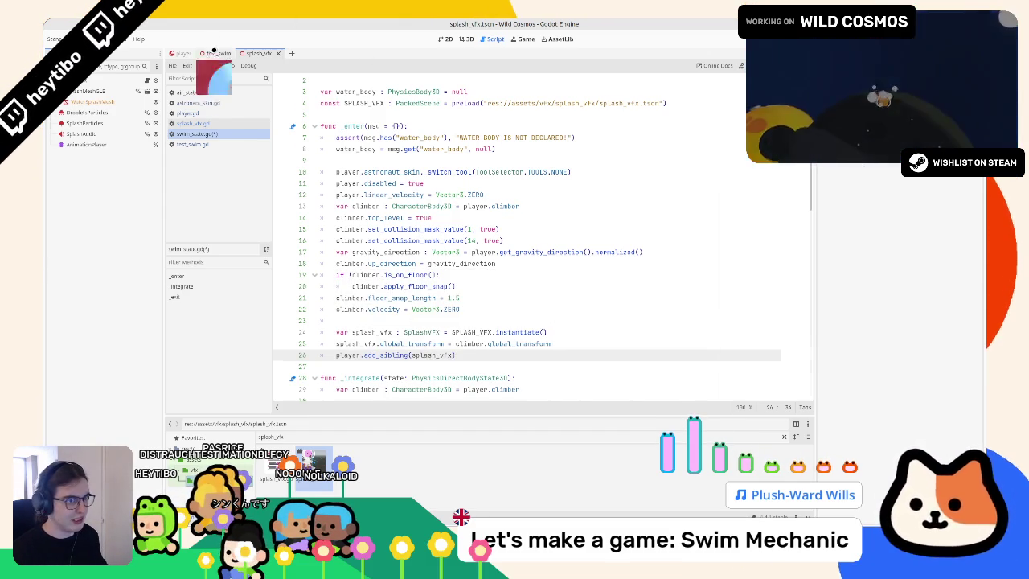
{"action": "key", "text": "F5"}
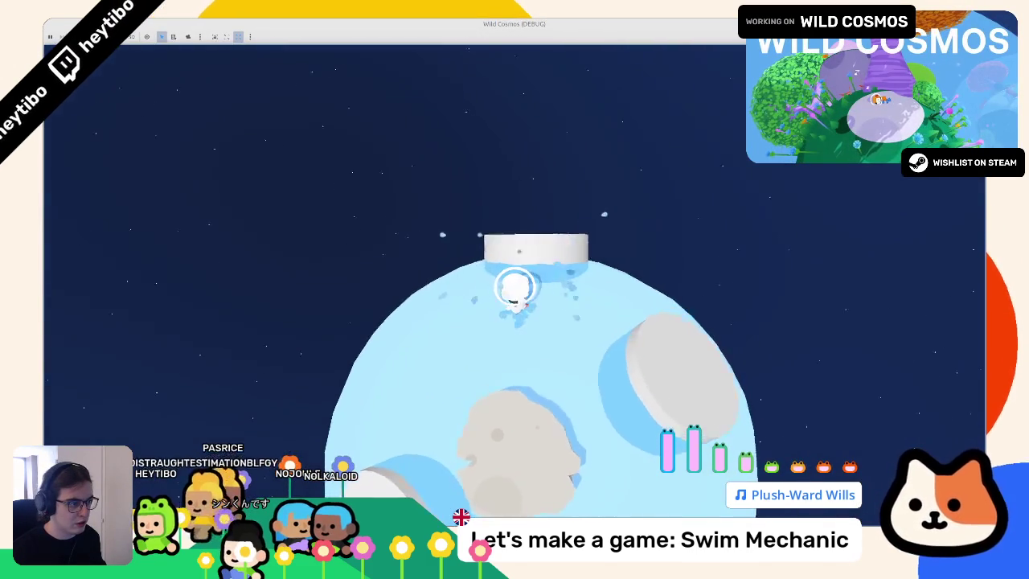
Step: Swim the astronaut across the water and on and off the round grey platforms
{"action": "key", "text": "w"}
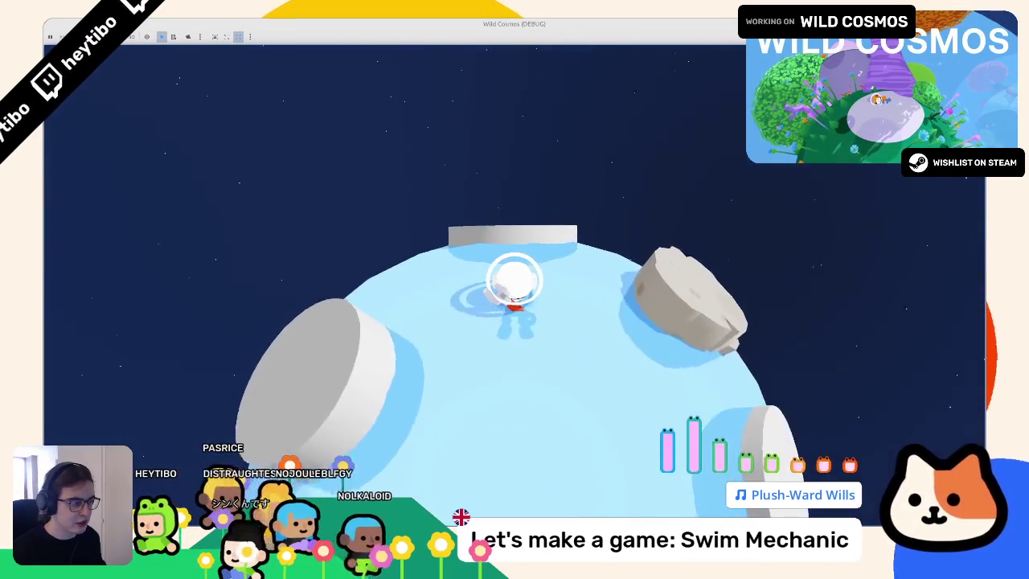
{"action": "key", "text": "w"}
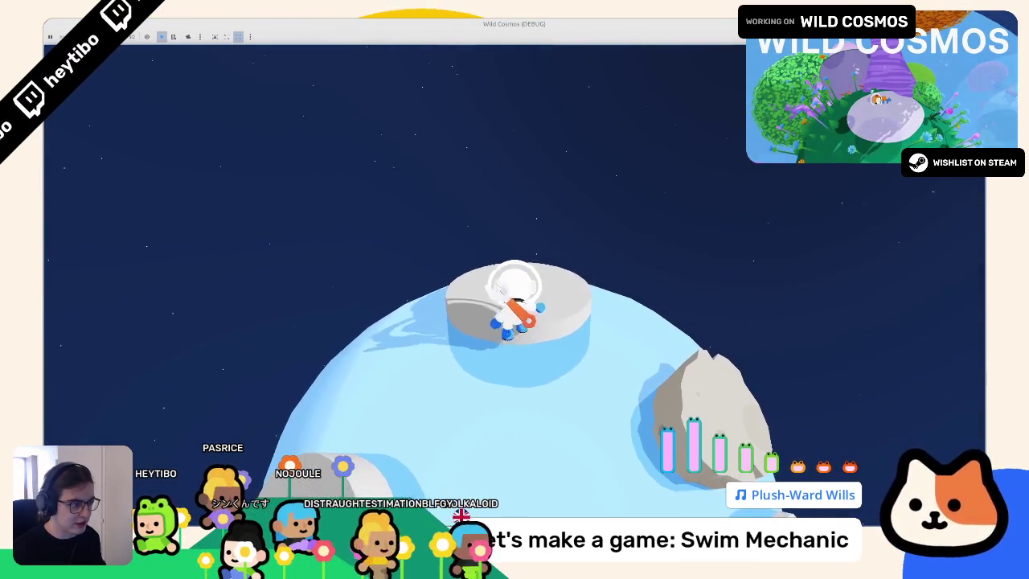
{"action": "key", "text": "w"}
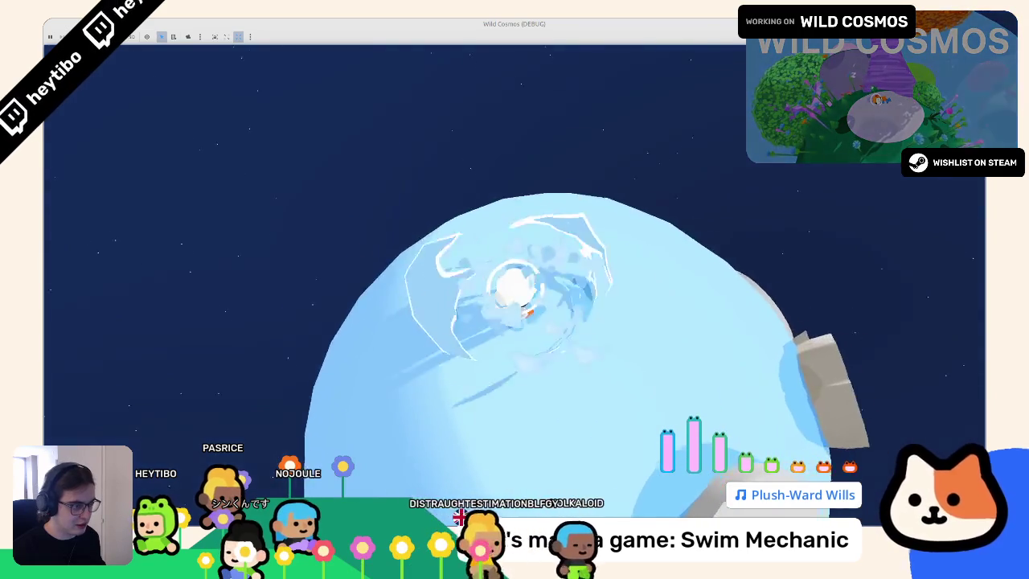
{"action": "key", "text": "w"}
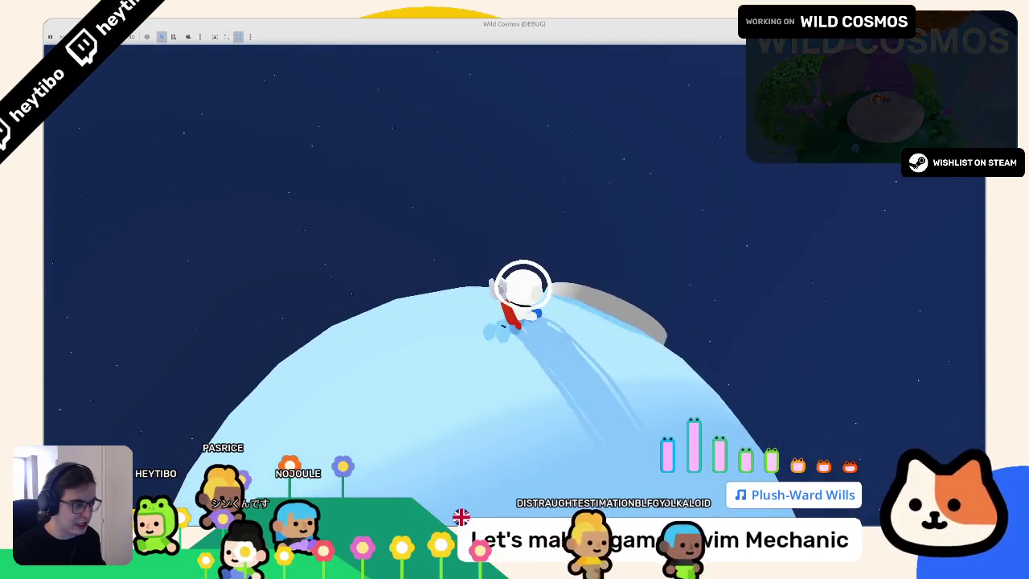
{"action": "key", "text": "s"}
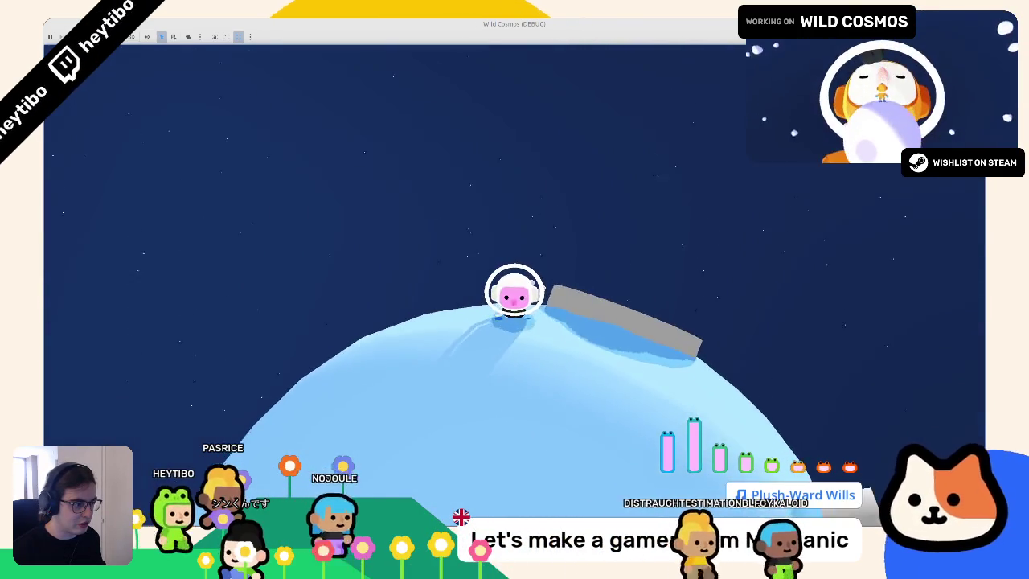
{"action": "key", "text": "w"}
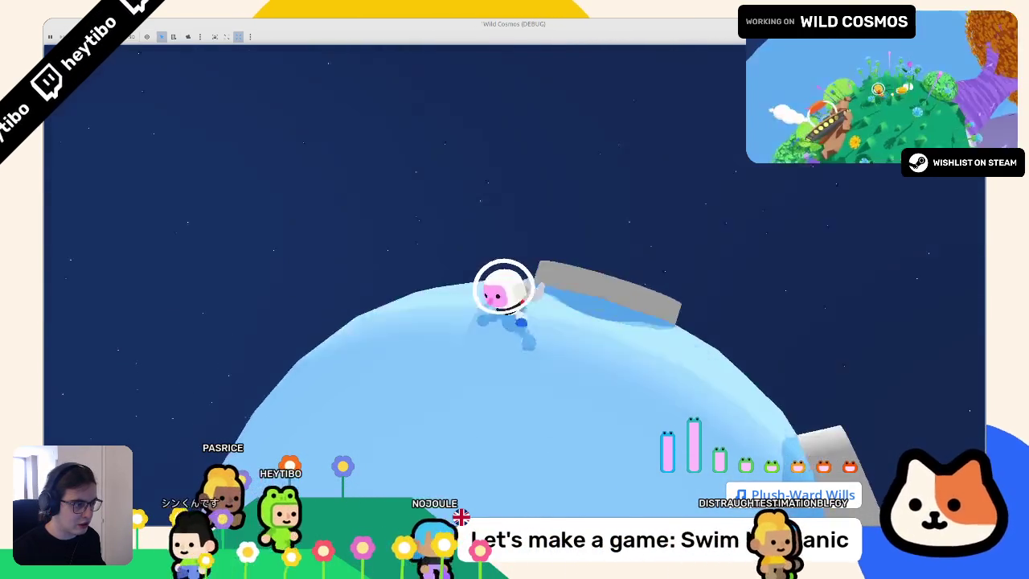
{"action": "key", "text": "w"}
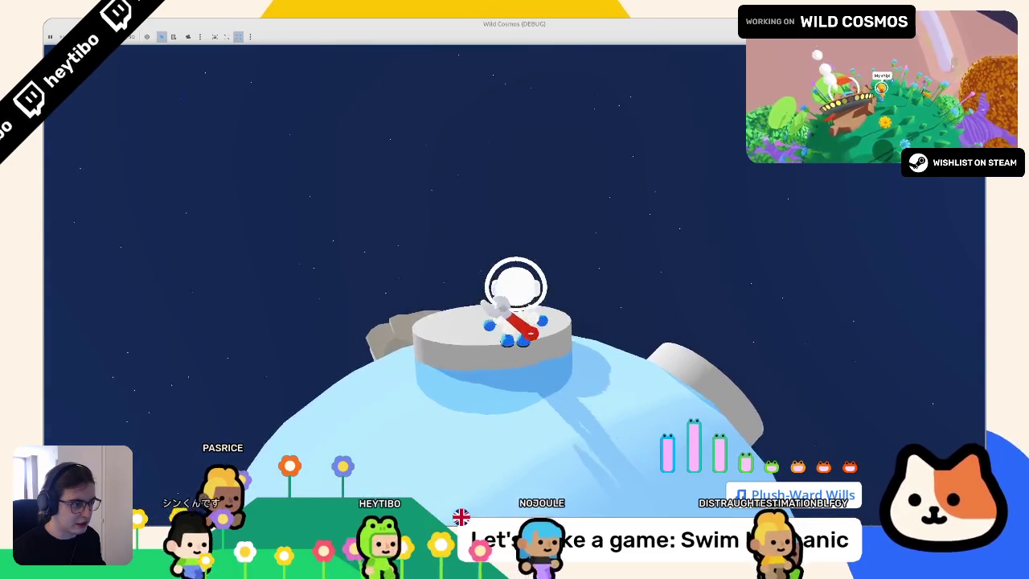
{"action": "key", "text": "w"}
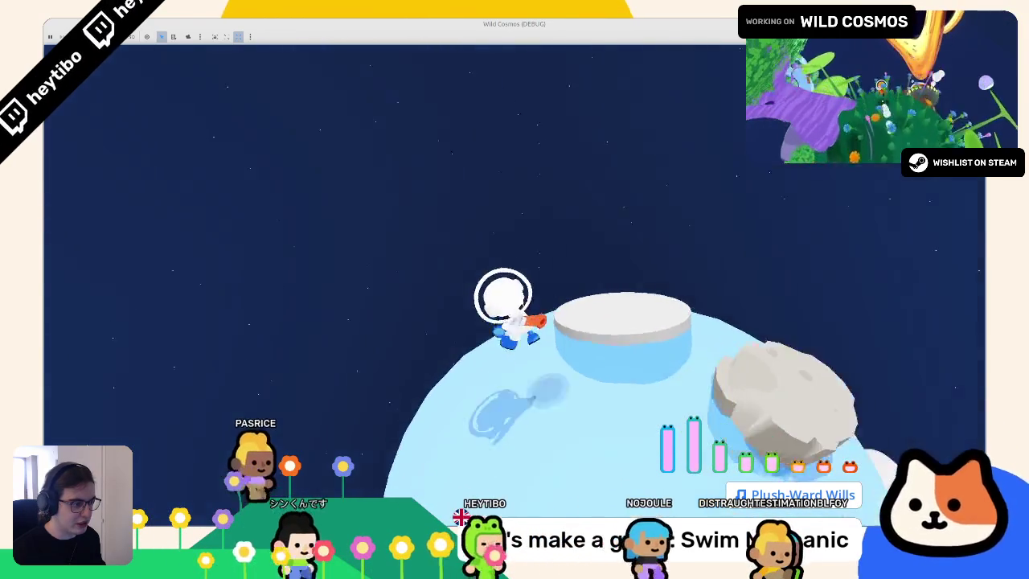
{"action": "key", "text": "w"}
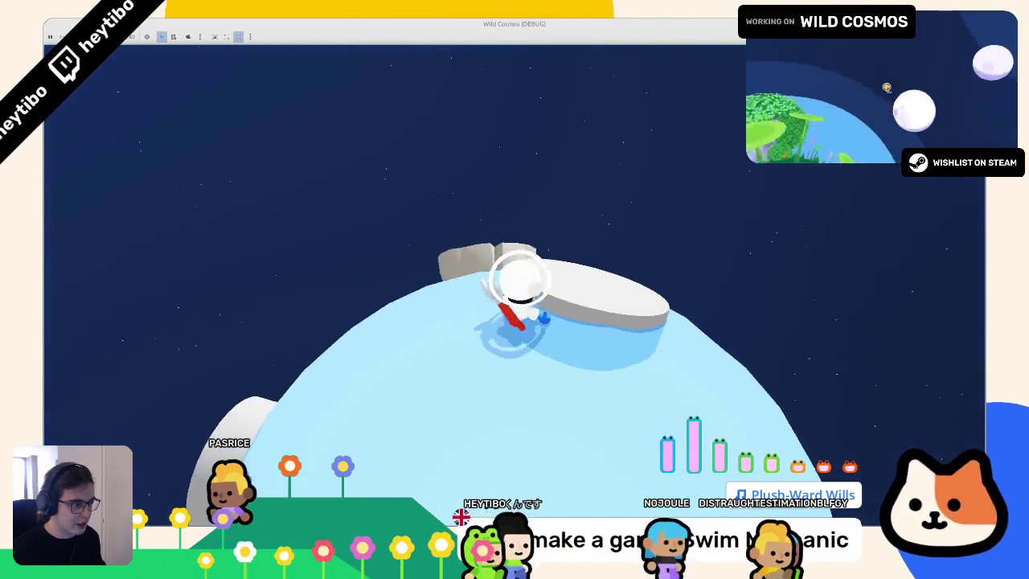
{"action": "key", "text": "w"}
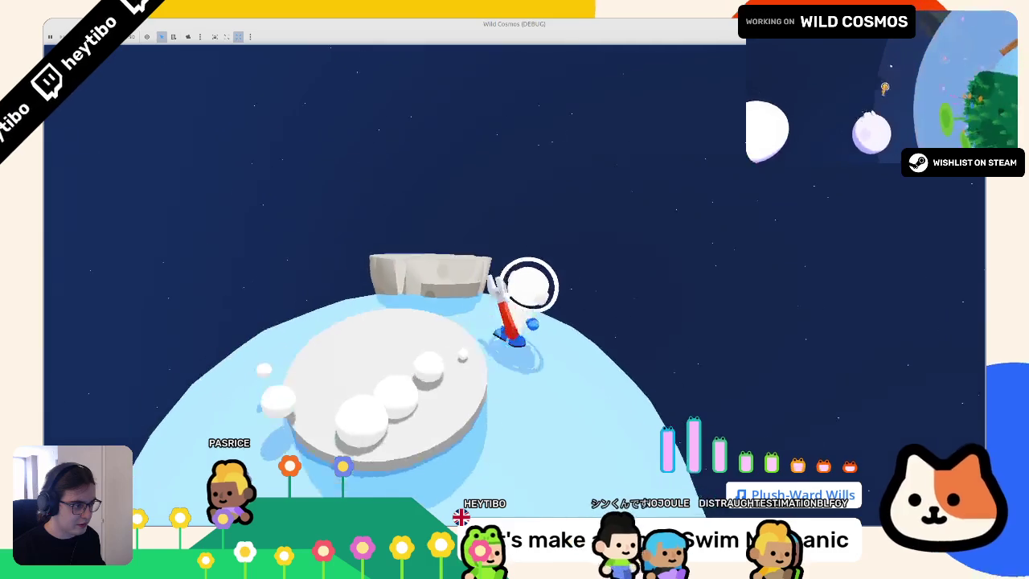
{"action": "key", "text": "w"}
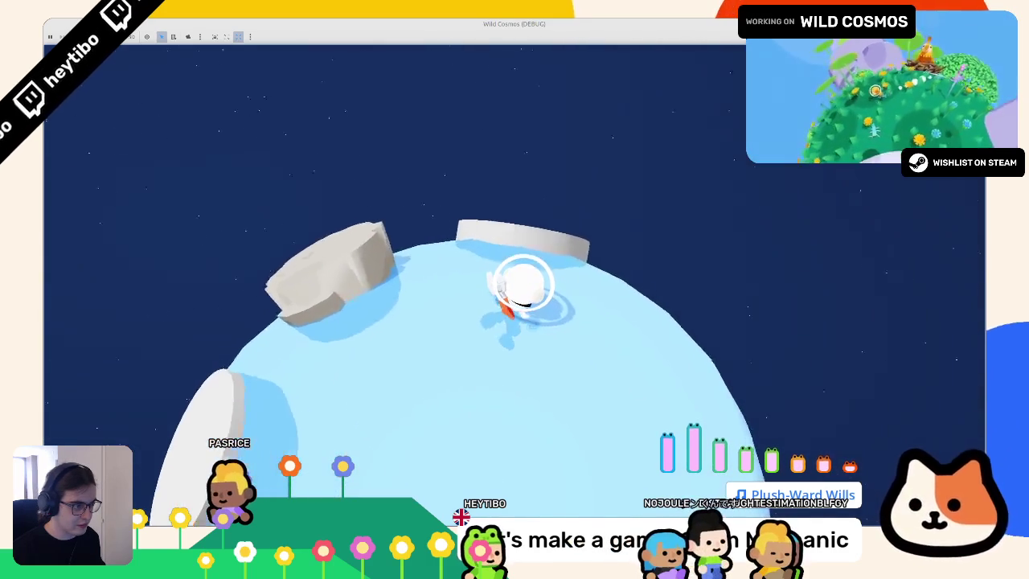
{"action": "key", "text": "w"}
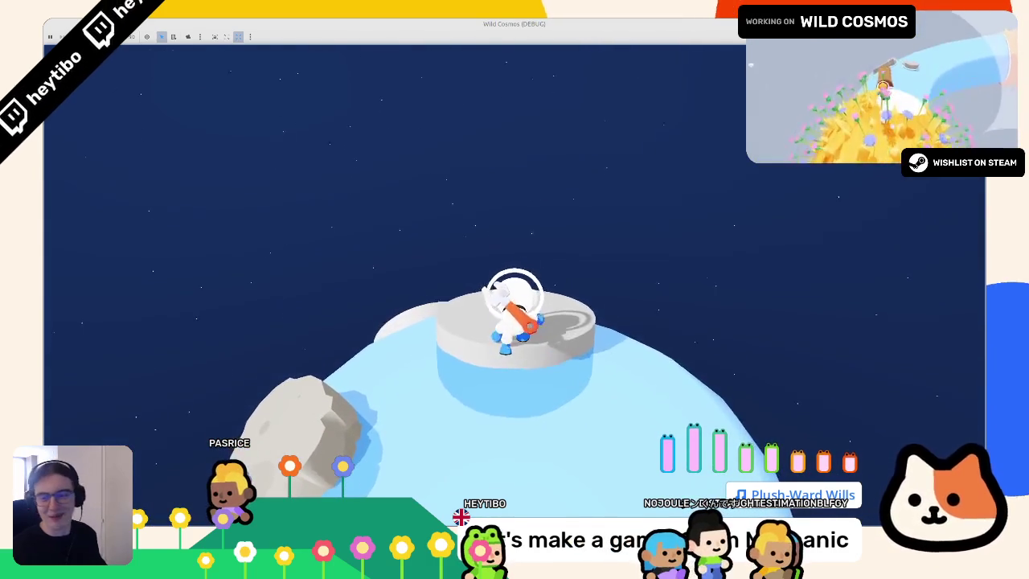
Step: Jump off the platform and grey rock into the water to see splashes, then stop the game
{"action": "key", "text": "w"}
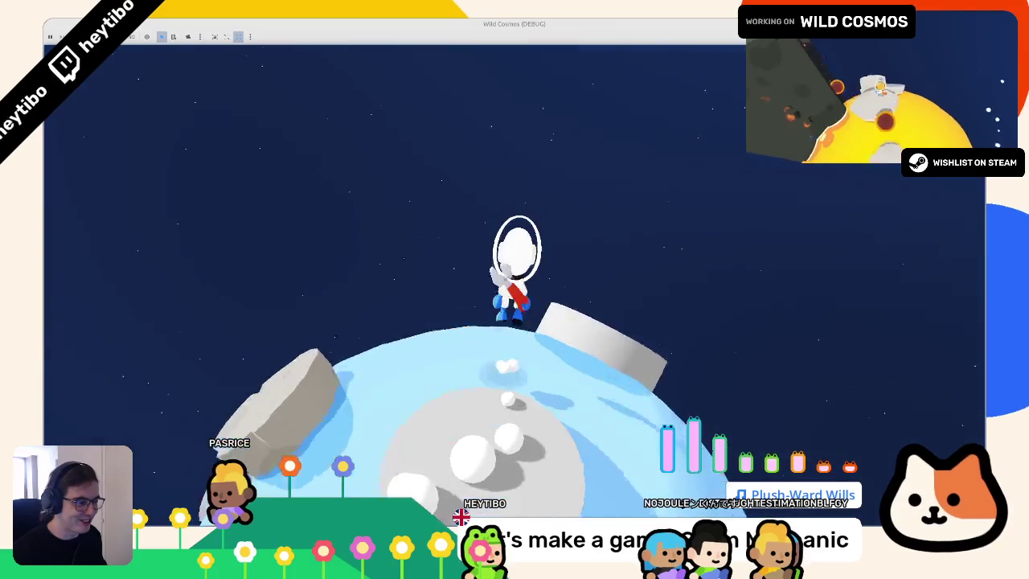
{"action": "key", "text": "w"}
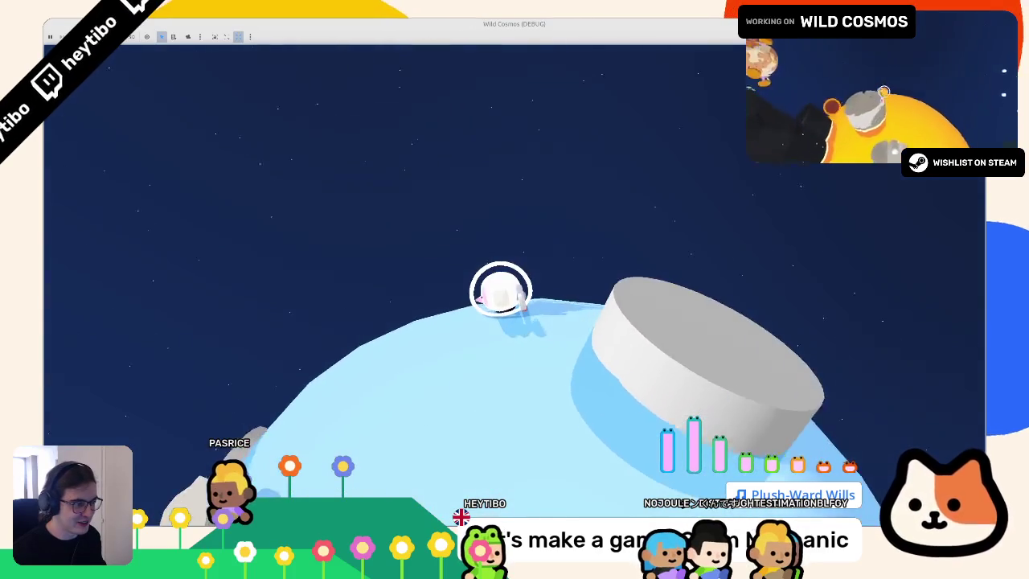
{"action": "key", "text": "w"}
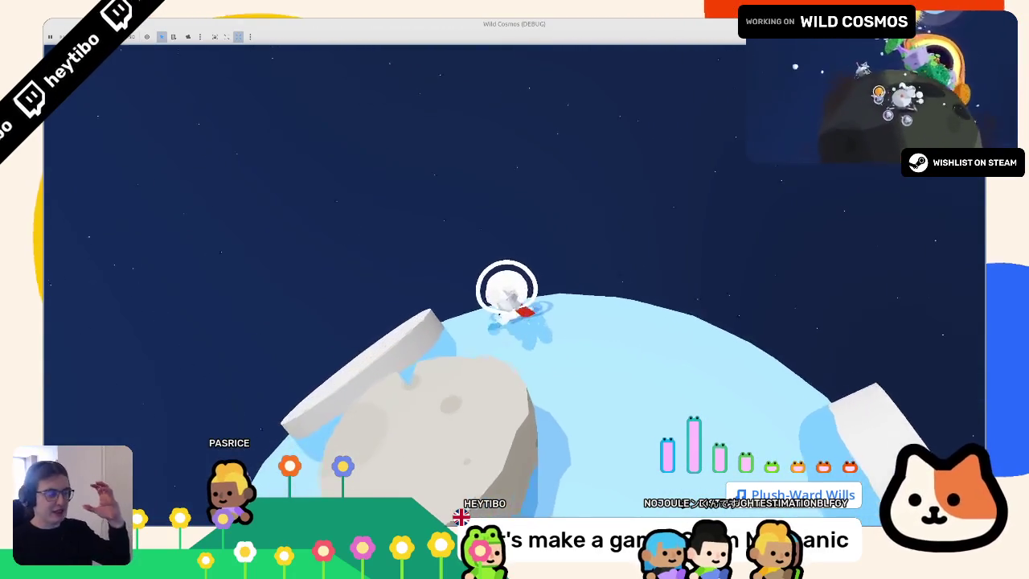
{"action": "key", "text": "w"}
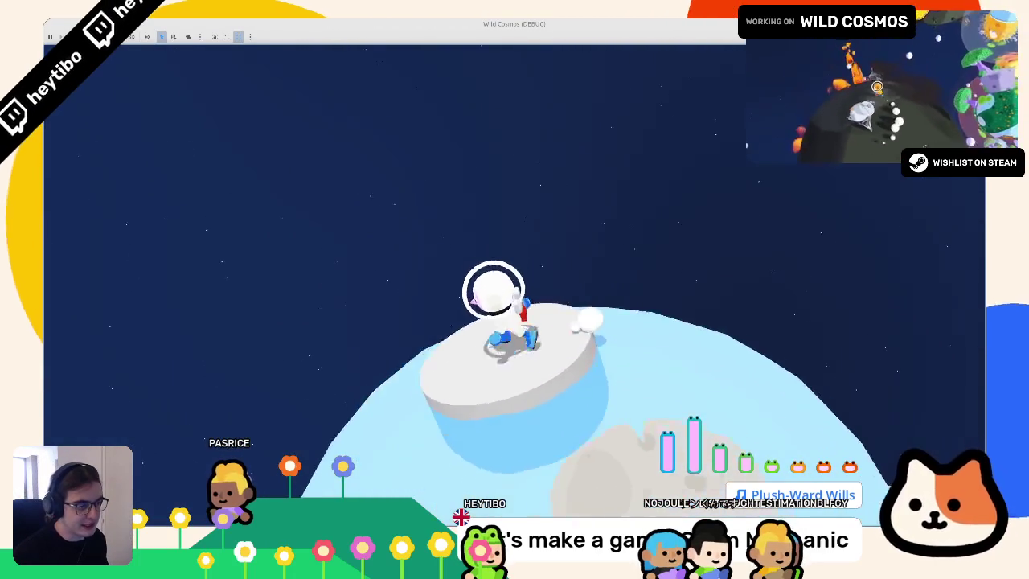
{"action": "key", "text": "space"}
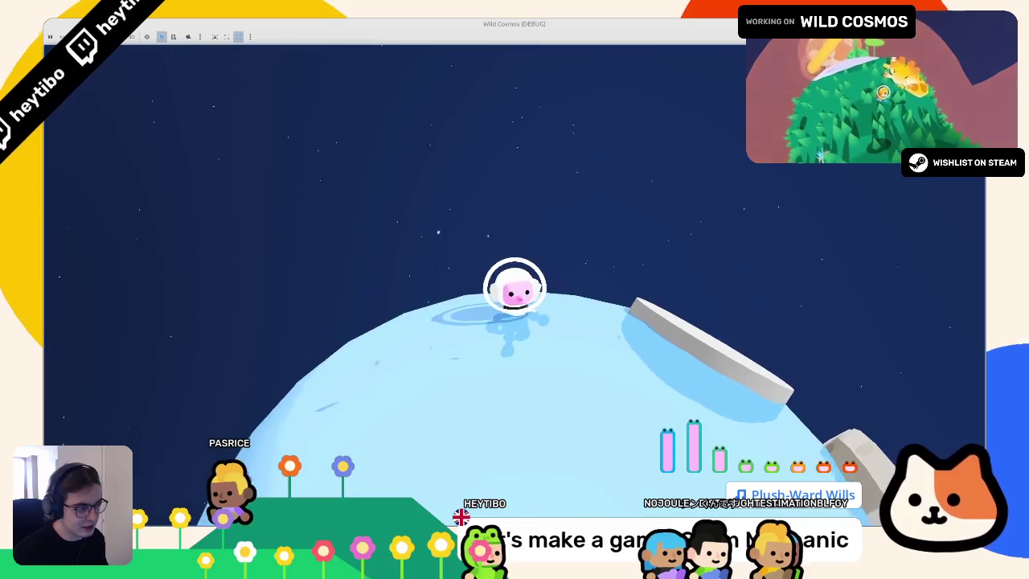
{"action": "key", "text": "w"}
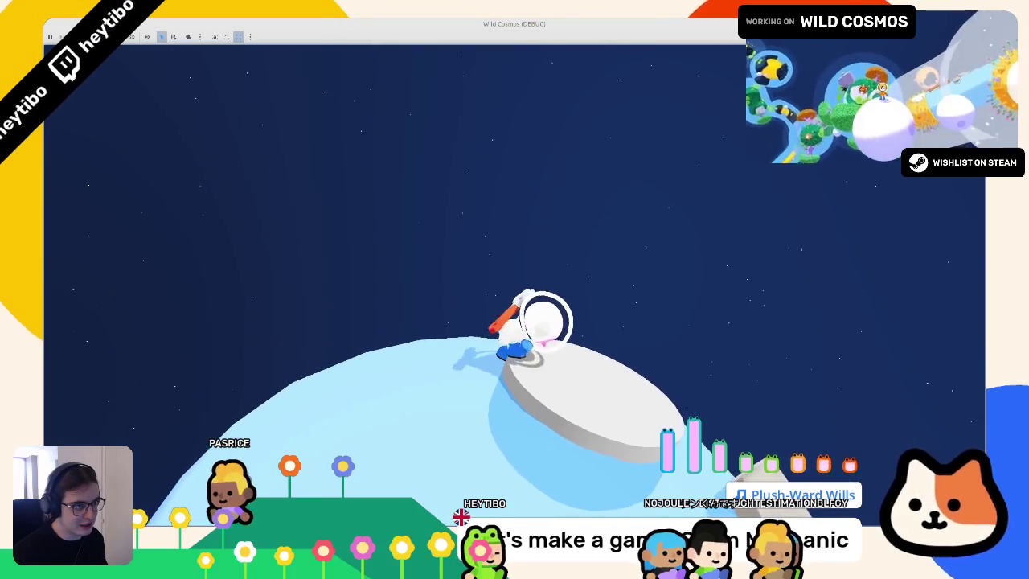
{"action": "key", "text": "space"}
{"action": "key", "text": "w"}
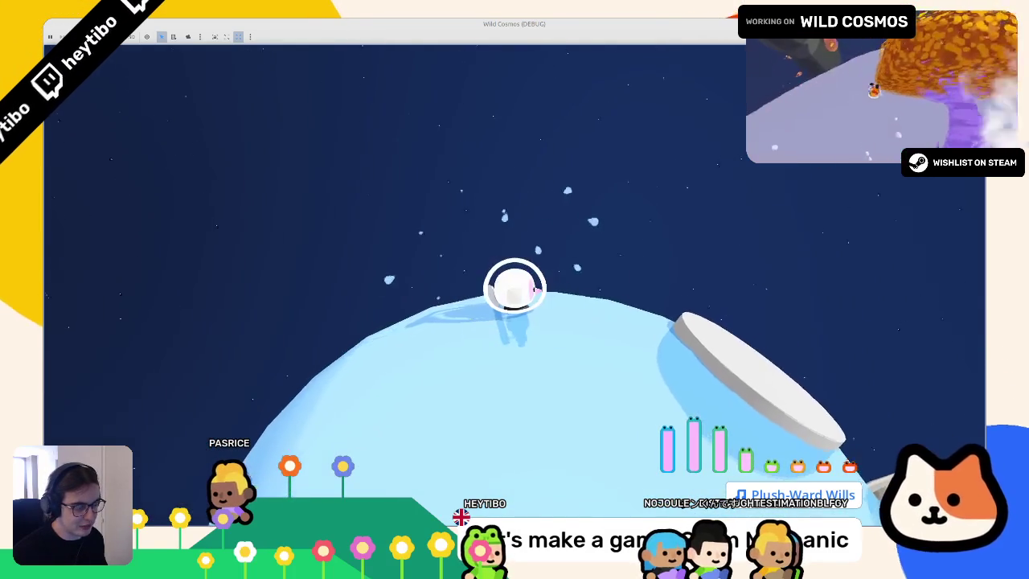
{"action": "key", "text": "F8"}
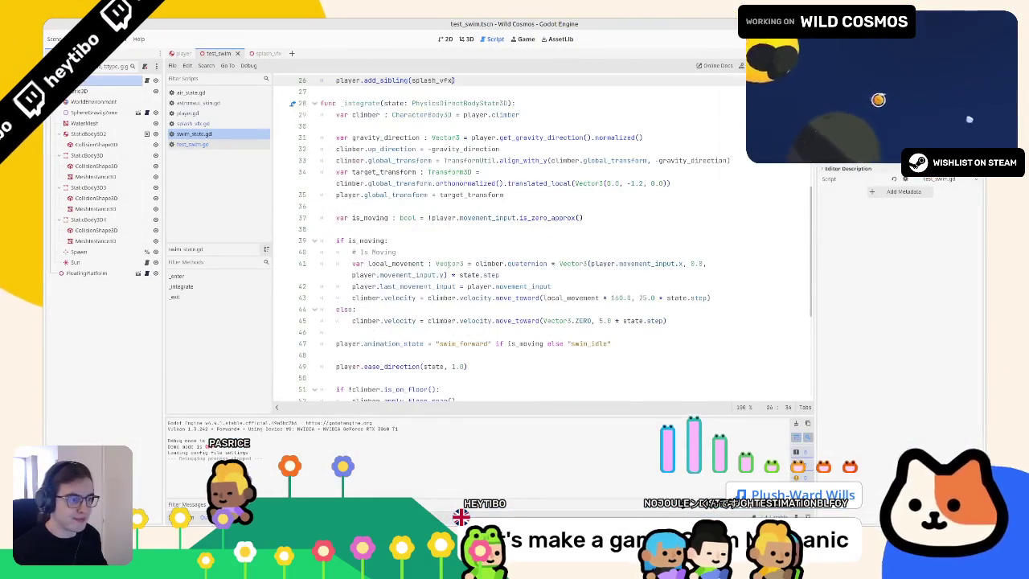
Step: Select the player.global_transform line 35 in swim_state.gd and run the game again
{"action": "left_click", "coordinate": [398, 195]}
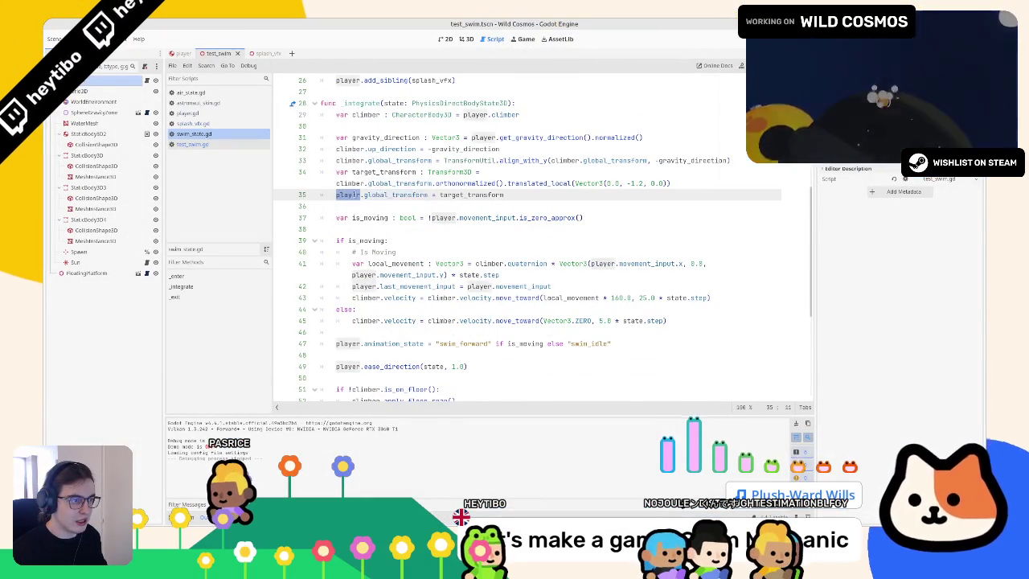
{"action": "left_click_drag", "start_coordinate": [337, 195], "coordinate": [522, 198]}
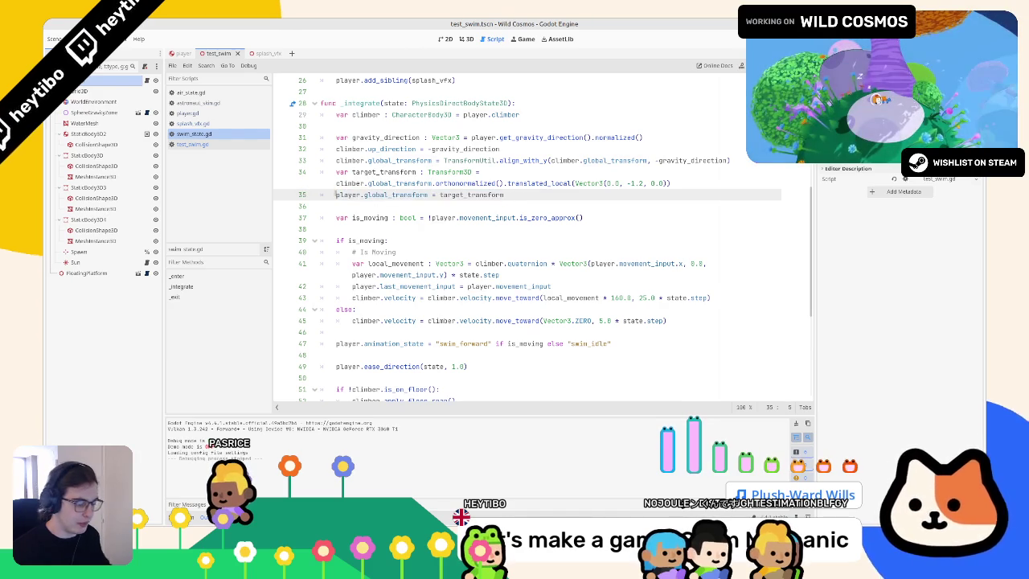
{"action": "key", "text": "F6"}
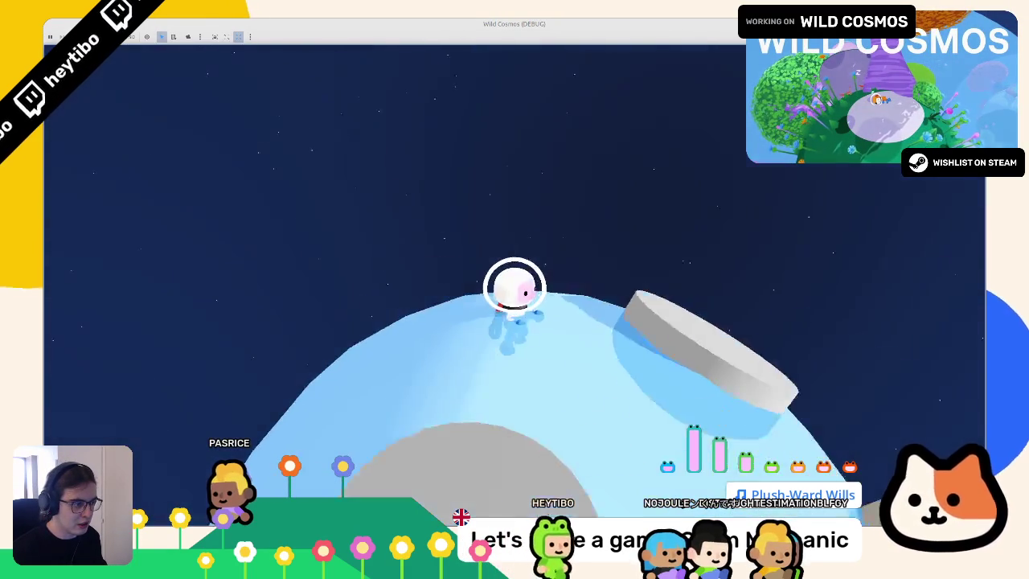
Step: Stop the game and uncomment the player.global_transform line 35 in swim_state.gd
{"action": "key", "text": "F8"}
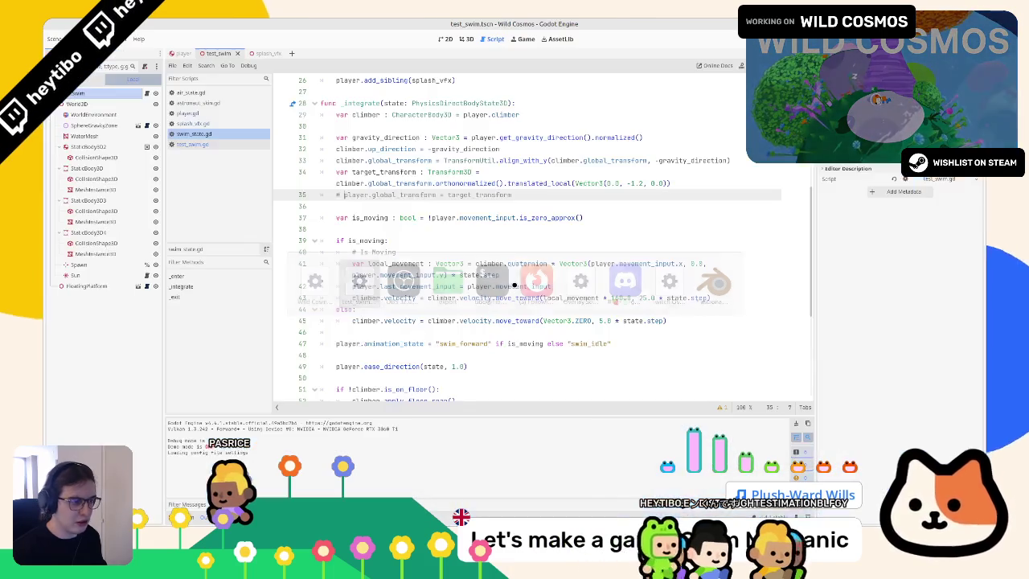
{"action": "left_click", "coordinate": [463, 287]}
{"action": "left_click_drag", "start_coordinate": [345, 194], "coordinate": [436, 195]}
{"action": "scroll", "coordinate": [398, 206], "scroll_direction": "up", "scroll_amount": 4}
{"action": "double_click", "coordinate": [402, 333]}
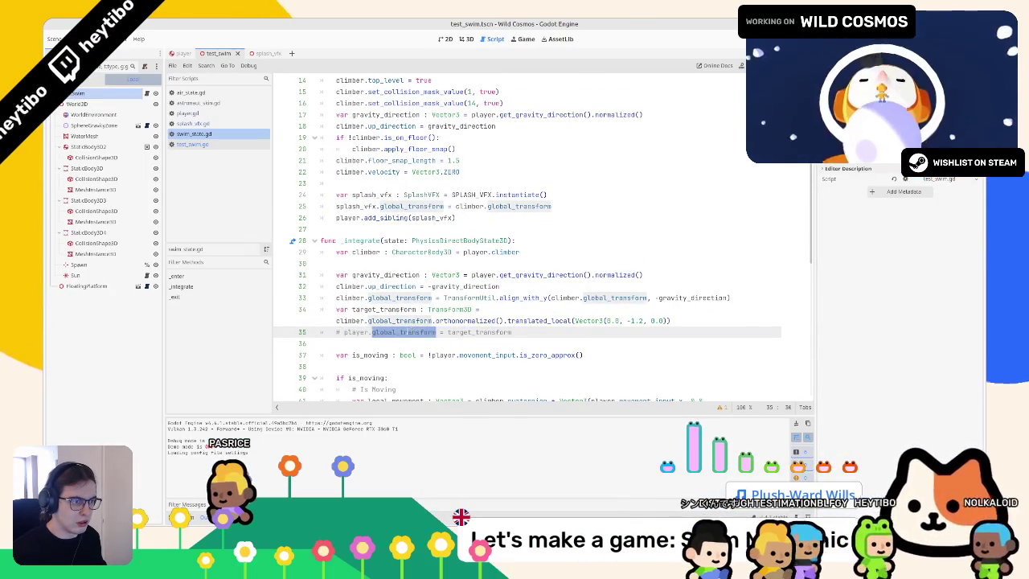
{"action": "left_click", "coordinate": [368, 332]}
{"action": "scroll", "coordinate": [353, 329], "scroll_direction": "up", "scroll_amount": 3}
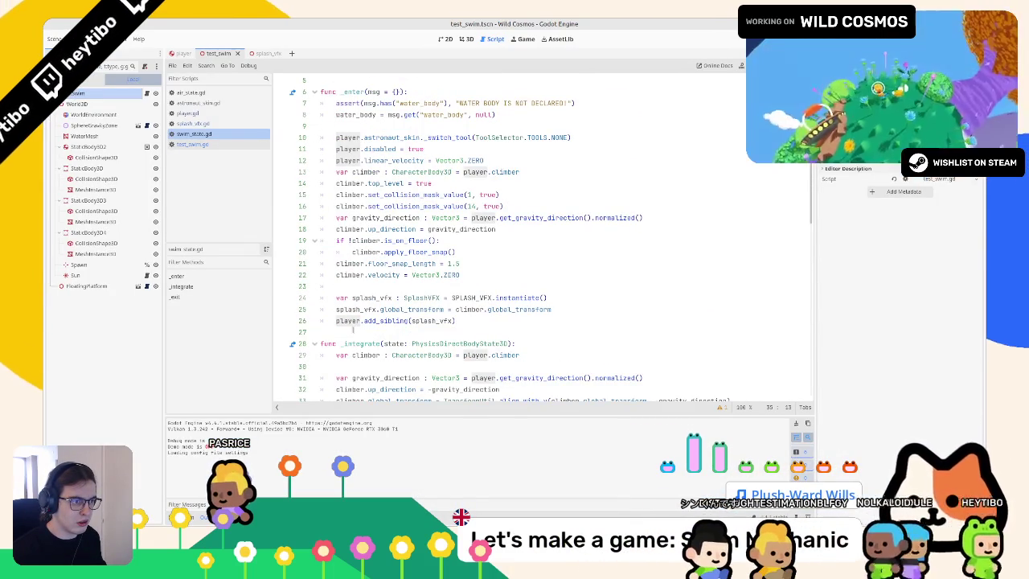
{"action": "scroll", "coordinate": [353, 329], "scroll_direction": "down", "scroll_amount": 3}
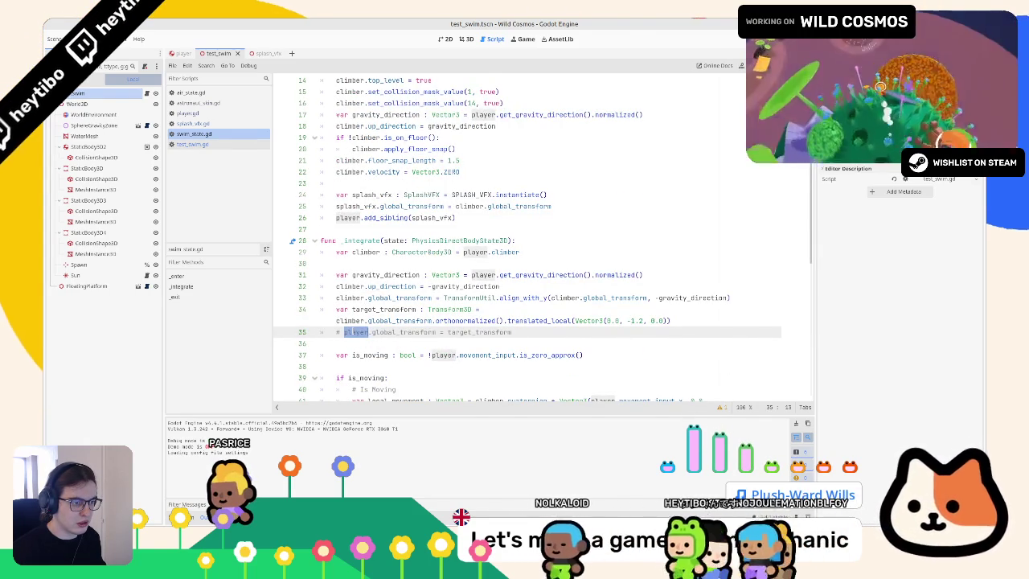
{"action": "scroll", "coordinate": [353, 328], "scroll_direction": "down", "scroll_amount": 2}
{"action": "scroll", "coordinate": [353, 329], "scroll_direction": "down", "scroll_amount": 4}
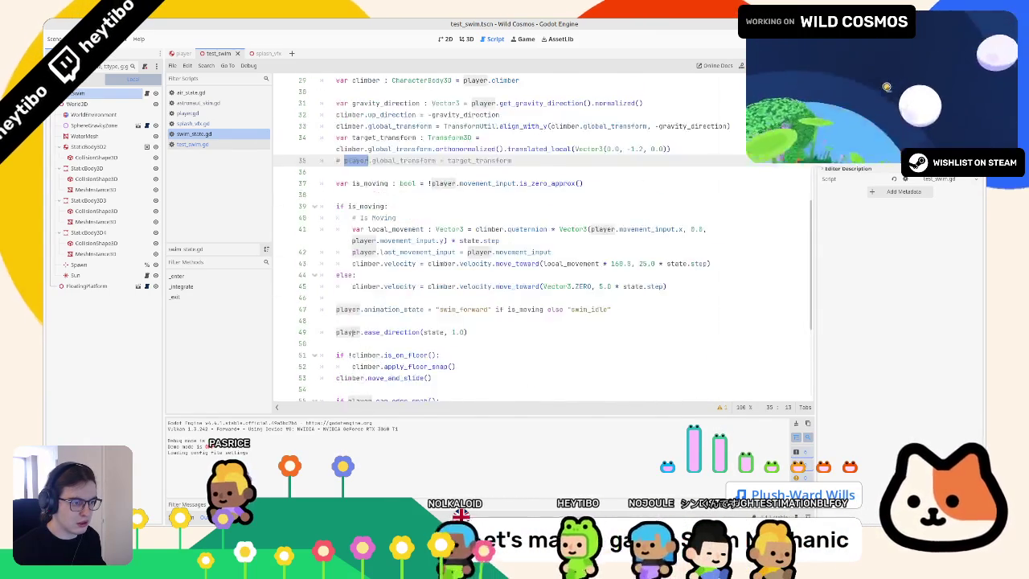
{"action": "scroll", "coordinate": [353, 329], "scroll_direction": "up", "scroll_amount": 4}
{"action": "left_click", "coordinate": [388, 271]}
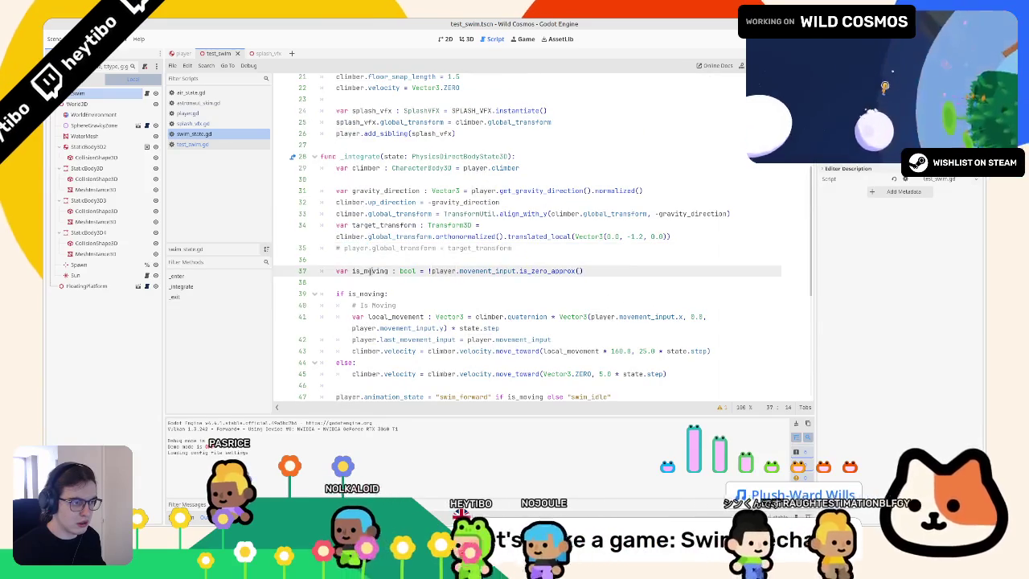
{"action": "key", "text": "ctrl+z"}
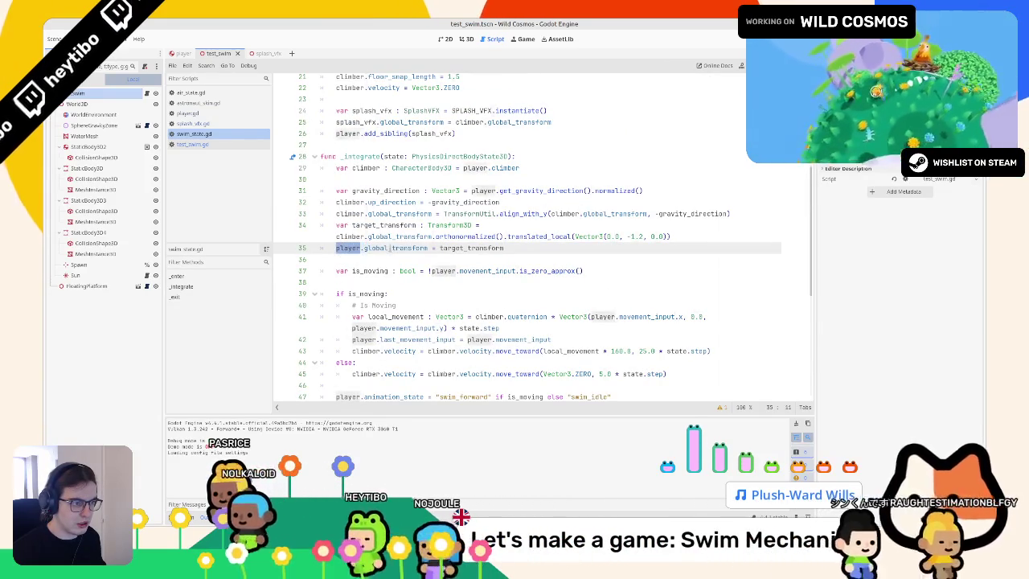
Step: Delete the target_transform lines 34 to 36 from _integrate
{"action": "left_click_drag", "start_coordinate": [336, 247], "coordinate": [561, 249]}
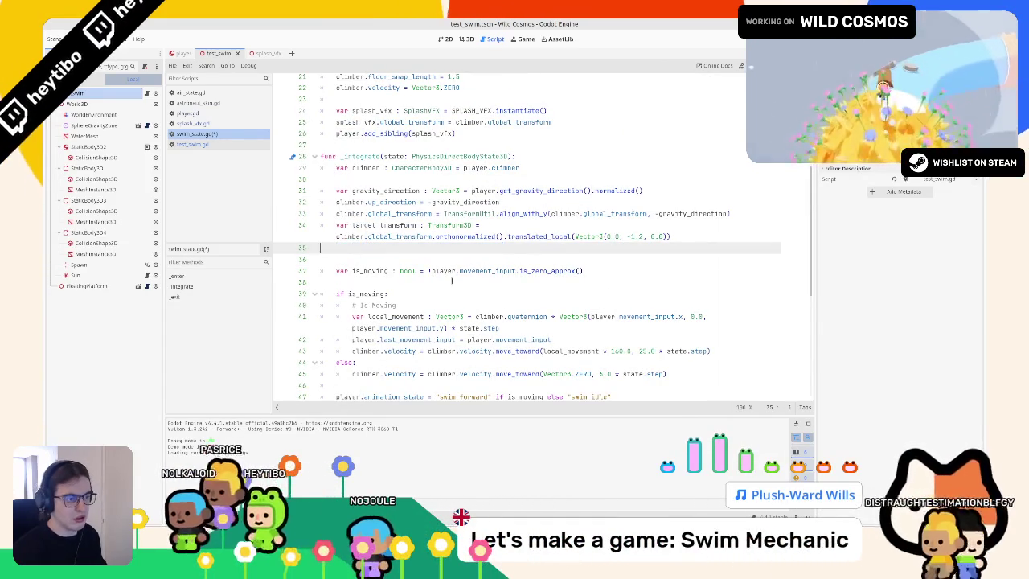
{"action": "key", "text": "BackSpace"}
{"action": "scroll", "coordinate": [429, 283], "scroll_direction": "down", "scroll_amount": 4}
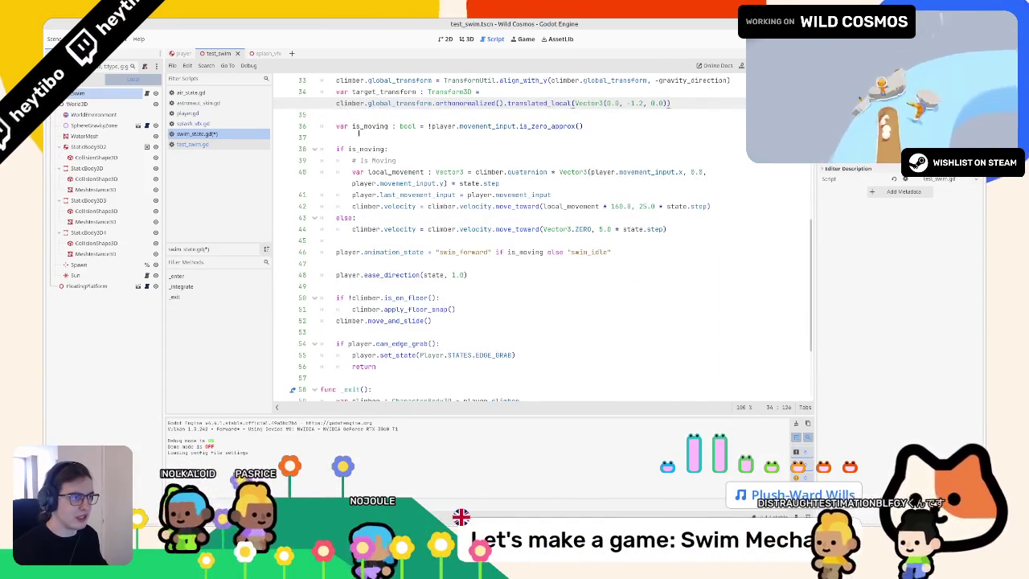
{"action": "key", "text": "ctrl+z"}
{"action": "key", "text": "ctrl+z"}
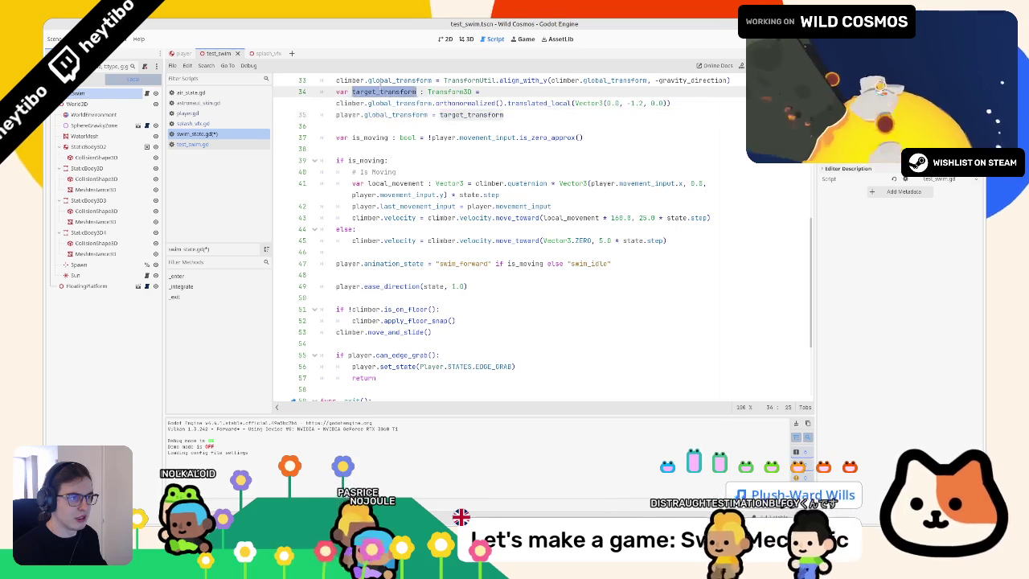
{"action": "left_click_drag", "start_coordinate": [398, 103], "coordinate": [336, 129]}
{"action": "key", "text": "ctrl+c"}
{"action": "key", "text": "Delete"}
{"action": "key", "text": "BackSpace"}
{"action": "key", "text": "Return"}
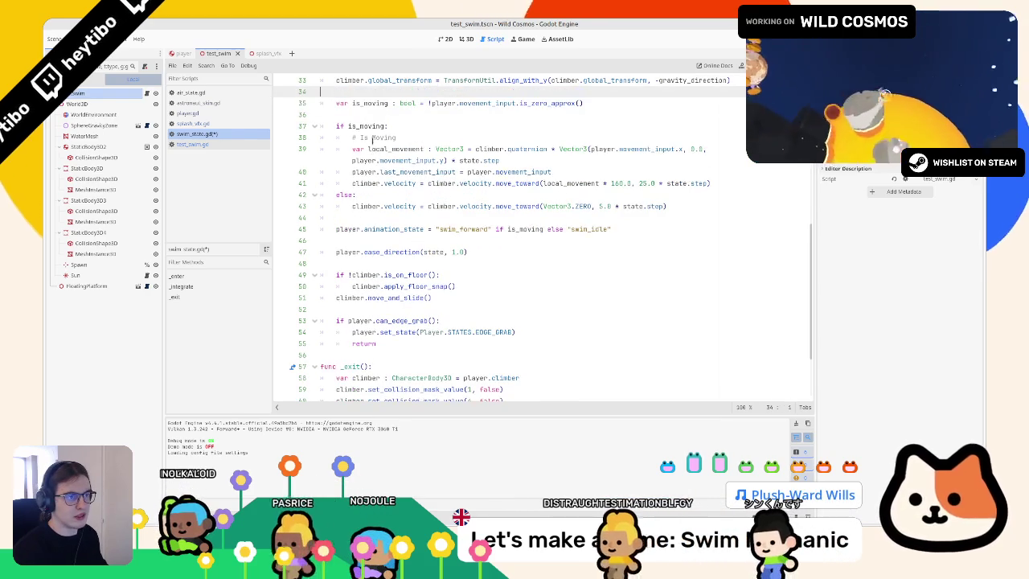
Step: Paste the copied lines on a new line above func _exit and run the game
{"action": "scroll", "coordinate": [530, 241], "scroll_direction": "down", "scroll_amount": 2}
{"action": "left_click", "coordinate": [373, 287]}
{"action": "key", "text": "Return"}
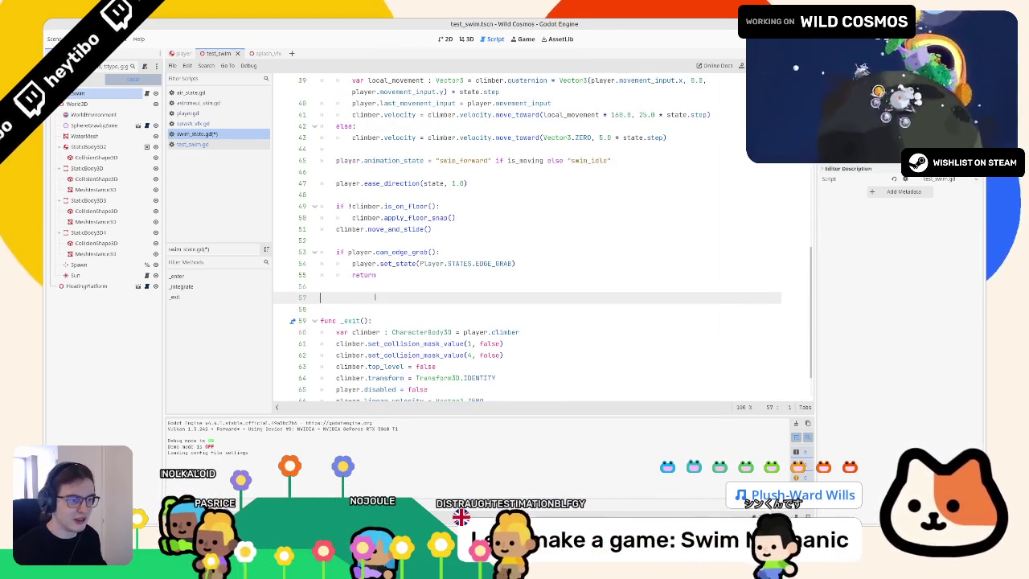
{"action": "key", "text": "ctrl+v"}
{"action": "key", "text": "F6"}
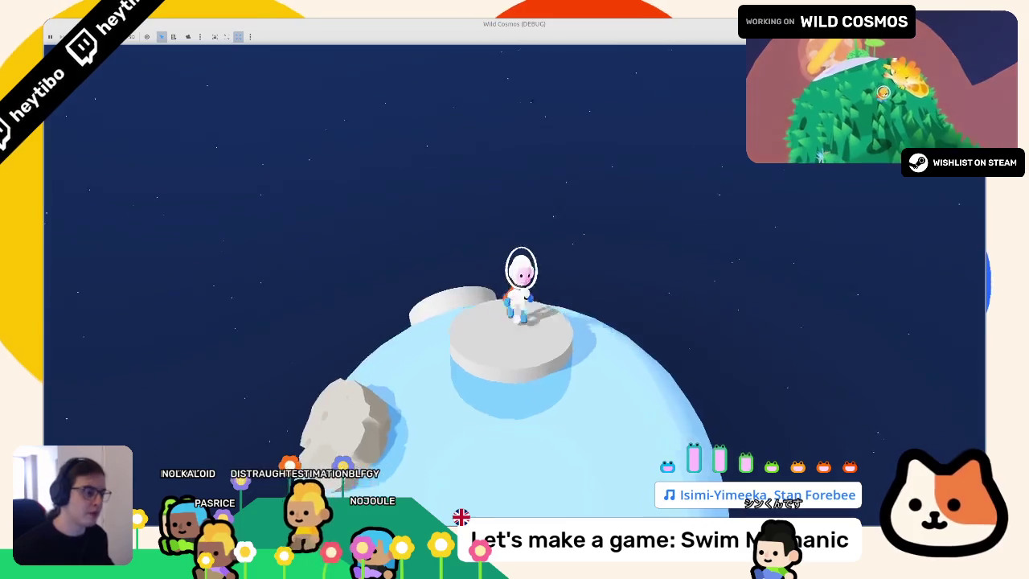
Step: Jump the astronaut into the water, swim around the planet, then pause and close the game
{"action": "key", "text": "space"}
{"action": "key", "text": "w"}
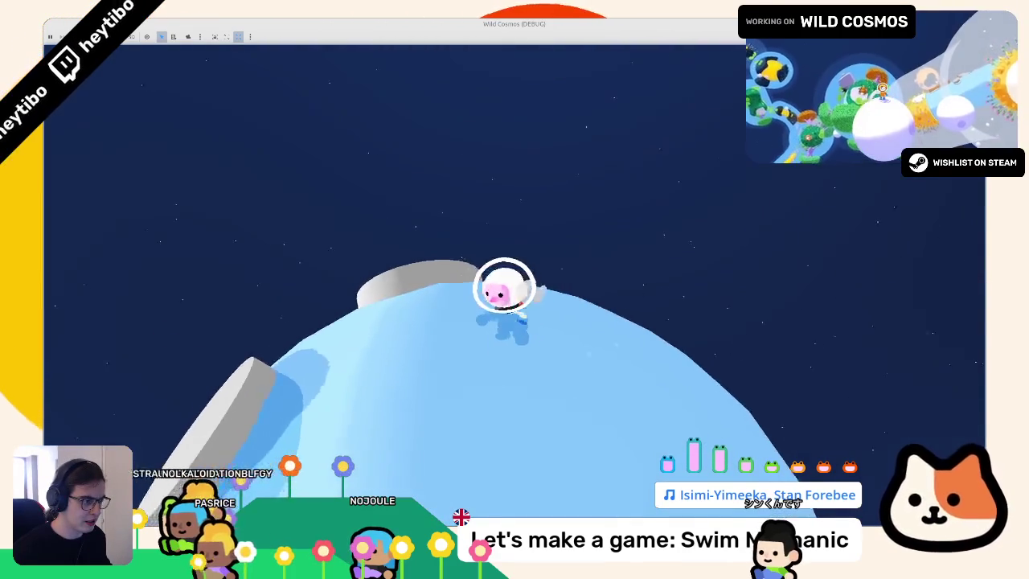
{"action": "key", "text": "w"}
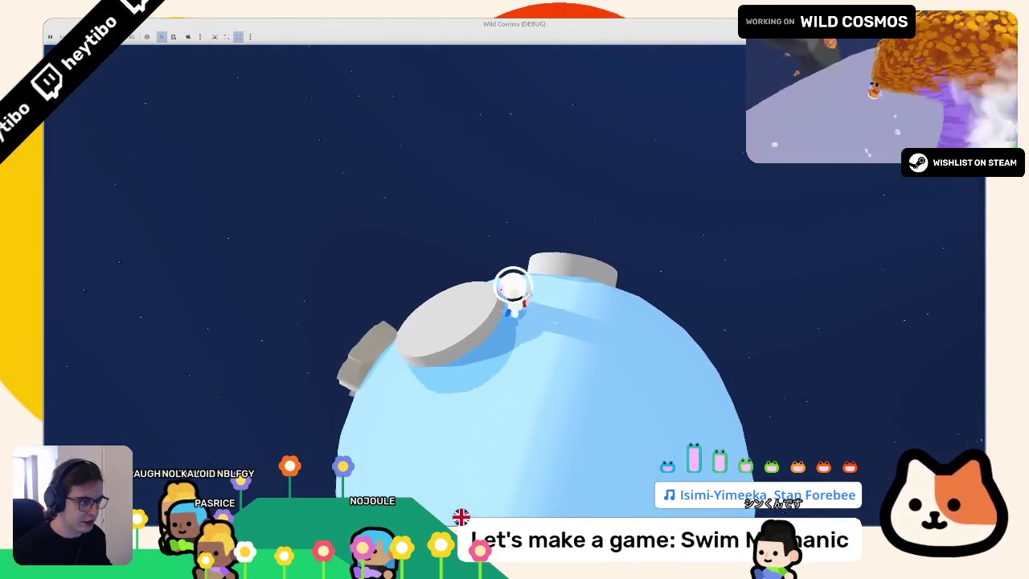
{"action": "key", "text": "space"}
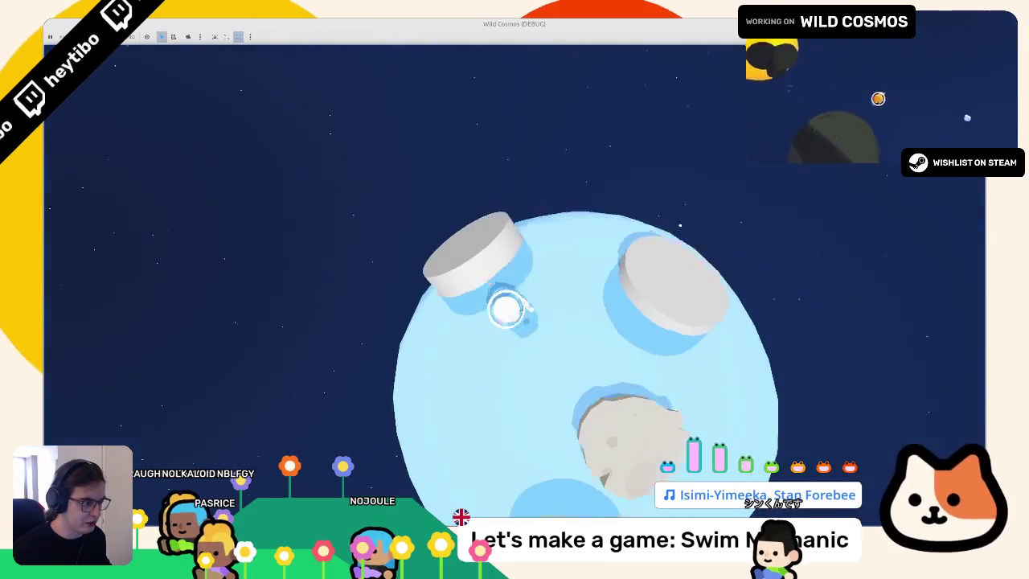
{"action": "key", "text": "w"}
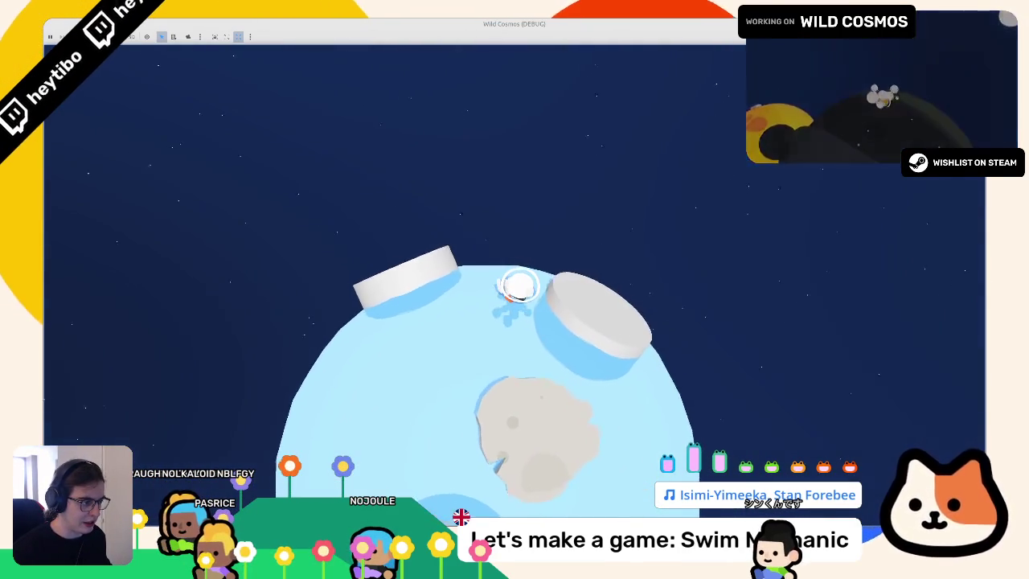
{"action": "key", "text": "w"}
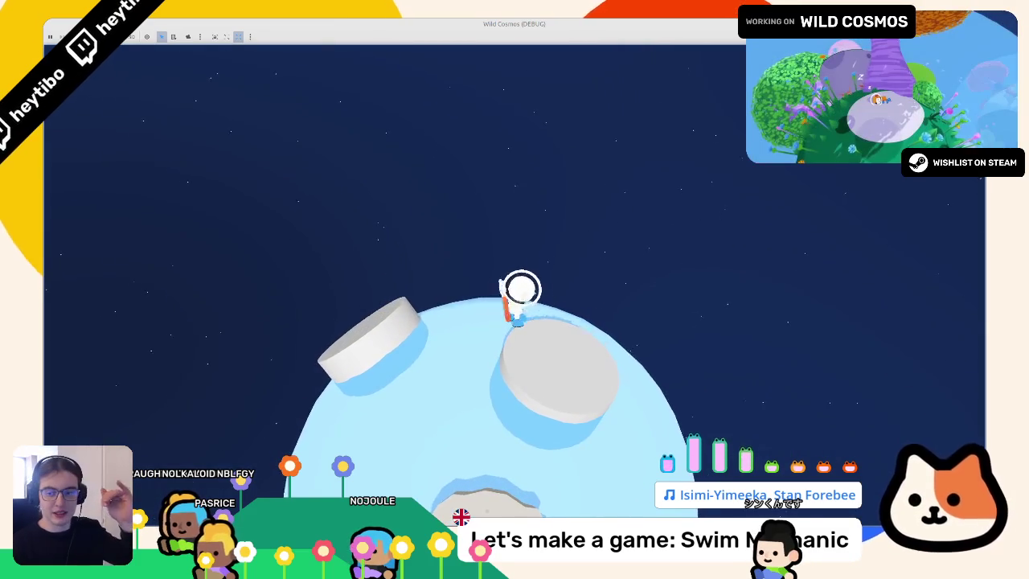
{"action": "key", "text": "w"}
{"action": "key", "text": "w"}
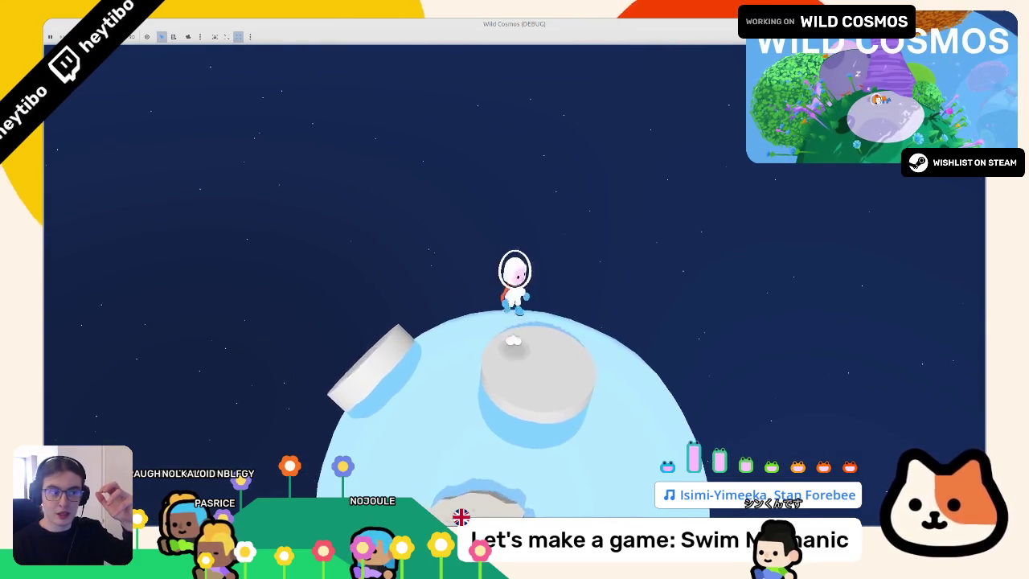
{"action": "key", "text": "Escape"}
{"action": "key", "text": "F8"}
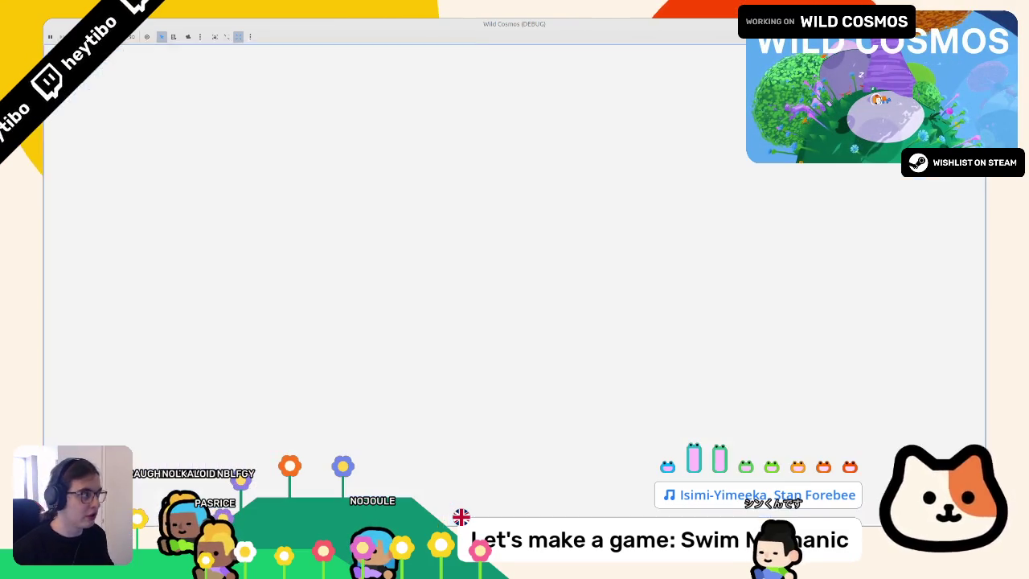
Step: Expand the player's VisualRoot node and inspect the is_controllable line in player.gd
{"action": "left_click", "coordinate": [181, 52]}
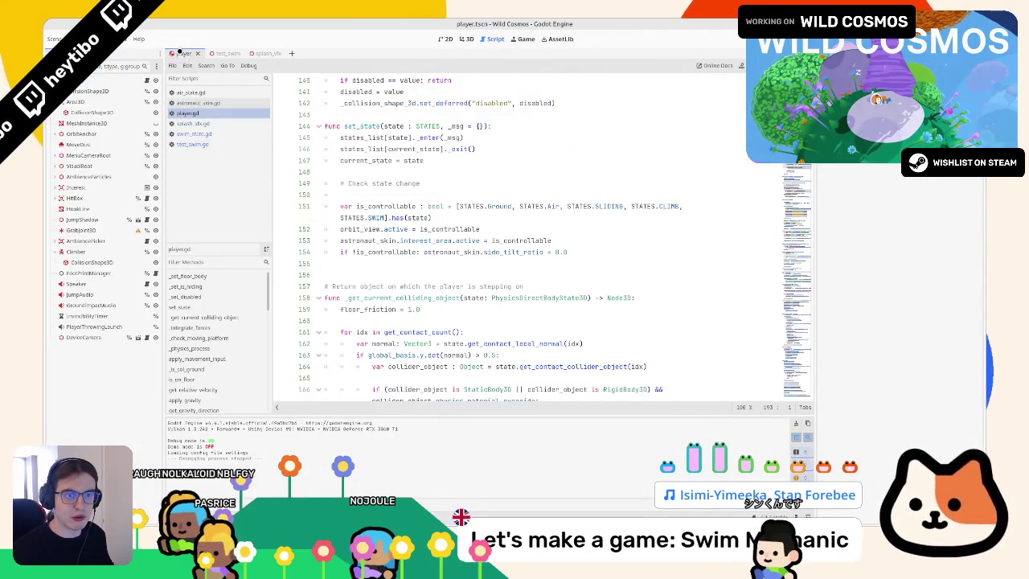
{"action": "left_click", "coordinate": [55, 165]}
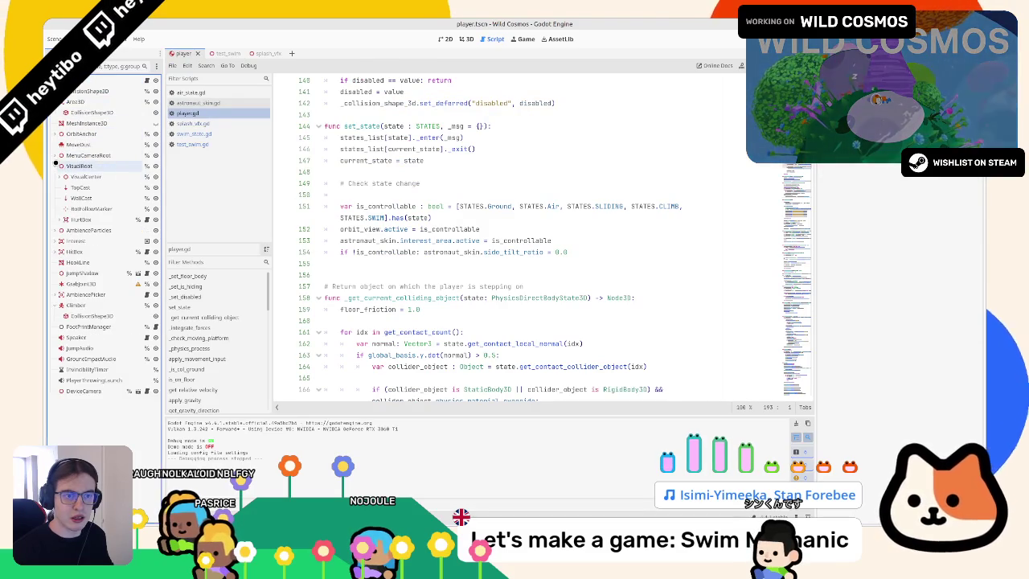
{"action": "left_click", "coordinate": [435, 251]}
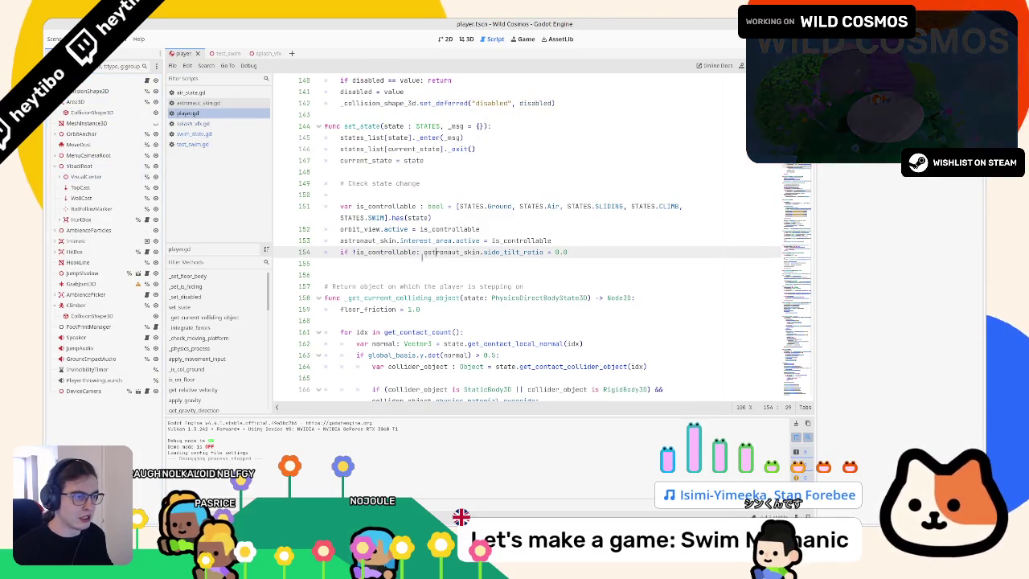
Step: Open swim_state.gd and add two blank lines after the add_sibling splash line
{"action": "left_click", "coordinate": [193, 134]}
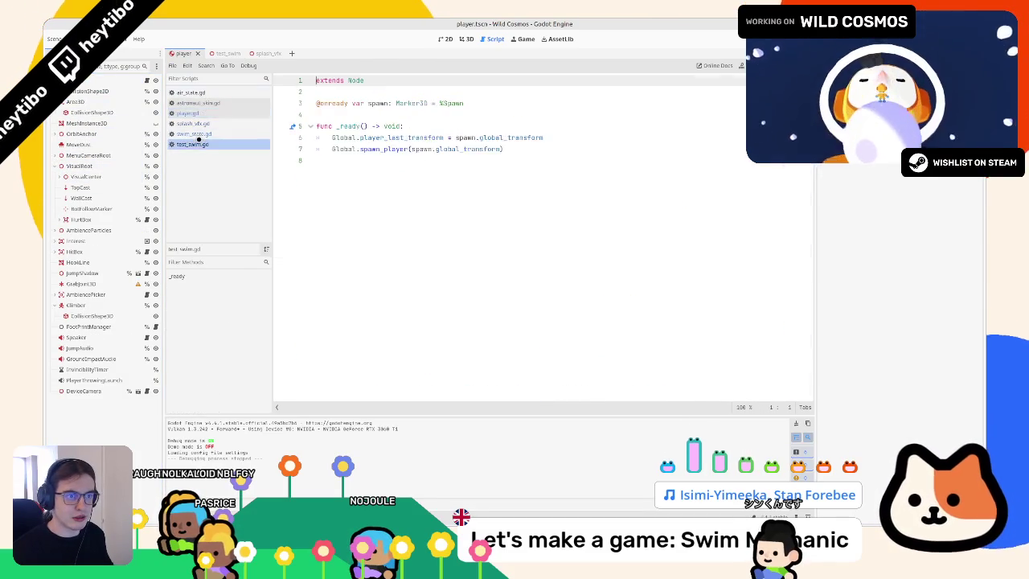
{"action": "scroll", "coordinate": [374, 221], "scroll_direction": "up", "scroll_amount": 10}
{"action": "scroll", "coordinate": [386, 229], "scroll_direction": "up", "scroll_amount": 3}
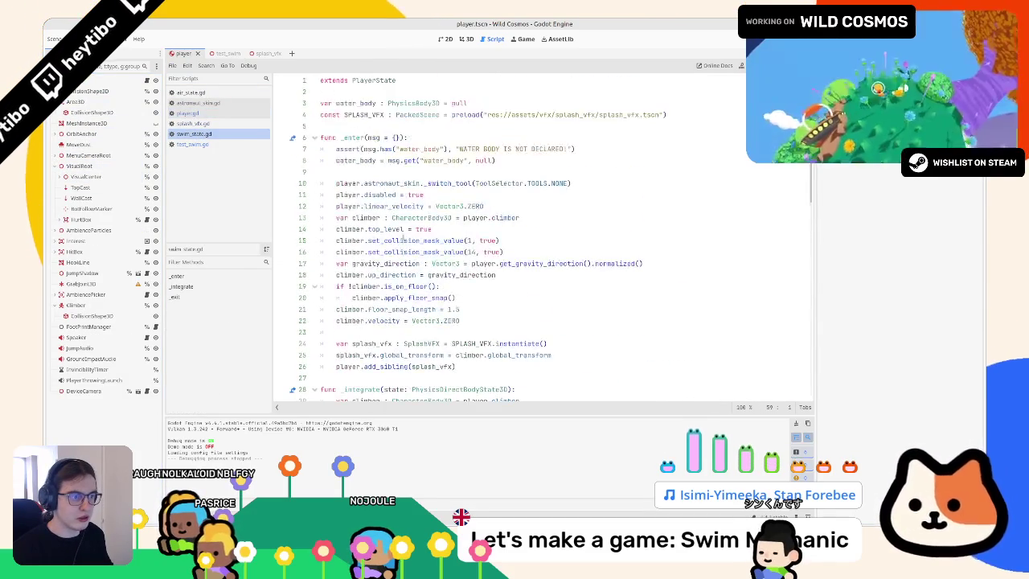
{"action": "scroll", "coordinate": [400, 240], "scroll_direction": "down", "scroll_amount": 3}
{"action": "left_click", "coordinate": [483, 263]}
{"action": "key", "text": "Return"}
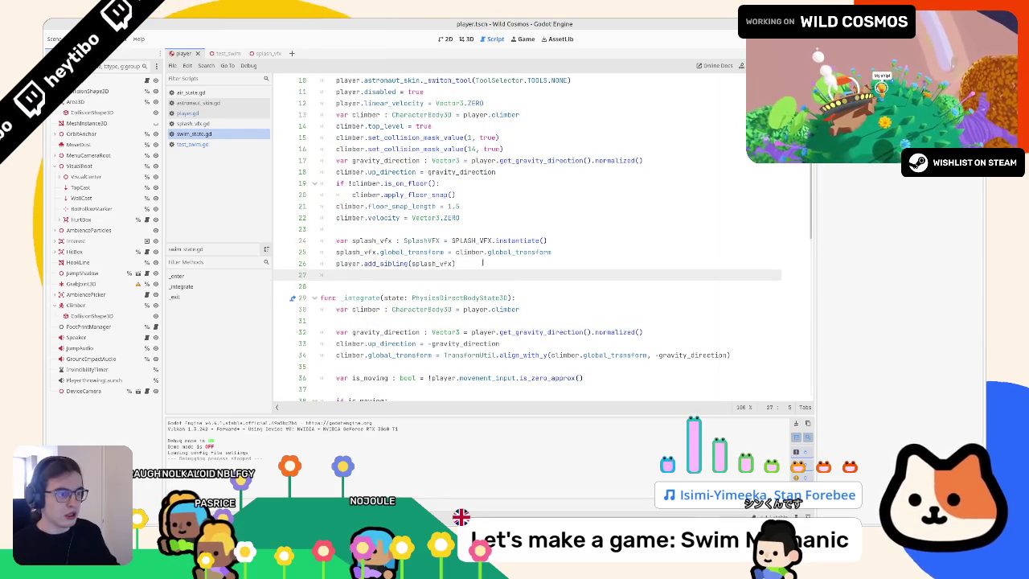
{"action": "key", "text": "Return"}
{"action": "type", "text": "var t : cr"}
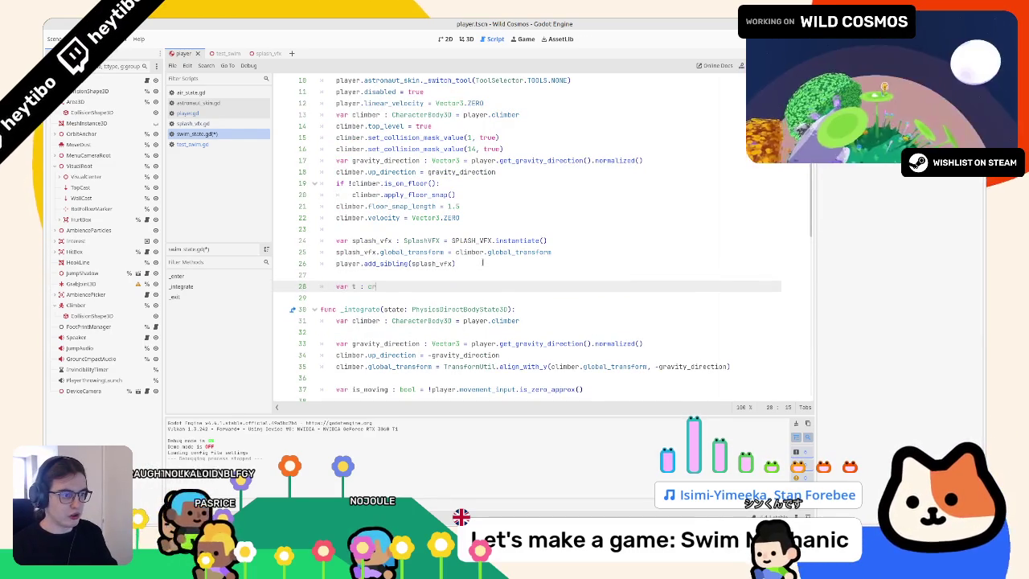
Step: Declare a Tween-typed variable in _enter, created from player.get_tree()
{"action": "type", "text": "e"}
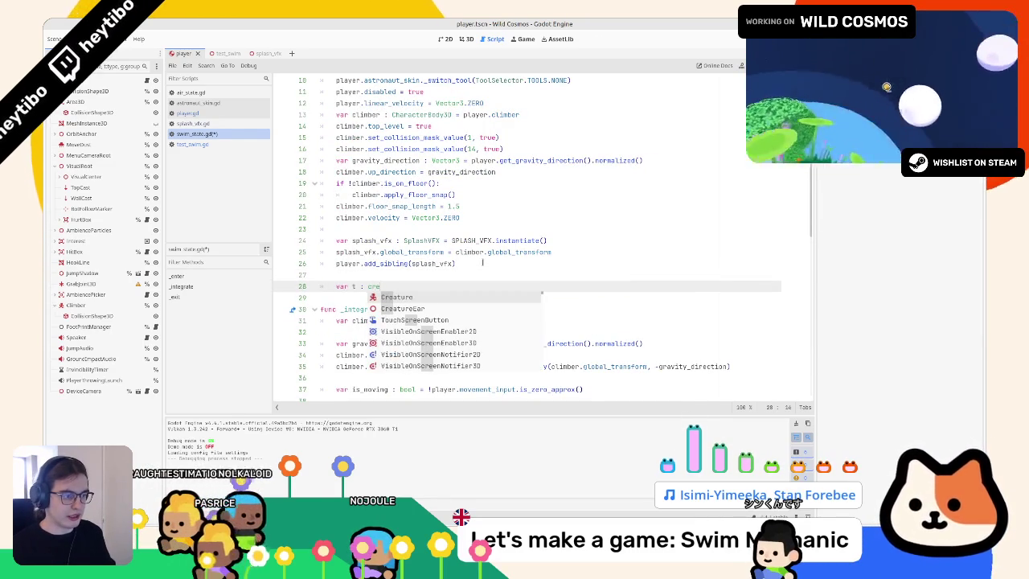
{"action": "key", "text": "BackSpace"}
{"action": "key", "text": "BackSpace"}
{"action": "key", "text": "BackSpace"}
{"action": "type", "text": "twee"}
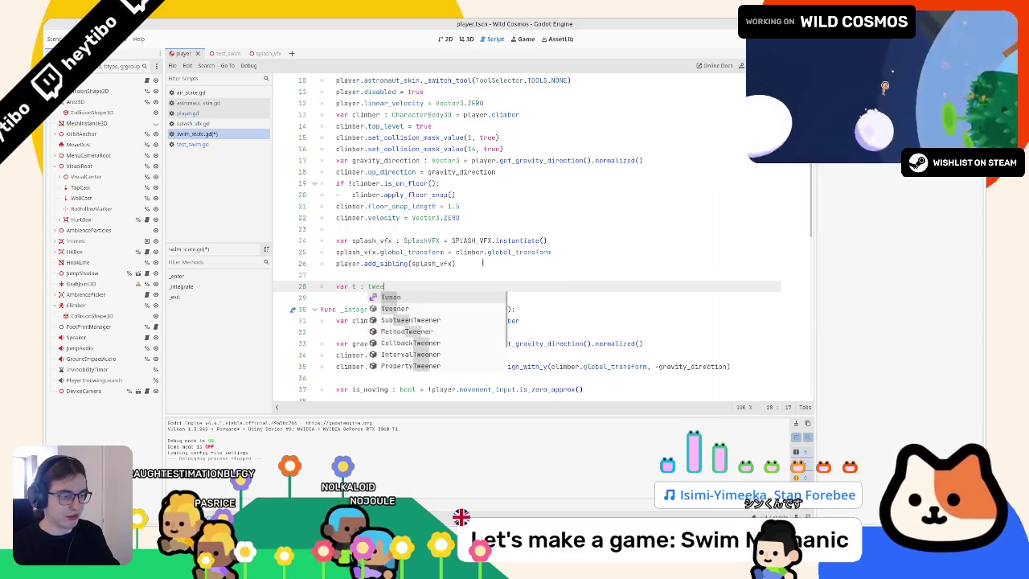
{"action": "key", "text": "Return"}
{"action": "type", "text": "= "}
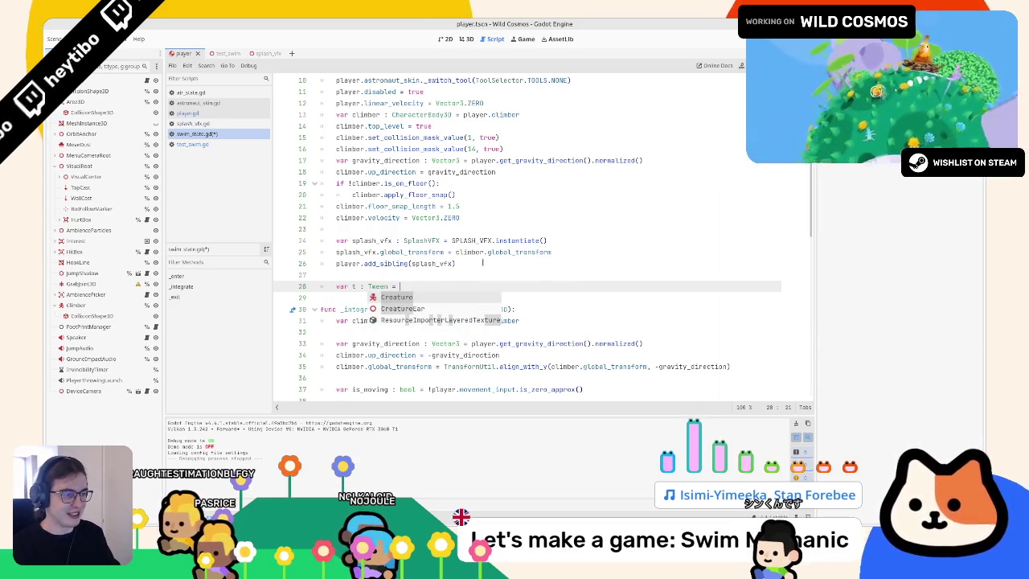
{"action": "type", "text": "Creatureg"}
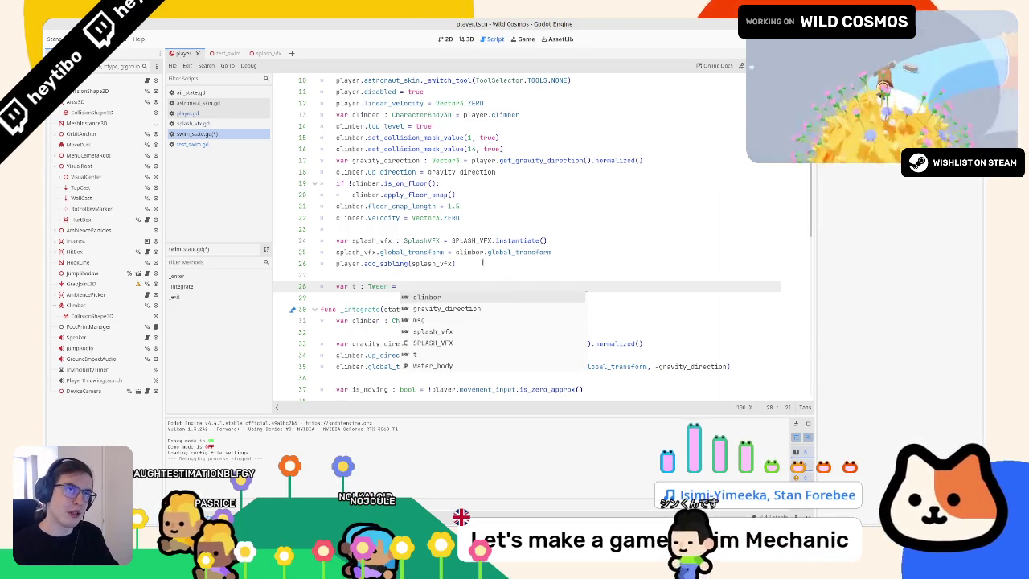
{"action": "key", "text": "BackSpace"}
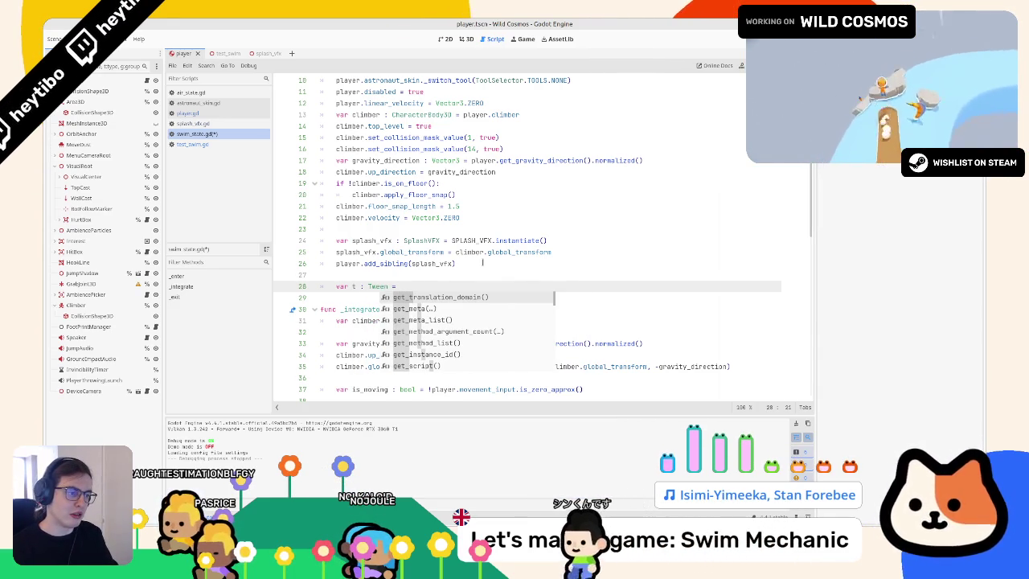
{"action": "type", "text": "player.get_t"}
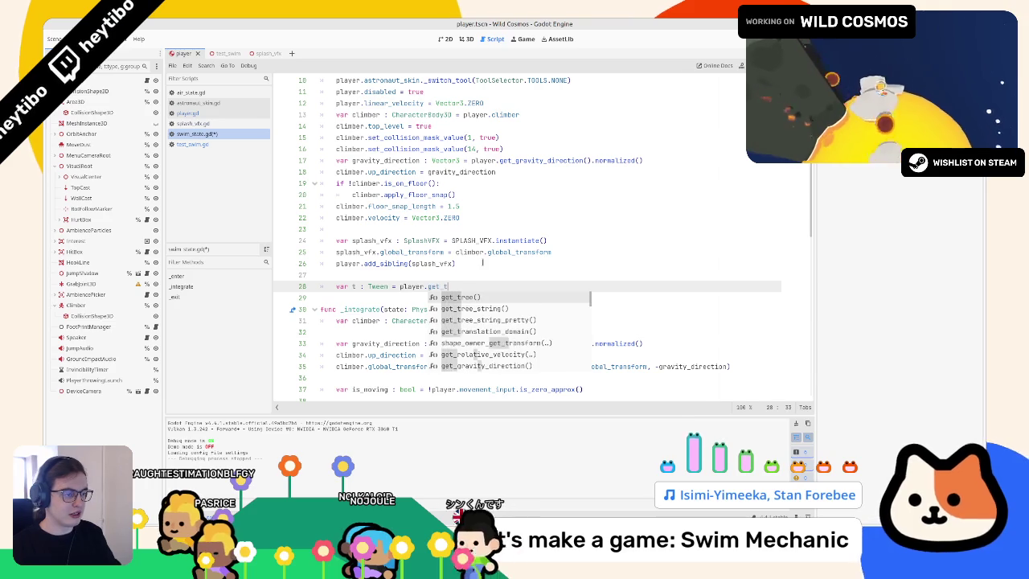
{"action": "type", "text": "ree().create_timer("}
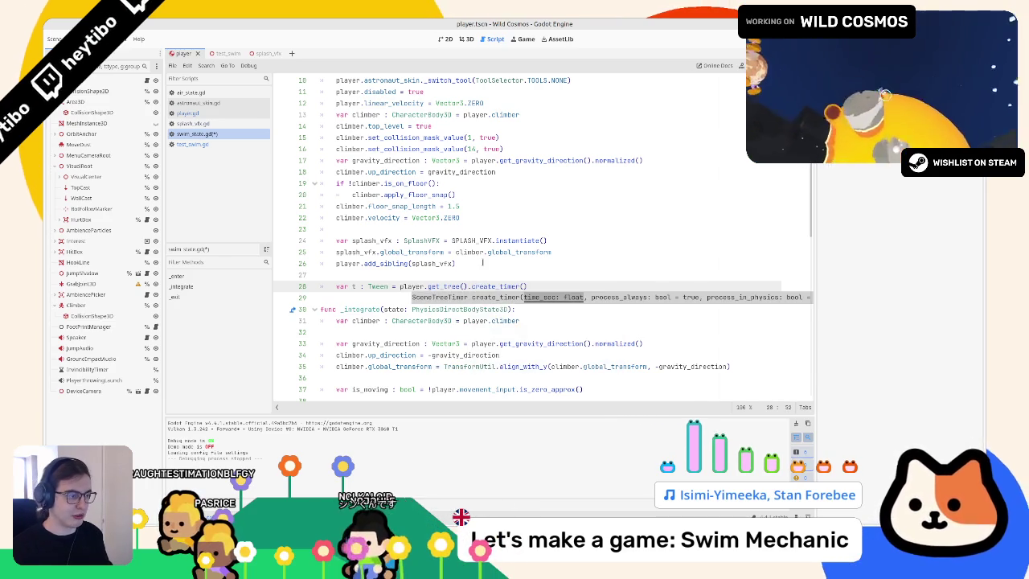
{"action": "type", "text": "t"}
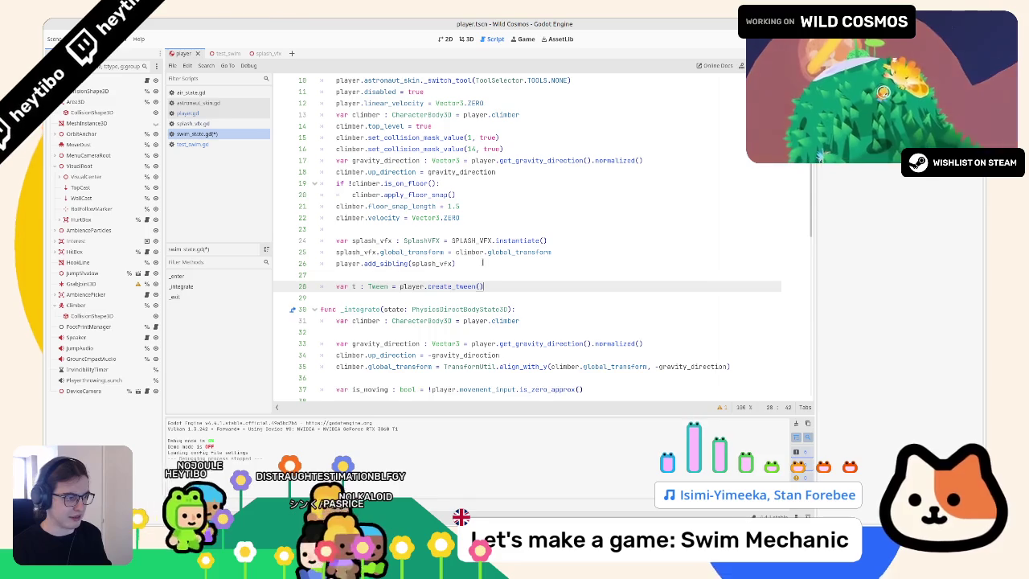
Step: Add a tween_property line animating player.visual_center's "position:y" to 1.0 over 1.0 seconds
{"action": "key", "text": "Return"}
{"action": "type", "text": ".tween_pro"}
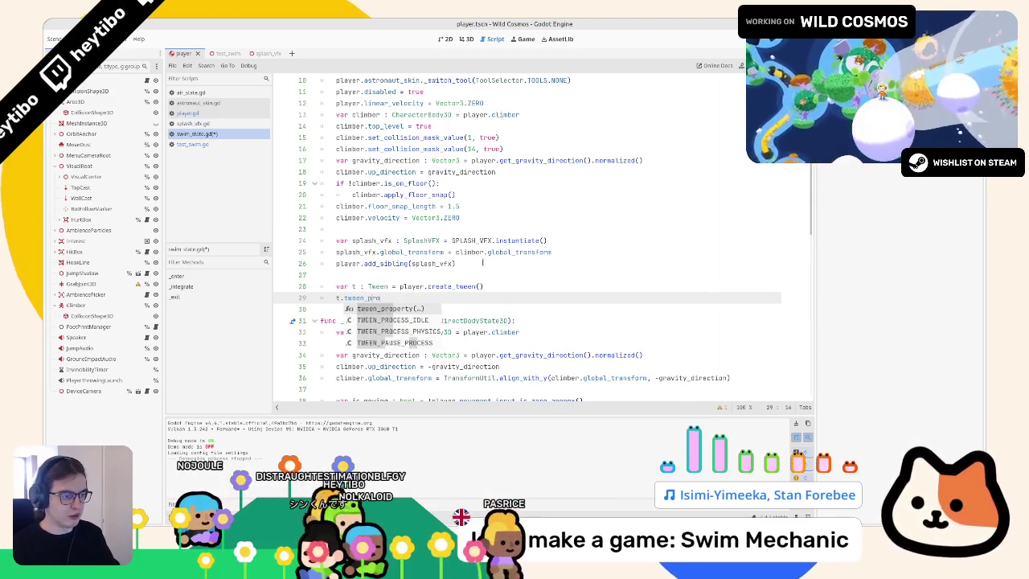
{"action": "key", "text": "Return"}
{"action": "type", "text": "player"}
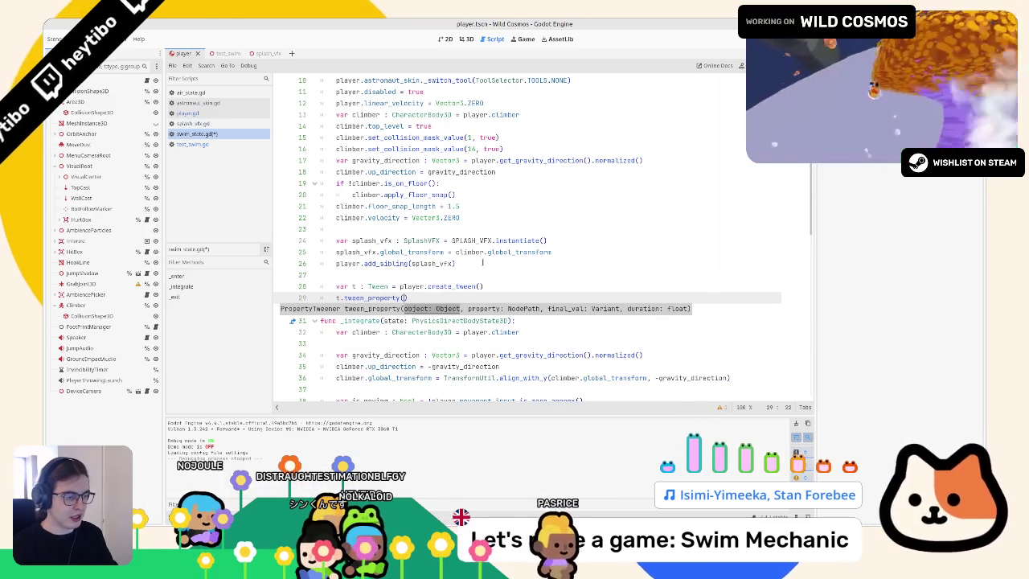
{"action": "type", "text": ".or"}
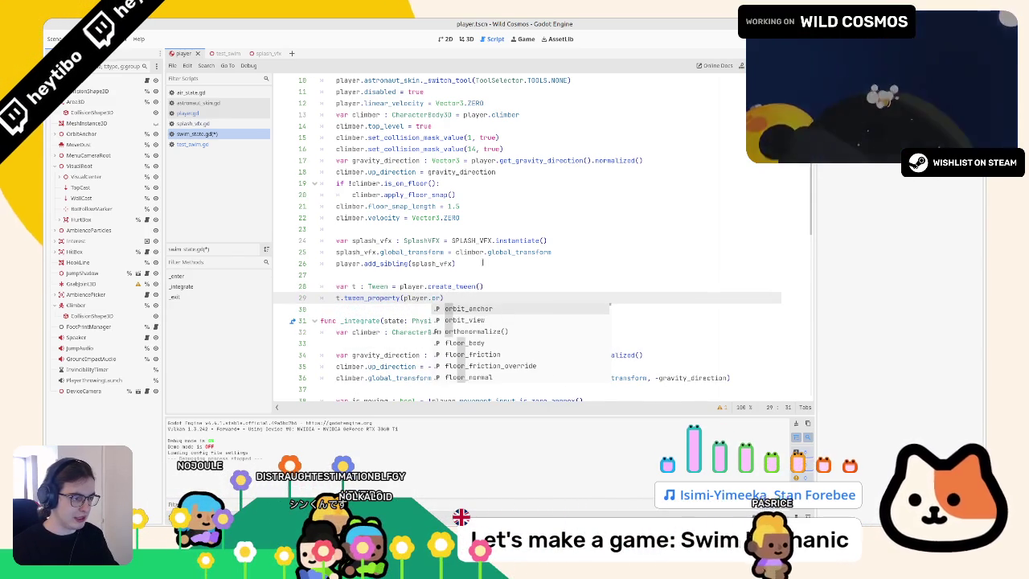
{"action": "key", "text": "BackSpace"}
{"action": "key", "text": "BackSpace"}
{"action": "type", "text": "visual_center,"}
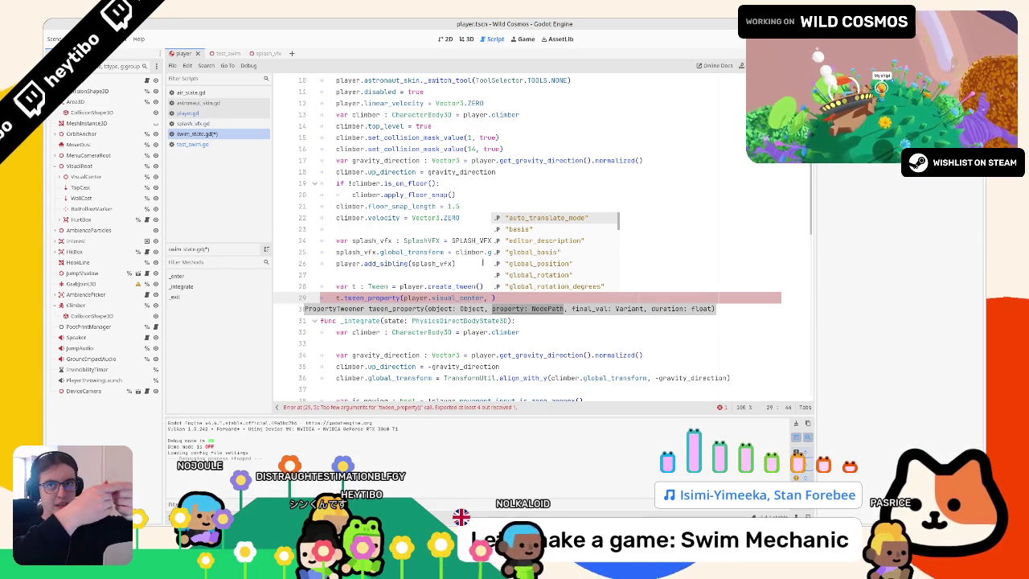
{"action": "type", "text": "\""}
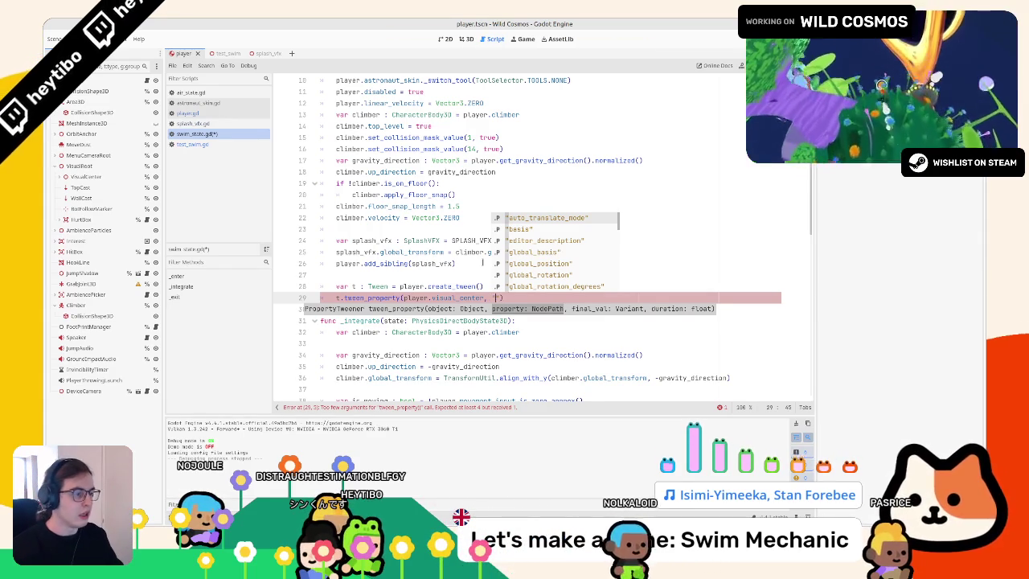
{"action": "type", "text": "position:y"}
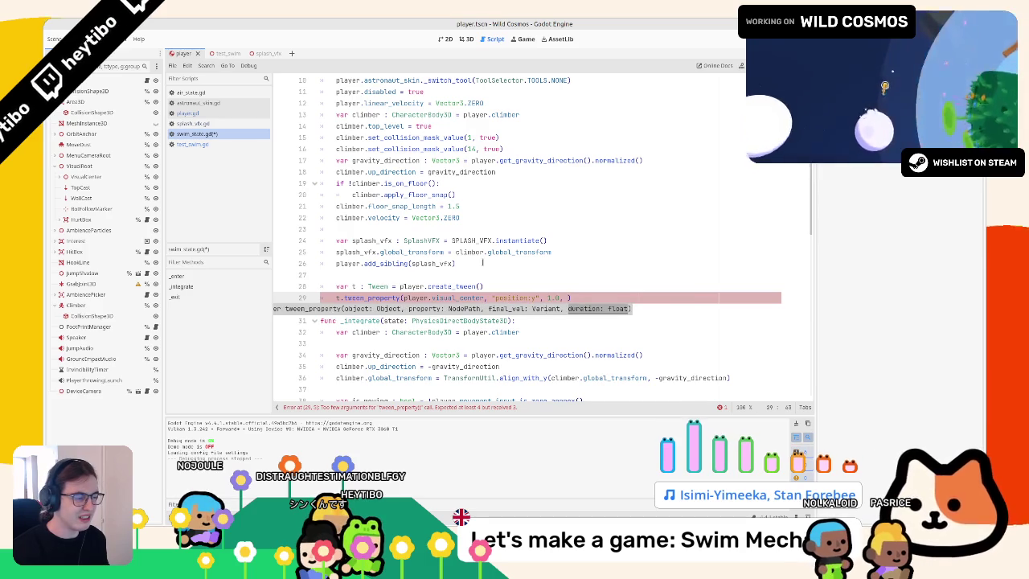
{"action": "type", "text": "1.0"}
Step: Duplicate the tween line and change the second one's target value to 0.0
{"action": "key", "text": "ctrl+shift+d"}
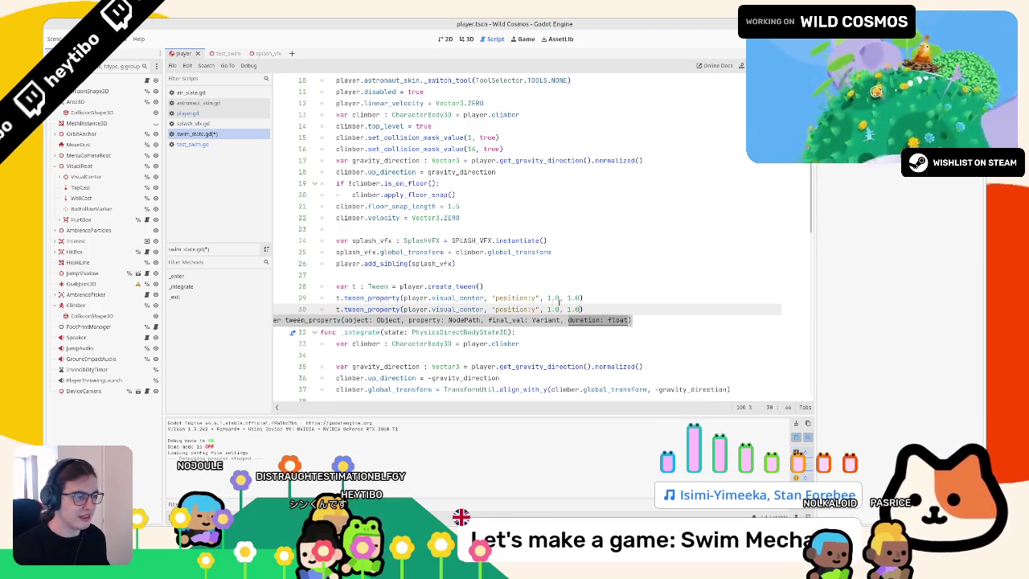
{"action": "left_click", "coordinate": [546, 309]}
{"action": "type", "text": "0"}
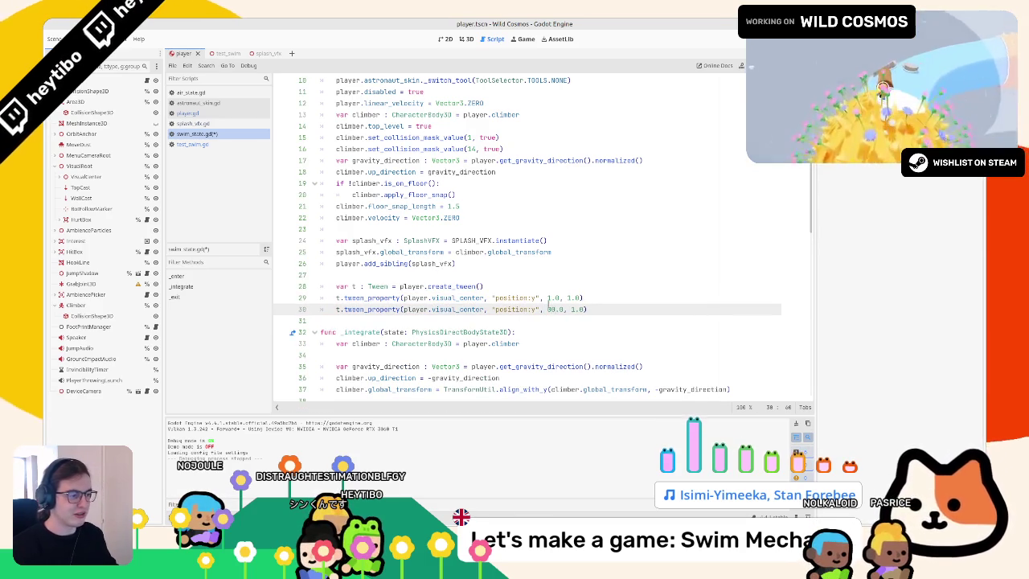
{"action": "key", "text": "Delete"}
{"action": "left_click", "coordinate": [549, 297]}
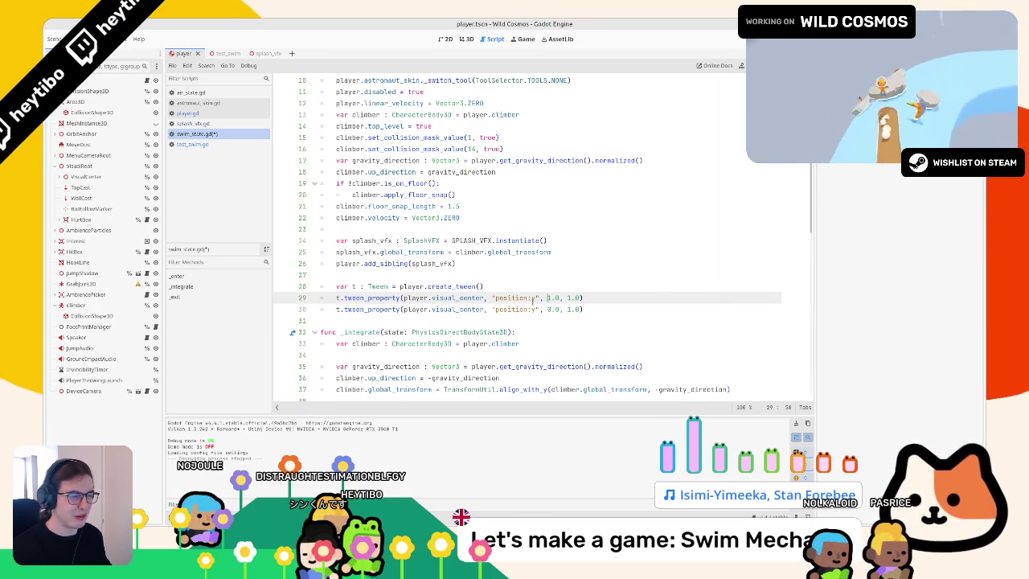
Step: Playtest the game and the test_swim scene to watch the water-entry bob
{"action": "key", "text": "F5"}
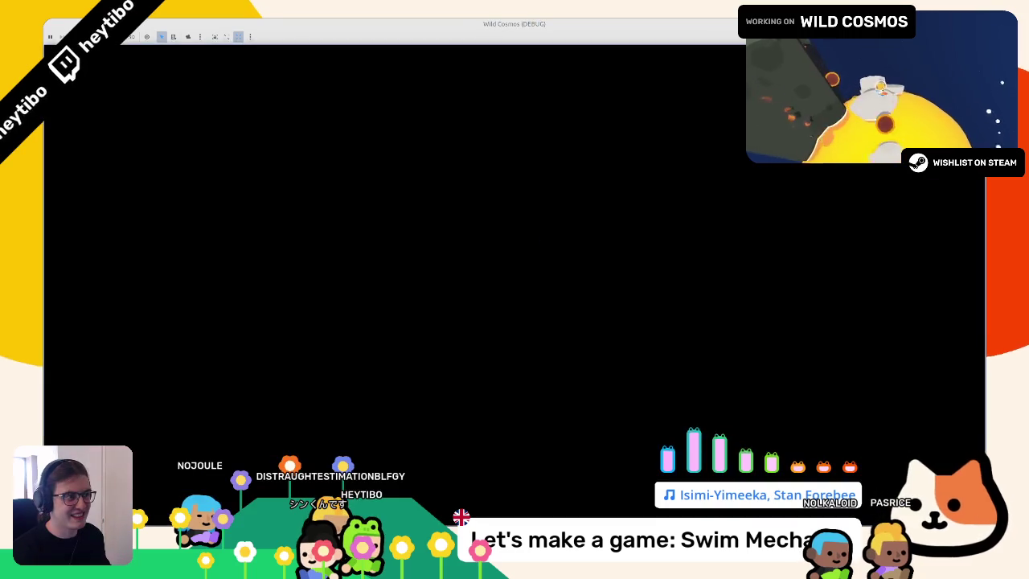
{"action": "key", "text": "F8"}
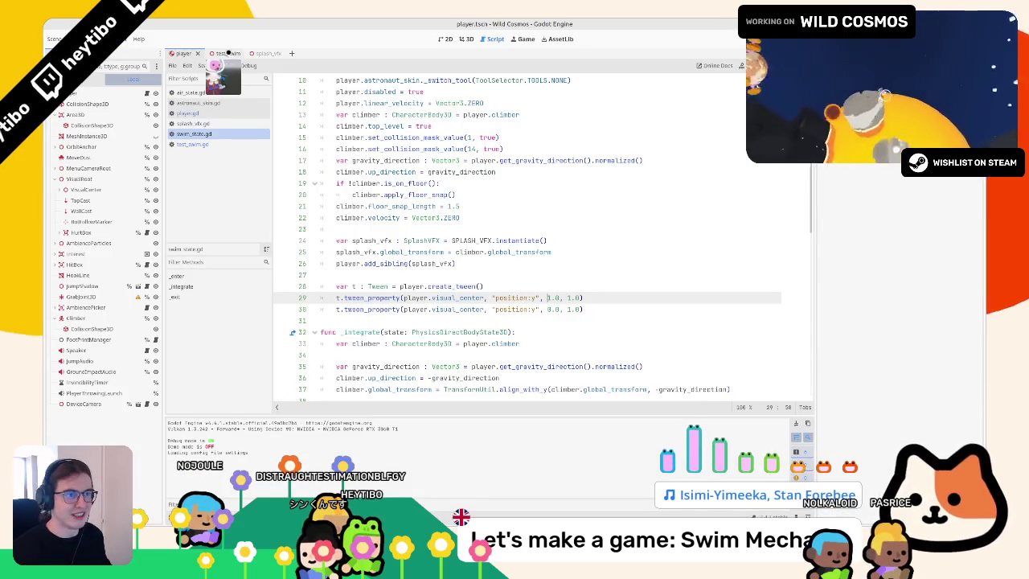
{"action": "left_click", "coordinate": [236, 52]}
{"action": "key", "text": "F6"}
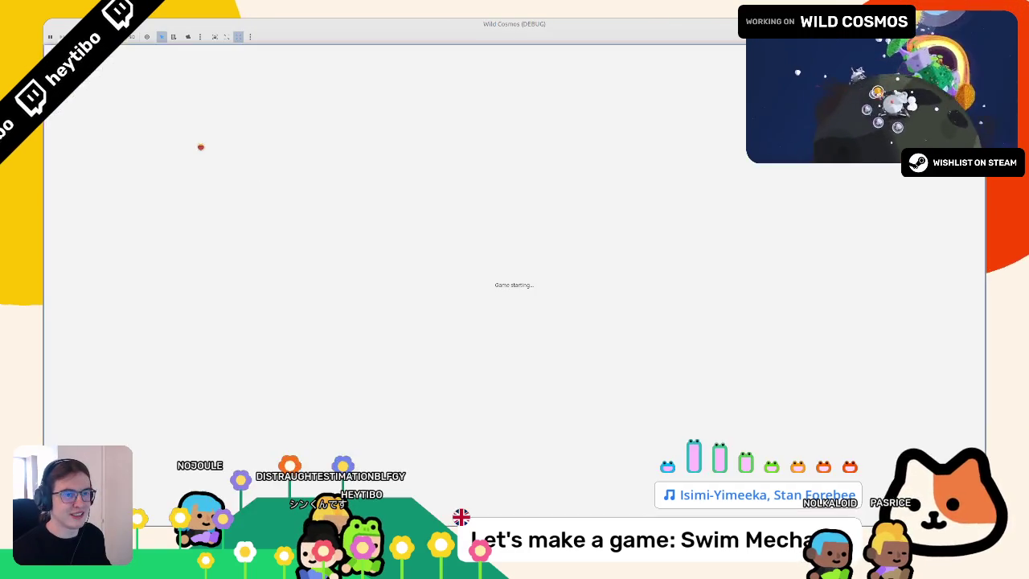
{"action": "key", "text": "F8"}
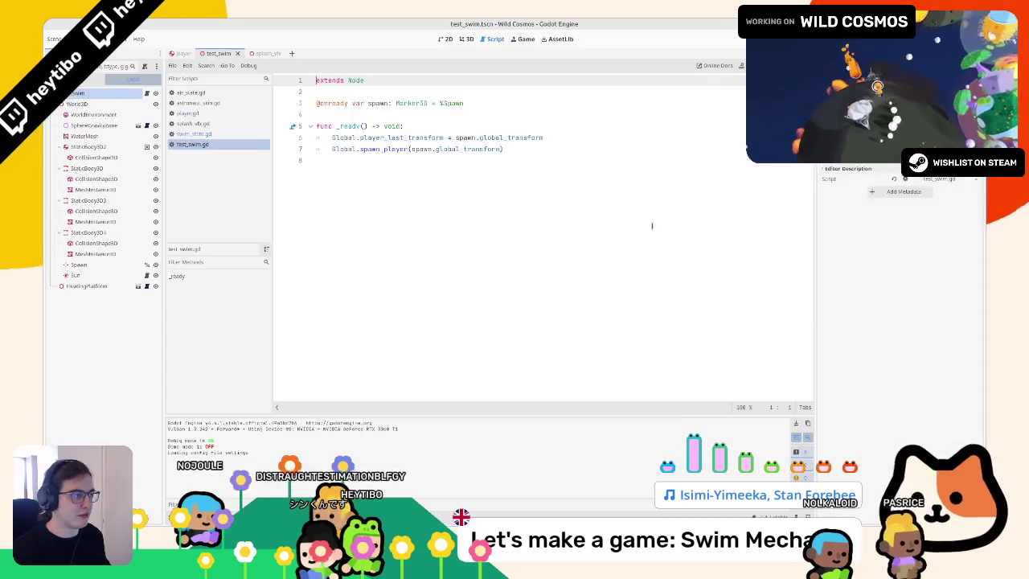
{"action": "key", "text": "F6"}
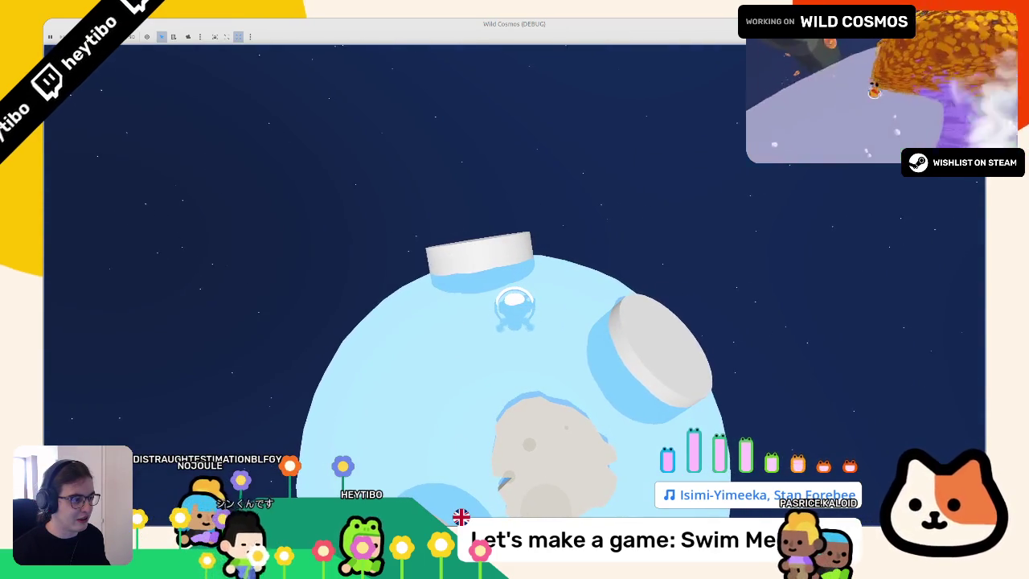
{"action": "key", "text": "F8"}
Step: In swim_state.gd, change the first bob target to -1.0 and playtest again
{"action": "left_click", "coordinate": [187, 135]}
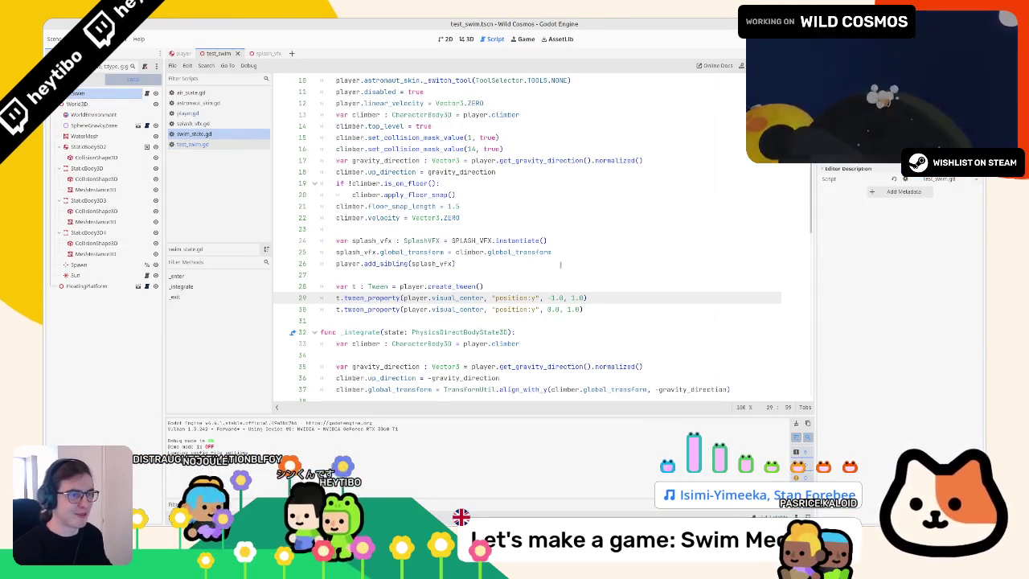
{"action": "key", "text": "F6"}
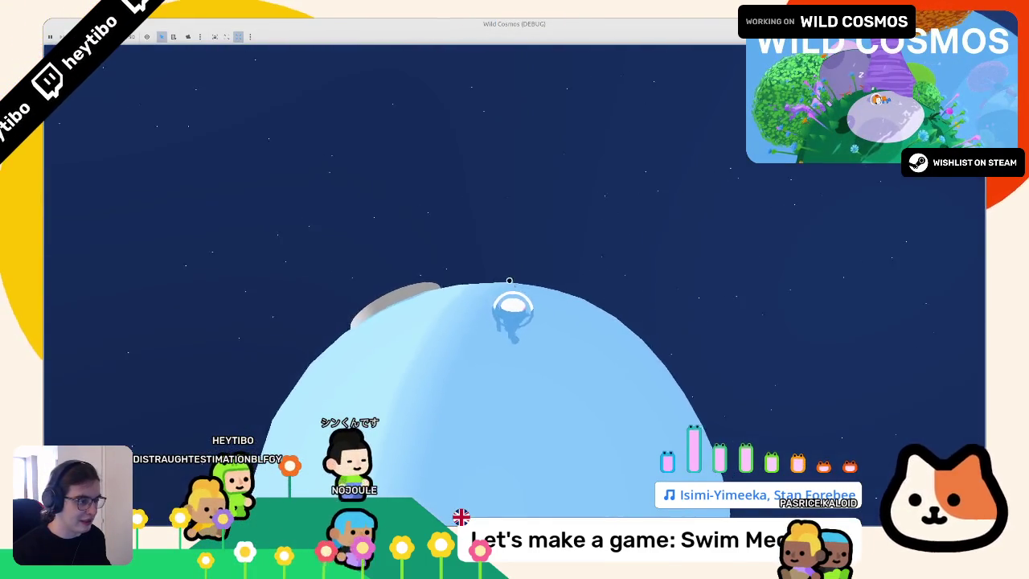
{"action": "key", "text": "F8"}
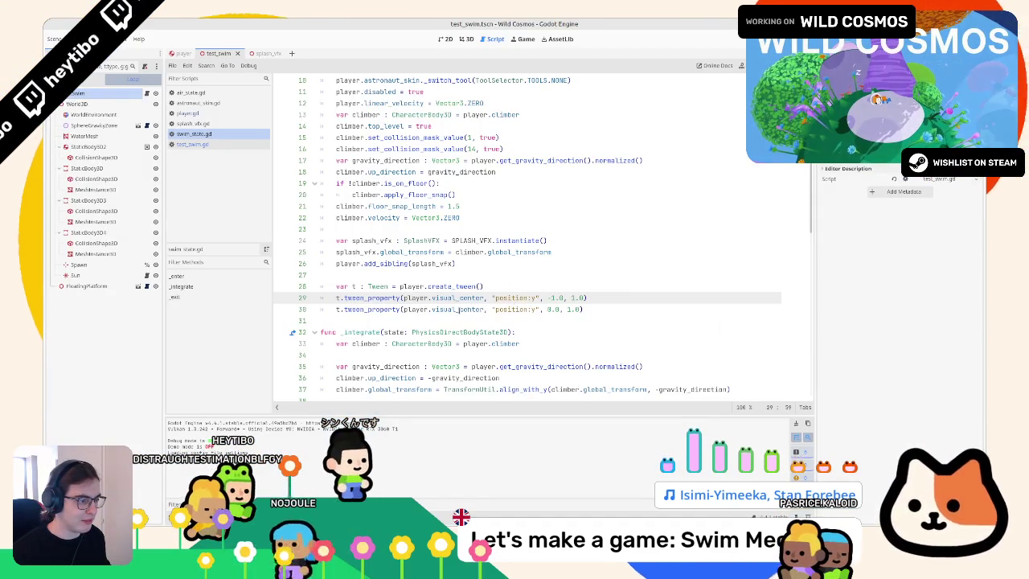
Step: Replace visual_center with visual_root on both tween lines in swim_state.gd
{"action": "left_click_drag", "start_coordinate": [484, 309], "coordinate": [403, 309]}
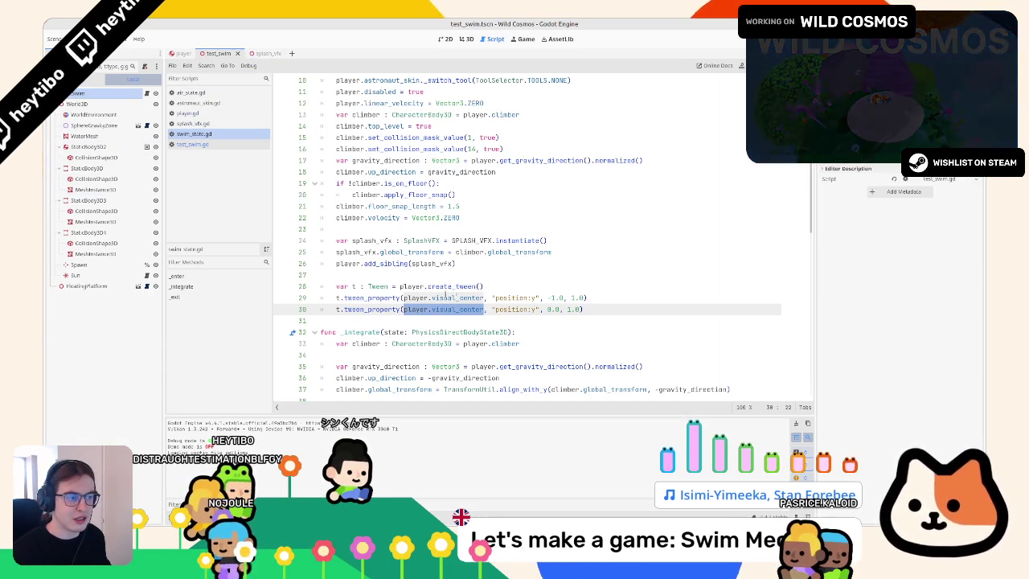
{"action": "mouse_move", "coordinate": [433, 308]}
{"action": "left_mouse_down"}
{"action": "mouse_move", "coordinate": [484, 297]}
{"action": "mouse_move", "coordinate": [484, 320]}
{"action": "mouse_move", "coordinate": [456, 298]}
{"action": "left_mouse_up"}
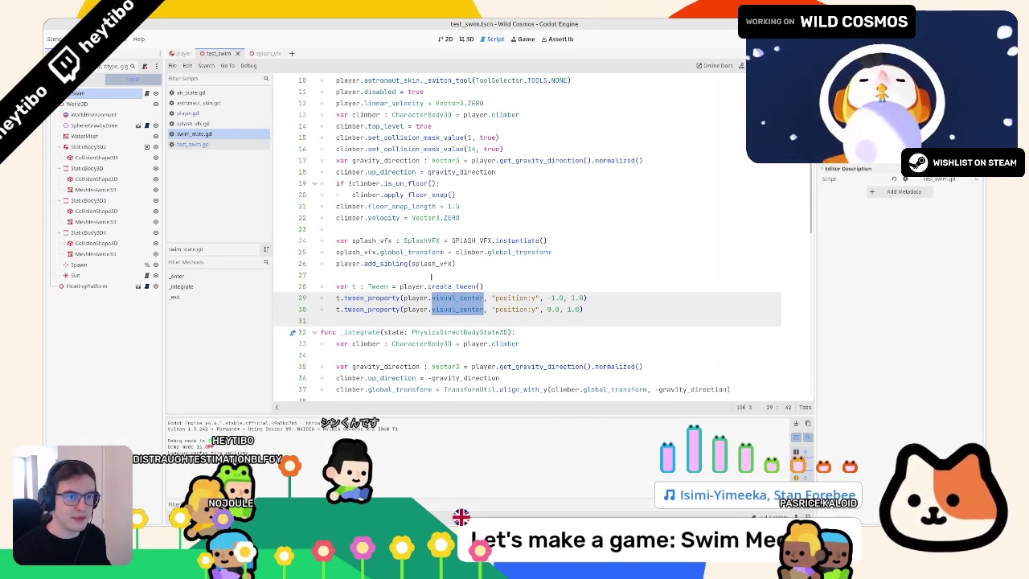
{"action": "left_click", "coordinate": [180, 54]}
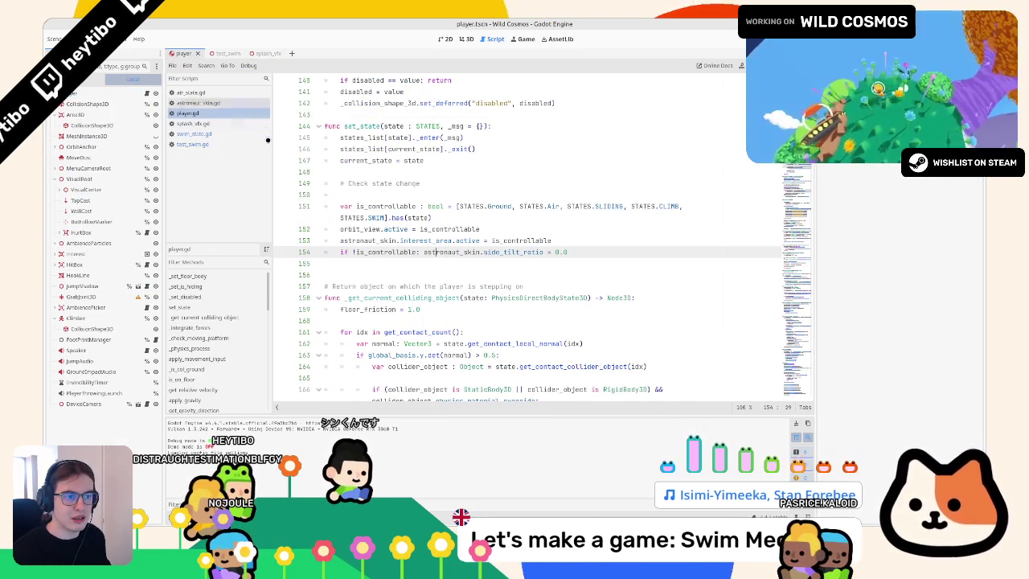
{"action": "middle_click", "coordinate": [231, 115]}
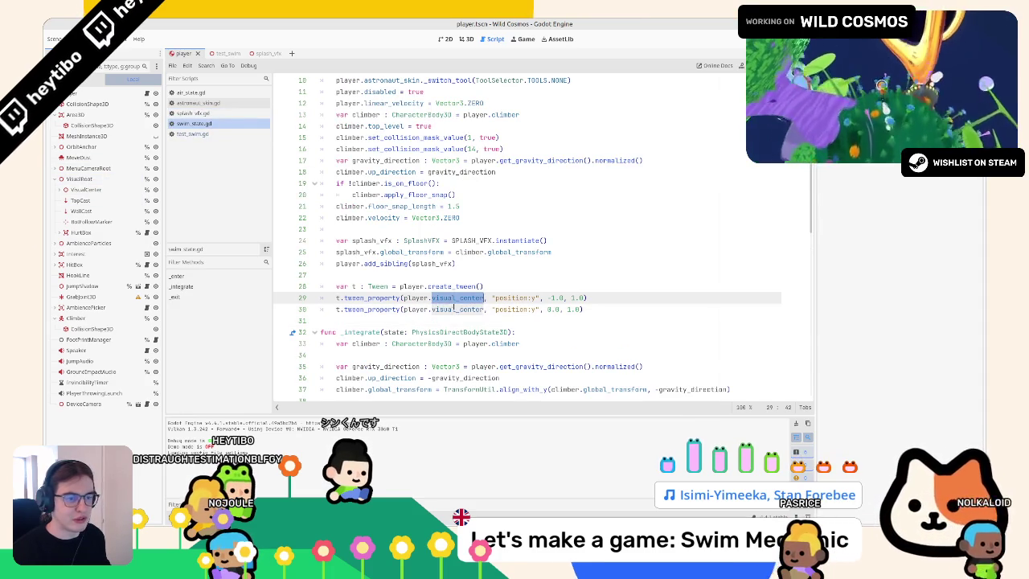
{"action": "type", "text": "visua"}
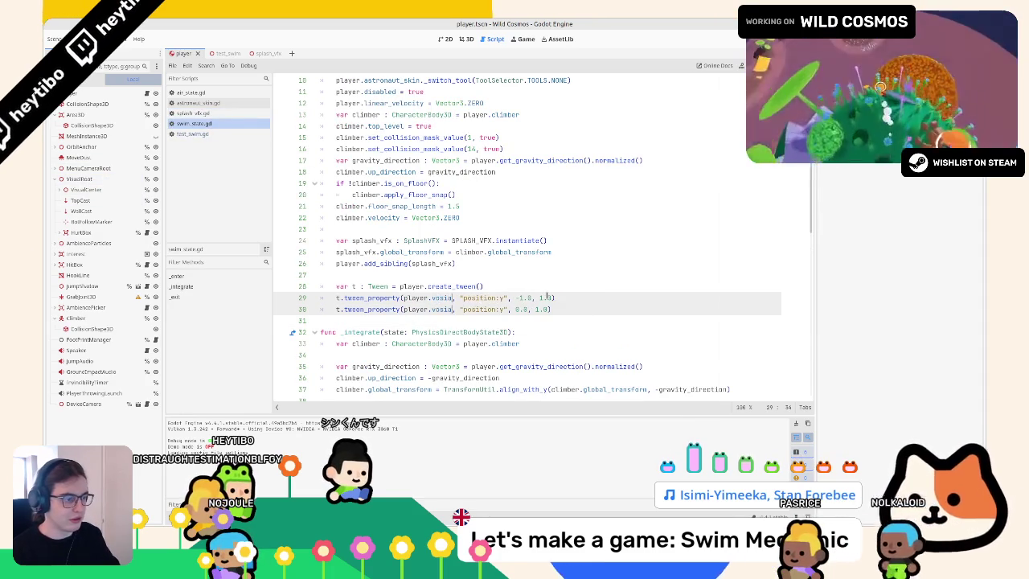
{"action": "type", "text": "isual_root"}
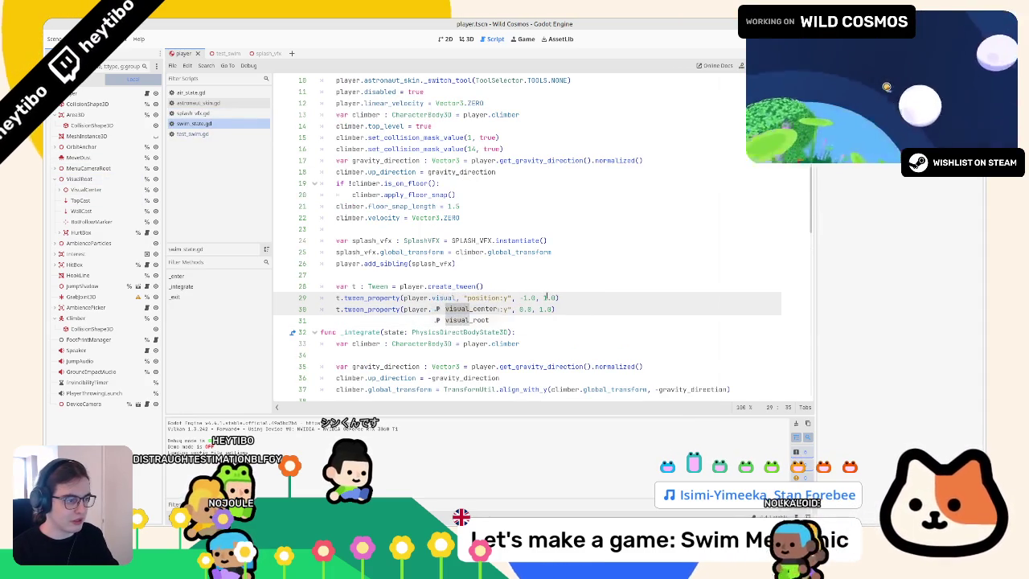
Step: Run test_swim and jump the astronaut into the water sphere to test the bob
{"action": "key", "text": "F5"}
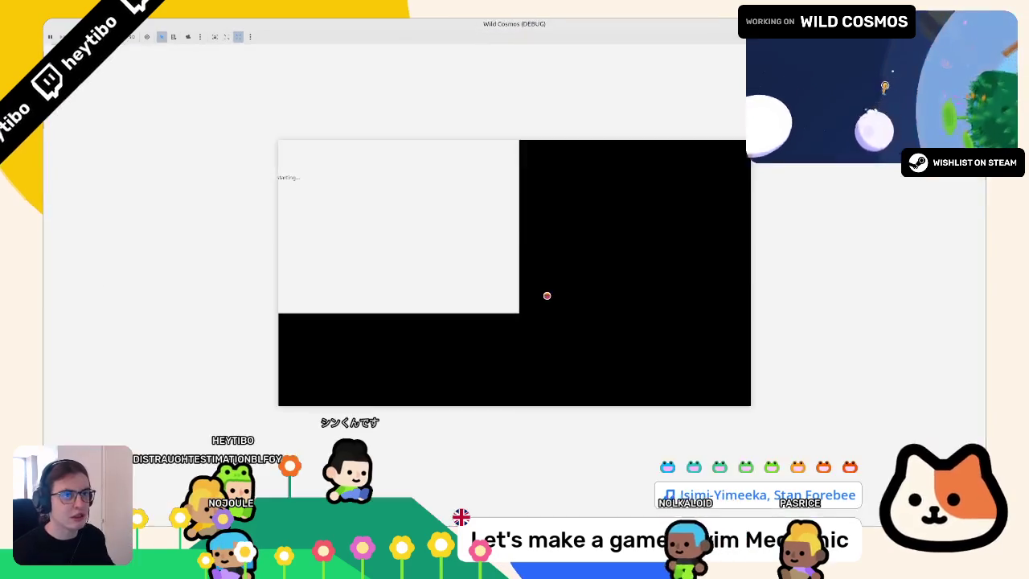
{"action": "key", "text": "F8"}
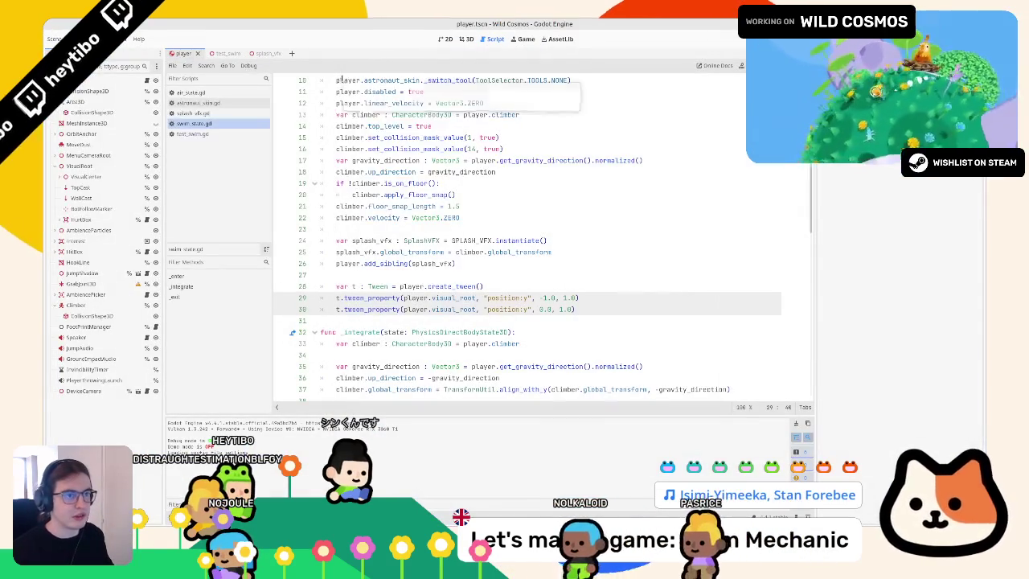
{"action": "left_click", "coordinate": [258, 53]}
{"action": "left_click", "coordinate": [184, 53]}
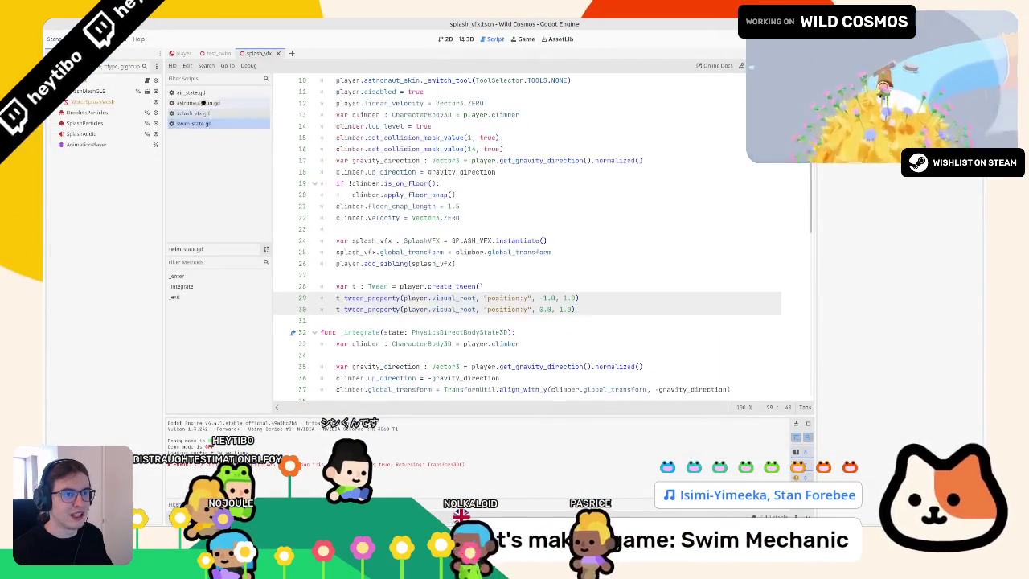
{"action": "left_click", "coordinate": [217, 53]}
{"action": "key", "text": "F6"}
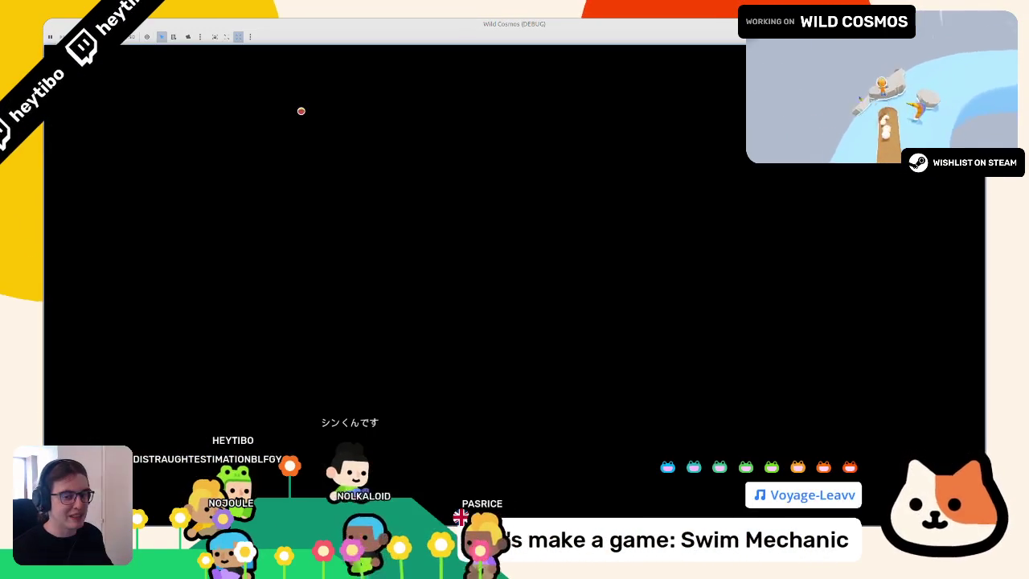
{"action": "key", "text": "space"}
{"action": "key", "text": "w"}
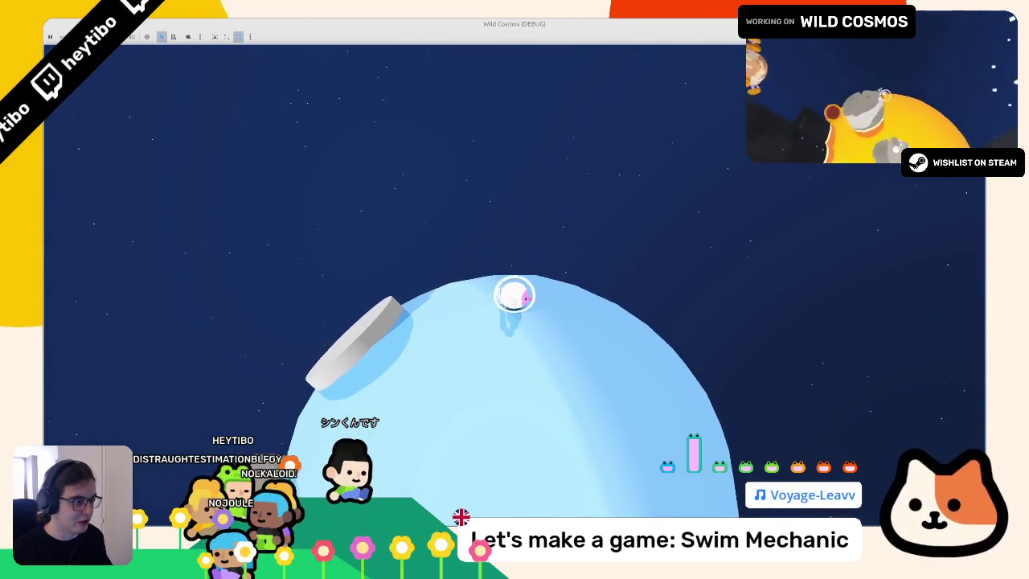
{"action": "key", "text": "F8"}
{"action": "left_click", "coordinate": [210, 104]}
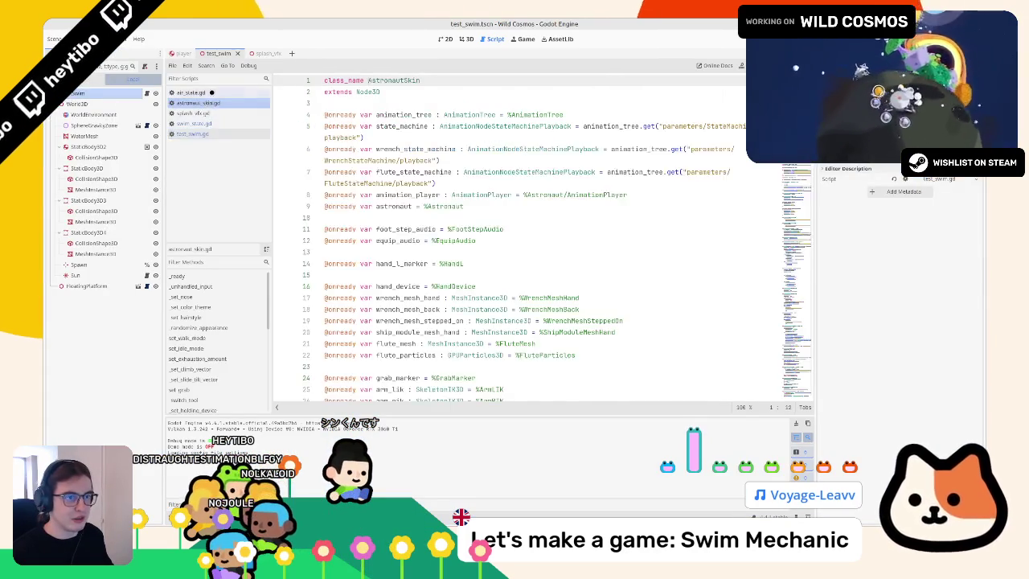
{"action": "left_click", "coordinate": [191, 93]}
{"action": "left_click", "coordinate": [210, 104]}
{"action": "left_click", "coordinate": [207, 113]}
{"action": "left_click", "coordinate": [208, 123]}
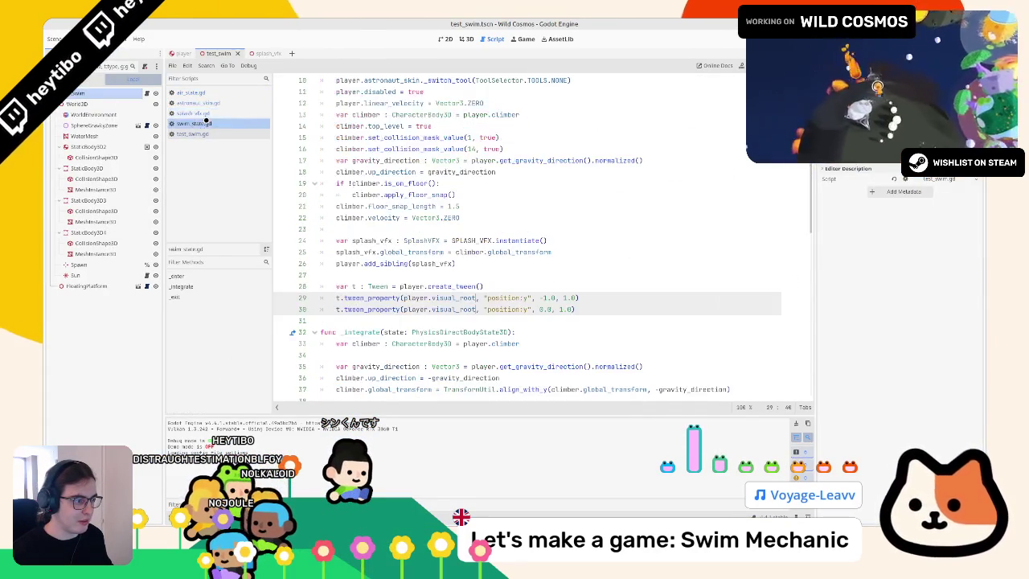
{"action": "left_click", "coordinate": [570, 298]}
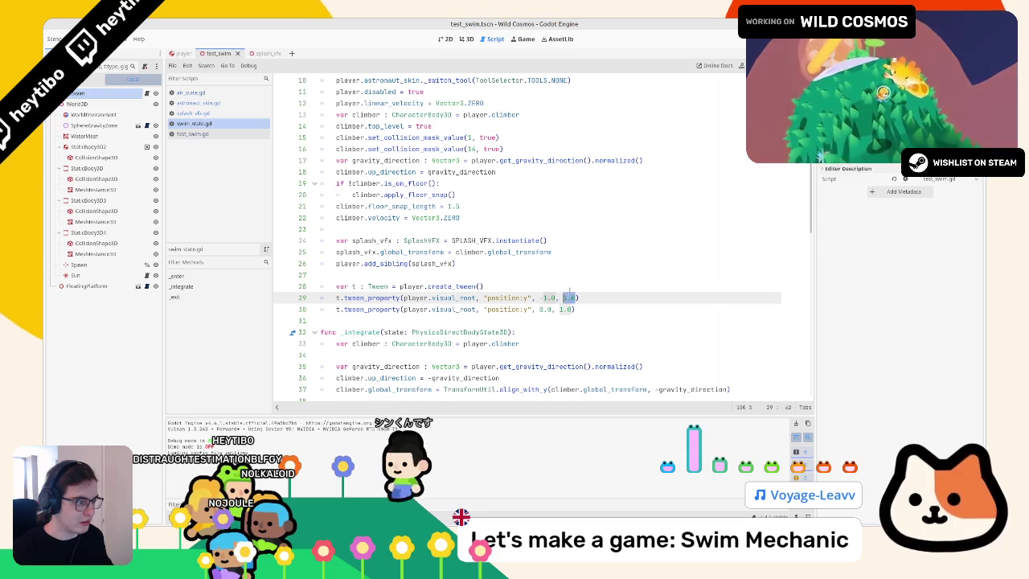
{"action": "type", "text": "4).s"}
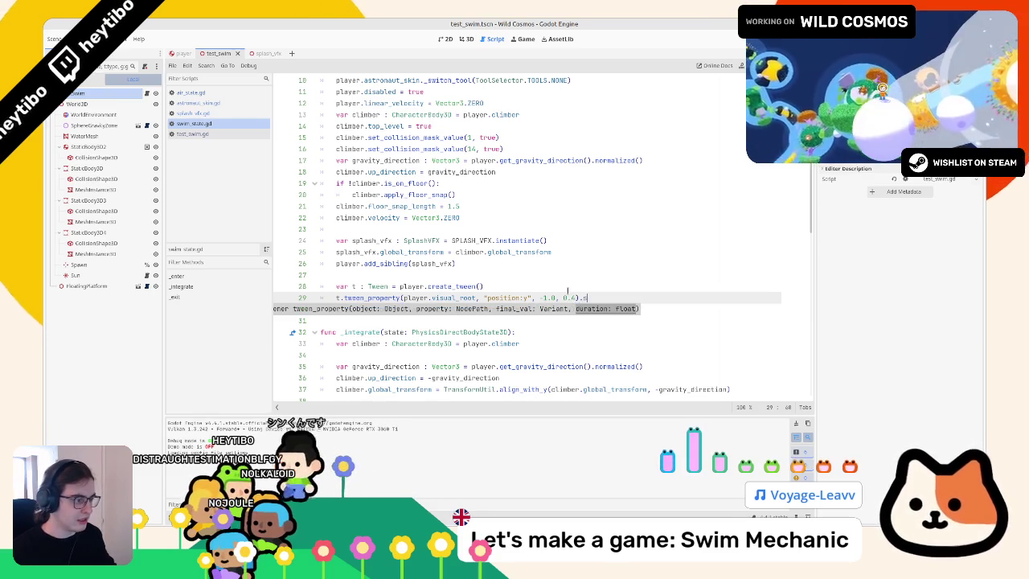
{"action": "type", "text": "ett"}
{"action": "key", "text": "Return"}
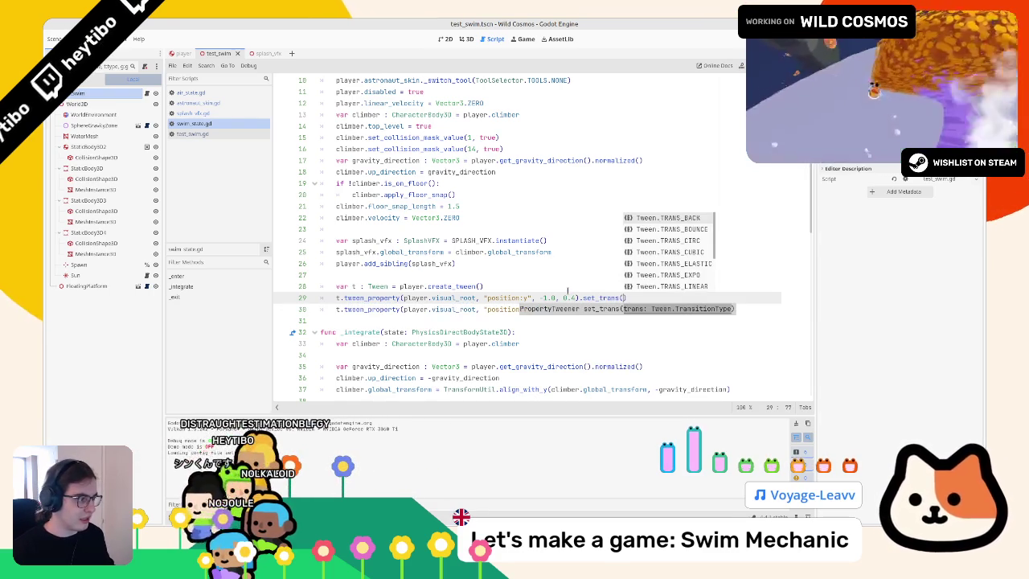
{"action": "key", "text": "Return"}
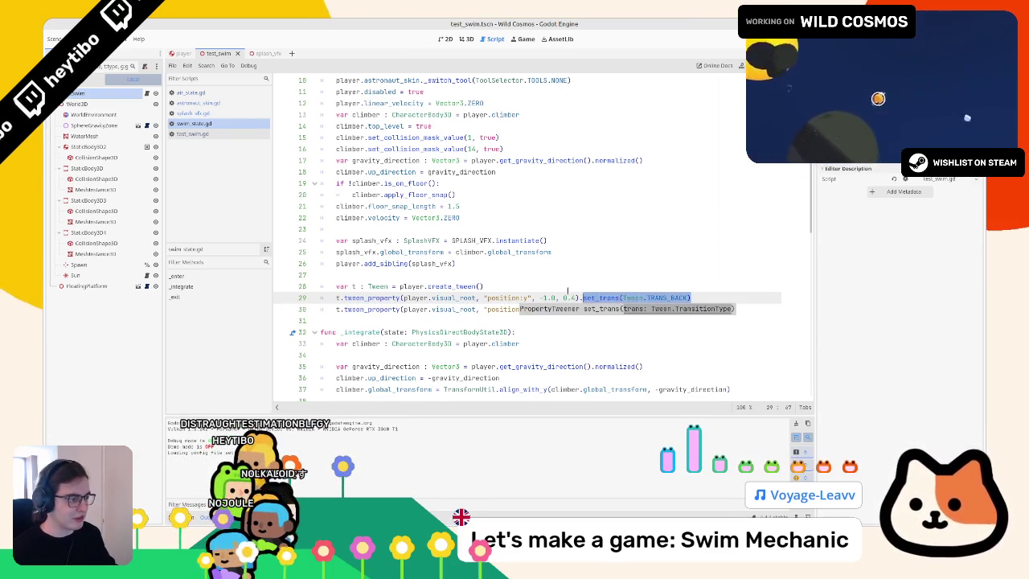
{"action": "key", "text": "BackSpace"}
{"action": "key", "text": "Up"}
{"action": "type", "text": "et_"}
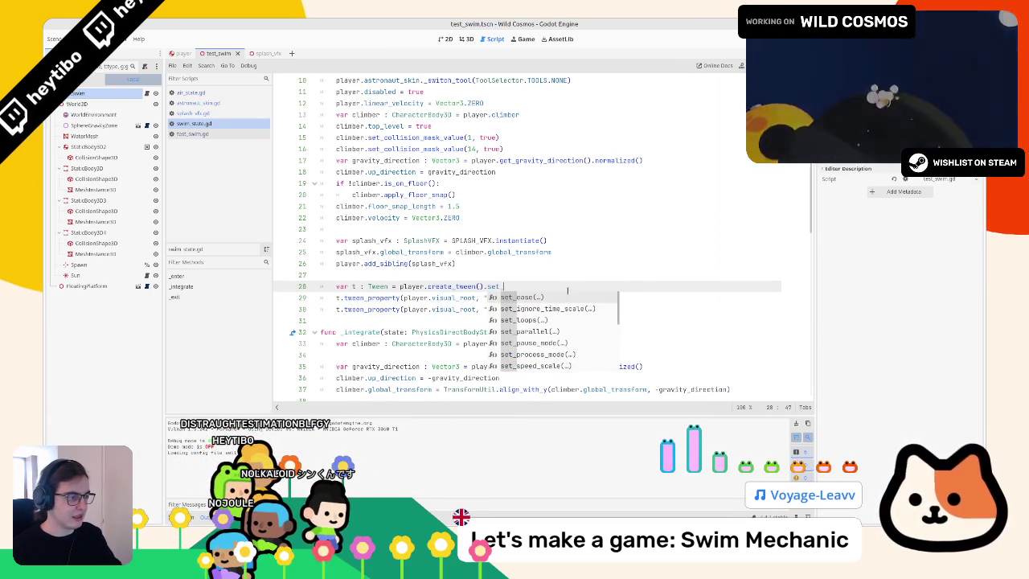
{"action": "type", "text": "_ease(Tween.EASE_OUT"}
{"action": "key", "text": "Return"}
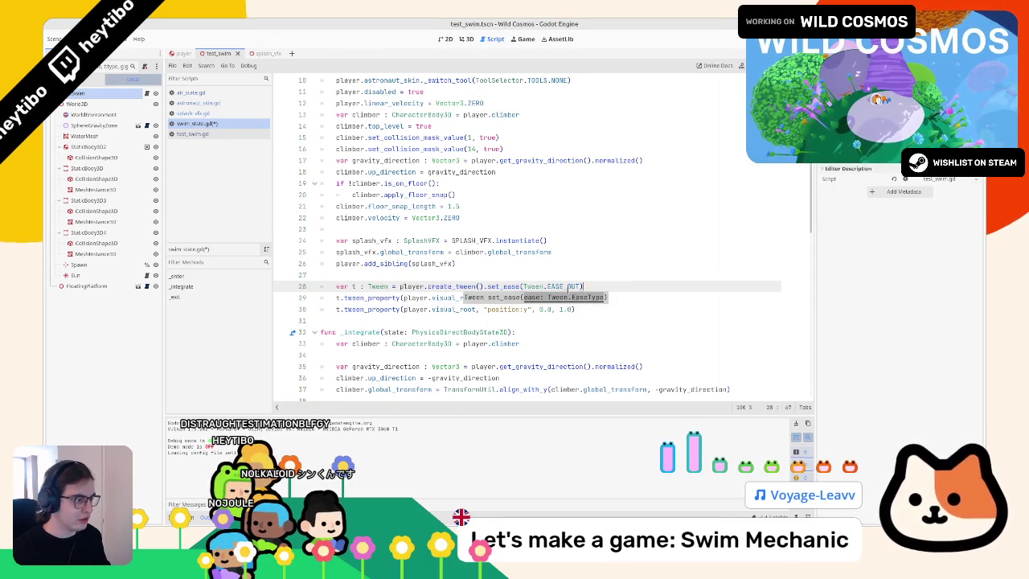
{"action": "type", "text": ".set_trans(Tween.TRANS_BACK)"}
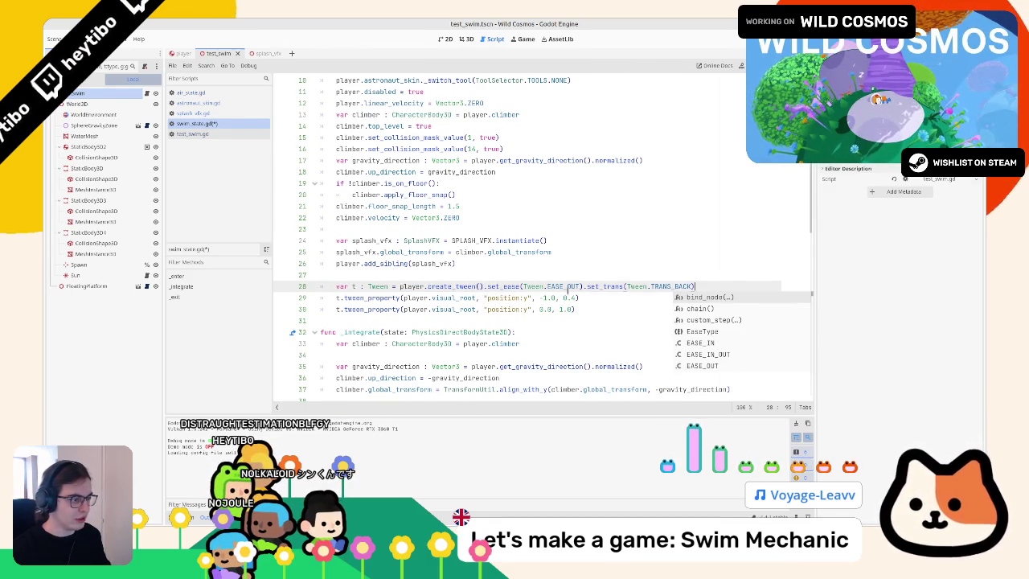
{"action": "key", "text": "F6"}
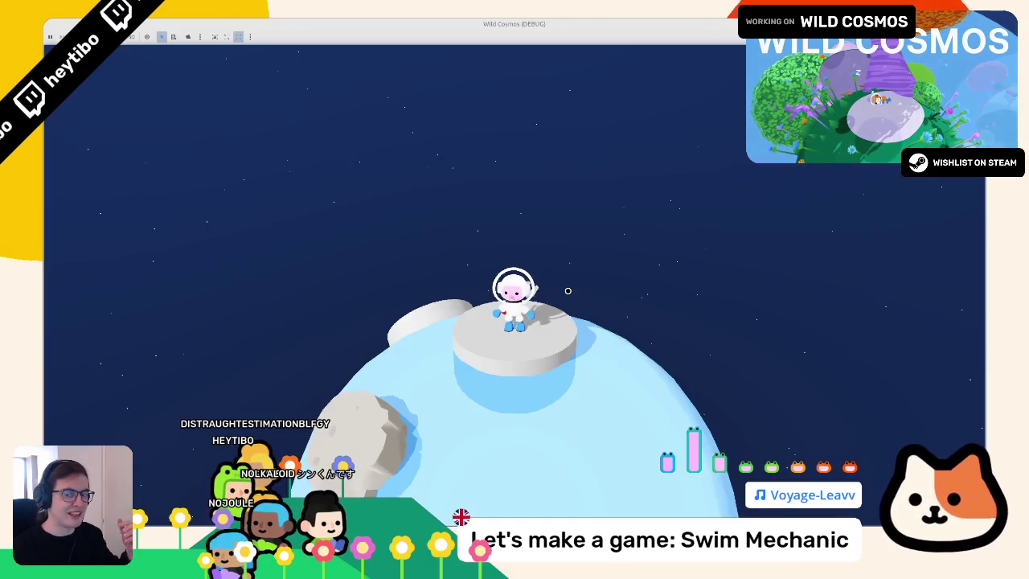
{"action": "key", "text": "d"}
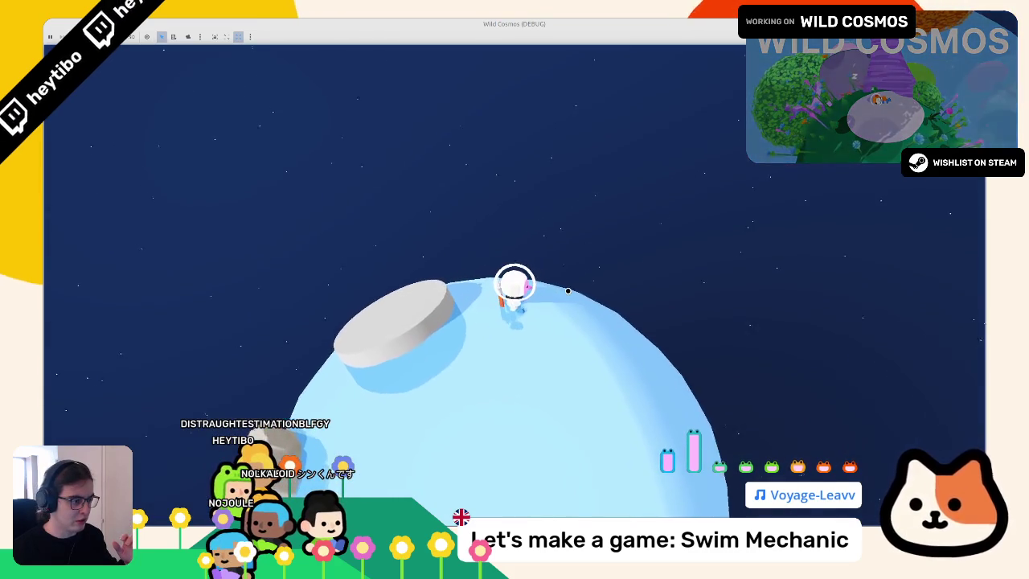
{"action": "key", "text": "F8"}
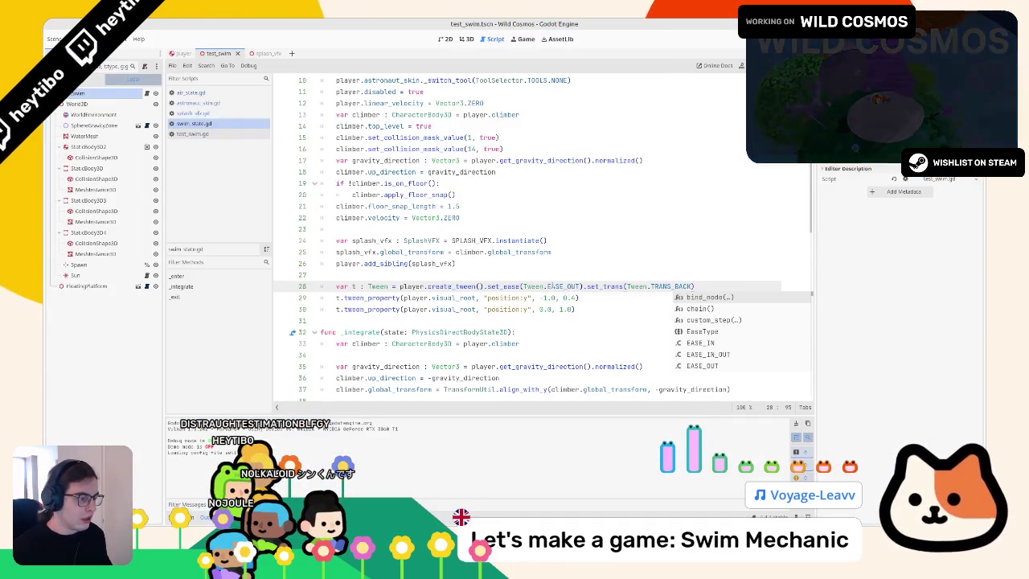
{"action": "mouse_move", "coordinate": [550, 287]}
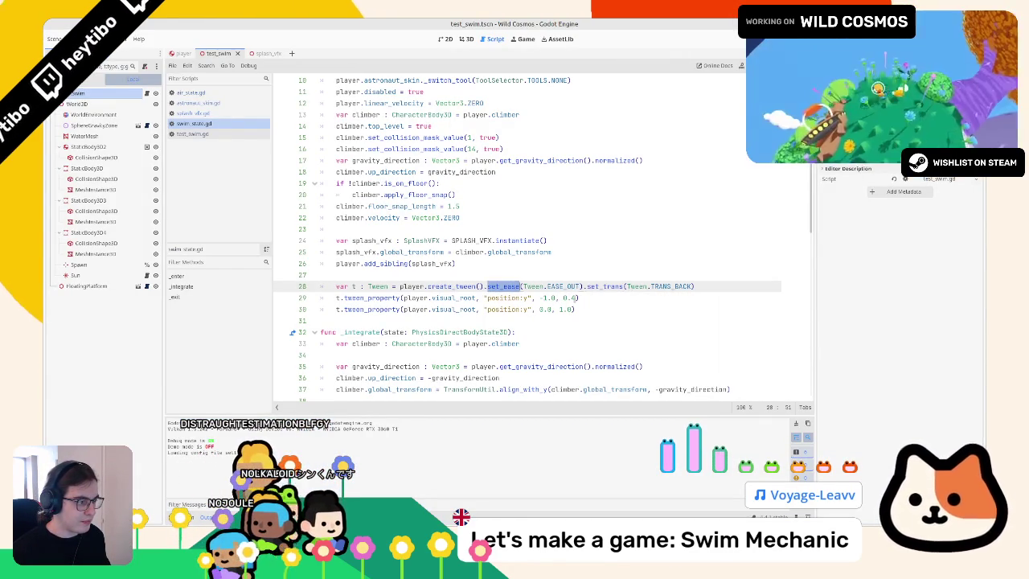
{"action": "left_click", "coordinate": [612, 297]}
{"action": "type", "text": "8"}
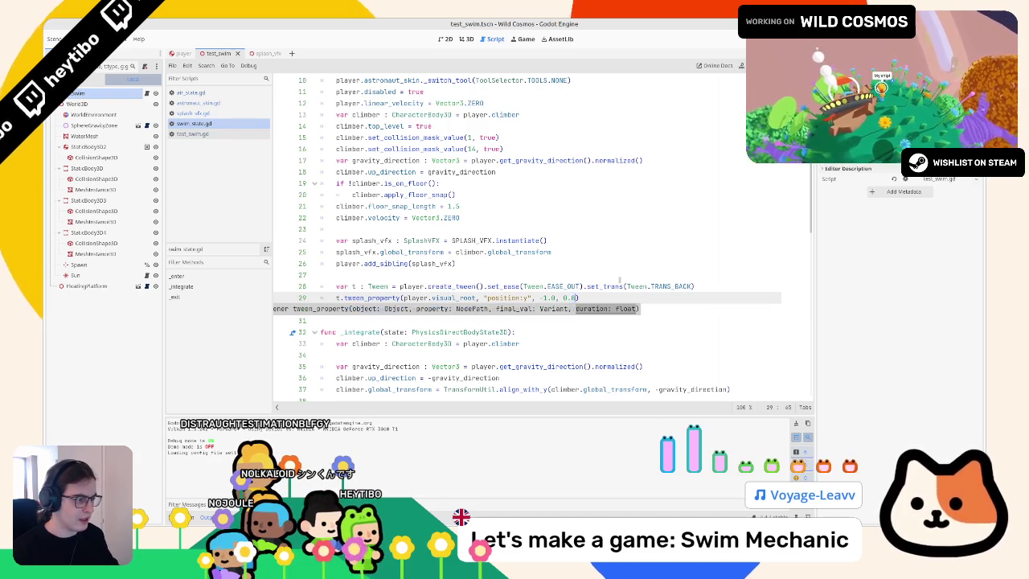
{"action": "key", "text": "alt+Tab"}
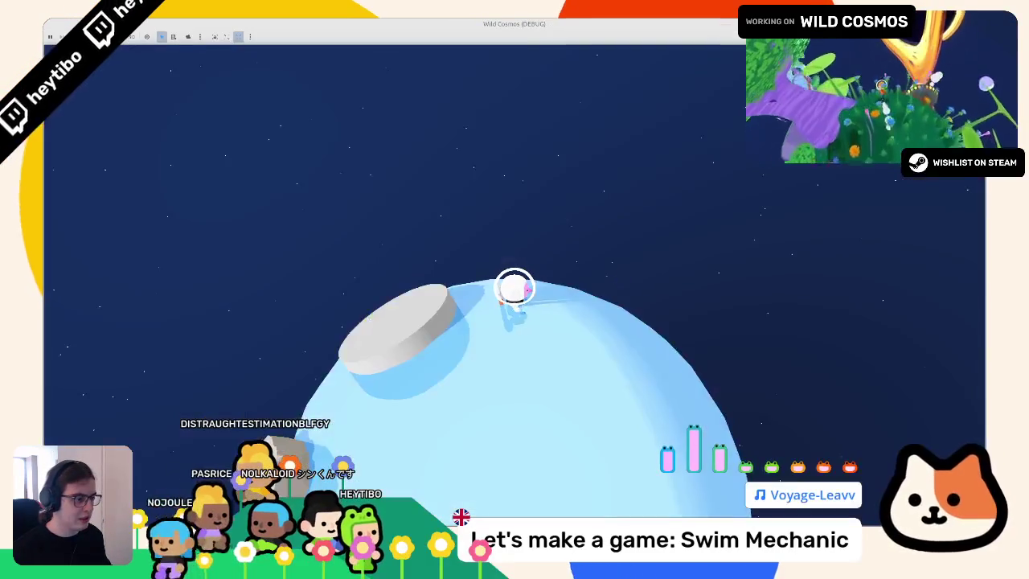
{"action": "key", "text": "w"}
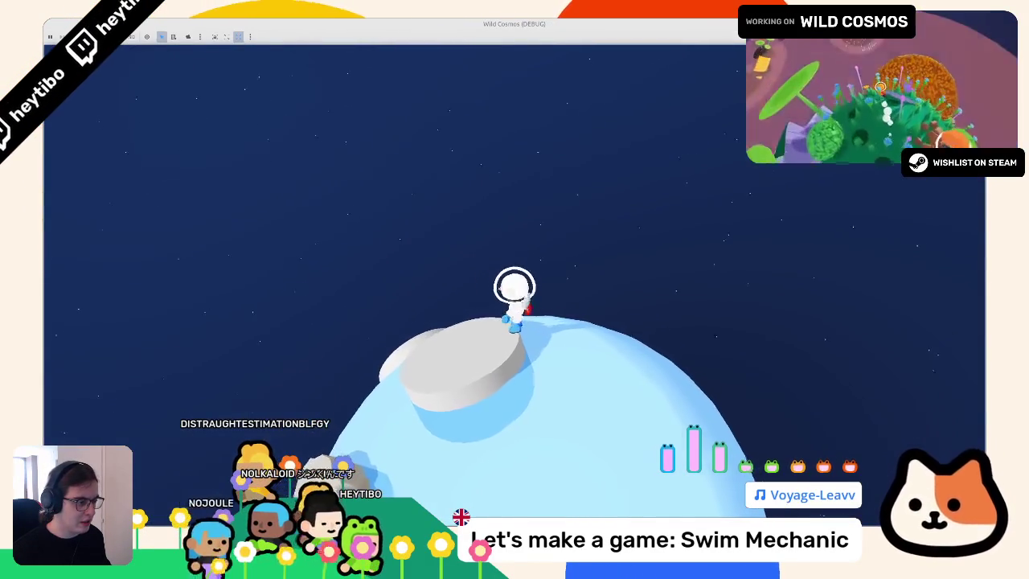
{"action": "key", "text": "w"}
{"action": "key", "text": "alt+Tab"}
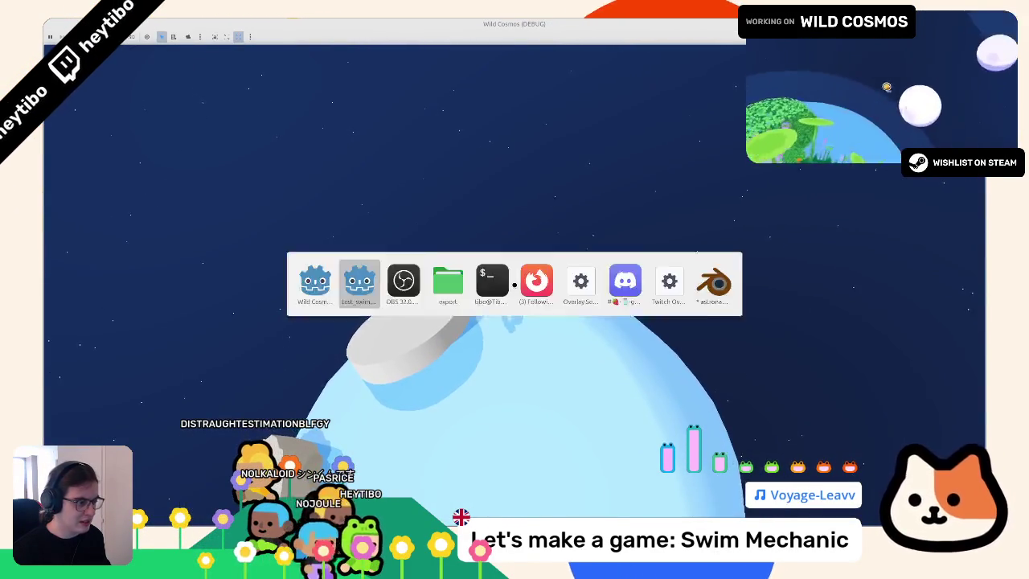
{"action": "key", "text": "w"}
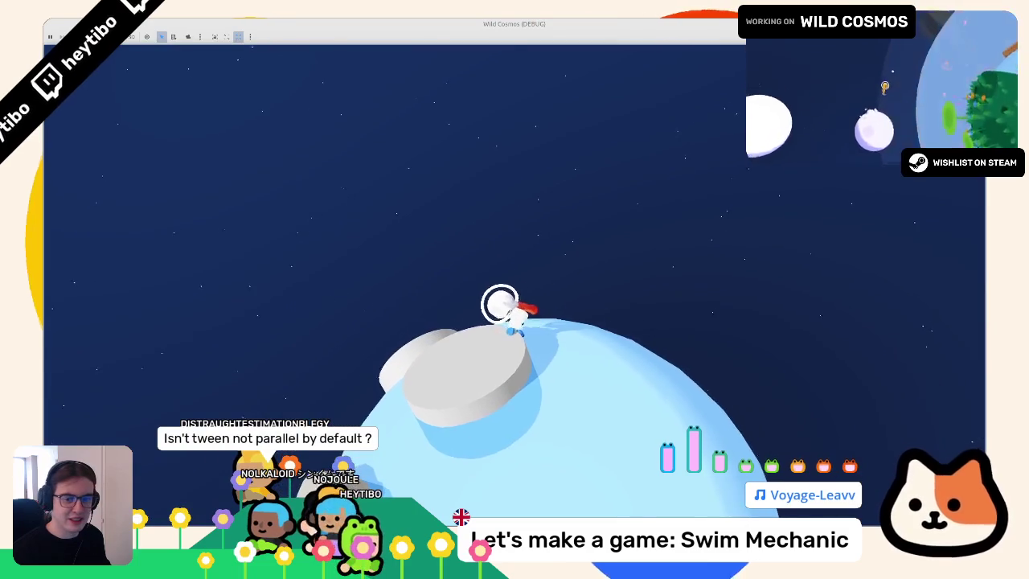
{"action": "key", "text": "w"}
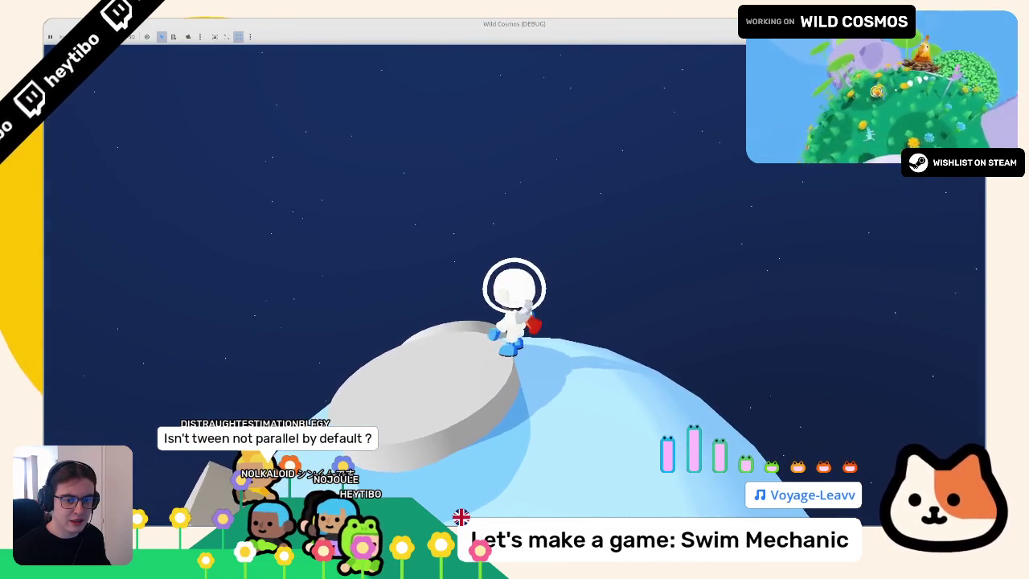
{"action": "key", "text": "space"}
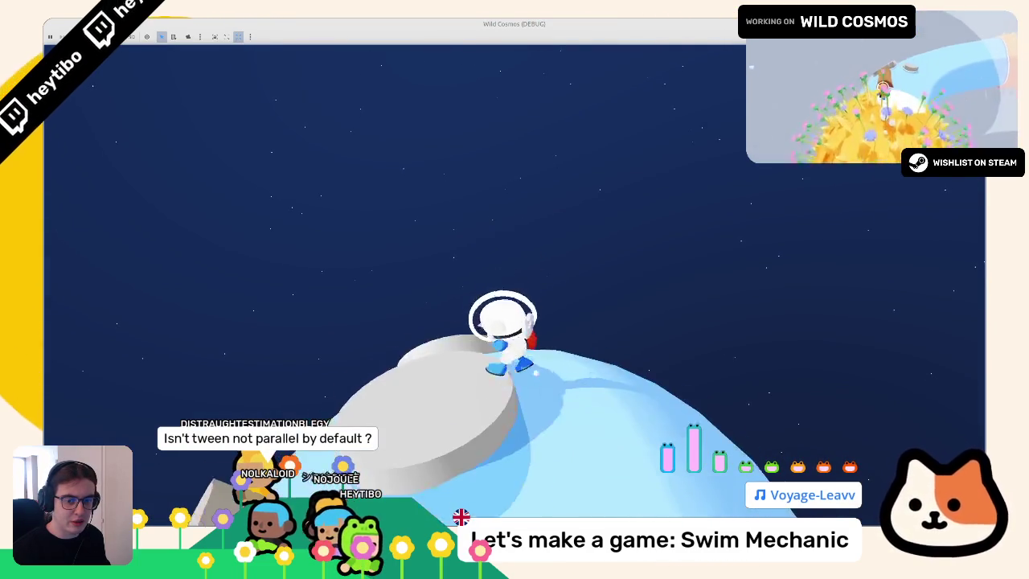
{"action": "key", "text": "w"}
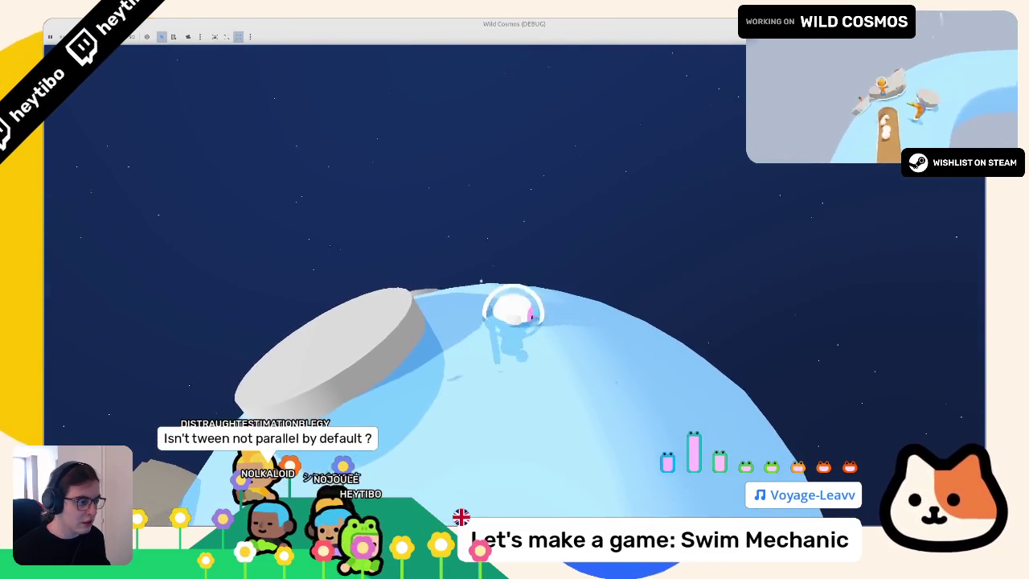
{"action": "key", "text": "alt+Tab"}
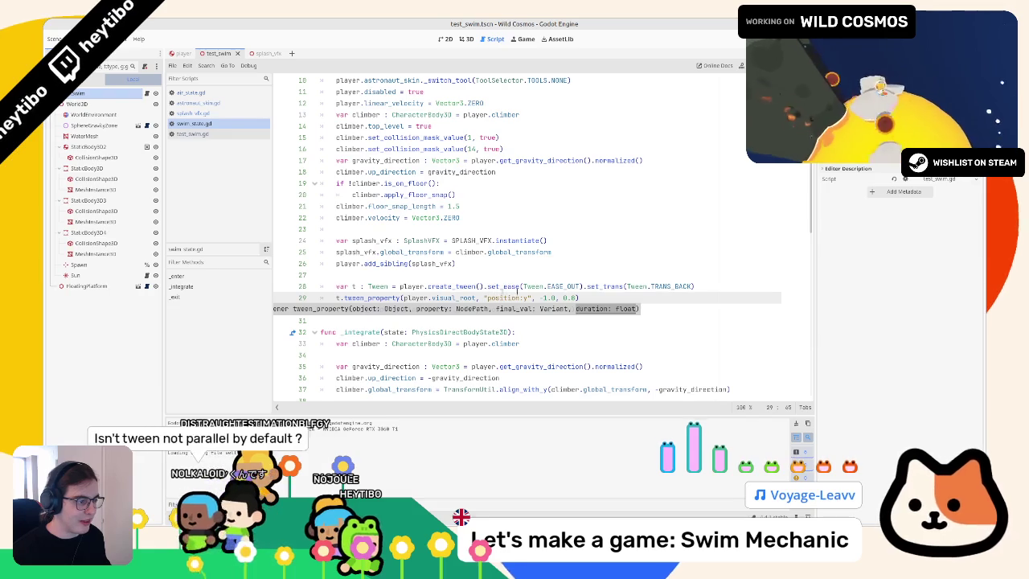
Step: Move .set_trans(Tween.TRANS_BACK) from line 28 to the return tween on line 30
{"action": "left_click", "coordinate": [584, 286]}
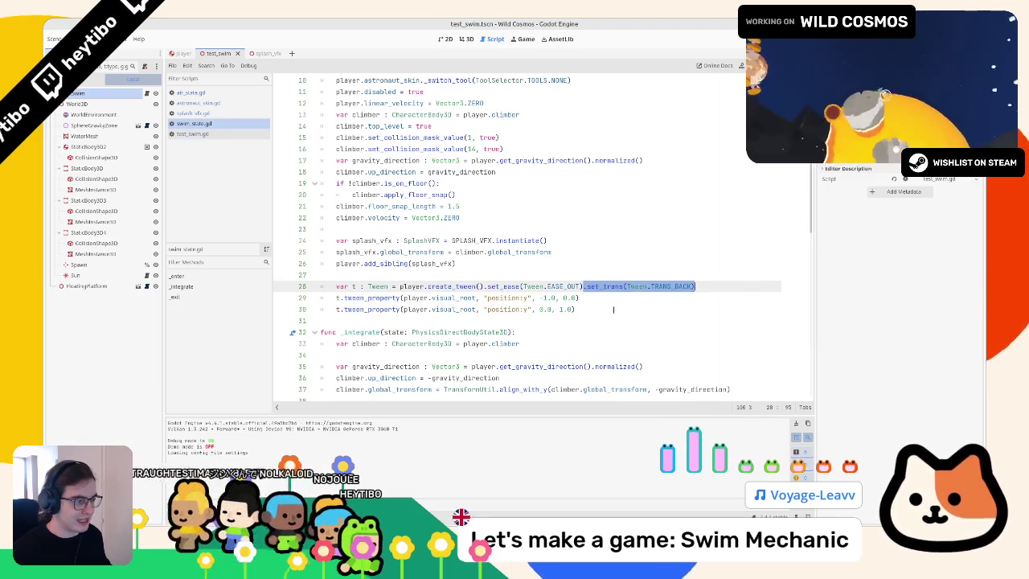
{"action": "key", "text": "ctrl+x"}
{"action": "left_click", "coordinate": [614, 308]}
{"action": "key", "text": "ctrl+v"}
{"action": "left_click", "coordinate": [598, 294]}
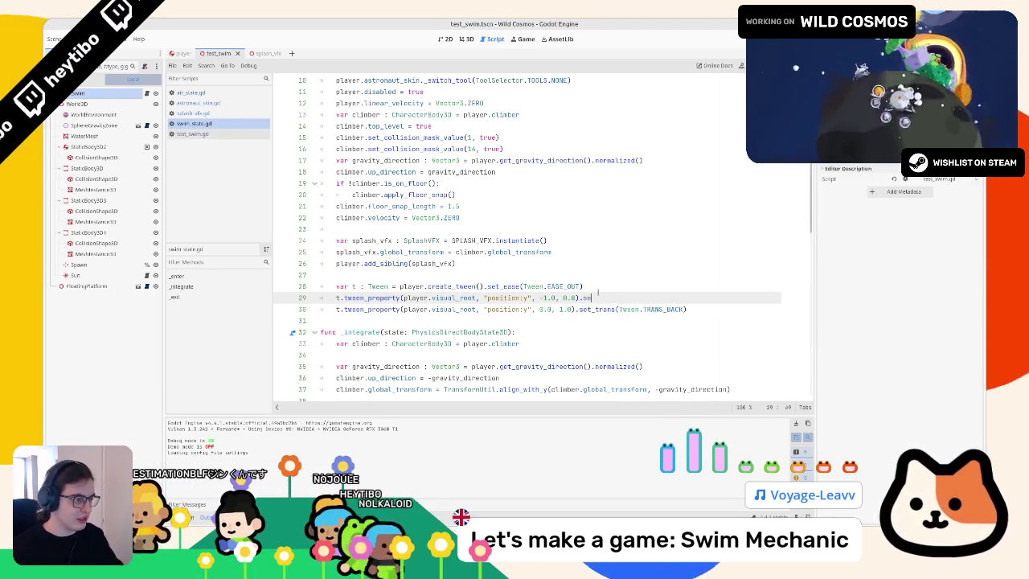
Step: Give the dip tween on line 29 .set_trans(Tween.TRANS_SINE) and playtest it
{"action": "key", "text": "Return"}
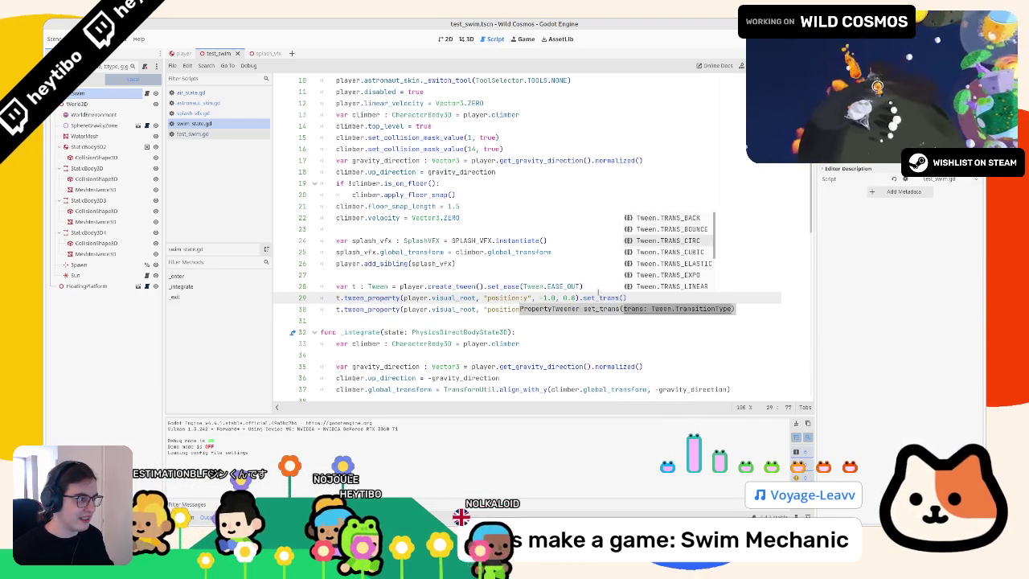
{"action": "type", "text": "s"}
{"action": "key", "text": "BackSpace"}
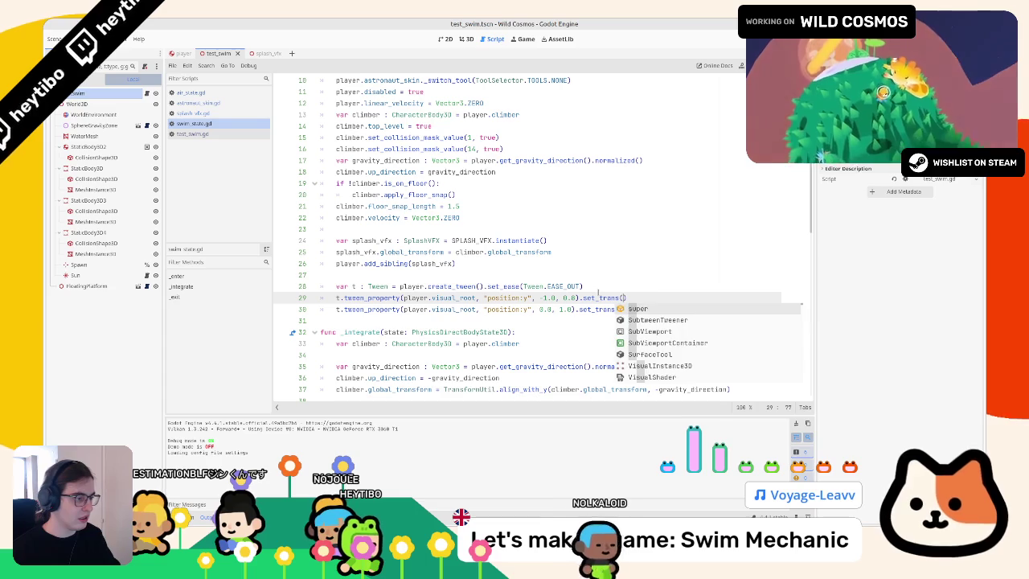
{"action": "type", "text": "t"}
{"action": "key", "text": "BackSpace"}
{"action": "type", "text": "T"}
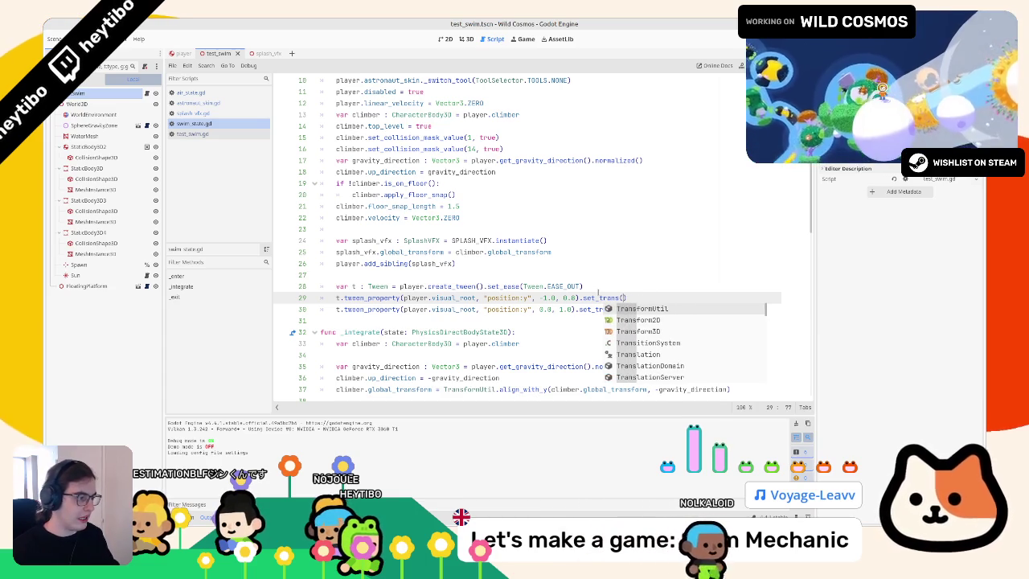
{"action": "key", "text": "BackSpace"}
{"action": "type", "text": "Tran"}
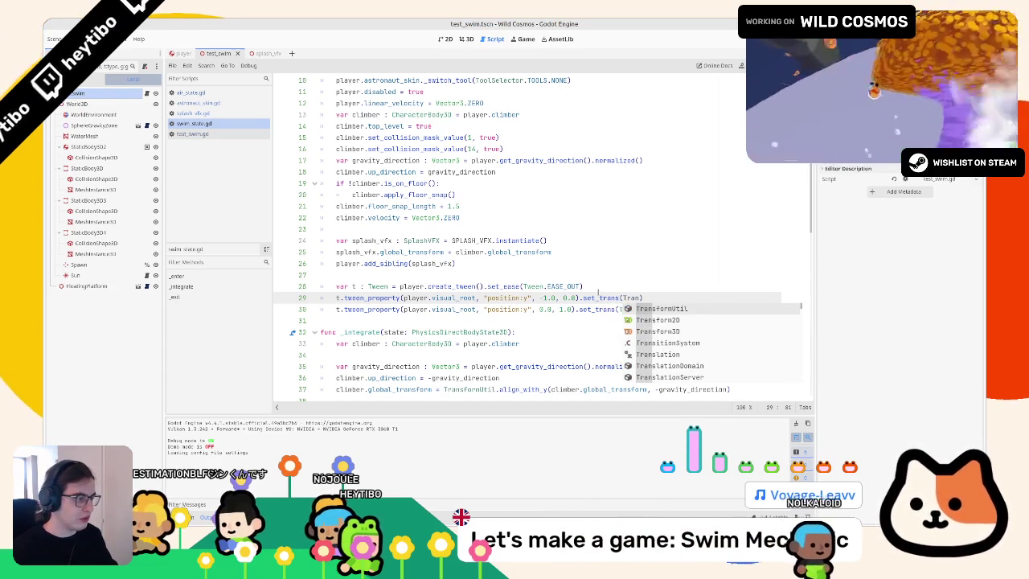
{"action": "type", "text": "t"}
{"action": "key", "text": "BackSpace"}
{"action": "type", "text": "Tween.sine"}
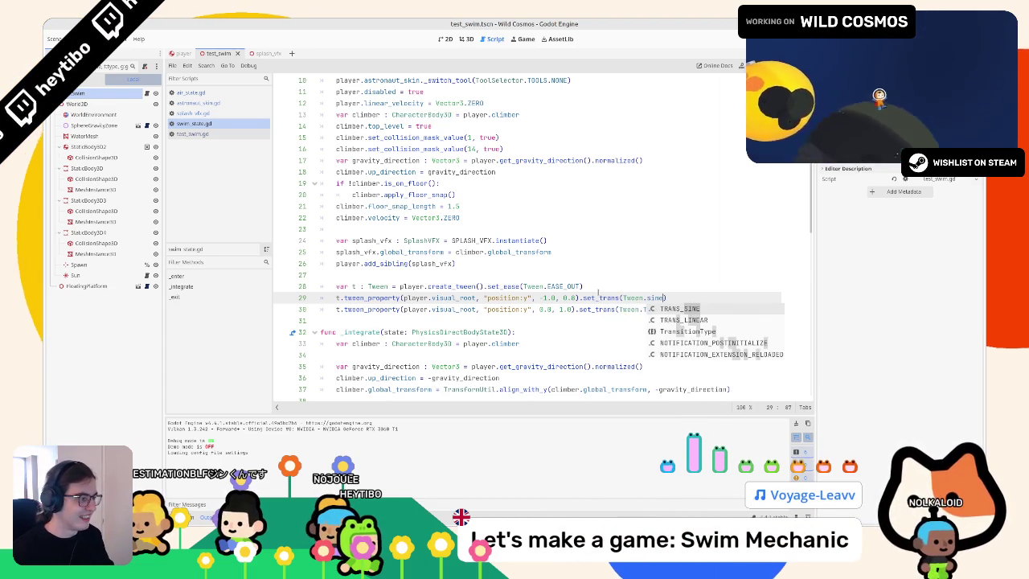
{"action": "key", "text": "Return"}
{"action": "key", "text": "F6"}
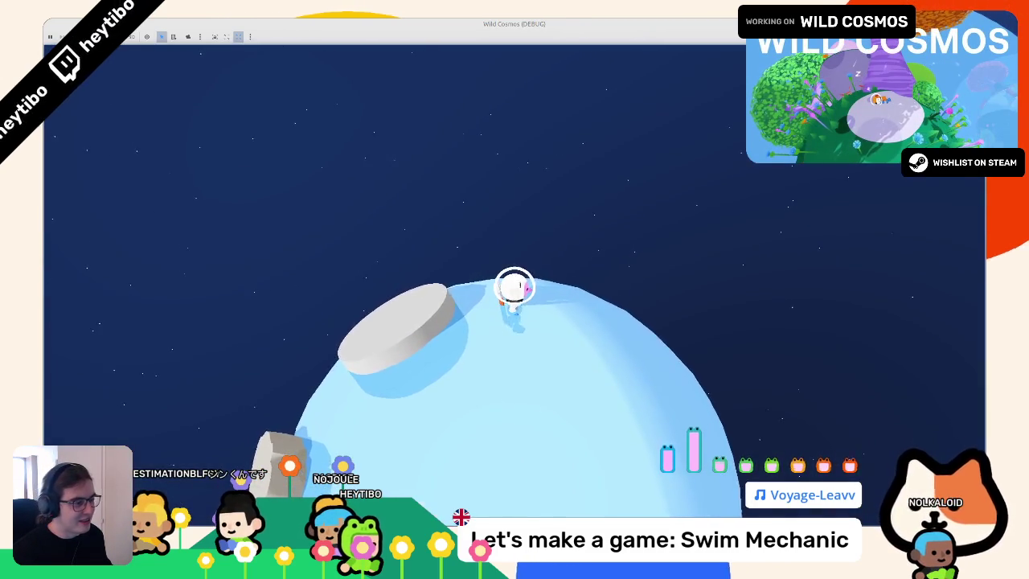
{"action": "key", "text": "F8"}
Step: Make the dip shallower at -0.5 with a 0.4 duration, playtesting each change
{"action": "left_click", "coordinate": [549, 297]}
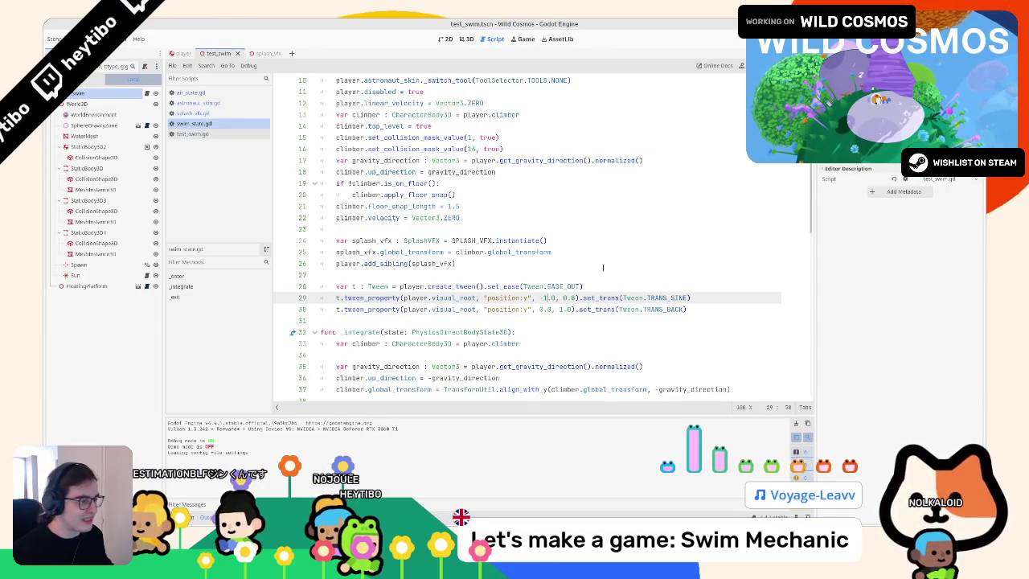
{"action": "type", "text": "5"}
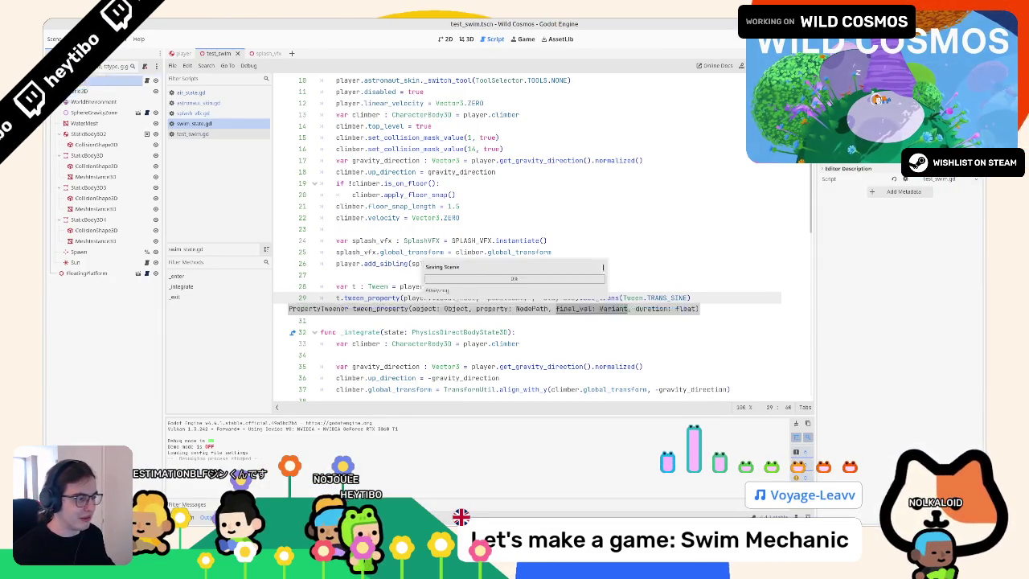
{"action": "key", "text": "F6"}
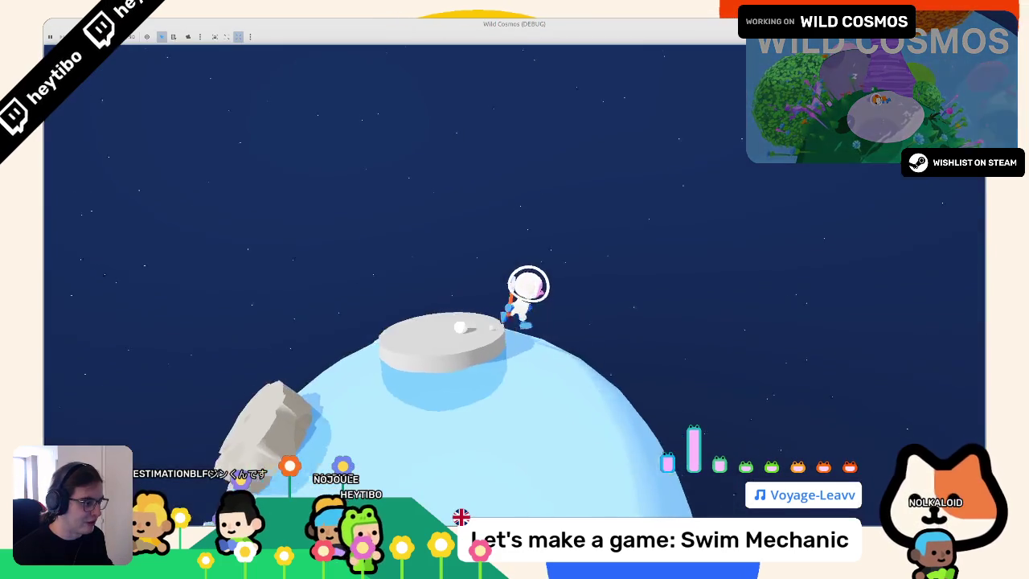
{"action": "key", "text": "F8"}
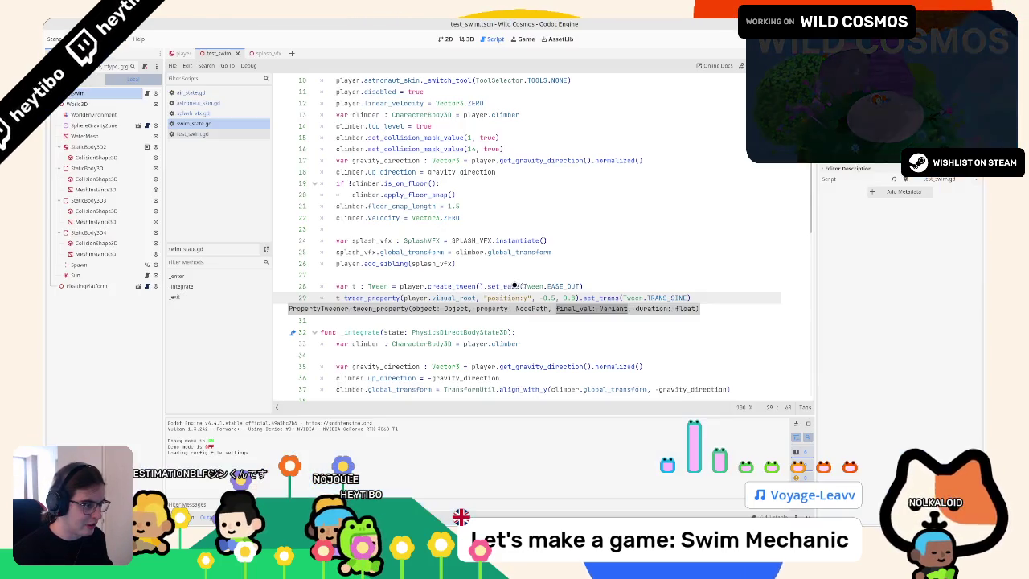
{"action": "left_click", "coordinate": [576, 295]}
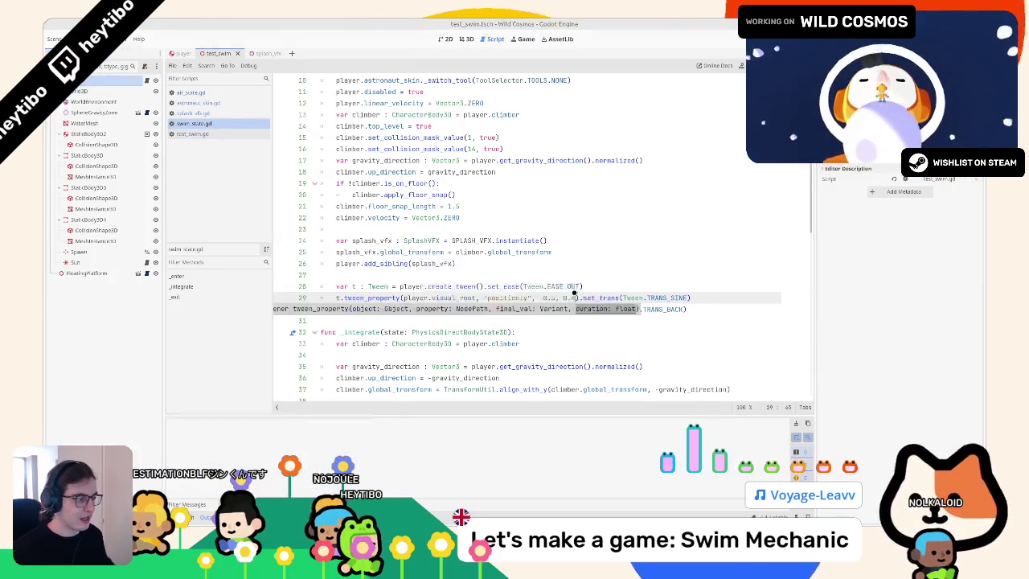
{"action": "key", "text": "F6"}
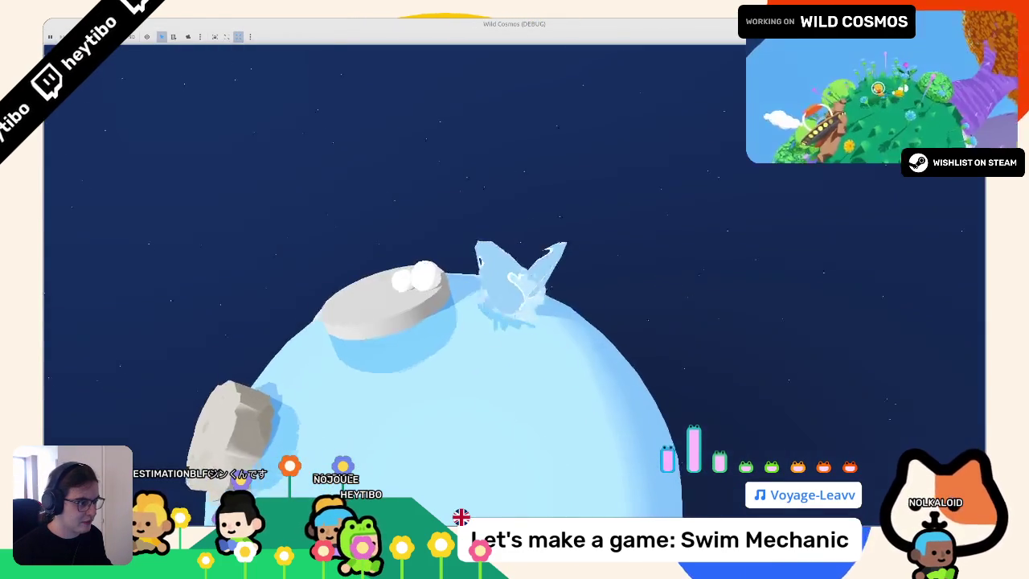
{"action": "key", "text": "F8"}
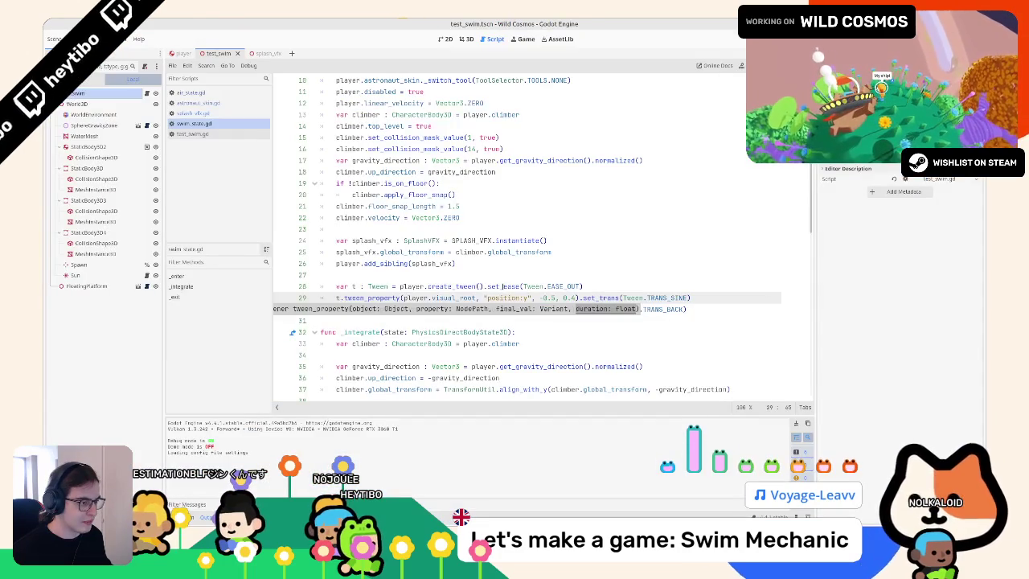
Step: Try cutting the EASE_OUT easing from line 28, restore it, and playtest again
{"action": "left_click_drag", "start_coordinate": [484, 286], "coordinate": [604, 288]}
{"action": "key", "text": "ctrl+x"}
{"action": "left_click", "coordinate": [707, 305]}
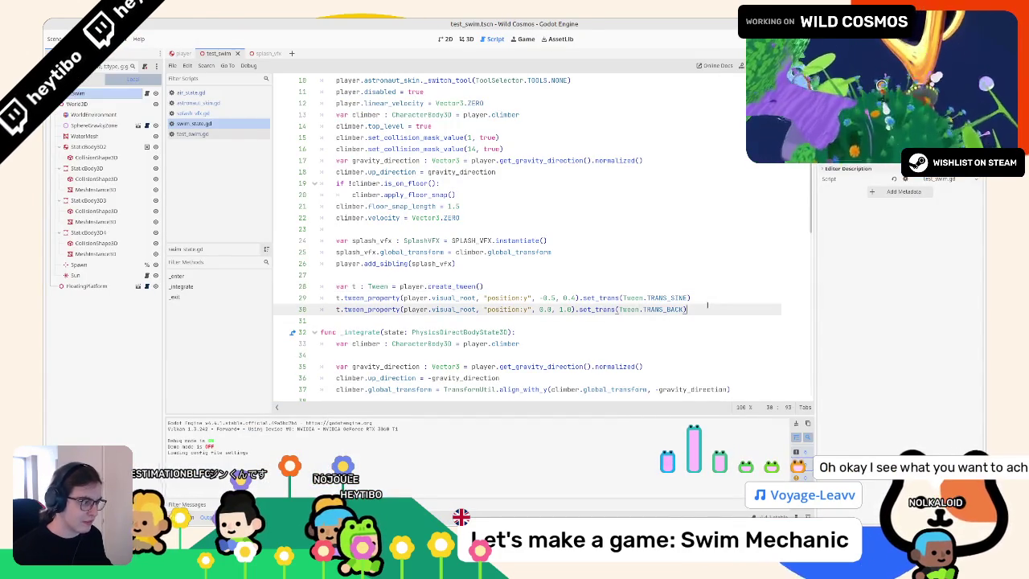
{"action": "key", "text": "ctrl+z"}
{"action": "key", "text": "F6"}
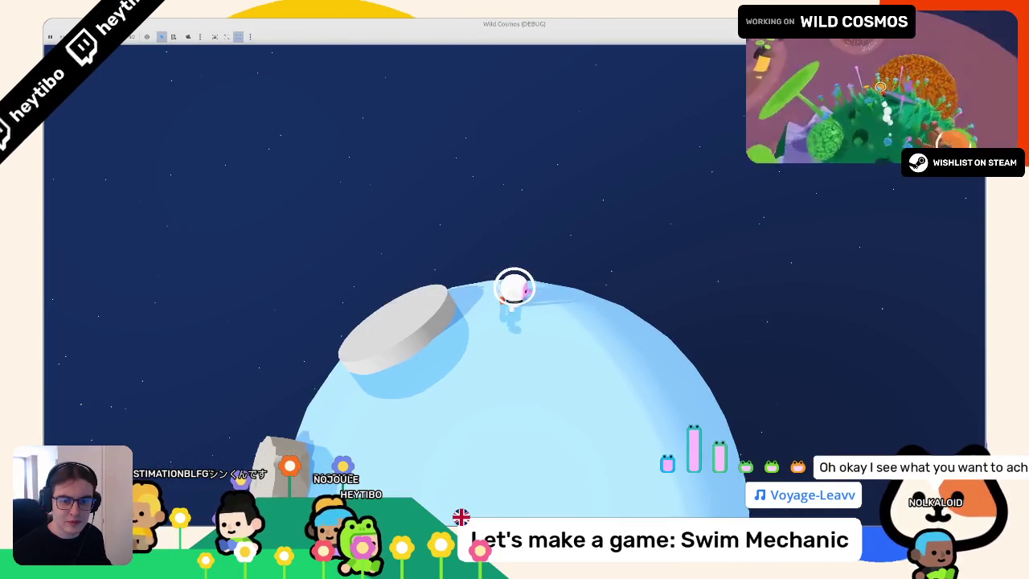
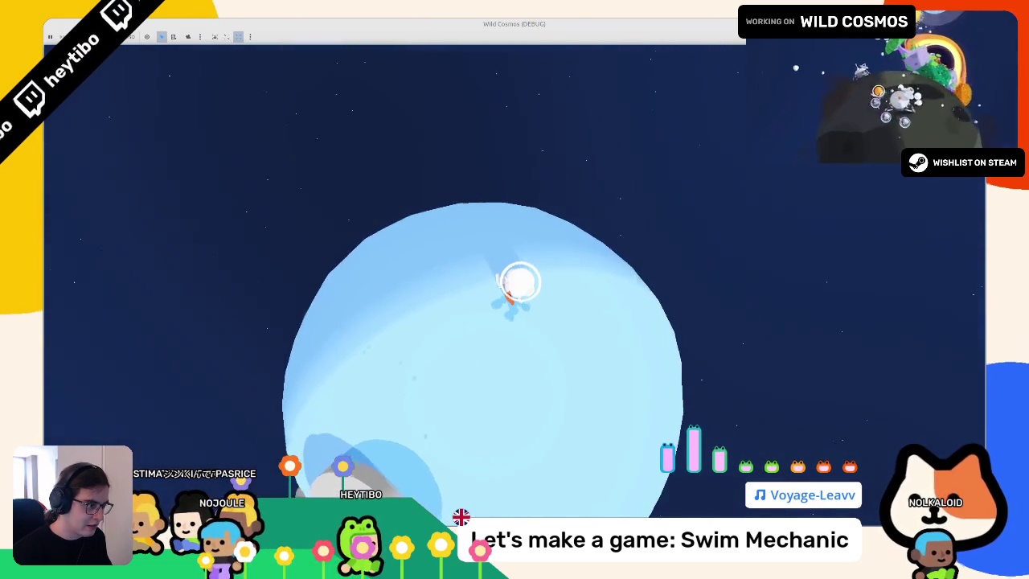
Step: Change the line 29 dip from -0.5 to -0.8, then jump in-game to test the splash
{"action": "key", "text": "F8"}
{"action": "left_click", "coordinate": [492, 297]}
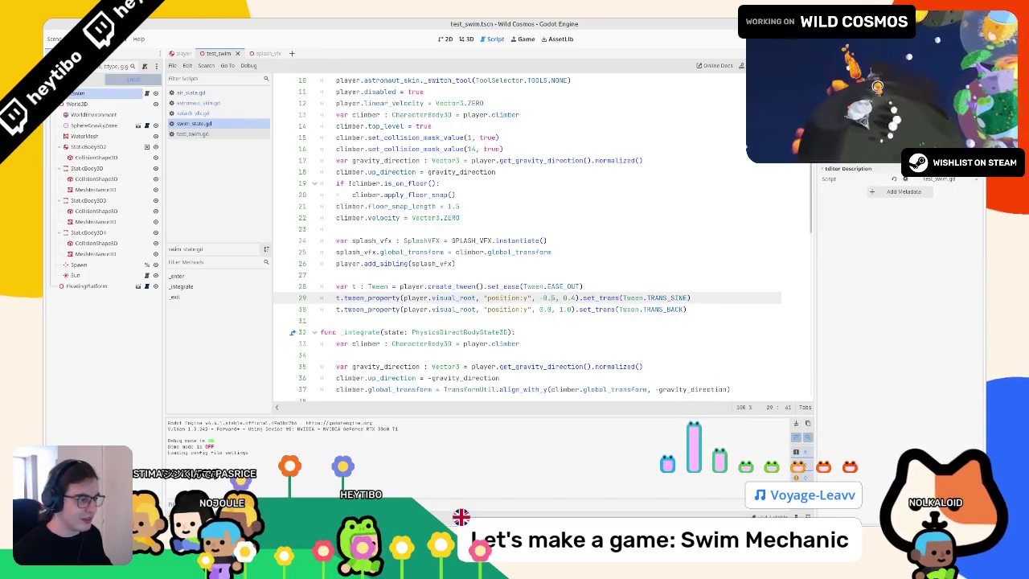
{"action": "key", "text": "BackSpace"}
{"action": "key", "text": "BackSpace"}
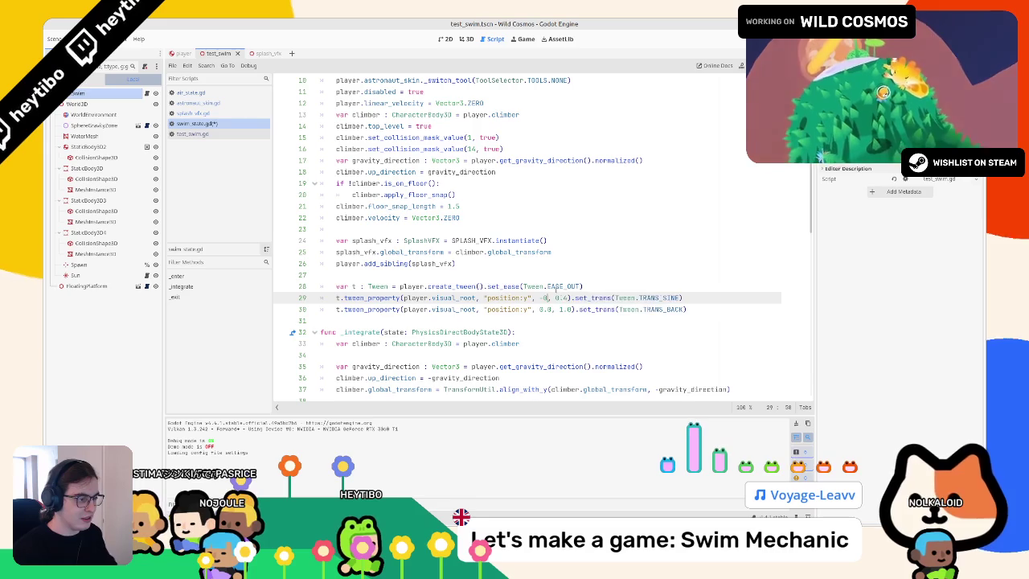
{"action": "type", "text": ".8"}
{"action": "key", "text": "F6"}
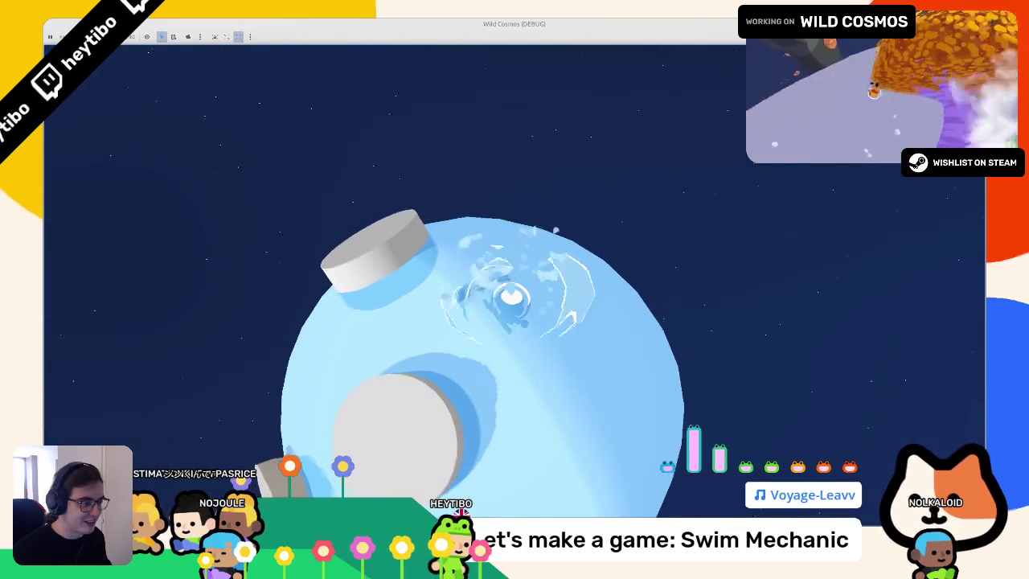
{"action": "key", "text": "w"}
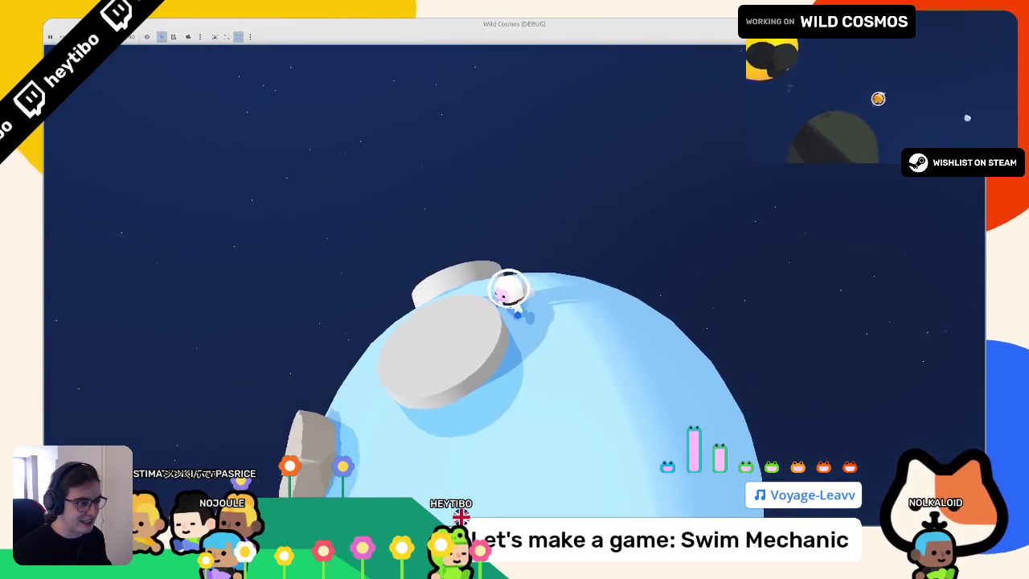
{"action": "key", "text": "space"}
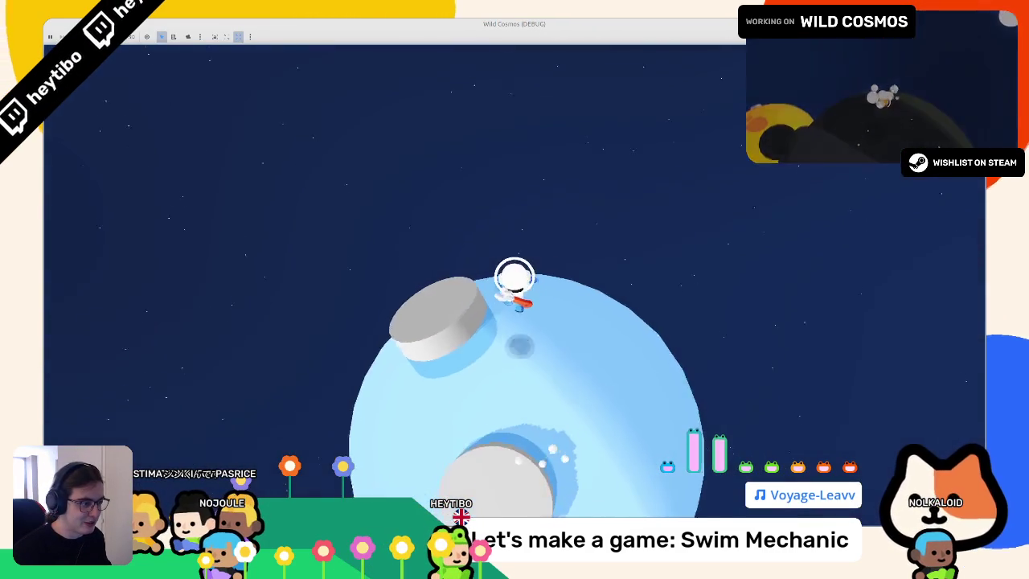
Step: Stop the game, select the 1.0 duration on line 30, and relaunch the test
{"action": "key", "text": "F8"}
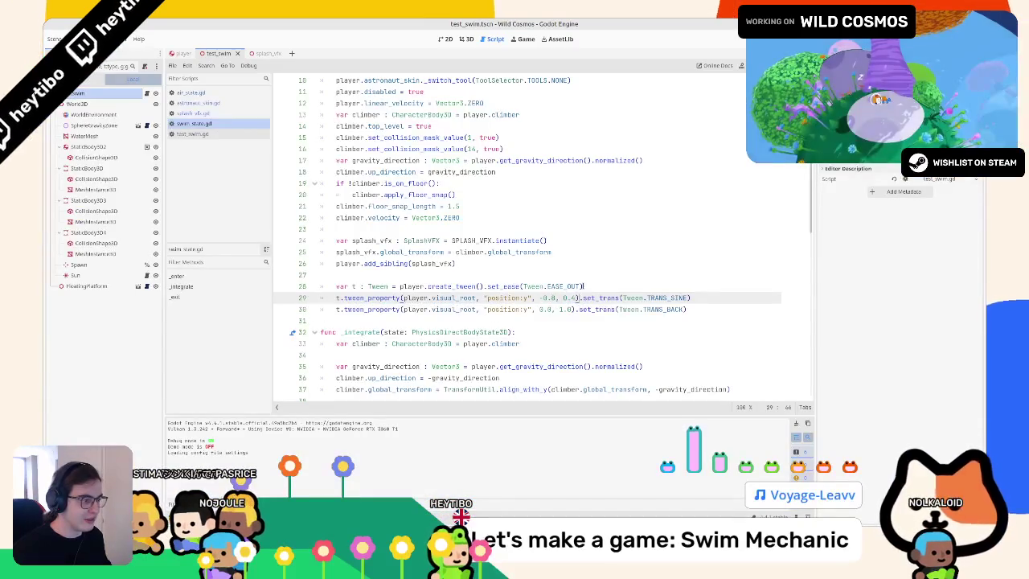
{"action": "left_click_drag", "start_coordinate": [577, 297], "coordinate": [572, 309]}
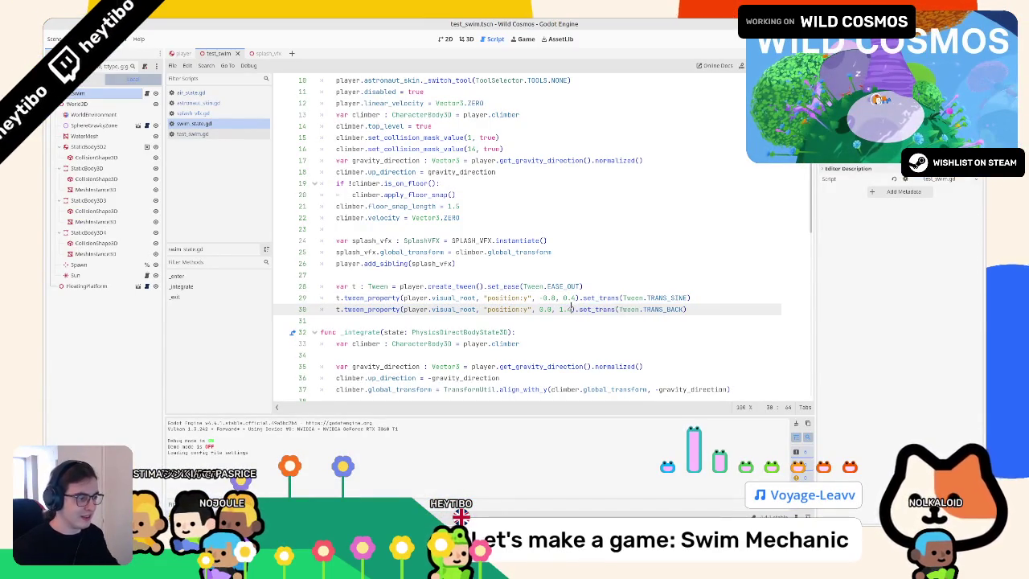
{"action": "key", "text": "F6"}
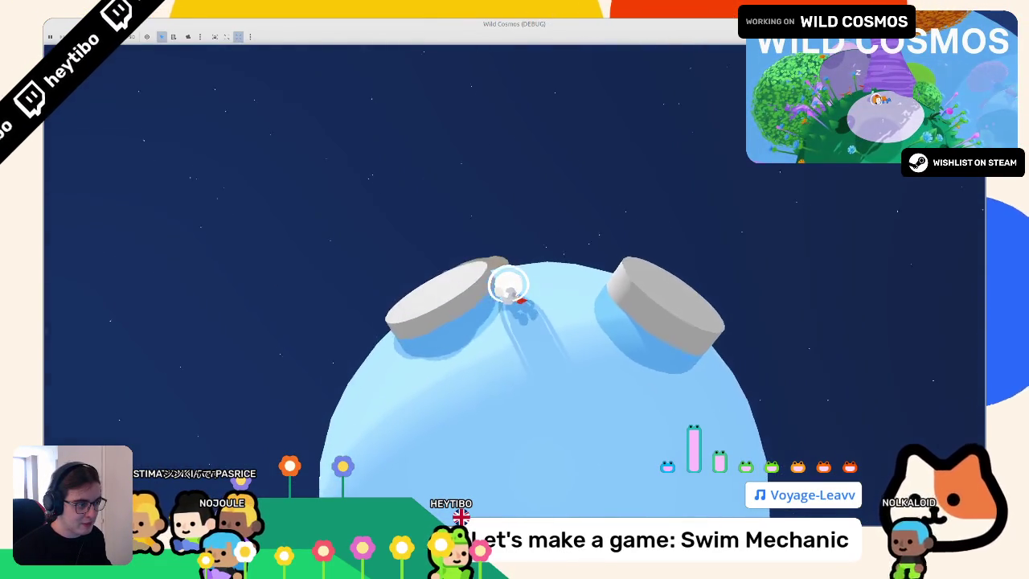
Step: Swim the astronaut across the water planet toward the rock and white platforms
{"action": "key", "text": "w"}
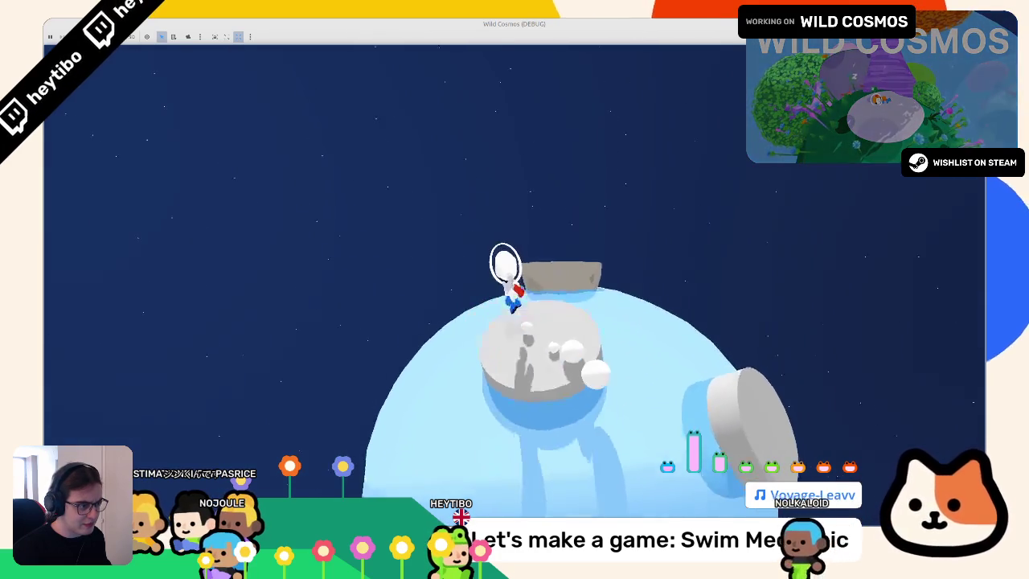
{"action": "key", "text": "w"}
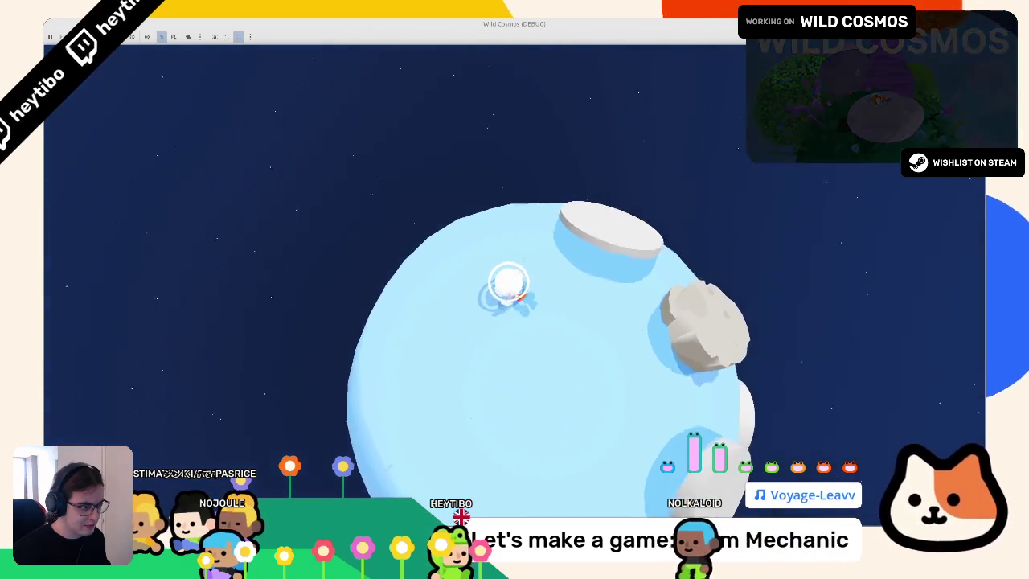
{"action": "key", "text": "w"}
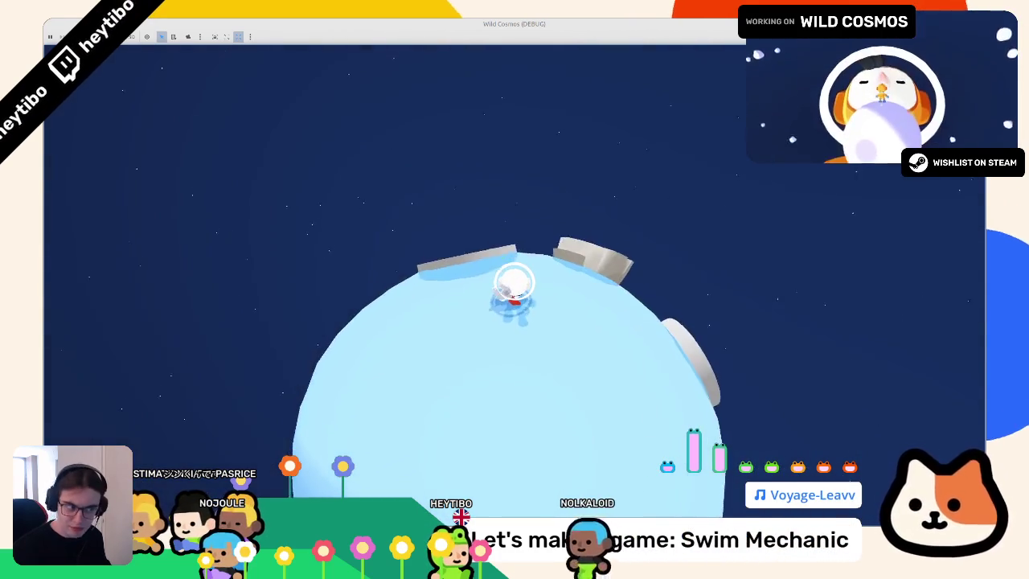
{"action": "key", "text": "w"}
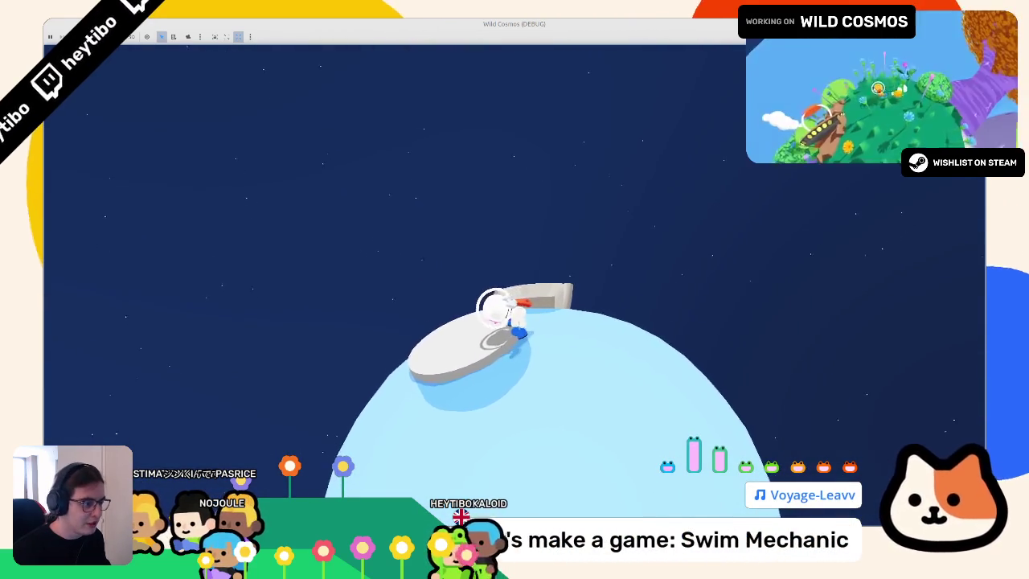
{"action": "key", "text": "w"}
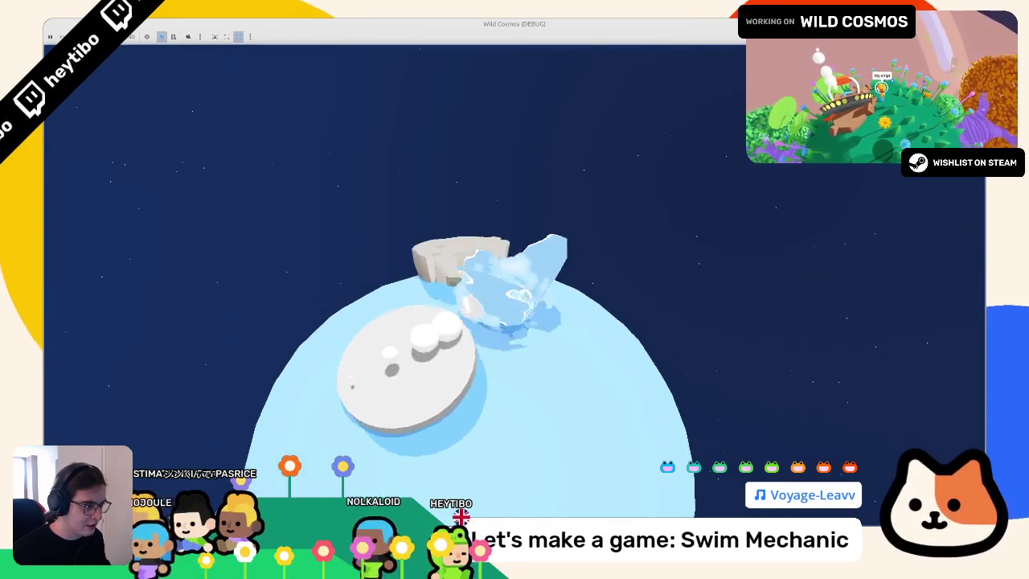
{"action": "key", "text": "w"}
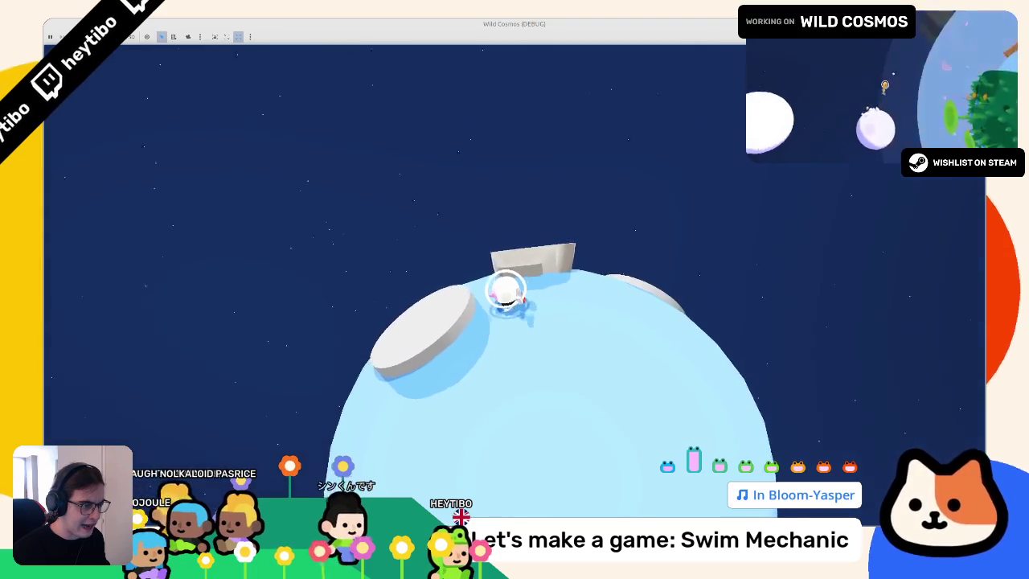
Step: Repeatedly jump off the platforms into the water to check the -0.8 splash dip
{"action": "key", "text": "w"}
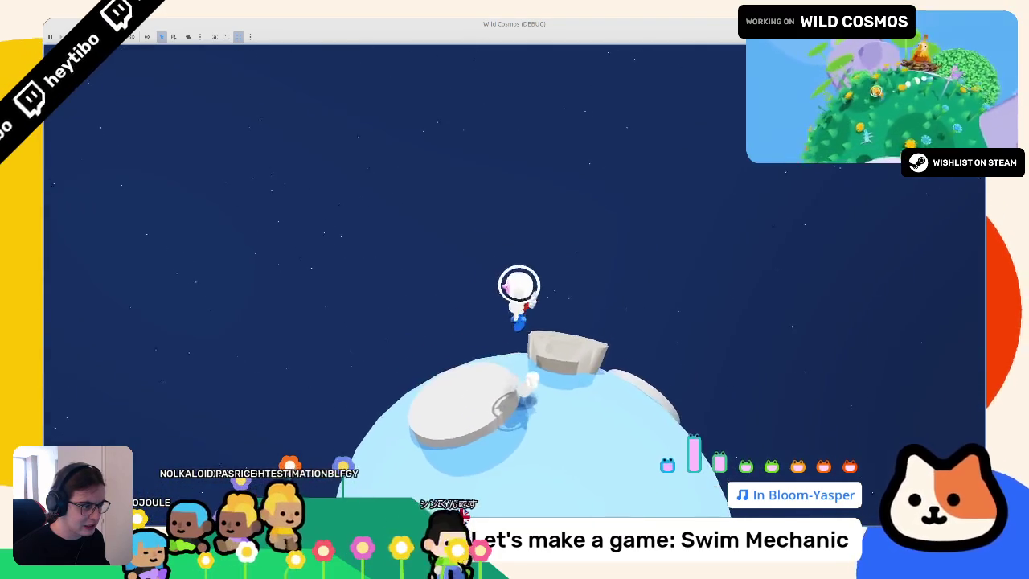
{"action": "key", "text": "space"}
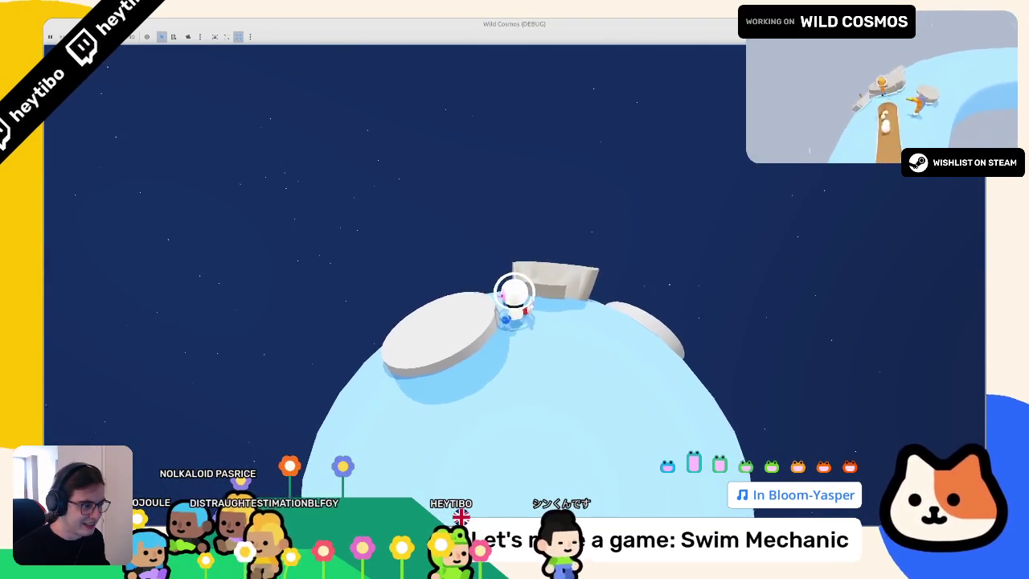
{"action": "key", "text": "w"}
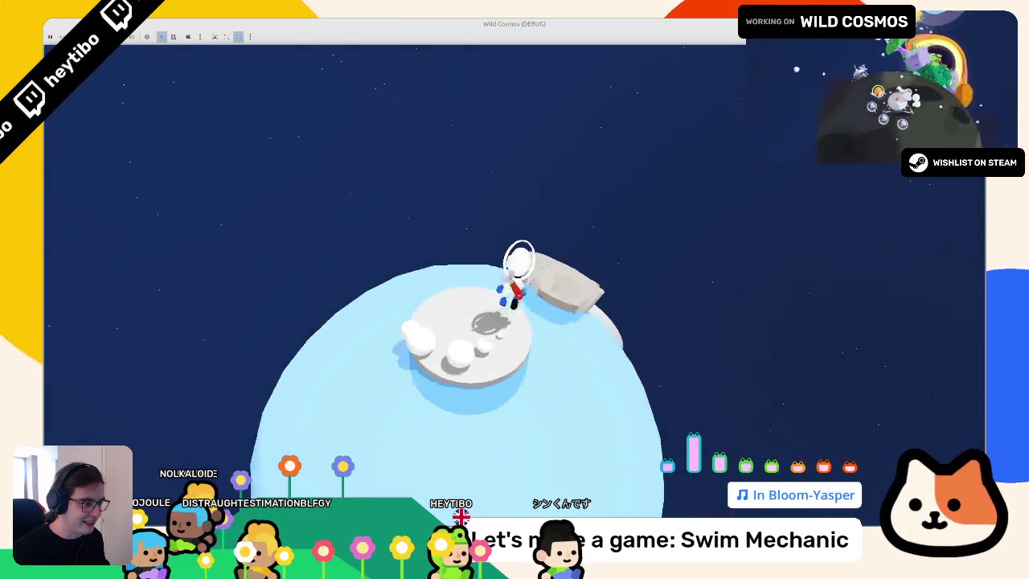
{"action": "key", "text": "space"}
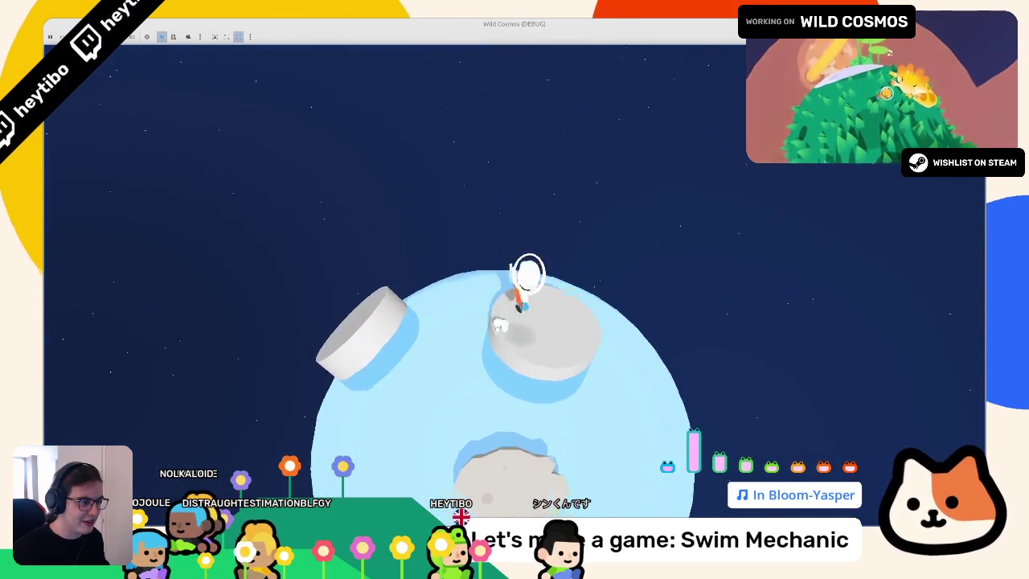
{"action": "key", "text": "w"}
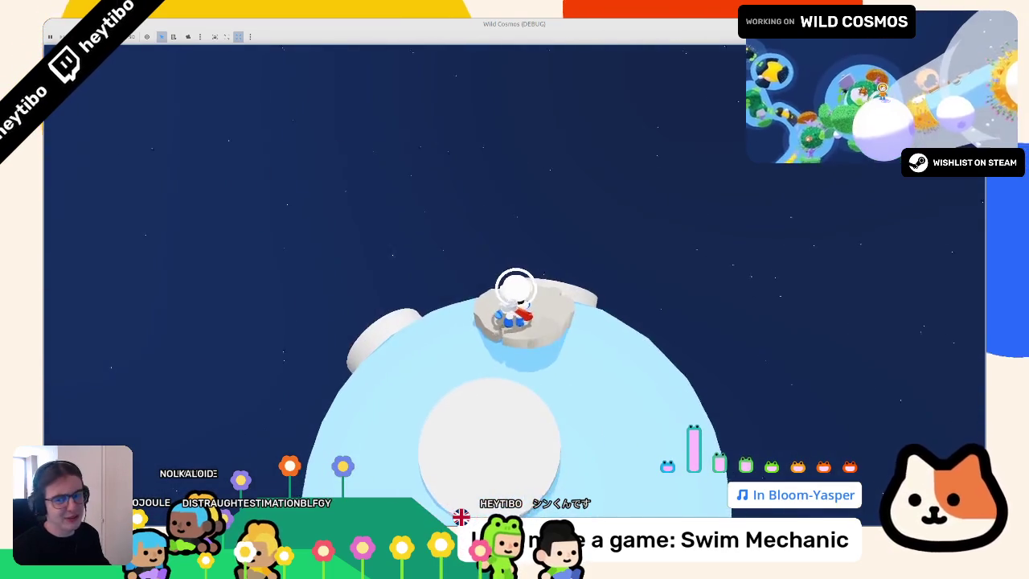
{"action": "key", "text": "w"}
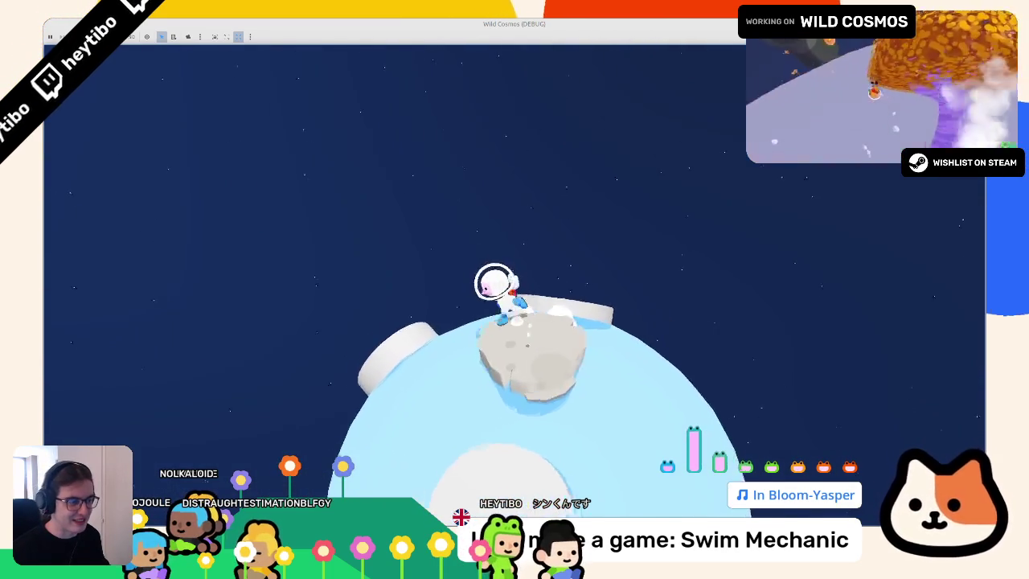
{"action": "key", "text": "space"}
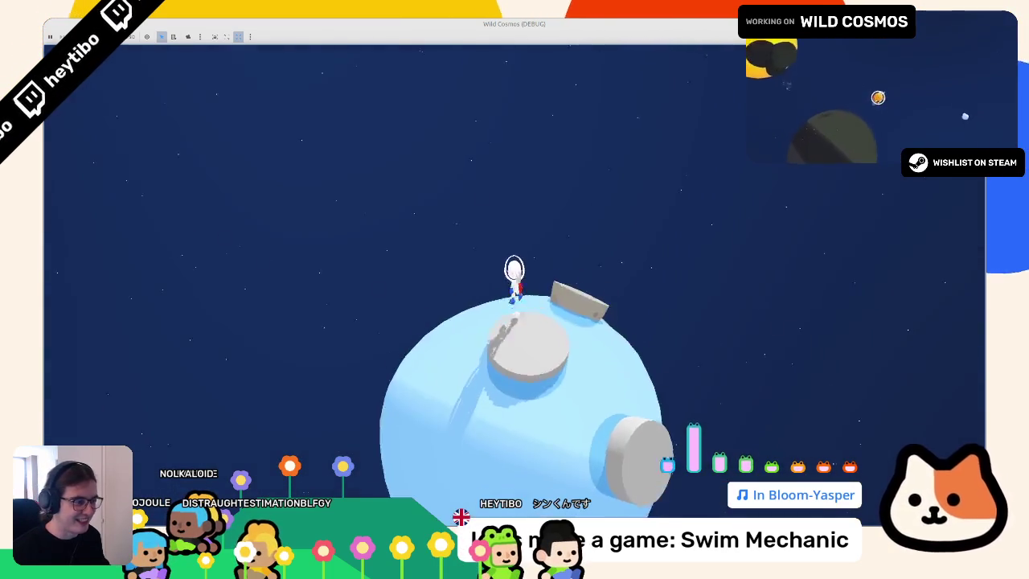
{"action": "key", "text": "w"}
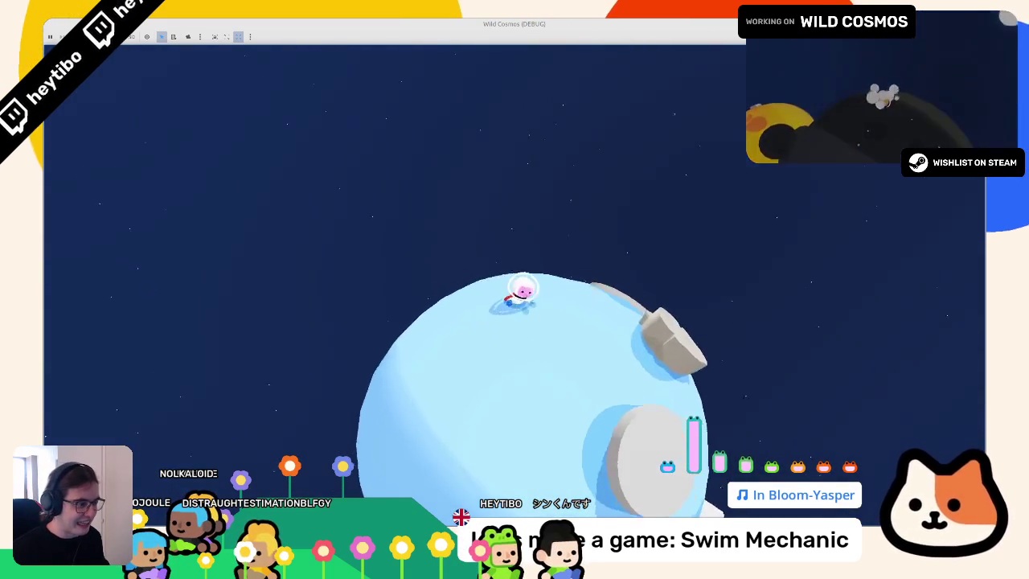
{"action": "key", "text": "w"}
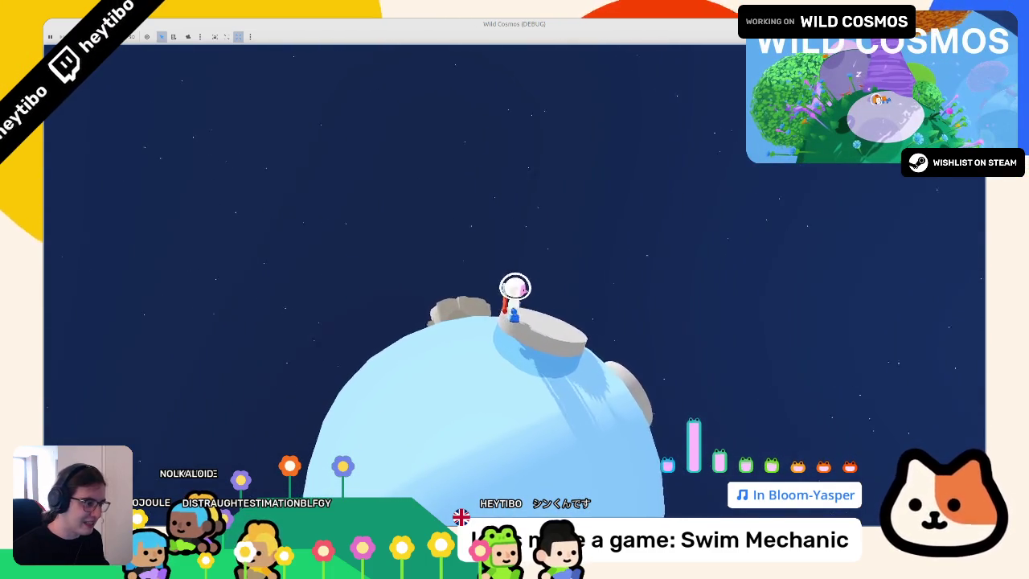
{"action": "key", "text": "space"}
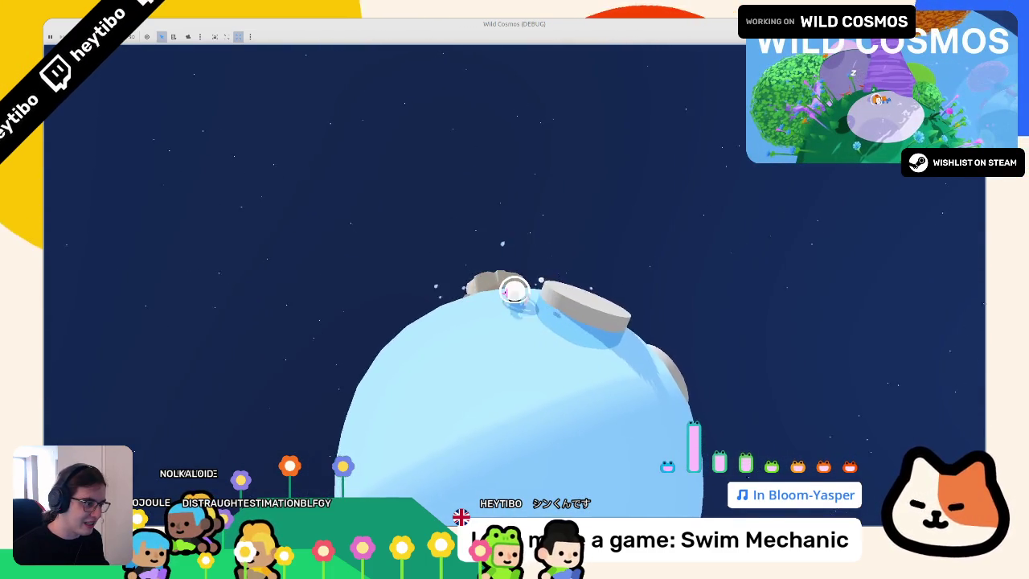
{"action": "key", "text": "w"}
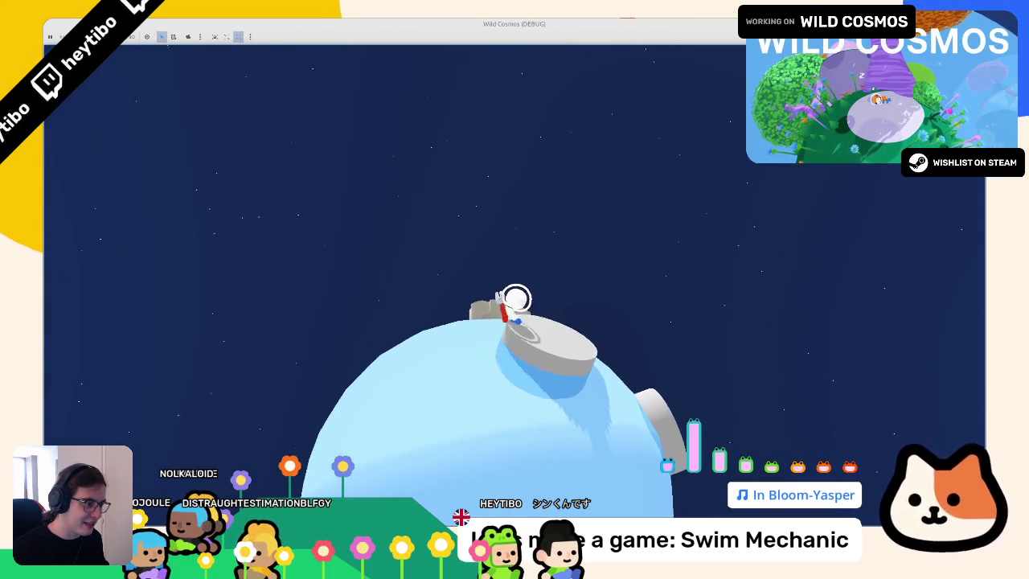
{"action": "key", "text": "space"}
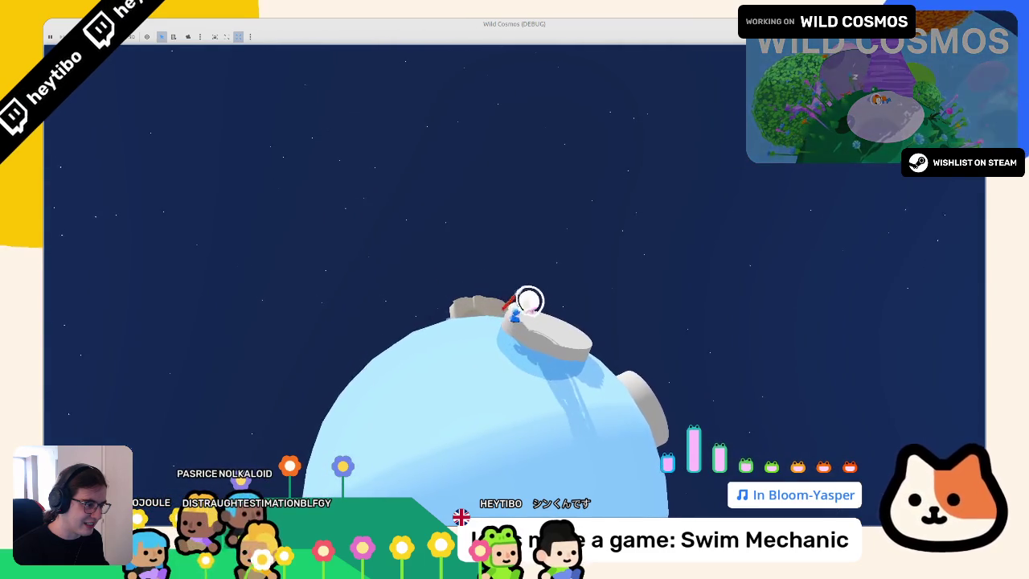
{"action": "key", "text": "space"}
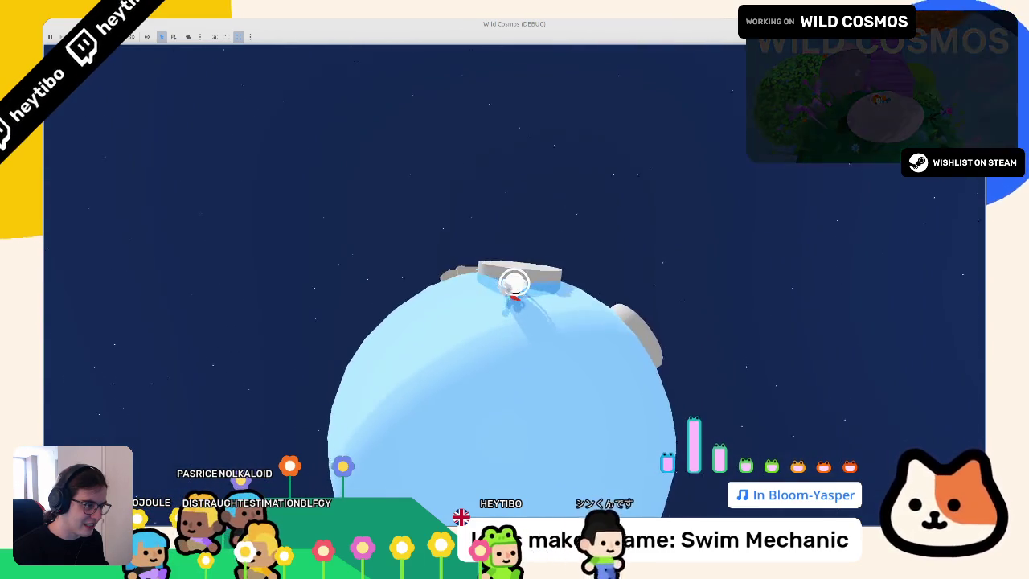
{"action": "key", "text": "w"}
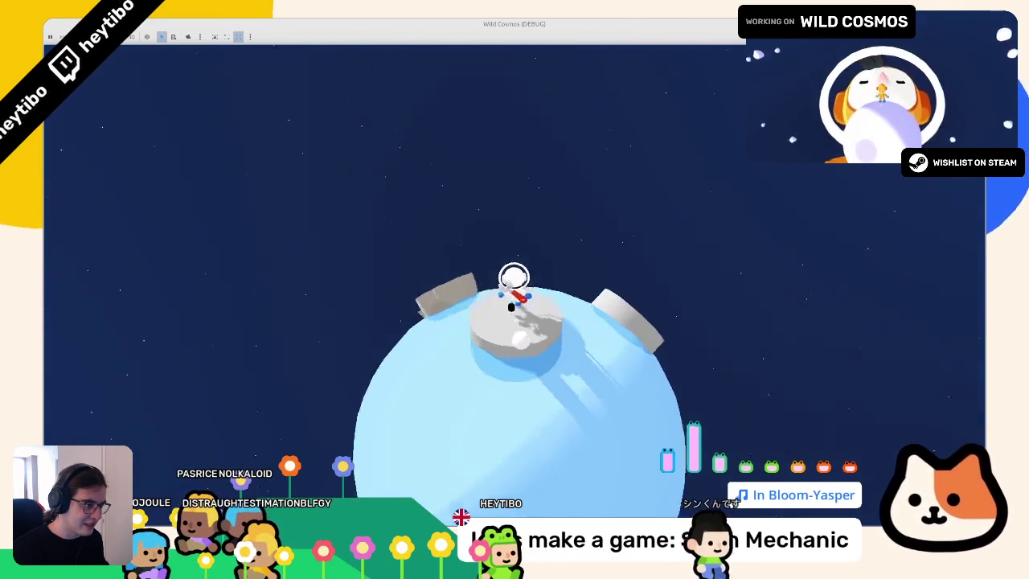
{"action": "key", "text": "a"}
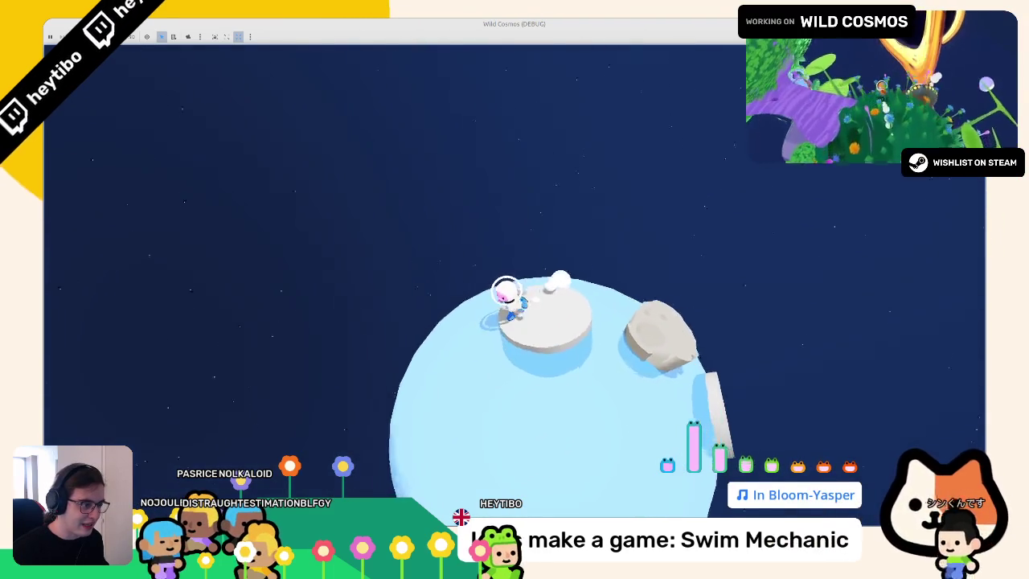
{"action": "key", "text": "a"}
{"action": "key", "text": "d"}
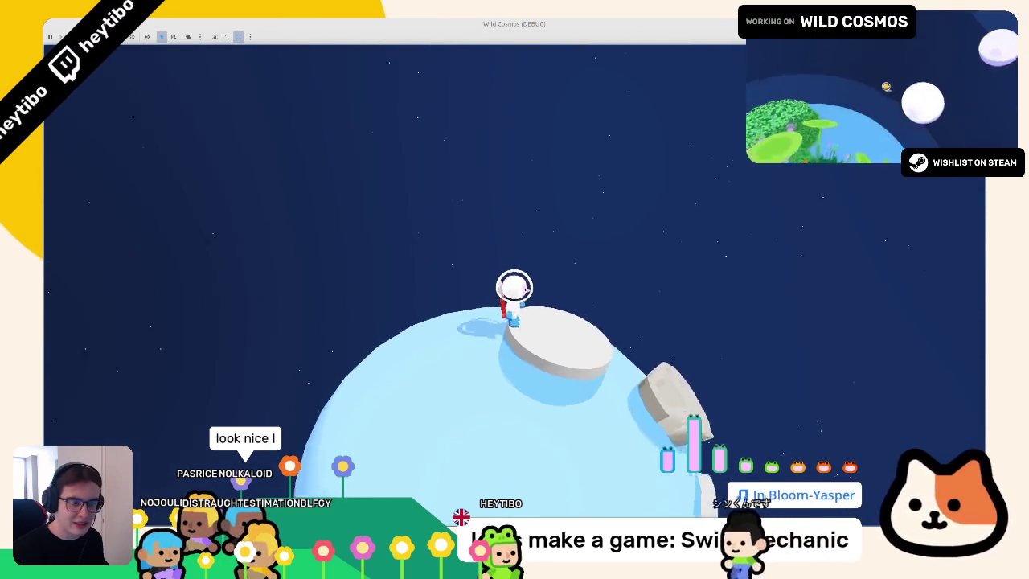
{"action": "key", "text": "a"}
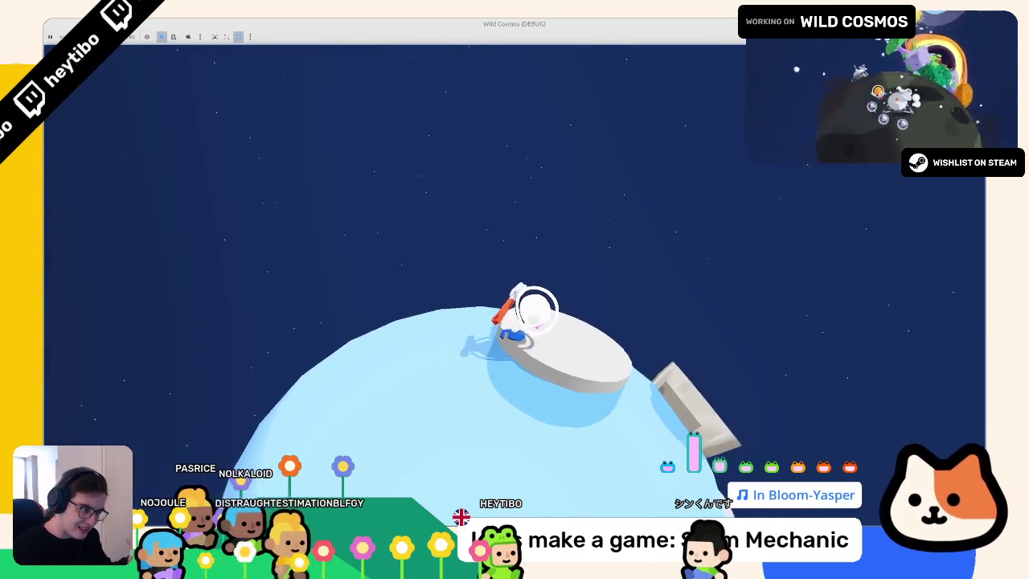
Step: Walk the astronaut over to the large rock, then stop the game
{"action": "key", "text": "a"}
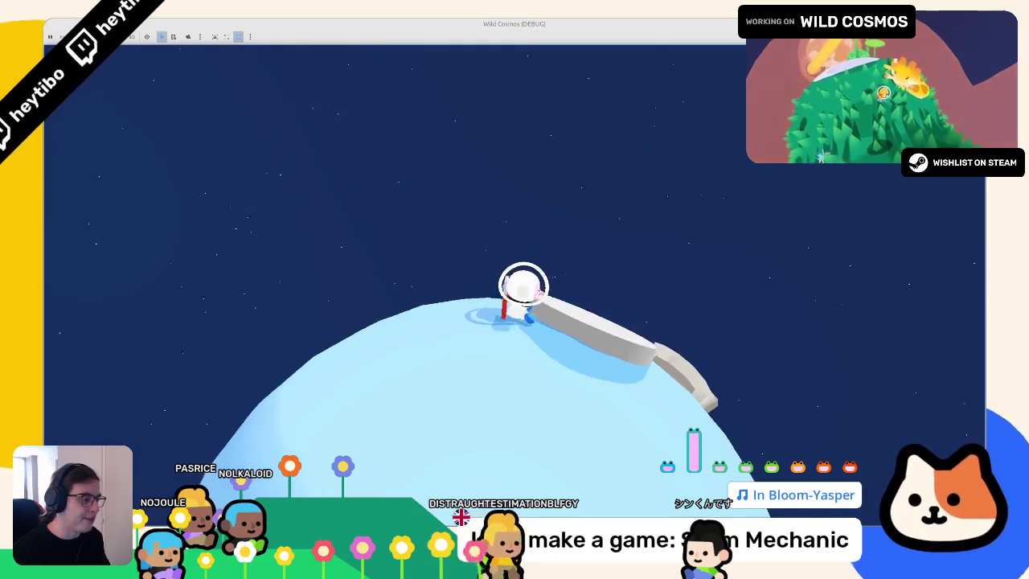
{"action": "key", "text": "w"}
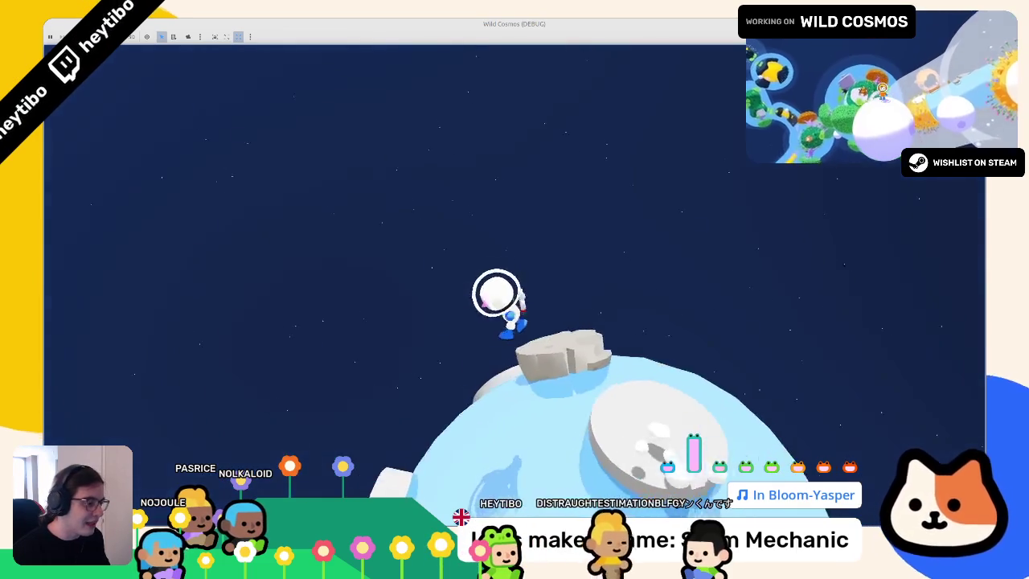
{"action": "key", "text": "w"}
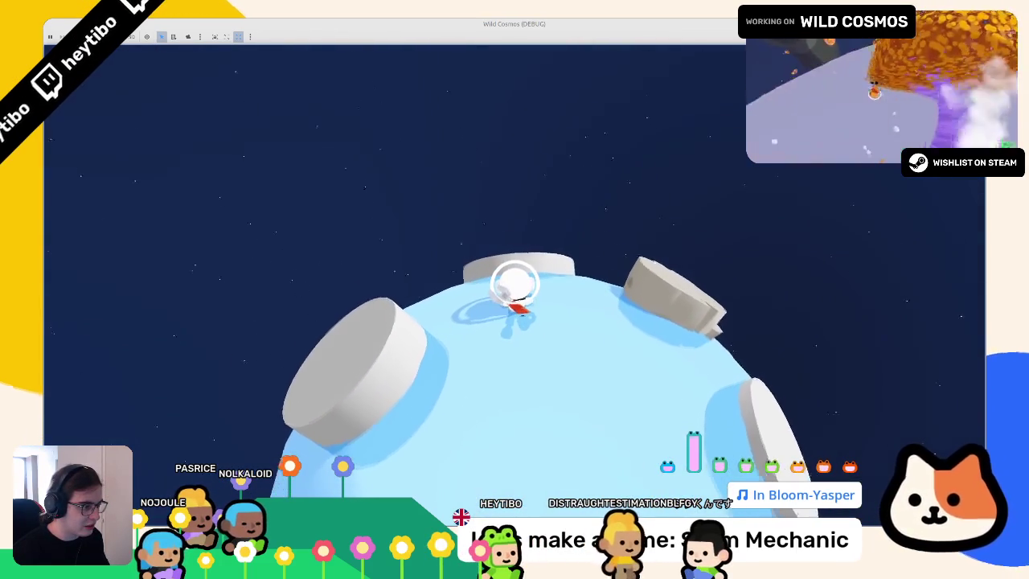
{"action": "key", "text": "w"}
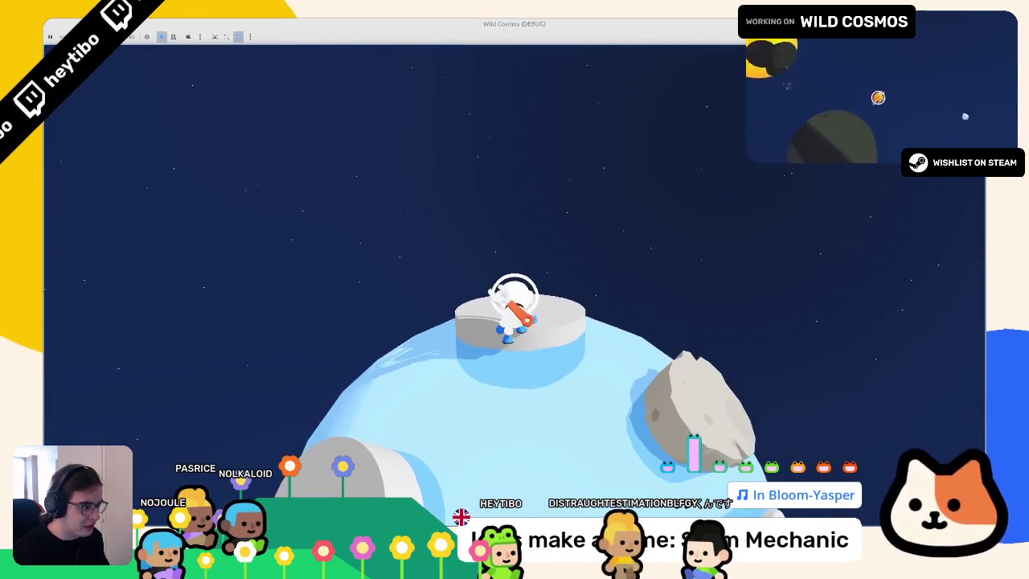
{"action": "key", "text": "w"}
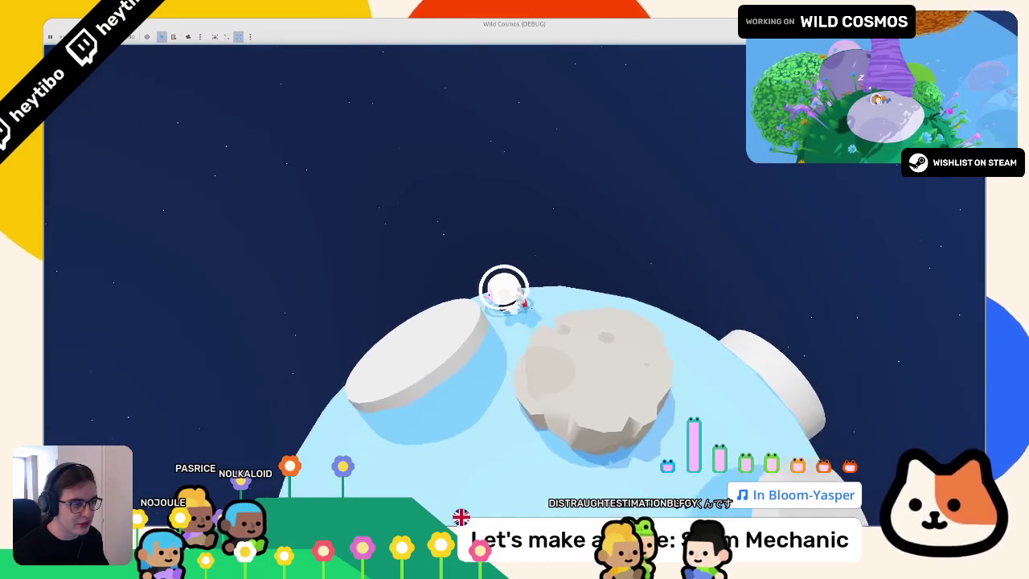
{"action": "key", "text": "F8"}
Step: Scroll swim_state.gd down past the splash effect code on line 24
{"action": "left_click", "coordinate": [527, 241]}
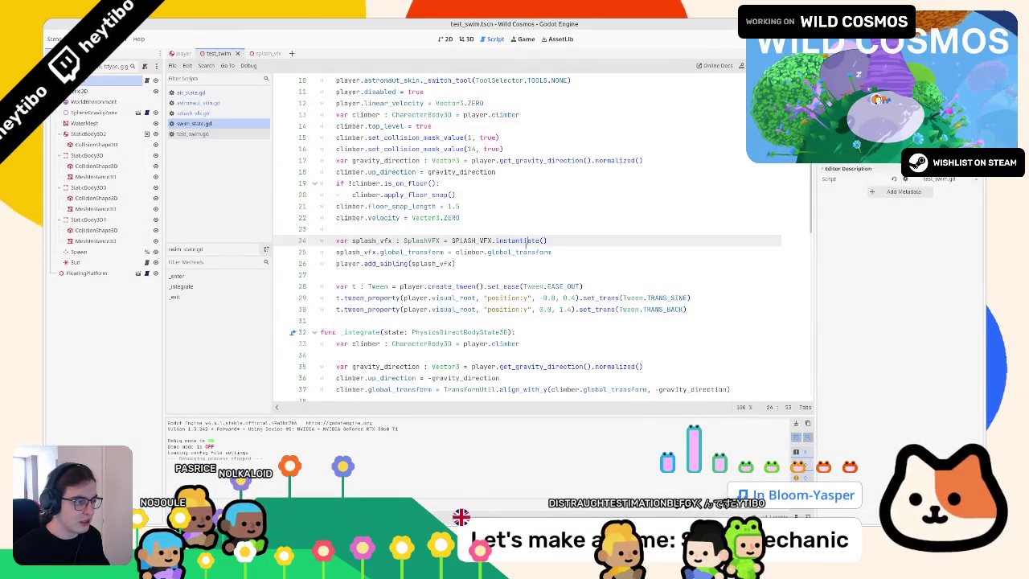
{"action": "scroll", "coordinate": [524, 250], "scroll_direction": "down", "scroll_amount": 4}
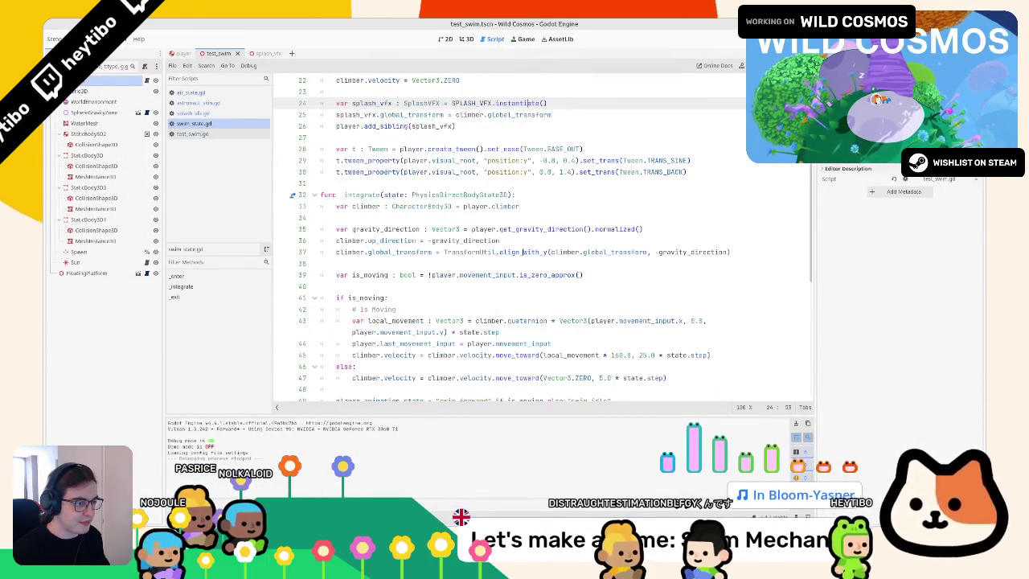
{"action": "scroll", "coordinate": [524, 248], "scroll_direction": "down", "scroll_amount": 2}
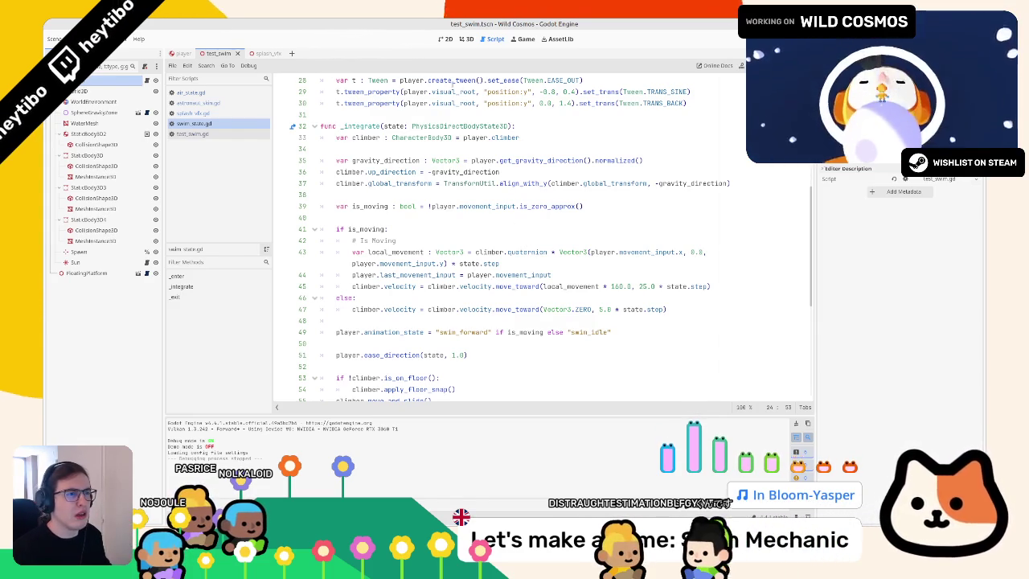
Step: Show player.tscn in the 3D view and select its VisualRoot node
{"action": "left_click", "coordinate": [446, 38]}
{"action": "left_click", "coordinate": [466, 39]}
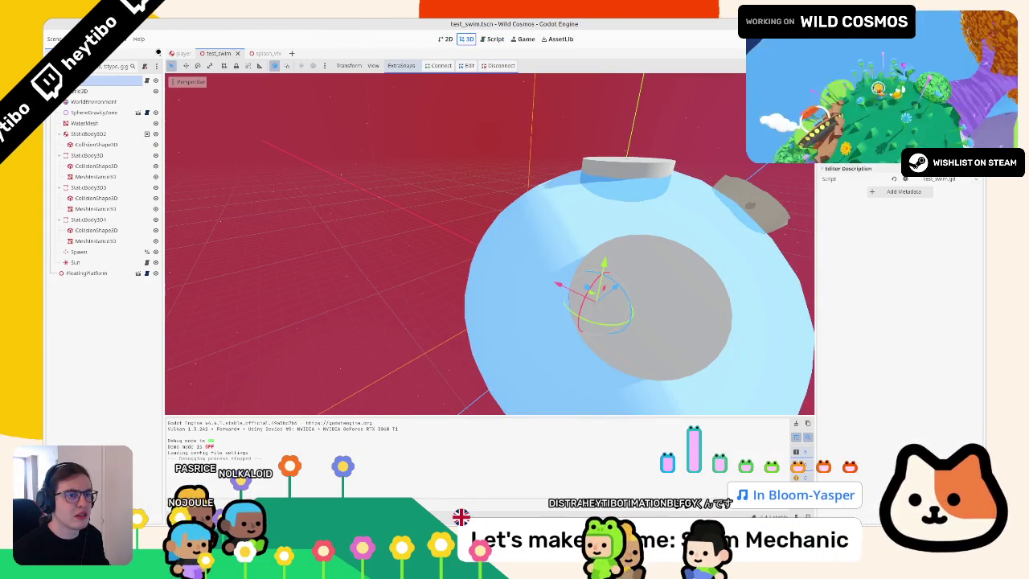
{"action": "left_click", "coordinate": [182, 53]}
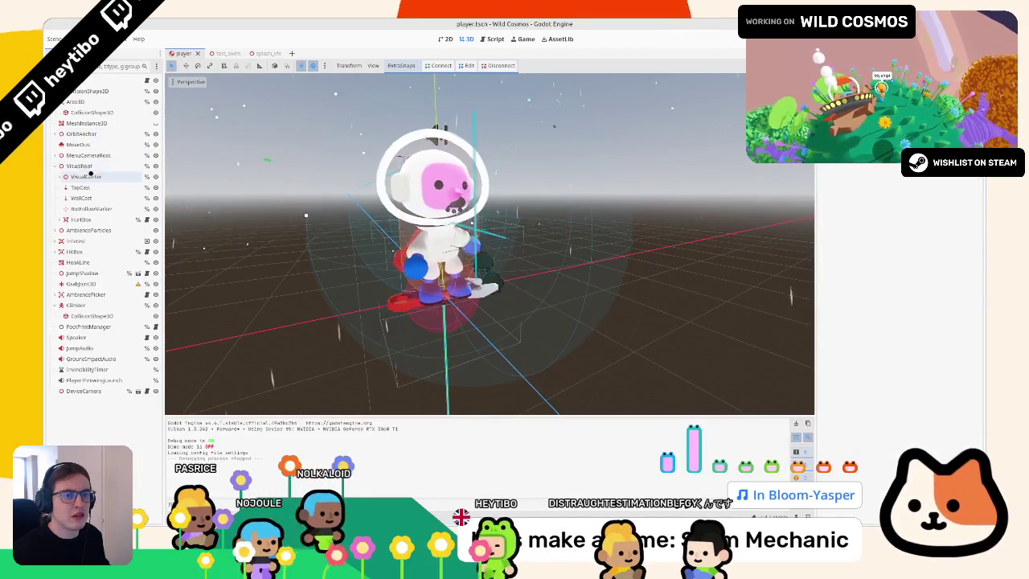
{"action": "left_click", "coordinate": [79, 166]}
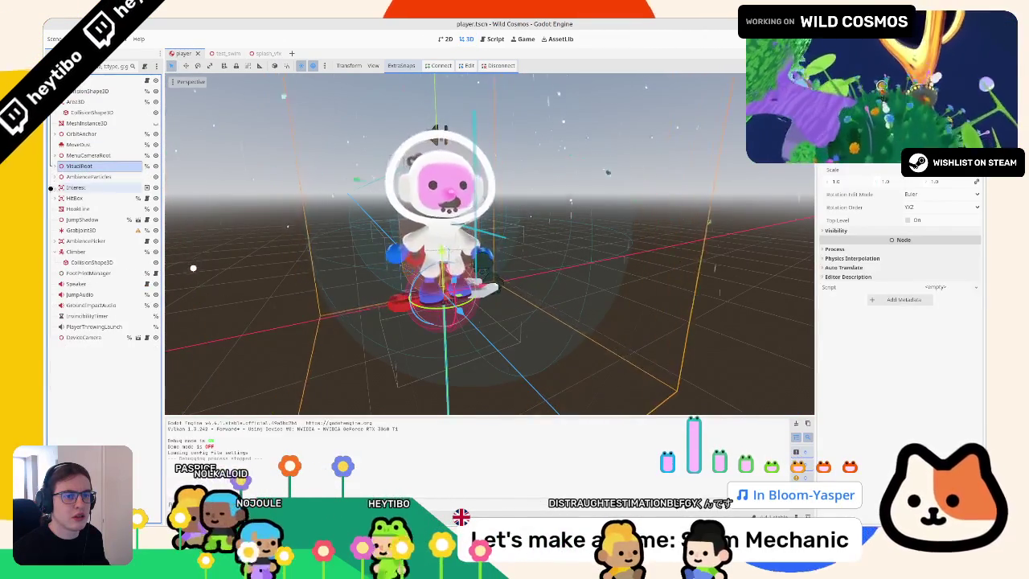
{"action": "scroll", "coordinate": [483, 241], "scroll_direction": "down", "scroll_amount": 3}
Step: Try lowering VisualRoot on Y, cancel the move, and browse player.gd's code
{"action": "left_click_drag", "start_coordinate": [474, 241], "coordinate": [486, 366]}
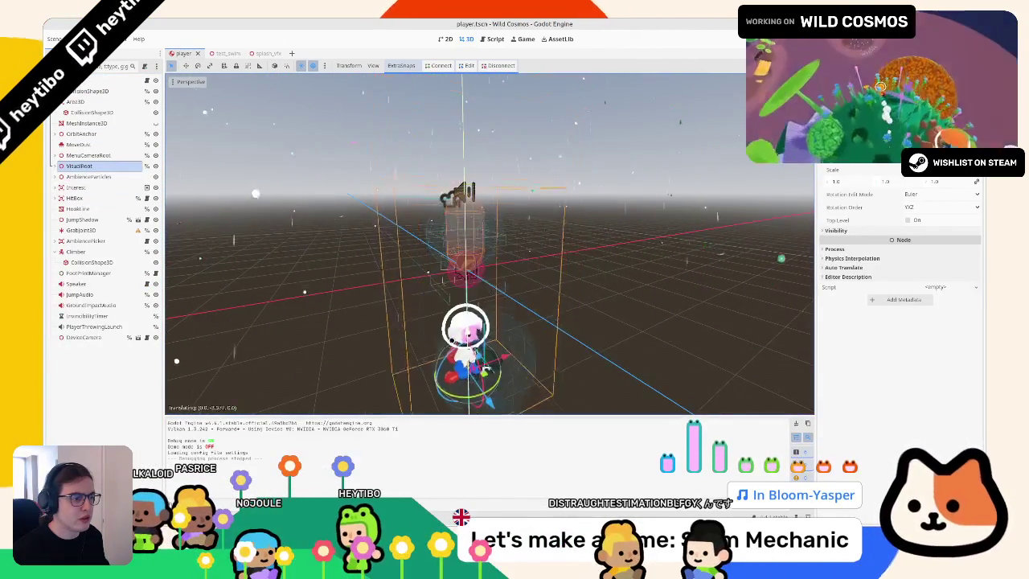
{"action": "key", "text": "Escape"}
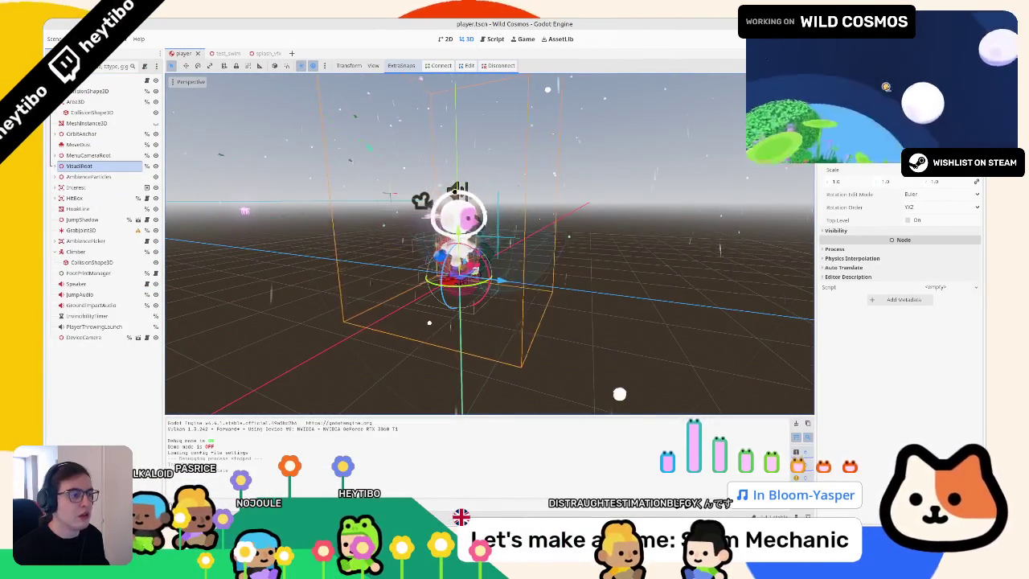
{"action": "left_click", "coordinate": [488, 39]}
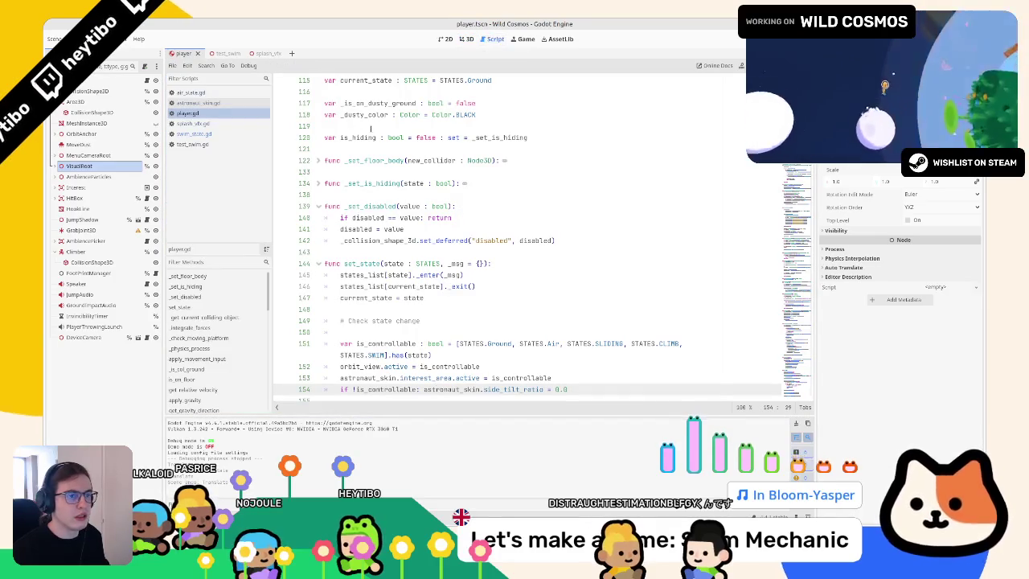
{"action": "scroll", "coordinate": [485, 259], "scroll_direction": "down", "scroll_amount": 6}
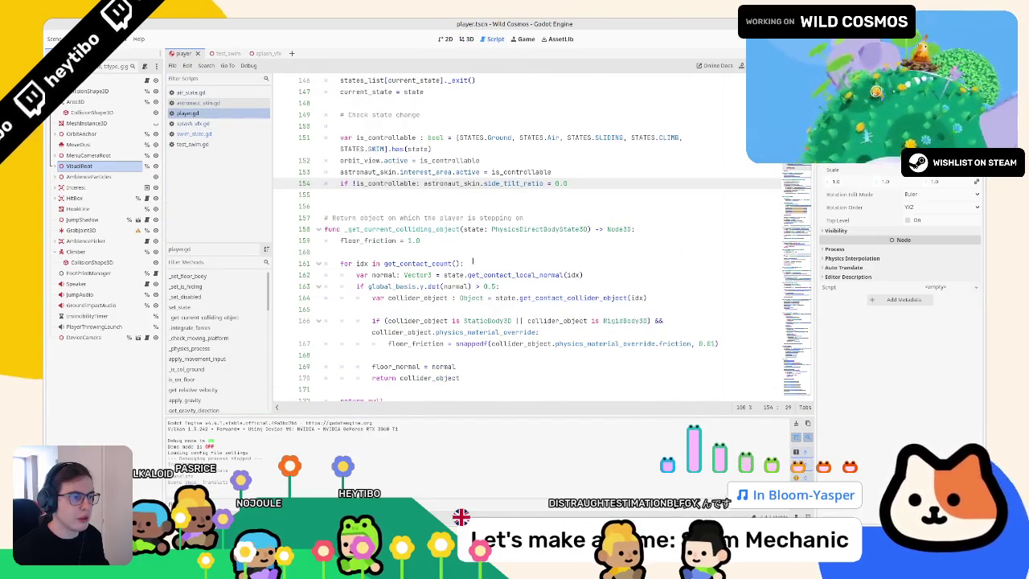
{"action": "scroll", "coordinate": [473, 261], "scroll_direction": "down", "scroll_amount": 5}
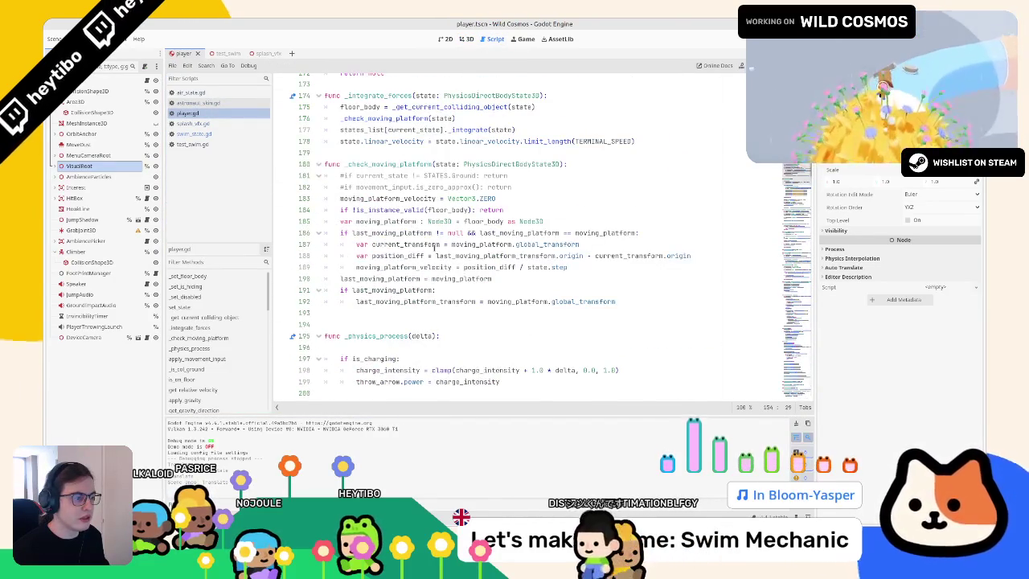
{"action": "scroll", "coordinate": [436, 248], "scroll_direction": "down", "scroll_amount": 10}
Step: Look over swim_state.gd and splash_vfx.gd, then close every script except swim_state.gd
{"action": "left_click", "coordinate": [201, 134]}
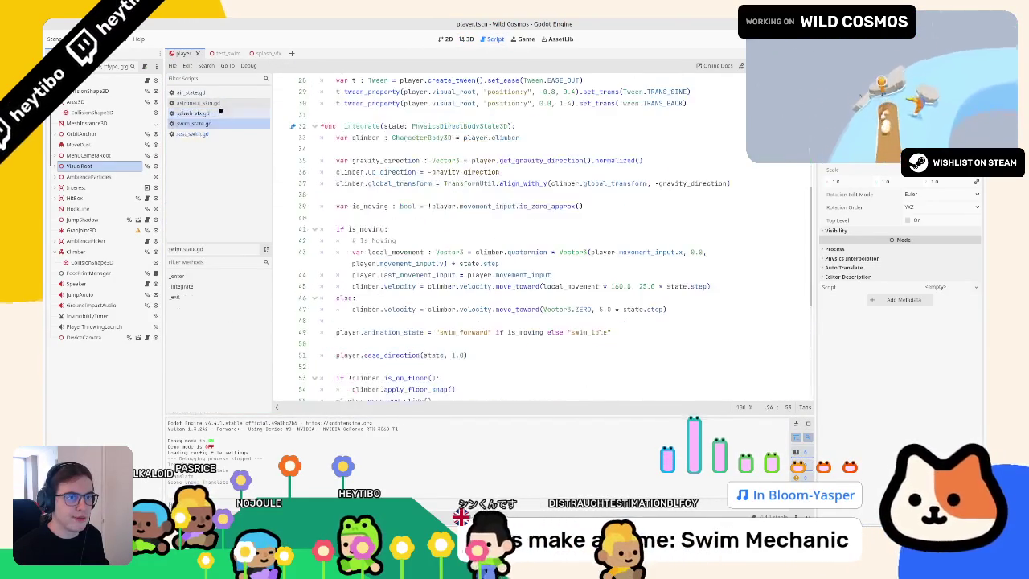
{"action": "left_click", "coordinate": [219, 113]}
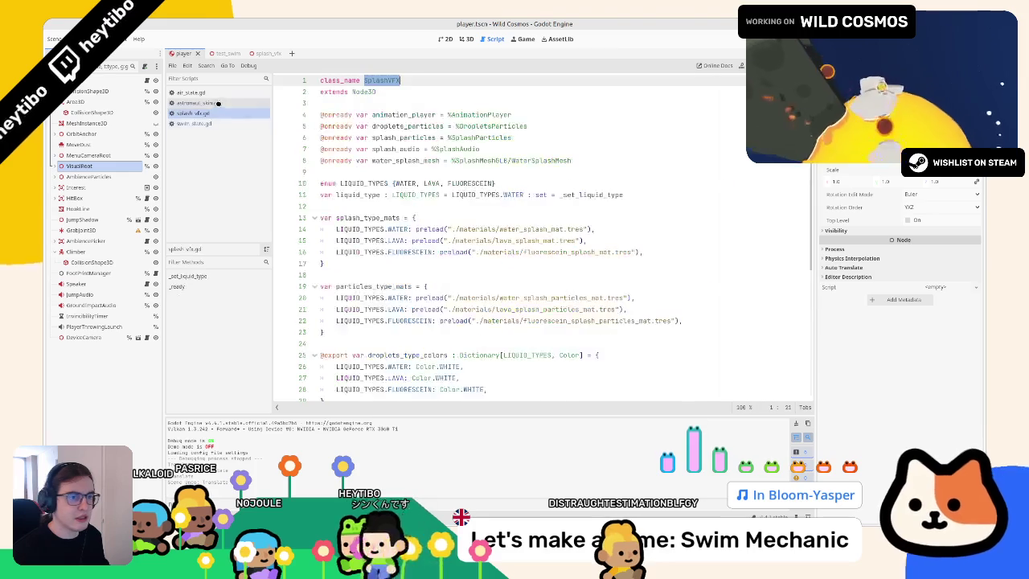
{"action": "key", "text": "ctrl+w"}
{"action": "key", "text": "ctrl+w"}
{"action": "key", "text": "ctrl+w"}
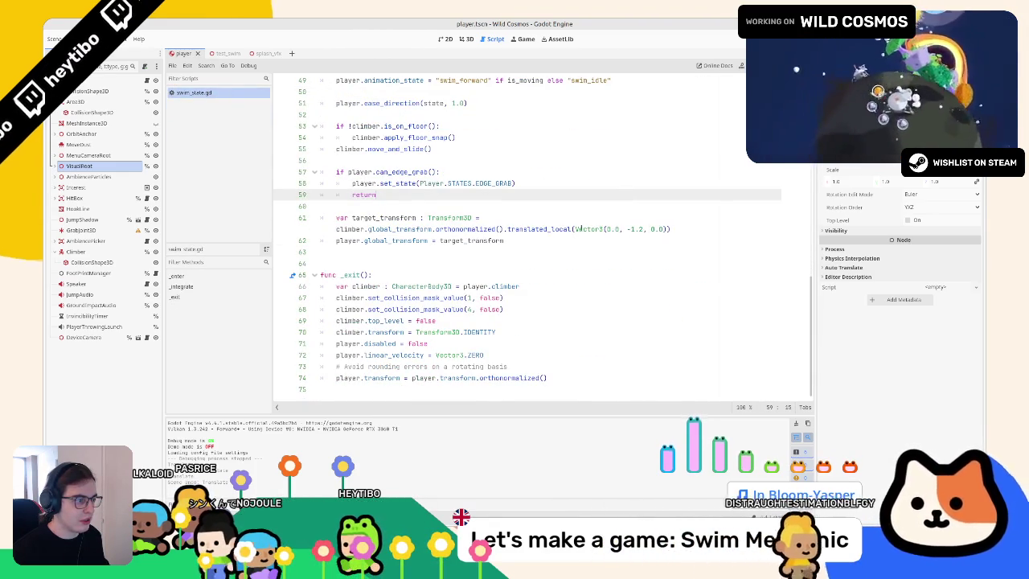
Step: Delete the .translated_local offset on line 61 and comment out lines 61–62
{"action": "left_click_drag", "start_coordinate": [508, 230], "coordinate": [707, 228]}
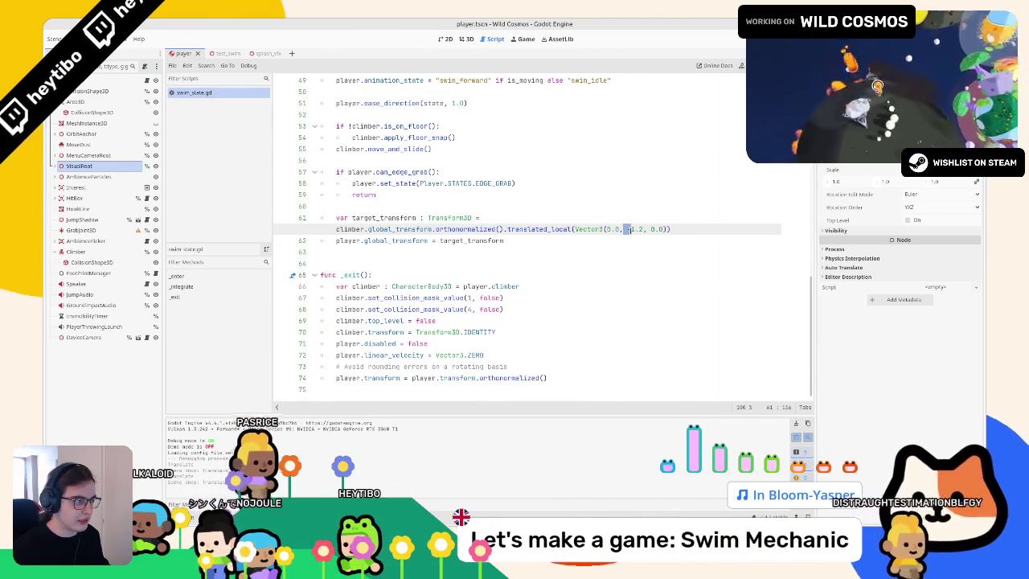
{"action": "key", "text": "BackSpace"}
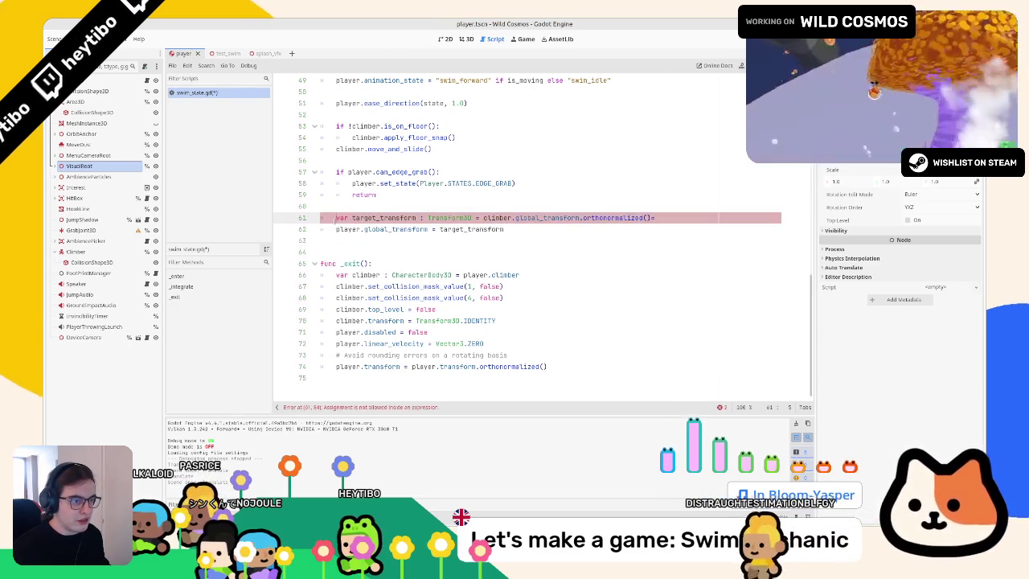
{"action": "key", "text": "ctrl+k"}
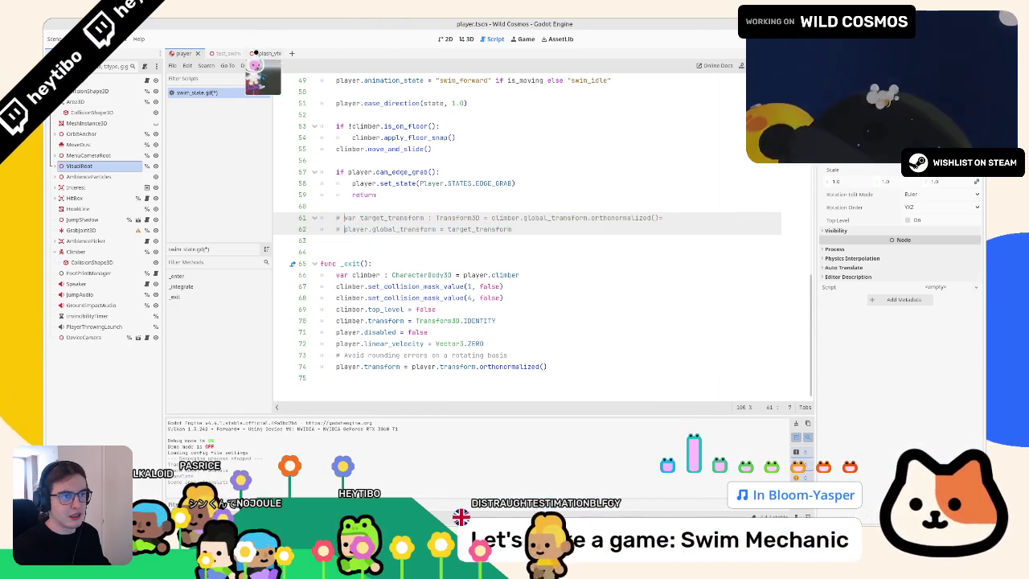
{"action": "left_click", "coordinate": [218, 53]}
{"action": "key", "text": "F6"}
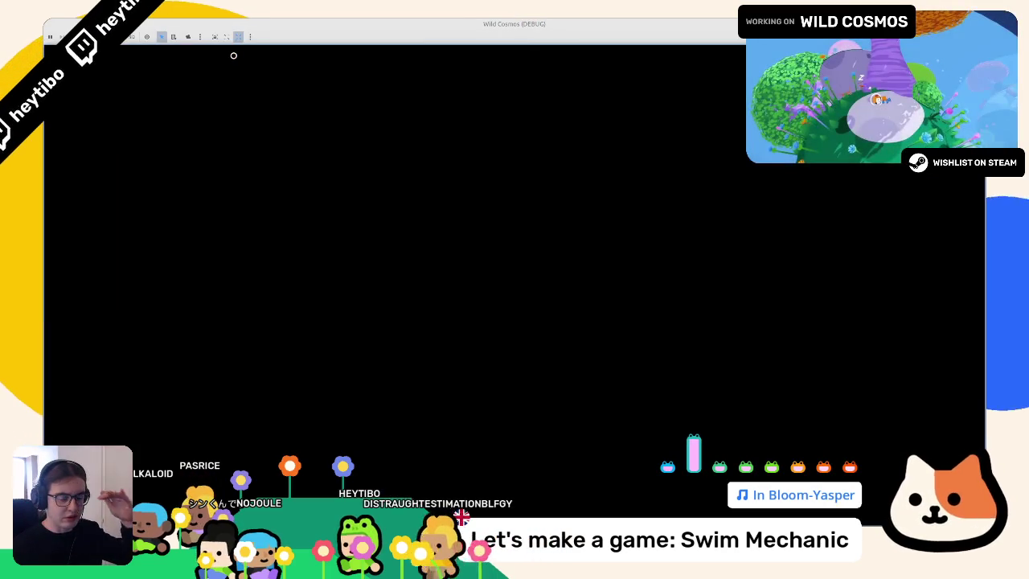
{"action": "key", "text": "w"}
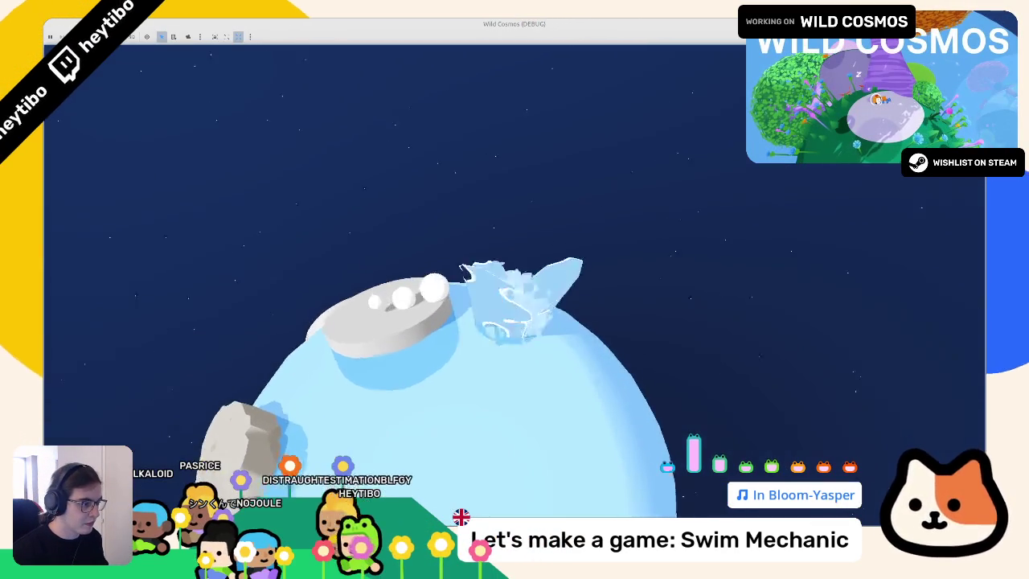
{"action": "key", "text": "w"}
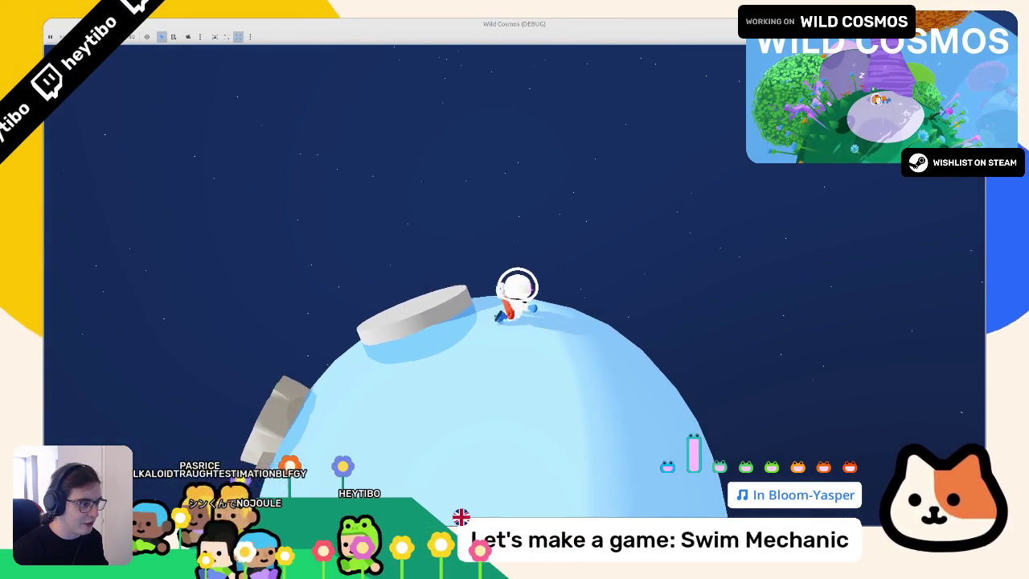
{"action": "key", "text": "w"}
{"action": "key", "text": "w"}
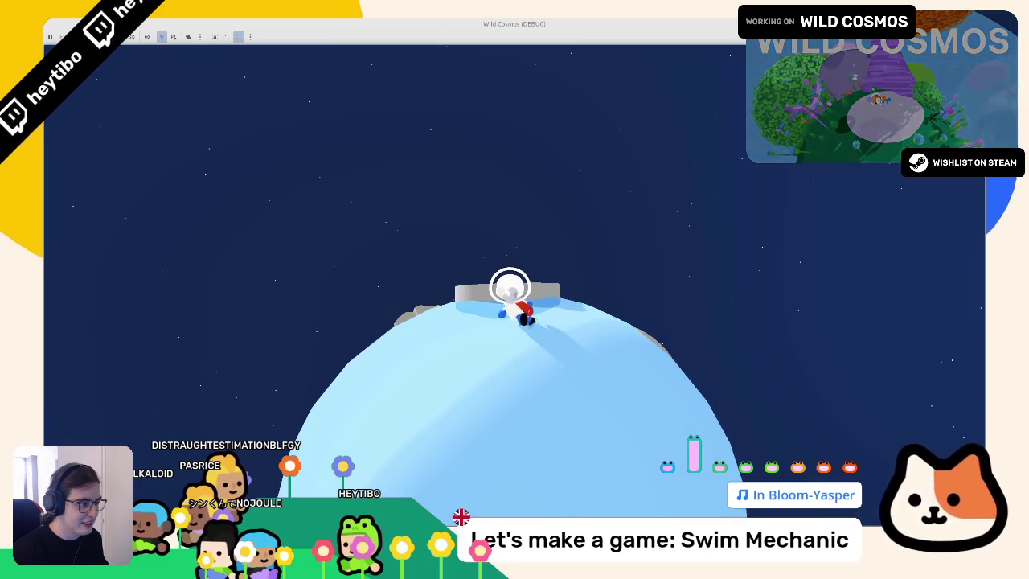
{"action": "key", "text": "F8"}
{"action": "scroll", "coordinate": [531, 241], "scroll_direction": "down", "scroll_amount": 15}
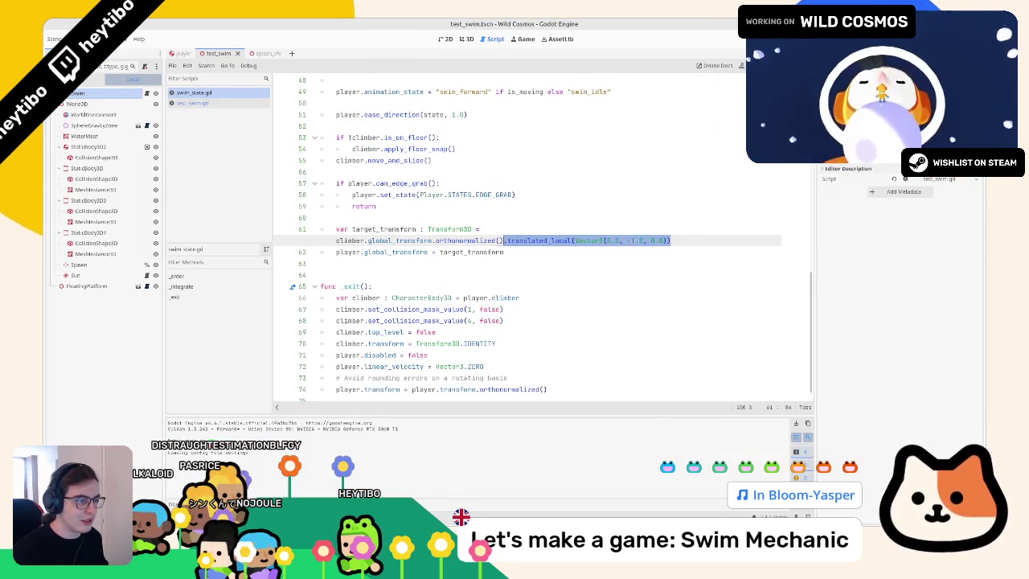
Step: Keep line 61 active without the offset and run the scene to test swimming
{"action": "left_click", "coordinate": [686, 233]}
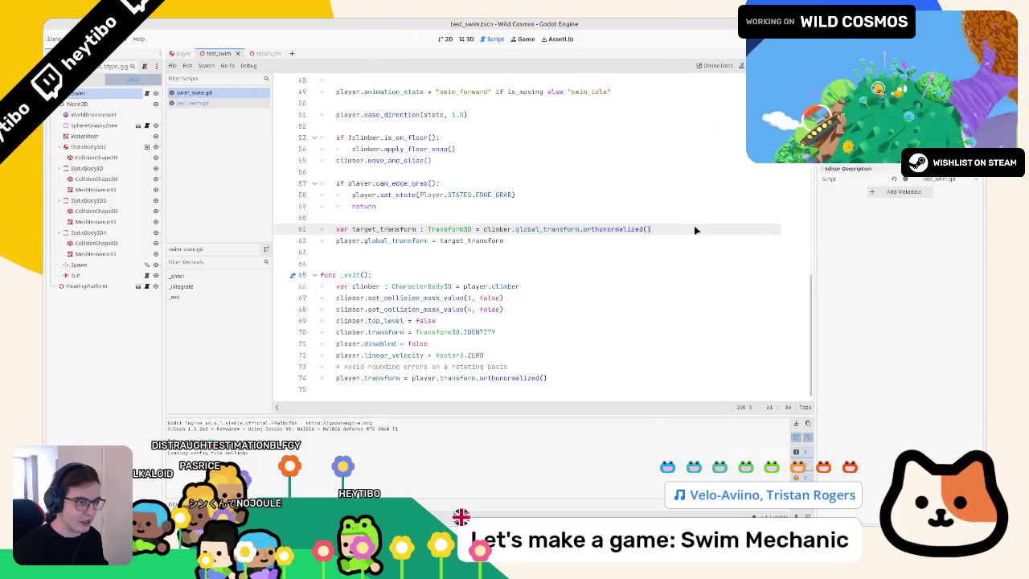
{"action": "key", "text": "F6"}
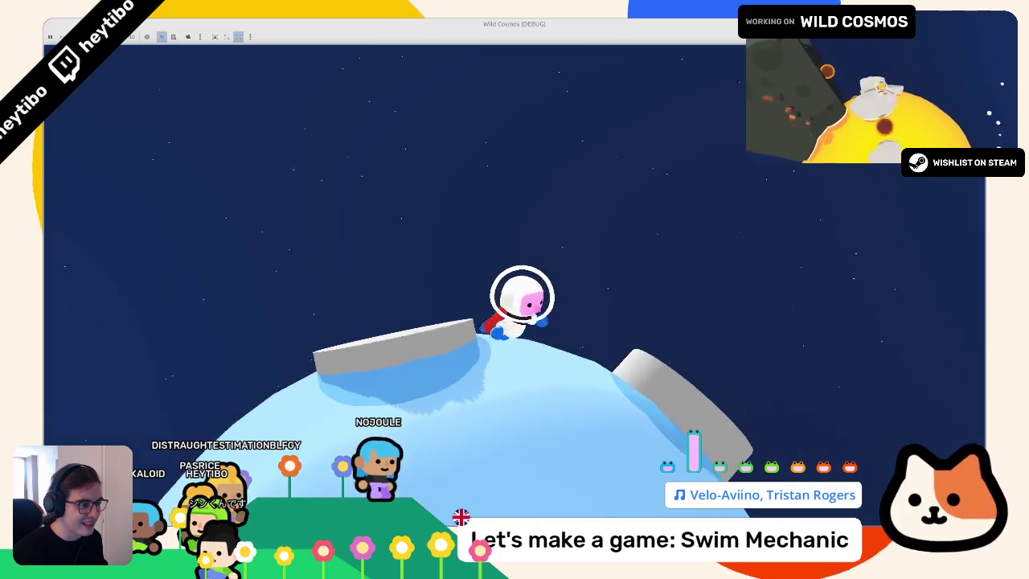
Step: Stop the game and change the line 29 tween's y target to -2.0
{"action": "key", "text": "F8"}
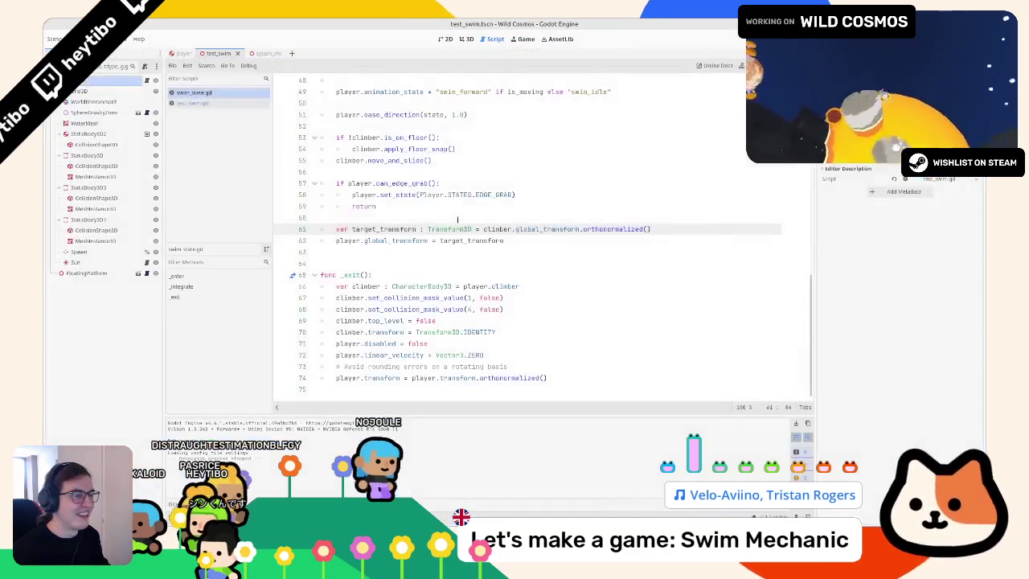
{"action": "left_click", "coordinate": [489, 215]}
{"action": "scroll", "coordinate": [440, 222], "scroll_direction": "up", "scroll_amount": 8}
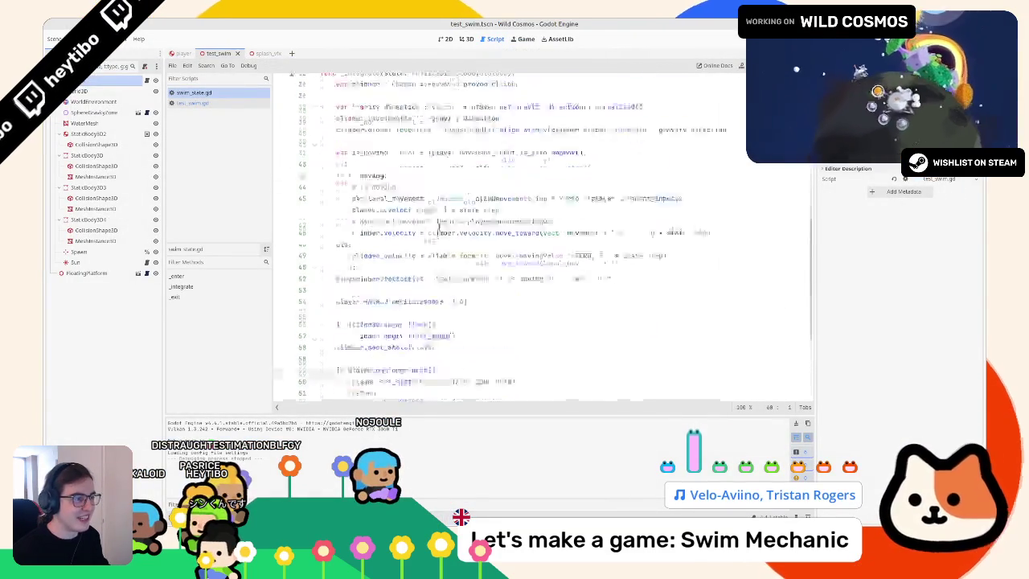
{"action": "left_click", "coordinate": [553, 164]}
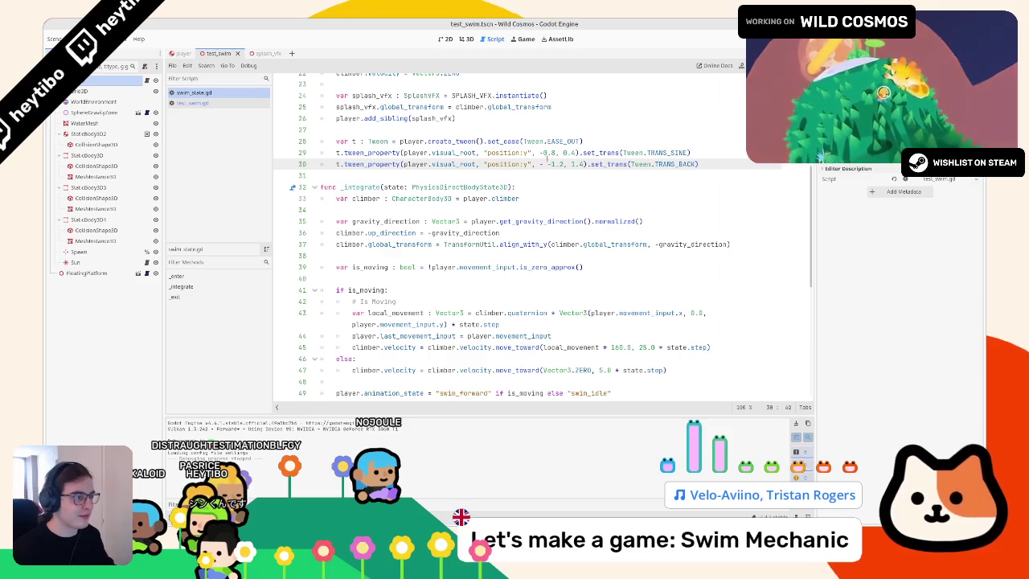
{"action": "key", "text": "Up"}
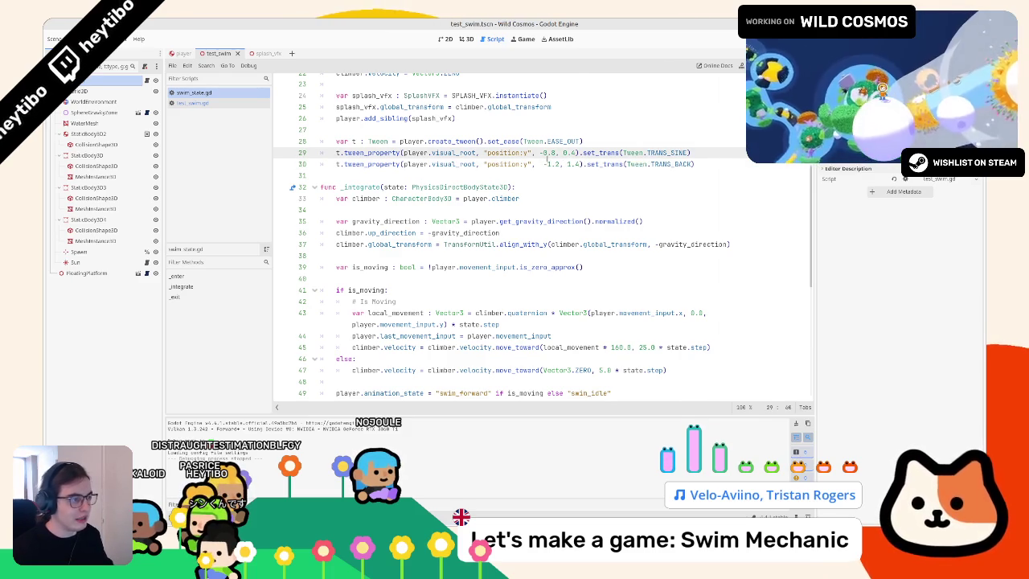
{"action": "type", "text": ".0"}
{"action": "key", "text": "Down"}
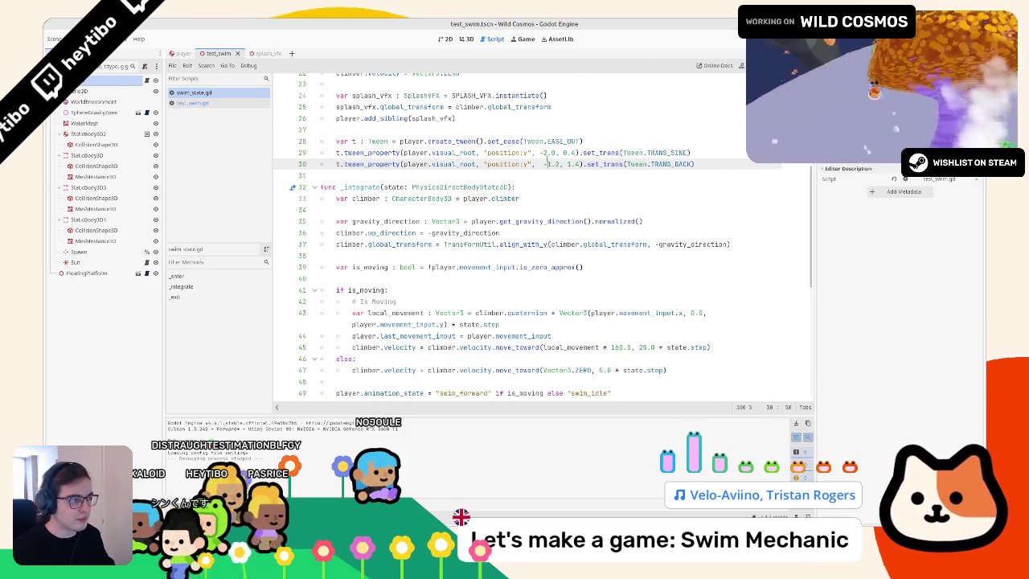
Step: Run the game, dive the character into the water near the left platform, then stop
{"action": "key", "text": "F6"}
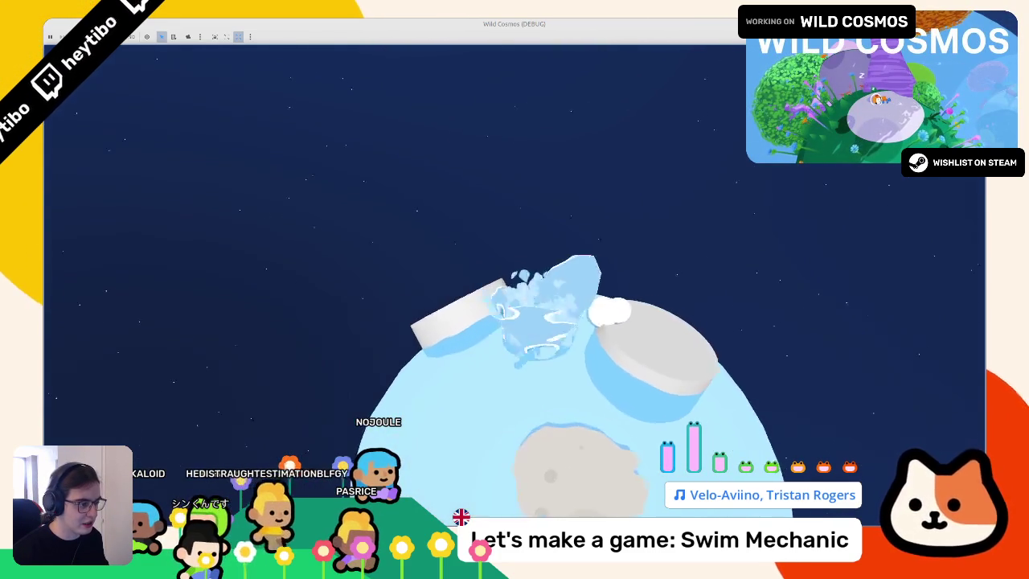
{"action": "key", "text": "d"}
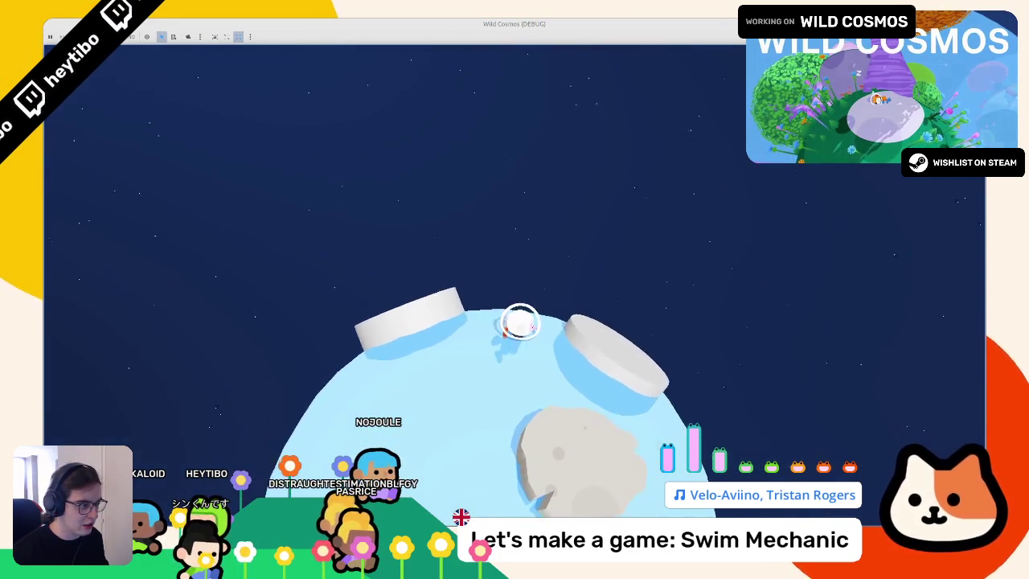
{"action": "key", "text": "a"}
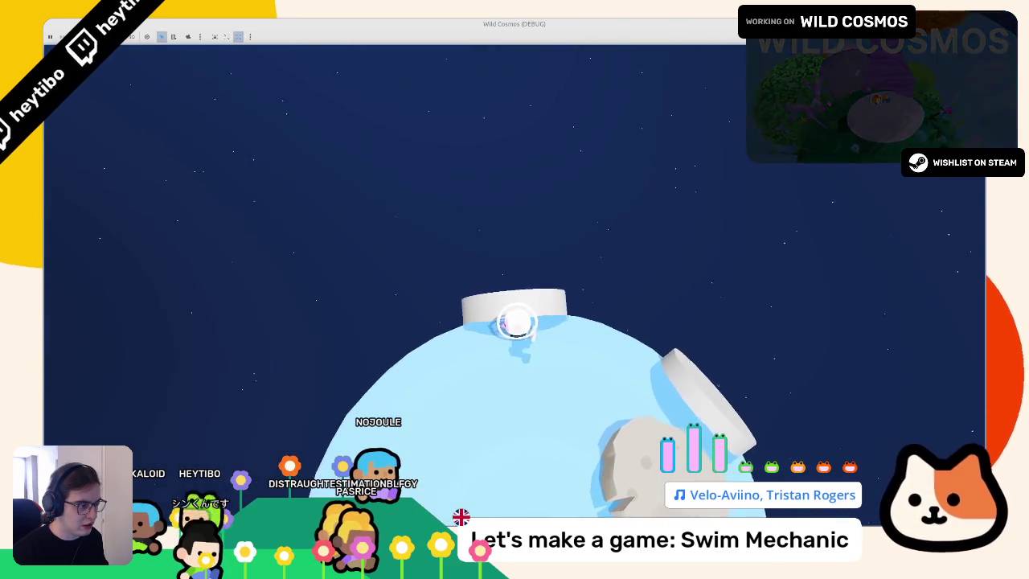
{"action": "key", "text": "F8"}
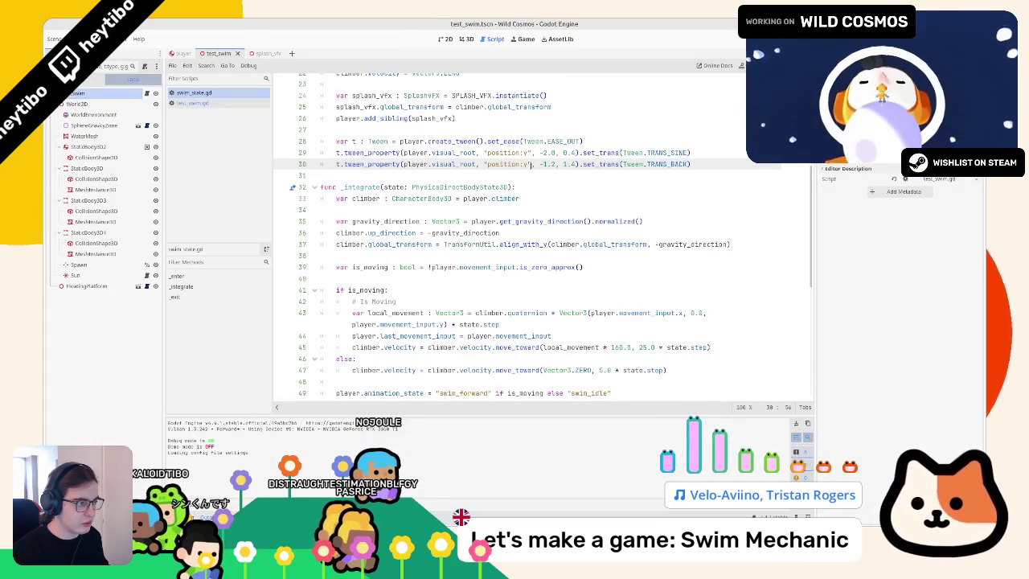
Step: Add a player.visual_root.position.y line under func _exit() and launch the game
{"action": "left_click_drag", "start_coordinate": [404, 164], "coordinate": [475, 164]}
{"action": "key", "text": "ctrl+c"}
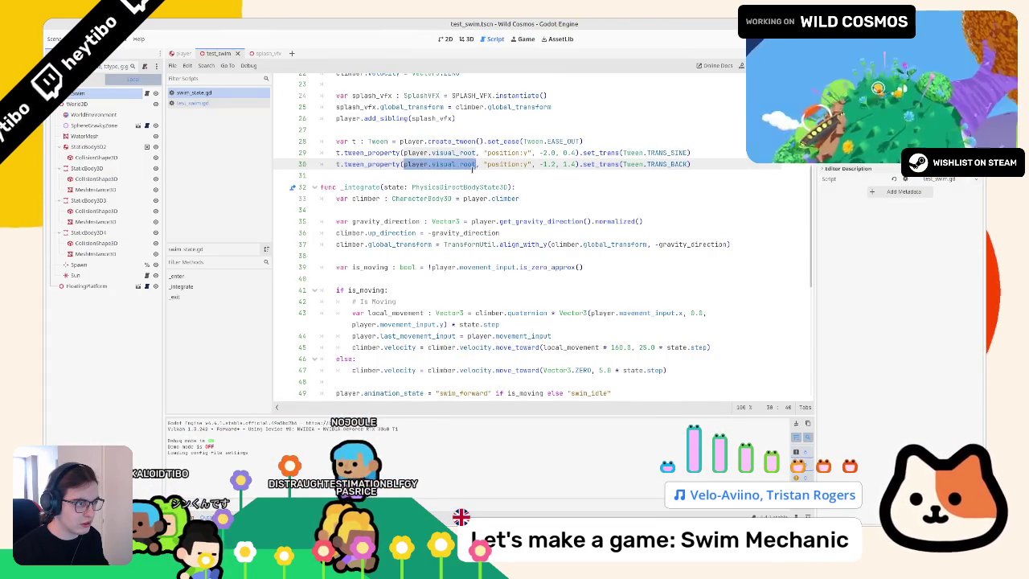
{"action": "scroll", "coordinate": [427, 175], "scroll_direction": "down", "scroll_amount": 8}
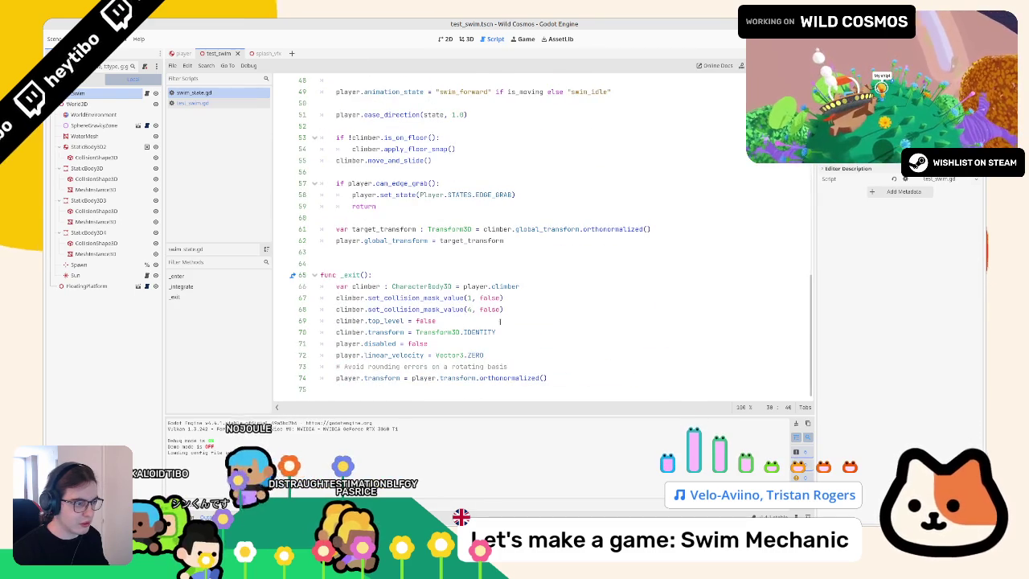
{"action": "left_click", "coordinate": [545, 272]}
{"action": "key", "text": "Return"}
{"action": "key", "text": "ctrl+v"}
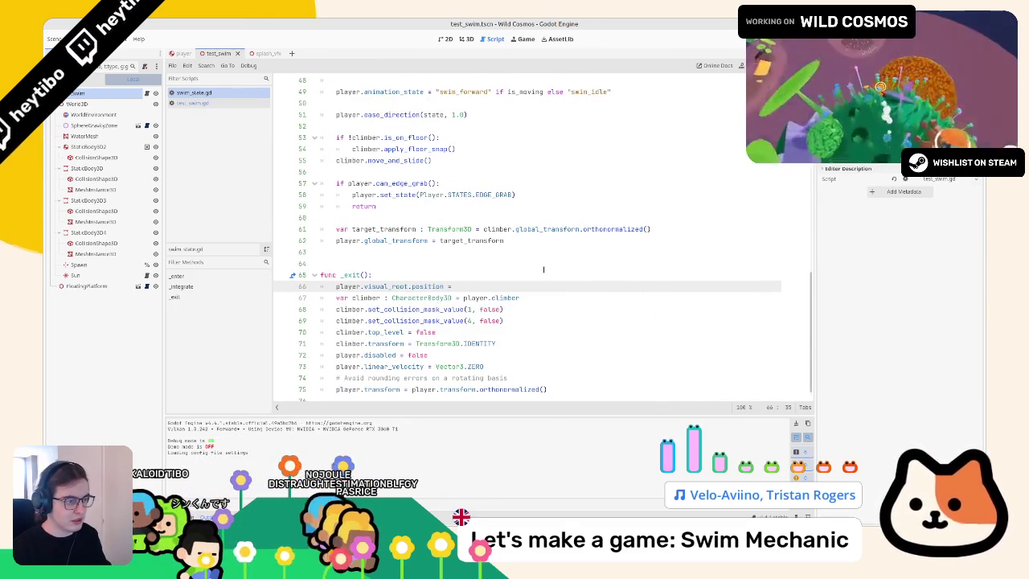
{"action": "key", "text": "BackSpace"}
{"action": "key", "text": "BackSpace"}
{"action": "key", "text": "BackSpace"}
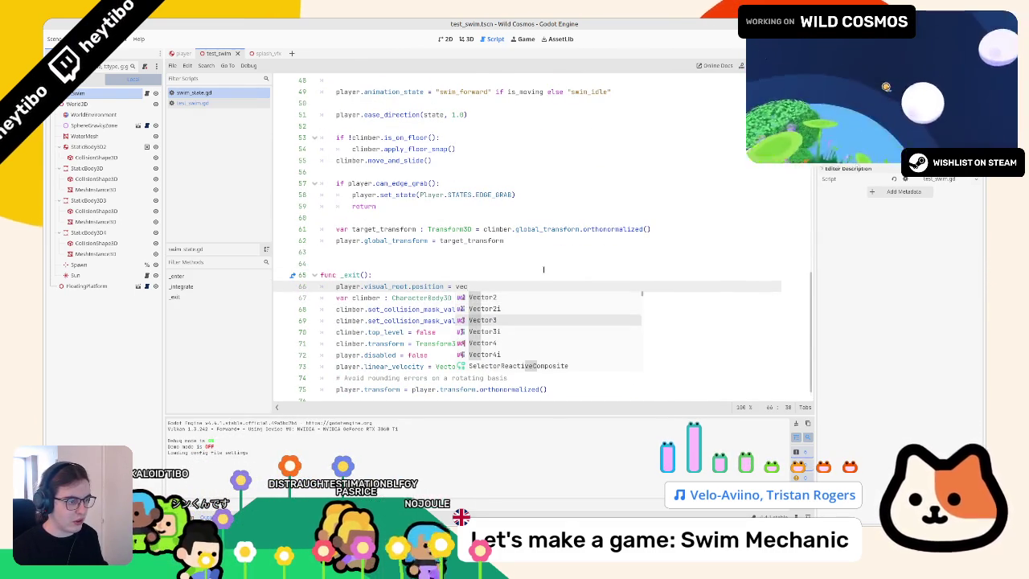
{"action": "type", "text": ".y"}
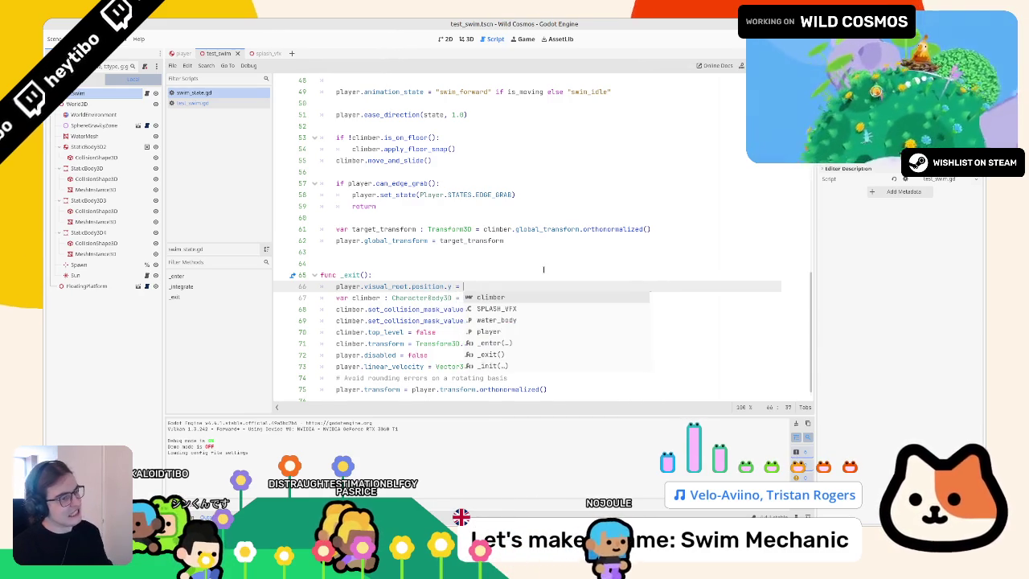
{"action": "key", "text": "F6"}
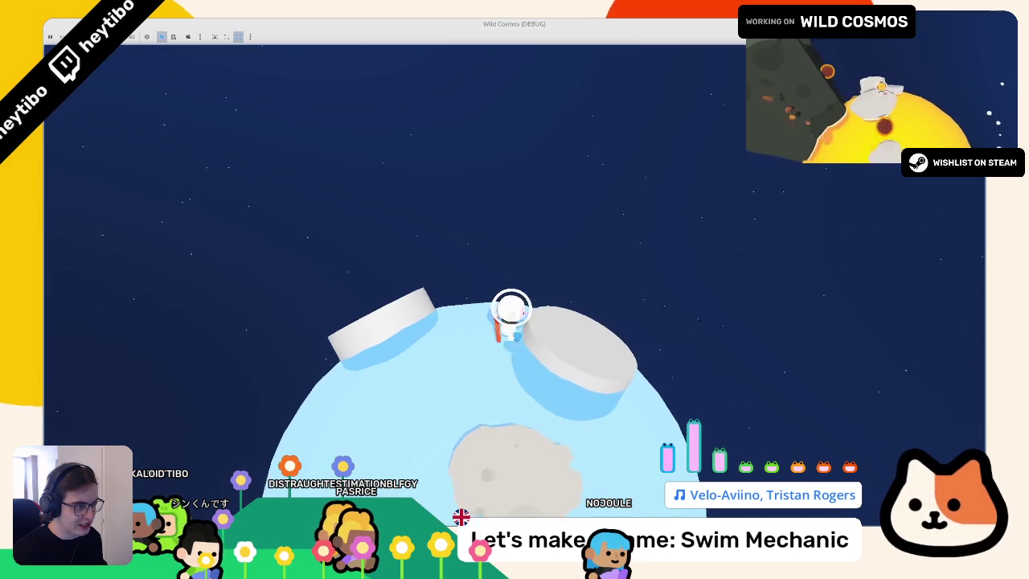
Step: Run across the planet and jump off the slab into the water several times
{"action": "key", "text": "w"}
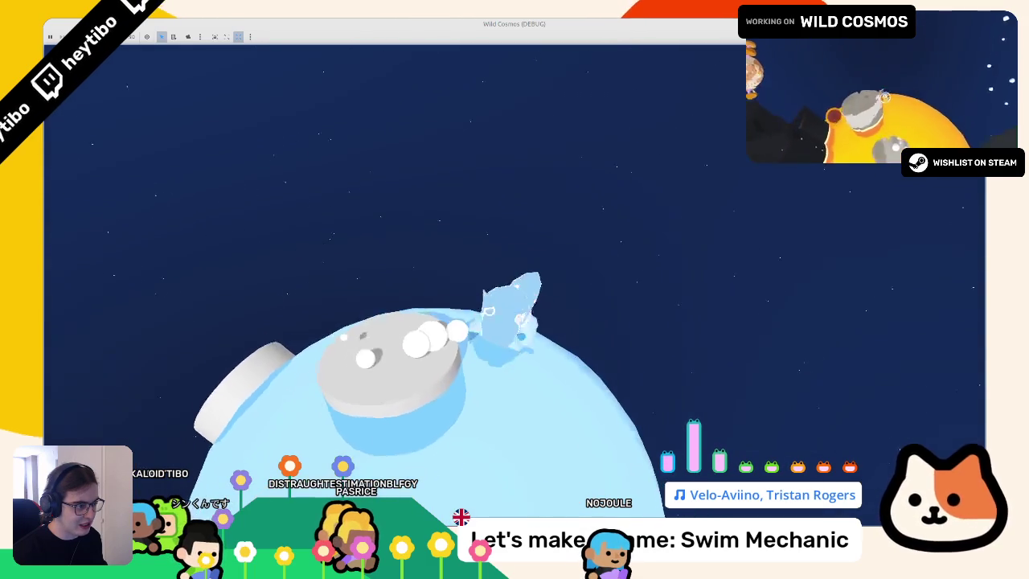
{"action": "key", "text": "w"}
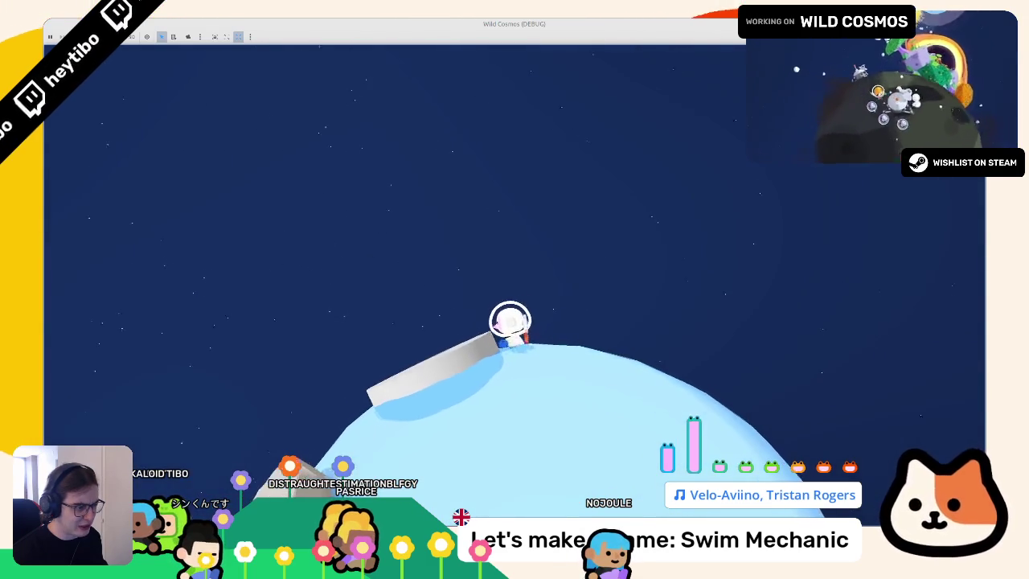
{"action": "key", "text": "space"}
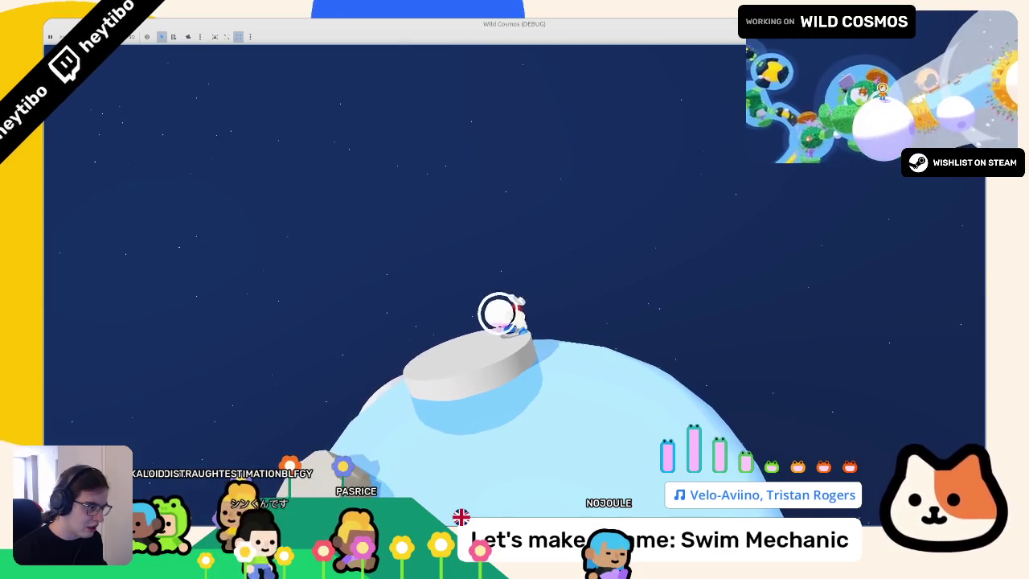
{"action": "key", "text": "space"}
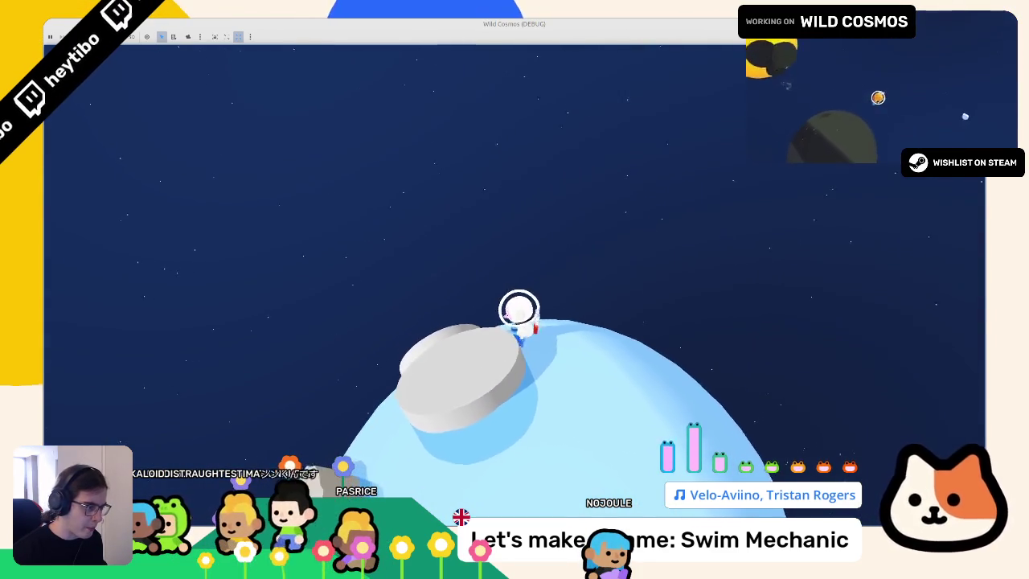
{"action": "key", "text": "w"}
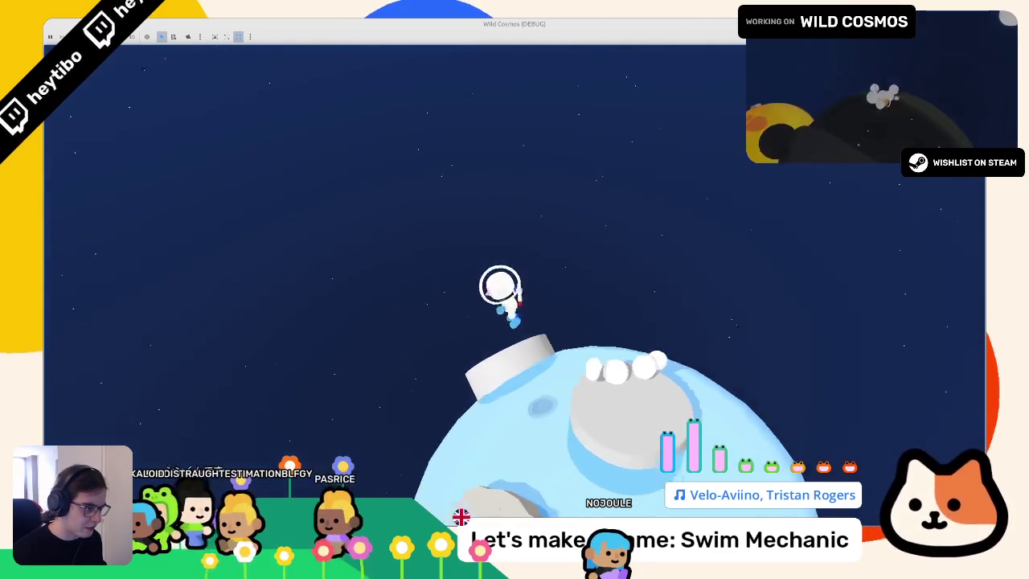
{"action": "key", "text": "w"}
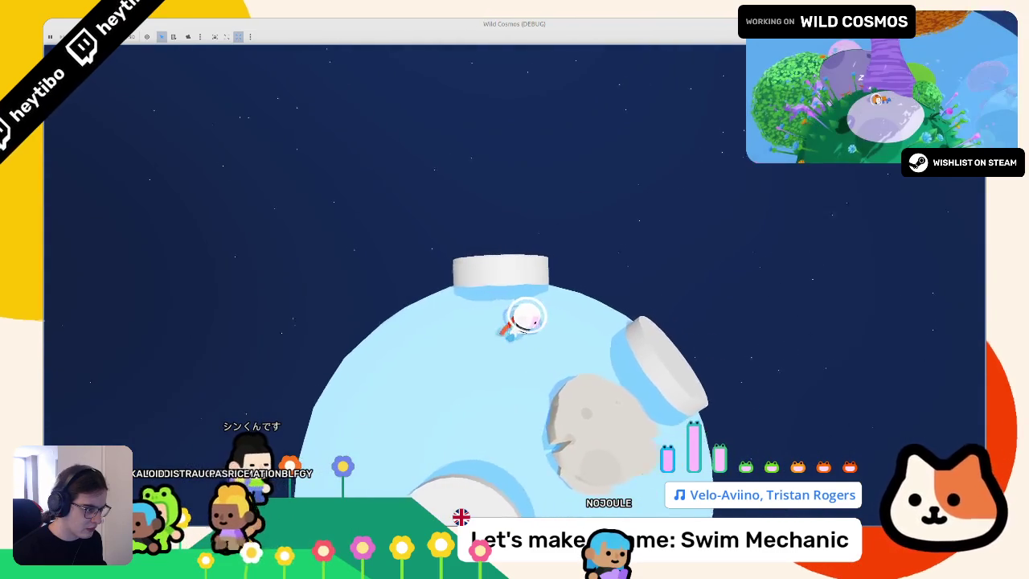
{"action": "key", "text": "w"}
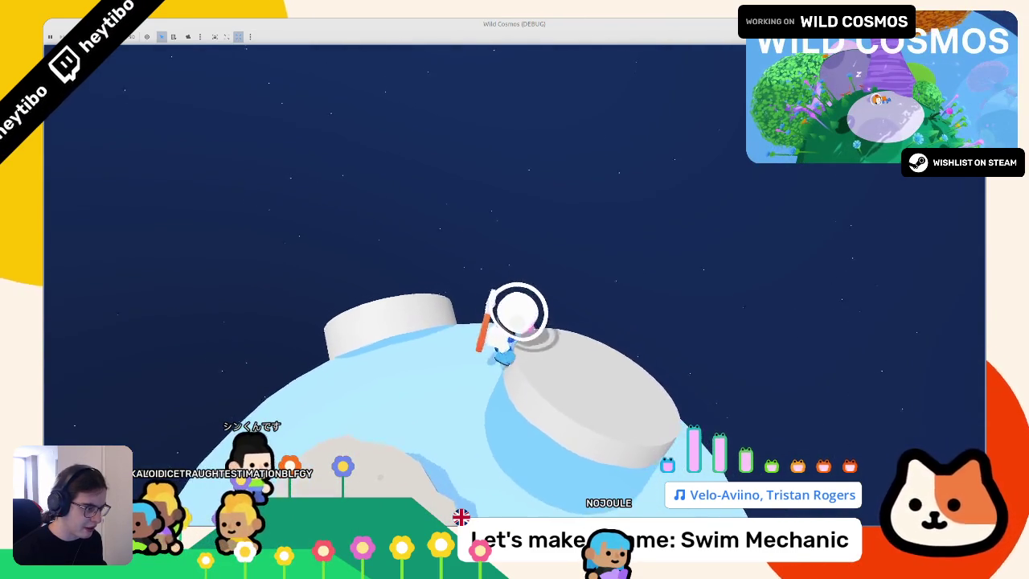
{"action": "key", "text": "space"}
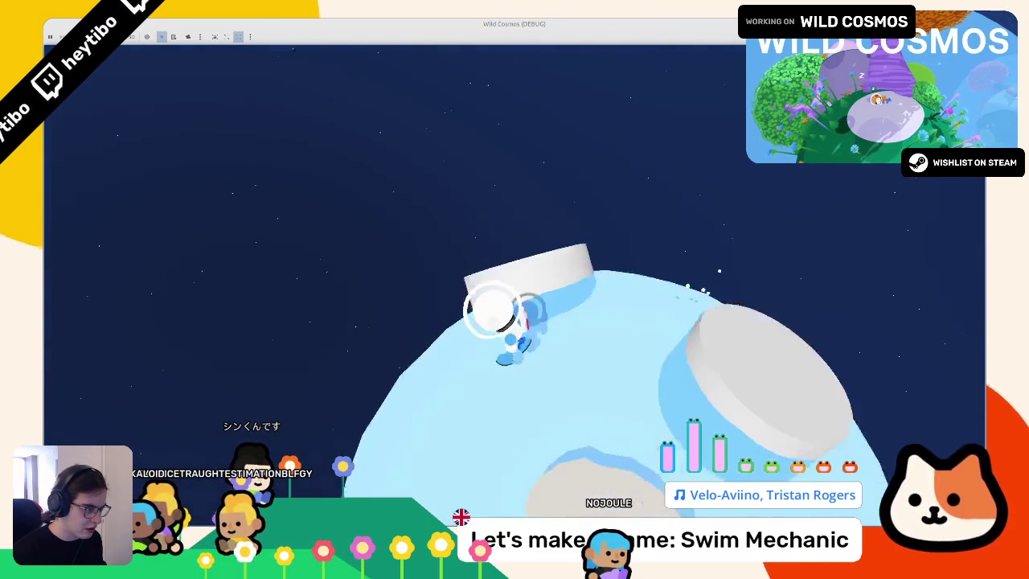
{"action": "key", "text": "w"}
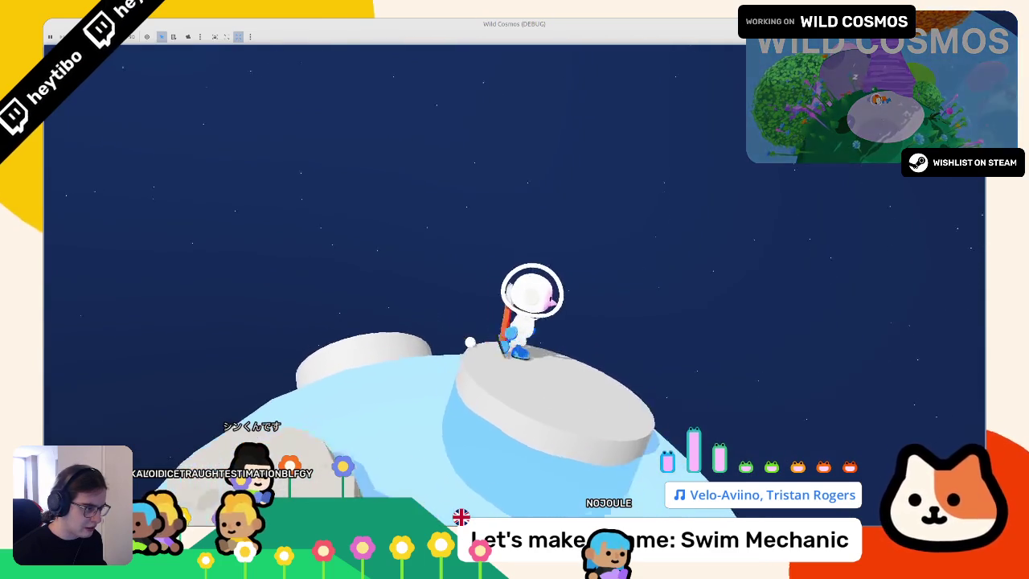
{"action": "key", "text": "space"}
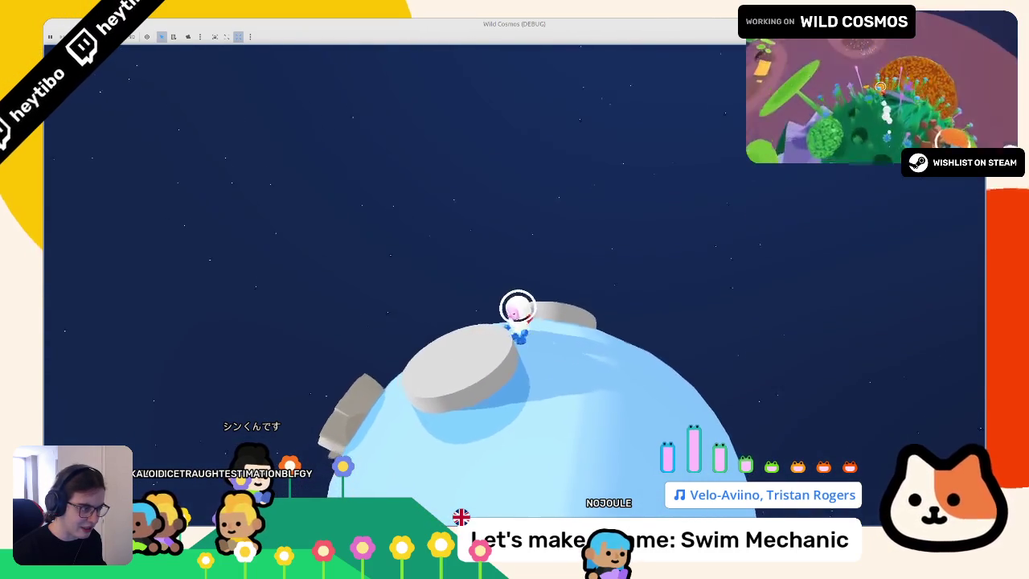
Step: Swim over the crest, leap off a platform, head toward the grey platform, then pause
{"action": "key", "text": "space"}
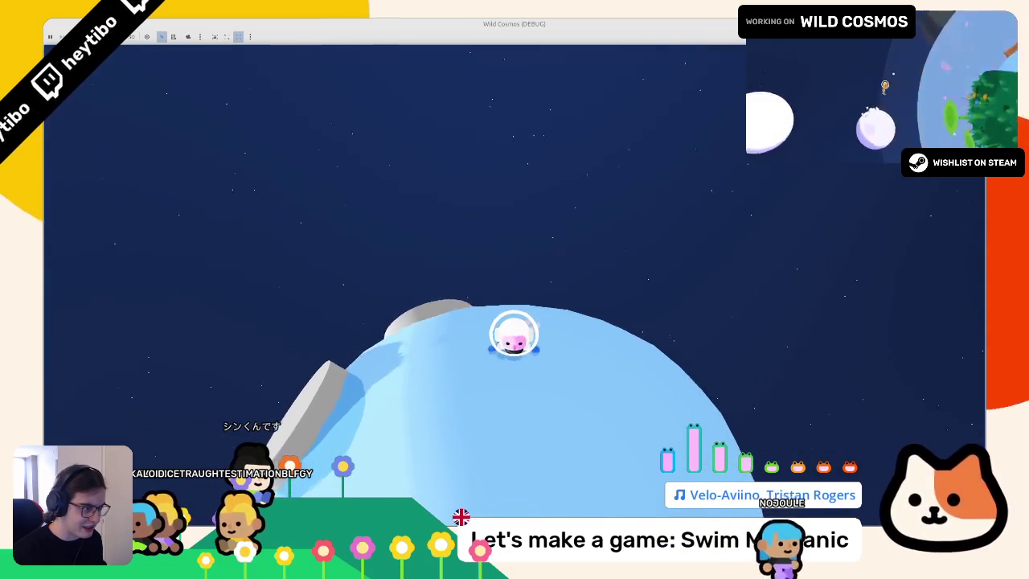
{"action": "key", "text": "w"}
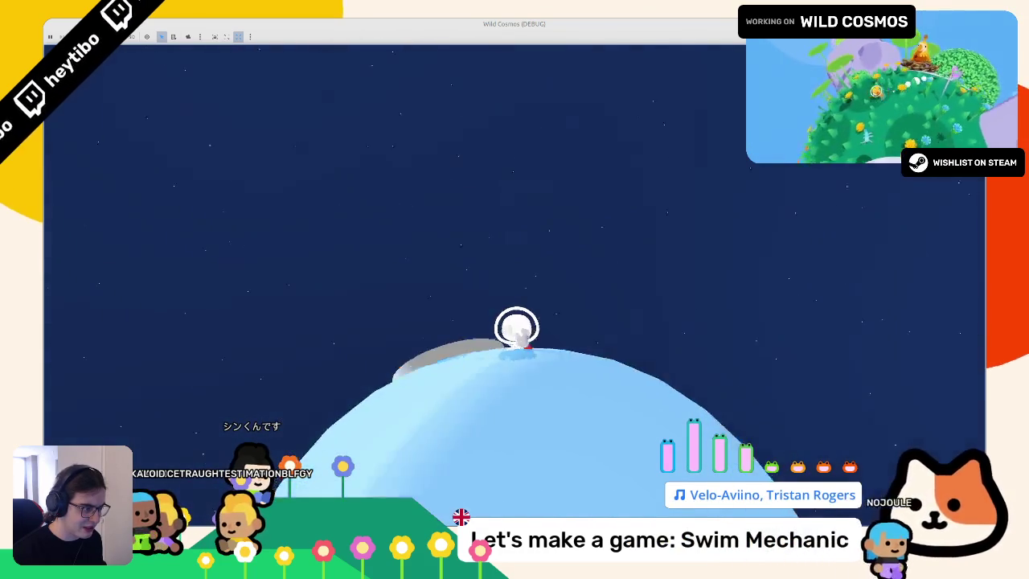
{"action": "key", "text": "w"}
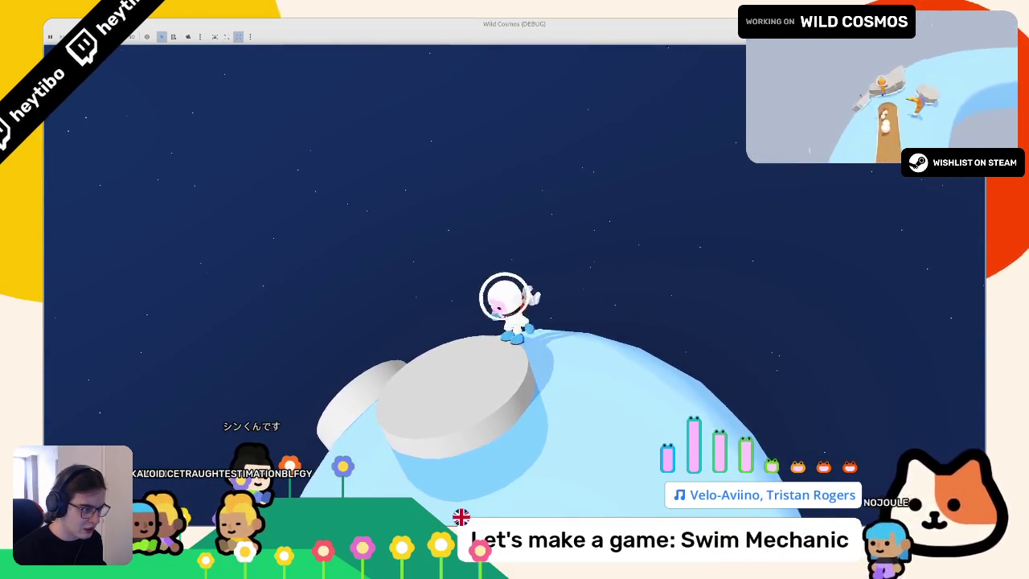
{"action": "key", "text": "space"}
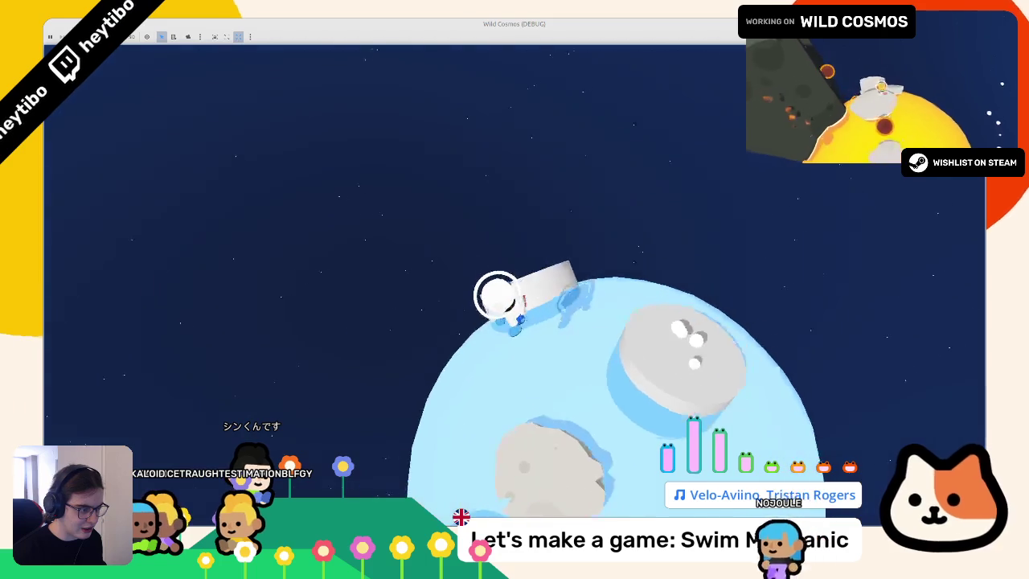
{"action": "key", "text": "w"}
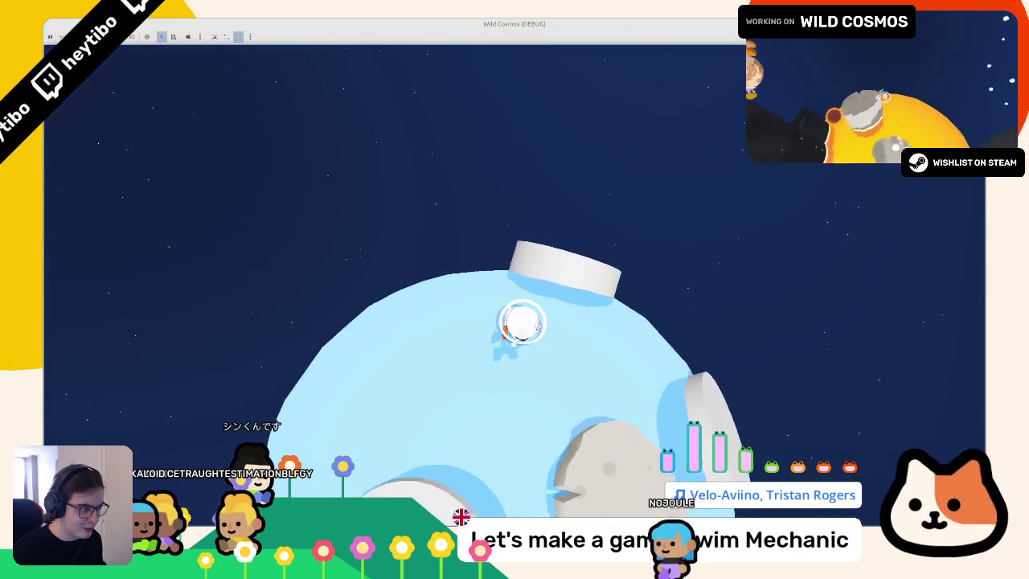
{"action": "key", "text": "w"}
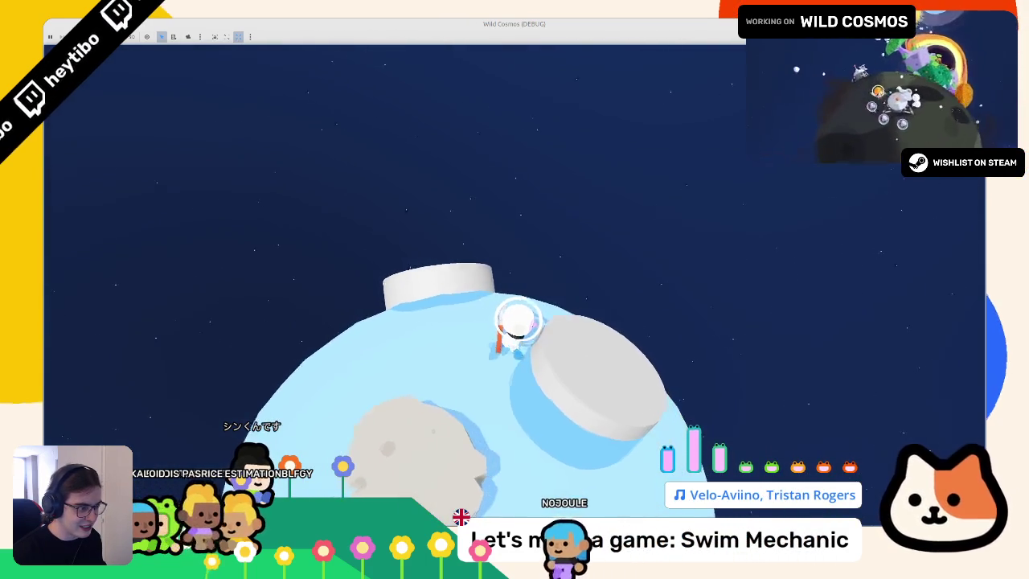
{"action": "key", "text": "w"}
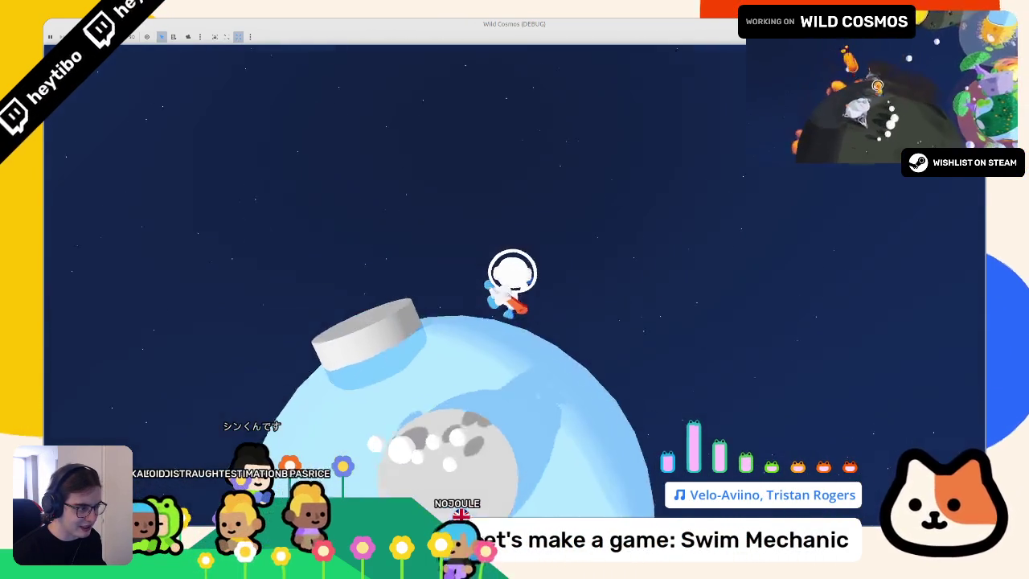
{"action": "key", "text": "w"}
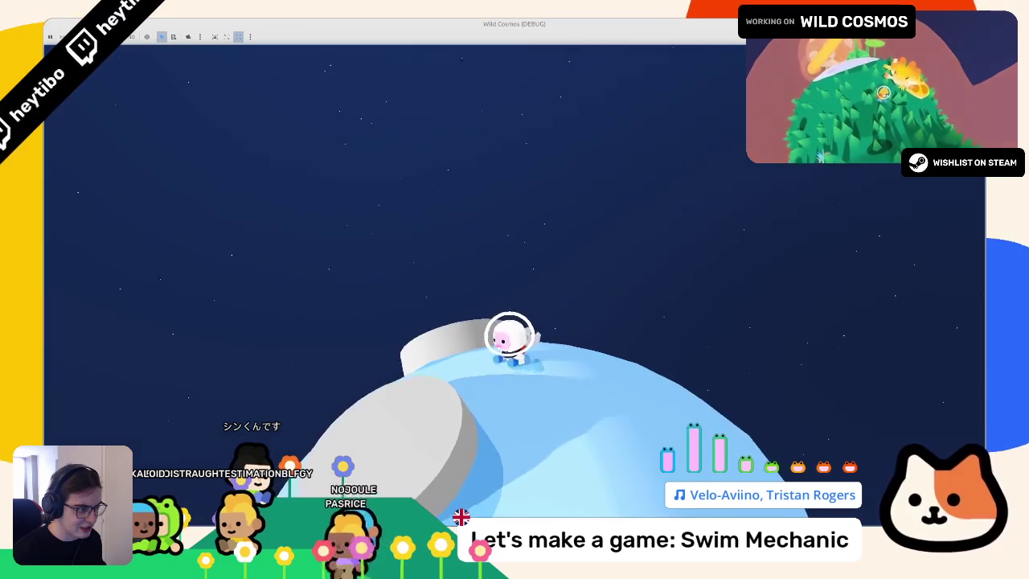
{"action": "key", "text": "Escape"}
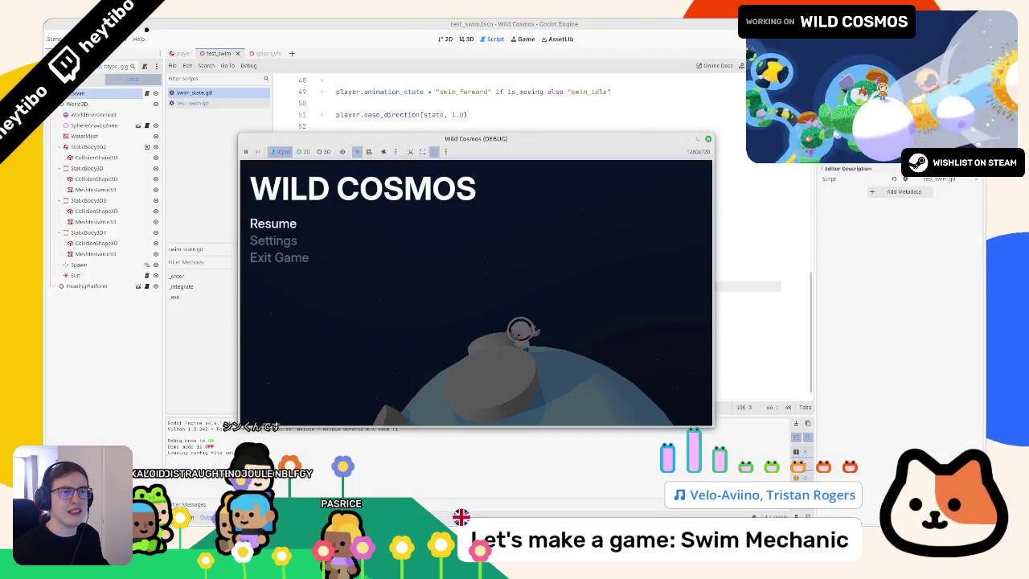
Step: Enable Visible Collision Shapes, rerun the game, and maximise its window
{"action": "key", "text": "F8"}
{"action": "left_click", "coordinate": [95, 38]}
{"action": "left_click", "coordinate": [103, 74]}
{"action": "key", "text": "F6"}
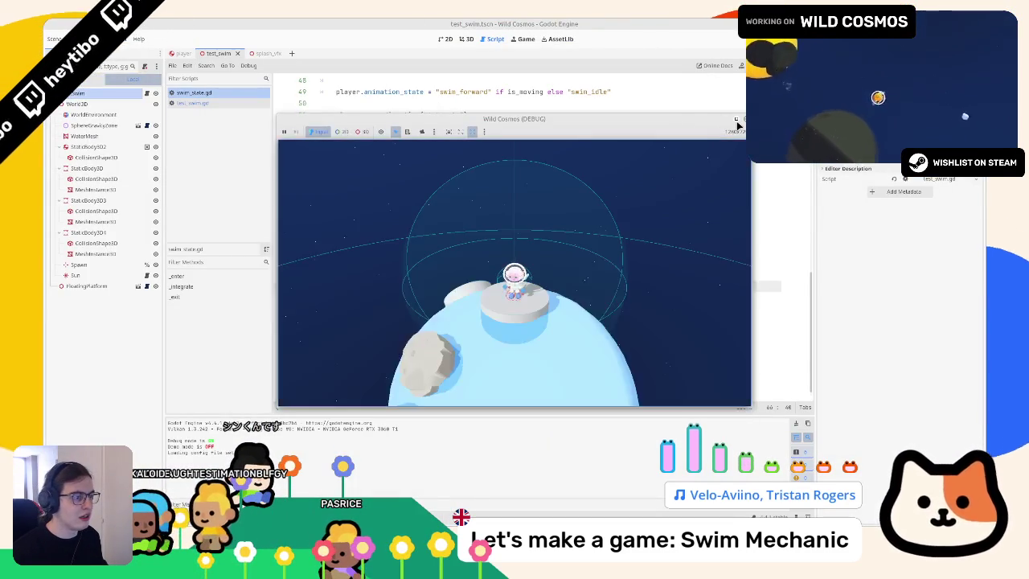
{"action": "left_click", "coordinate": [735, 119]}
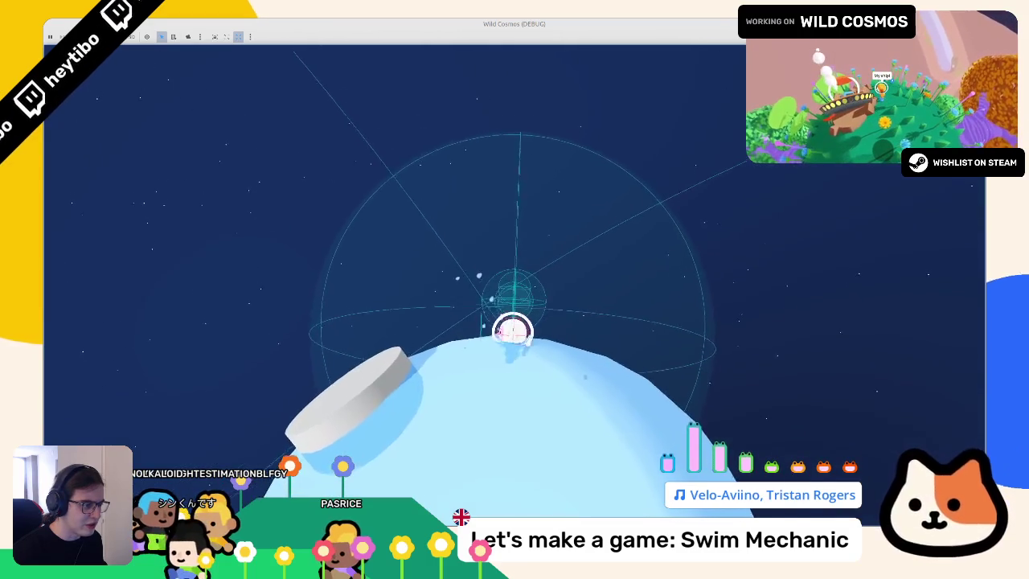
Step: Pause and resume the game, then walk the astronaut off the platform and jump back onto it
{"action": "key", "text": "Escape"}
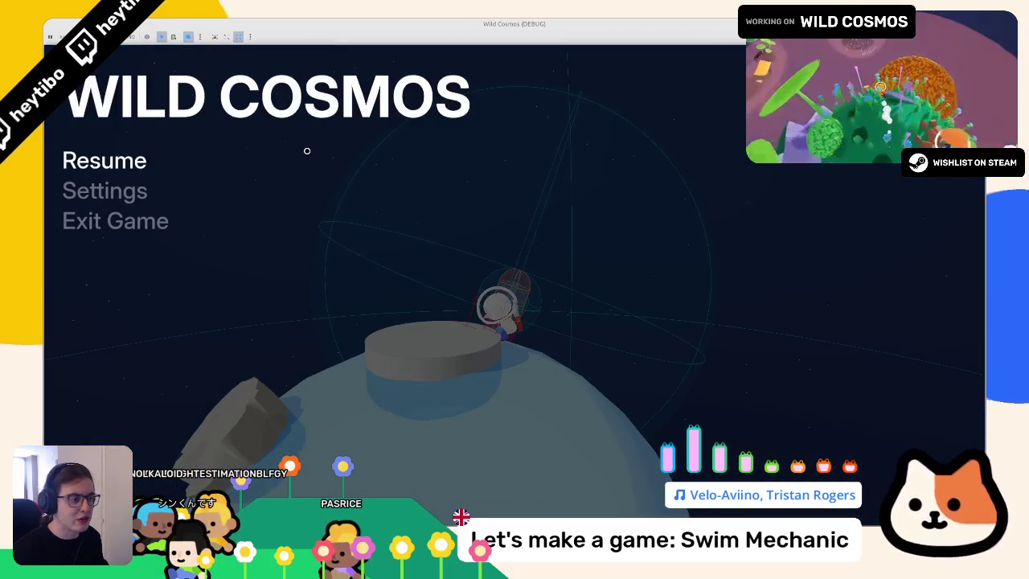
{"action": "key", "text": "Escape"}
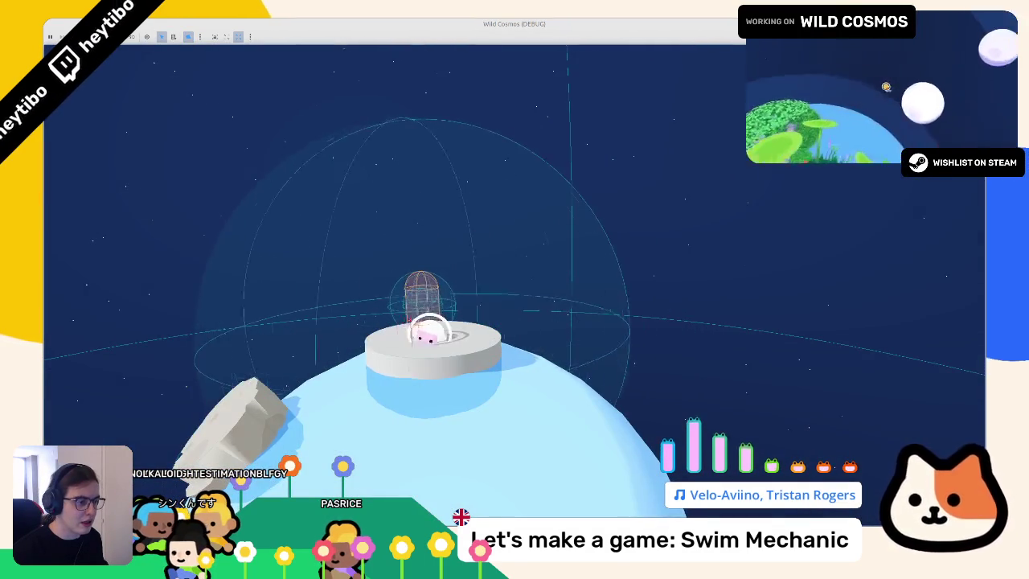
{"action": "key", "text": "d"}
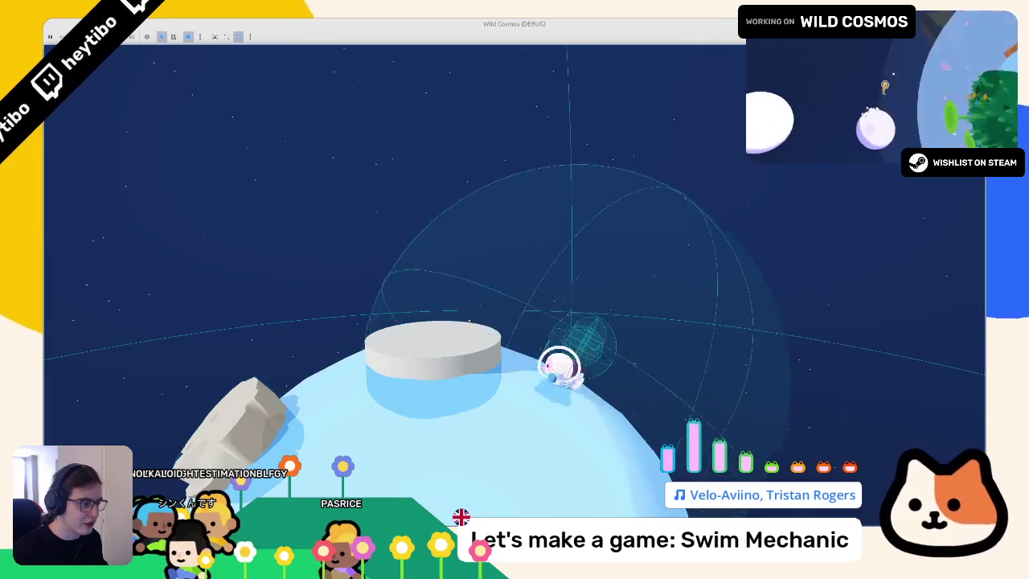
{"action": "key", "text": "space"}
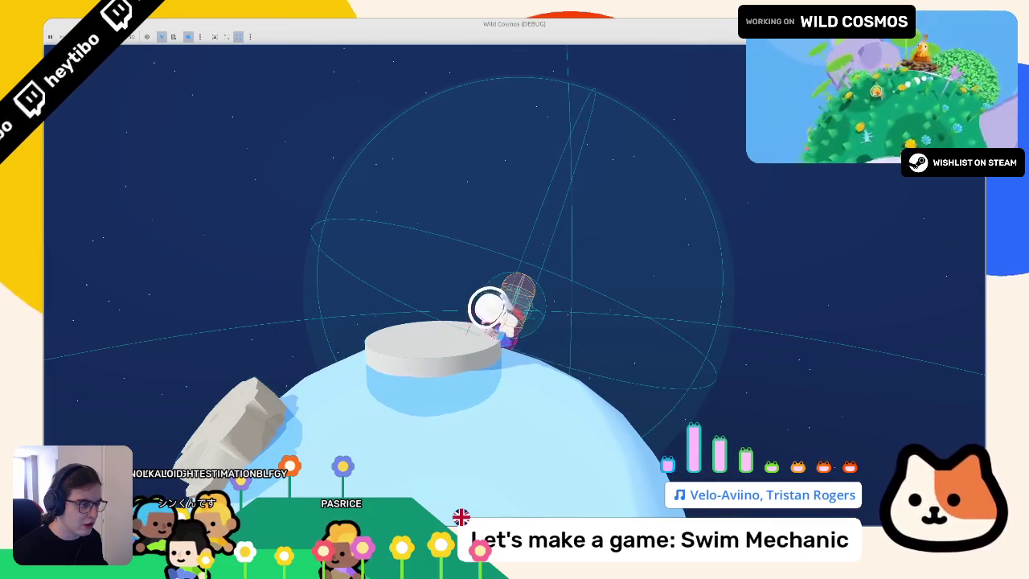
{"action": "key", "text": "space"}
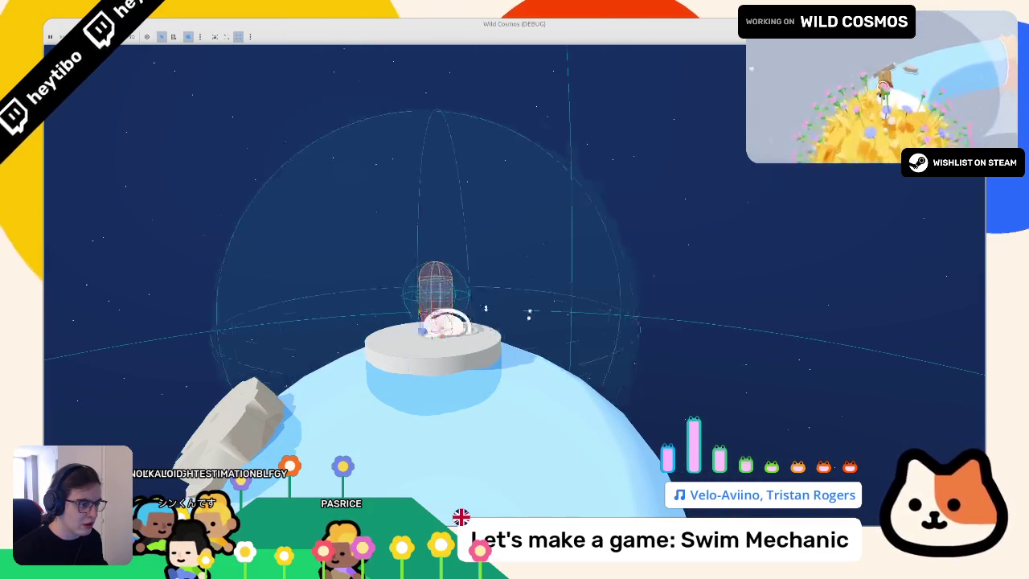
{"action": "key", "text": "alt+Tab"}
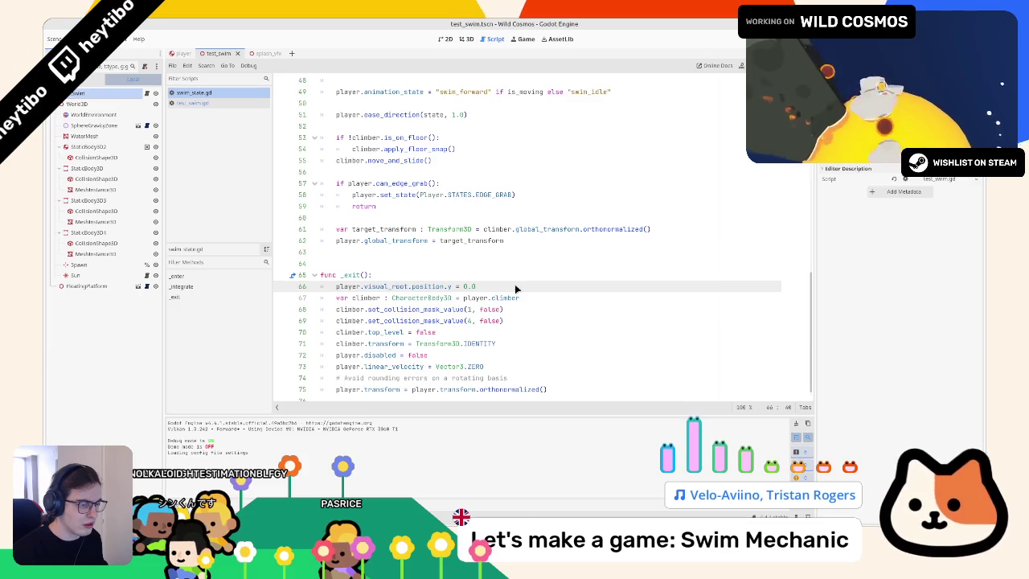
{"action": "key", "text": "alt+Tab"}
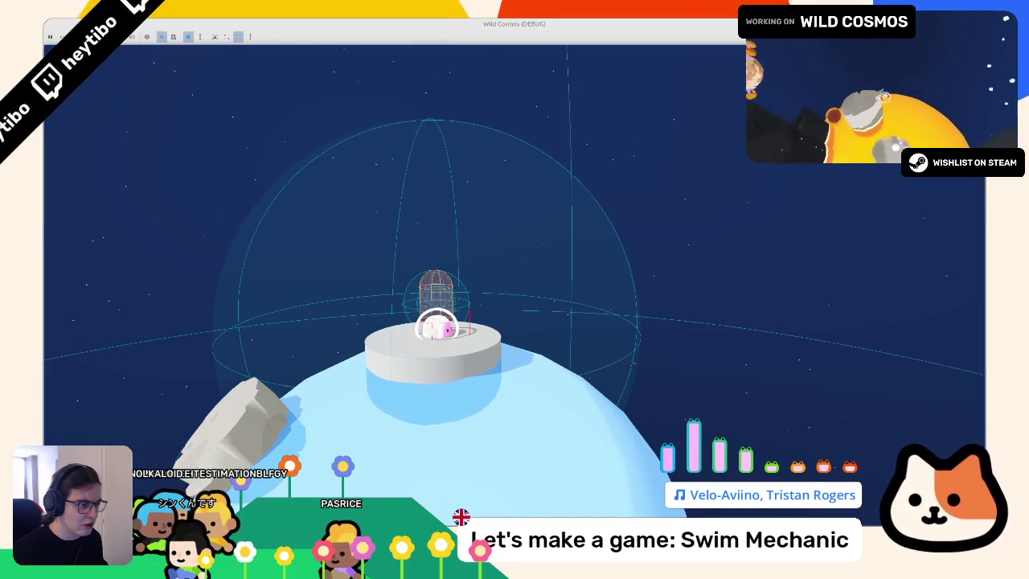
Step: Walk the astronaut down the right slope and jump back up onto the platform several times
{"action": "key", "text": "d"}
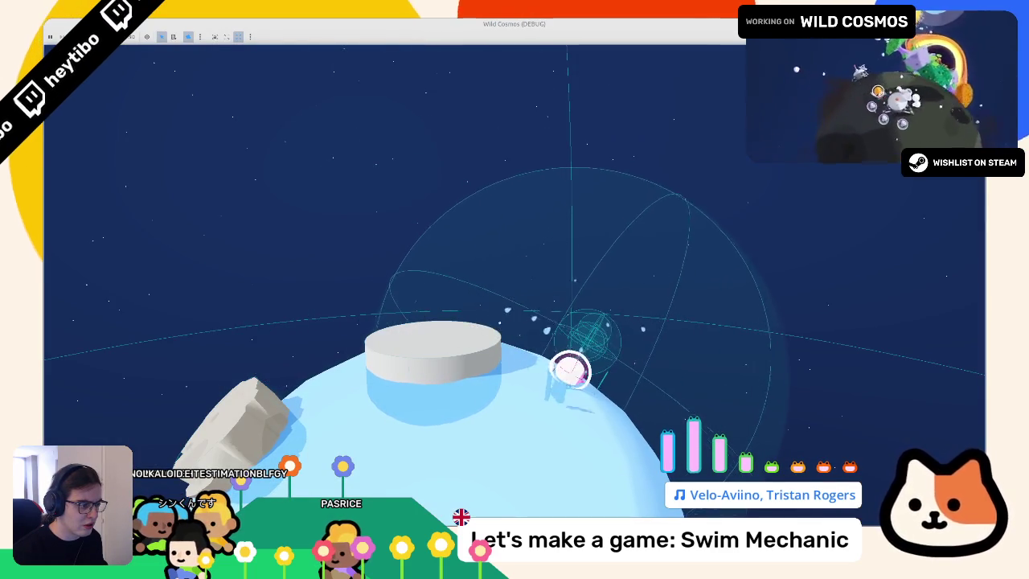
{"action": "key", "text": "a"}
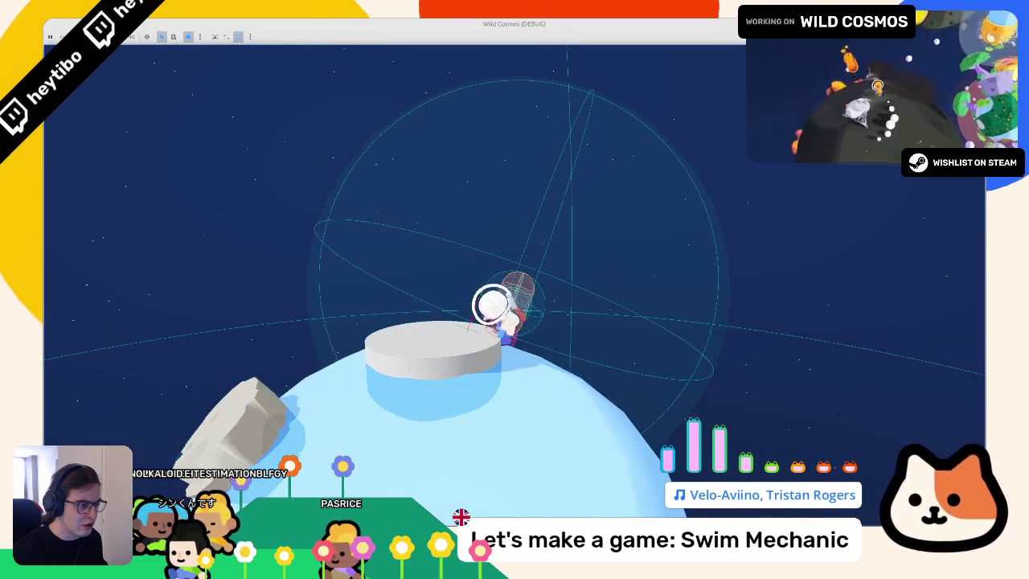
{"action": "key", "text": "space"}
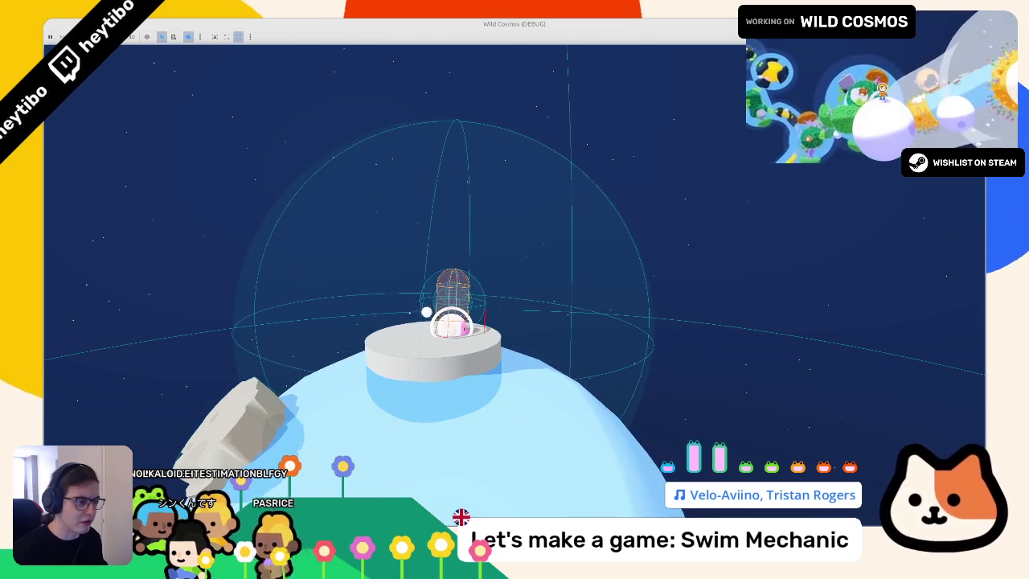
{"action": "key", "text": "d"}
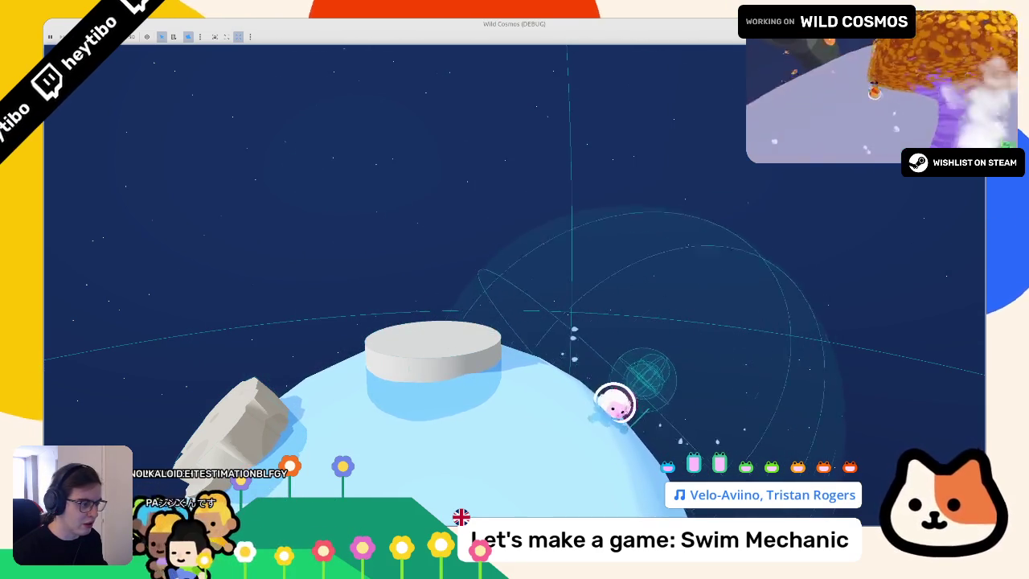
{"action": "key", "text": "a"}
{"action": "key", "text": "space"}
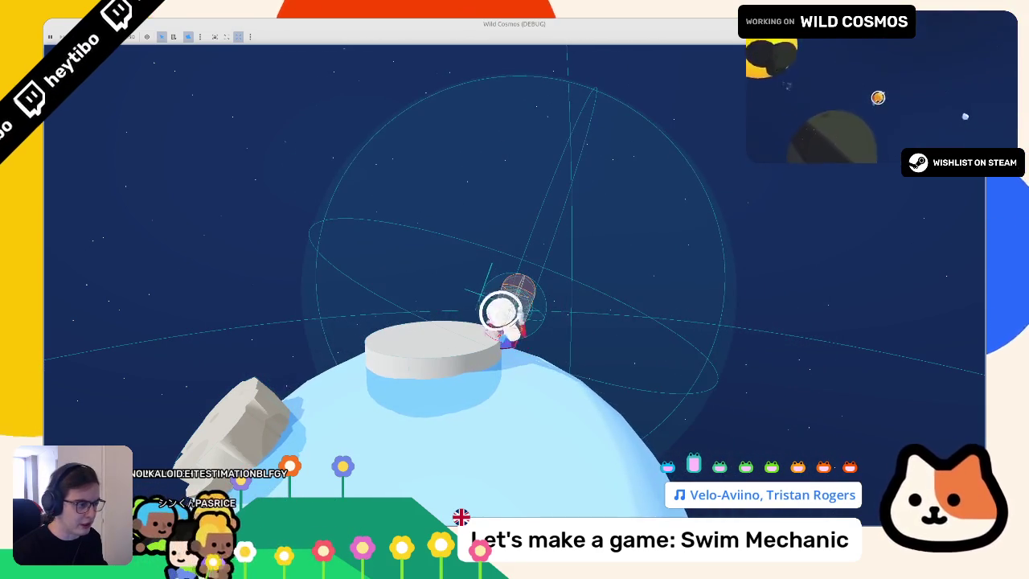
{"action": "key", "text": "d"}
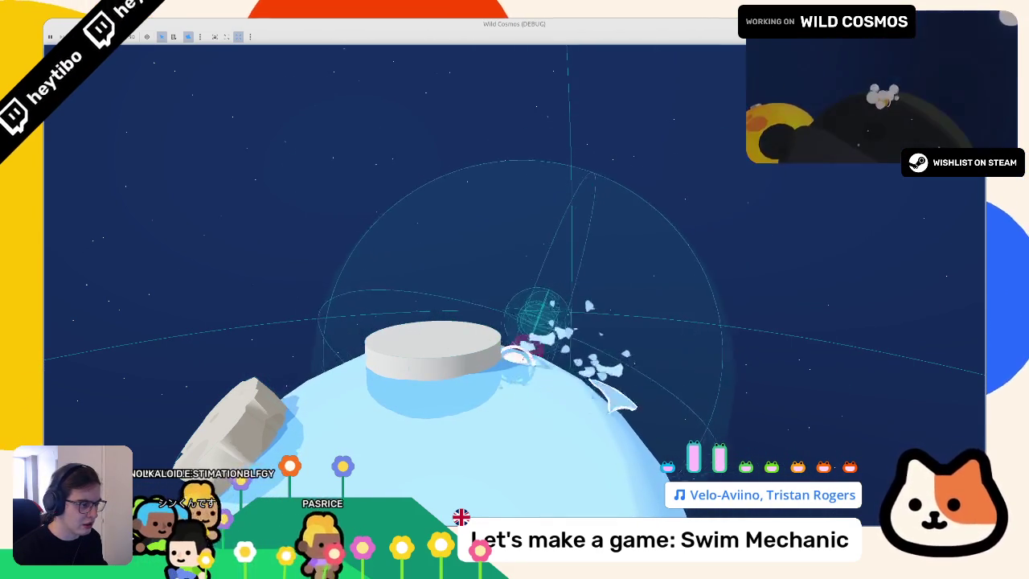
Step: Jump the astronaut into the water, swim back out above the platform, and pause
{"action": "key", "text": "d"}
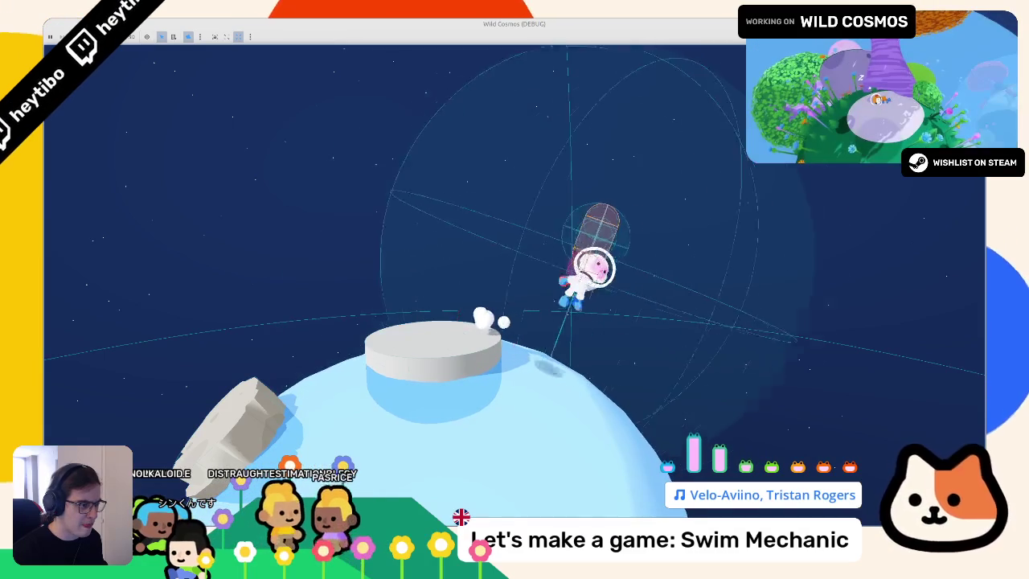
{"action": "key", "text": "a"}
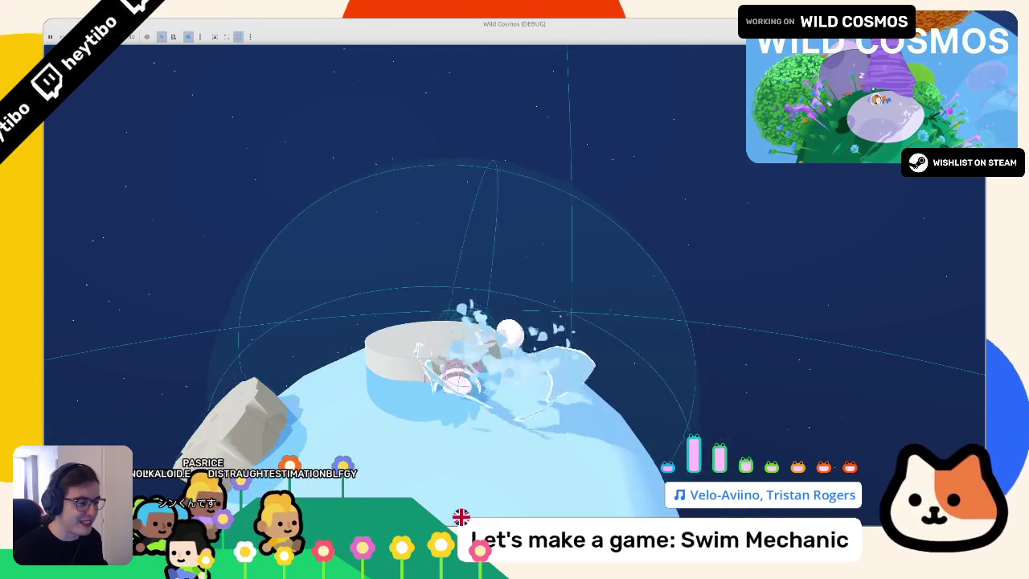
{"action": "key", "text": "a"}
{"action": "key", "text": "a"}
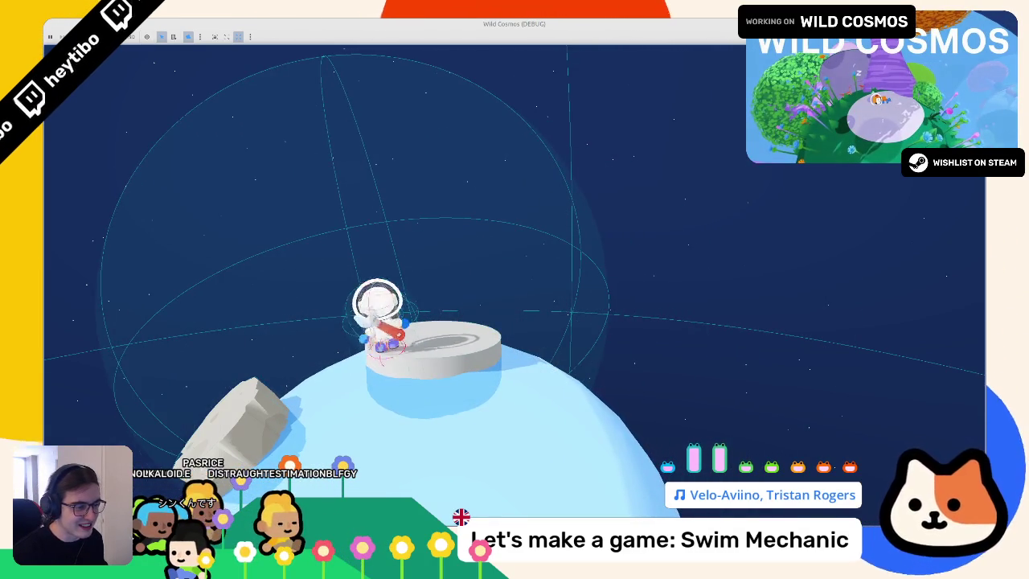
{"action": "key", "text": "space"}
{"action": "key", "text": "d"}
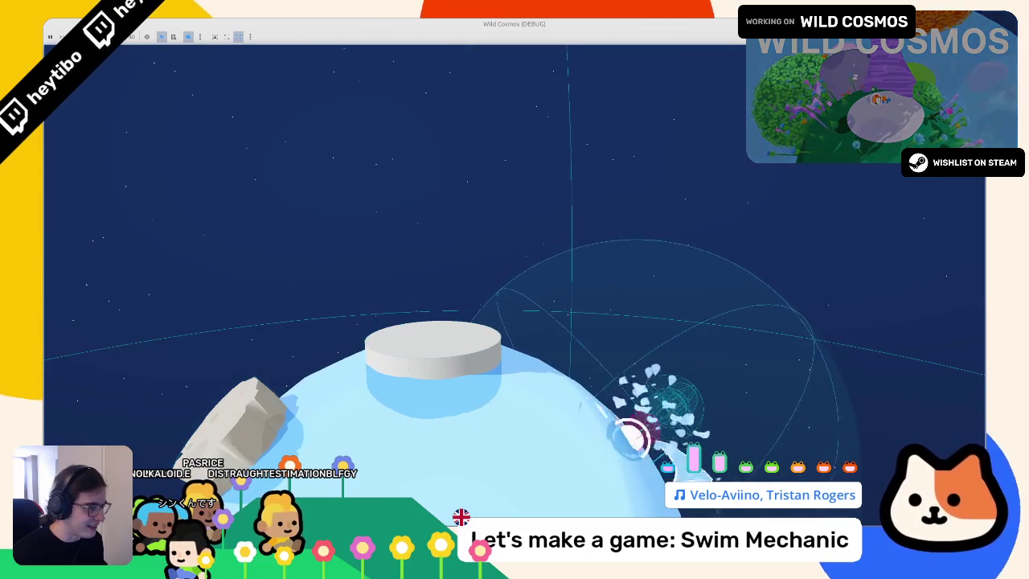
{"action": "key", "text": "a"}
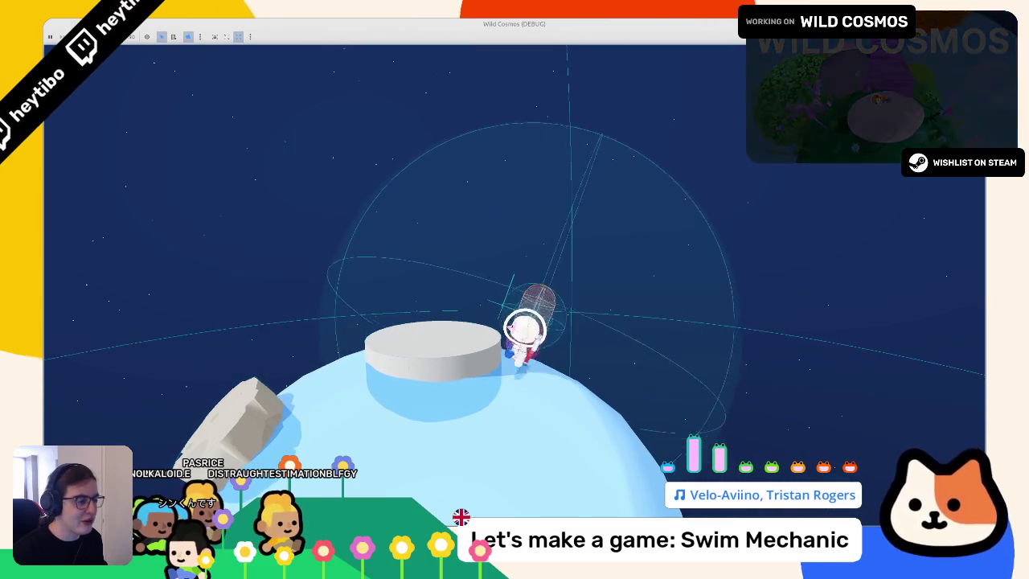
{"action": "key", "text": "Escape"}
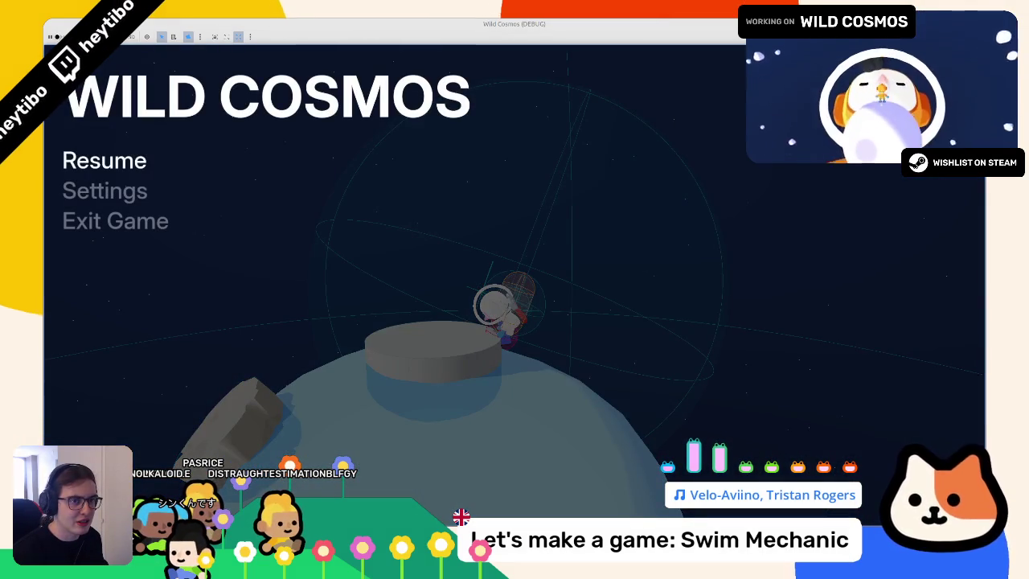
Step: Resume play, swim up and right out of the water, then launch the astronaut off the planet
{"action": "key", "text": "Escape"}
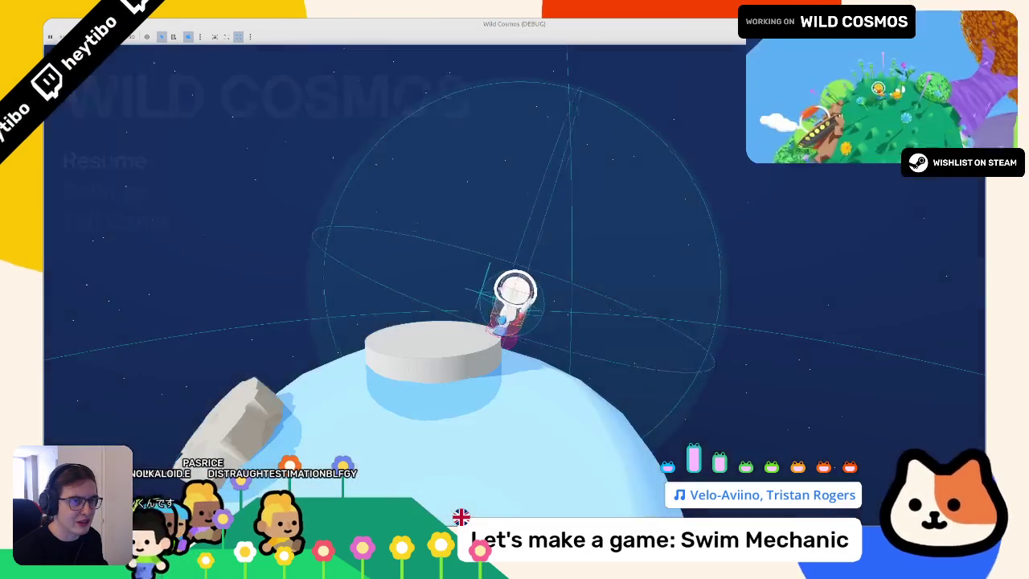
{"action": "key", "text": "space"}
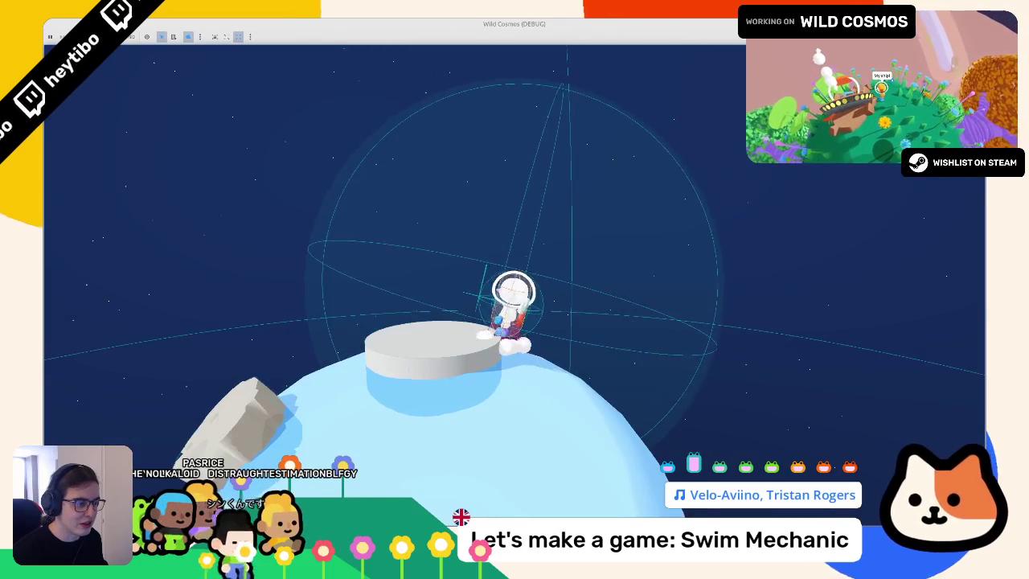
{"action": "key", "text": "d"}
{"action": "key", "text": "Escape"}
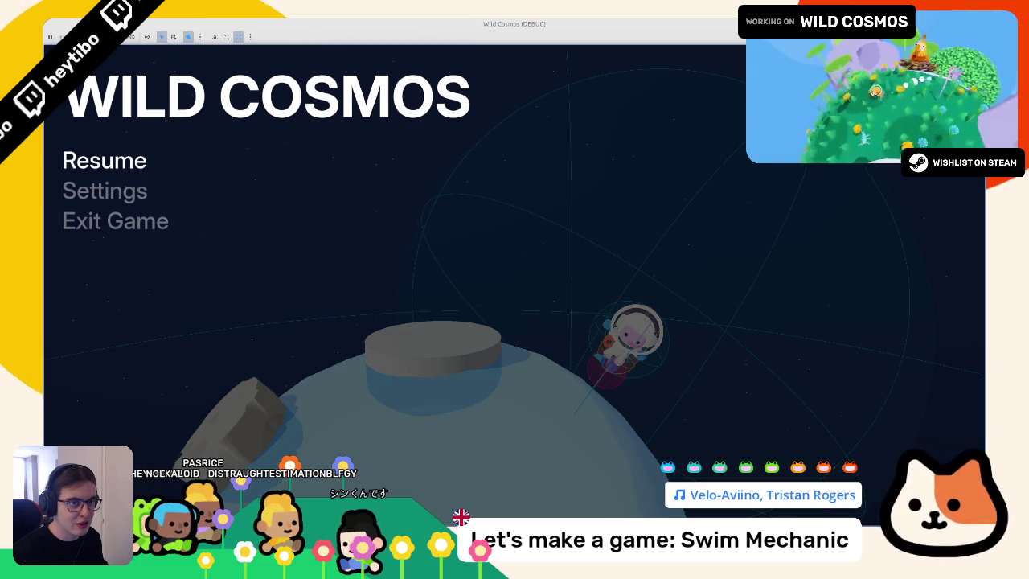
{"action": "key", "text": "Escape"}
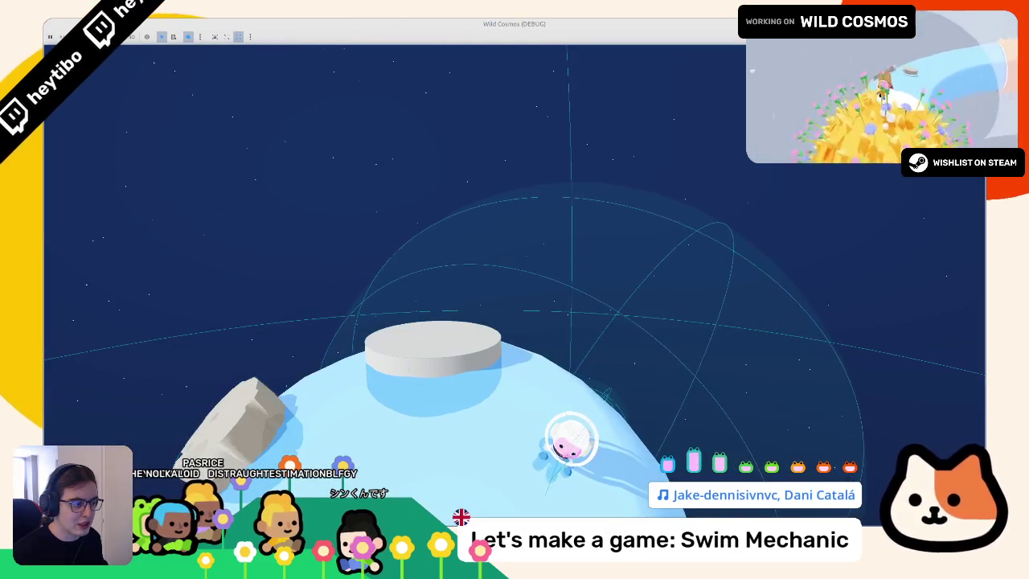
{"action": "key", "text": "Escape"}
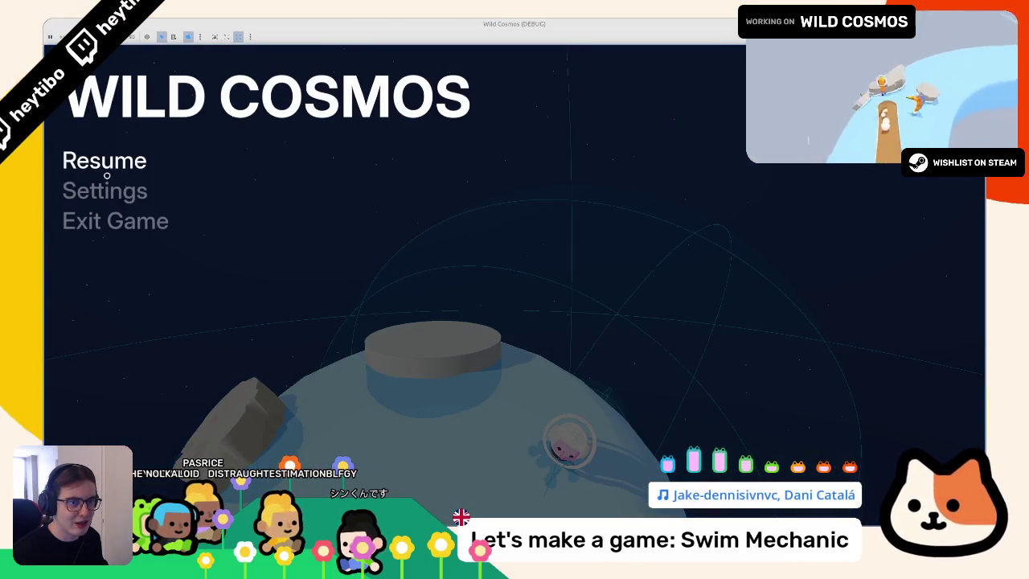
{"action": "left_click", "coordinate": [106, 174]}
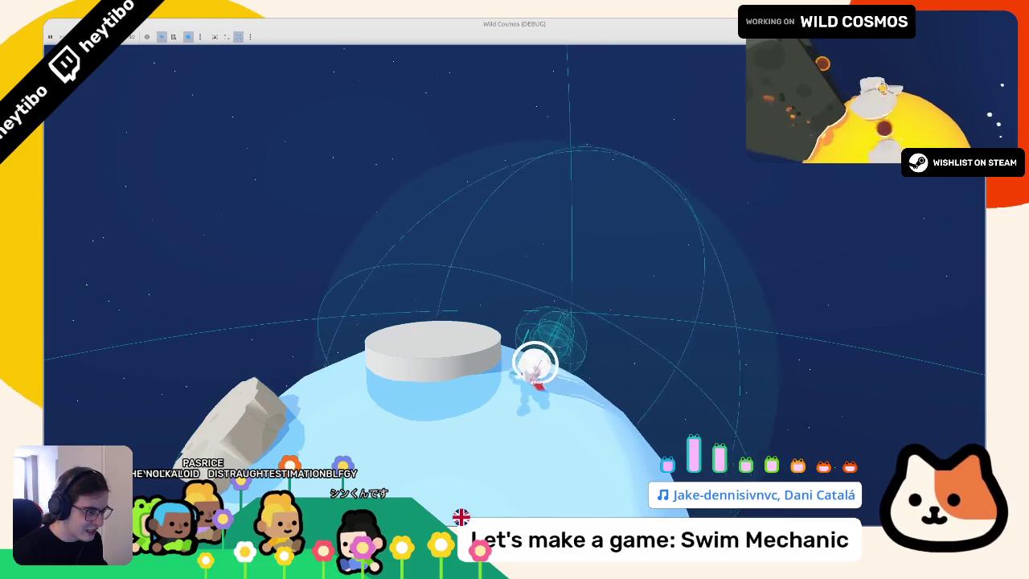
{"action": "key", "text": "space"}
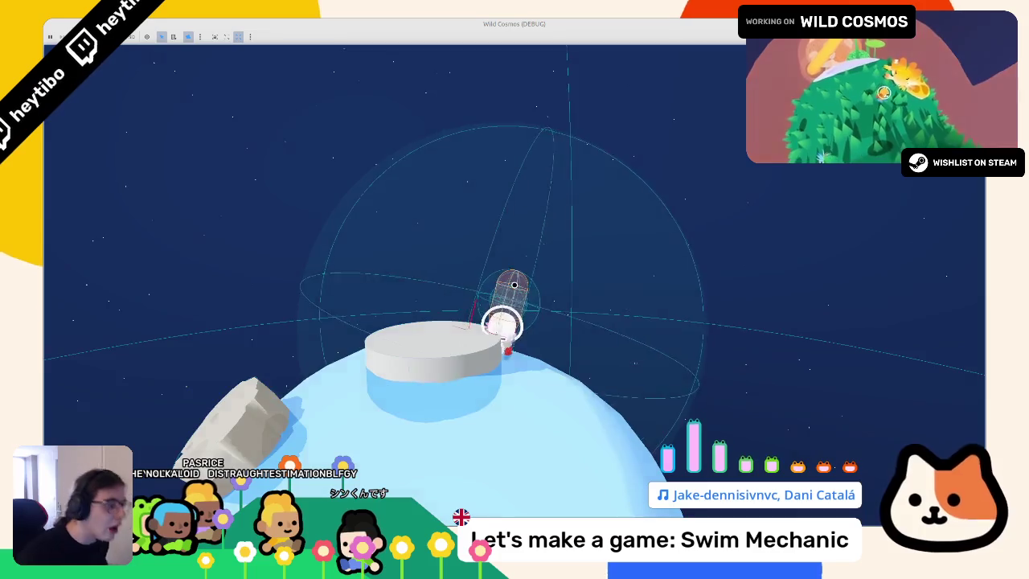
{"action": "key", "text": "Escape"}
{"action": "key", "text": "Escape"}
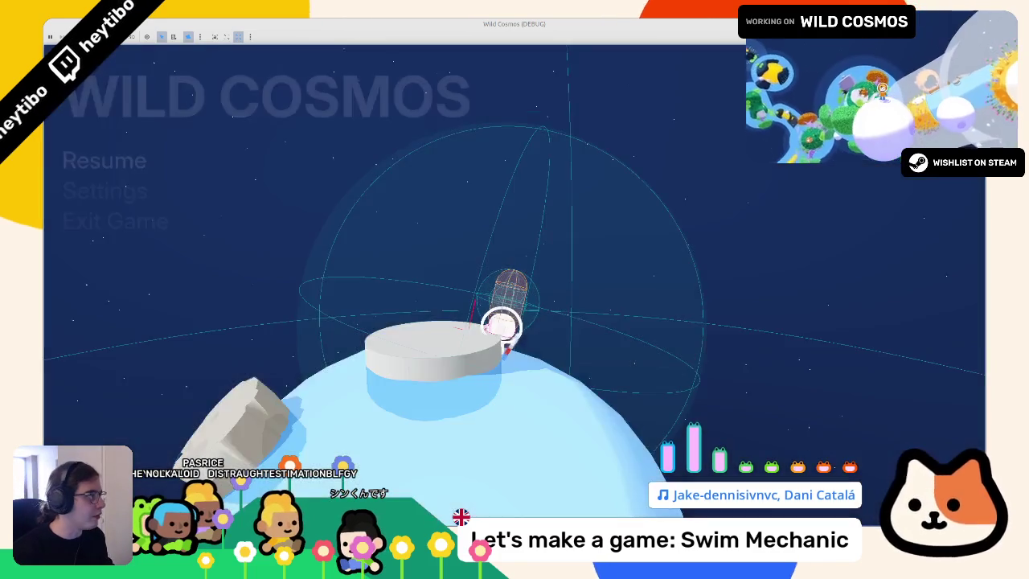
Step: Jump into the water and swim out onto the platform, then close the running game
{"action": "key", "text": "F8"}
{"action": "key", "text": "Down"}
{"action": "key", "text": "Down"}
{"action": "key", "text": "Down"}
{"action": "key", "text": "End"}
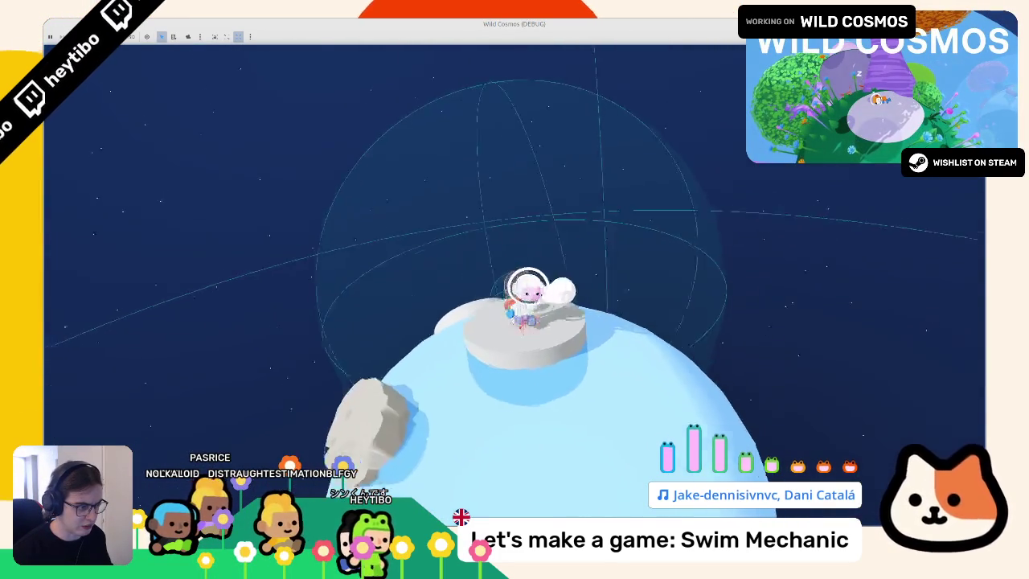
{"action": "key", "text": "space"}
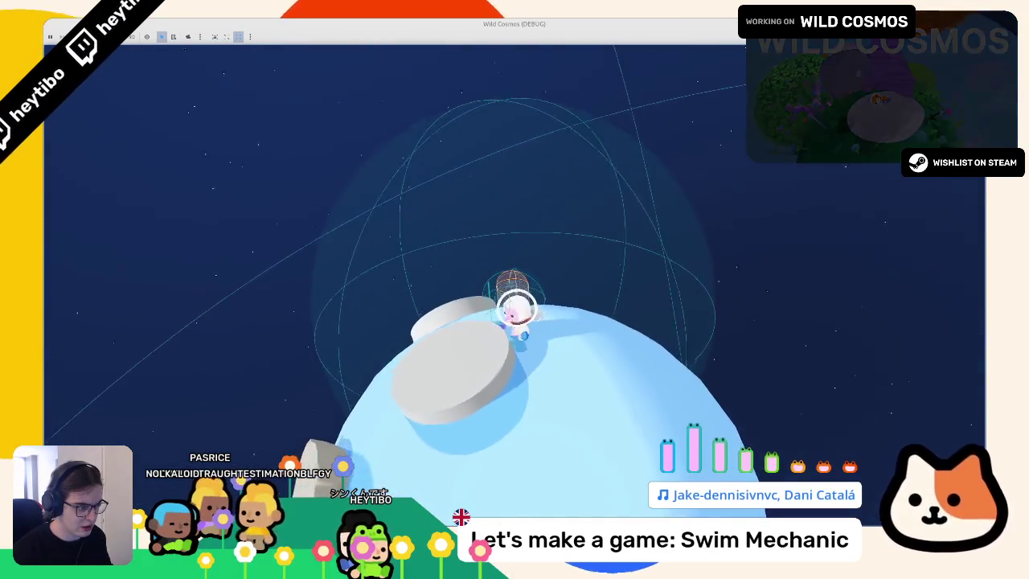
{"action": "key", "text": "space"}
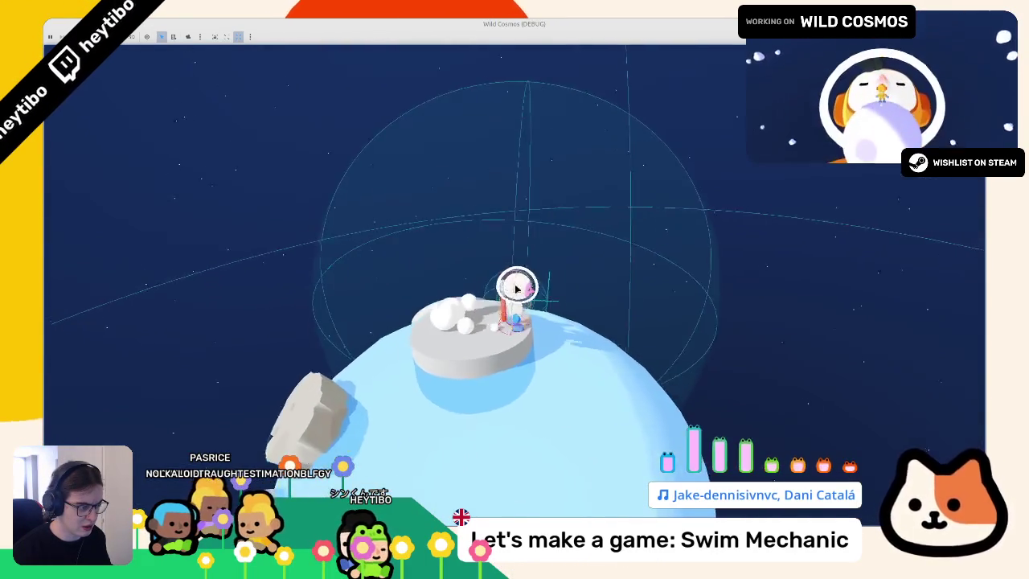
{"action": "key", "text": "F8"}
{"action": "scroll", "coordinate": [505, 283], "scroll_direction": "up", "scroll_amount": 10}
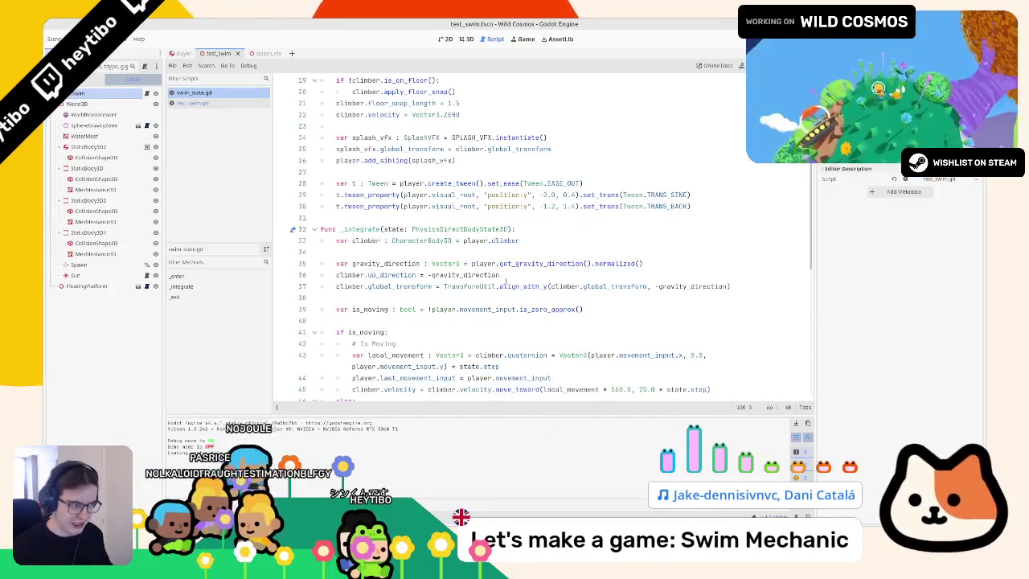
Step: Chain .from(0.0) after set_trans(Tween.TRANS_SINE) on line 29 and run the game with F5
{"action": "scroll", "coordinate": [505, 283], "scroll_direction": "down", "scroll_amount": 1}
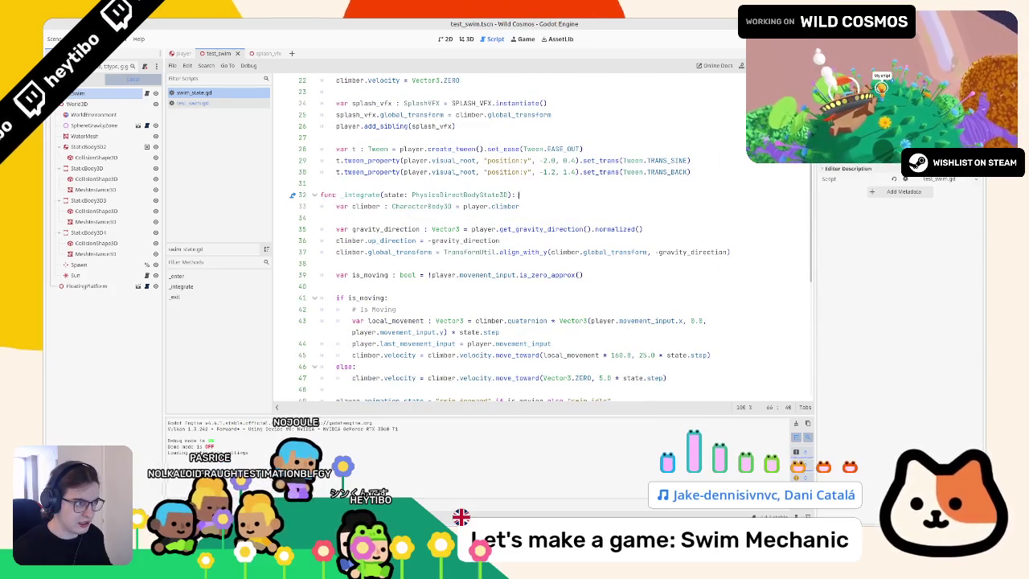
{"action": "left_click", "coordinate": [546, 161]}
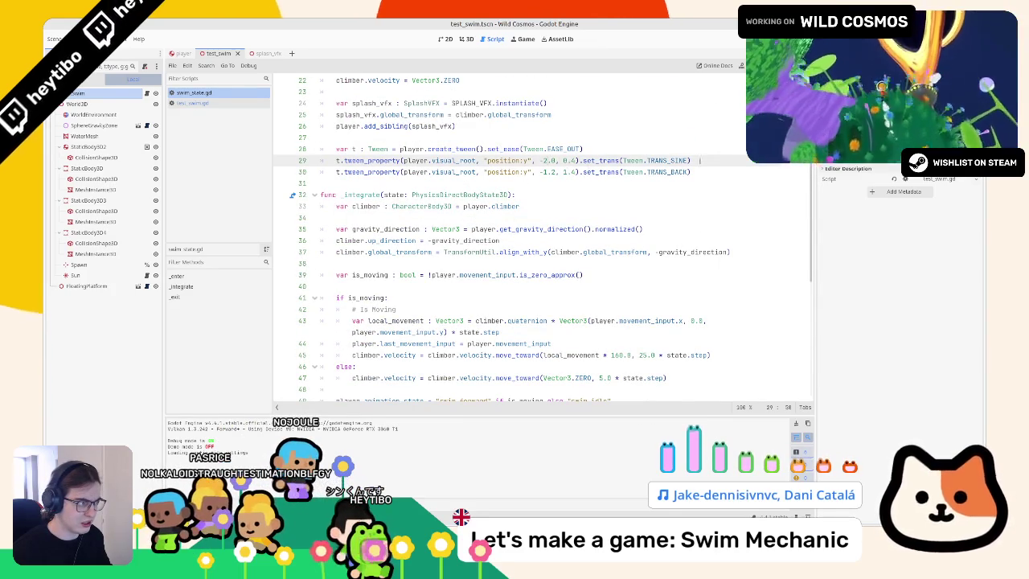
{"action": "left_click", "coordinate": [674, 148]}
{"action": "left_click", "coordinate": [690, 161]}
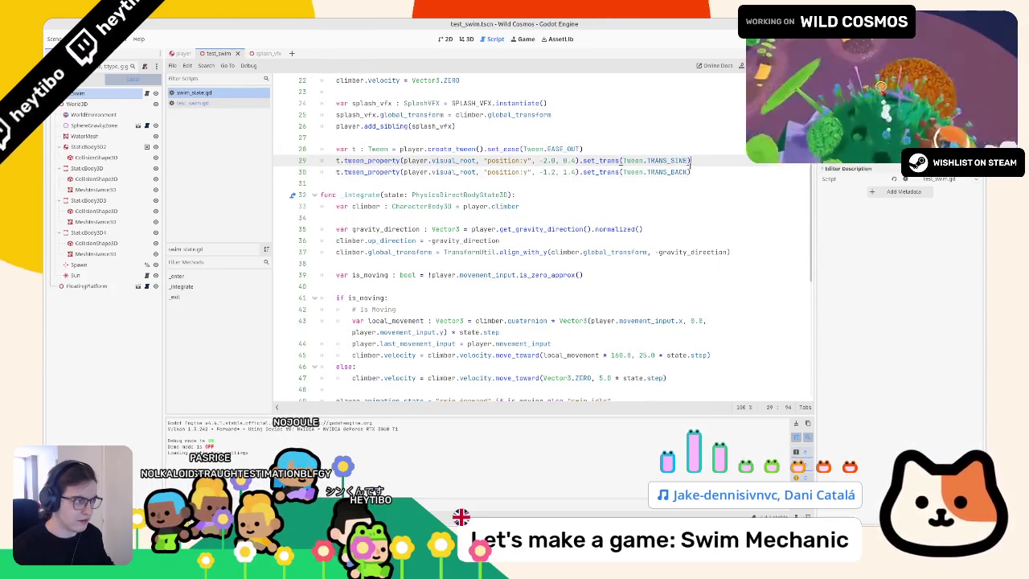
{"action": "type", "text": ".from(0.0"}
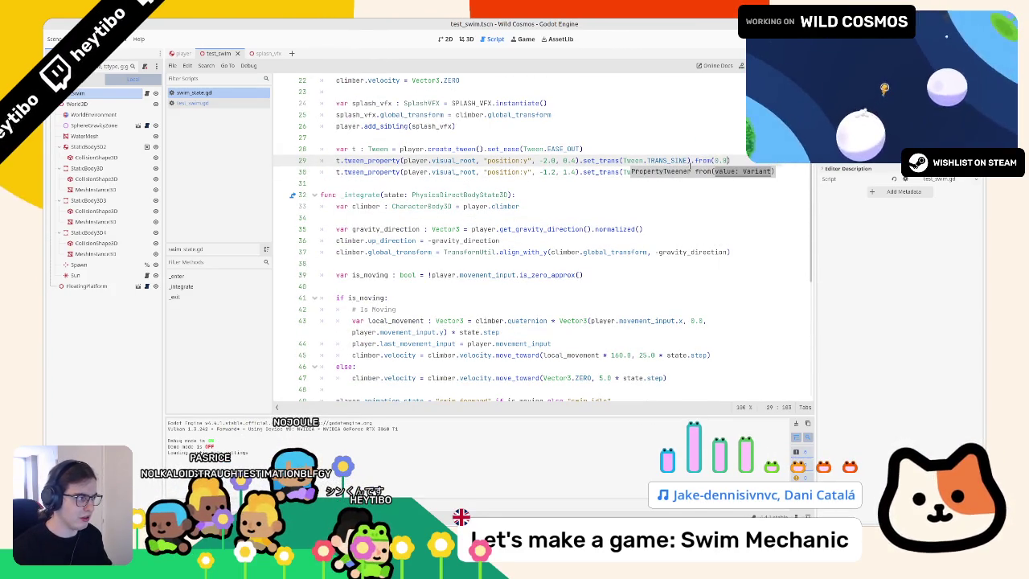
{"action": "key", "text": "F5"}
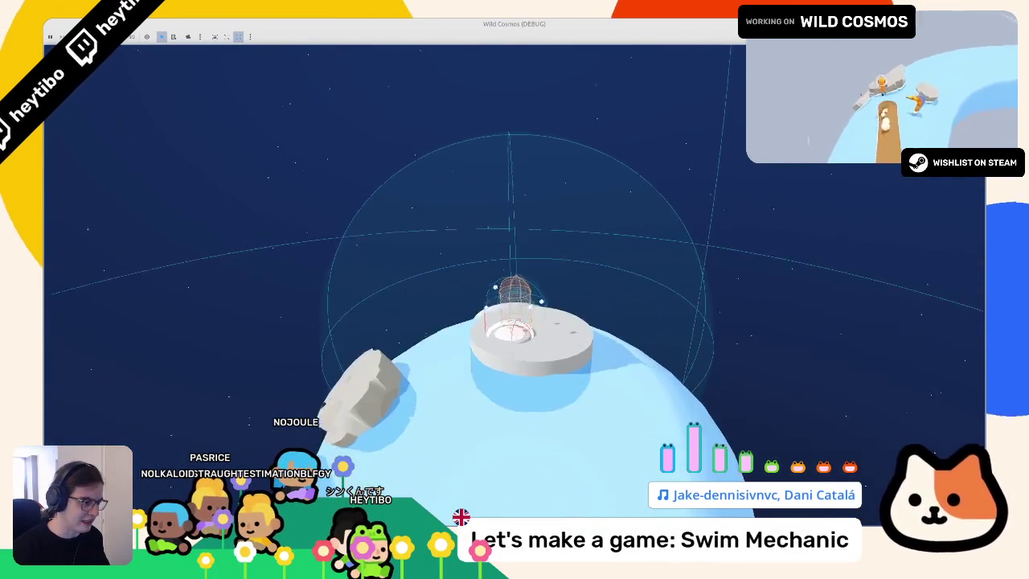
Step: Stop the game, check the _integrate function, then briefly run and close the scene with F6
{"action": "key", "text": "F8"}
{"action": "left_click", "coordinate": [520, 198]}
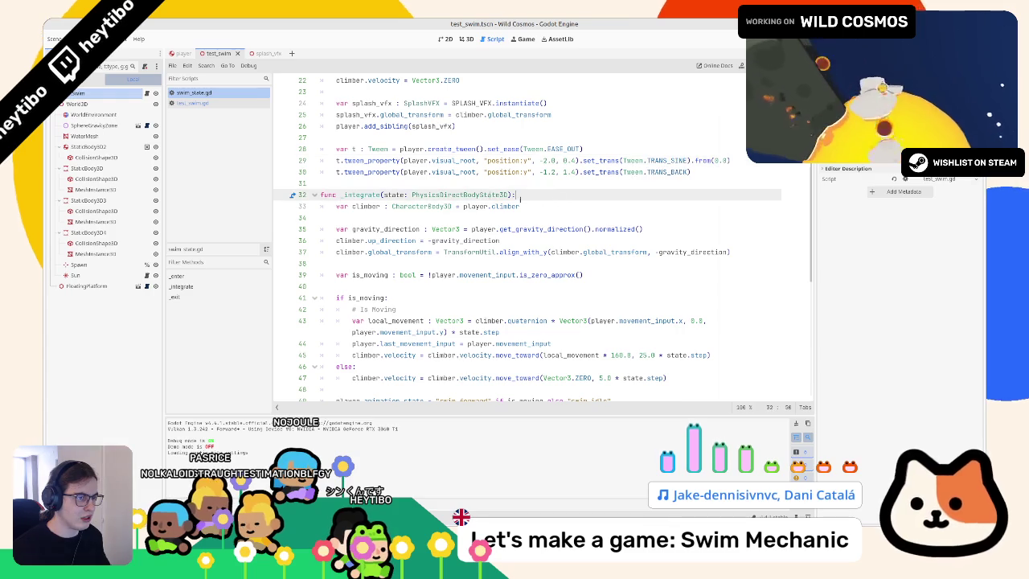
{"action": "scroll", "coordinate": [403, 182], "scroll_direction": "down", "scroll_amount": 9}
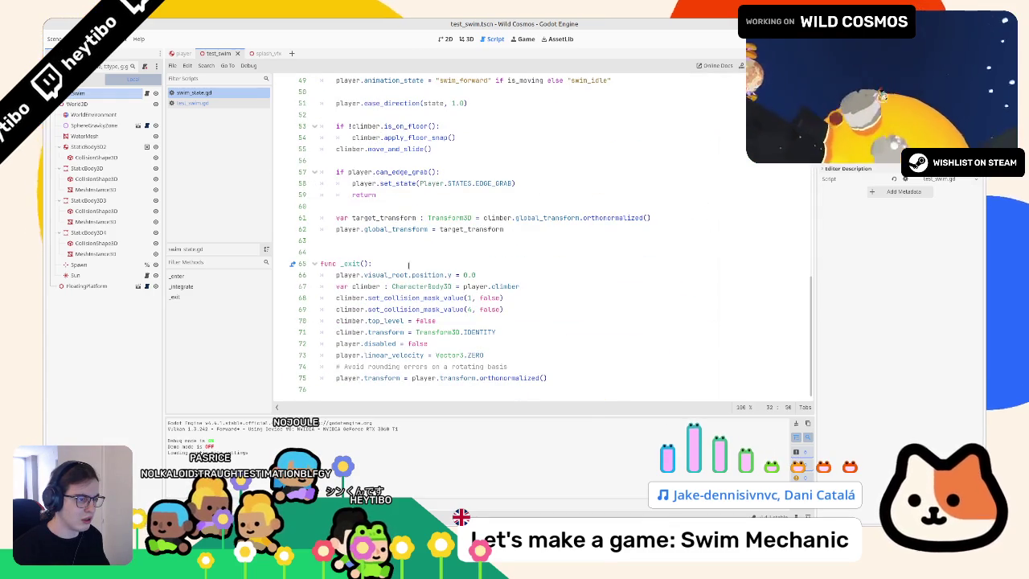
{"action": "key", "text": "F6"}
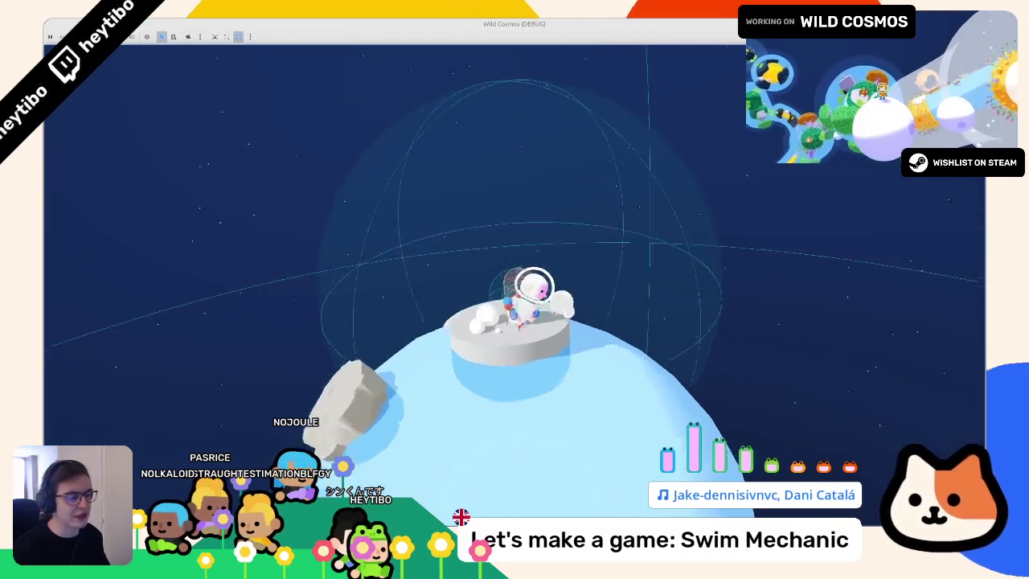
{"action": "key", "text": "F8"}
{"action": "scroll", "coordinate": [418, 268], "scroll_direction": "up", "scroll_amount": 10}
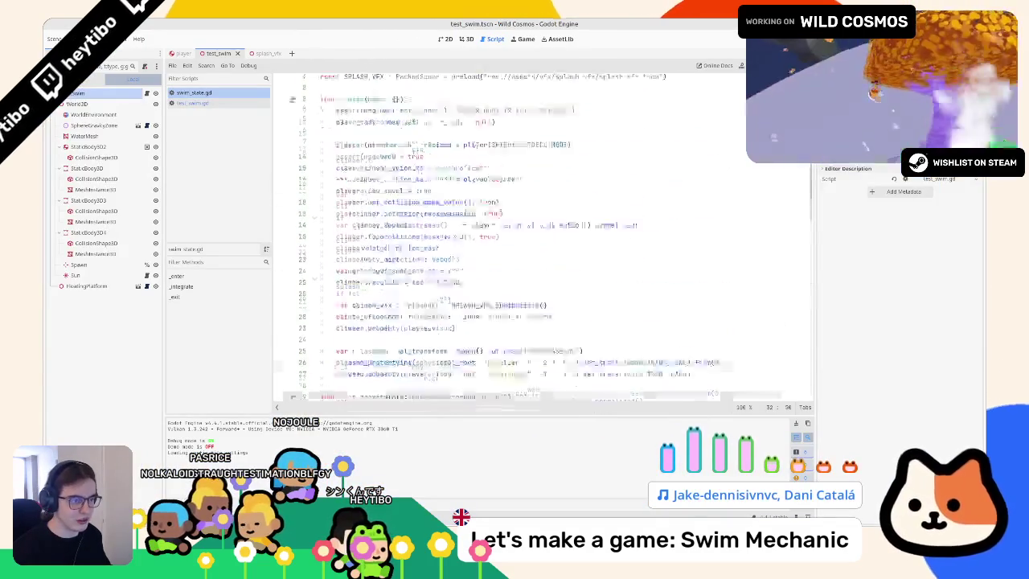
Step: Relaunch the swim scene, jump off the planet, walk into the water, then close the game
{"action": "key", "text": "F6"}
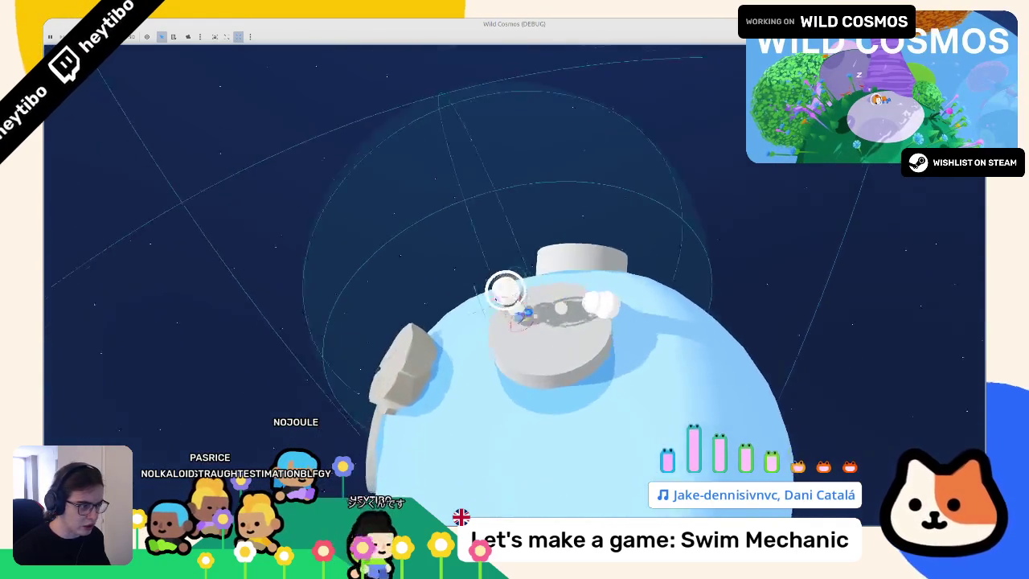
{"action": "key", "text": "space"}
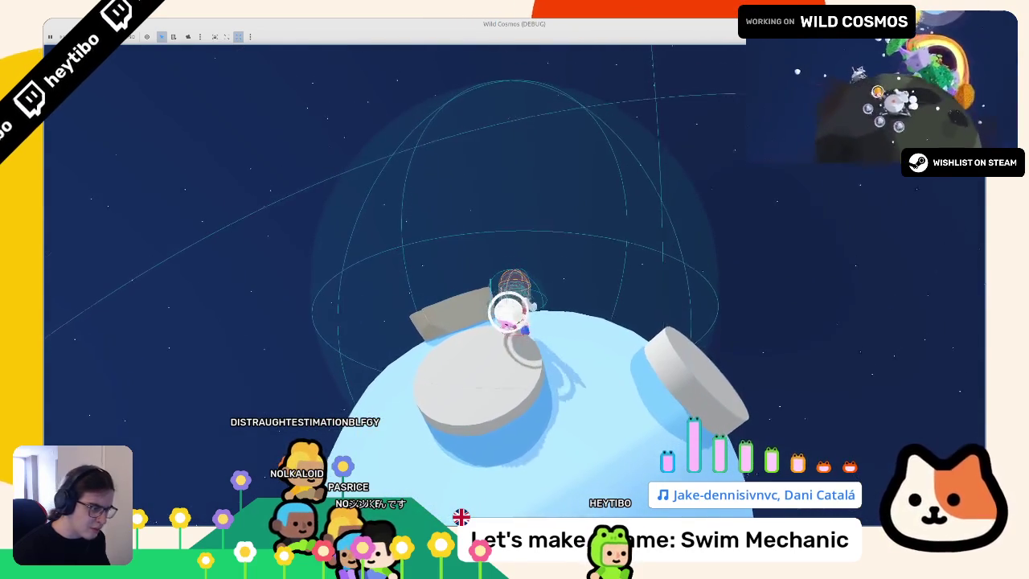
{"action": "key", "text": "w"}
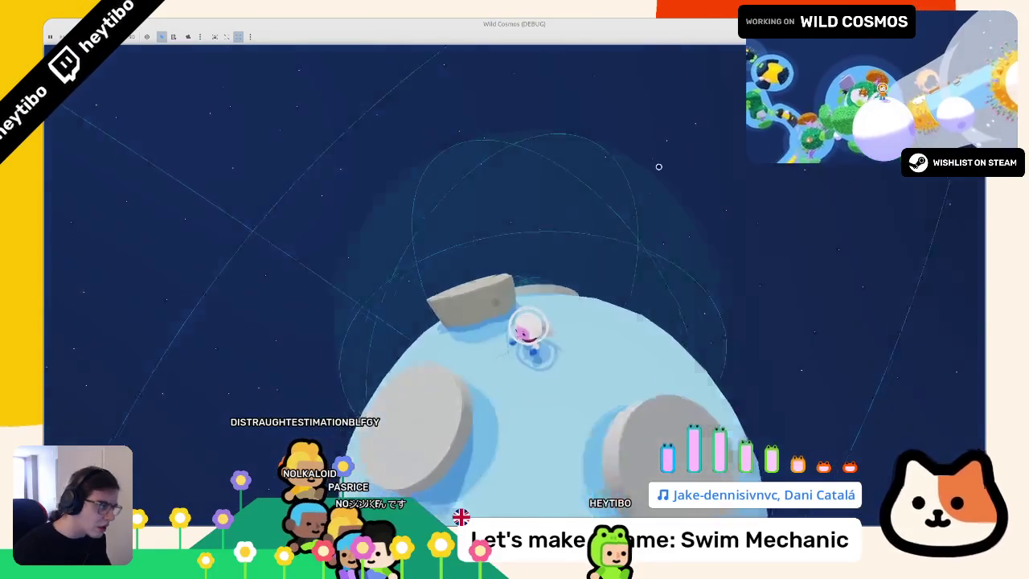
{"action": "key", "text": "F8"}
{"action": "scroll", "coordinate": [495, 255], "scroll_direction": "down", "scroll_amount": 10}
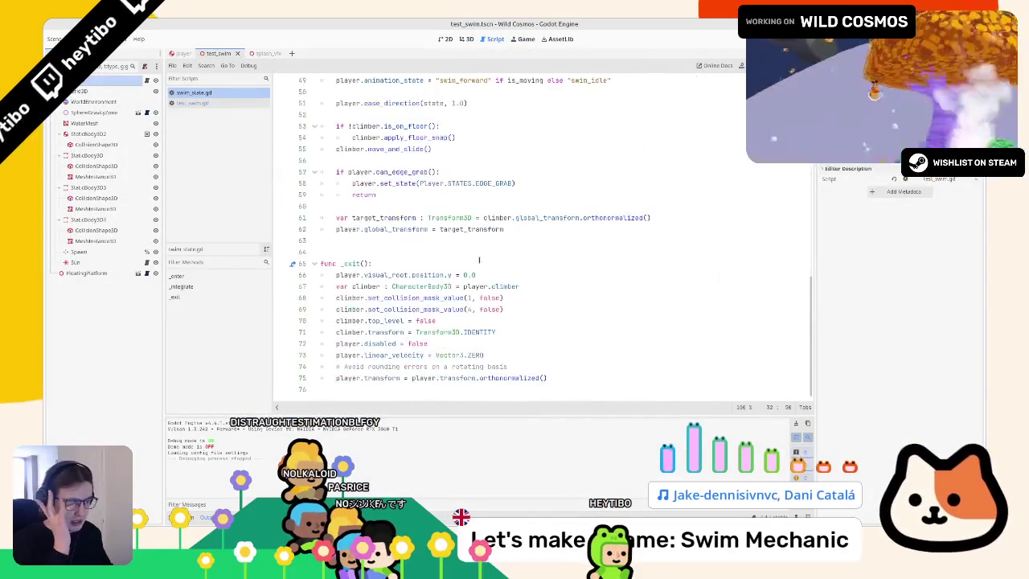
Step: On line 62, replace target_transform with player.global_transform
{"action": "left_click", "coordinate": [444, 228]}
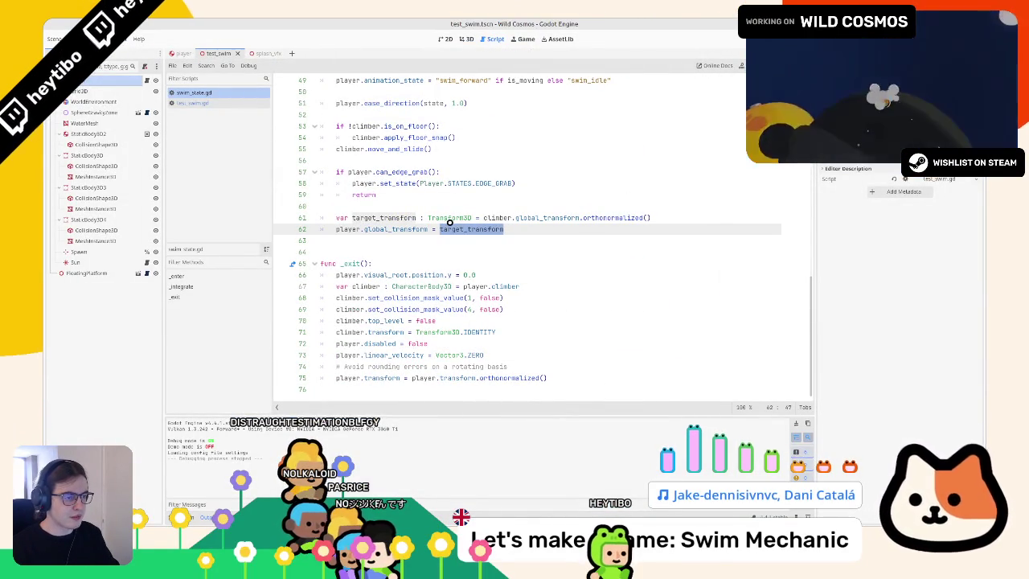
{"action": "type", "text": "player.global"}
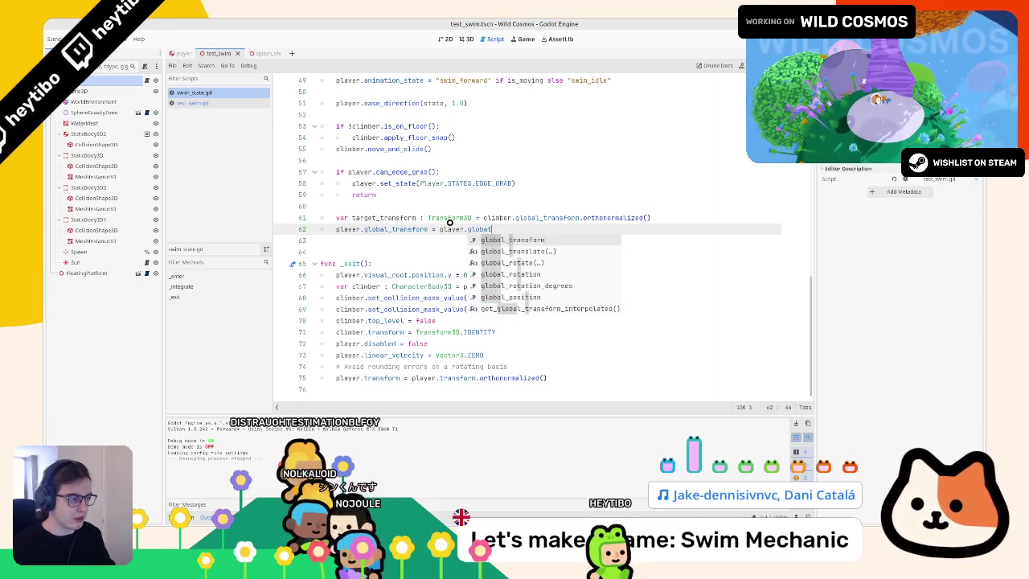
{"action": "key", "text": "Return"}
{"action": "type", "text": "."}
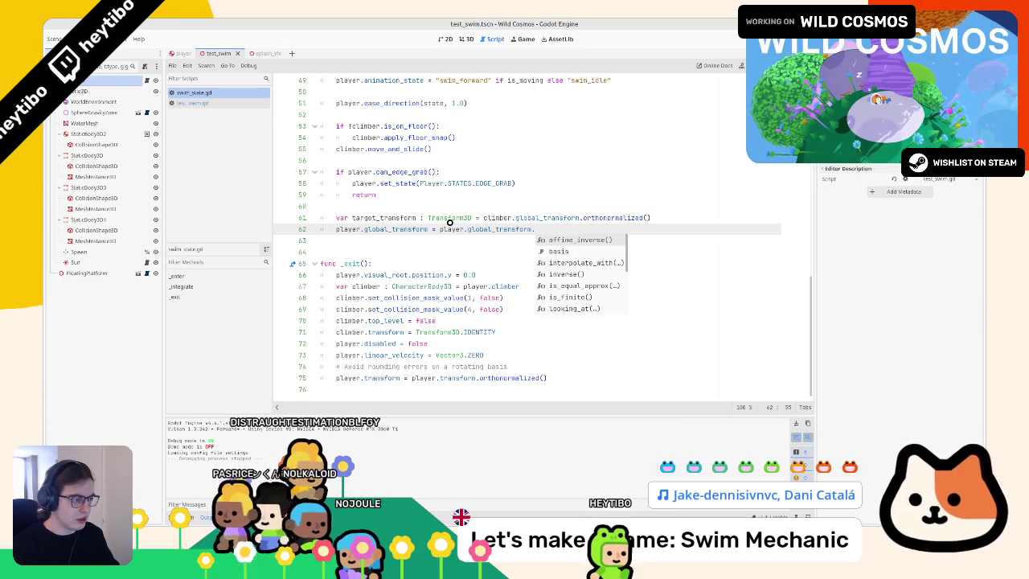
{"action": "key", "text": "Down"}
{"action": "key", "text": "Down"}
{"action": "key", "text": "Down"}
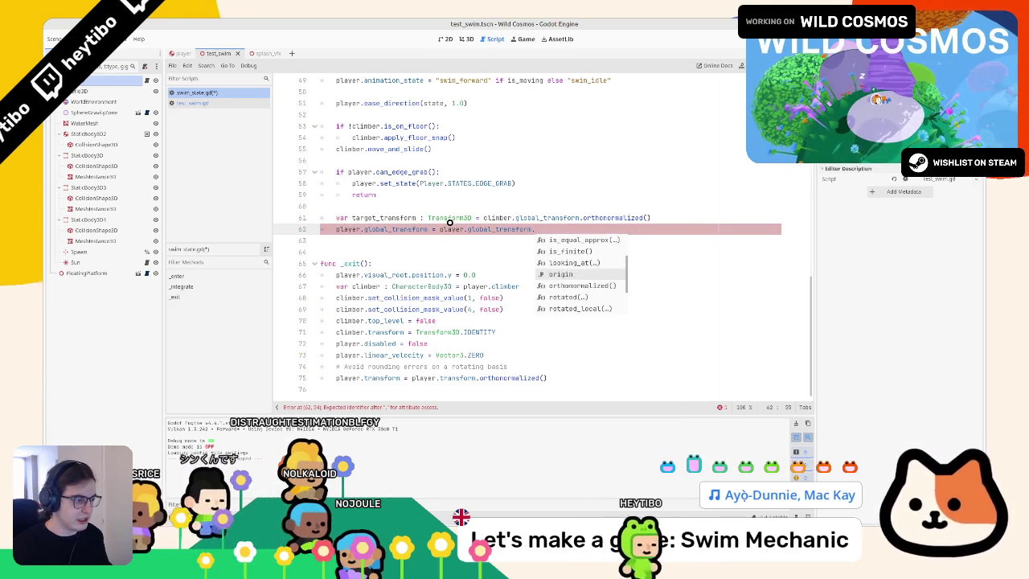
{"action": "key", "text": "Down"}
{"action": "key", "text": "Down"}
{"action": "key", "text": "Down"}
{"action": "key", "text": "Return"}
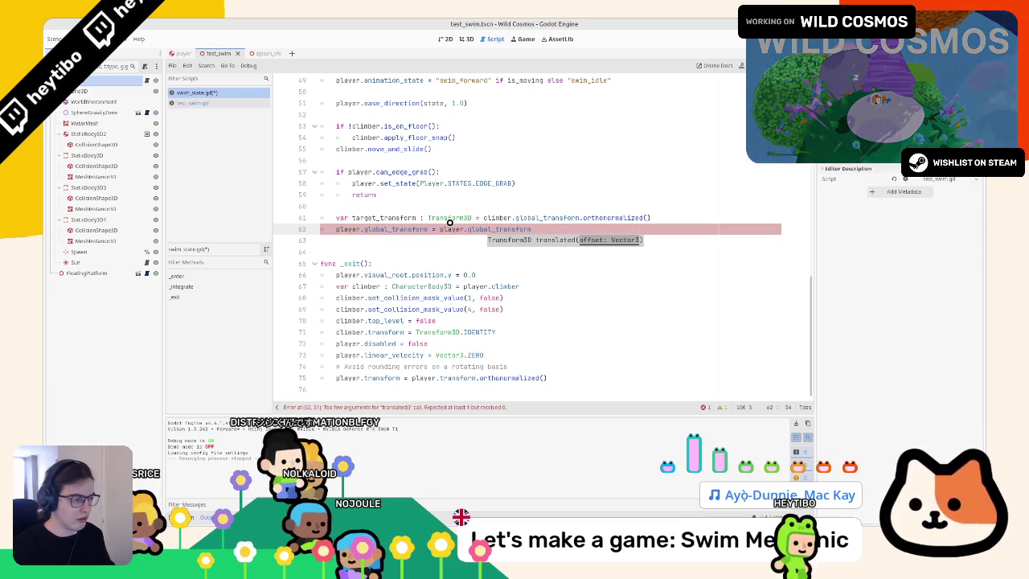
Step: Complete it as interpolate_with(target_transform, 10.0 * state.step), then save and run the game
{"action": "key", "text": "ctrl+space"}
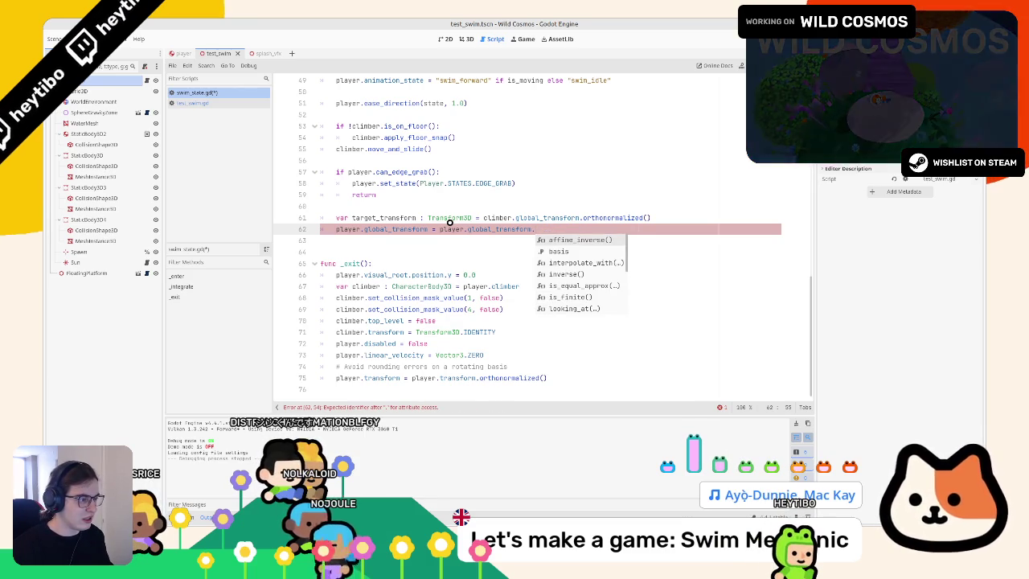
{"action": "key", "text": "Down"}
{"action": "key", "text": "Return"}
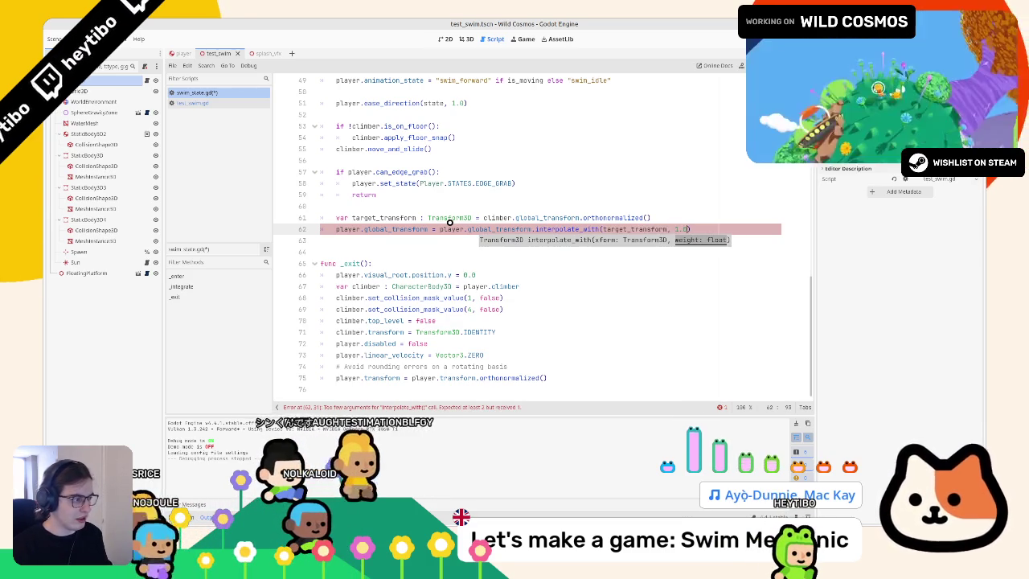
{"action": "key", "text": "BackSpace"}
{"action": "key", "text": "BackSpace"}
{"action": "type", "text": "0.0 * "}
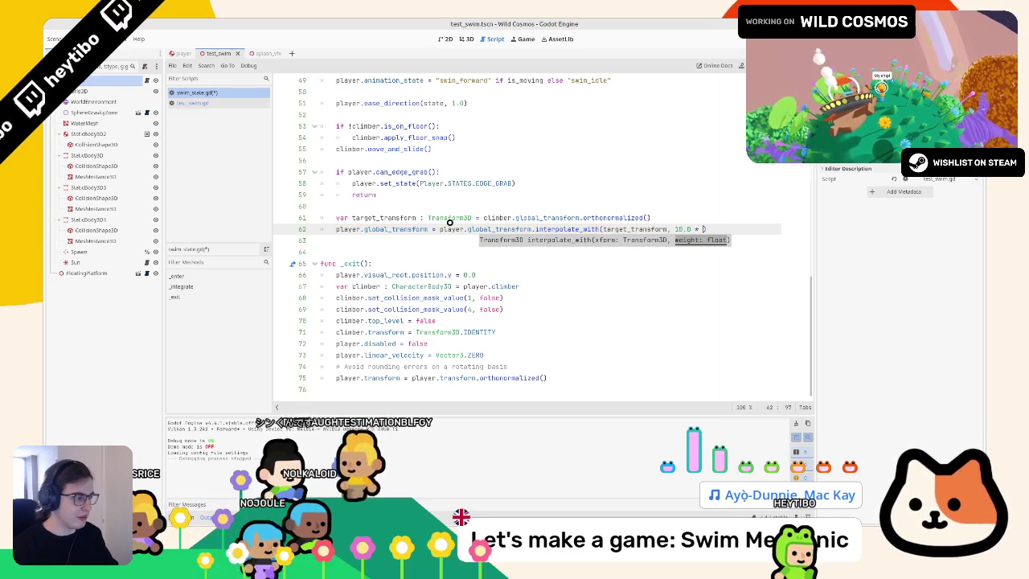
{"action": "type", "text": "d"}
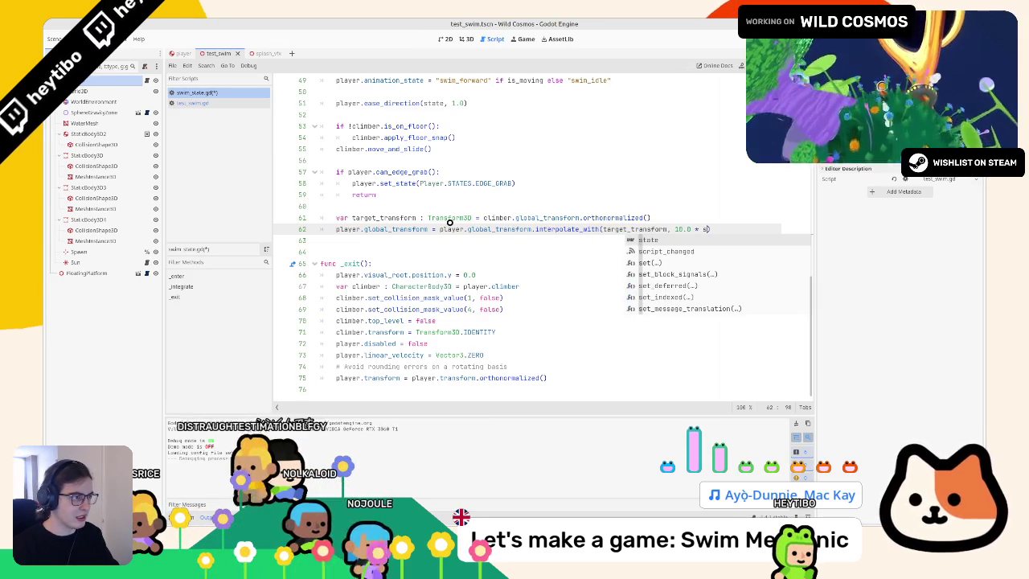
{"action": "type", "text": "st"}
{"action": "type", "text": "delta"}
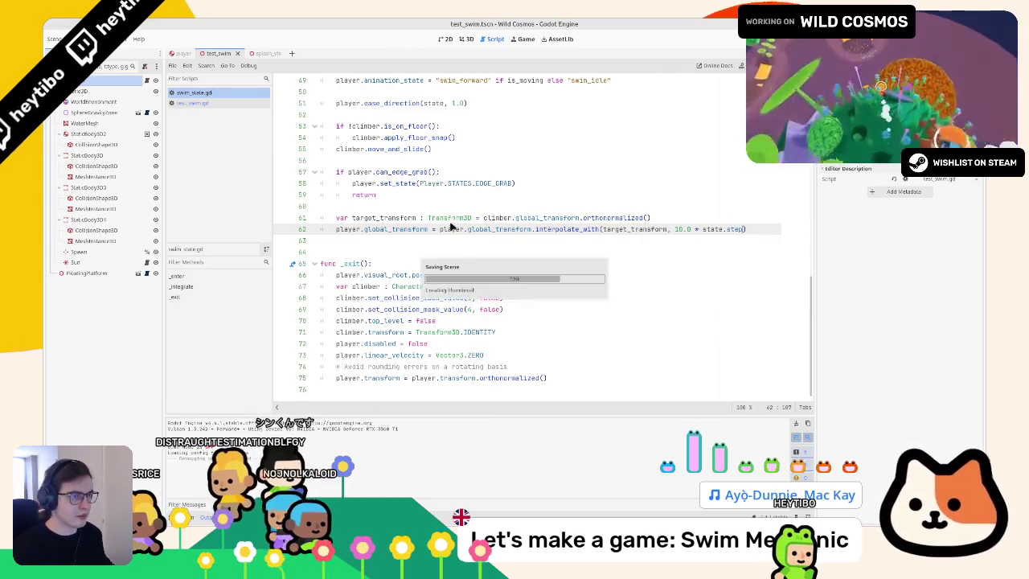
{"action": "key", "text": "F5"}
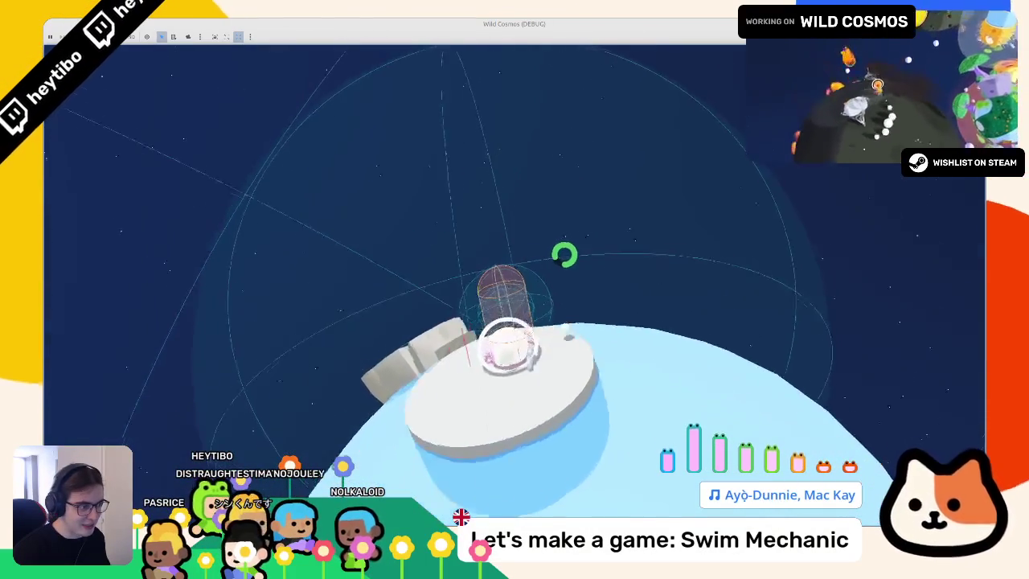
Step: Close the debug game with F8 after checking the smoothed swim motion
{"action": "key", "text": "F8"}
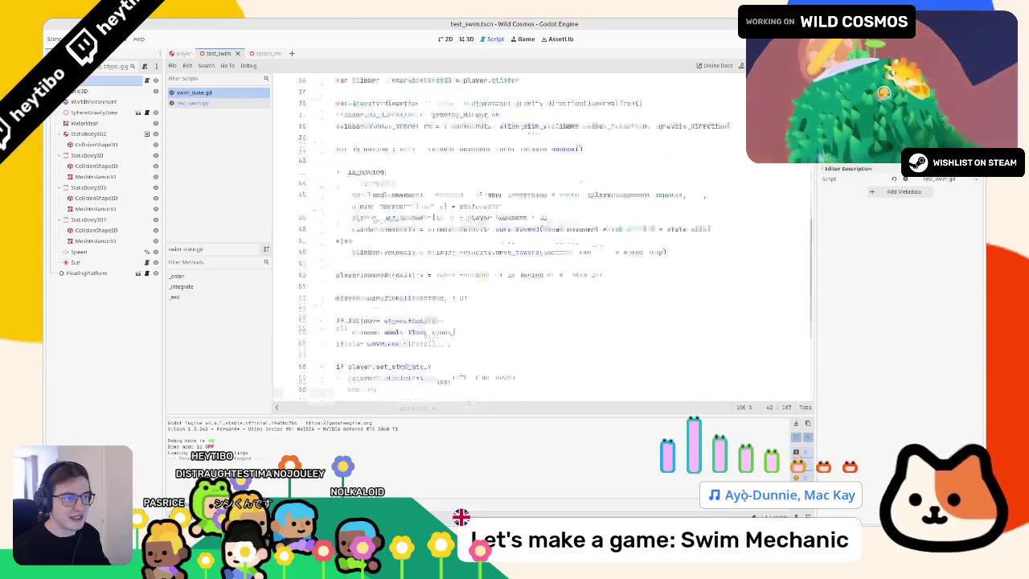
Step: Add a plunge_tween variable declaration above the _enter function
{"action": "scroll", "coordinate": [366, 244], "scroll_direction": "down", "scroll_amount": 4}
{"action": "left_click", "coordinate": [354, 254]}
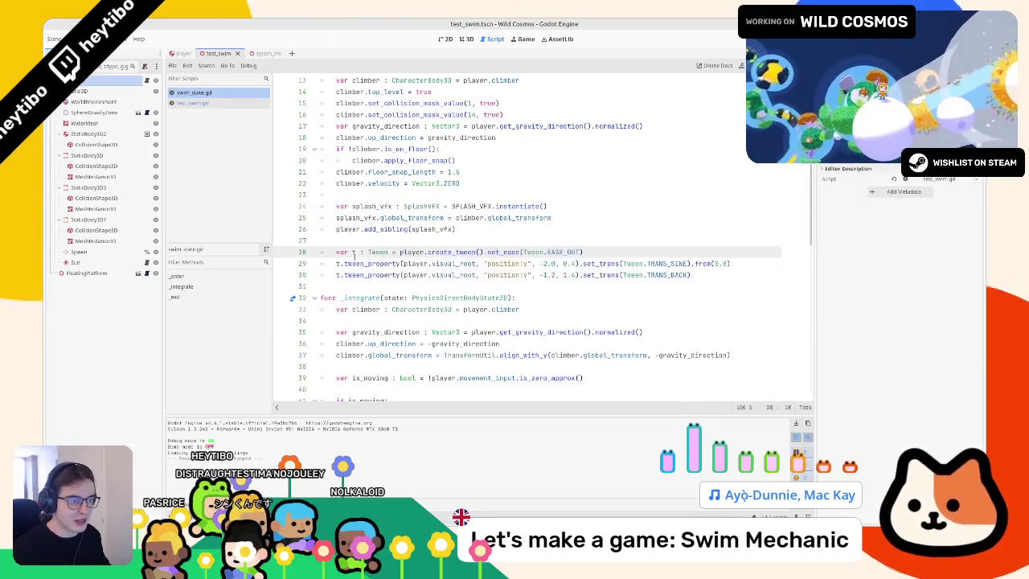
{"action": "scroll", "coordinate": [354, 254], "scroll_direction": "up", "scroll_amount": 3}
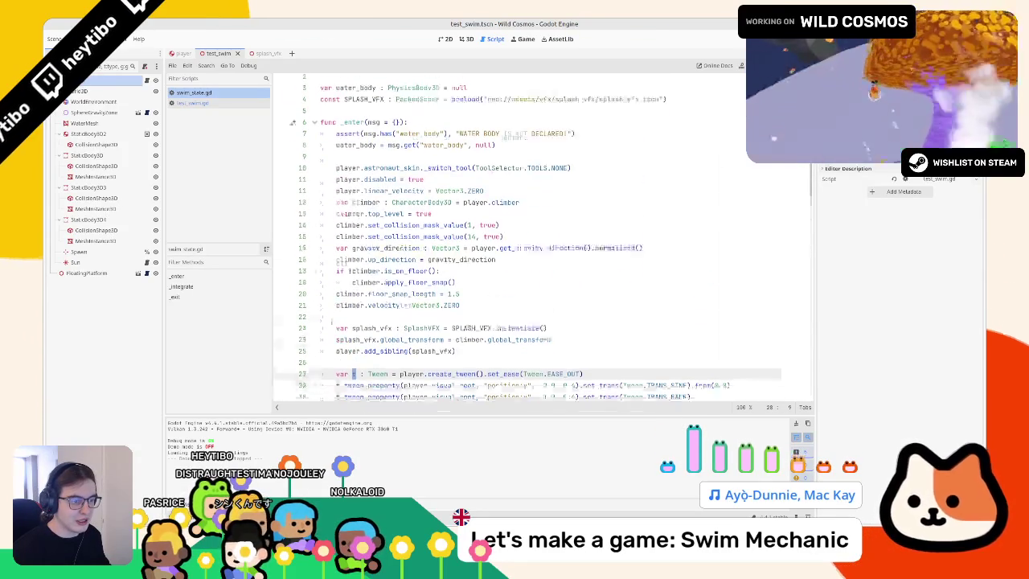
{"action": "scroll", "coordinate": [354, 254], "scroll_direction": "down", "scroll_amount": 1}
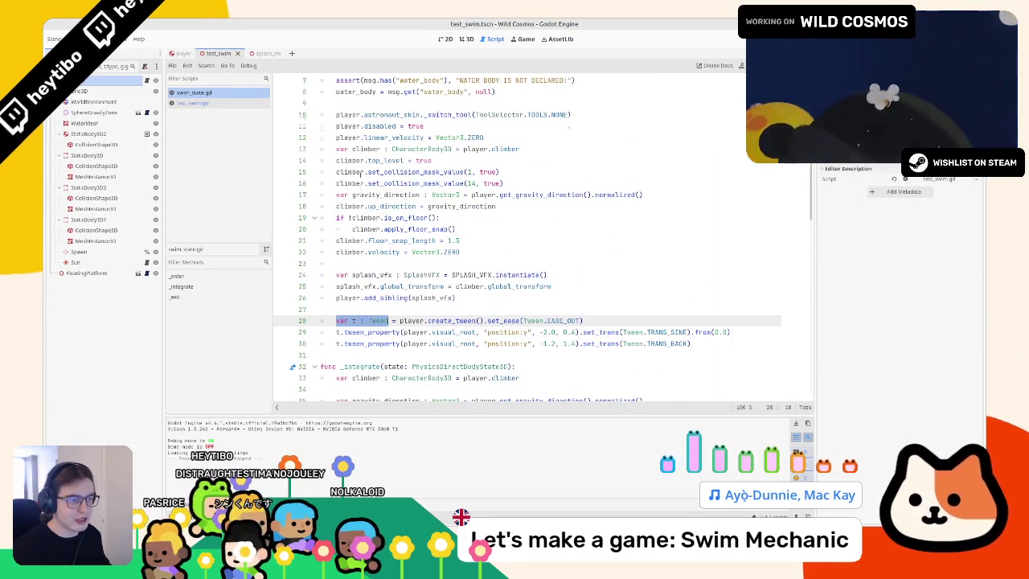
{"action": "scroll", "coordinate": [354, 241], "scroll_direction": "up", "scroll_amount": 2}
{"action": "left_click", "coordinate": [354, 125]}
{"action": "key", "text": "Return"}
{"action": "key", "text": "Return"}
{"action": "key", "text": "Up"}
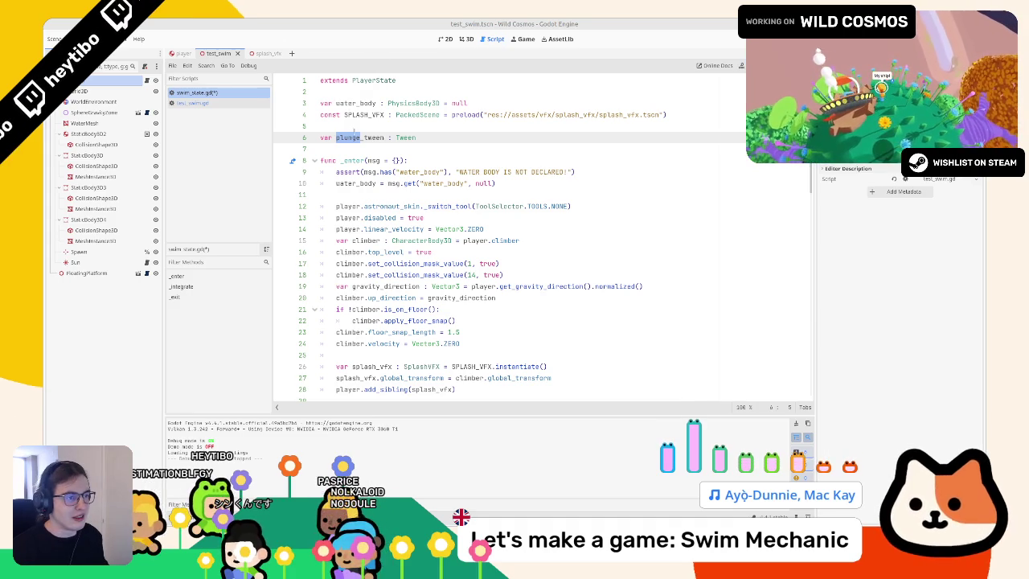
{"action": "left_click", "coordinate": [355, 138]}
{"action": "type", "text": "= null"}
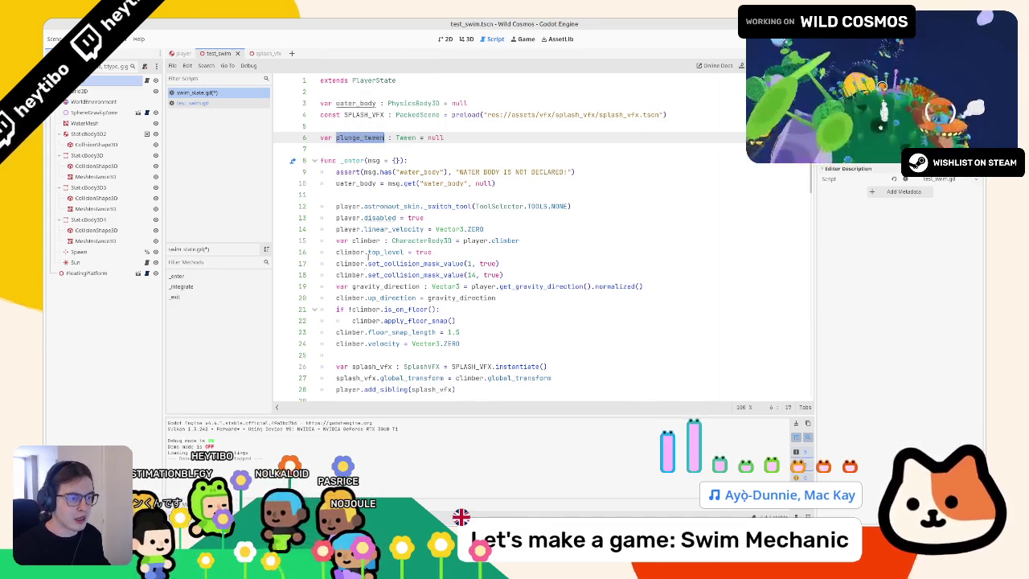
Step: Replace the local splash tween variable t with plunge_tween on its three lines
{"action": "scroll", "coordinate": [369, 256], "scroll_direction": "down", "scroll_amount": 3}
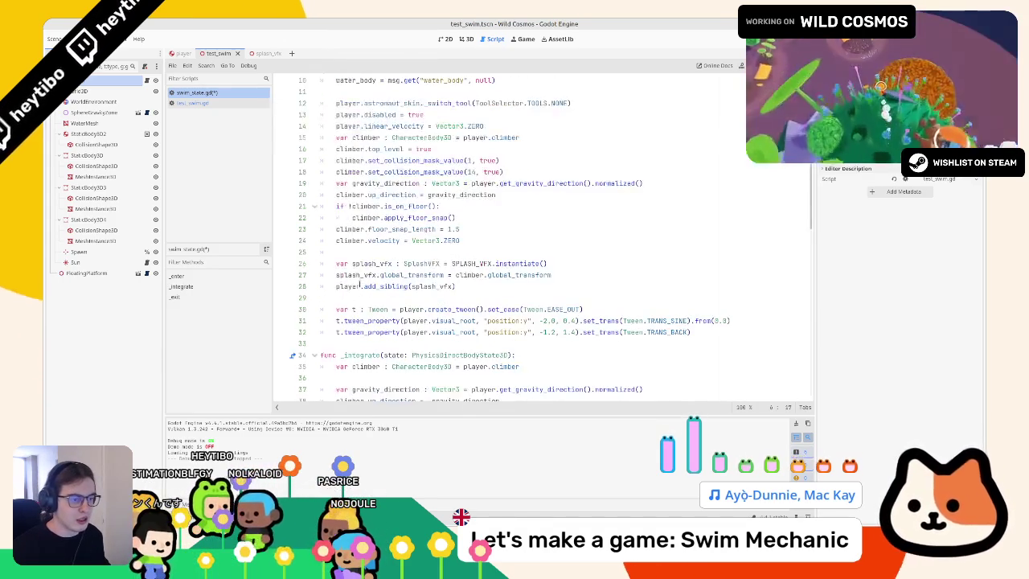
{"action": "left_click", "coordinate": [387, 310]}
{"action": "left_click_drag", "start_coordinate": [342, 309], "coordinate": [336, 310]}
{"action": "type", "text": "plunge_tween"}
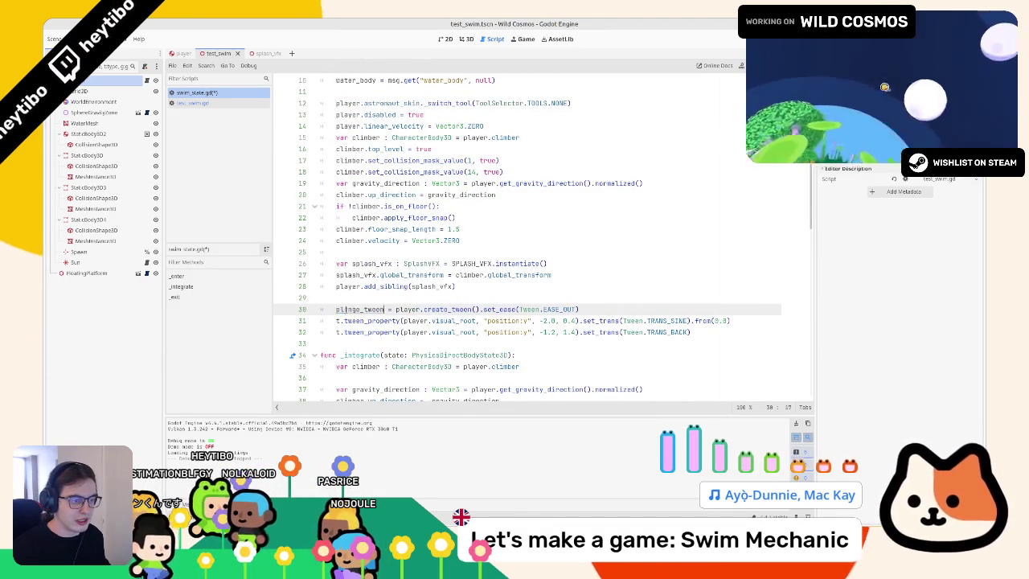
{"action": "double_click", "coordinate": [338, 320]}
{"action": "type", "text": "plunge_tween"}
{"action": "double_click", "coordinate": [338, 332]}
{"action": "type", "text": "plunge_tween"}
{"action": "key", "text": "Up"}
{"action": "key", "text": "Up"}
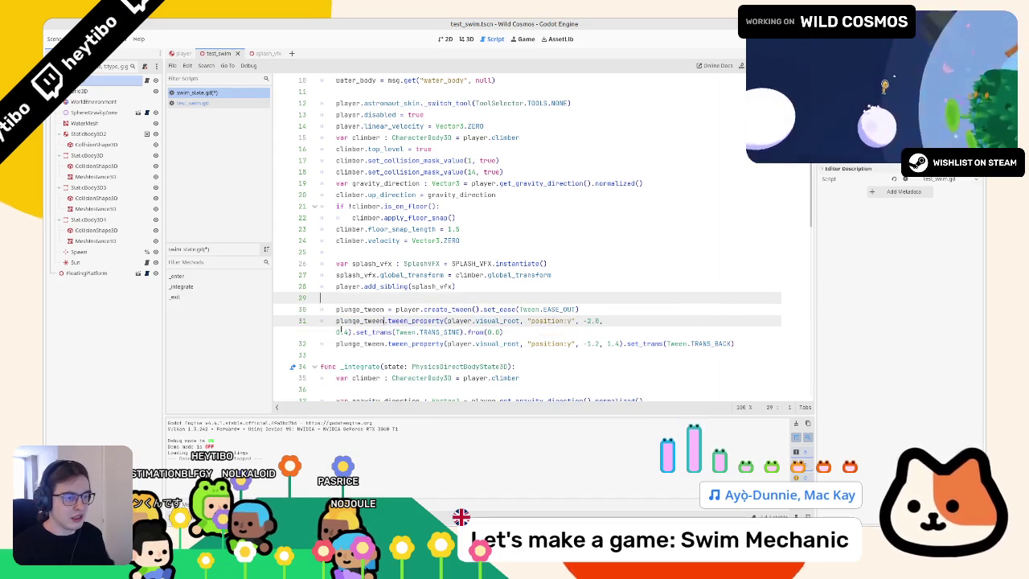
{"action": "left_click", "coordinate": [354, 309]}
{"action": "double_click", "coordinate": [358, 309]}
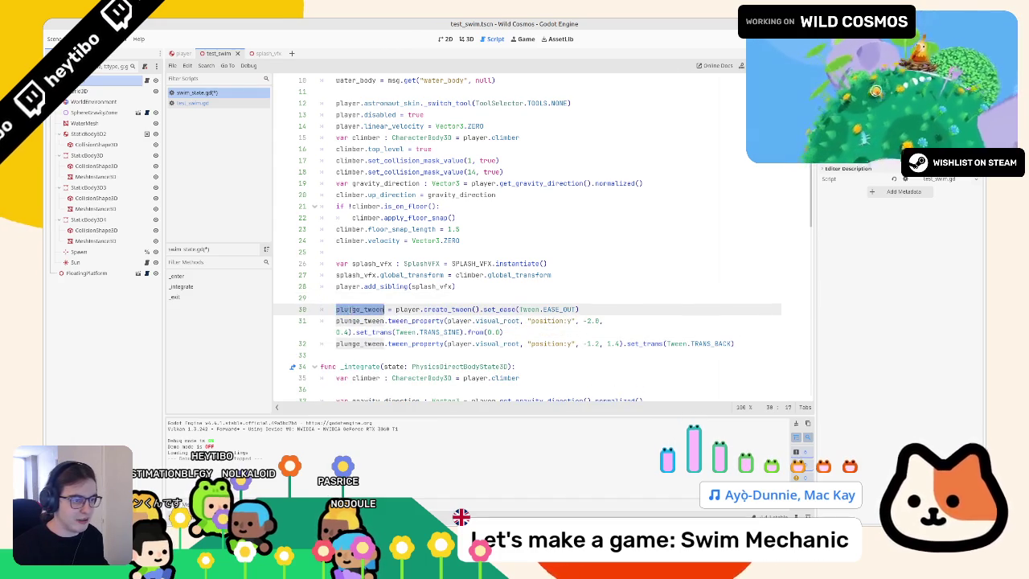
Step: Begin _exit with the check 'if plunge_tween && plunge_tween.is_valid():'
{"action": "scroll", "coordinate": [358, 310], "scroll_direction": "down", "scroll_amount": 10}
{"action": "left_click", "coordinate": [403, 263]}
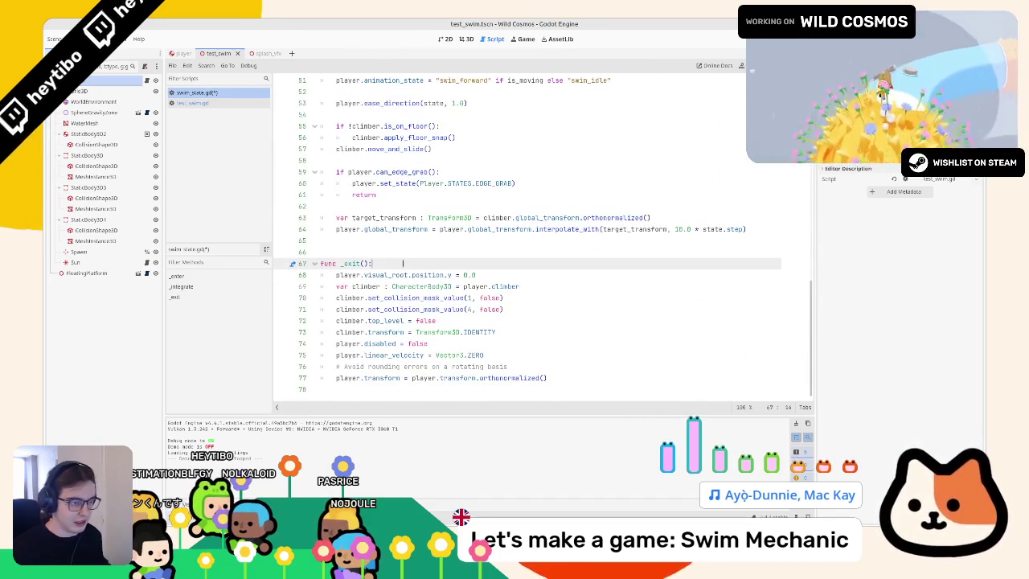
{"action": "key", "text": "Return"}
{"action": "type", "text": "plunge_tween."}
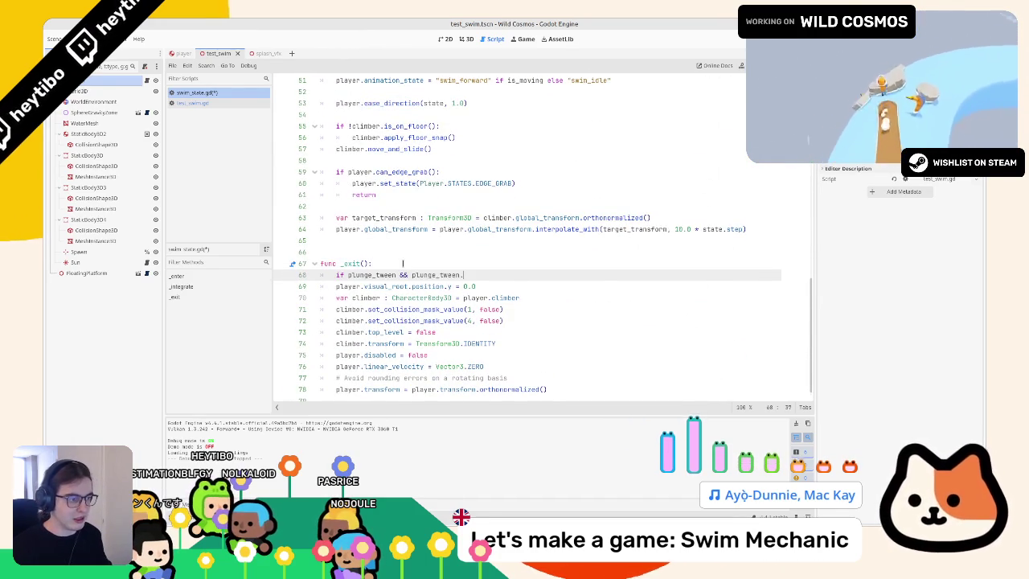
{"action": "type", "text": "is_valid(): plunge_tween.kill("}
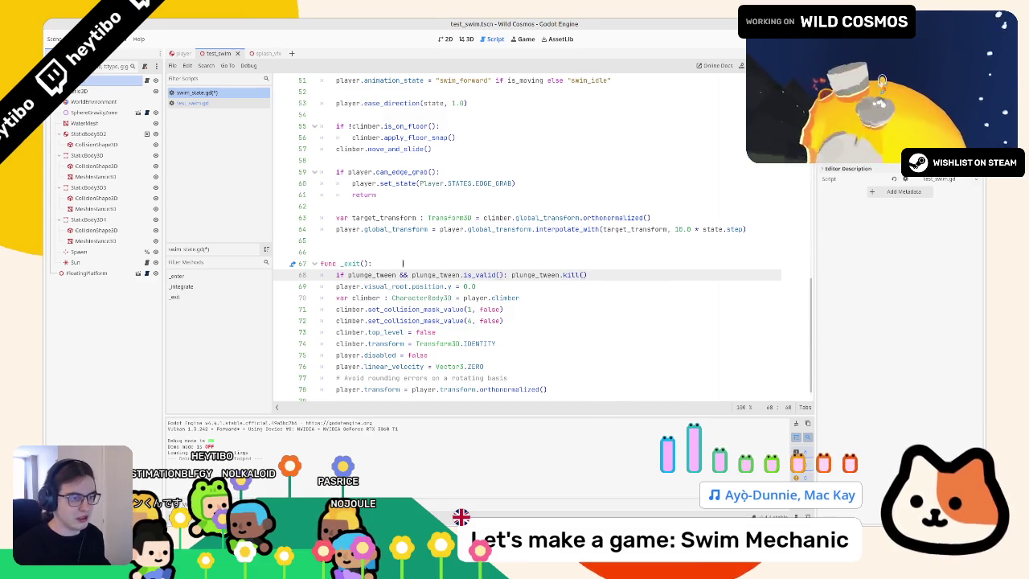
{"action": "key", "text": "F6"}
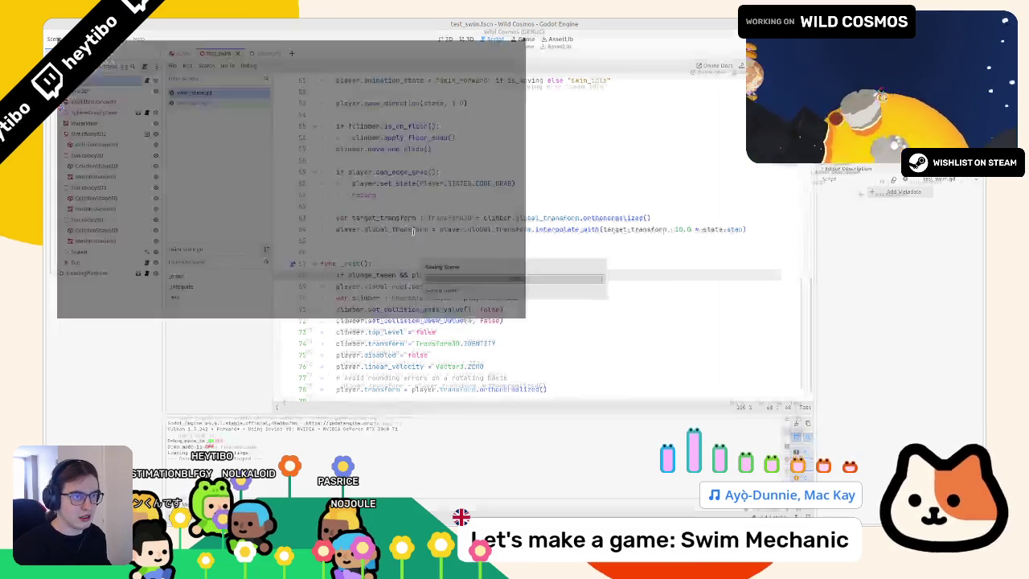
{"action": "key", "text": "w"}
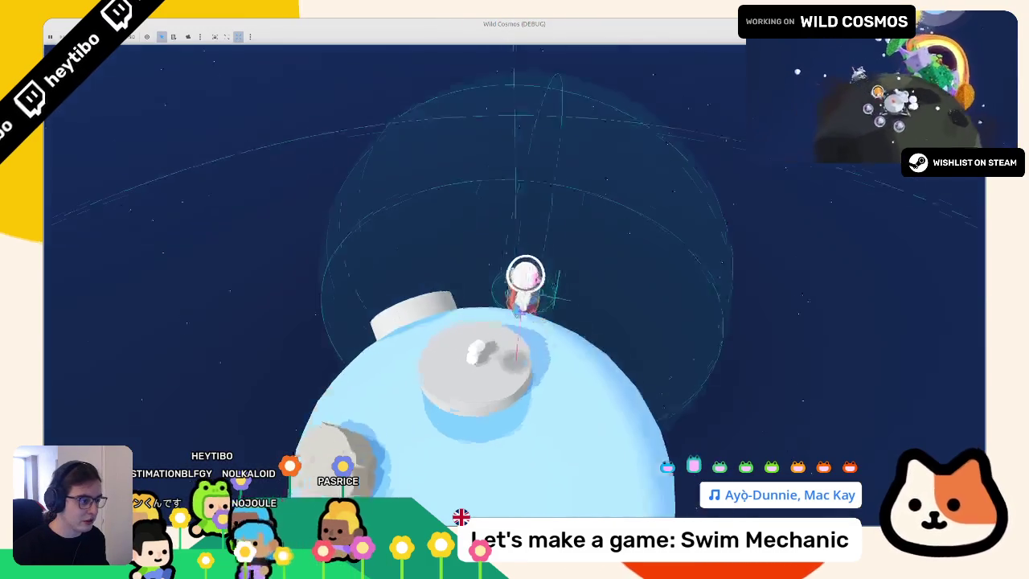
{"action": "key", "text": "w"}
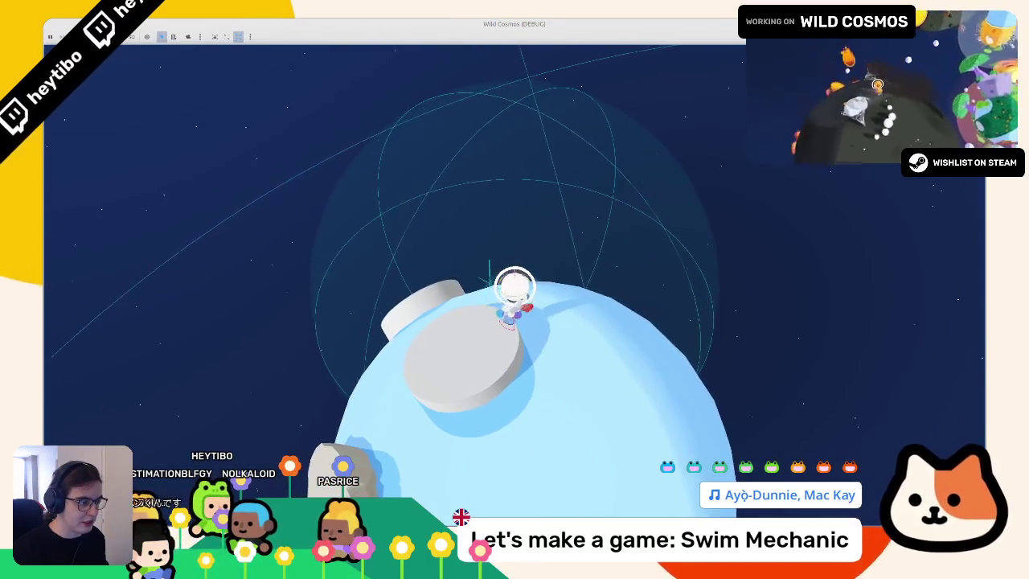
{"action": "key", "text": "w"}
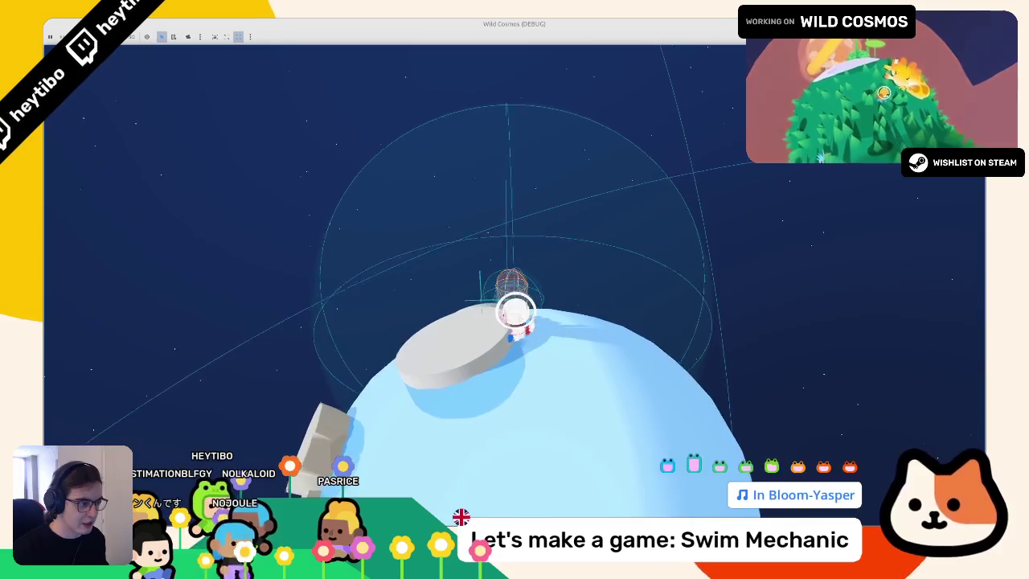
{"action": "key", "text": "w"}
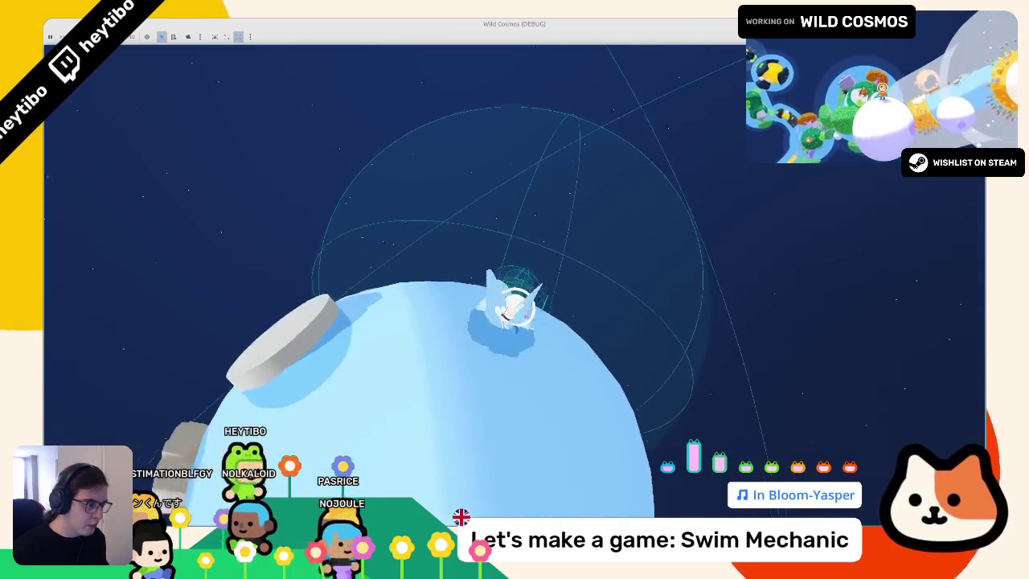
{"action": "key", "text": "w"}
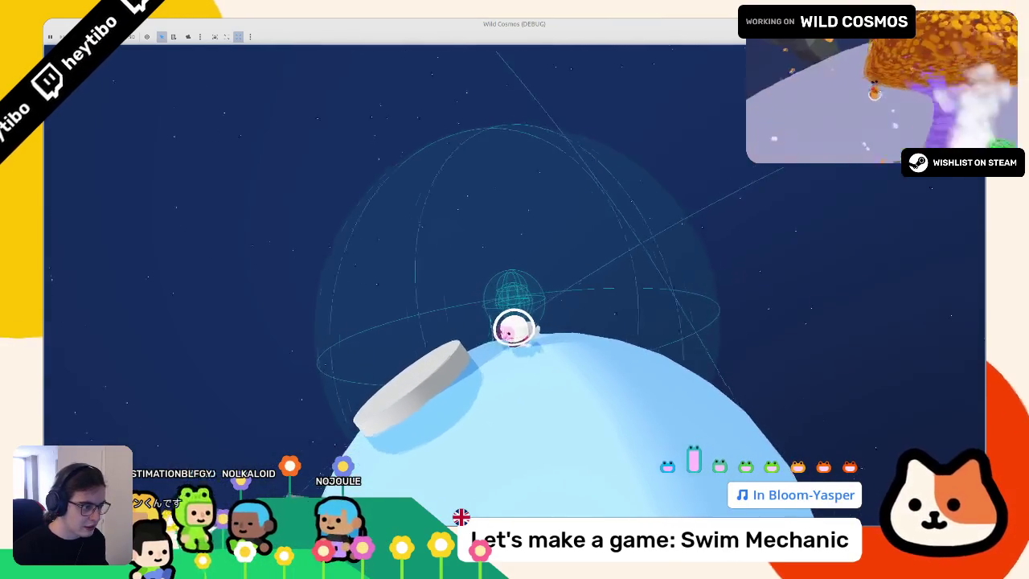
{"action": "key", "text": "w"}
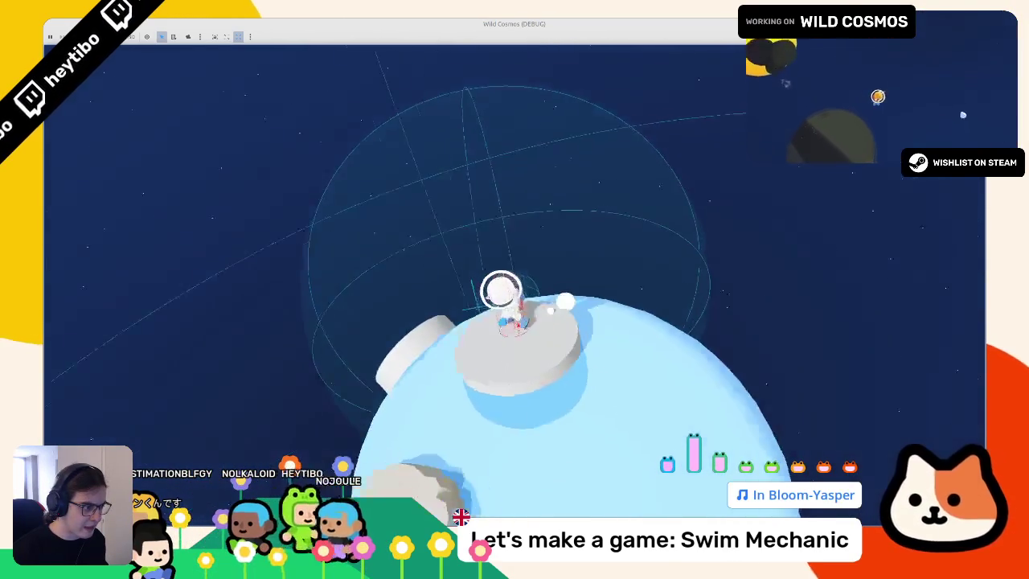
{"action": "key", "text": "w"}
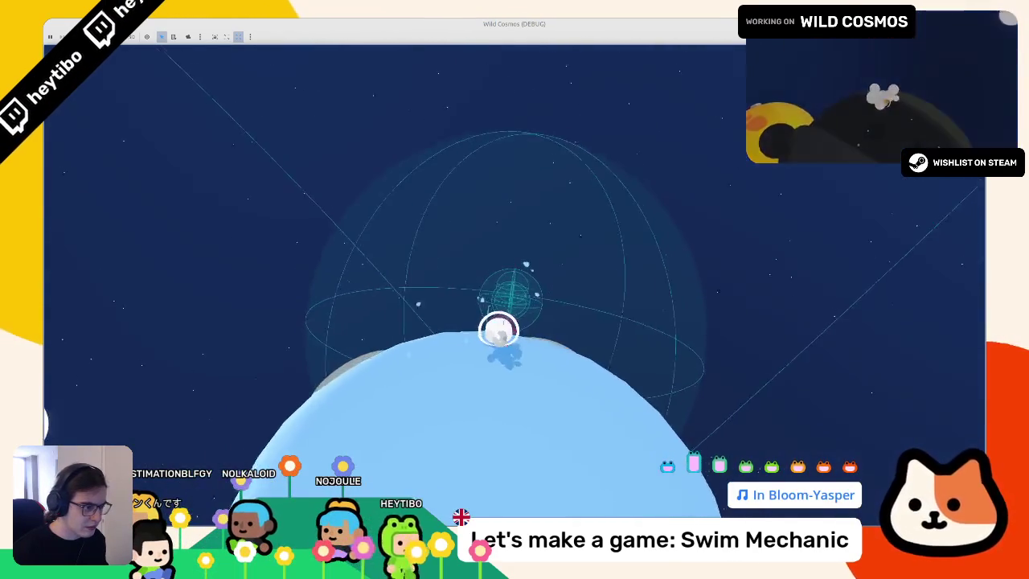
{"action": "key", "text": "w"}
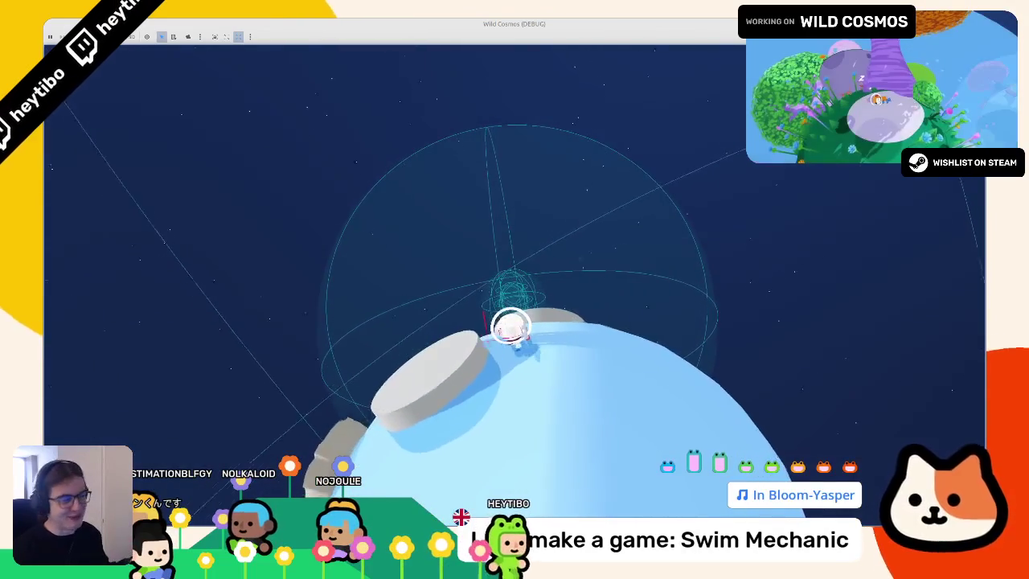
{"action": "key", "text": "w"}
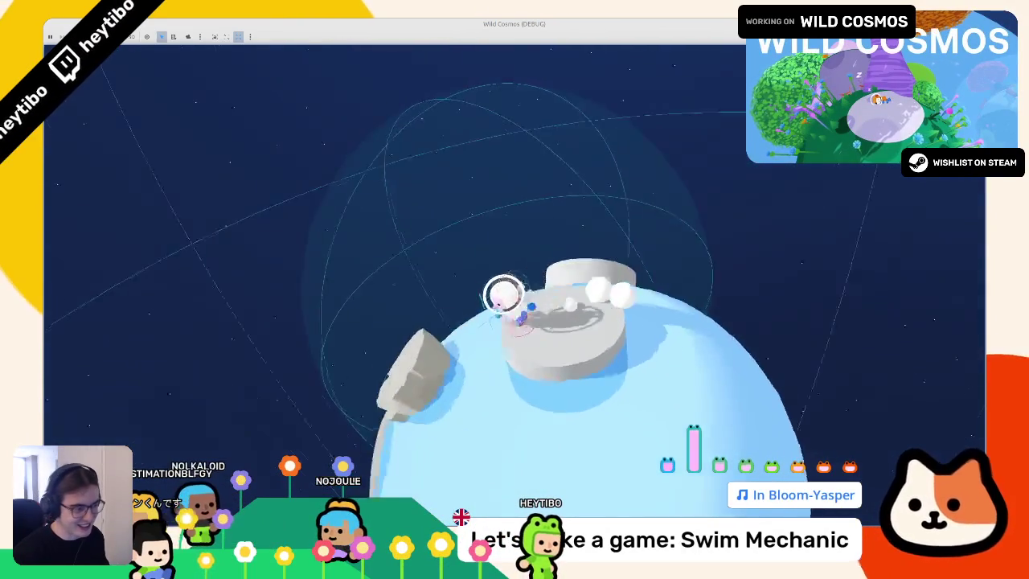
{"action": "key", "text": "w"}
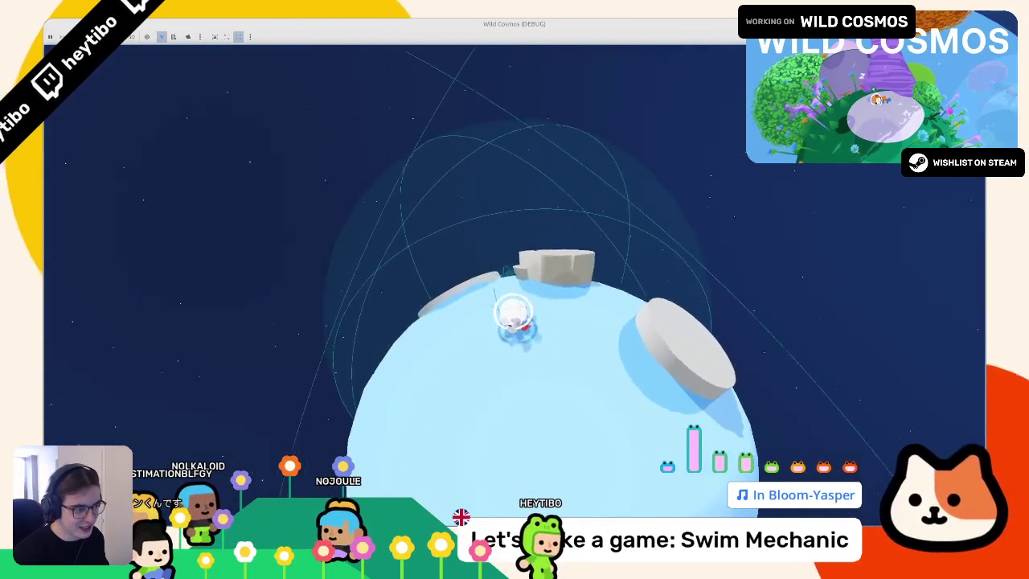
{"action": "key", "text": "w"}
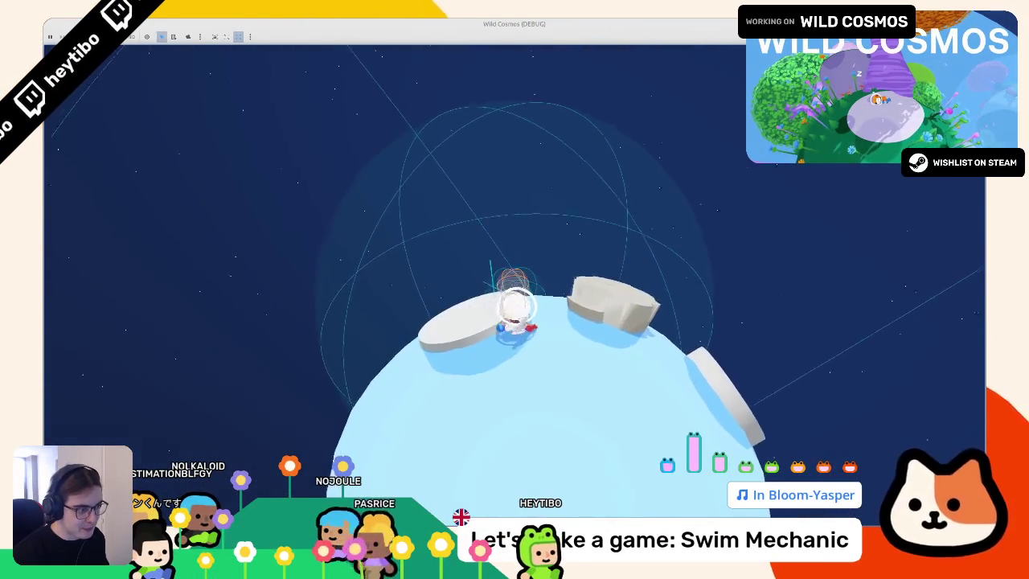
{"action": "key", "text": "w"}
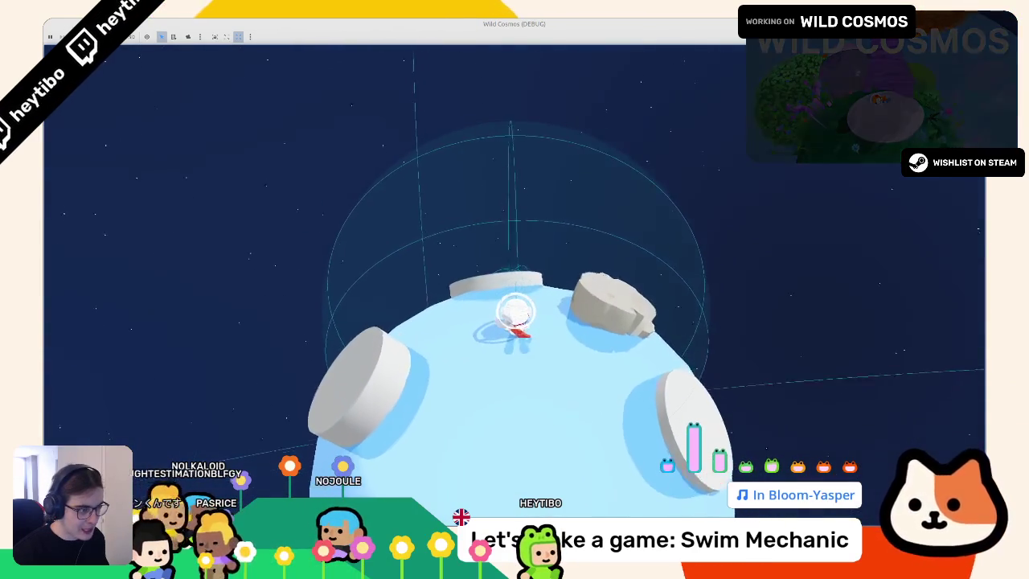
{"action": "key", "text": "w"}
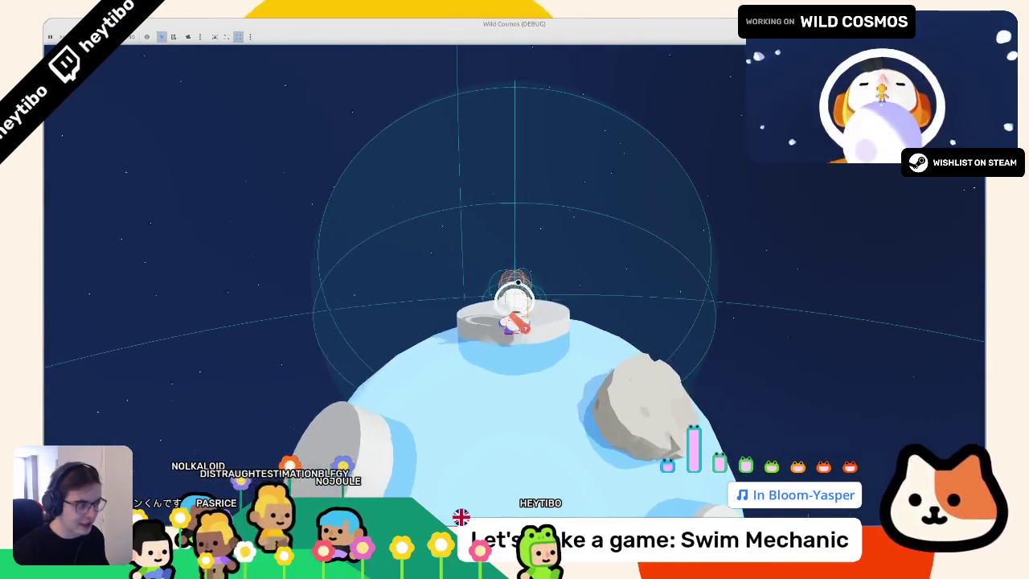
{"action": "key", "text": "F8"}
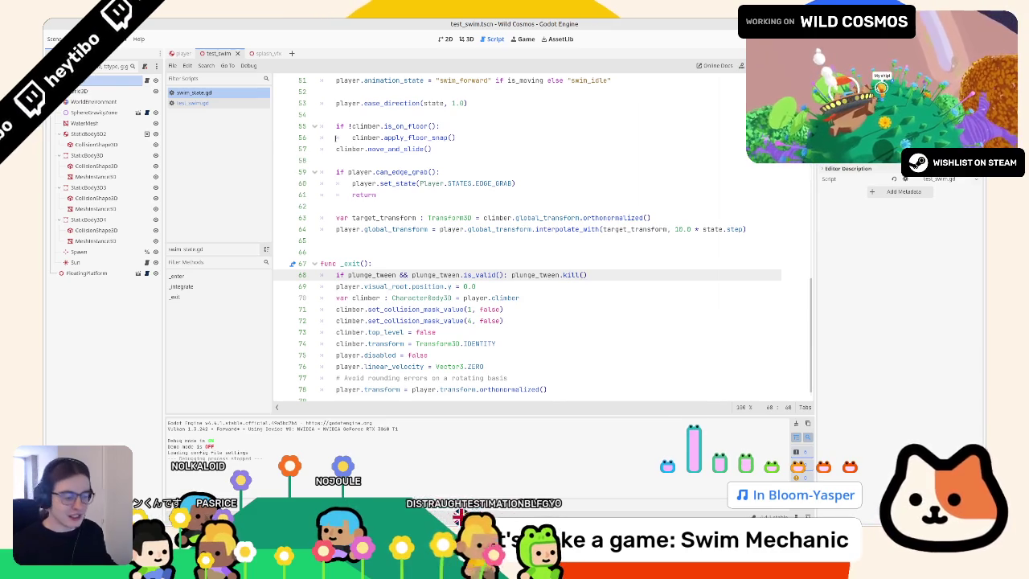
{"action": "key", "text": "ctrl+shift+o"}
{"action": "key", "text": "Return"}
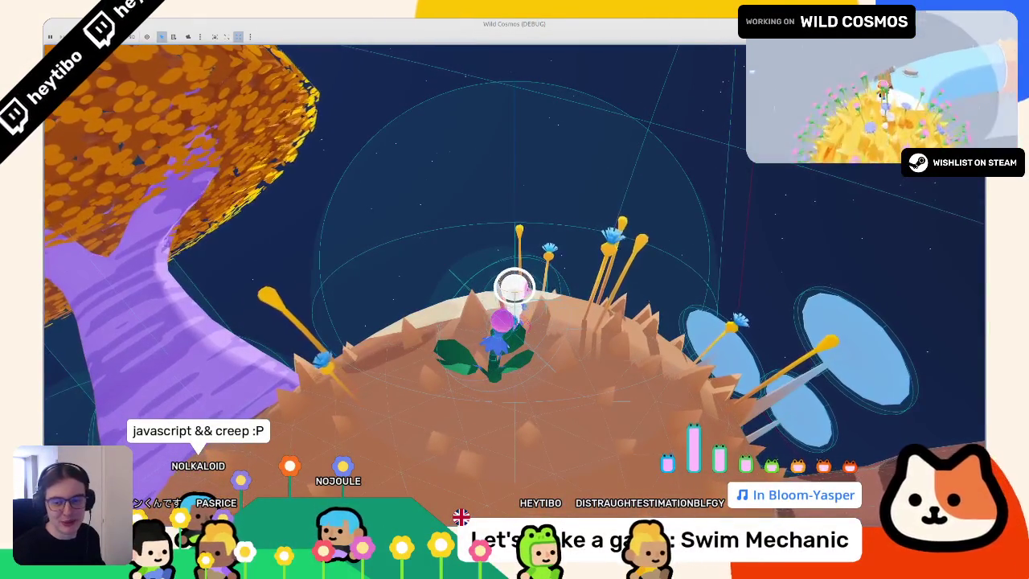
{"action": "key", "text": "w"}
{"action": "key", "text": "w"}
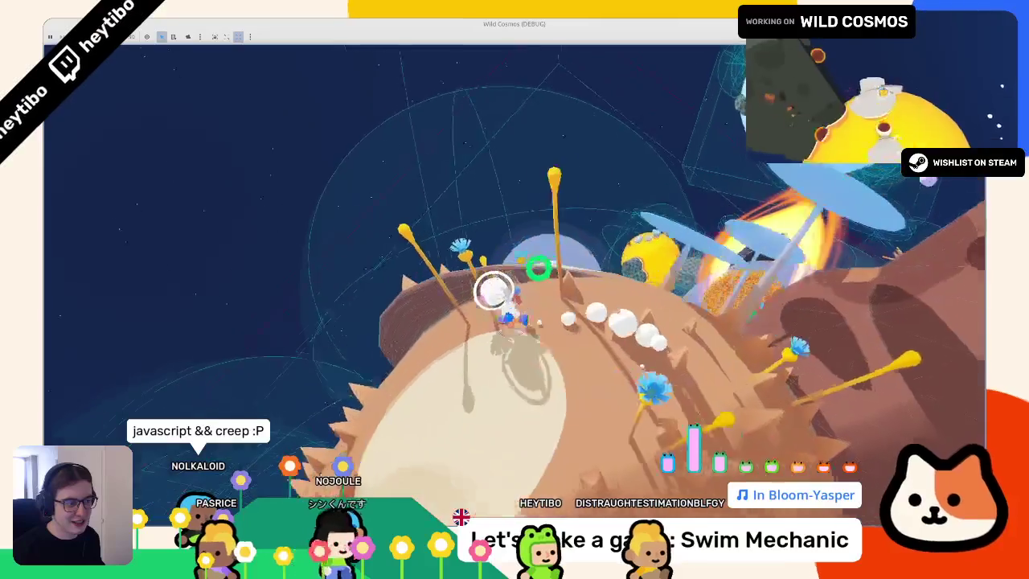
{"action": "key", "text": "w"}
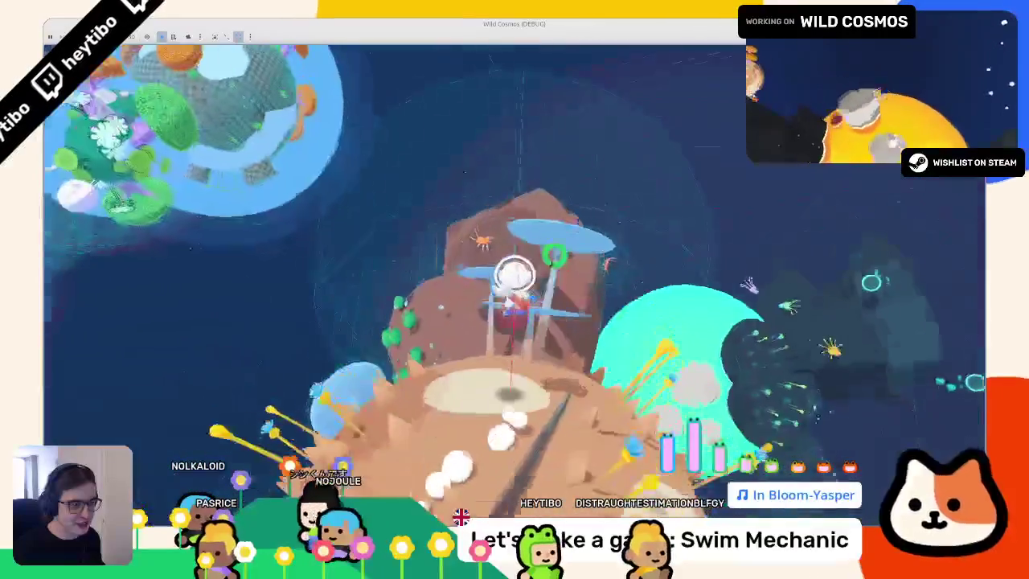
{"action": "key", "text": "w"}
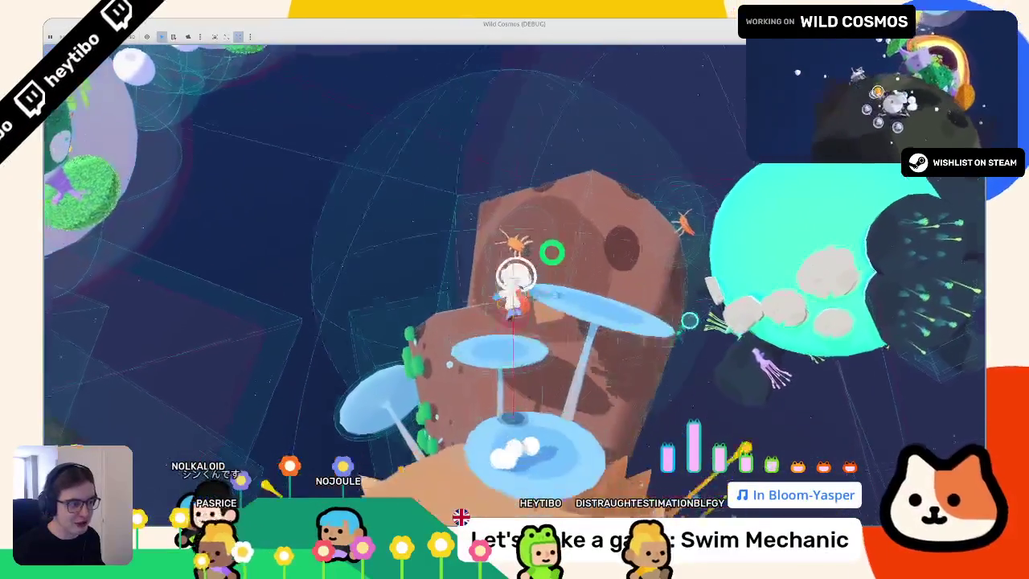
{"action": "key", "text": "Escape"}
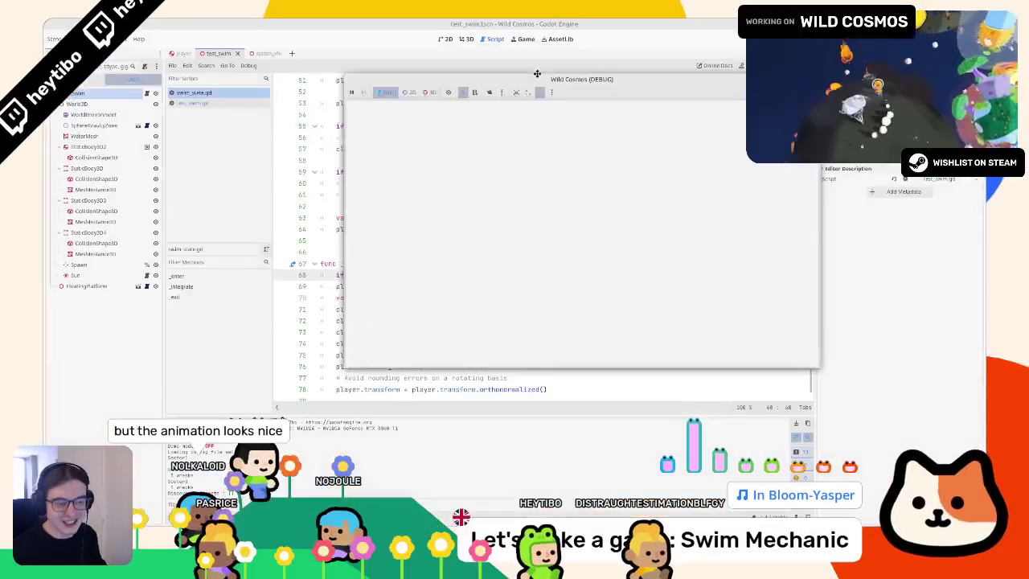
{"action": "key", "text": "Escape"}
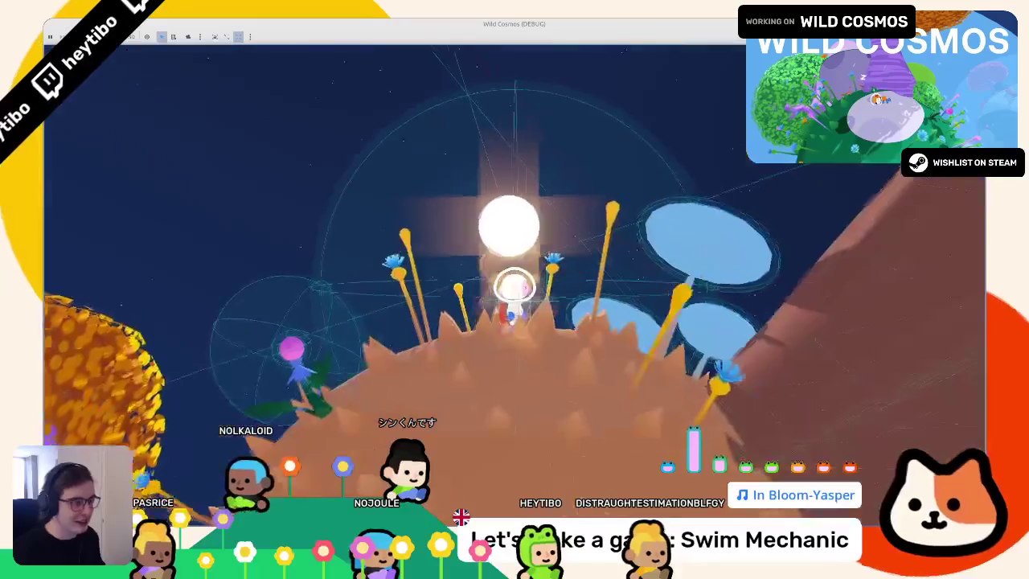
{"action": "key", "text": "Escape"}
{"action": "key", "text": "Down"}
{"action": "key", "text": "Down"}
{"action": "key", "text": "Return"}
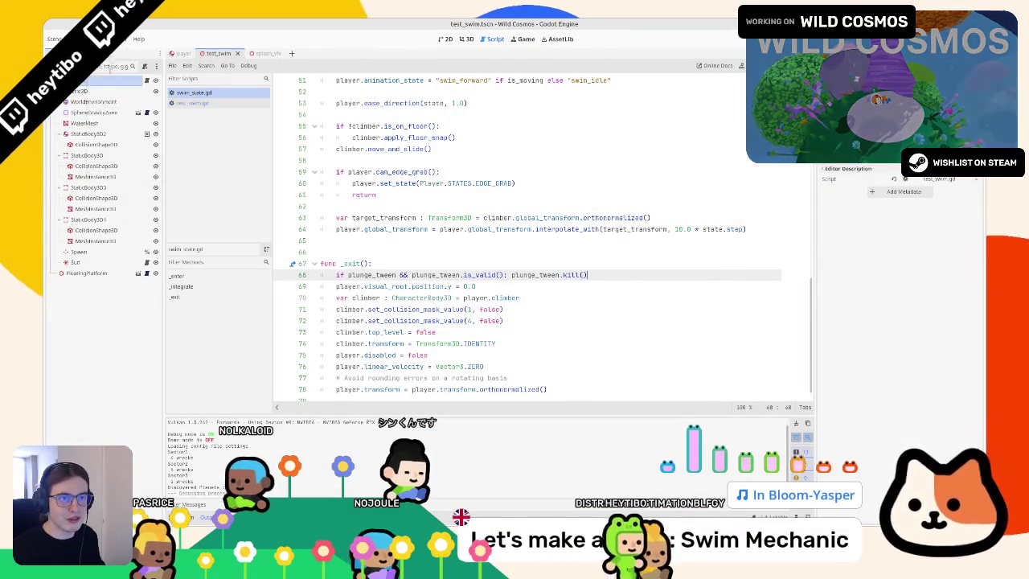
Step: Run the swim test scene, jump into the water, and climb onto the grey rock
{"action": "left_click", "coordinate": [463, 38]}
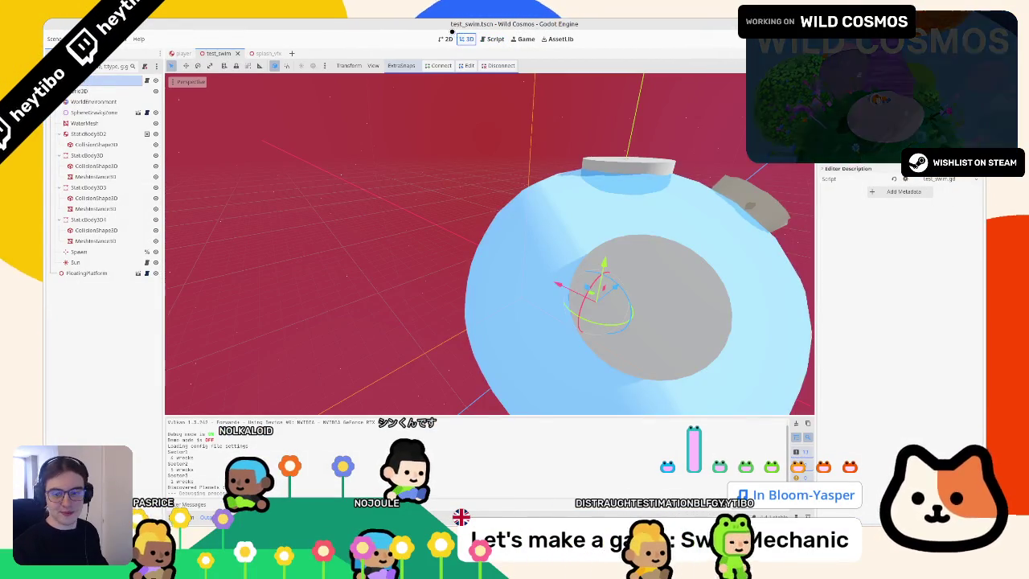
{"action": "key", "text": "F5"}
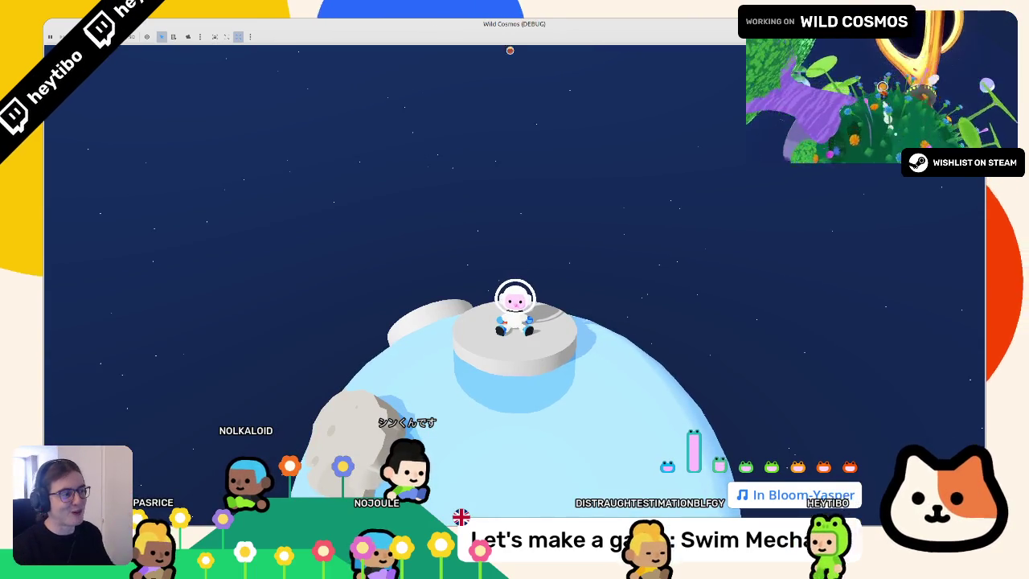
{"action": "key", "text": "space"}
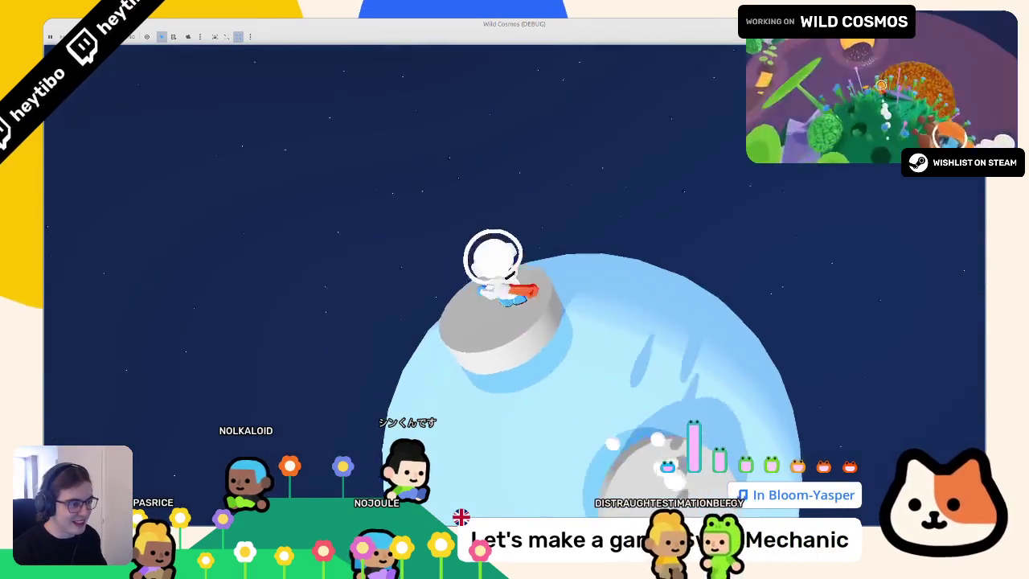
{"action": "key", "text": "w"}
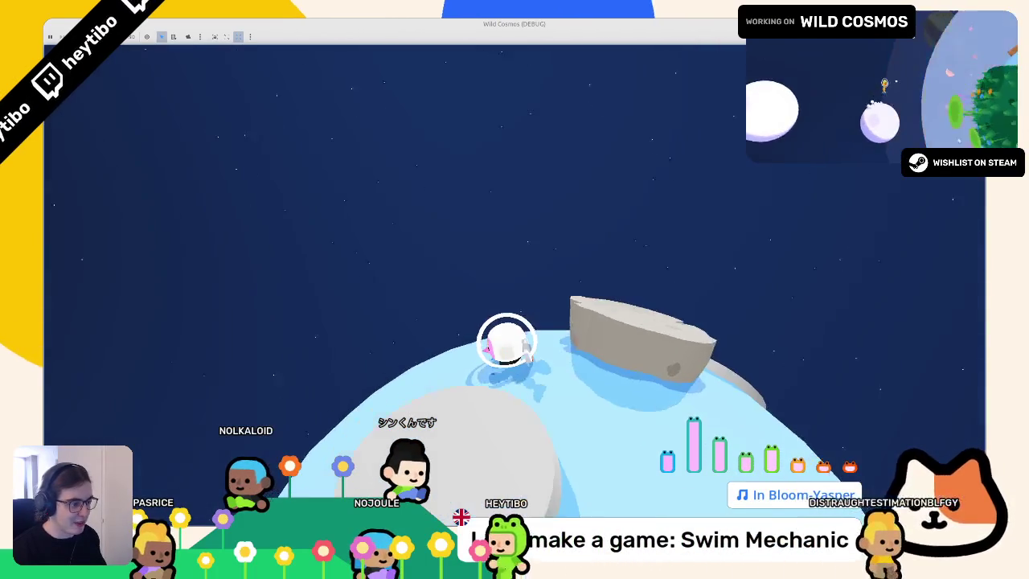
{"action": "key", "text": "w"}
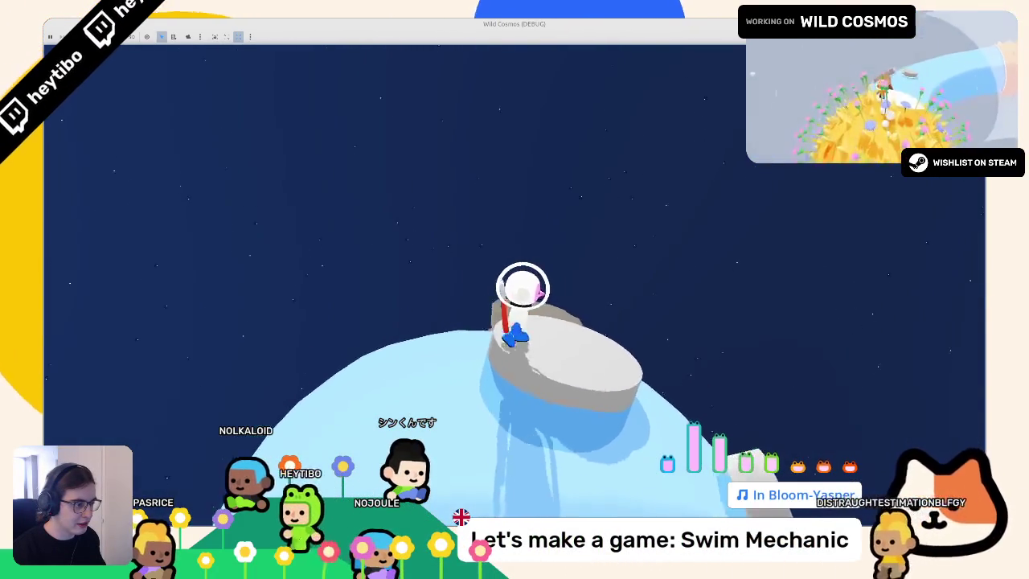
Step: Dive back in, swim across onto another grey rock, then stop the game with F8
{"action": "key", "text": "w"}
{"action": "key", "text": "w"}
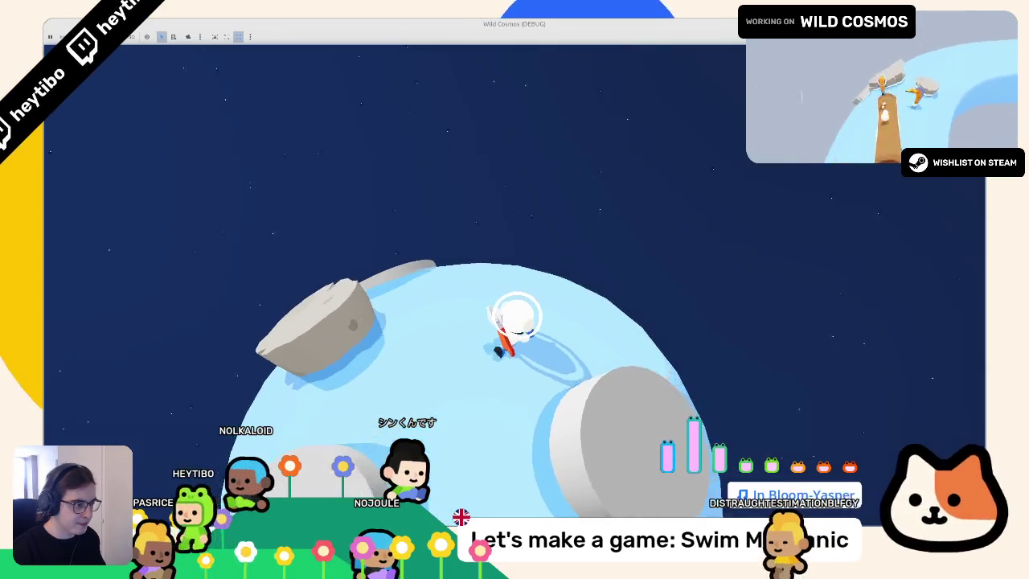
{"action": "key", "text": "w"}
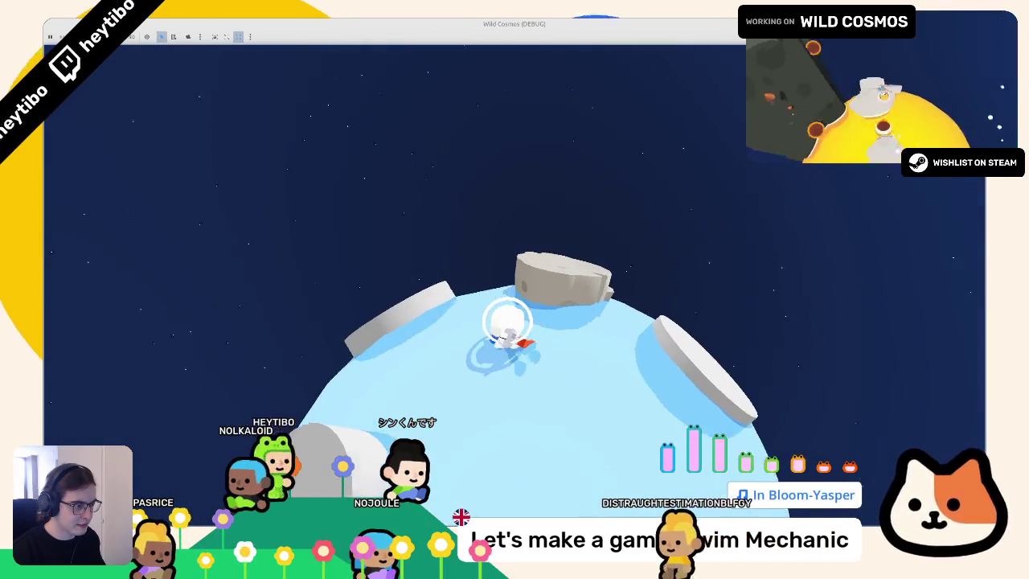
{"action": "key", "text": "w"}
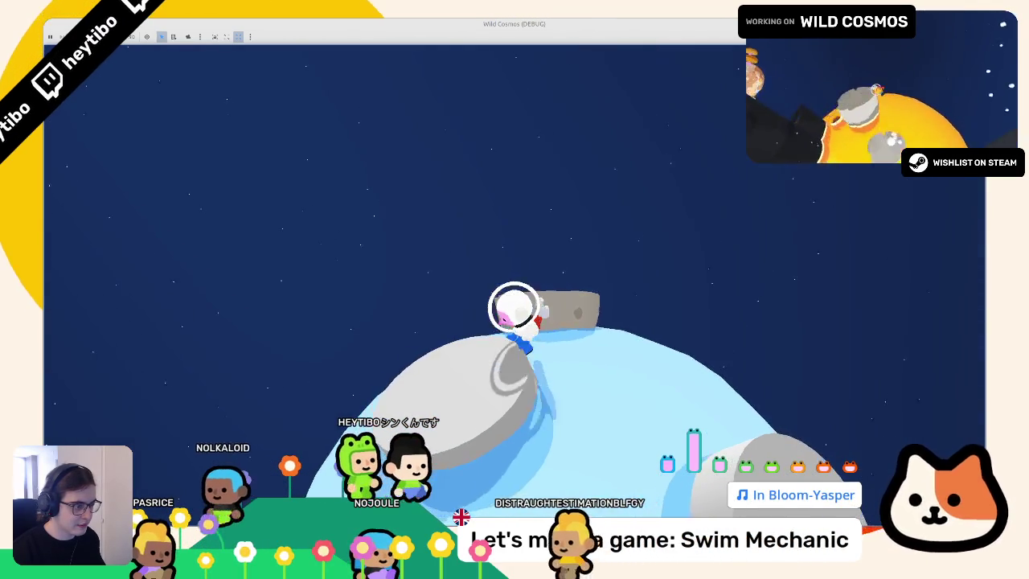
{"action": "key", "text": "w"}
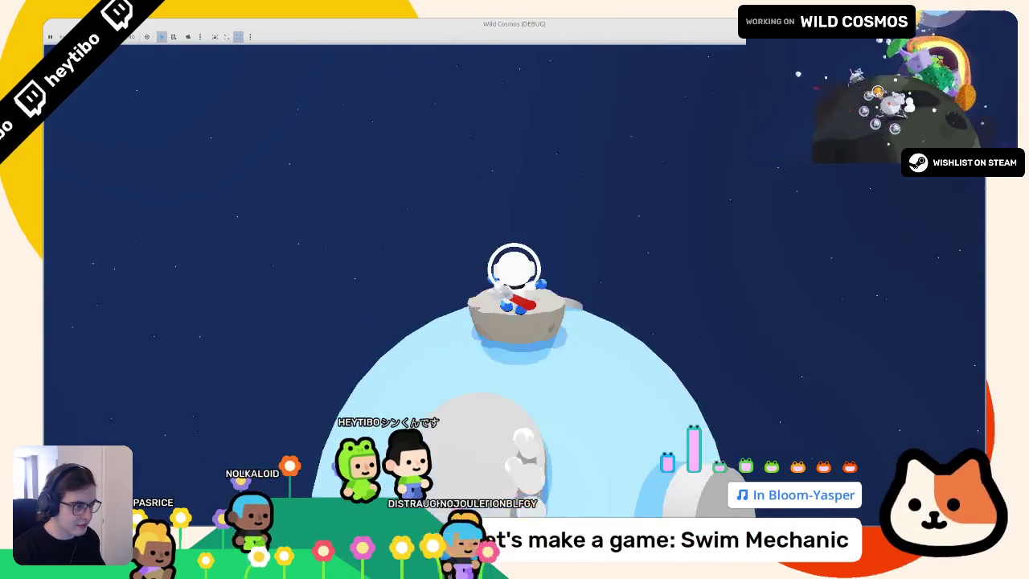
{"action": "key", "text": "w"}
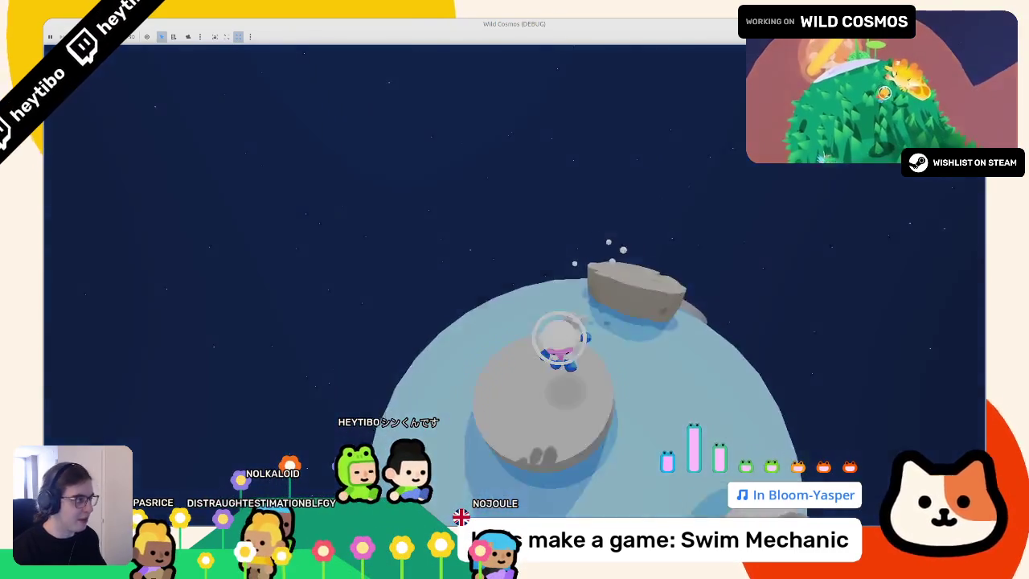
{"action": "key", "text": "F8"}
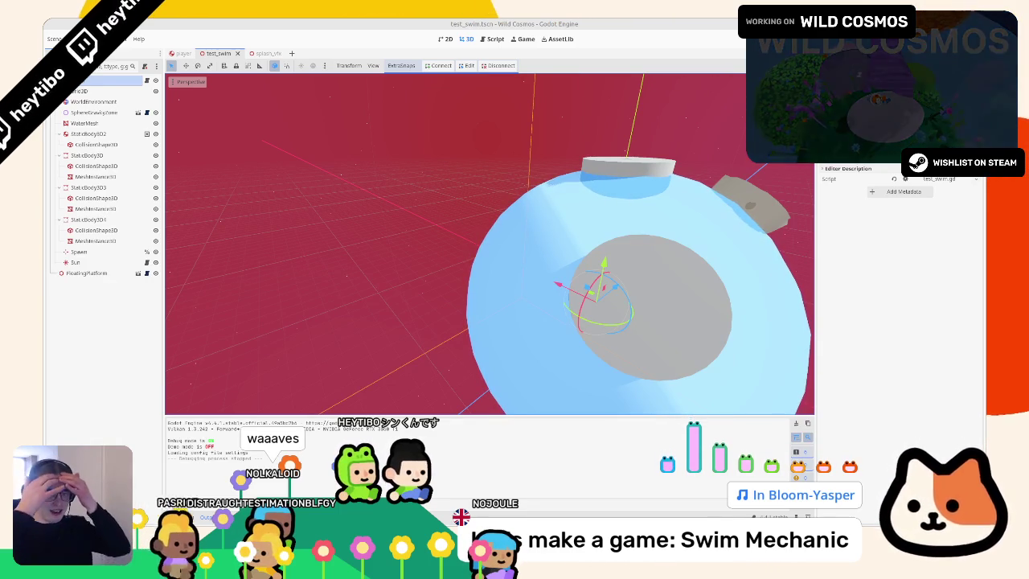
Step: Run the swim test scene with F6, swim the astronaut around the planet, and stop it
{"action": "mouse_move", "coordinate": [595, 241]}
{"action": "left_mouse_down"}
{"action": "mouse_move", "coordinate": [628, 236]}
{"action": "mouse_move", "coordinate": [620, 260]}
{"action": "mouse_move", "coordinate": [482, 201]}
{"action": "mouse_move", "coordinate": [482, 233]}
{"action": "mouse_move", "coordinate": [510, 252]}
{"action": "mouse_move", "coordinate": [509, 213]}
{"action": "left_mouse_up"}
{"action": "key", "text": "F6"}
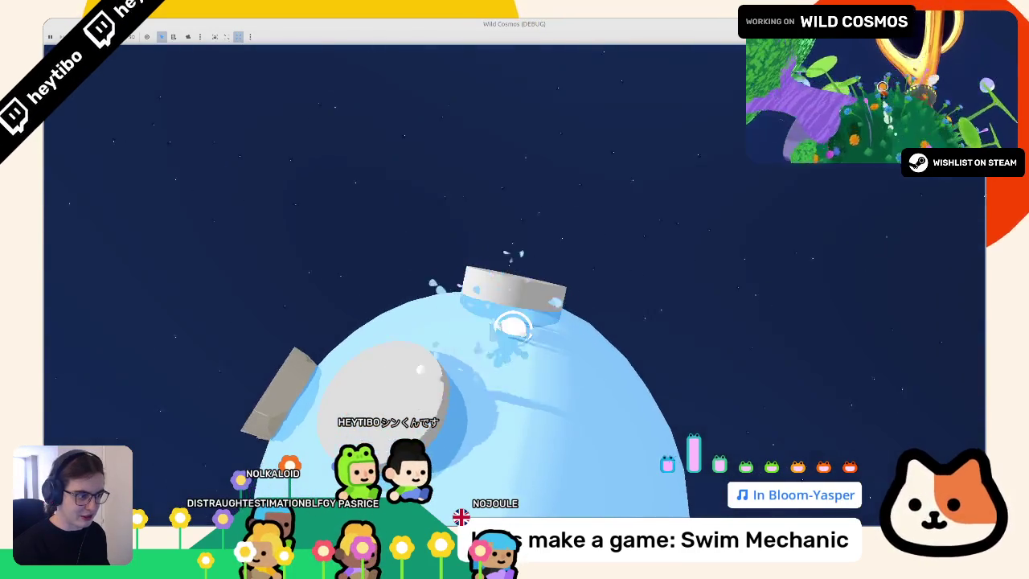
{"action": "key", "text": "w"}
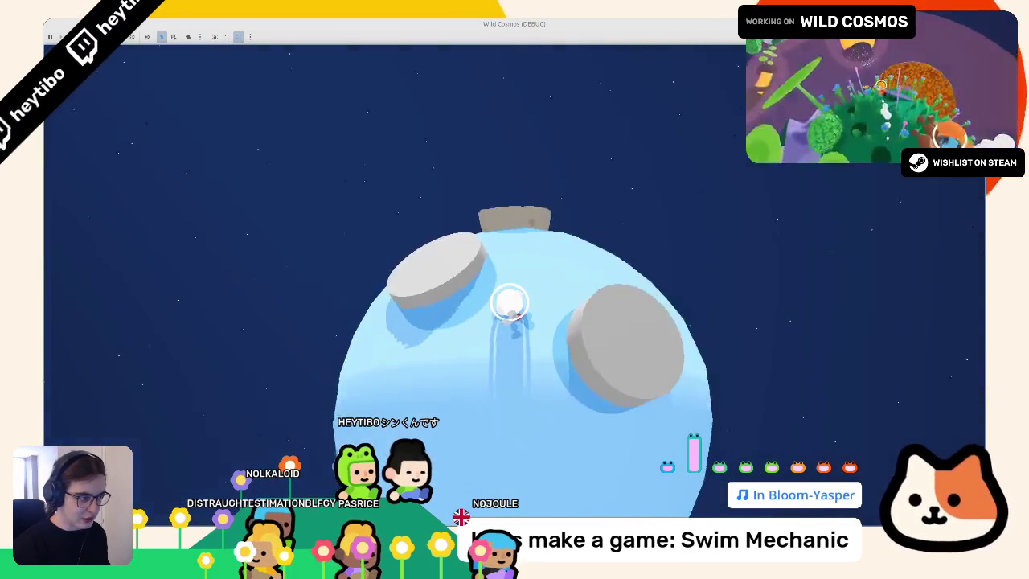
{"action": "key", "text": "F8"}
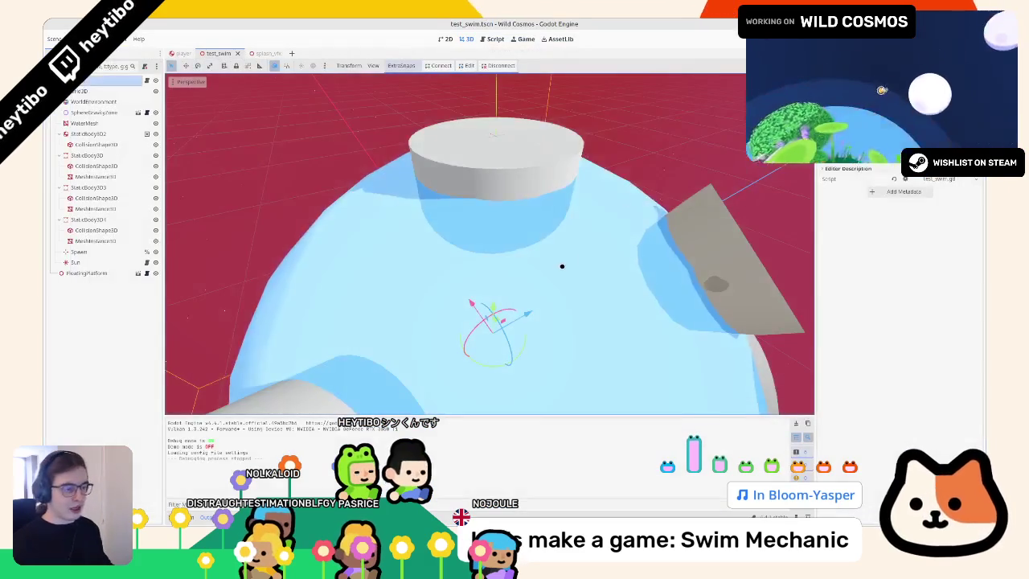
Step: Orbit around the planet in the scene view, then switch over to Blender
{"action": "left_click_drag", "start_coordinate": [562, 266], "coordinate": [478, 285]}
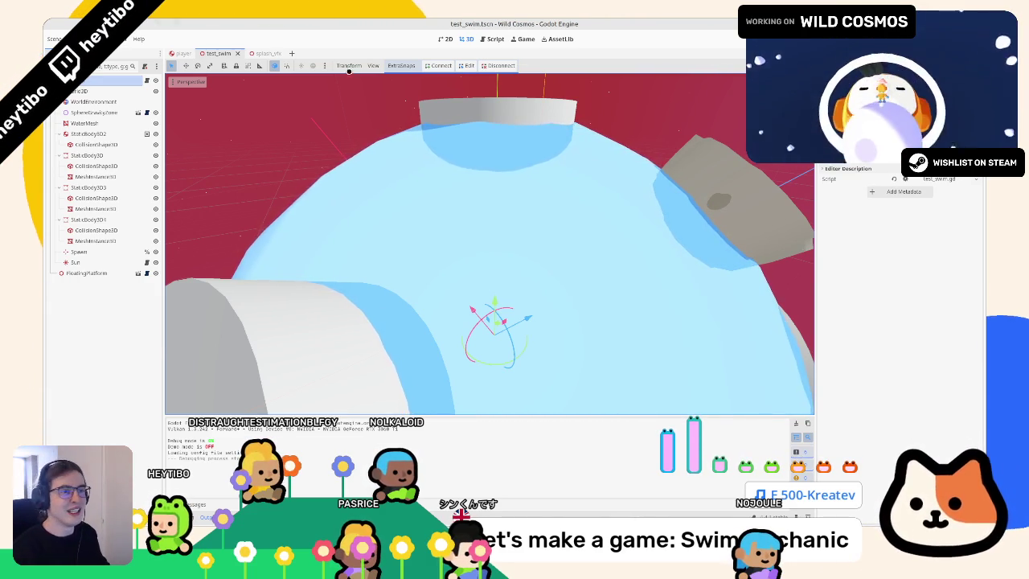
{"action": "scroll", "coordinate": [405, 395], "scroll_direction": "down", "scroll_amount": 5}
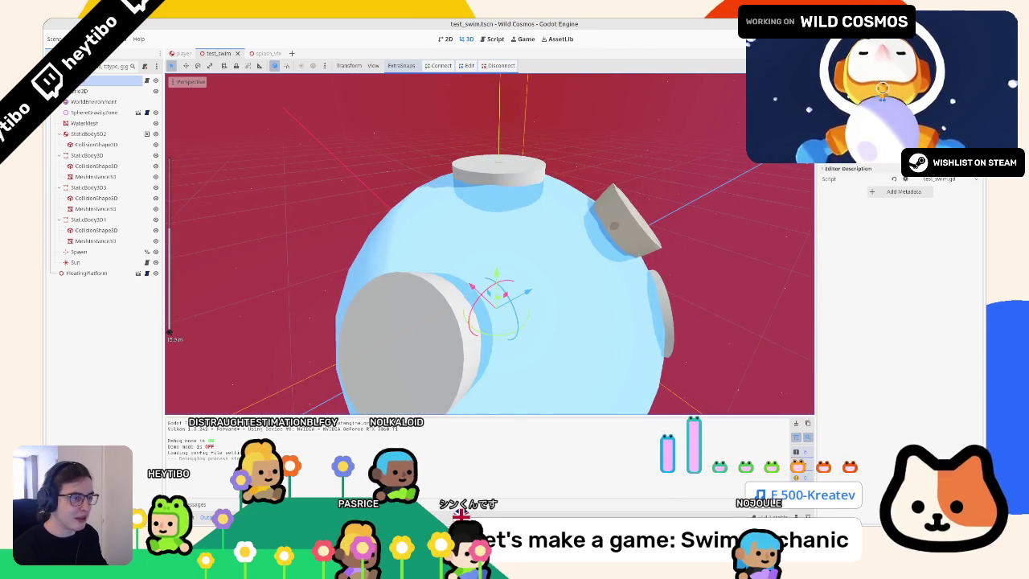
{"action": "key", "text": "alt+Tab"}
Step: Start a new General scene without saving the rig file, and delete the default cube
{"action": "left_click", "coordinate": [60, 35]}
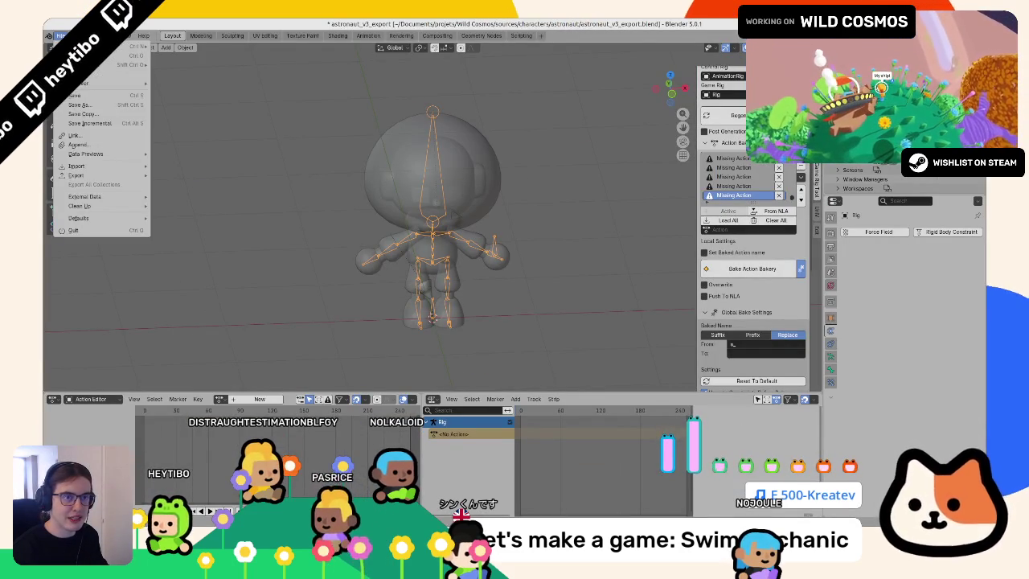
{"action": "mouse_move", "coordinate": [76, 42]}
{"action": "left_click", "coordinate": [197, 49]}
{"action": "left_click", "coordinate": [466, 292]}
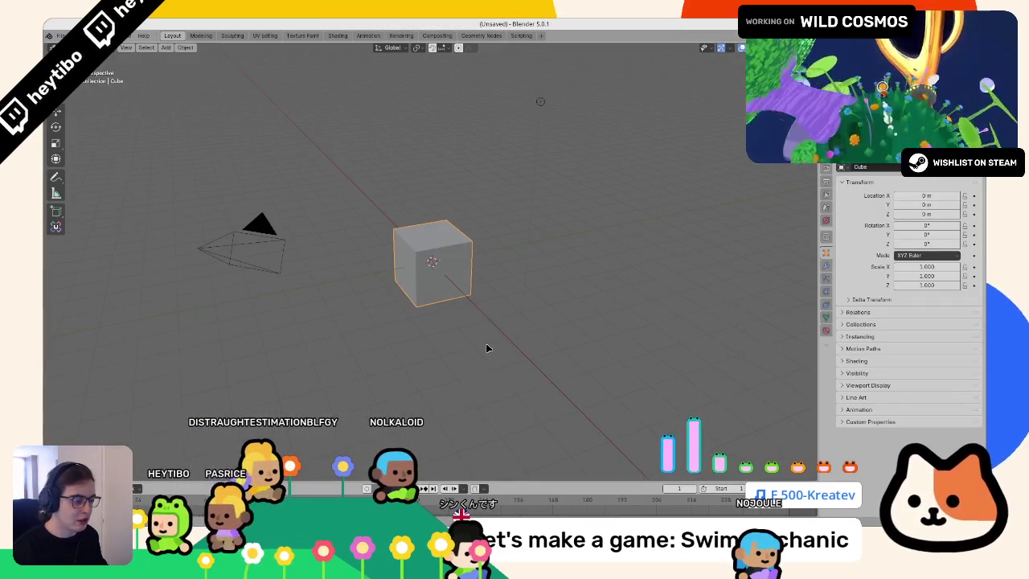
{"action": "key", "text": "Delete"}
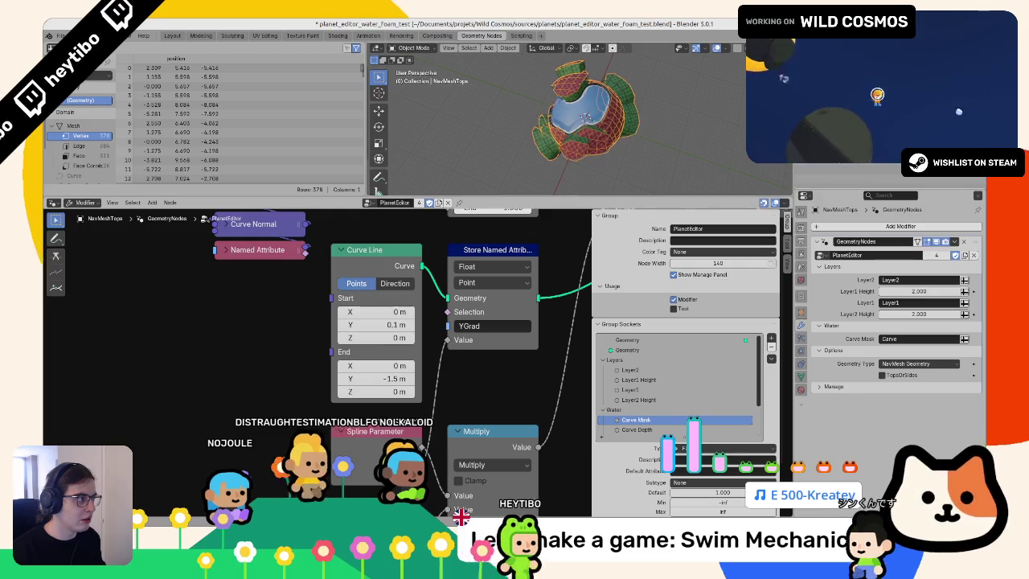
Step: Inspect the NavMeshSides and WaterMesh objects by selecting them and orbiting around the water mesh
{"action": "left_click", "coordinate": [599, 142]}
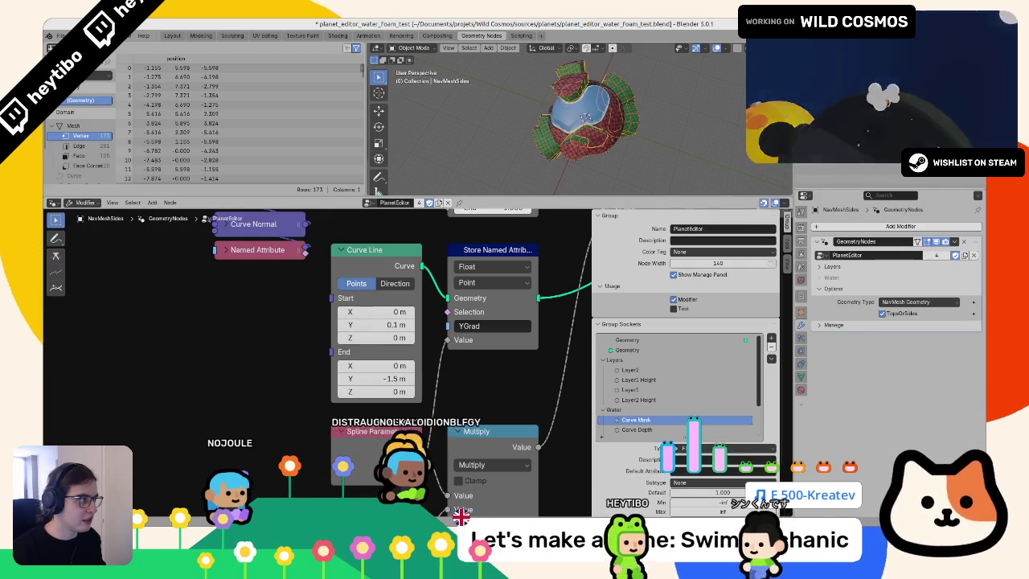
{"action": "left_click", "coordinate": [585, 121]}
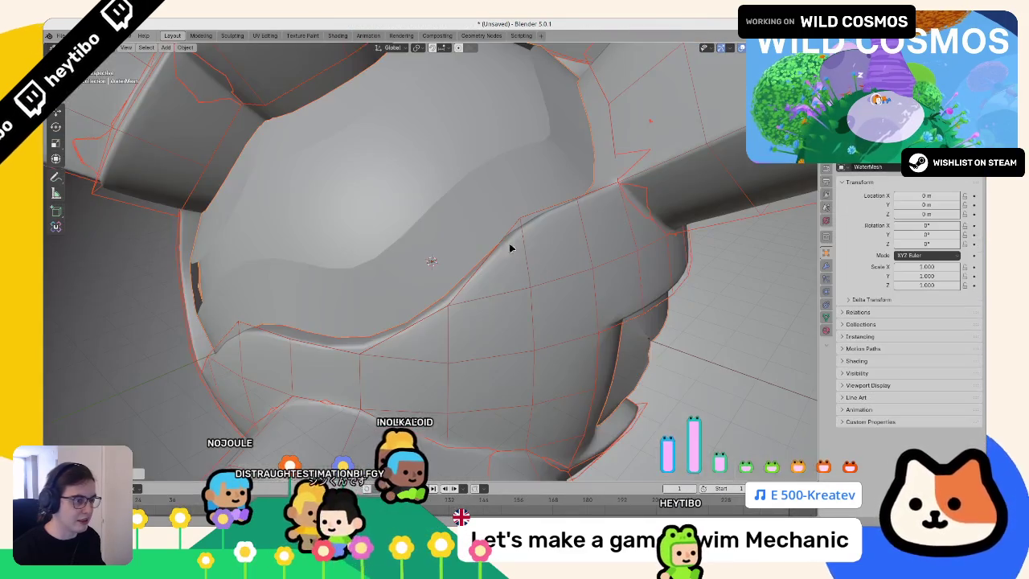
{"action": "scroll", "coordinate": [497, 294], "scroll_direction": "down", "scroll_amount": 3}
{"action": "scroll", "coordinate": [427, 280], "scroll_direction": "up", "scroll_amount": 5}
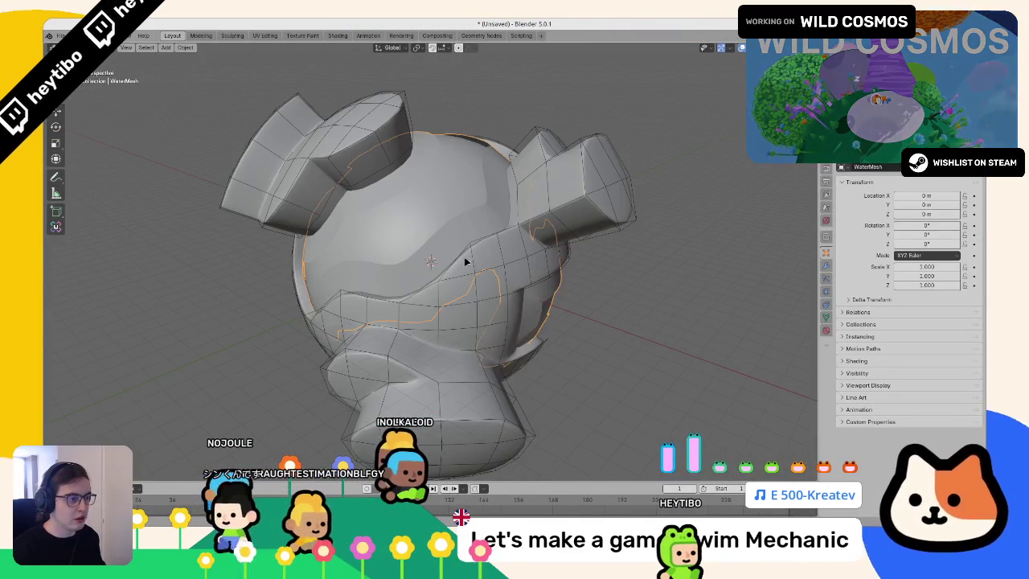
{"action": "left_click", "coordinate": [431, 261]}
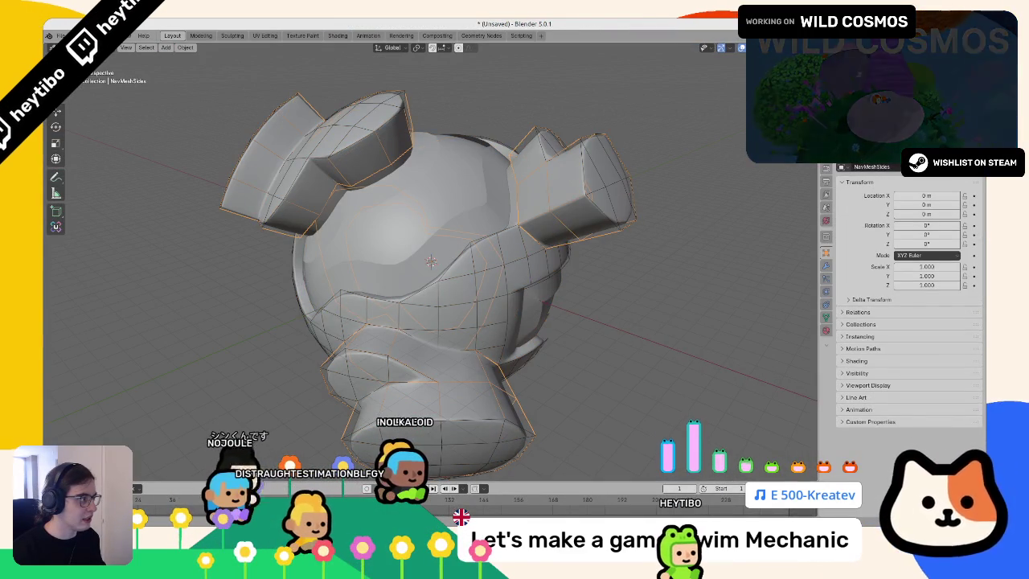
{"action": "left_click", "coordinate": [431, 261]}
{"action": "left_click", "coordinate": [431, 261]}
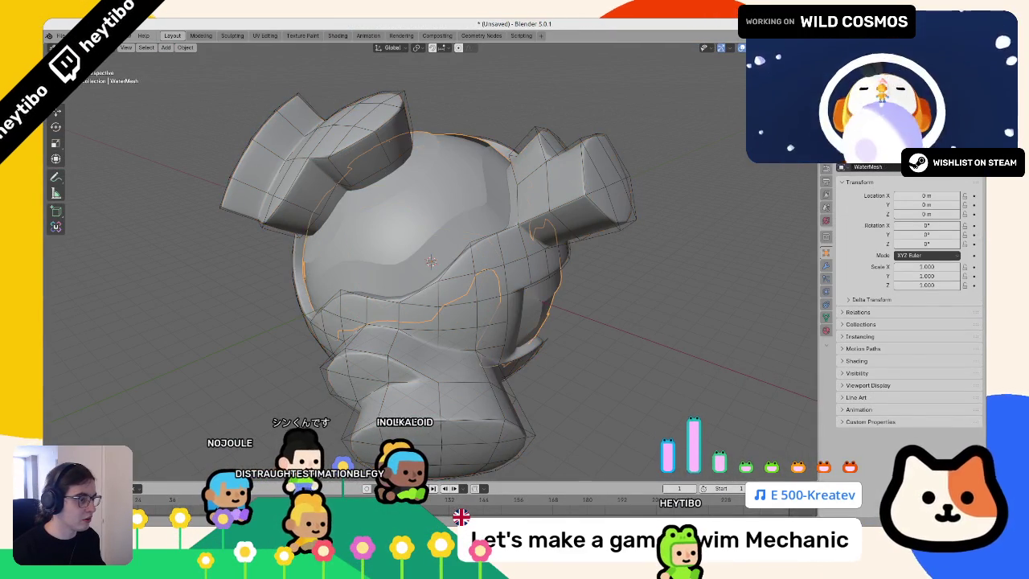
{"action": "mouse_move", "coordinate": [652, 166]}
{"action": "left_mouse_down"}
{"action": "mouse_move", "coordinate": [505, 163]}
{"action": "mouse_move", "coordinate": [548, 195]}
{"action": "mouse_move", "coordinate": [677, 118]}
{"action": "mouse_move", "coordinate": [123, 177]}
{"action": "left_mouse_up"}
{"action": "left_click_drag", "start_coordinate": [431, 261], "coordinate": [531, 253]}
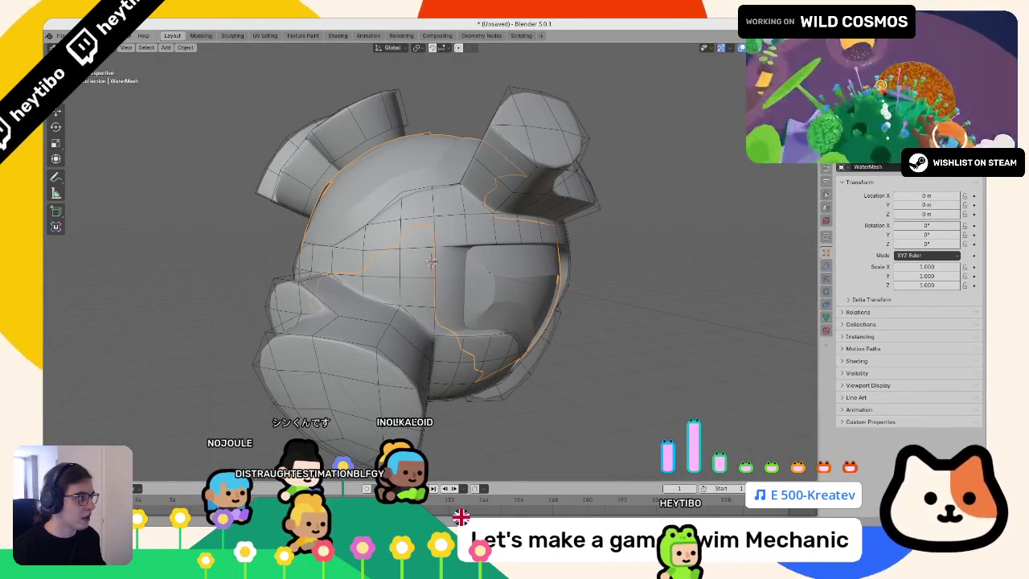
Step: Cycle the overlapping selection to PlanetMesh.Col and orbit around the collision sphere
{"action": "left_click", "coordinate": [431, 261]}
{"action": "left_click", "coordinate": [431, 261]}
{"action": "left_click", "coordinate": [431, 261]}
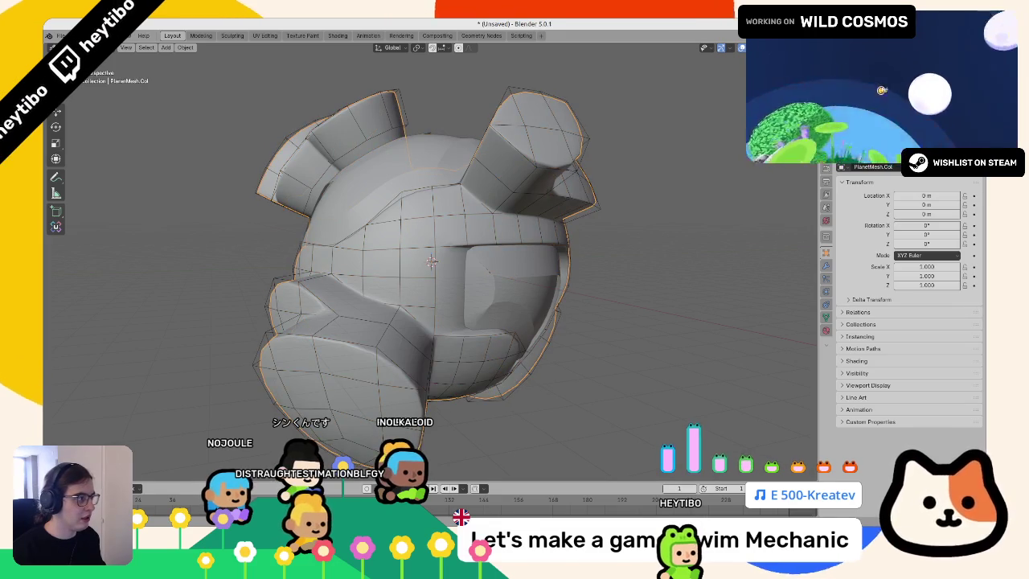
{"action": "left_click_drag", "start_coordinate": [431, 261], "coordinate": [598, 158]}
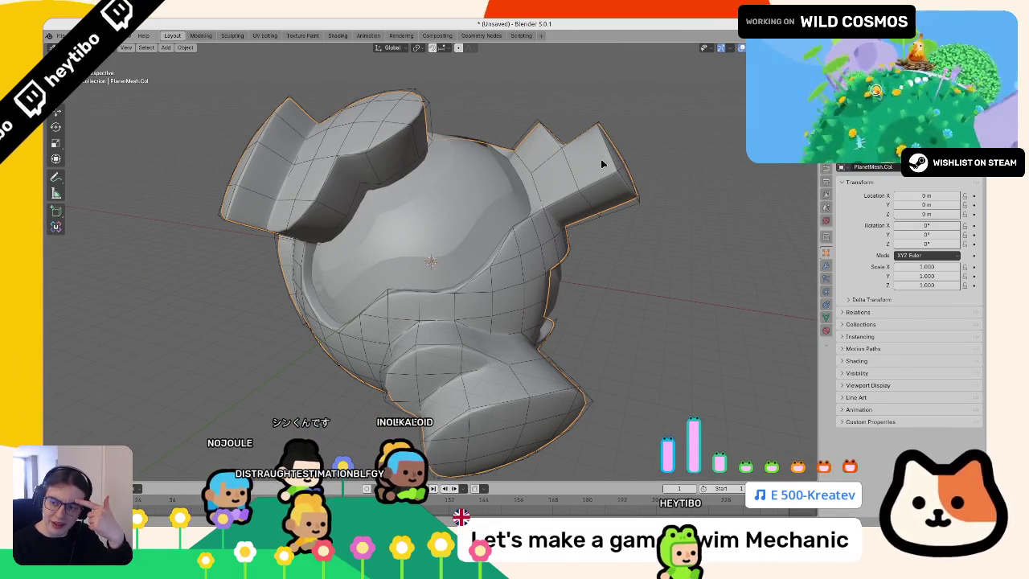
{"action": "scroll", "coordinate": [601, 159], "scroll_direction": "down", "scroll_amount": 4}
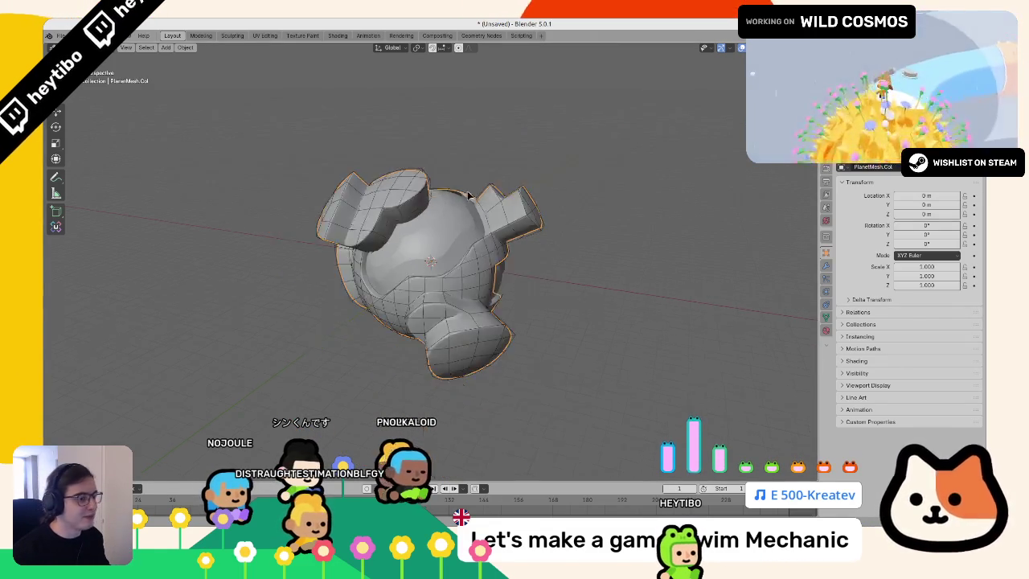
{"action": "mouse_move", "coordinate": [600, 158]}
{"action": "left_mouse_down"}
{"action": "mouse_move", "coordinate": [630, 272]}
{"action": "mouse_move", "coordinate": [552, 230]}
{"action": "left_mouse_up"}
{"action": "scroll", "coordinate": [552, 230], "scroll_direction": "up", "scroll_amount": 3}
{"action": "scroll", "coordinate": [522, 241], "scroll_direction": "down", "scroll_amount": 3}
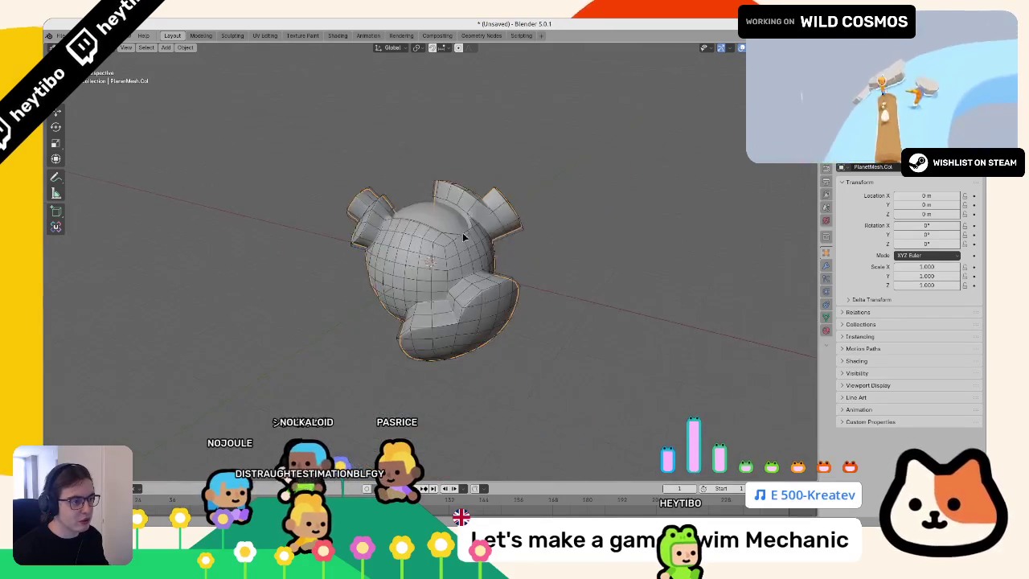
{"action": "scroll", "coordinate": [487, 258], "scroll_direction": "up", "scroll_amount": 4}
{"action": "scroll", "coordinate": [486, 257], "scroll_direction": "down", "scroll_amount": 4}
{"action": "scroll", "coordinate": [486, 264], "scroll_direction": "up", "scroll_amount": 4}
{"action": "scroll", "coordinate": [480, 262], "scroll_direction": "down", "scroll_amount": 4}
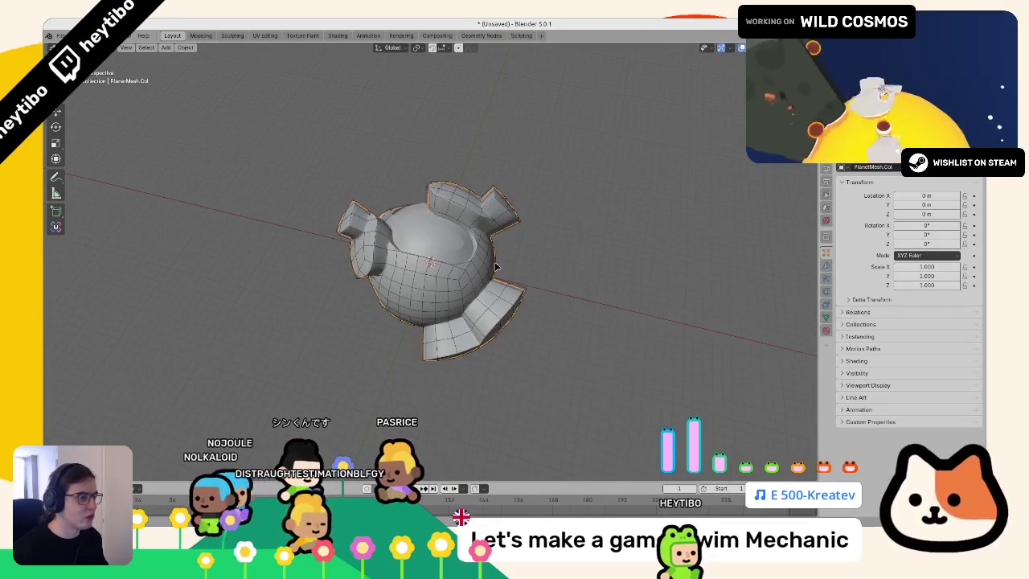
{"action": "scroll", "coordinate": [498, 269], "scroll_direction": "up", "scroll_amount": 4}
{"action": "scroll", "coordinate": [514, 273], "scroll_direction": "down", "scroll_amount": 3}
Step: In Edit Mode, select all of PlanetMesh.Col, cancel the stray scale, and return to Object Mode
{"action": "key", "text": "Tab"}
{"action": "key", "text": "a"}
{"action": "scroll", "coordinate": [531, 277], "scroll_direction": "up", "scroll_amount": 4}
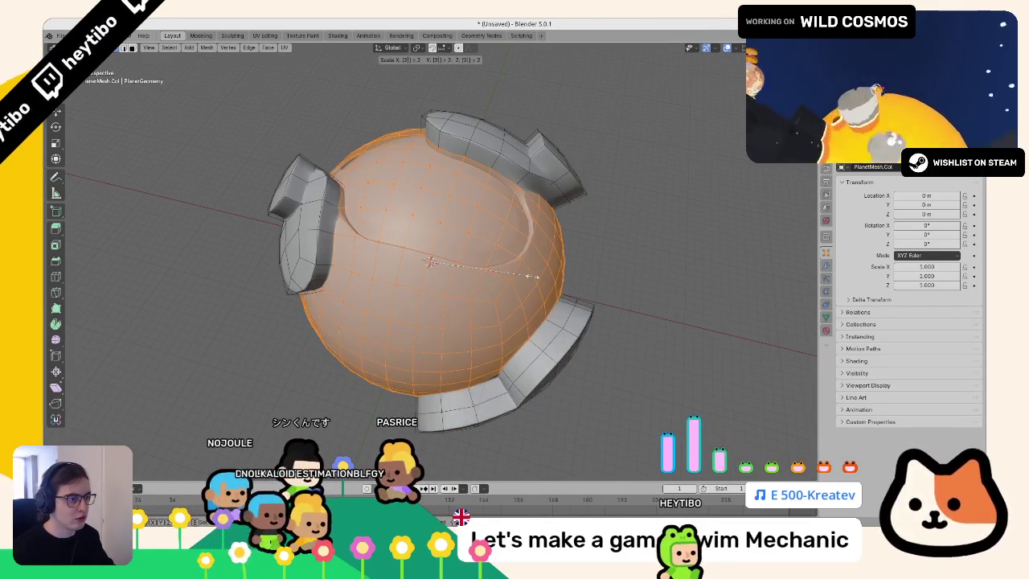
{"action": "scroll", "coordinate": [532, 277], "scroll_direction": "down", "scroll_amount": 4}
{"action": "scroll", "coordinate": [532, 276], "scroll_direction": "up", "scroll_amount": 4}
{"action": "key", "text": "Escape"}
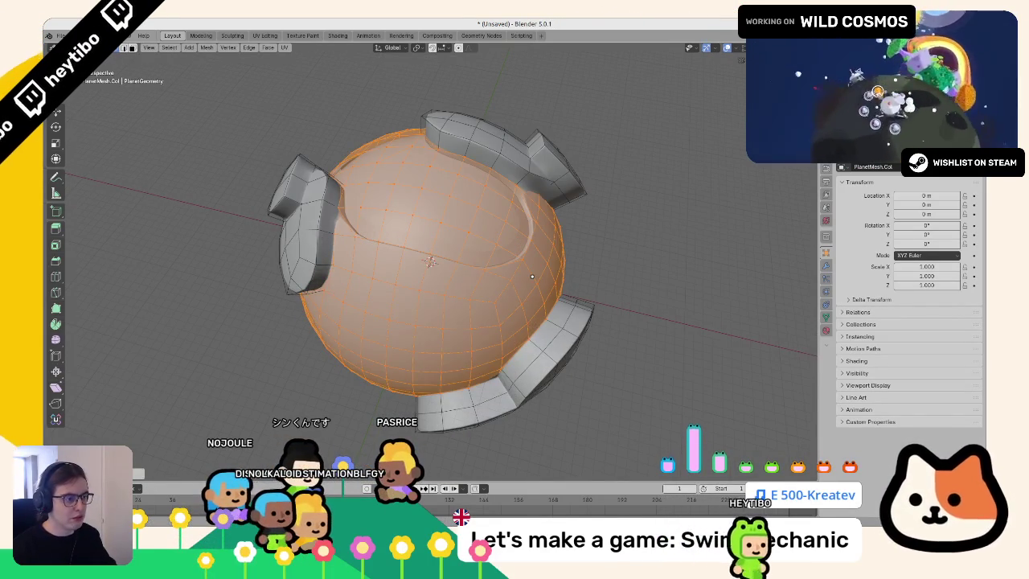
{"action": "scroll", "coordinate": [531, 276], "scroll_direction": "down", "scroll_amount": 4}
{"action": "scroll", "coordinate": [532, 277], "scroll_direction": "up", "scroll_amount": 4}
{"action": "key", "text": "Tab"}
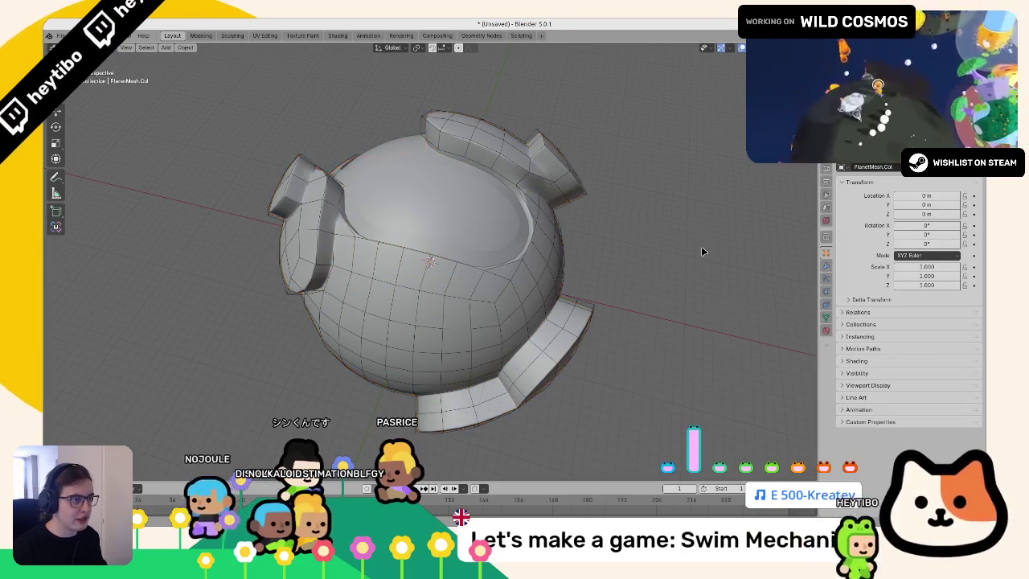
Step: Toggle wireframe, then settle on Material Preview to show the checker and water materials
{"action": "mouse_move", "coordinate": [701, 246]}
{"action": "left_mouse_down"}
{"action": "mouse_move", "coordinate": [692, 225]}
{"action": "mouse_move", "coordinate": [659, 215]}
{"action": "mouse_move", "coordinate": [542, 220]}
{"action": "mouse_move", "coordinate": [650, 198]}
{"action": "left_mouse_up"}
{"action": "key", "text": "shift+z"}
{"action": "key", "text": "shift+z"}
{"action": "mouse_move", "coordinate": [507, 297]}
{"action": "left_mouse_down"}
{"action": "mouse_move", "coordinate": [482, 304]}
{"action": "mouse_move", "coordinate": [555, 373]}
{"action": "mouse_move", "coordinate": [572, 375]}
{"action": "left_mouse_up"}
{"action": "key", "text": "shift+z"}
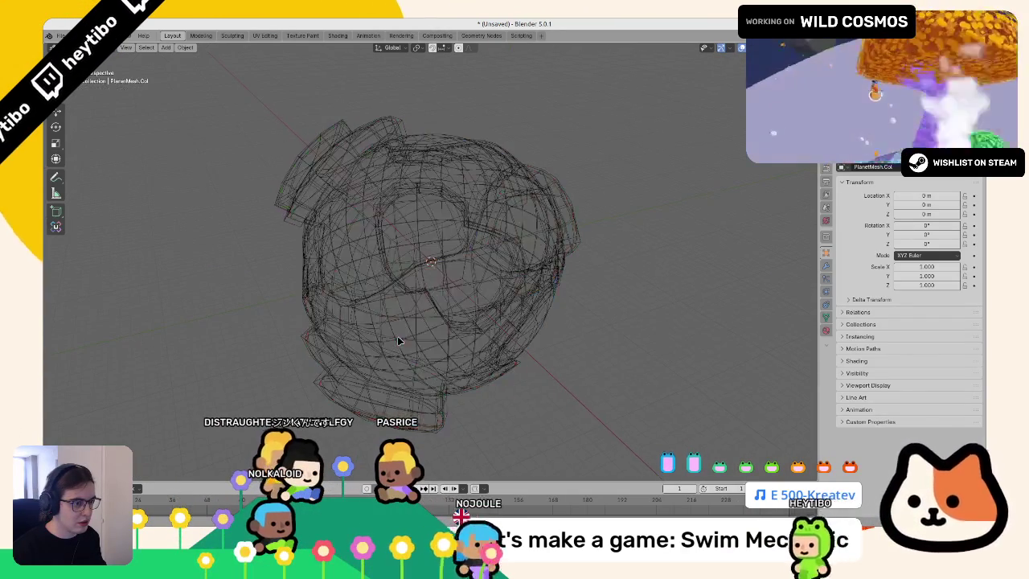
{"action": "key", "text": "shift+z"}
{"action": "key", "text": "z"}
{"action": "mouse_move", "coordinate": [456, 383]}
{"action": "left_mouse_down"}
{"action": "mouse_move", "coordinate": [427, 309]}
{"action": "mouse_move", "coordinate": [385, 299]}
{"action": "left_mouse_up"}
Step: Face the large blue water area and enter the sphere's Edit Mode with nothing selected
{"action": "scroll", "coordinate": [426, 309], "scroll_direction": "up", "scroll_amount": 3}
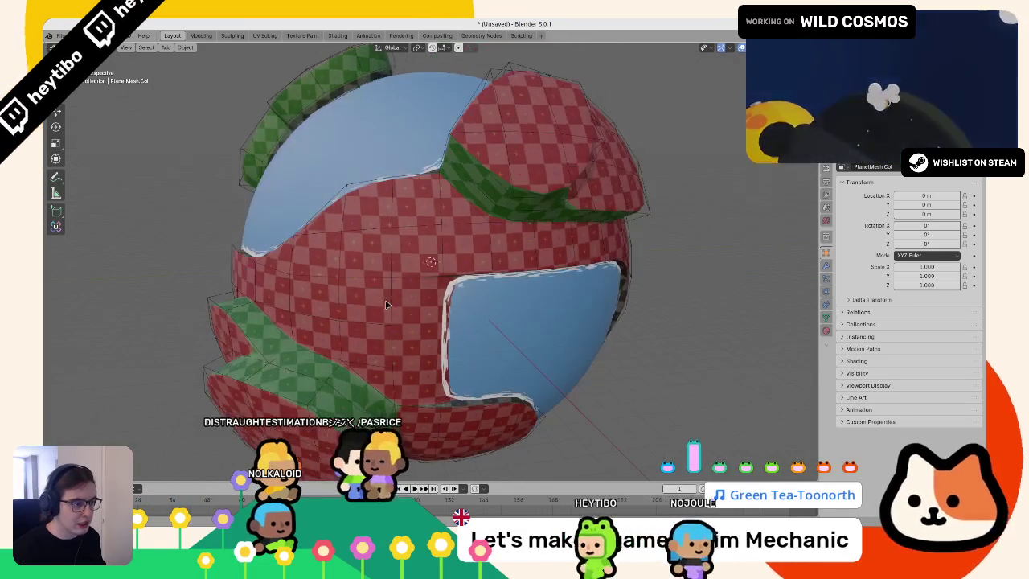
{"action": "scroll", "coordinate": [485, 324], "scroll_direction": "down", "scroll_amount": 3}
{"action": "mouse_move", "coordinate": [485, 325]}
{"action": "left_mouse_down"}
{"action": "mouse_move", "coordinate": [460, 376]}
{"action": "mouse_move", "coordinate": [408, 290]}
{"action": "mouse_move", "coordinate": [441, 273]}
{"action": "left_mouse_up"}
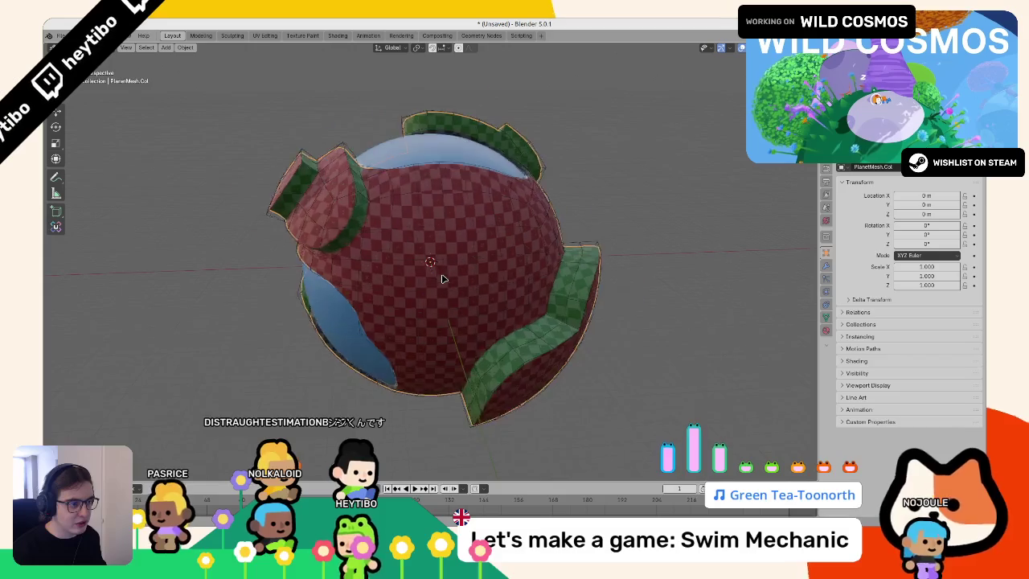
{"action": "scroll", "coordinate": [441, 273], "scroll_direction": "up", "scroll_amount": 3}
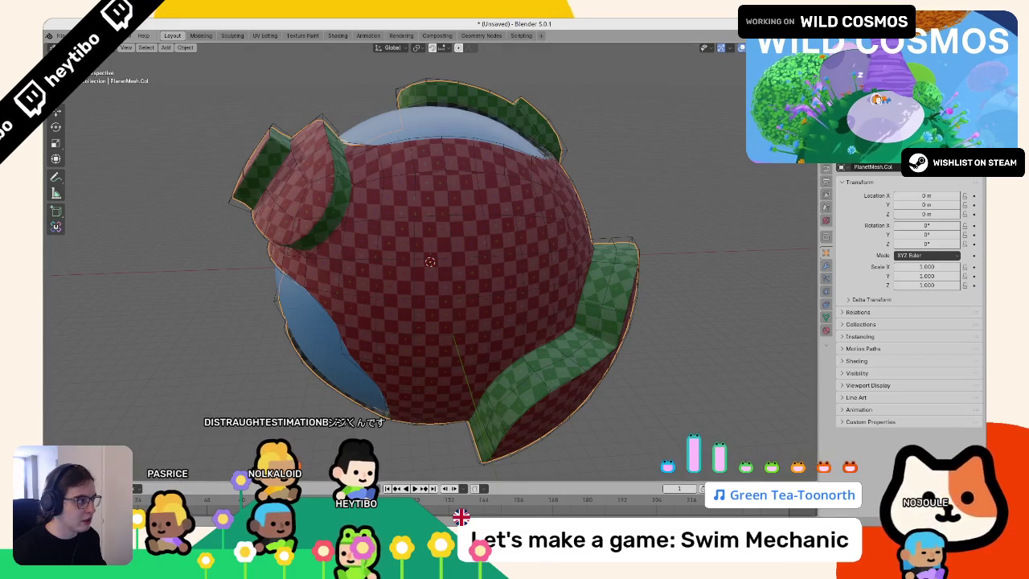
{"action": "key", "text": "Tab"}
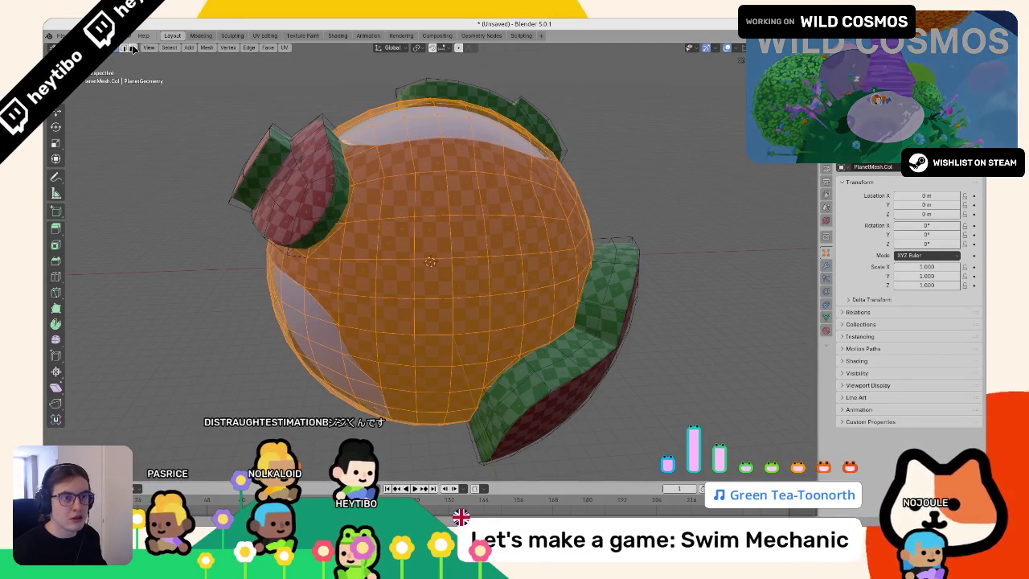
{"action": "key", "text": "alt+a"}
Step: Orbit over the water region and switch PlanetMesh.Col into Vertex Paint mode
{"action": "mouse_move", "coordinate": [329, 304]}
{"action": "left_mouse_down"}
{"action": "mouse_move", "coordinate": [395, 205]}
{"action": "mouse_move", "coordinate": [366, 198]}
{"action": "mouse_move", "coordinate": [386, 257]}
{"action": "mouse_move", "coordinate": [461, 211]}
{"action": "mouse_move", "coordinate": [368, 218]}
{"action": "left_mouse_up"}
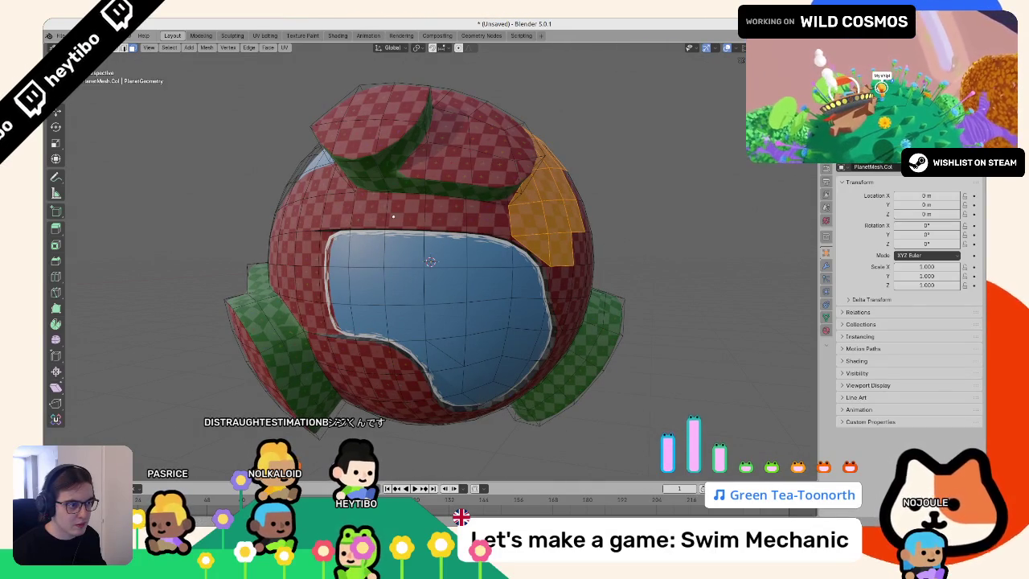
{"action": "left_click_drag", "start_coordinate": [514, 230], "coordinate": [441, 226]}
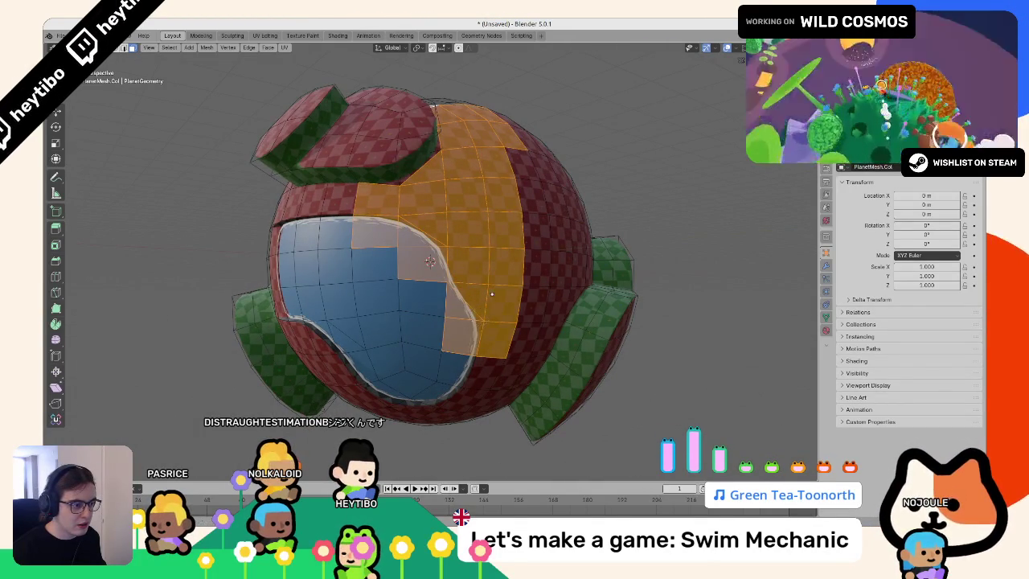
{"action": "mouse_move", "coordinate": [492, 293]}
{"action": "left_mouse_down"}
{"action": "mouse_move", "coordinate": [459, 278]}
{"action": "mouse_move", "coordinate": [475, 293]}
{"action": "left_mouse_up"}
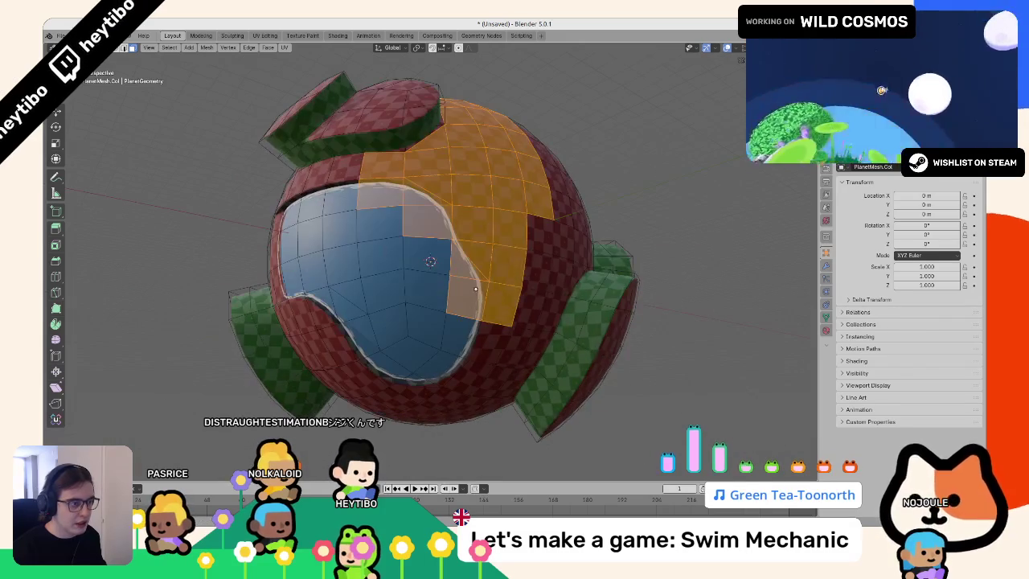
{"action": "key", "text": "ctrl+Tab"}
{"action": "left_click", "coordinate": [484, 210]}
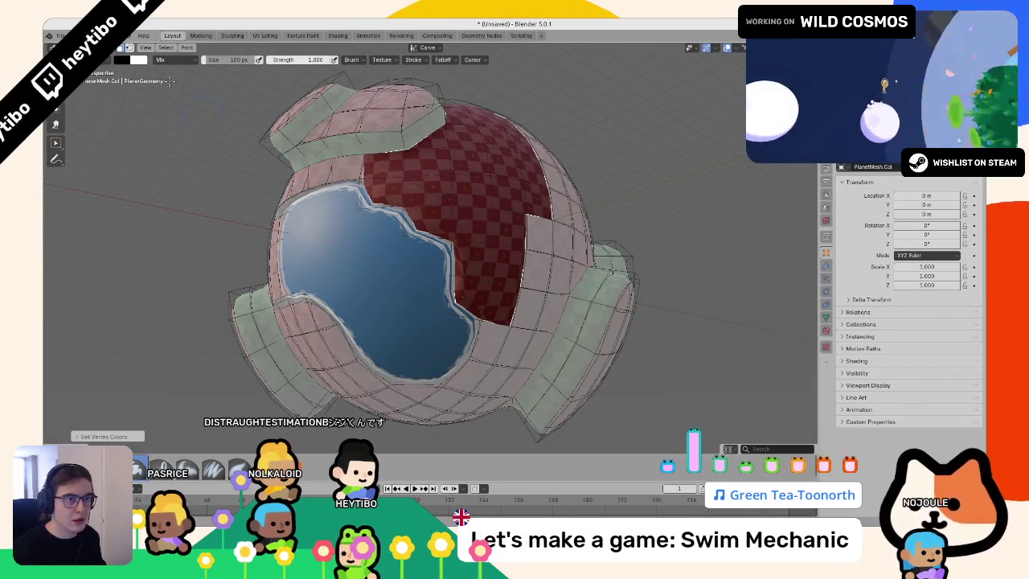
Step: Undo the last vertex colour fill, set the brush to white, and reselect a face in Edit Mode
{"action": "key", "text": "ctrl+z"}
{"action": "left_click", "coordinate": [121, 59]}
{"action": "left_click_drag", "start_coordinate": [200, 140], "coordinate": [199, 69]}
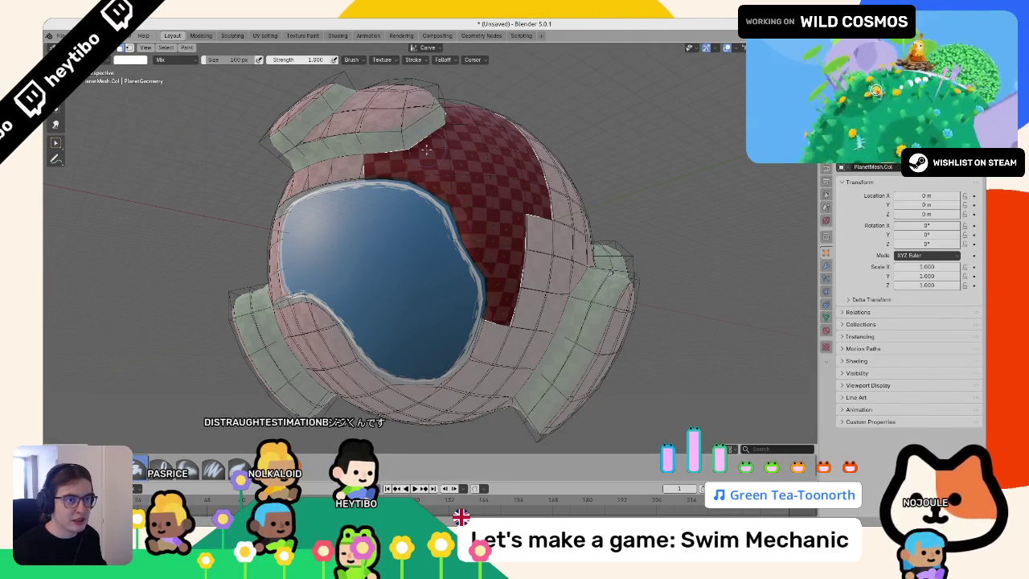
{"action": "key", "text": "Tab"}
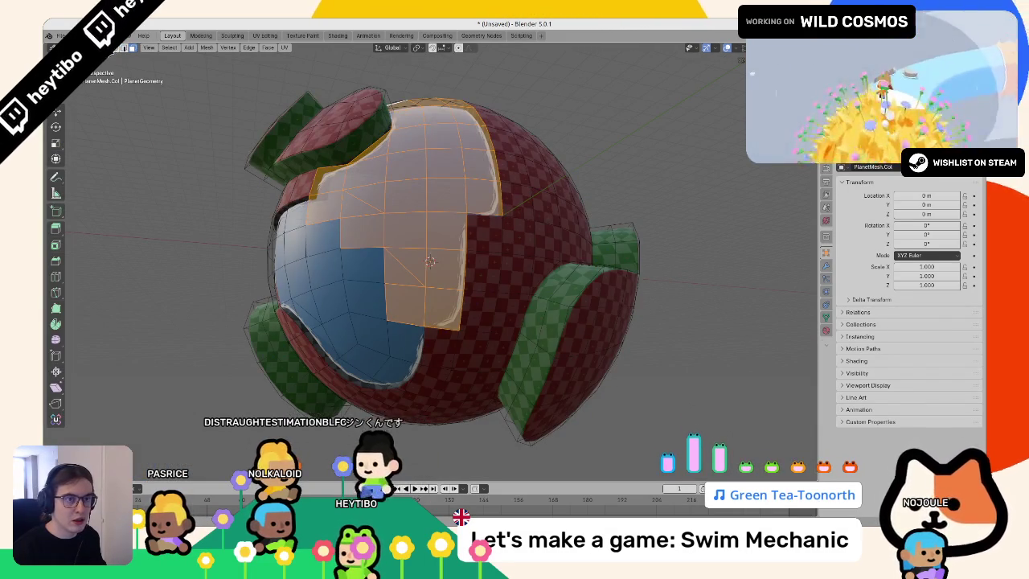
{"action": "left_click", "coordinate": [427, 318]}
{"action": "mouse_move", "coordinate": [461, 287]}
{"action": "left_mouse_down"}
{"action": "mouse_move", "coordinate": [475, 252]}
{"action": "mouse_move", "coordinate": [457, 241]}
{"action": "left_mouse_up"}
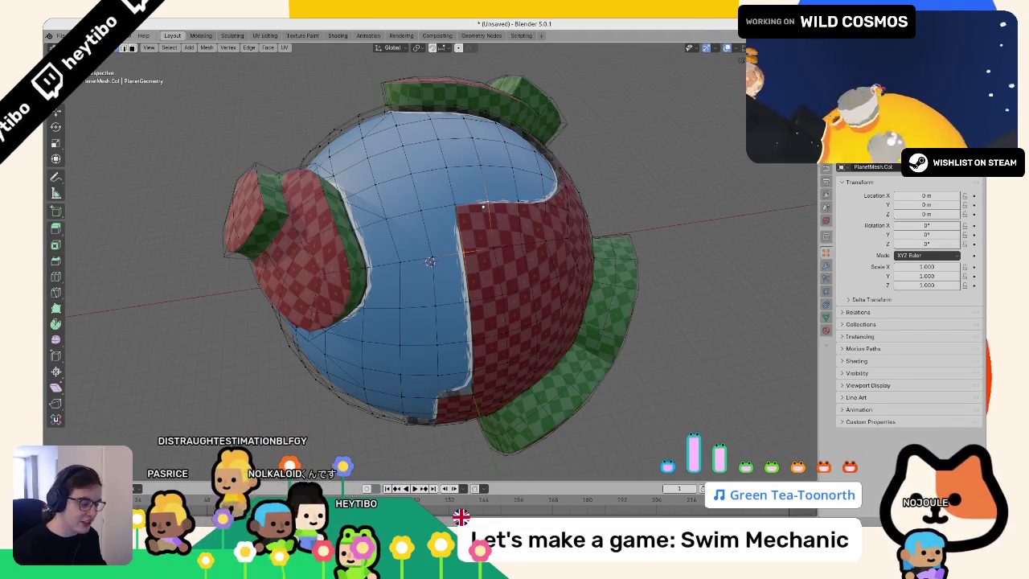
Step: Switch to Vertex Paint and back to Edit Mode, orbiting to view the water's edge
{"action": "key", "text": "ctrl+Tab"}
{"action": "left_click", "coordinate": [452, 121]}
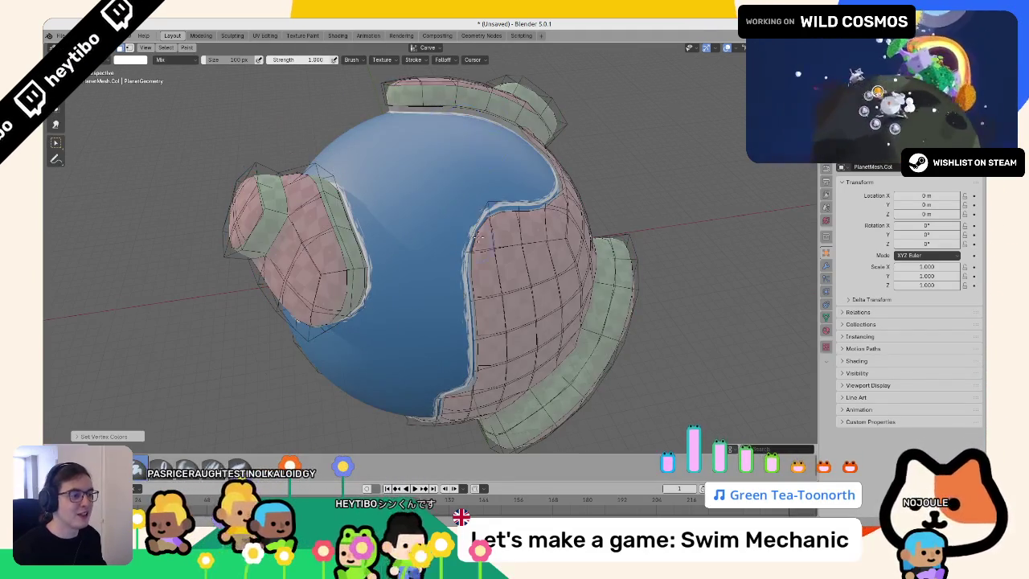
{"action": "key", "text": "Tab"}
{"action": "mouse_move", "coordinate": [478, 235]}
{"action": "left_mouse_down"}
{"action": "mouse_move", "coordinate": [416, 247]}
{"action": "mouse_move", "coordinate": [427, 260]}
{"action": "left_mouse_up"}
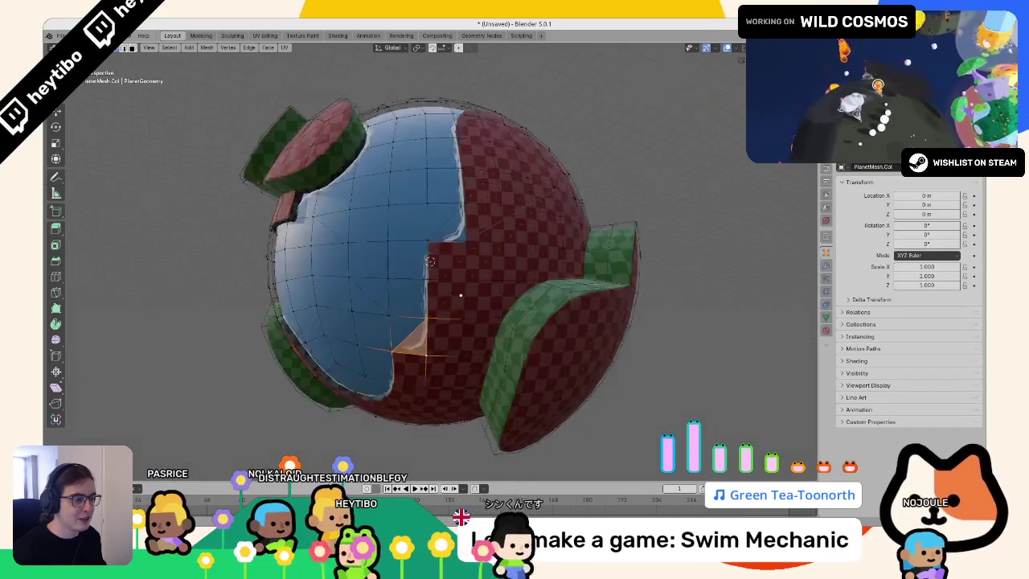
{"action": "left_click_drag", "start_coordinate": [460, 296], "coordinate": [438, 295]}
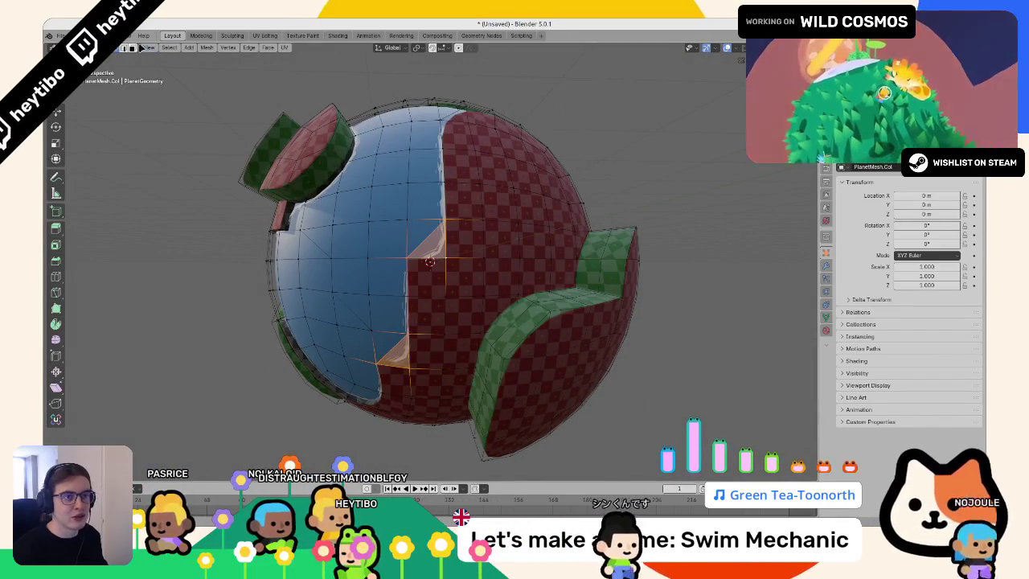
Step: In Vertex Paint, set the colour to black and fill the selected faces with it
{"action": "key", "text": "ctrl+Tab"}
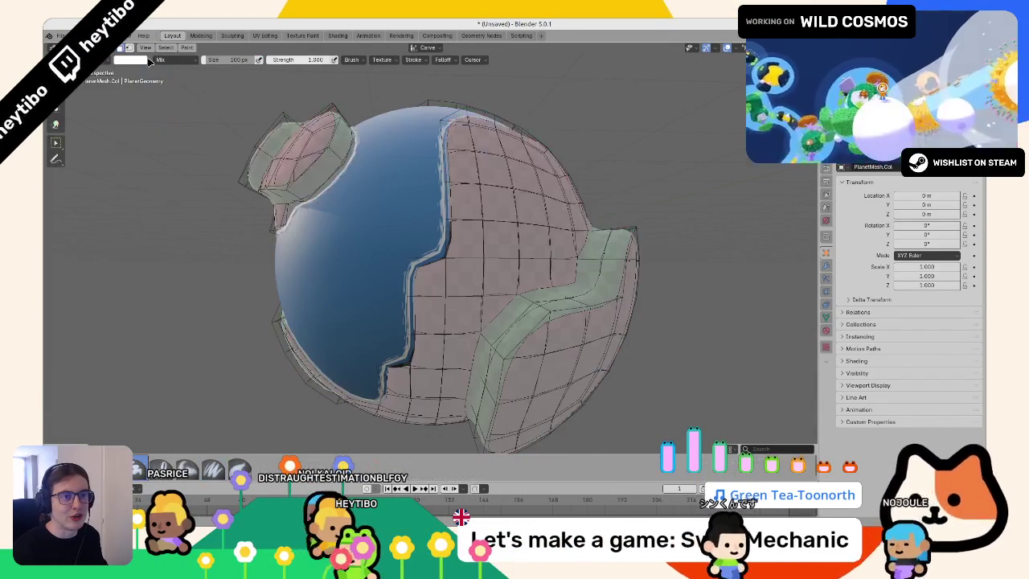
{"action": "left_click", "coordinate": [121, 59]}
{"action": "left_click_drag", "start_coordinate": [197, 80], "coordinate": [197, 132]}
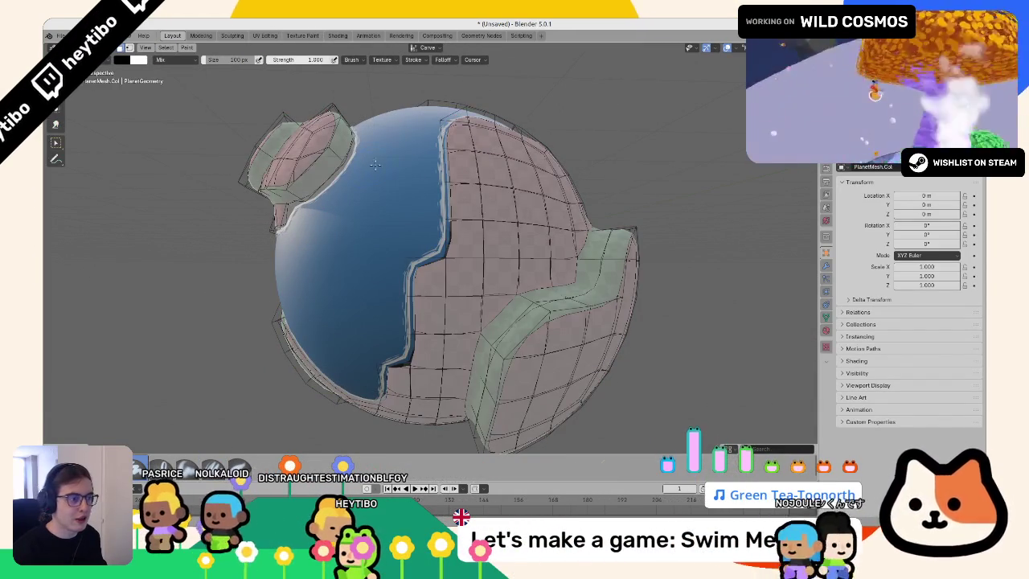
{"action": "key", "text": "shift+k"}
Step: Return PlanetMesh.Col to Object Mode and orbit around the planet
{"action": "key", "text": "Tab"}
{"action": "left_click_drag", "start_coordinate": [395, 166], "coordinate": [398, 161]}
{"action": "key", "text": "ctrl+Tab"}
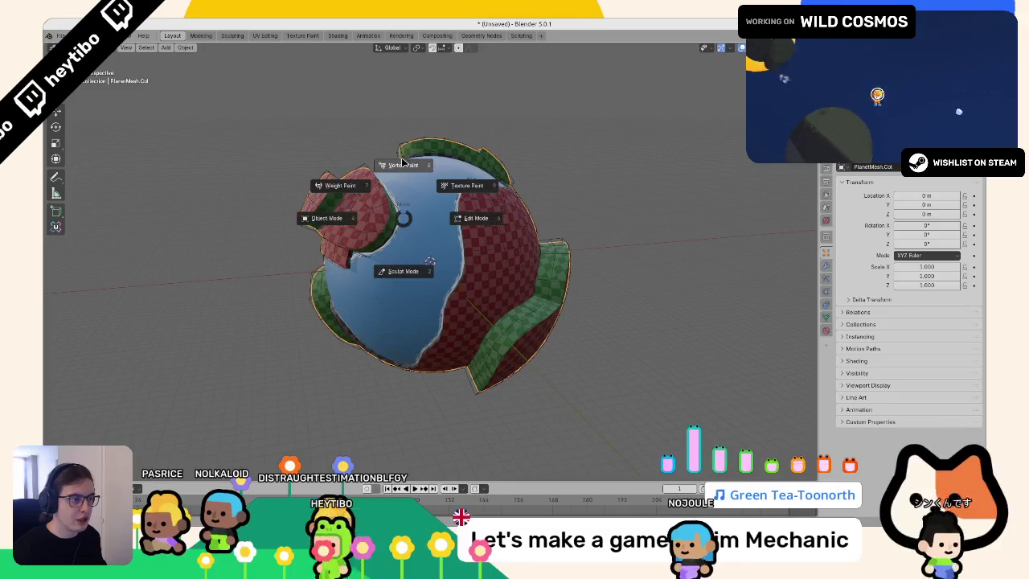
{"action": "left_click", "coordinate": [400, 157]}
{"action": "key", "text": "ctrl+Tab"}
{"action": "left_click", "coordinate": [394, 196]}
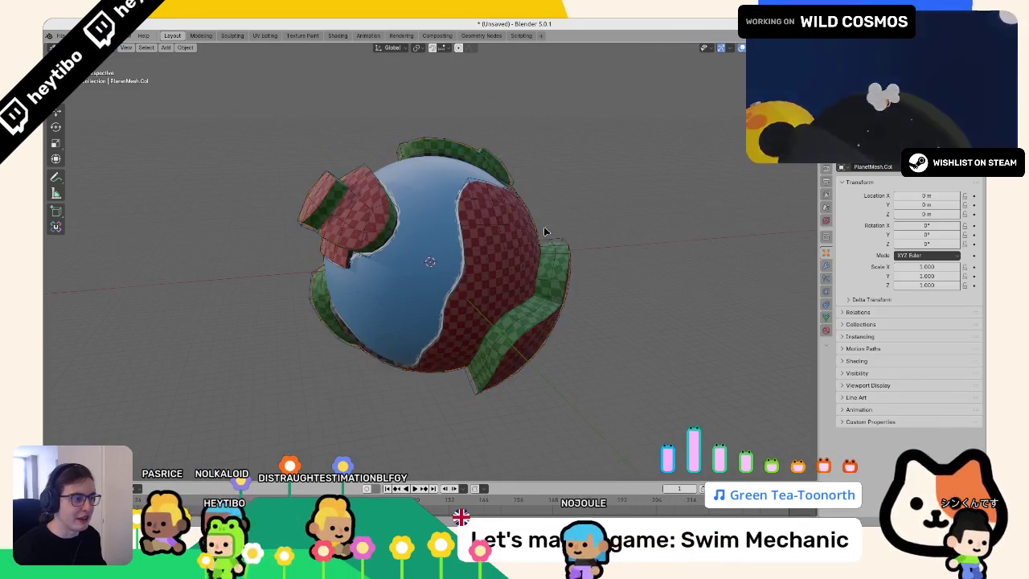
{"action": "mouse_move", "coordinate": [544, 230]}
{"action": "left_mouse_down"}
{"action": "mouse_move", "coordinate": [573, 259]}
{"action": "mouse_move", "coordinate": [638, 161]}
{"action": "mouse_move", "coordinate": [602, 147]}
{"action": "mouse_move", "coordinate": [544, 226]}
{"action": "mouse_move", "coordinate": [337, 201]}
{"action": "mouse_move", "coordinate": [350, 229]}
{"action": "left_mouse_up"}
Step: Select the NavMeshTops planet mesh and enter its Edit Mode
{"action": "mouse_move", "coordinate": [440, 255]}
{"action": "left_mouse_down"}
{"action": "mouse_move", "coordinate": [492, 267]}
{"action": "mouse_move", "coordinate": [432, 243]}
{"action": "mouse_move", "coordinate": [412, 191]}
{"action": "mouse_move", "coordinate": [404, 230]}
{"action": "mouse_move", "coordinate": [485, 165]}
{"action": "mouse_move", "coordinate": [458, 166]}
{"action": "mouse_move", "coordinate": [545, 173]}
{"action": "mouse_move", "coordinate": [612, 161]}
{"action": "mouse_move", "coordinate": [318, 221]}
{"action": "mouse_move", "coordinate": [338, 216]}
{"action": "mouse_move", "coordinate": [308, 184]}
{"action": "mouse_move", "coordinate": [343, 166]}
{"action": "left_mouse_up"}
{"action": "scroll", "coordinate": [345, 214], "scroll_direction": "down", "scroll_amount": 5}
{"action": "scroll", "coordinate": [343, 167], "scroll_direction": "up", "scroll_amount": 3}
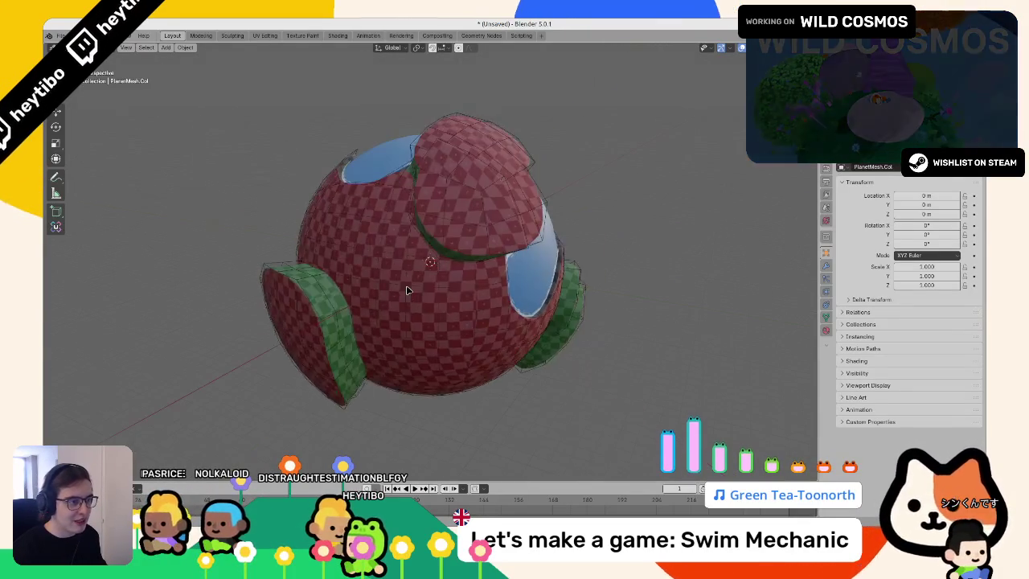
{"action": "scroll", "coordinate": [344, 167], "scroll_direction": "down", "scroll_amount": 3}
{"action": "left_click", "coordinate": [434, 241]}
{"action": "key", "text": "Tab"}
{"action": "mouse_move", "coordinate": [434, 241]}
{"action": "left_mouse_down"}
{"action": "mouse_move", "coordinate": [483, 298]}
{"action": "mouse_move", "coordinate": [628, 319]}
{"action": "mouse_move", "coordinate": [612, 241]}
{"action": "left_mouse_up"}
Step: Box-select a block of faces beside the water and orbit to bring them forward
{"action": "scroll", "coordinate": [457, 220], "scroll_direction": "up", "scroll_amount": 4}
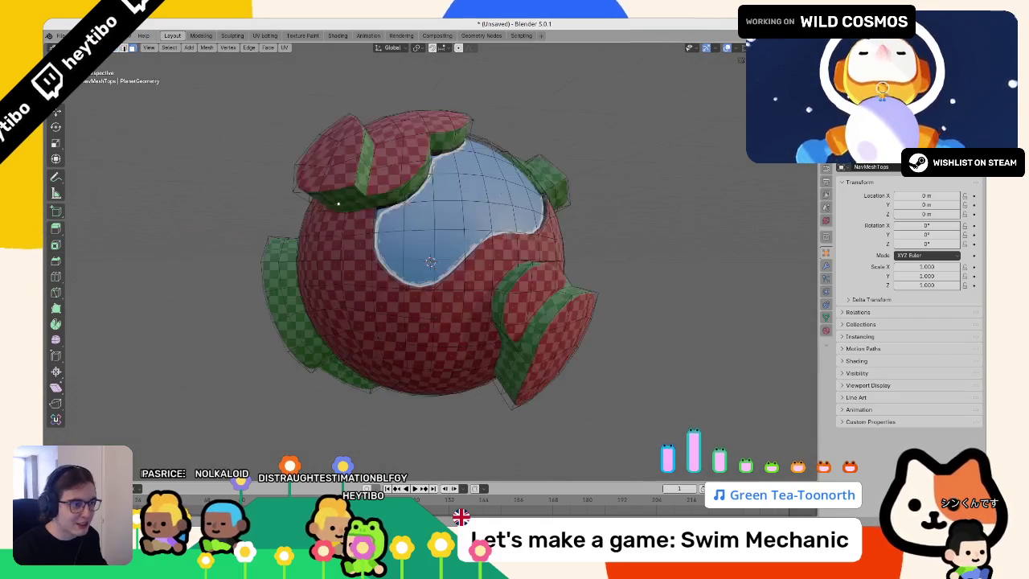
{"action": "scroll", "coordinate": [456, 219], "scroll_direction": "down", "scroll_amount": 1}
{"action": "mouse_move", "coordinate": [494, 263]}
{"action": "left_mouse_down"}
{"action": "mouse_move", "coordinate": [402, 193]}
{"action": "mouse_move", "coordinate": [515, 258]}
{"action": "left_mouse_up"}
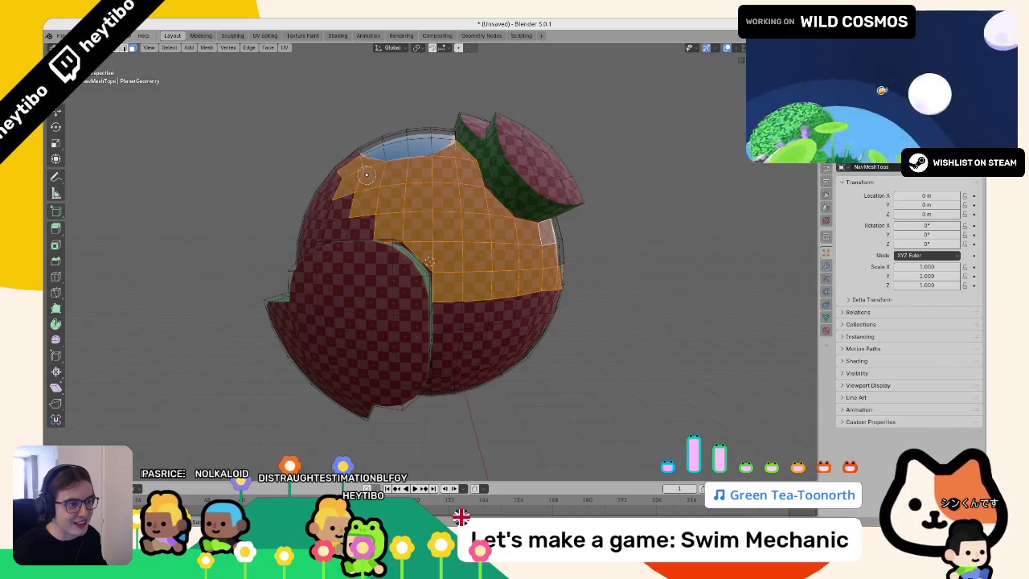
{"action": "left_click_drag", "start_coordinate": [365, 175], "coordinate": [394, 225]}
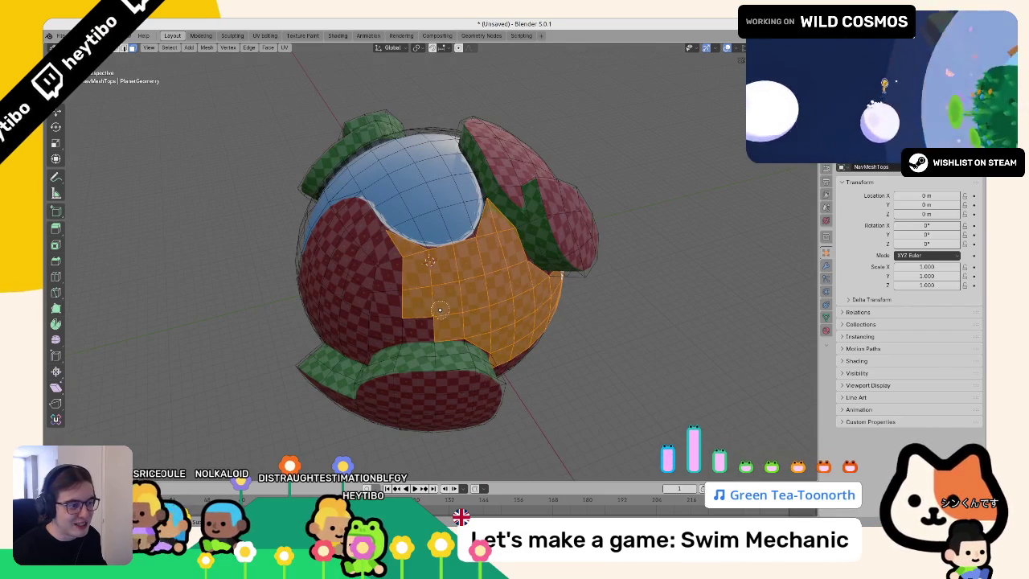
{"action": "key", "text": "ctrl+Tab"}
Step: In Vertex Paint, fill the selected NavMeshTops faces, then set the brush colour to white
{"action": "left_click", "coordinate": [450, 253]}
{"action": "key", "text": "shift+k"}
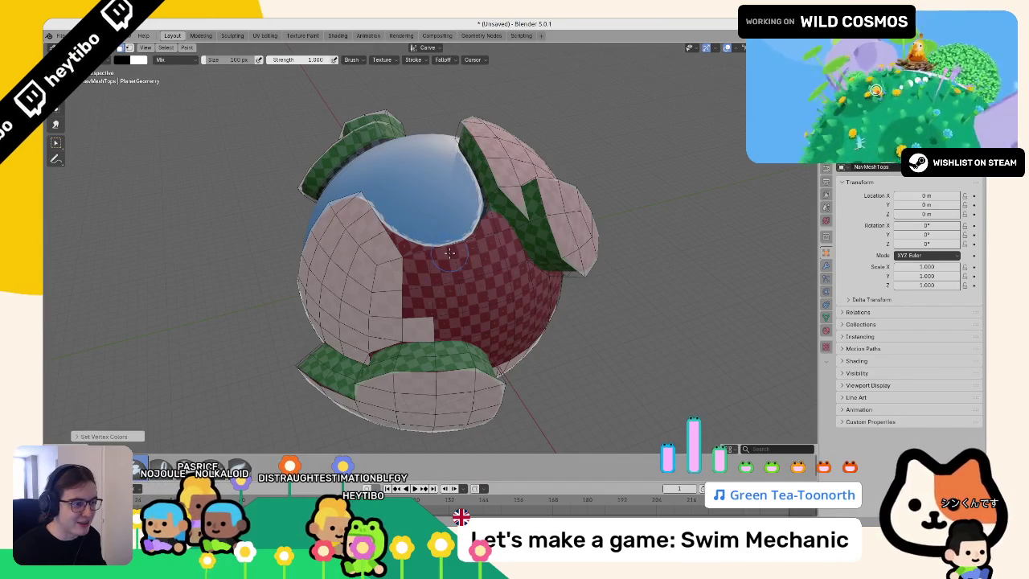
{"action": "left_click", "coordinate": [129, 60]}
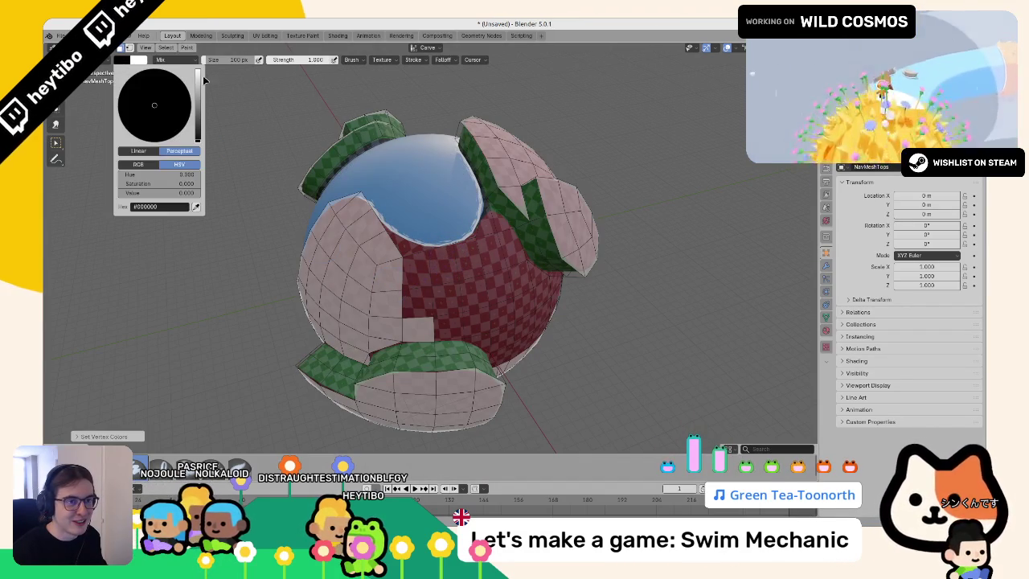
{"action": "left_click_drag", "start_coordinate": [129, 193], "coordinate": [199, 193]}
Step: Pass through Edit Mode back to Object Mode and orbit to view the painted water region
{"action": "mouse_move", "coordinate": [370, 209]}
{"action": "left_mouse_down"}
{"action": "mouse_move", "coordinate": [403, 179]}
{"action": "mouse_move", "coordinate": [440, 330]}
{"action": "left_mouse_up"}
{"action": "key", "text": "Tab"}
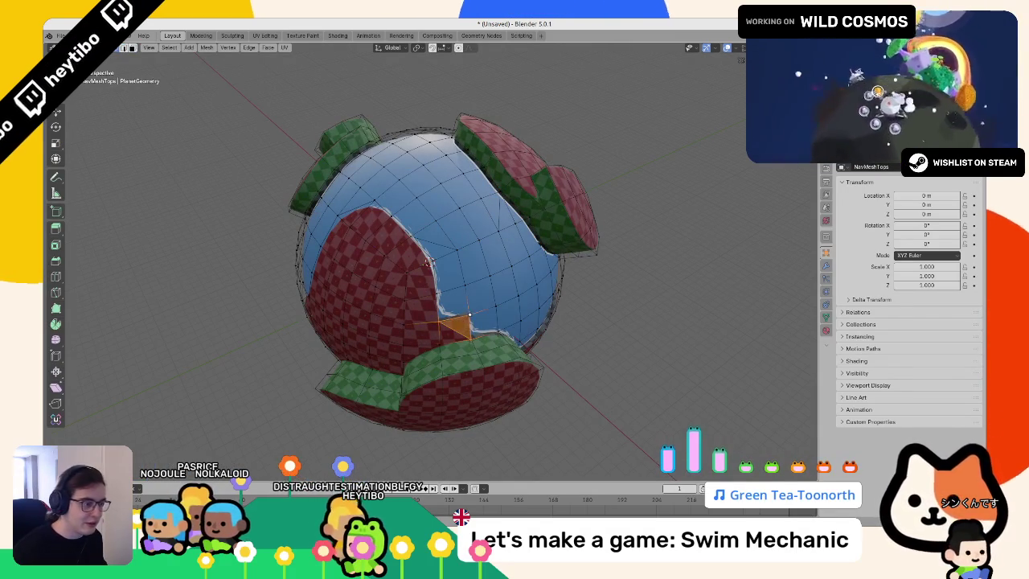
{"action": "key", "text": "Tab"}
{"action": "mouse_move", "coordinate": [469, 314]}
{"action": "left_mouse_down"}
{"action": "mouse_move", "coordinate": [271, 257]}
{"action": "mouse_move", "coordinate": [439, 308]}
{"action": "mouse_move", "coordinate": [618, 328]}
{"action": "mouse_move", "coordinate": [611, 413]}
{"action": "mouse_move", "coordinate": [486, 185]}
{"action": "mouse_move", "coordinate": [421, 216]}
{"action": "mouse_move", "coordinate": [313, 177]}
{"action": "mouse_move", "coordinate": [222, 198]}
{"action": "left_mouse_up"}
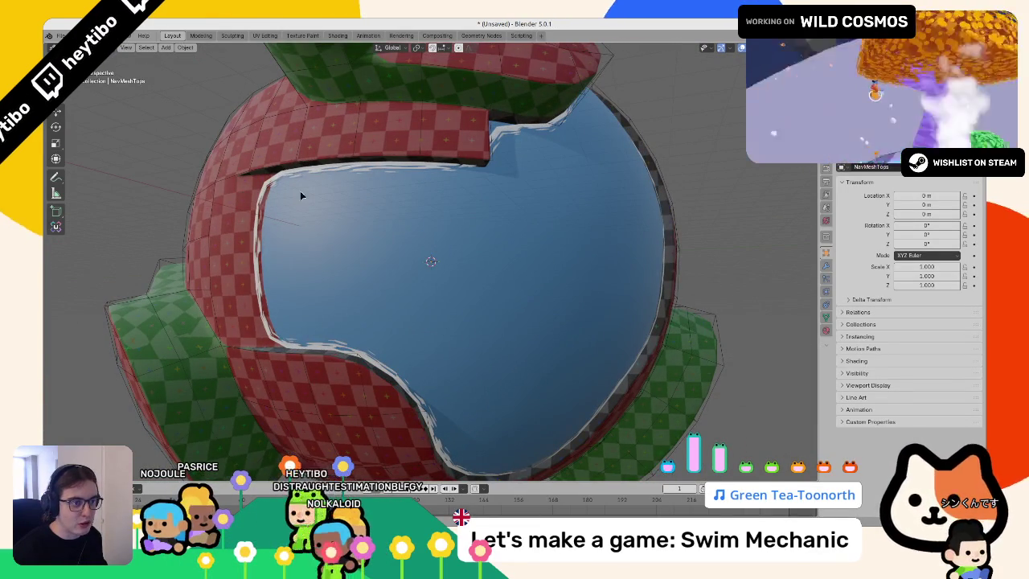
{"action": "key", "text": "h"}
{"action": "left_click", "coordinate": [287, 218]}
{"action": "scroll", "coordinate": [298, 198], "scroll_direction": "down", "scroll_amount": 4}
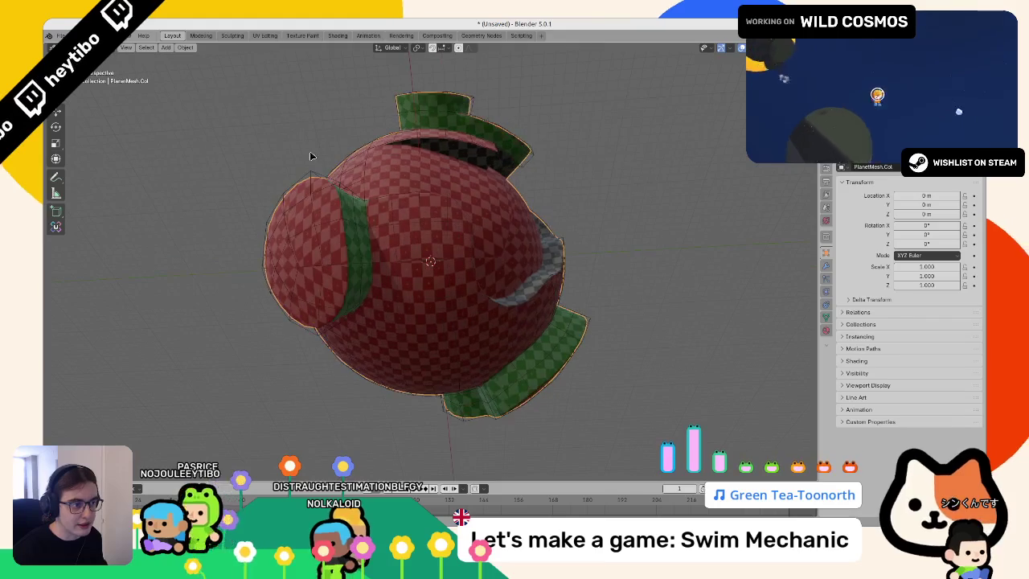
{"action": "key", "text": "alt+h"}
{"action": "left_click", "coordinate": [407, 177]}
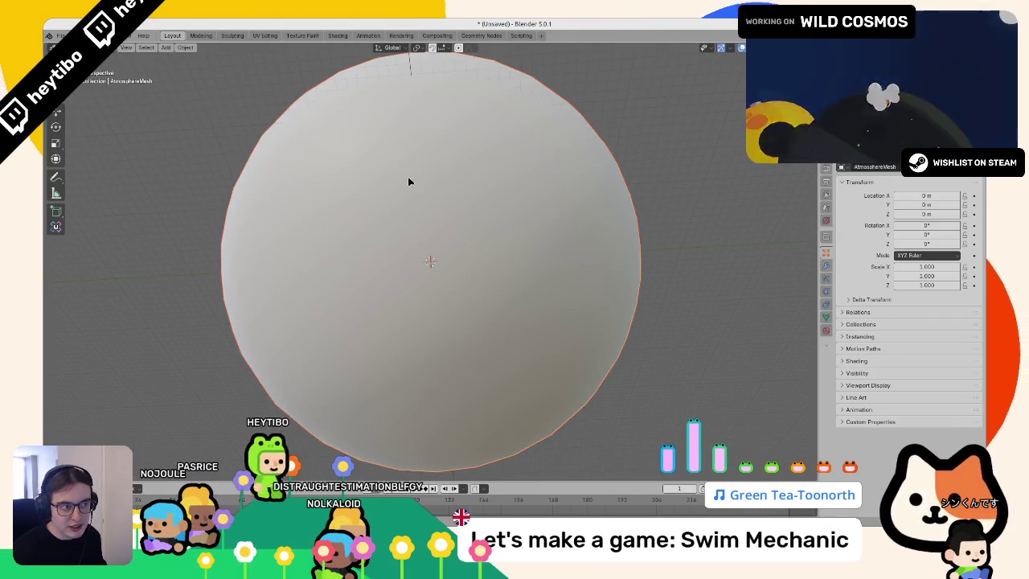
{"action": "key", "text": "h"}
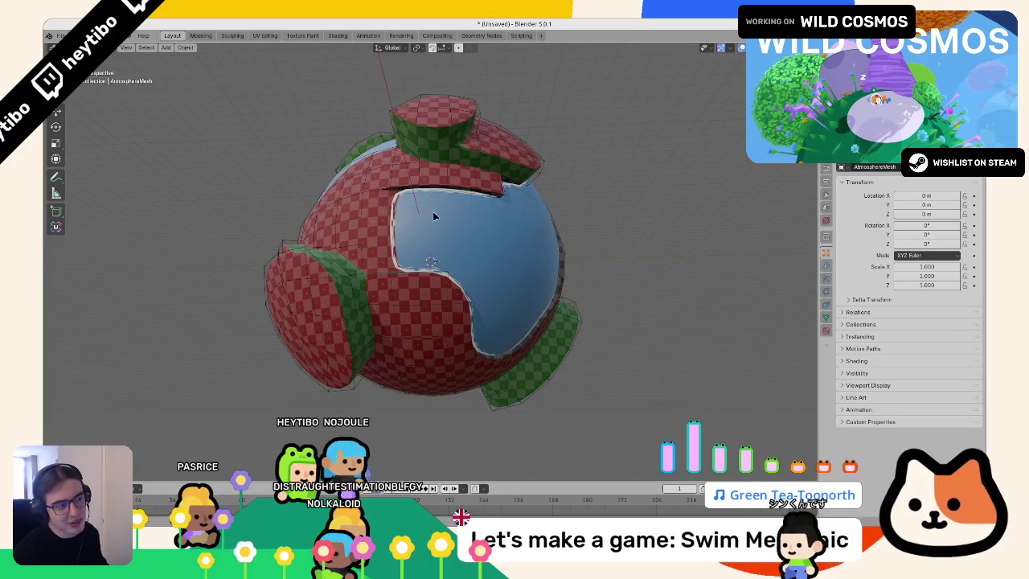
{"action": "mouse_move", "coordinate": [328, 187]}
{"action": "left_mouse_down"}
{"action": "mouse_move", "coordinate": [442, 255]}
{"action": "mouse_move", "coordinate": [454, 232]}
{"action": "left_mouse_up"}
{"action": "scroll", "coordinate": [426, 213], "scroll_direction": "up", "scroll_amount": 5}
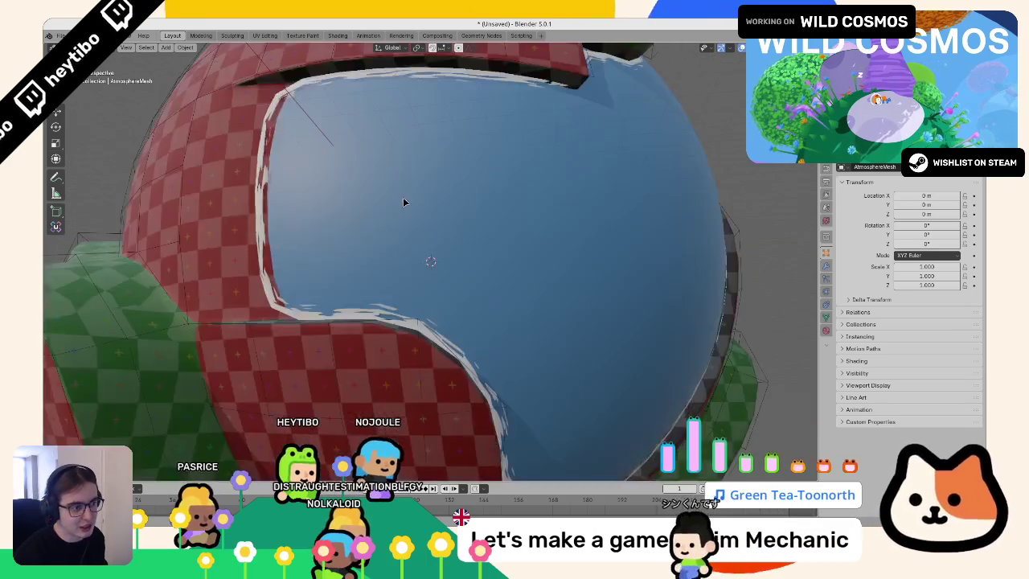
{"action": "scroll", "coordinate": [403, 197], "scroll_direction": "down", "scroll_amount": 5}
{"action": "scroll", "coordinate": [362, 211], "scroll_direction": "up", "scroll_amount": 5}
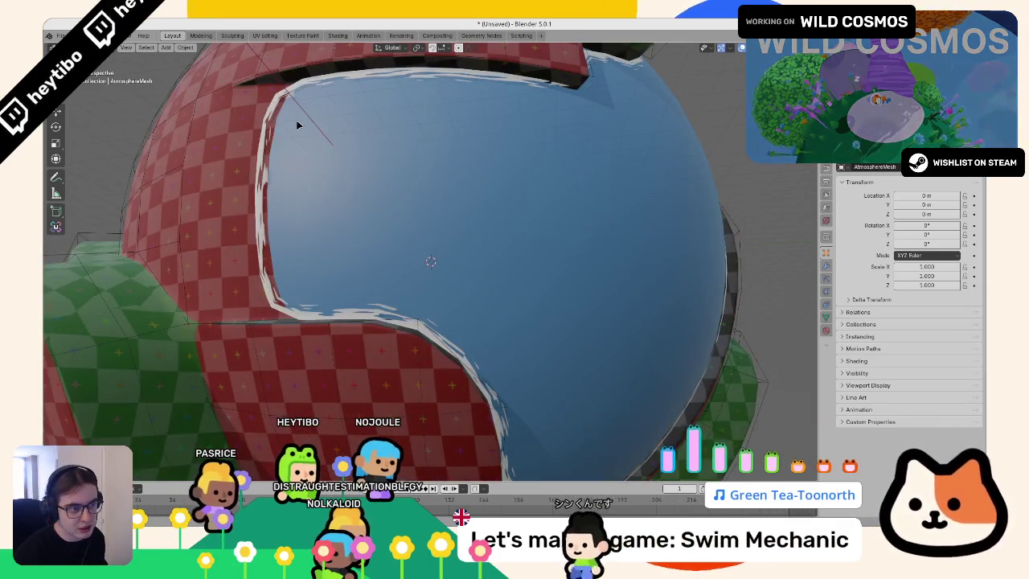
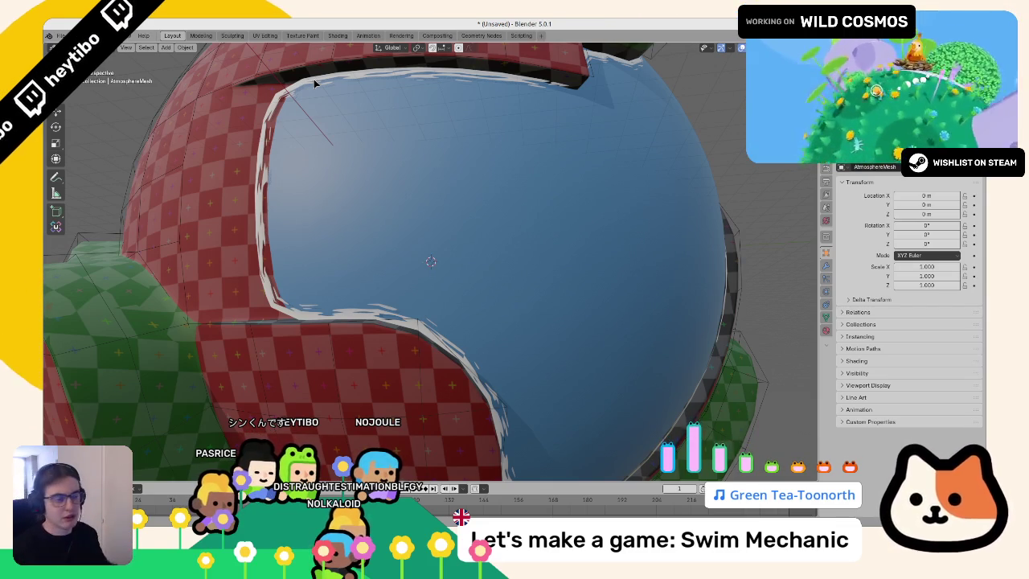
Step: Select PlanetMesh, enter Edit Mode and view the planet from the top
{"action": "scroll", "coordinate": [316, 82], "scroll_direction": "down", "scroll_amount": 10}
{"action": "left_click", "coordinate": [420, 255]}
{"action": "key", "text": "Tab"}
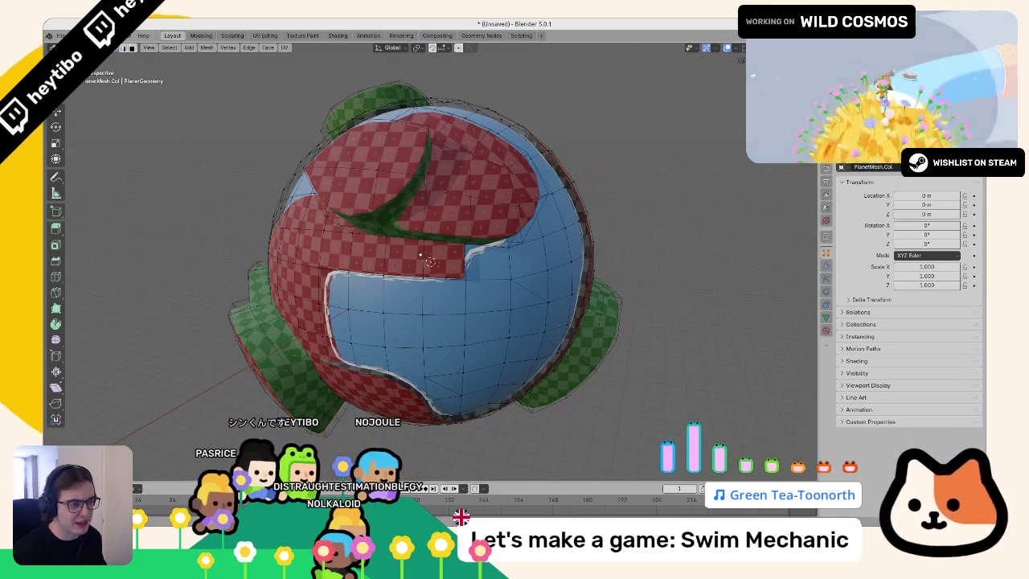
{"action": "key", "text": "Tab"}
{"action": "key", "text": "Tab"}
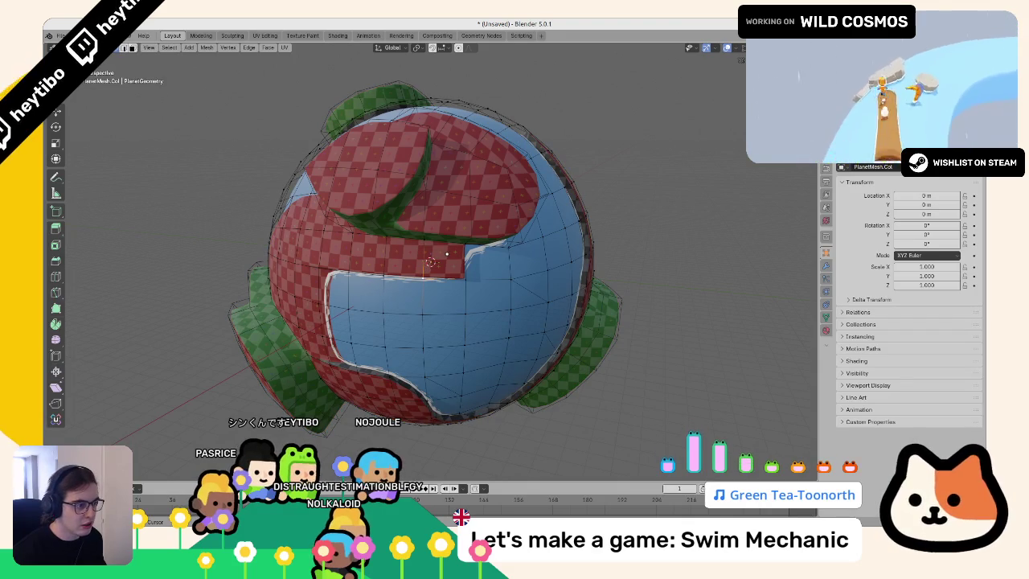
{"action": "key", "text": "KP_8"}
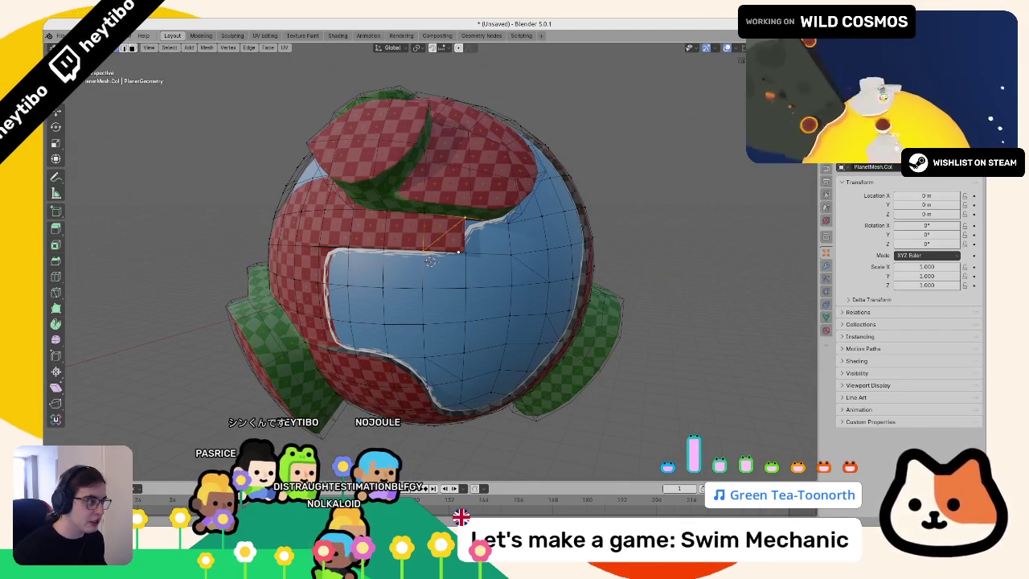
Step: Switch the planet to Vertex Paint from the mode pie menu, then back to Object Mode
{"action": "key", "text": "ctrl+Tab"}
{"action": "left_click", "coordinate": [432, 202]}
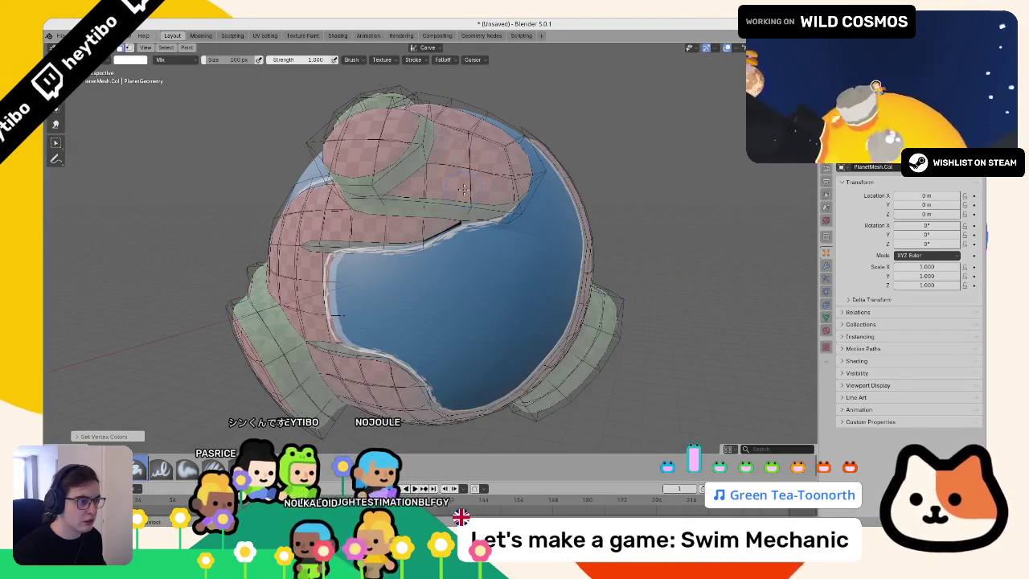
{"action": "key", "text": "ctrl+Tab"}
{"action": "left_click", "coordinate": [359, 256]}
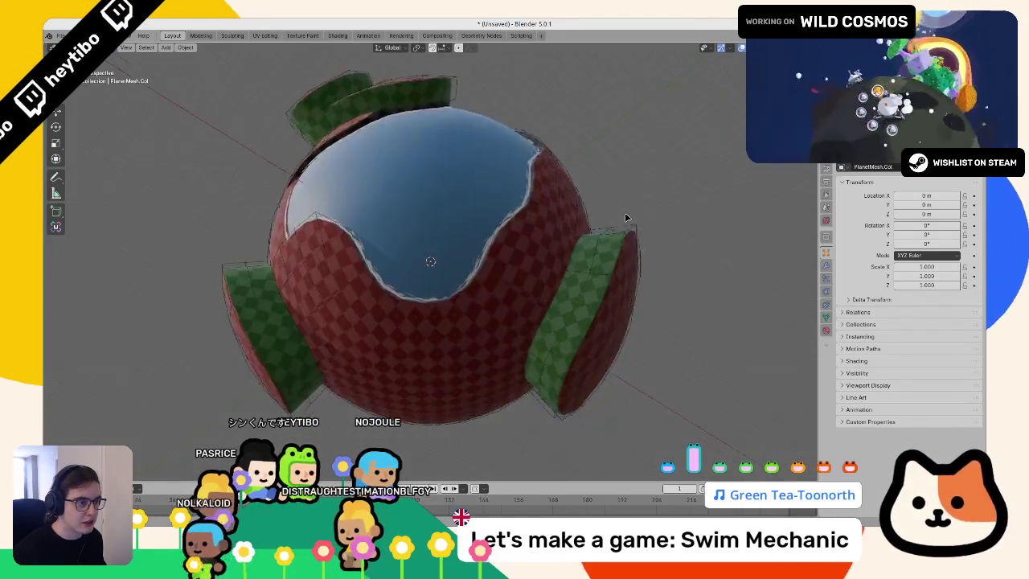
{"action": "mouse_move", "coordinate": [574, 344]}
{"action": "left_mouse_down"}
{"action": "mouse_move", "coordinate": [488, 269]}
{"action": "mouse_move", "coordinate": [411, 277]}
{"action": "left_mouse_up"}
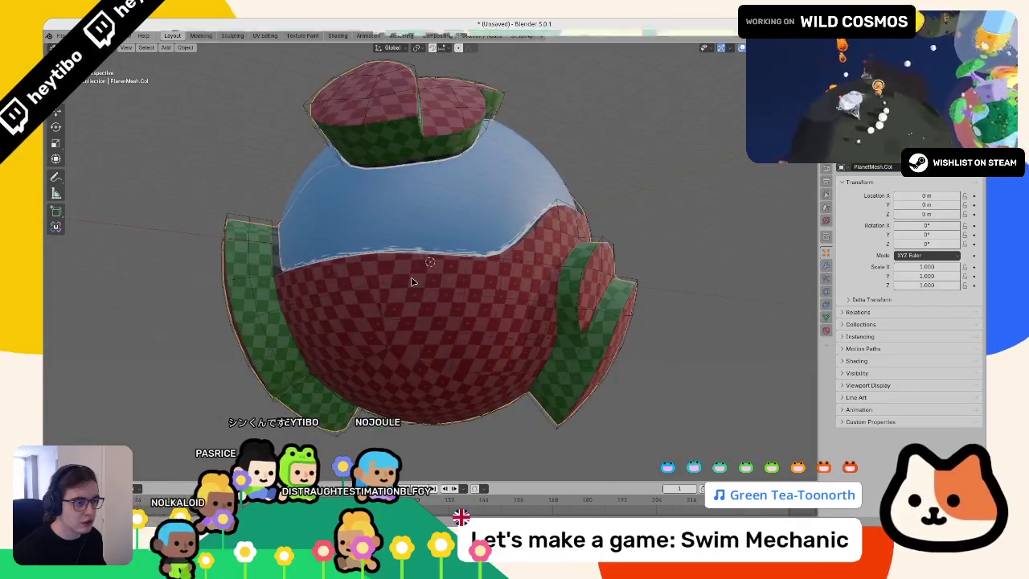
Step: In Edit Mode, select a band of faces running across the sphere
{"action": "key", "text": "Tab"}
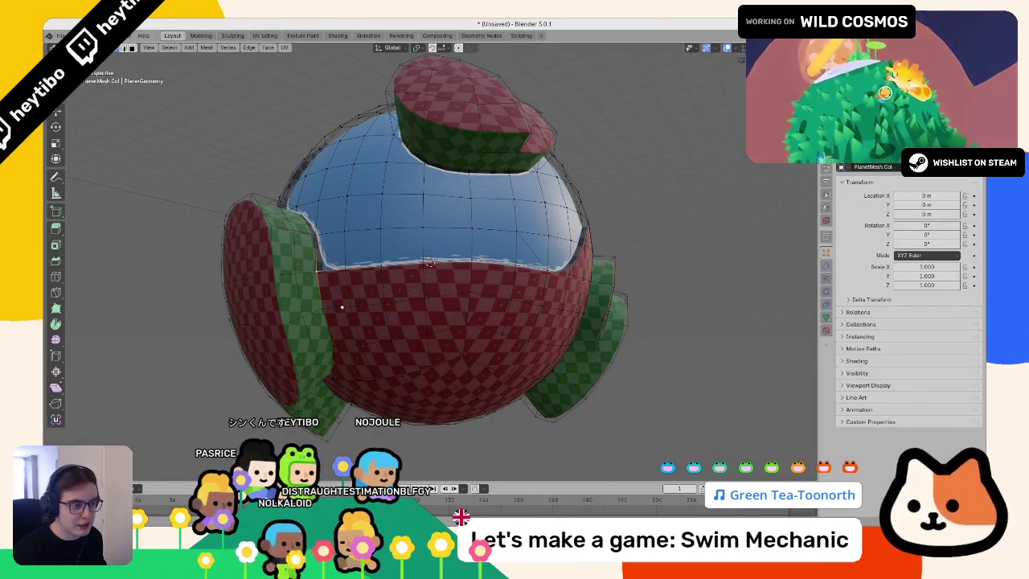
{"action": "left_click", "coordinate": [350, 304]}
{"action": "left_click_drag", "start_coordinate": [480, 295], "coordinate": [472, 297]}
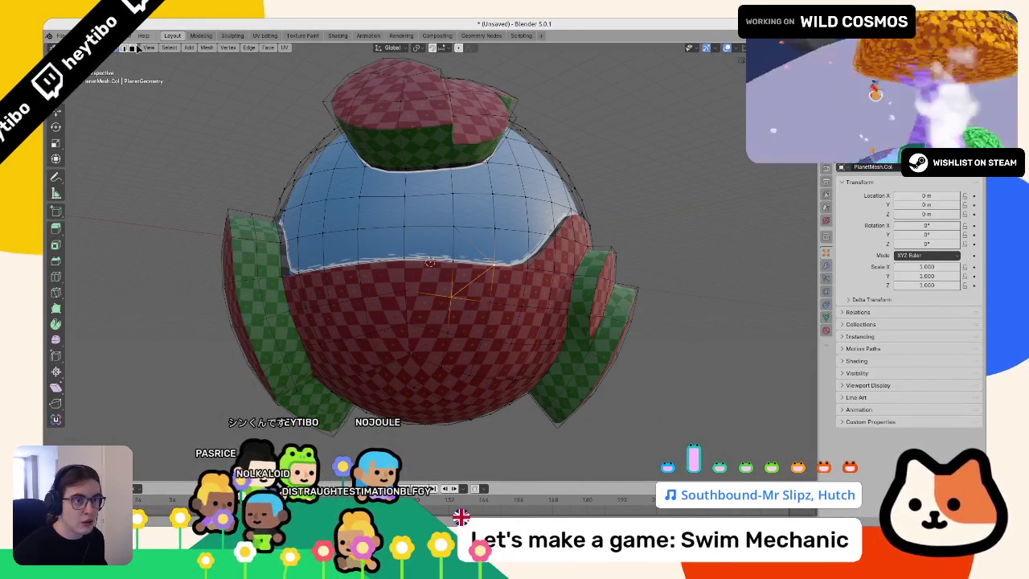
{"action": "left_click", "coordinate": [310, 288]}
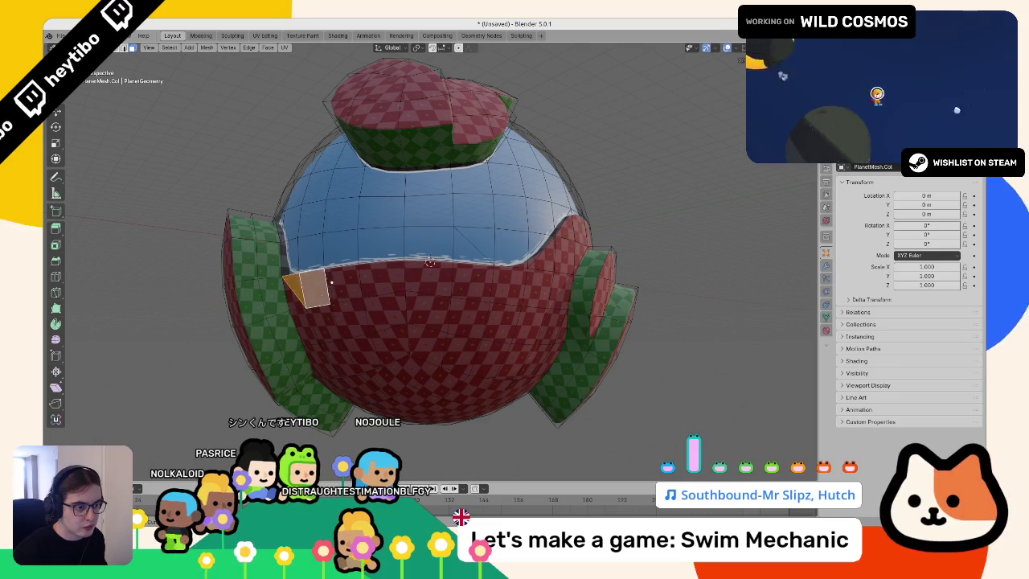
{"action": "left_click", "coordinate": [345, 278], "text": "shift"}
{"action": "left_click", "coordinate": [386, 277], "text": "shift"}
{"action": "left_click", "coordinate": [426, 275], "text": "shift"}
{"action": "left_click", "coordinate": [470, 276], "text": "shift"}
Step: Return the planet to Object Mode and view it from a new angle
{"action": "key", "text": "ctrl+Tab"}
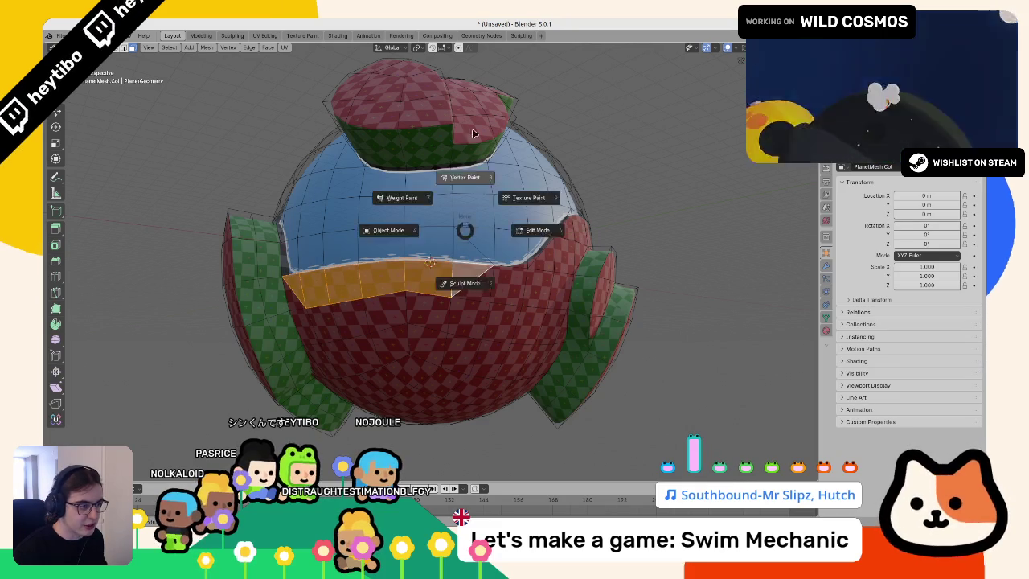
{"action": "key", "text": "ctrl+Tab"}
{"action": "key", "text": "Tab"}
{"action": "mouse_move", "coordinate": [668, 296]}
{"action": "left_mouse_down"}
{"action": "mouse_move", "coordinate": [604, 314]}
{"action": "mouse_move", "coordinate": [493, 395]}
{"action": "mouse_move", "coordinate": [593, 304]}
{"action": "mouse_move", "coordinate": [742, 326]}
{"action": "mouse_move", "coordinate": [589, 281]}
{"action": "left_mouse_up"}
Step: Unhide the white sphere and save the file as swim_planet.blend in planets/test_planets
{"action": "key", "text": "alt+h"}
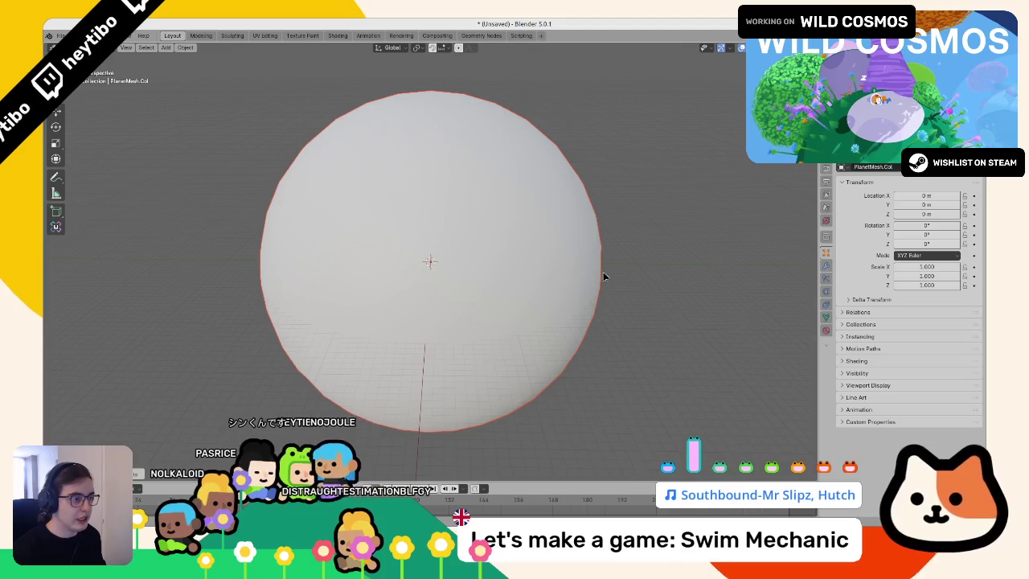
{"action": "key", "text": "ctrl+s"}
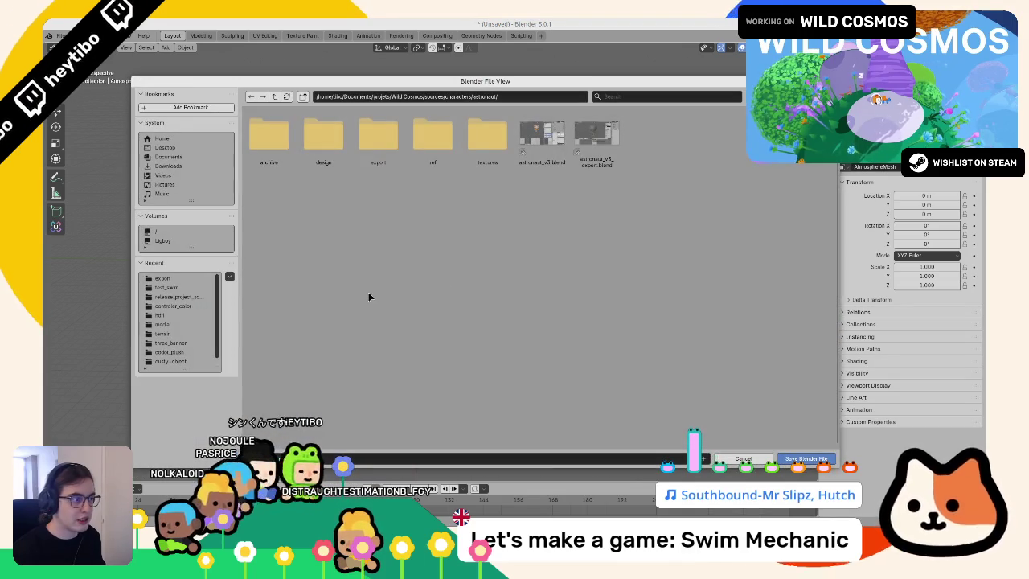
{"action": "left_click", "coordinate": [191, 280]}
{"action": "left_click", "coordinate": [275, 96]}
{"action": "left_click", "coordinate": [275, 96]}
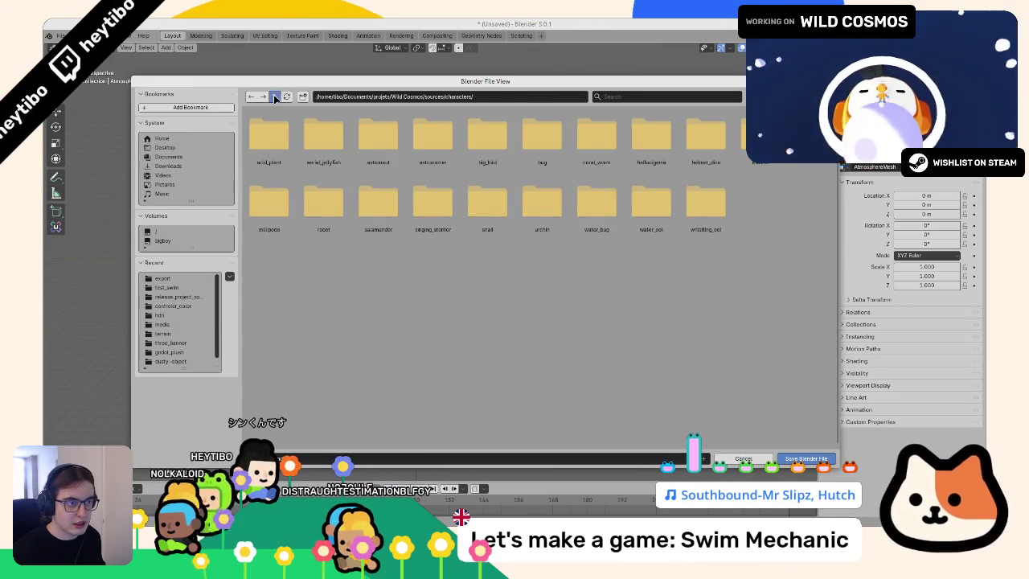
{"action": "left_click", "coordinate": [275, 96]}
{"action": "left_click", "coordinate": [275, 96]}
{"action": "left_click", "coordinate": [254, 98]}
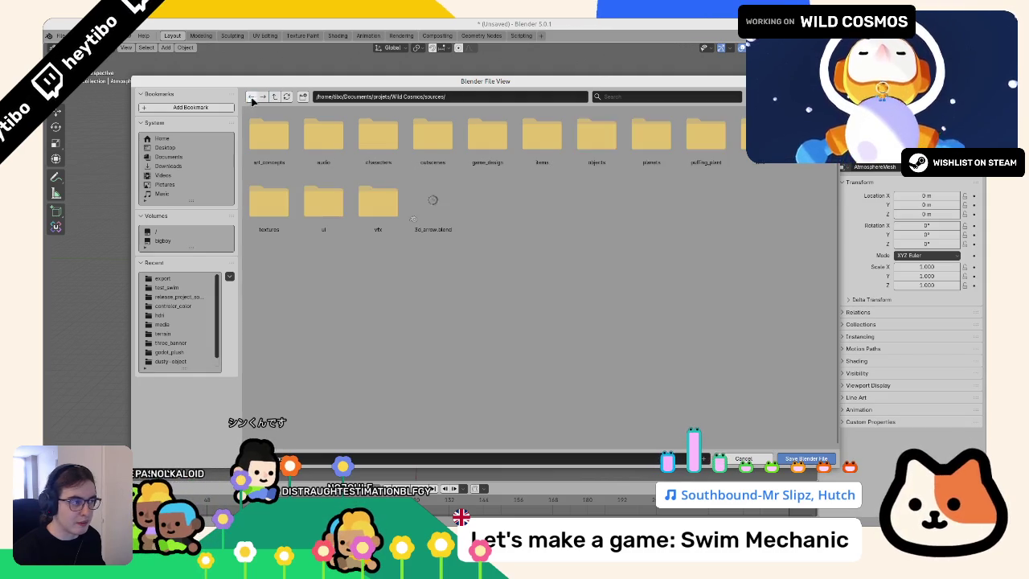
{"action": "left_click", "coordinate": [651, 135]}
{"action": "double_click", "coordinate": [415, 138]}
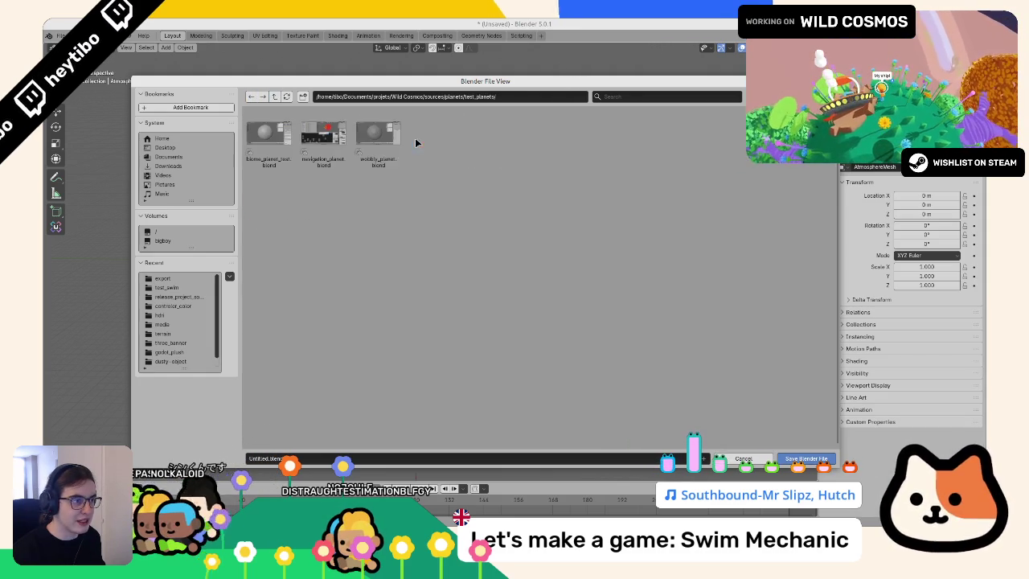
{"action": "type", "text": "swim_planet.b"}
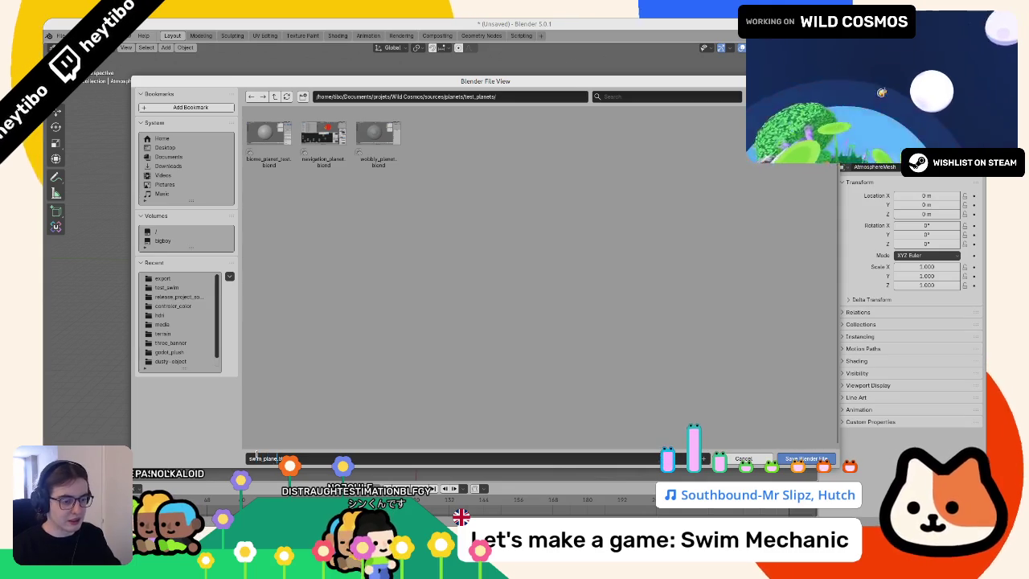
{"action": "key", "text": "Return"}
{"action": "scroll", "coordinate": [506, 318], "scroll_direction": "down", "scroll_amount": 4}
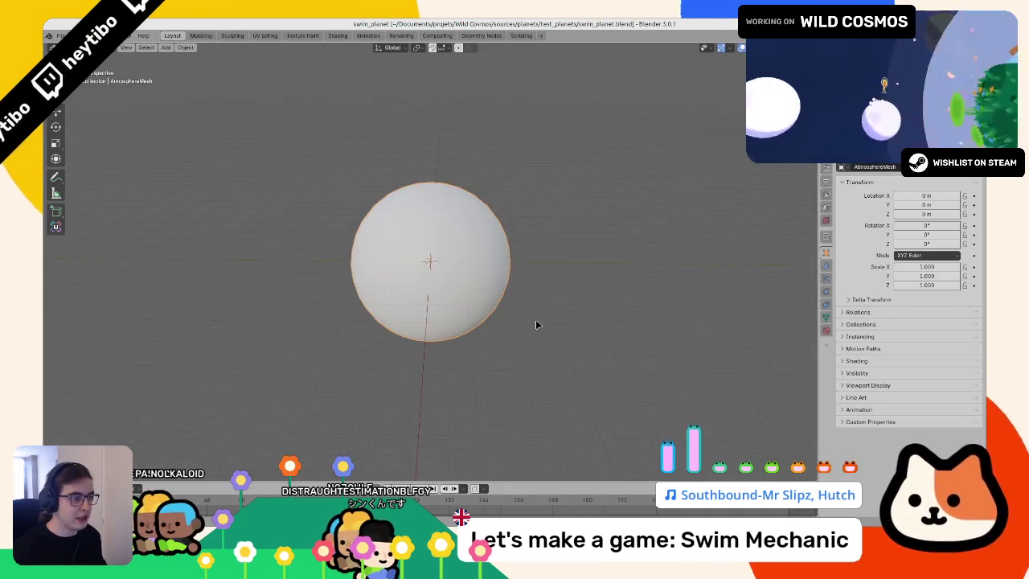
{"action": "key", "text": "ctrl+s"}
Step: Export the sphere as glTF 2.0 with Materials set to Placeholder
{"action": "left_click", "coordinate": [60, 35]}
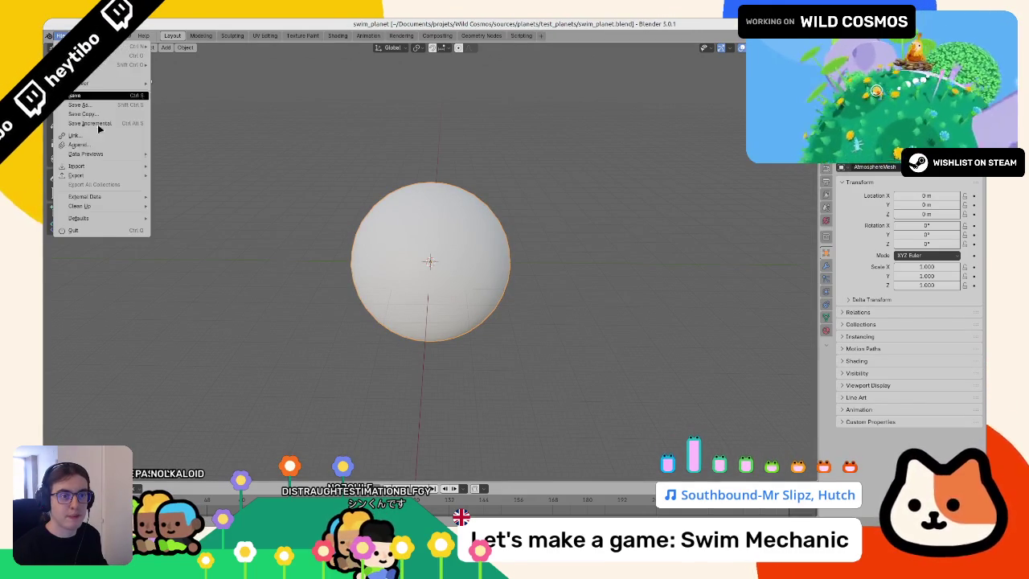
{"action": "mouse_move", "coordinate": [98, 177]}
{"action": "left_click", "coordinate": [190, 258]}
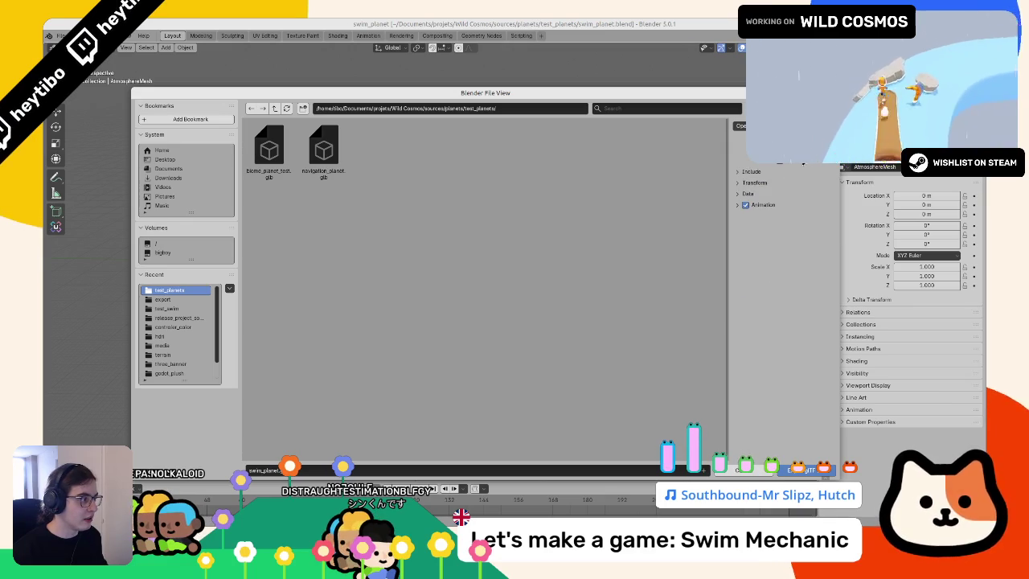
{"action": "left_click", "coordinate": [748, 193]}
{"action": "left_click", "coordinate": [752, 230]}
{"action": "left_click", "coordinate": [804, 242]}
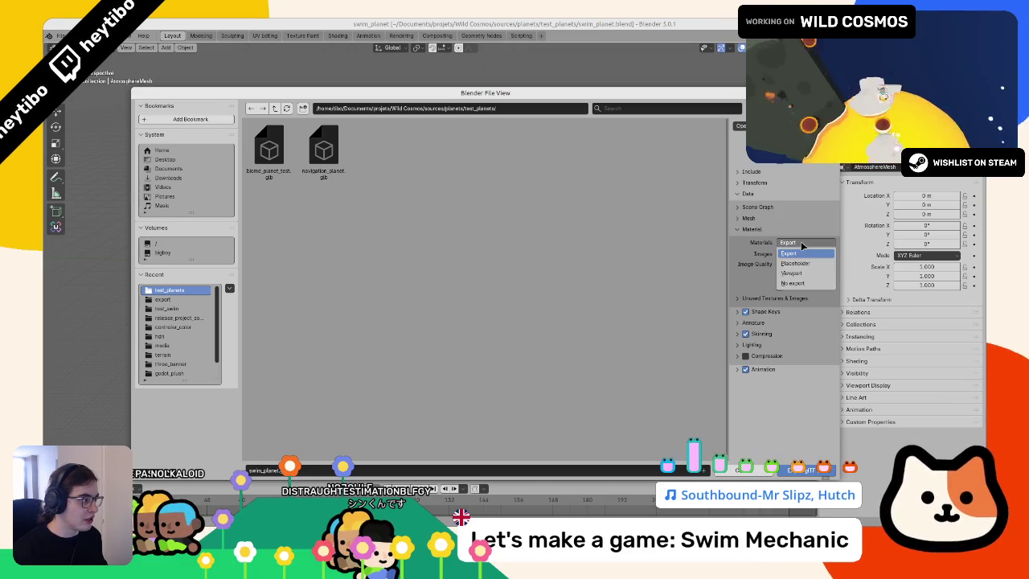
{"action": "left_click", "coordinate": [796, 264]}
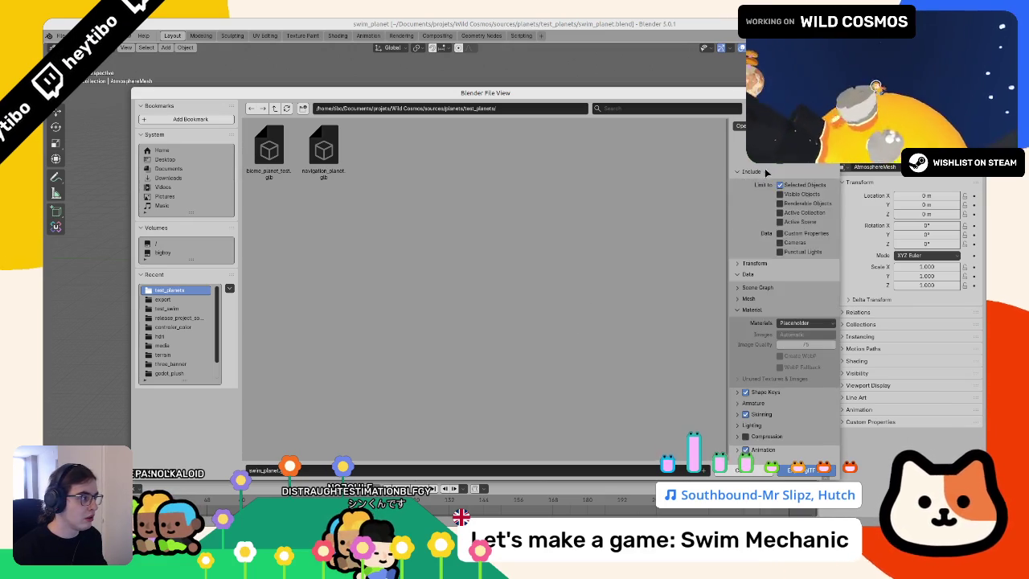
{"action": "left_click", "coordinate": [812, 470]}
Step: In Godot, filter the FileSystem dock to pick test_swim.tscn, then clear the filter
{"action": "key", "text": "alt+Tab"}
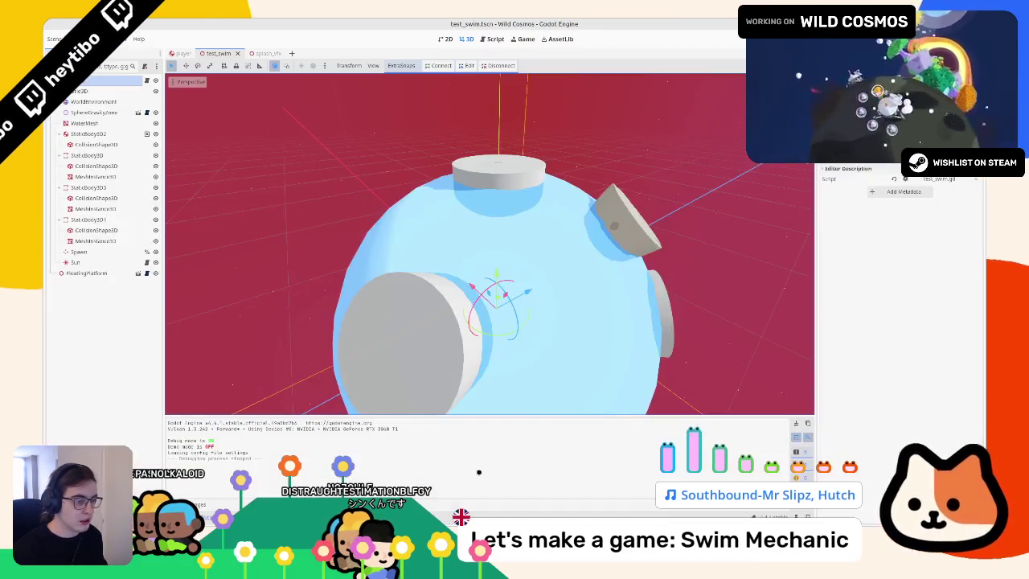
{"action": "key", "text": "alt+f"}
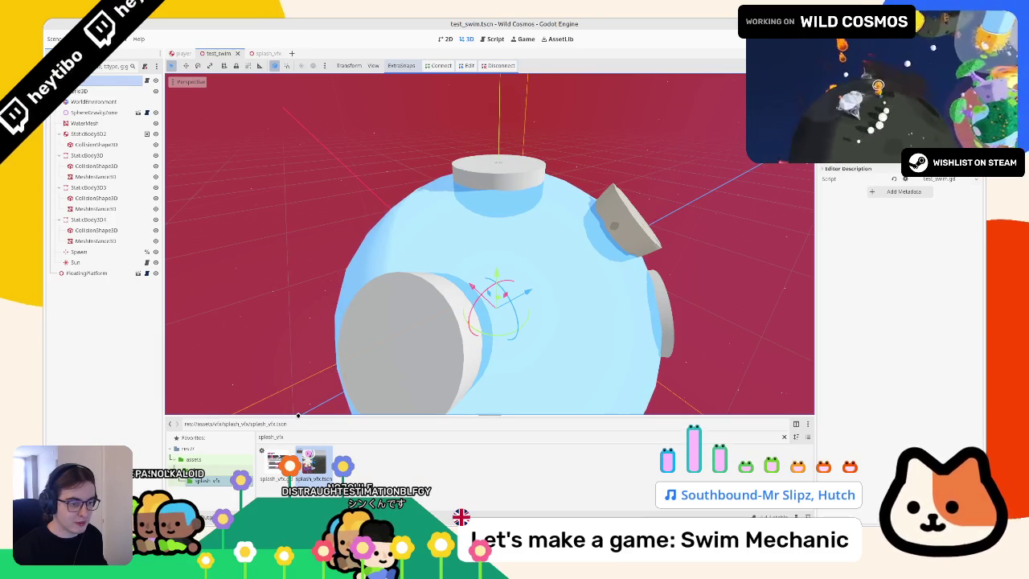
{"action": "left_click_drag", "start_coordinate": [298, 416], "coordinate": [298, 362]}
{"action": "left_click", "coordinate": [304, 383]}
{"action": "type", "text": "swim"}
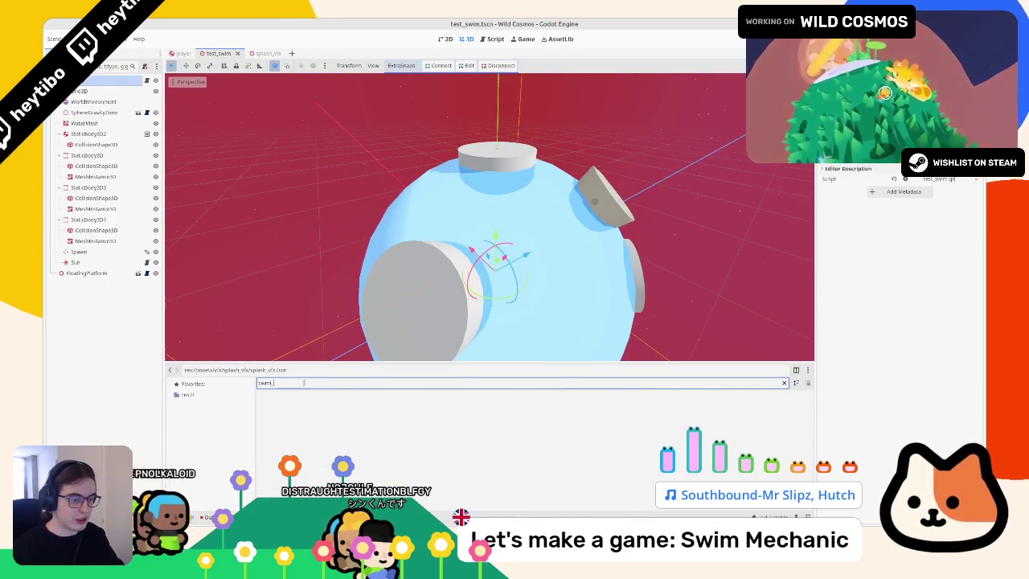
{"action": "type", "text": "swa"}
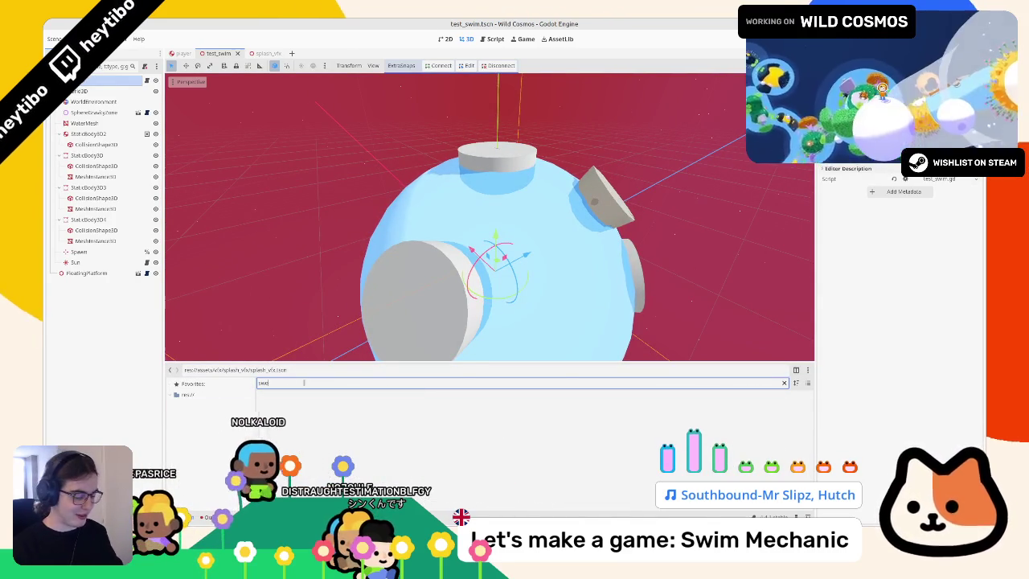
{"action": "key", "text": "BackSpace"}
{"action": "type", "text": "im_"}
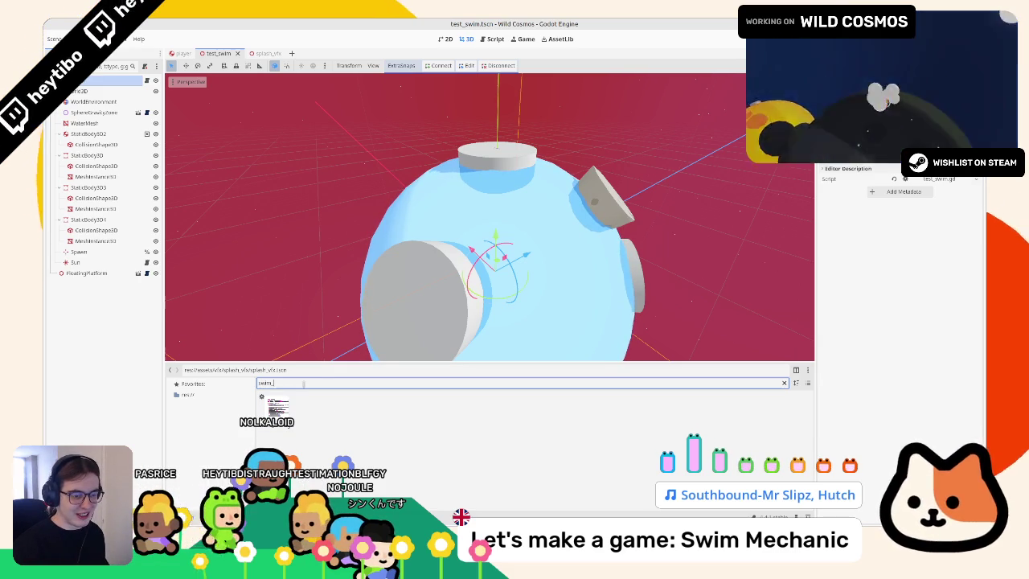
{"action": "type", "text": "test_sw"}
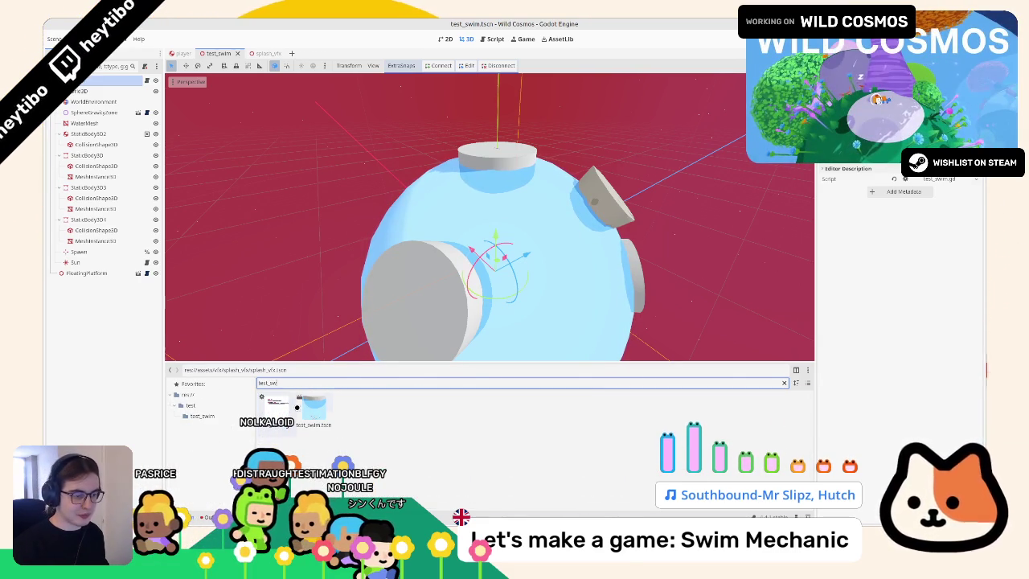
{"action": "left_click", "coordinate": [306, 407]}
{"action": "key", "text": "ctrl+f"}
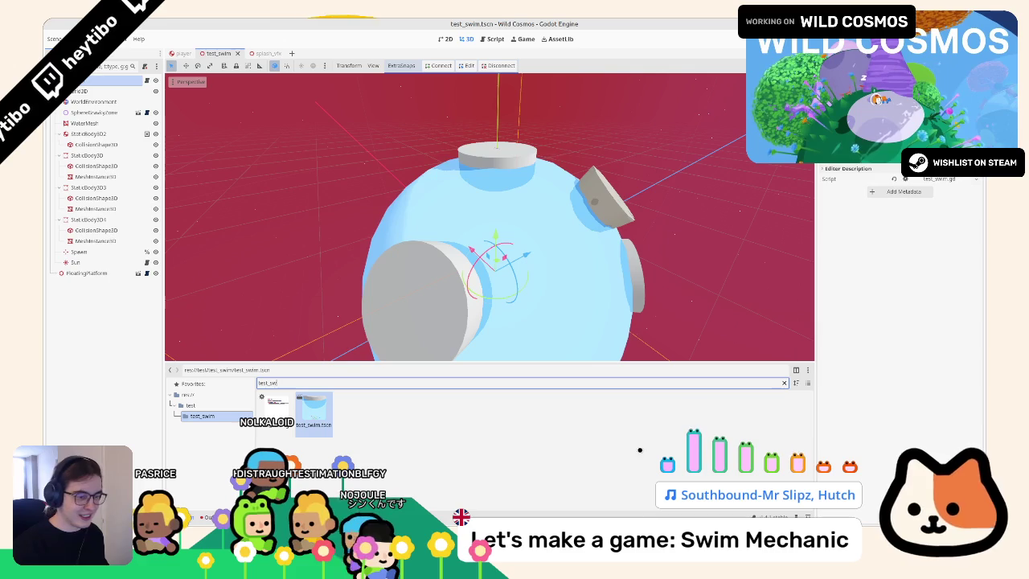
{"action": "left_click", "coordinate": [784, 384]}
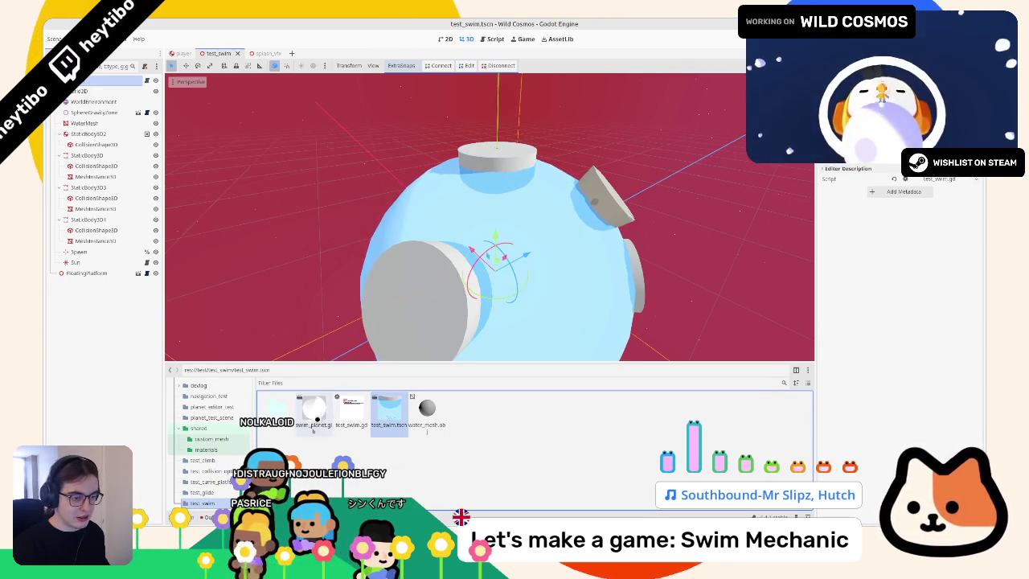
Step: Add swim_planet.glb to the test_swim scene and enable Editable Children on it
{"action": "left_click_drag", "start_coordinate": [318, 418], "coordinate": [147, 121]}
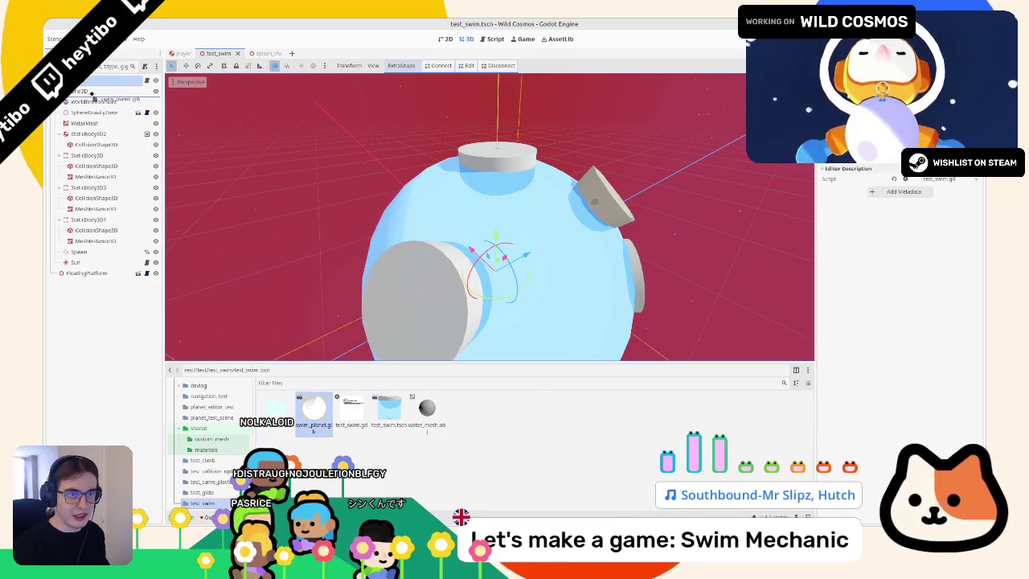
{"action": "left_click_drag", "start_coordinate": [93, 93], "coordinate": [93, 93]}
{"action": "key", "text": "f"}
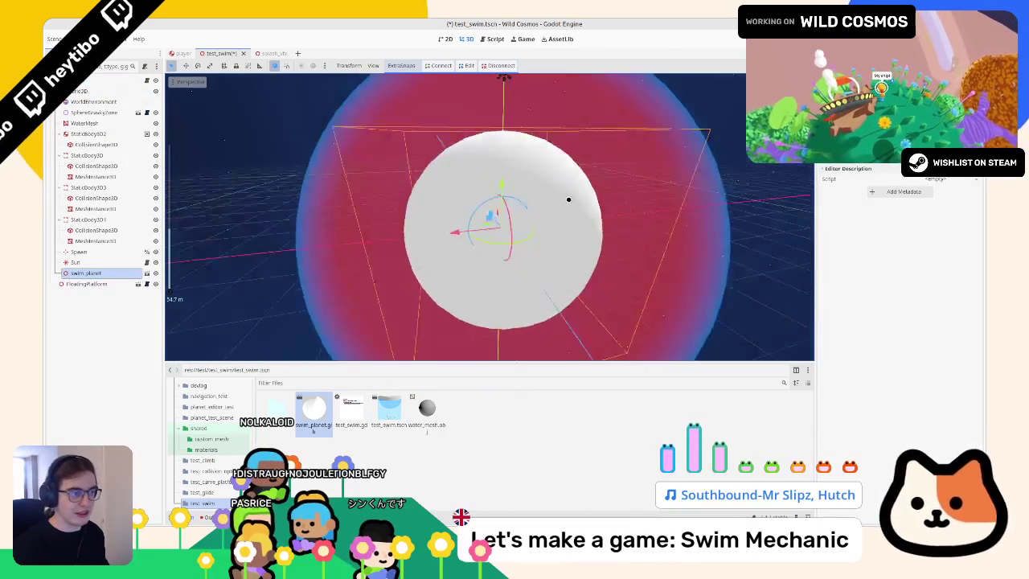
{"action": "right_click", "coordinate": [112, 271]}
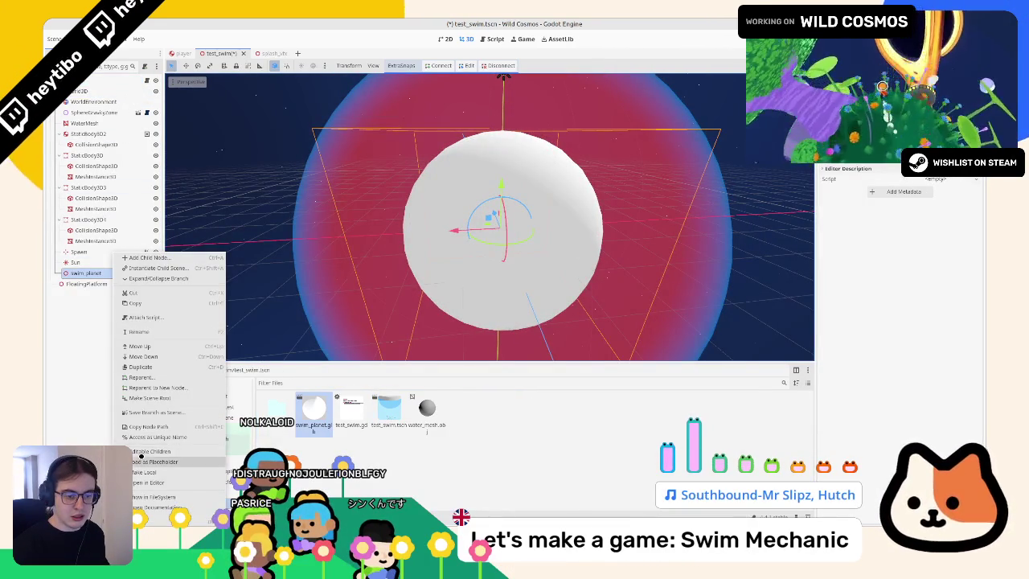
{"action": "left_click", "coordinate": [161, 455]}
Step: Quick Load the atmosphere material as AtmosphereMesh's Material Override
{"action": "left_click", "coordinate": [98, 391]}
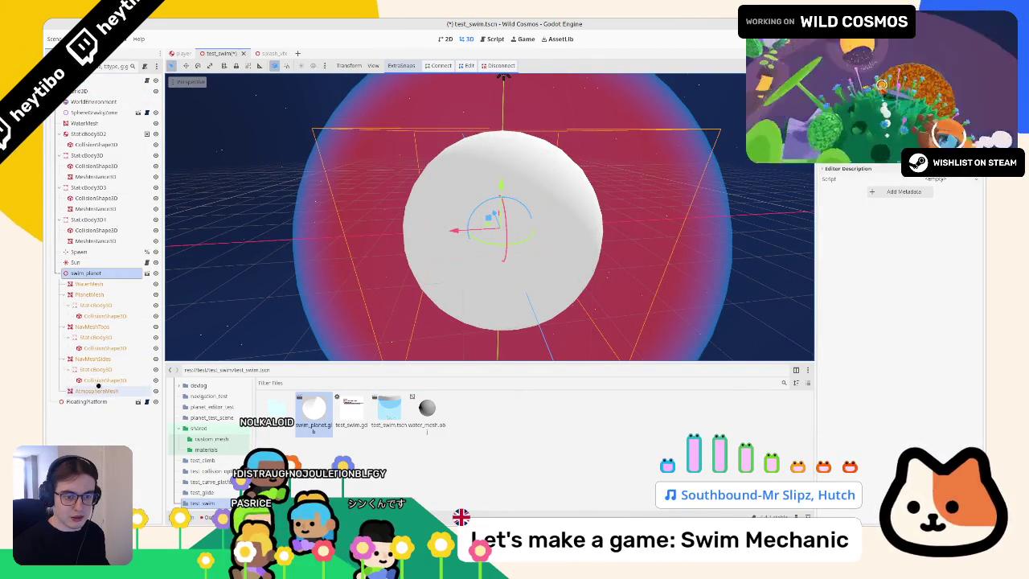
{"action": "left_click", "coordinate": [838, 164]}
{"action": "left_click", "coordinate": [941, 174]}
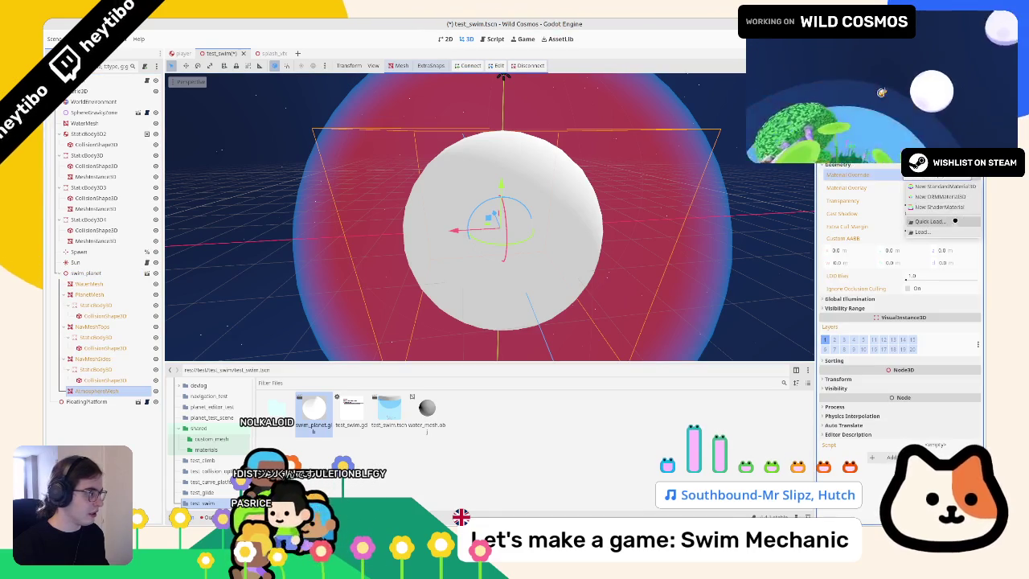
{"action": "left_click", "coordinate": [943, 221]}
{"action": "type", "text": "atmosp"}
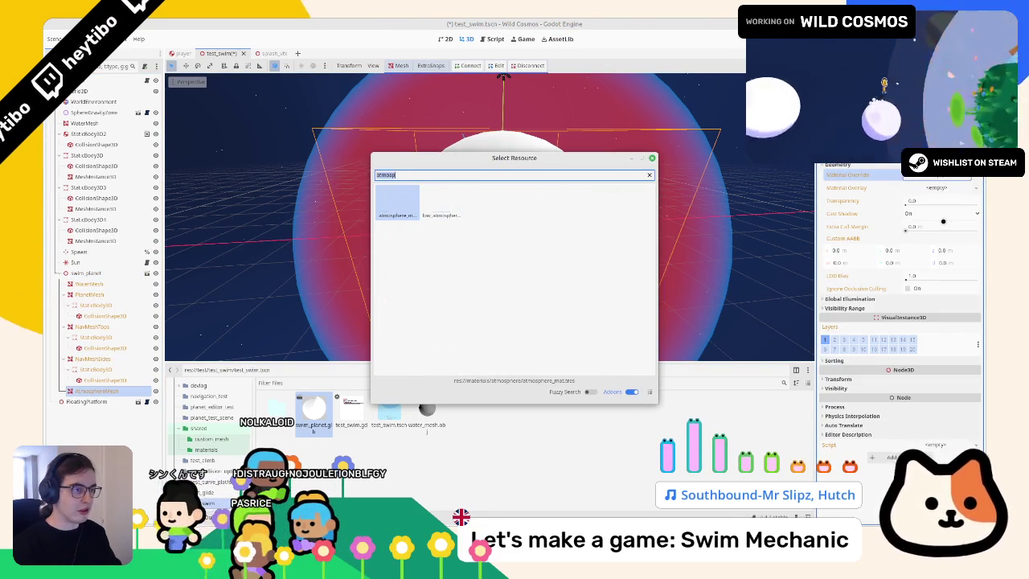
{"action": "key", "text": "BackSpace"}
{"action": "key", "text": "BackSpace"}
{"action": "key", "text": "BackSpace"}
{"action": "key", "text": "Return"}
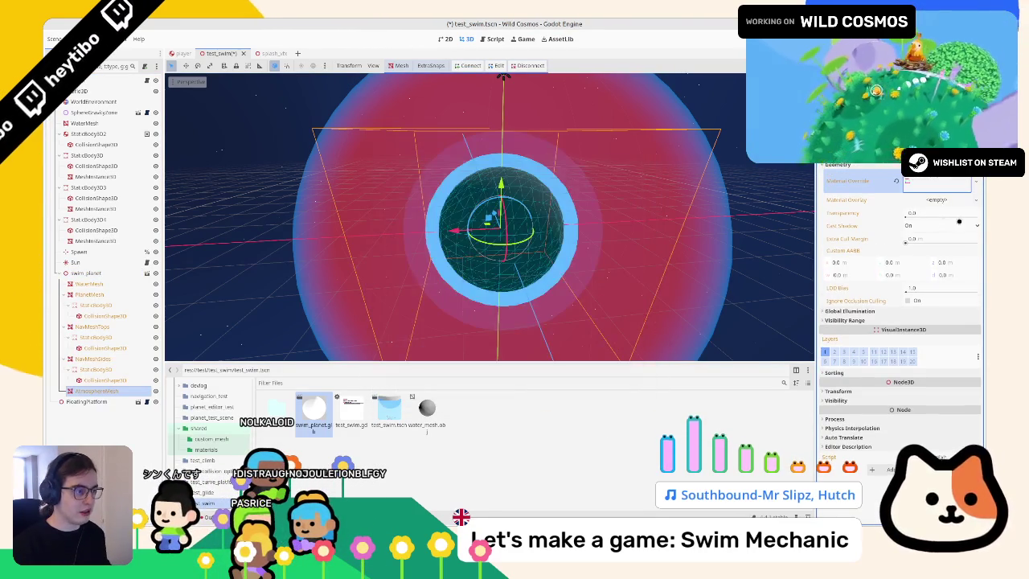
Step: Hide the AtmosphereMesh halo and toggle a static body's visibility
{"action": "scroll", "coordinate": [546, 181], "scroll_direction": "up", "scroll_amount": 3}
{"action": "mouse_move", "coordinate": [546, 181]}
{"action": "left_mouse_down"}
{"action": "mouse_move", "coordinate": [604, 202]}
{"action": "mouse_move", "coordinate": [251, 251]}
{"action": "left_mouse_up"}
{"action": "left_click", "coordinate": [155, 391]}
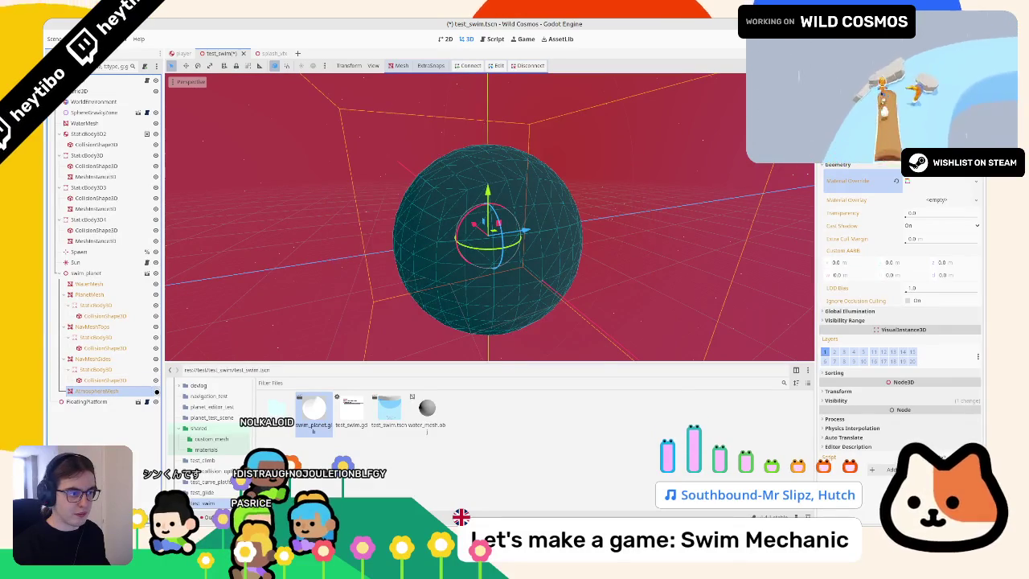
{"action": "double_click", "coordinate": [155, 390]}
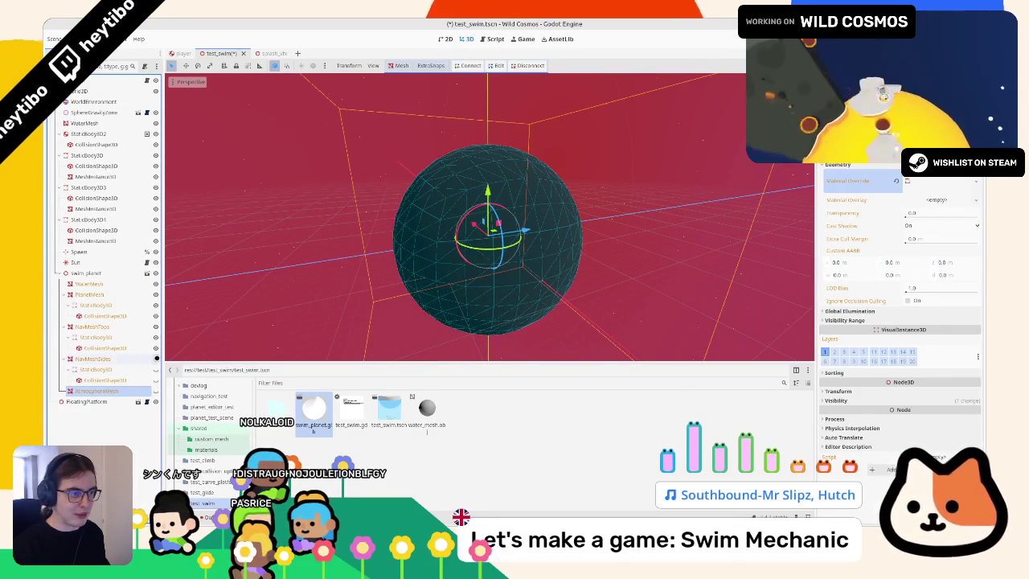
{"action": "left_click", "coordinate": [155, 337]}
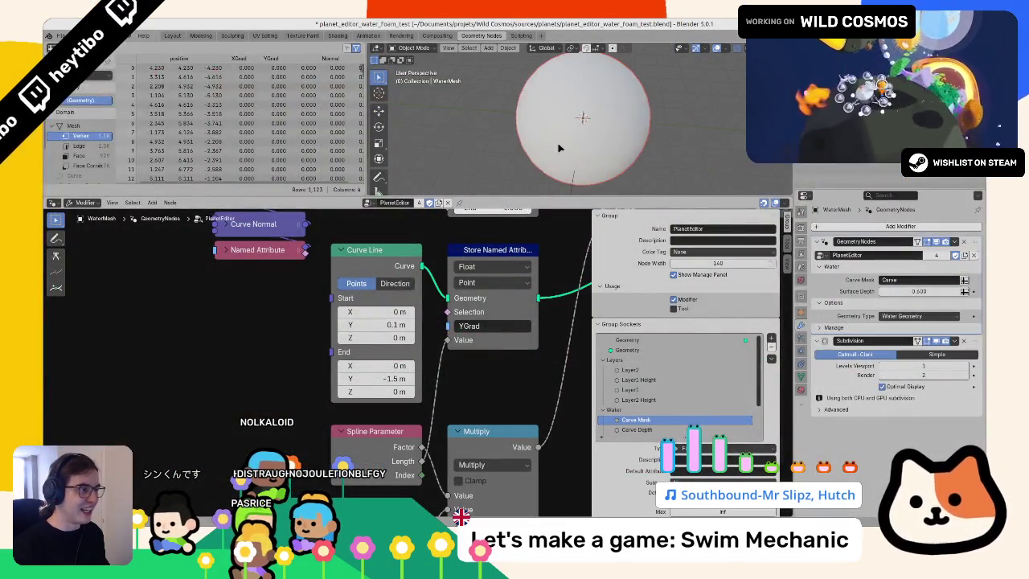
Step: Scale the atmosphere sphere to double size and apply its scale
{"action": "left_click", "coordinate": [558, 149]}
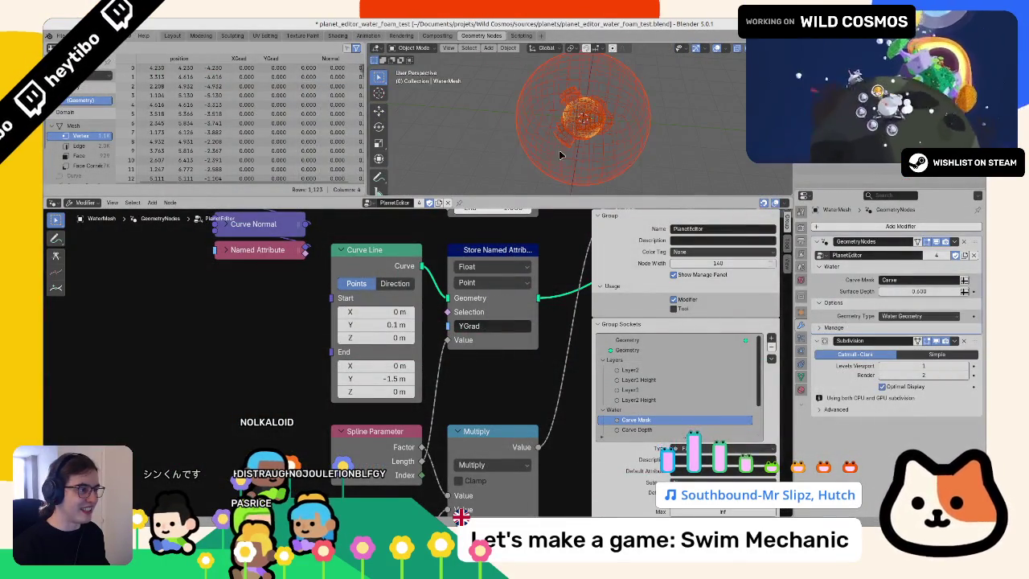
{"action": "key", "text": "alt+s"}
{"action": "key", "text": "ctrl+q"}
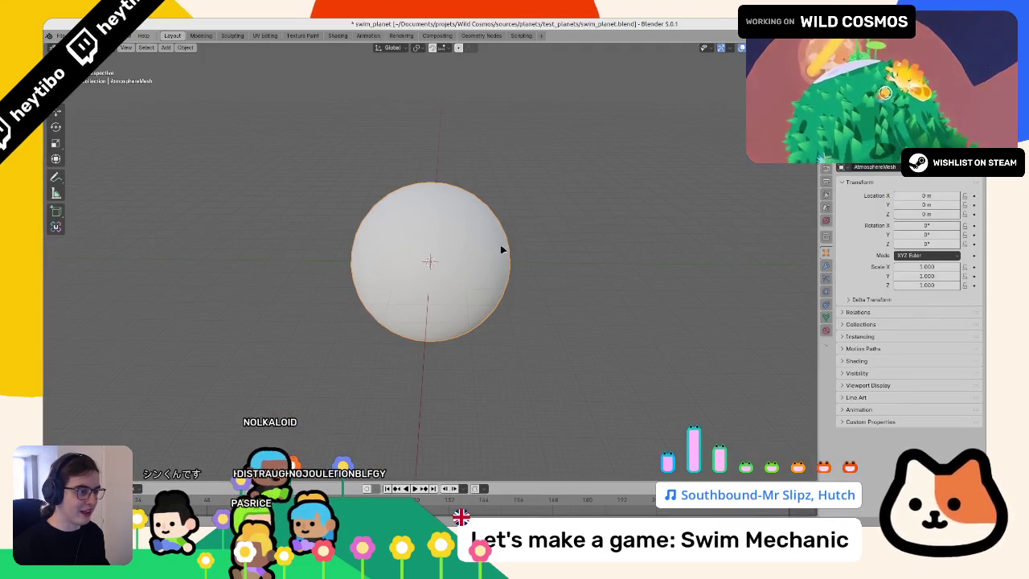
{"action": "key", "text": "ctrl+z"}
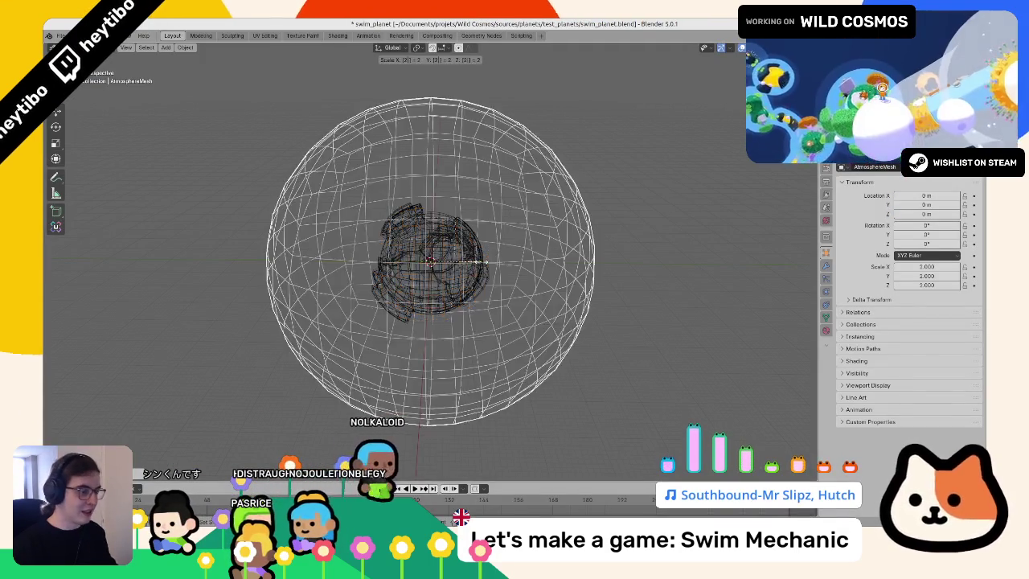
{"action": "key", "text": "ctrl+a"}
{"action": "left_click", "coordinate": [474, 279]}
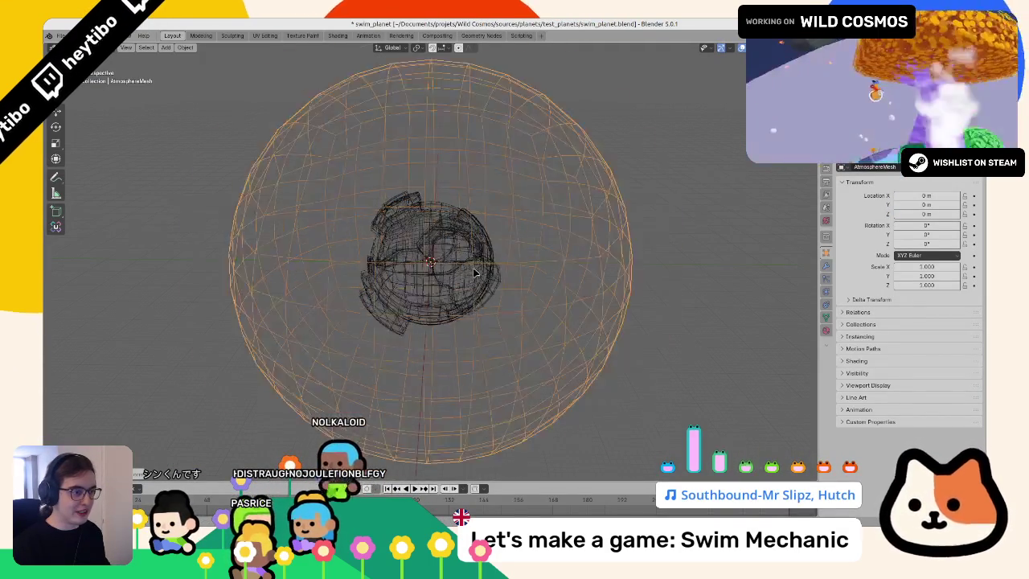
Step: Select all objects and apply scale, dismissing the multi-user error report
{"action": "left_click", "coordinate": [474, 245]}
{"action": "key", "text": "a"}
{"action": "key", "text": "ctrl+a"}
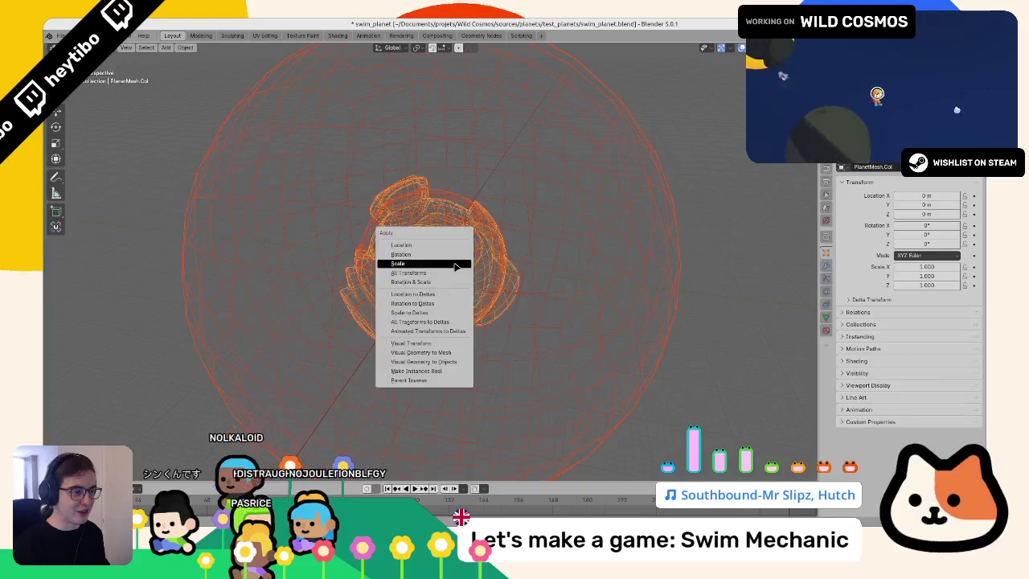
{"action": "left_click", "coordinate": [456, 266]}
{"action": "key", "text": "Escape"}
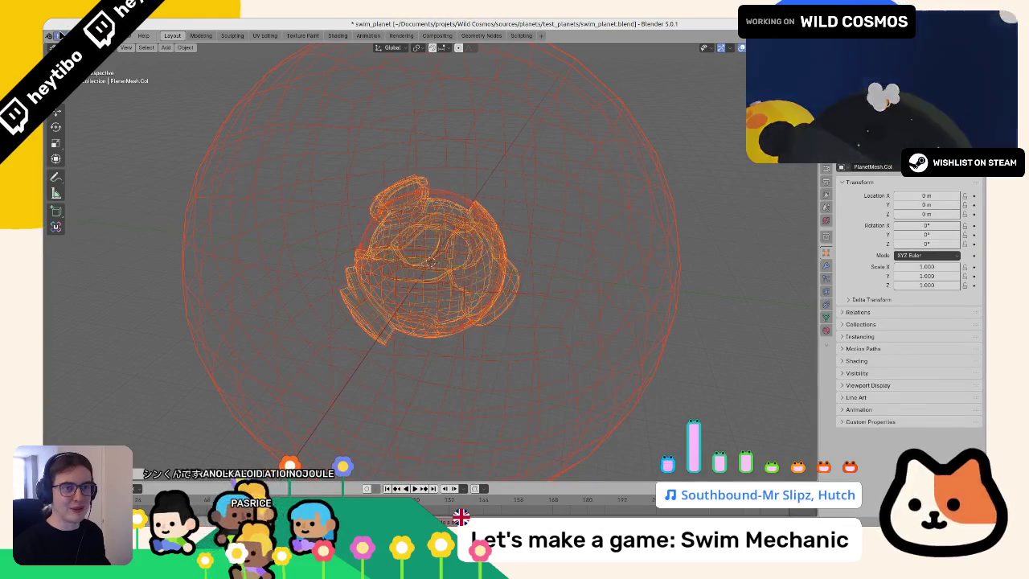
Step: Re-export the planet as swim_planet.glb into test_planets via glTF 2.0
{"action": "left_click", "coordinate": [60, 35]}
{"action": "mouse_move", "coordinate": [91, 152]}
{"action": "left_click", "coordinate": [196, 258]}
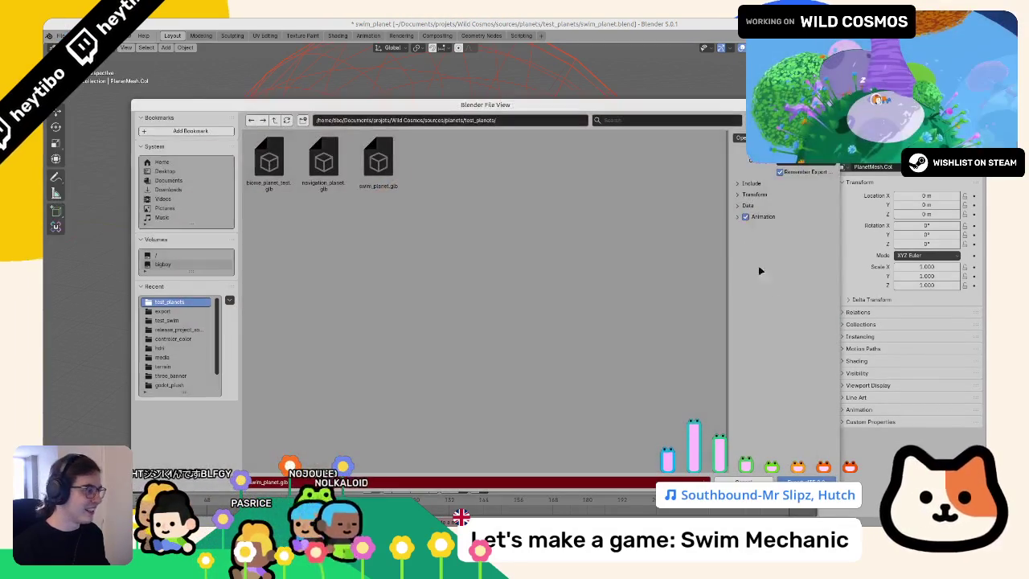
{"action": "left_click", "coordinate": [747, 205]}
{"action": "left_click", "coordinate": [749, 230]}
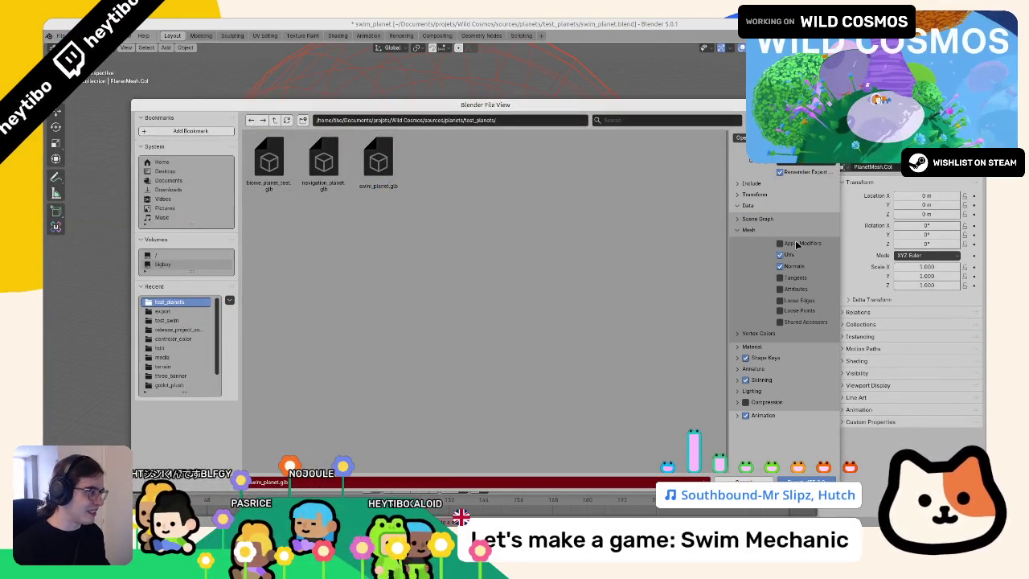
{"action": "left_click", "coordinate": [809, 480]}
{"action": "key", "text": "alt+Tab"}
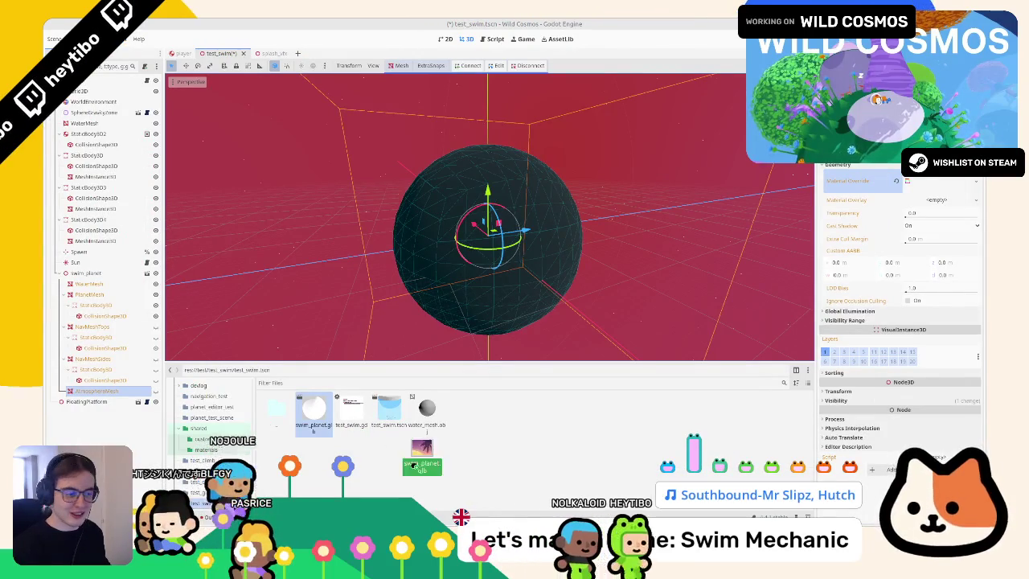
Step: Hide the NavMeshTops mesh and select the WaterMesh node
{"action": "scroll", "coordinate": [402, 293], "scroll_direction": "down", "scroll_amount": 5}
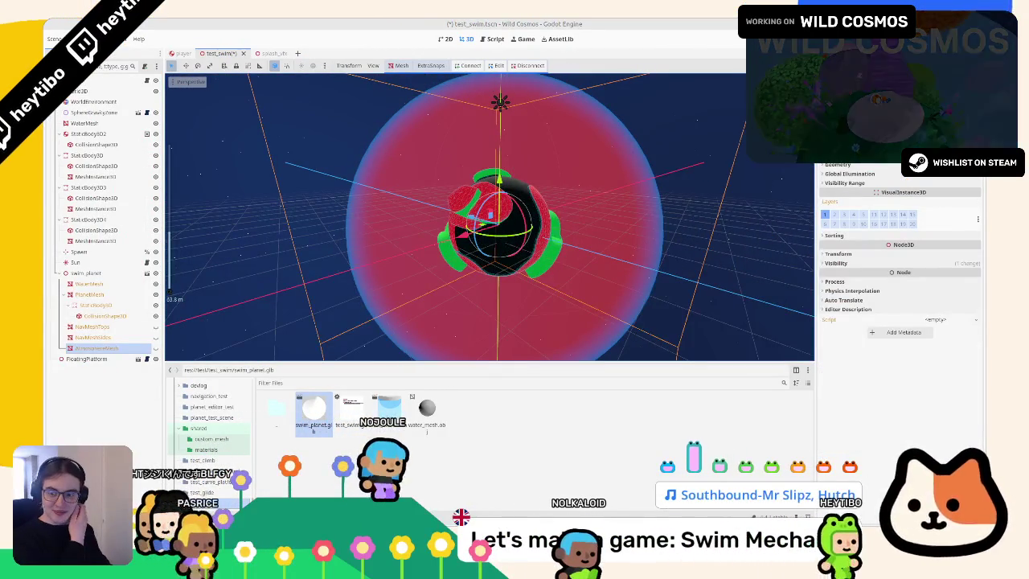
{"action": "left_click", "coordinate": [93, 327]}
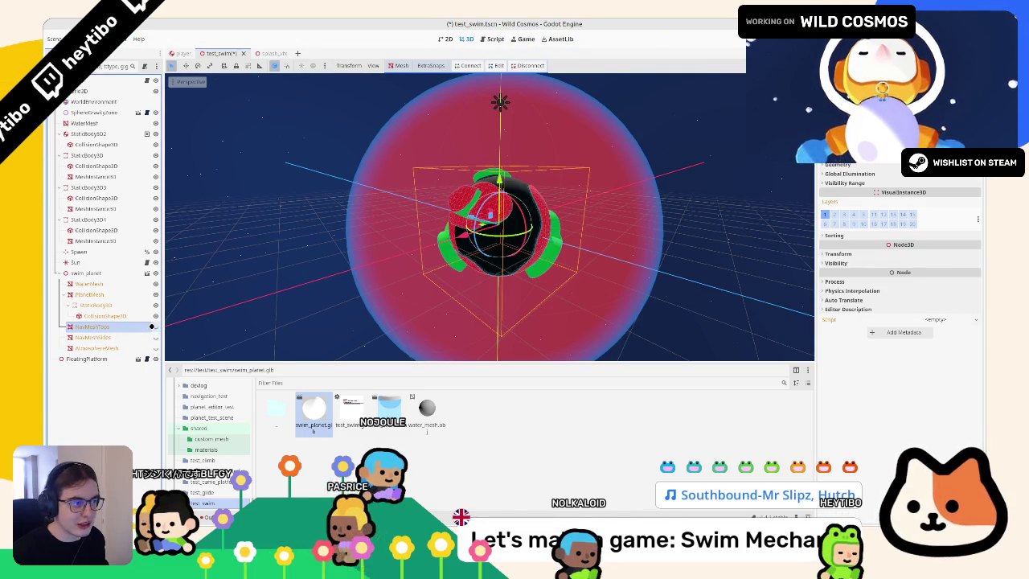
{"action": "left_click", "coordinate": [153, 326]}
{"action": "left_click", "coordinate": [91, 293]}
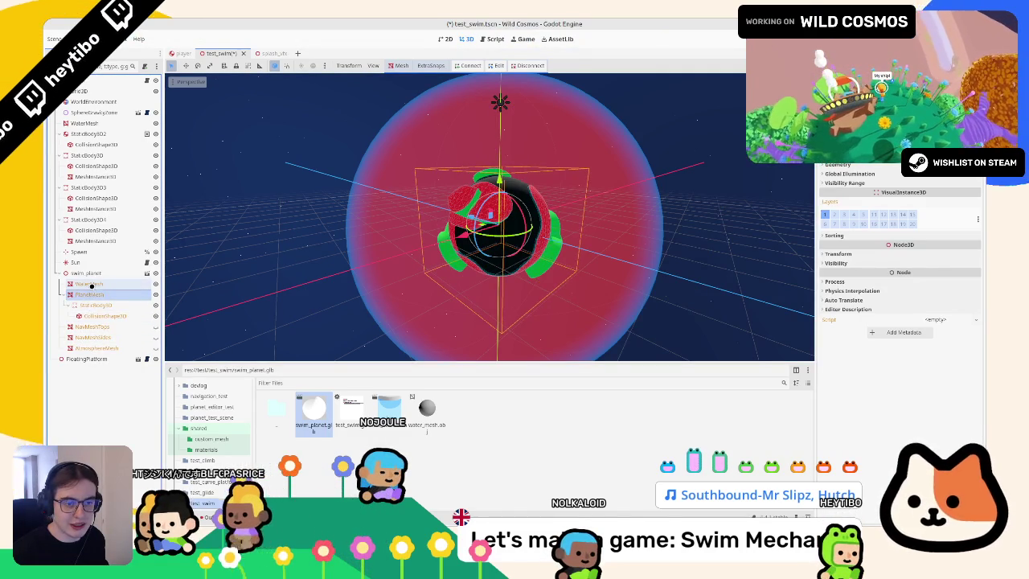
{"action": "left_click", "coordinate": [91, 284]}
Step: Quick Load water_mat.tres as WaterMesh's Material Override
{"action": "left_click", "coordinate": [838, 164]}
{"action": "left_click", "coordinate": [945, 175]}
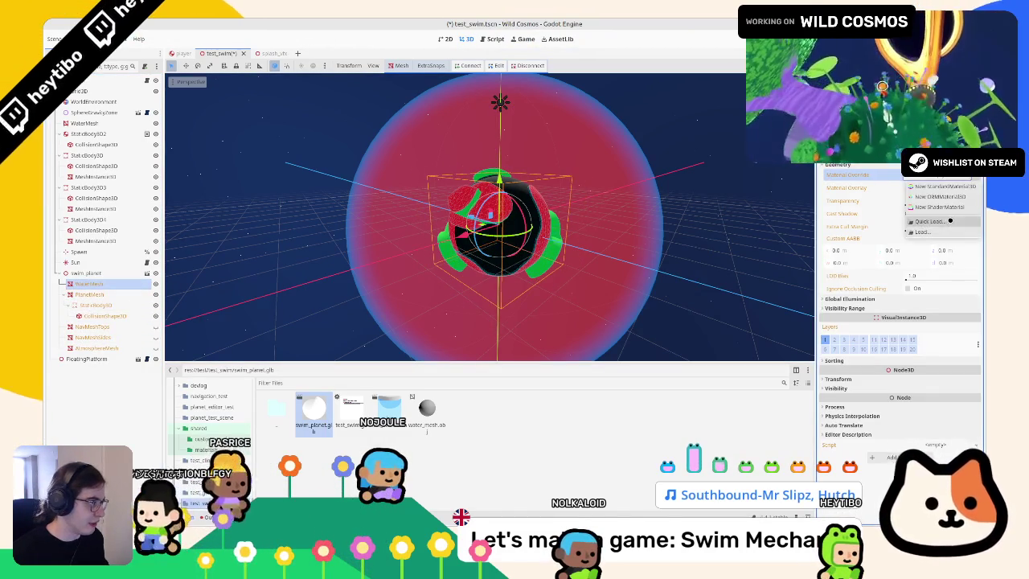
{"action": "left_click", "coordinate": [931, 220]}
{"action": "type", "text": "water"}
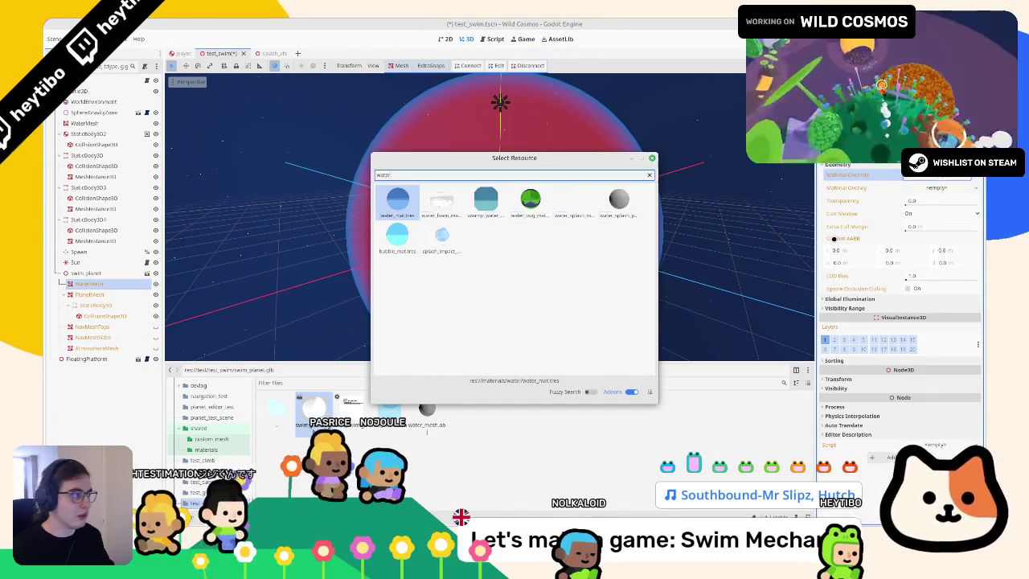
{"action": "key", "text": "Return"}
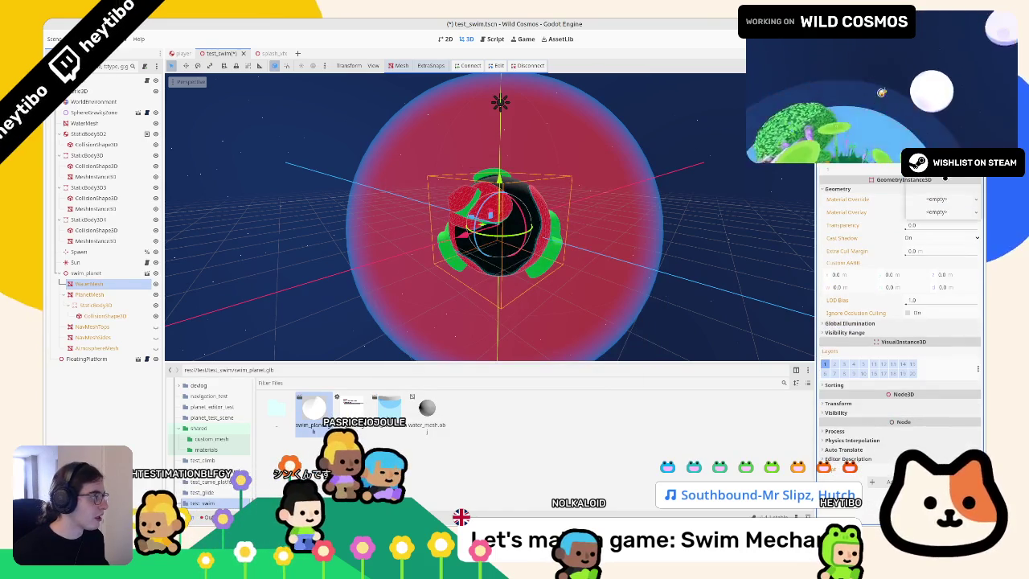
{"action": "left_click", "coordinate": [939, 199]}
{"action": "left_click", "coordinate": [929, 207]}
{"action": "type", "text": "wat"}
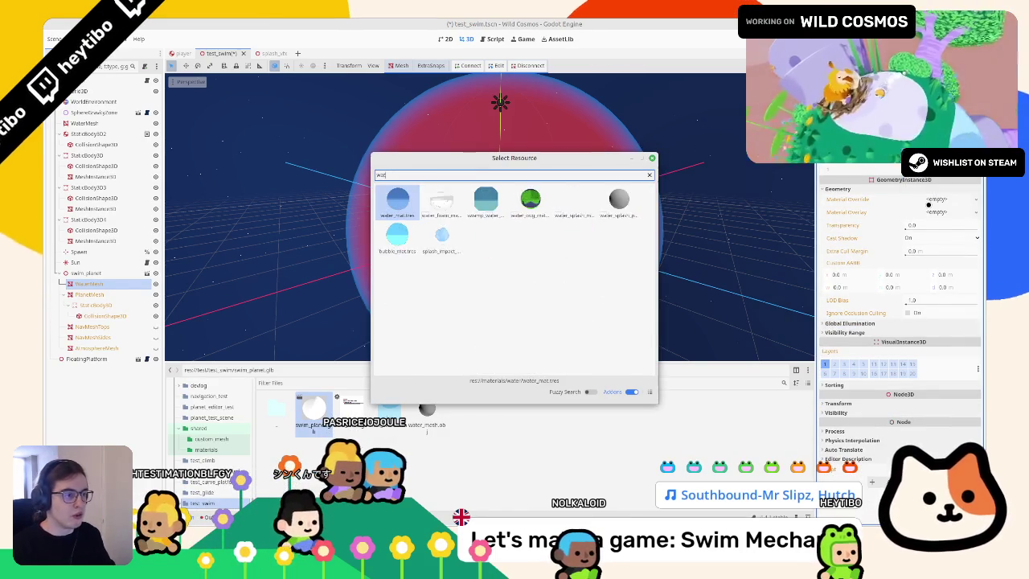
{"action": "key", "text": "Return"}
{"action": "key", "text": "f"}
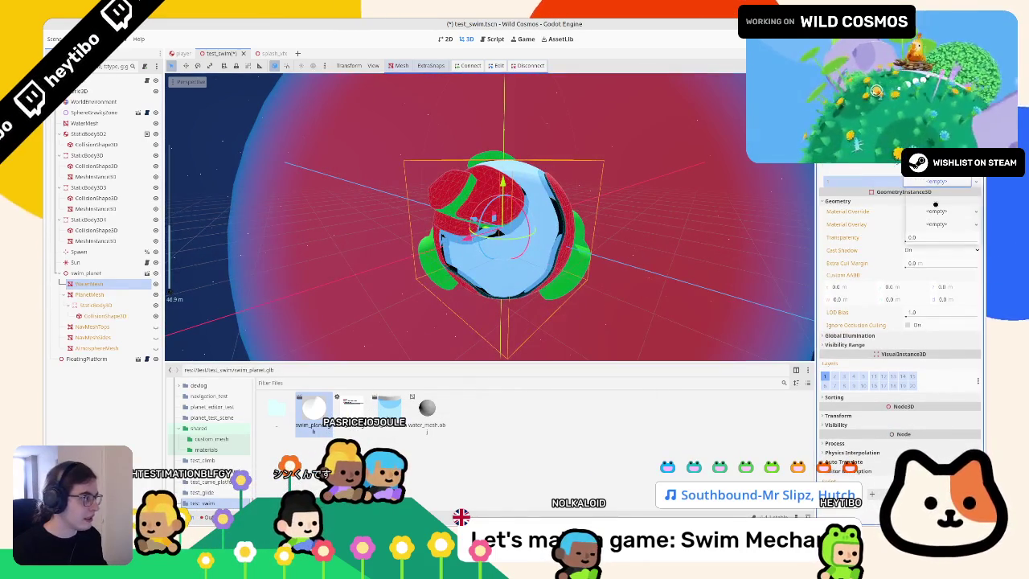
Step: Load the fluo_blob material into another material slot
{"action": "left_click", "coordinate": [937, 225]}
{"action": "left_click", "coordinate": [931, 230]}
{"action": "type", "text": "f"}
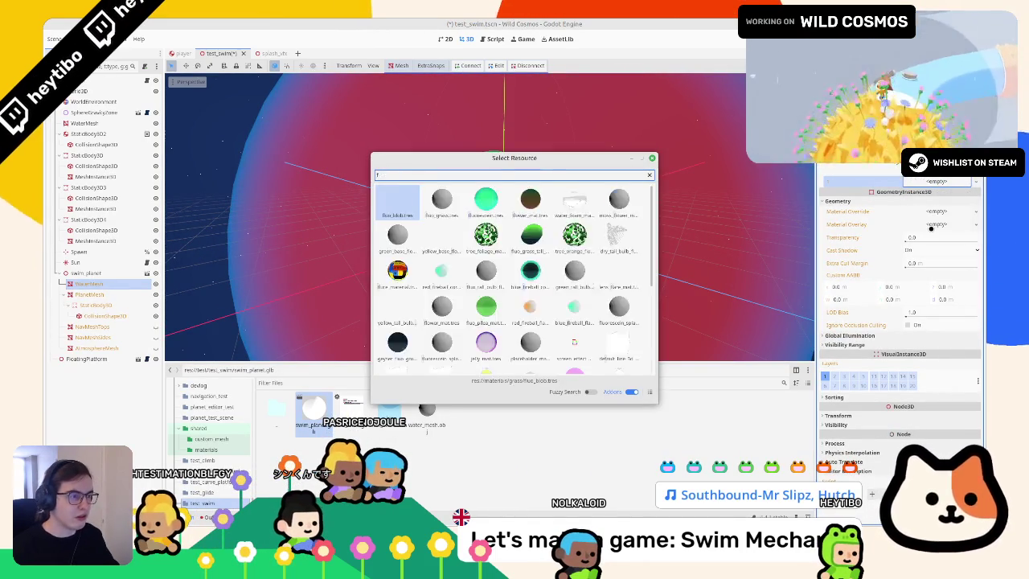
{"action": "type", "text": "luo_blob"}
{"action": "key", "text": "Return"}
Step: Give PlanetMesh the checker material as its Material Override and save the test_swim scene
{"action": "scroll", "coordinate": [501, 140], "scroll_direction": "up", "scroll_amount": 5}
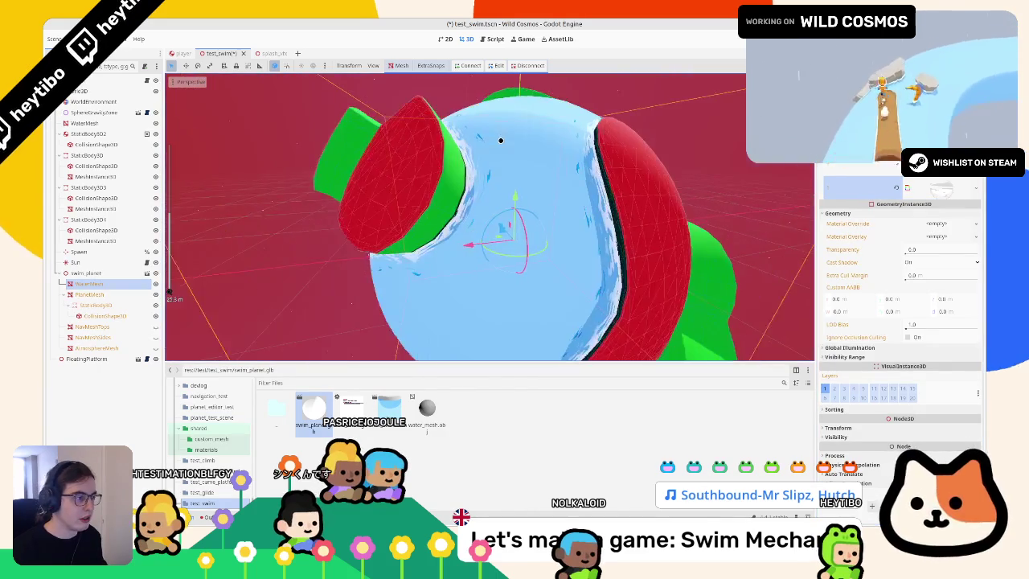
{"action": "left_click_drag", "start_coordinate": [500, 139], "coordinate": [492, 162]}
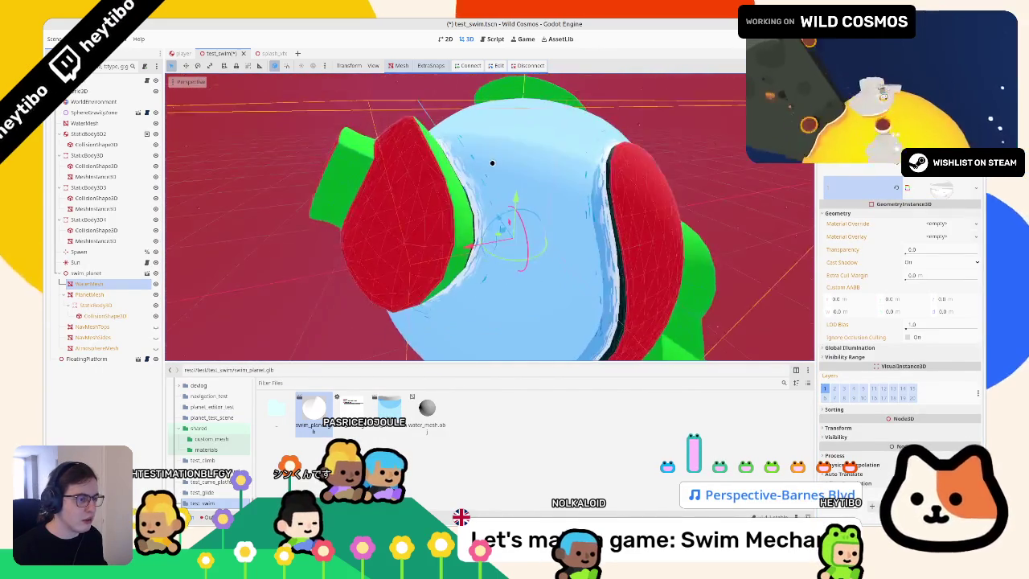
{"action": "scroll", "coordinate": [490, 158], "scroll_direction": "up", "scroll_amount": 5}
{"action": "scroll", "coordinate": [479, 165], "scroll_direction": "up", "scroll_amount": 3}
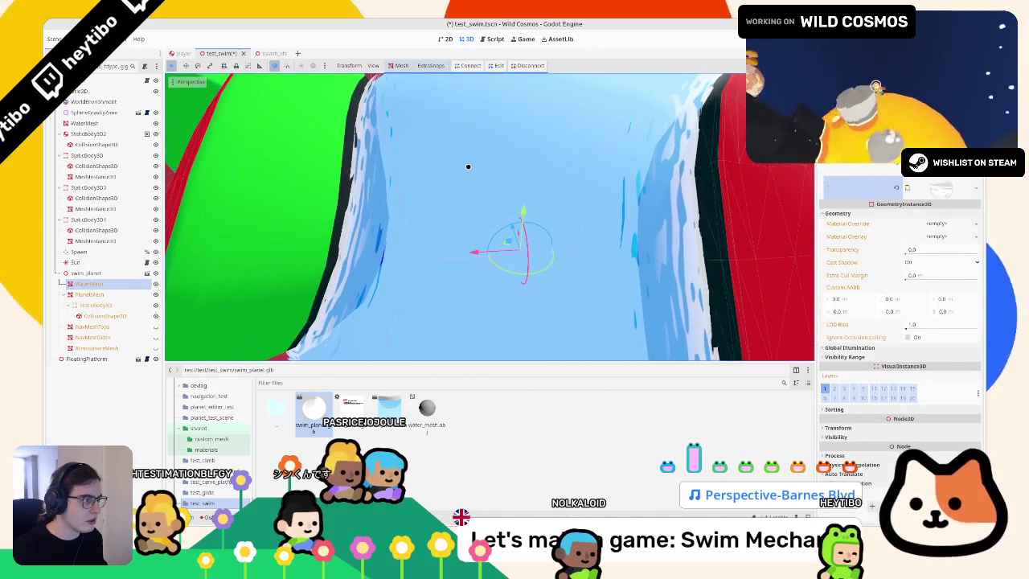
{"action": "scroll", "coordinate": [469, 168], "scroll_direction": "down", "scroll_amount": 8}
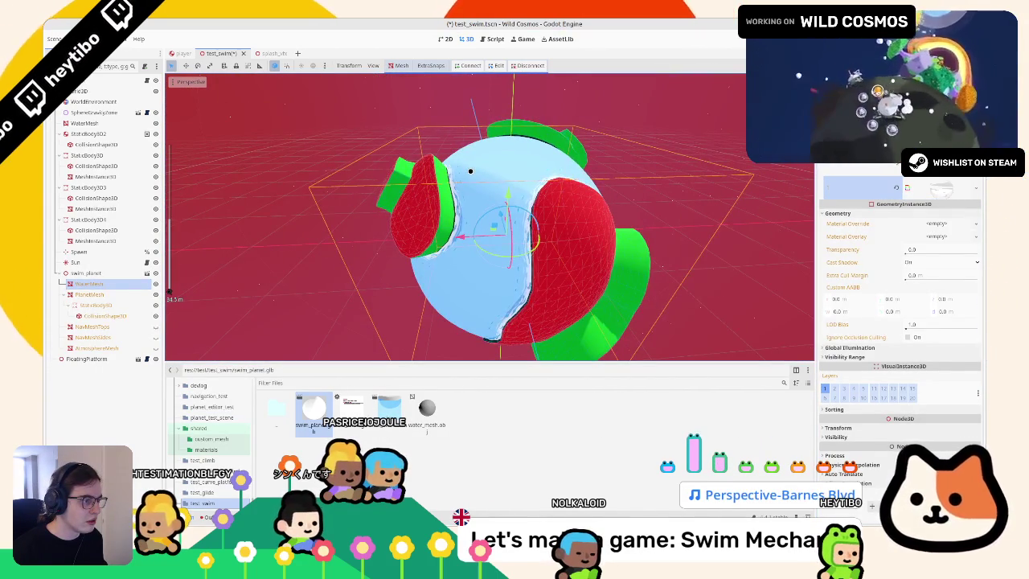
{"action": "mouse_move", "coordinate": [470, 171]}
{"action": "left_mouse_down"}
{"action": "mouse_move", "coordinate": [390, 205]}
{"action": "mouse_move", "coordinate": [482, 198]}
{"action": "mouse_move", "coordinate": [484, 227]}
{"action": "mouse_move", "coordinate": [521, 202]}
{"action": "left_mouse_up"}
{"action": "left_click", "coordinate": [521, 202]}
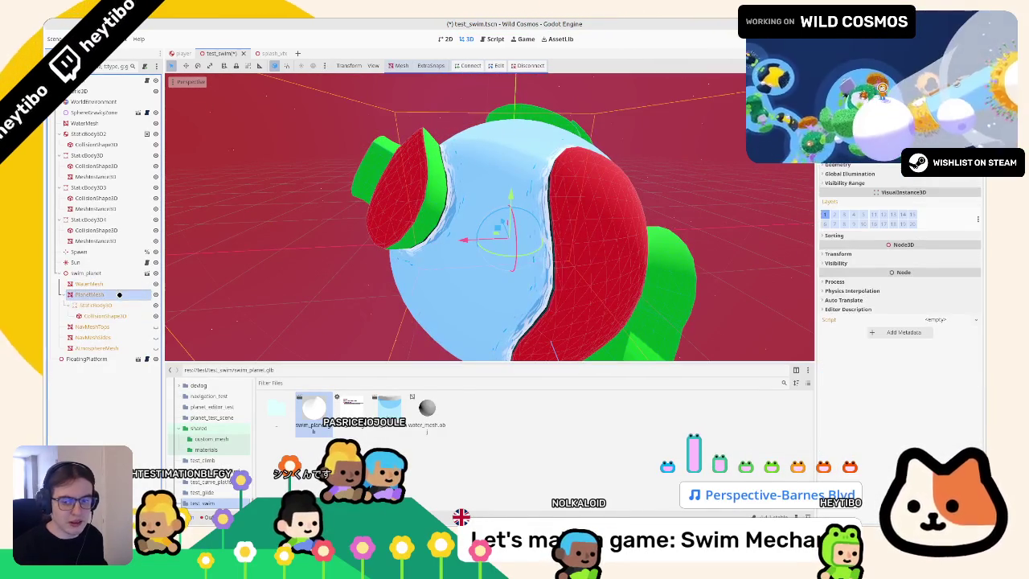
{"action": "left_click", "coordinate": [848, 167]}
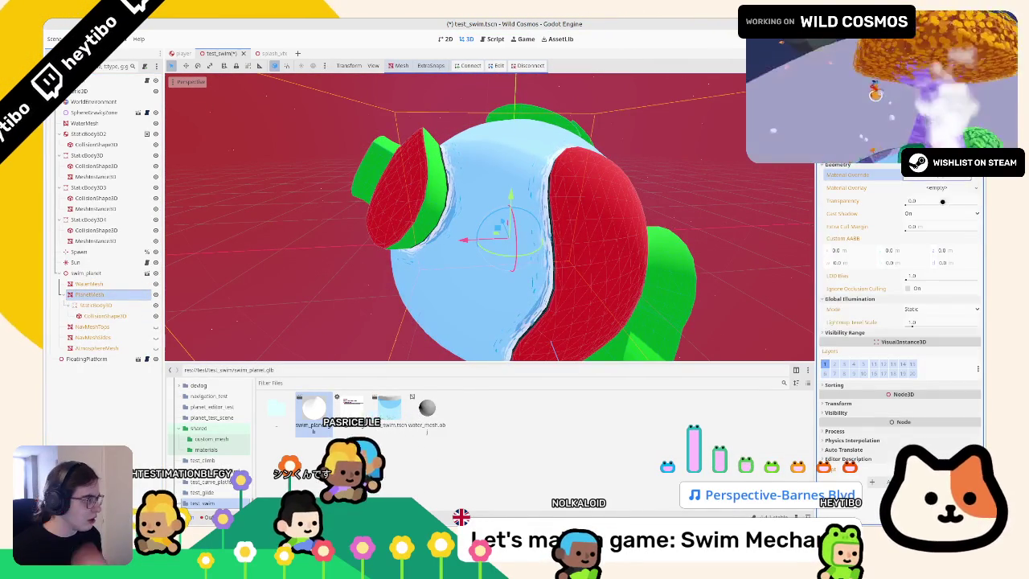
{"action": "left_click", "coordinate": [937, 175]}
{"action": "left_click", "coordinate": [933, 211]}
{"action": "double_click", "coordinate": [397, 202]}
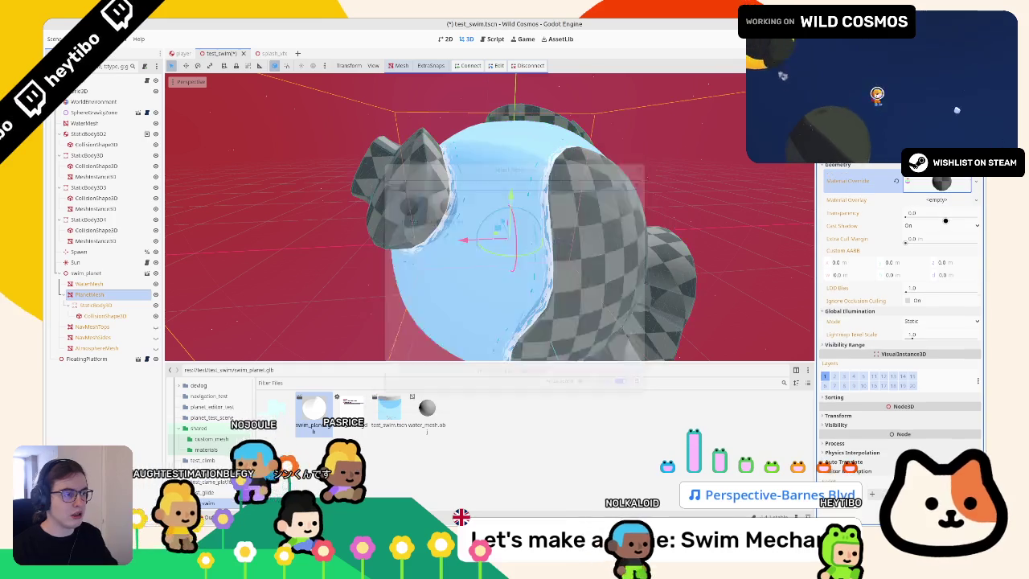
{"action": "scroll", "coordinate": [491, 218], "scroll_direction": "down", "scroll_amount": 5}
{"action": "key", "text": "ctrl+s"}
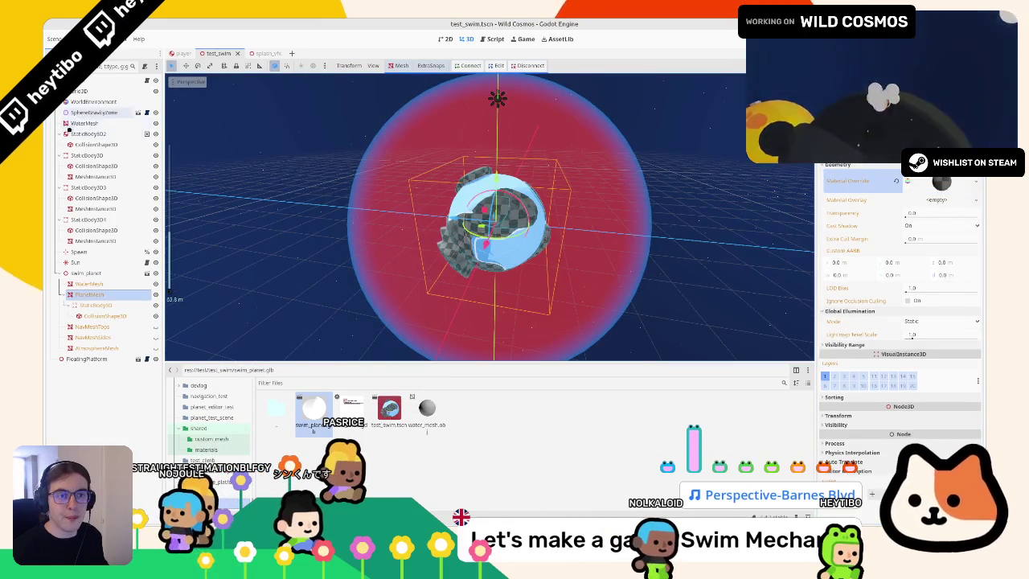
Step: Collapse the tree branches and delete a first selection of static bodies and FloatingPlatform
{"action": "left_click", "coordinate": [56, 273]}
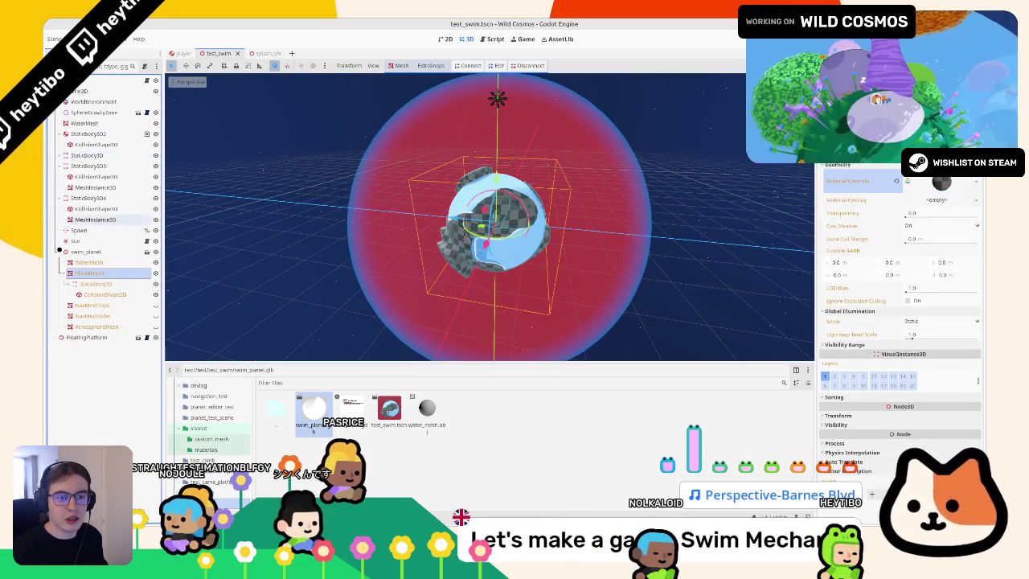
{"action": "left_click", "coordinate": [56, 155]}
{"action": "left_click", "coordinate": [57, 219]}
{"action": "left_click", "coordinate": [84, 165], "text": "ctrl"}
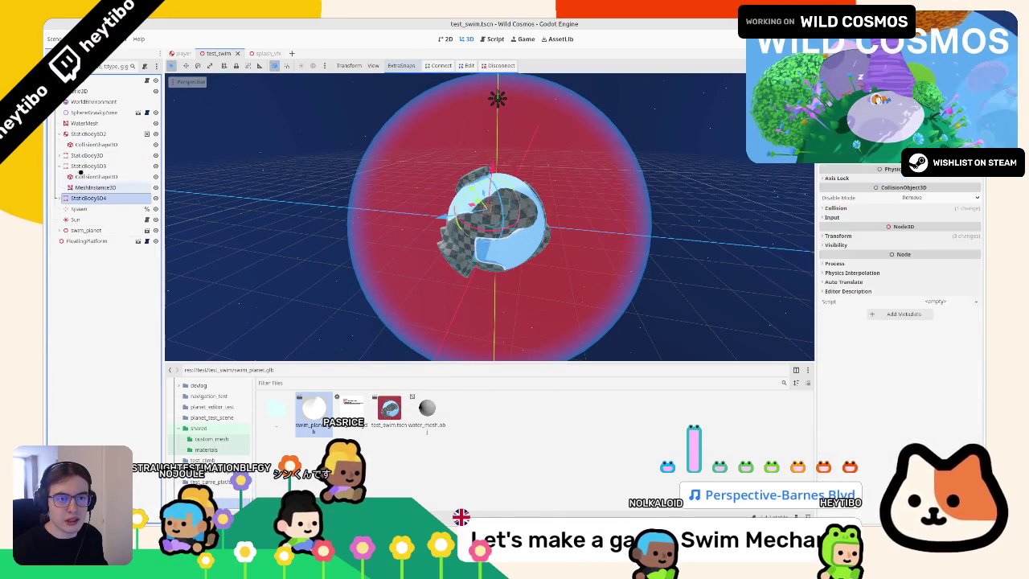
{"action": "left_click", "coordinate": [84, 156], "text": "ctrl"}
{"action": "left_click", "coordinate": [76, 240], "text": "ctrl"}
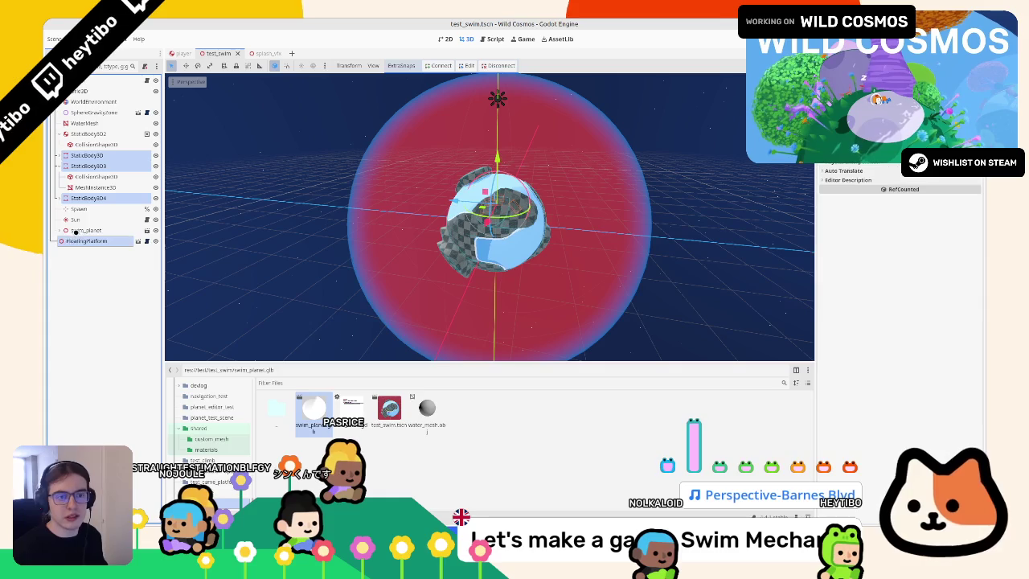
{"action": "key", "text": "Delete"}
{"action": "key", "text": "Return"}
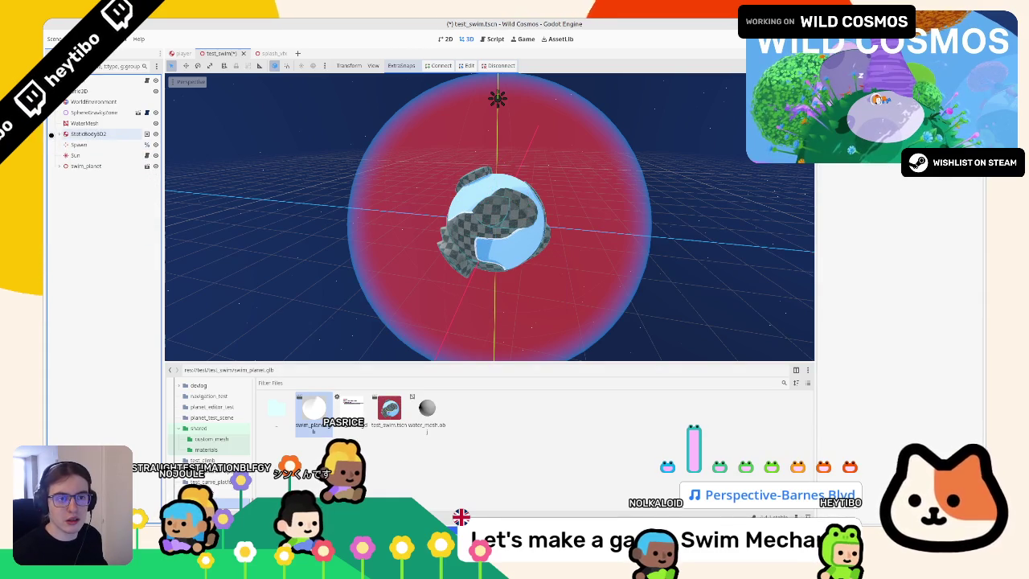
{"action": "left_click", "coordinate": [76, 133]}
{"action": "key", "text": "Delete"}
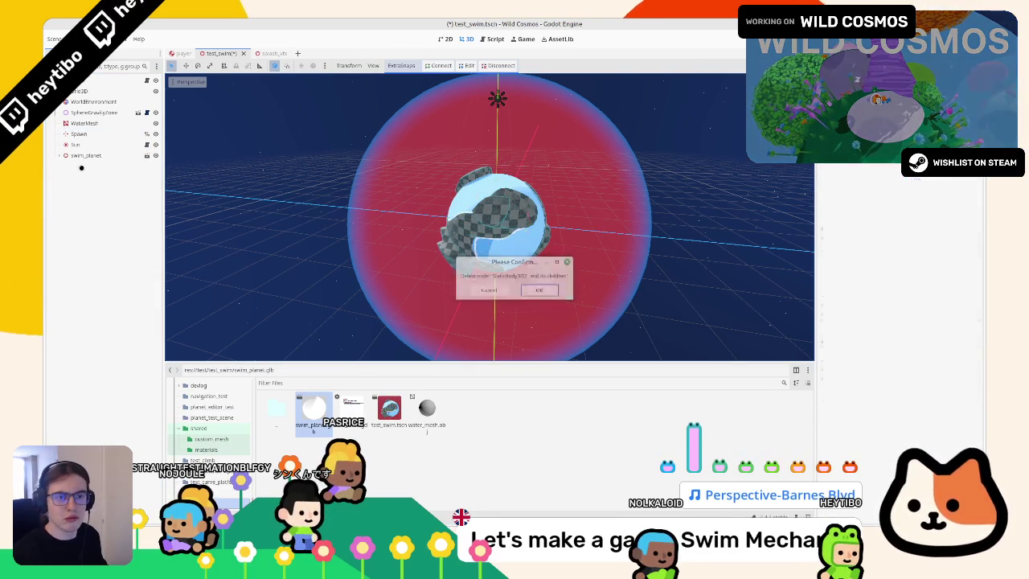
{"action": "key", "text": "Return"}
Step: Select StaticBody3D, StaticBody3D3 and StaticBody3D4 and delete all three
{"action": "left_click", "coordinate": [84, 124]}
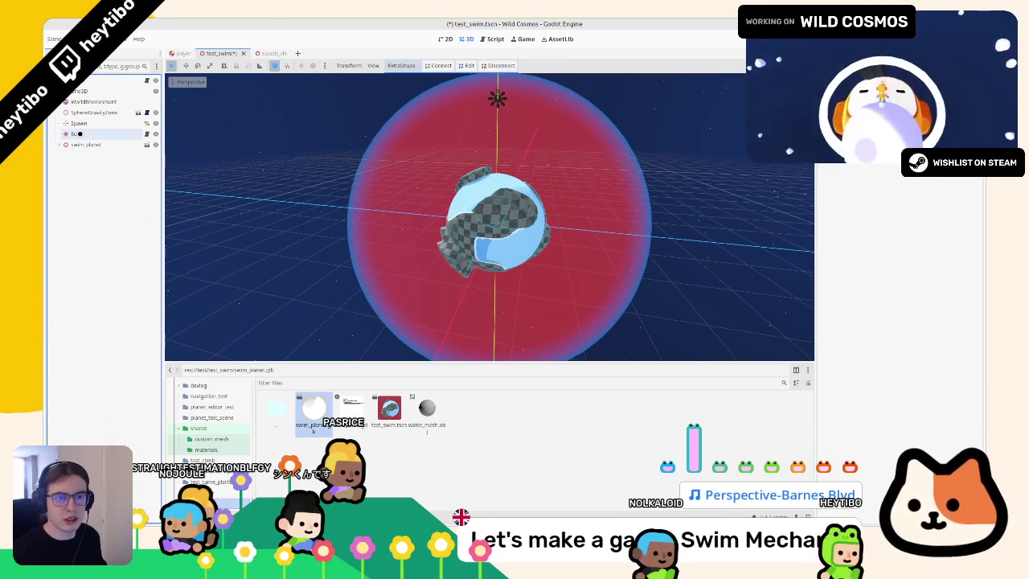
{"action": "left_click", "coordinate": [84, 133]}
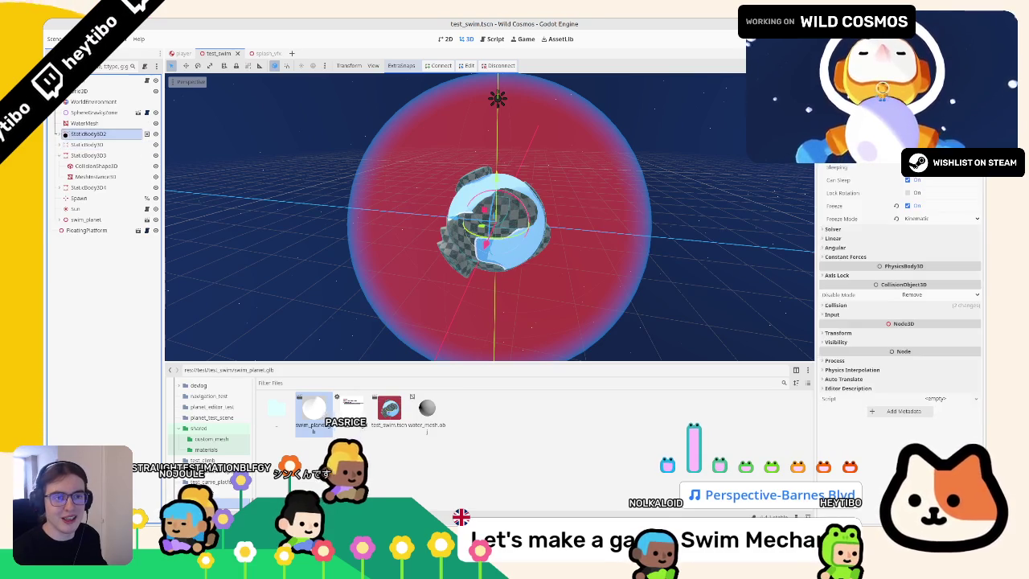
{"action": "left_click", "coordinate": [87, 144]}
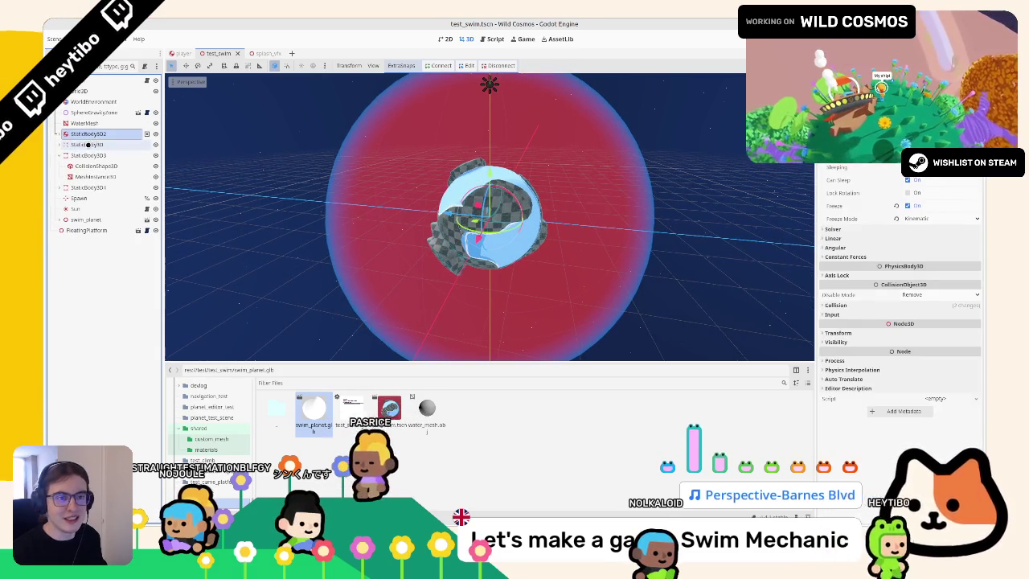
{"action": "left_click", "coordinate": [87, 155], "text": "ctrl"}
{"action": "left_click", "coordinate": [80, 187], "text": "ctrl"}
{"action": "key", "text": "Delete"}
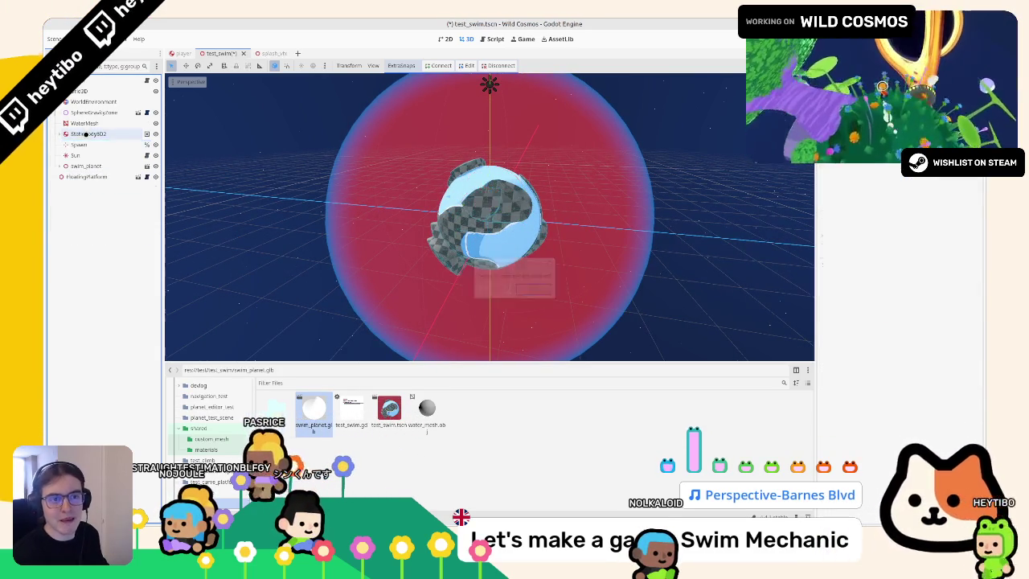
{"action": "key", "text": "Return"}
Step: Rename StaticBody3D2 to SwimCollision and frame it in the viewport
{"action": "double_click", "coordinate": [86, 134]}
{"action": "type", "text": "SwimC"}
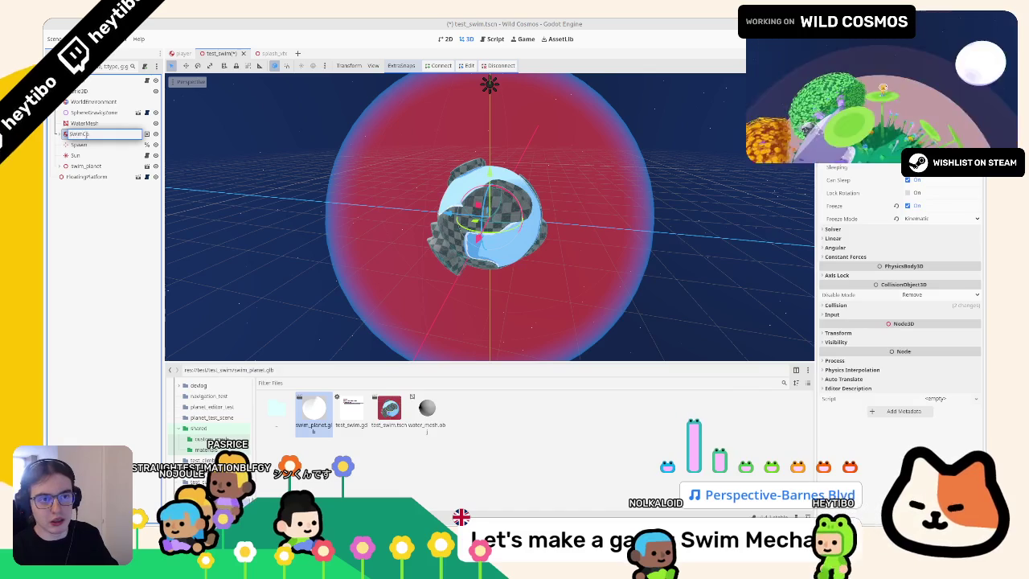
{"action": "type", "text": "ollision"}
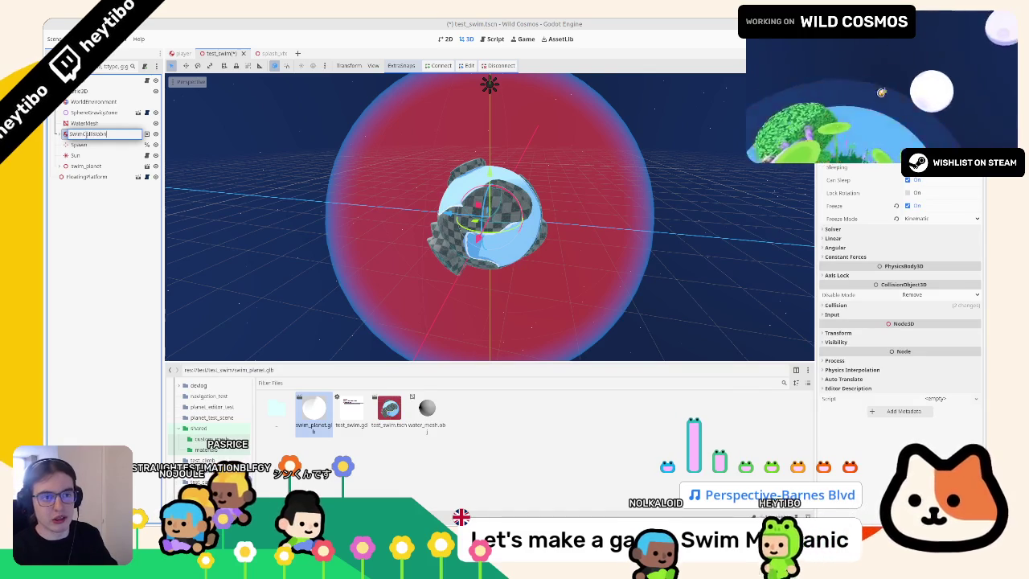
{"action": "key", "text": "Return"}
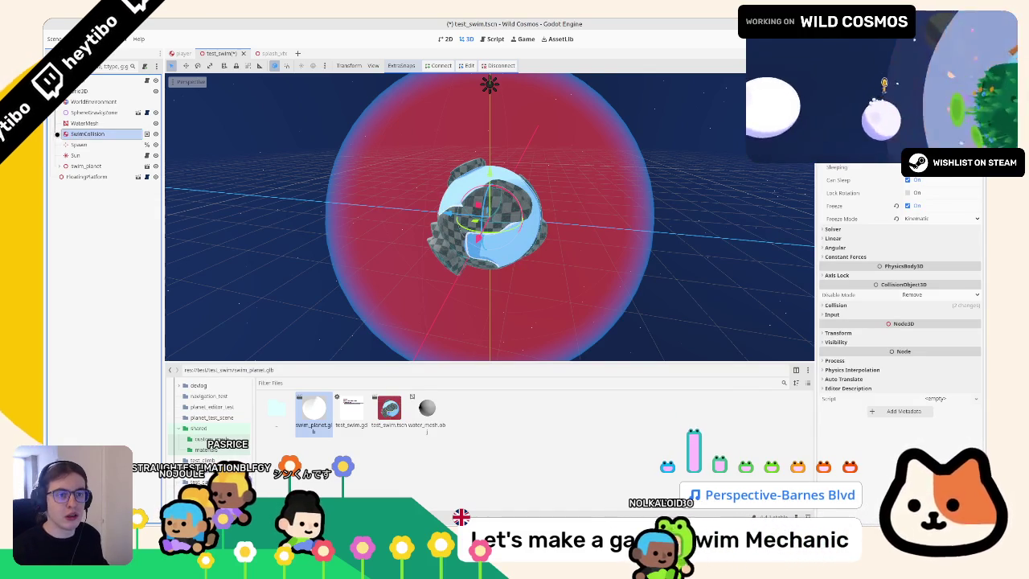
{"action": "key", "text": "f"}
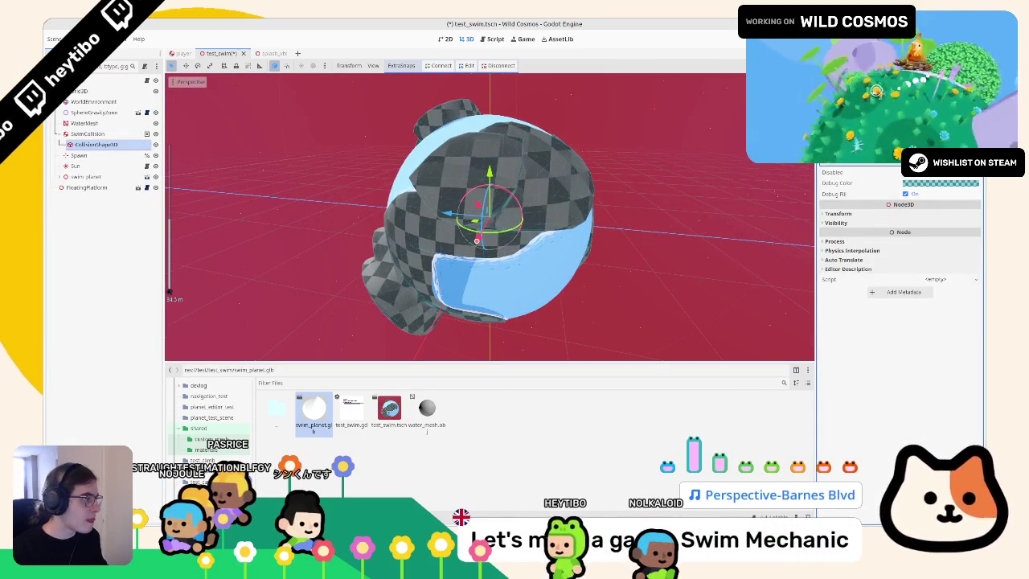
Step: Orbit around the collision shape and water sphere, then save the scene
{"action": "left_click_drag", "start_coordinate": [475, 243], "coordinate": [522, 81]}
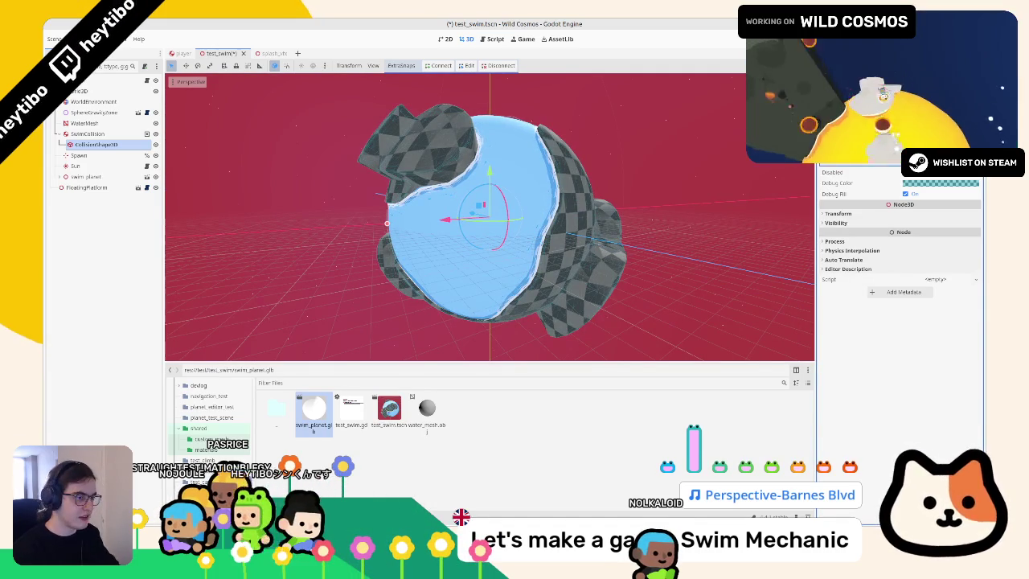
{"action": "mouse_move", "coordinate": [523, 81]}
{"action": "left_mouse_down"}
{"action": "mouse_move", "coordinate": [609, 161]}
{"action": "mouse_move", "coordinate": [681, 175]}
{"action": "mouse_move", "coordinate": [650, 234]}
{"action": "mouse_move", "coordinate": [662, 257]}
{"action": "mouse_move", "coordinate": [491, 223]}
{"action": "mouse_move", "coordinate": [461, 207]}
{"action": "left_mouse_up"}
{"action": "key", "text": "ctrl+s"}
{"action": "scroll", "coordinate": [461, 207], "scroll_direction": "up", "scroll_amount": 5}
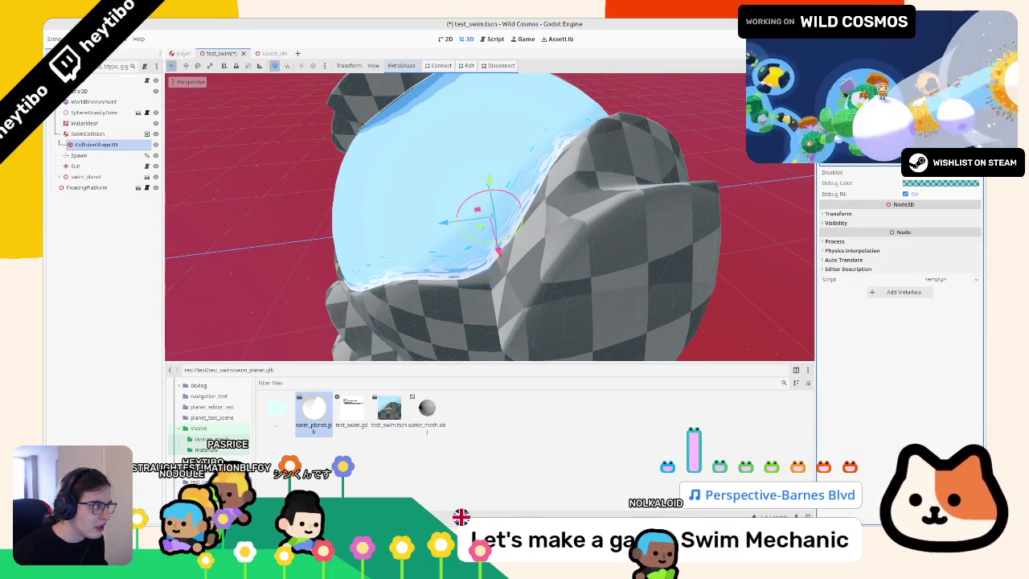
{"action": "mouse_move", "coordinate": [461, 206]}
{"action": "left_mouse_down"}
{"action": "mouse_move", "coordinate": [553, 142]}
{"action": "mouse_move", "coordinate": [471, 166]}
{"action": "mouse_move", "coordinate": [494, 153]}
{"action": "mouse_move", "coordinate": [480, 198]}
{"action": "left_mouse_up"}
{"action": "scroll", "coordinate": [471, 166], "scroll_direction": "down", "scroll_amount": 3}
{"action": "scroll", "coordinate": [500, 143], "scroll_direction": "down", "scroll_amount": 3}
{"action": "key", "text": "ctrl+s"}
Step: Select the Spawn node and rotate it to a new angle on the planet
{"action": "scroll", "coordinate": [500, 143], "scroll_direction": "up", "scroll_amount": 3}
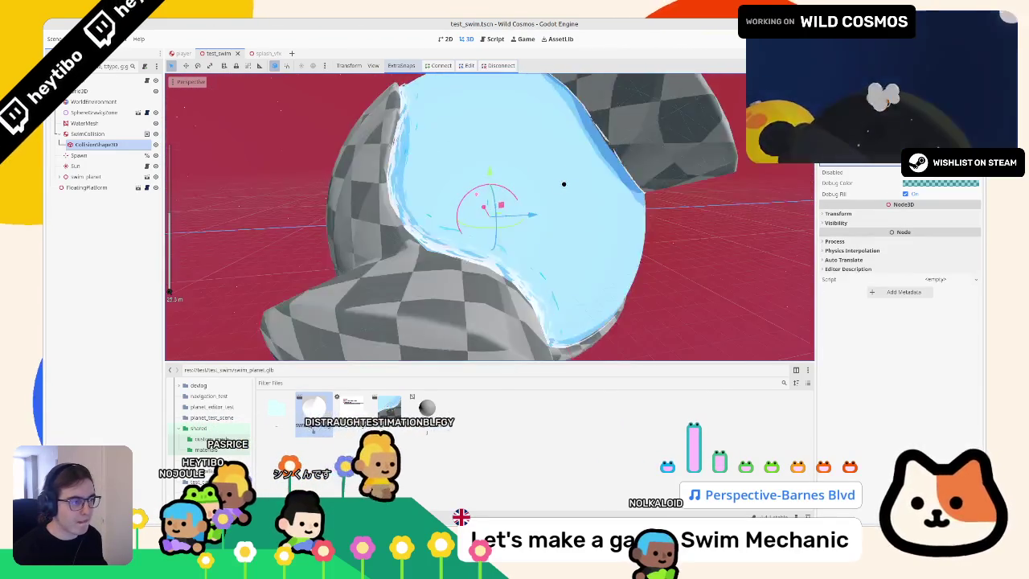
{"action": "scroll", "coordinate": [494, 188], "scroll_direction": "down", "scroll_amount": 3}
{"action": "scroll", "coordinate": [545, 219], "scroll_direction": "up", "scroll_amount": 3}
{"action": "left_click", "coordinate": [78, 155]}
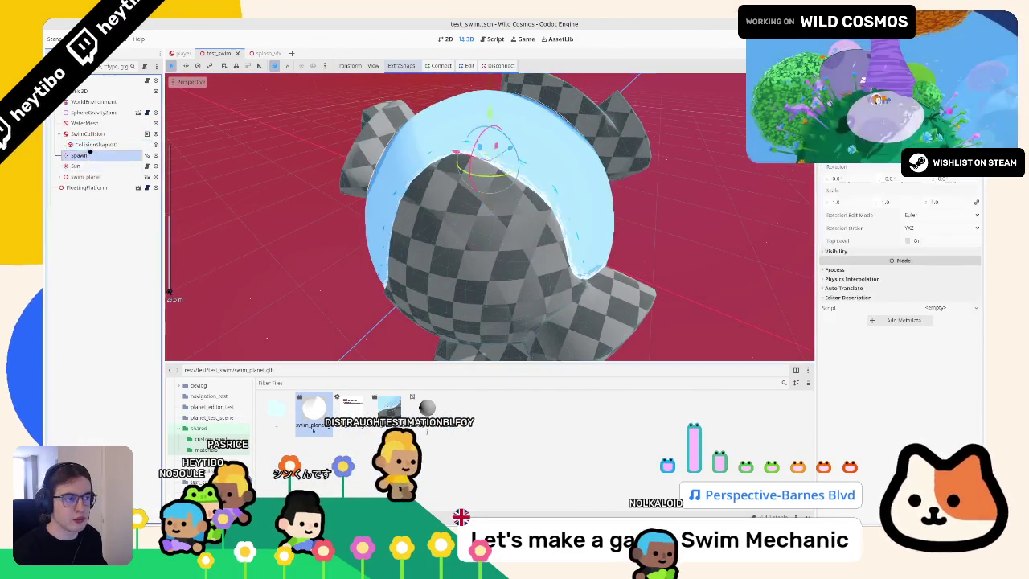
{"action": "scroll", "coordinate": [514, 201], "scroll_direction": "down", "scroll_amount": 5}
{"action": "scroll", "coordinate": [562, 173], "scroll_direction": "up", "scroll_amount": 4}
{"action": "mouse_move", "coordinate": [569, 159]}
{"action": "left_mouse_down"}
{"action": "mouse_move", "coordinate": [473, 147]}
{"action": "mouse_move", "coordinate": [500, 173]}
{"action": "left_mouse_up"}
Step: After a quick test run, set surface snapping to Snap with Collision Objects
{"action": "key", "text": "F6"}
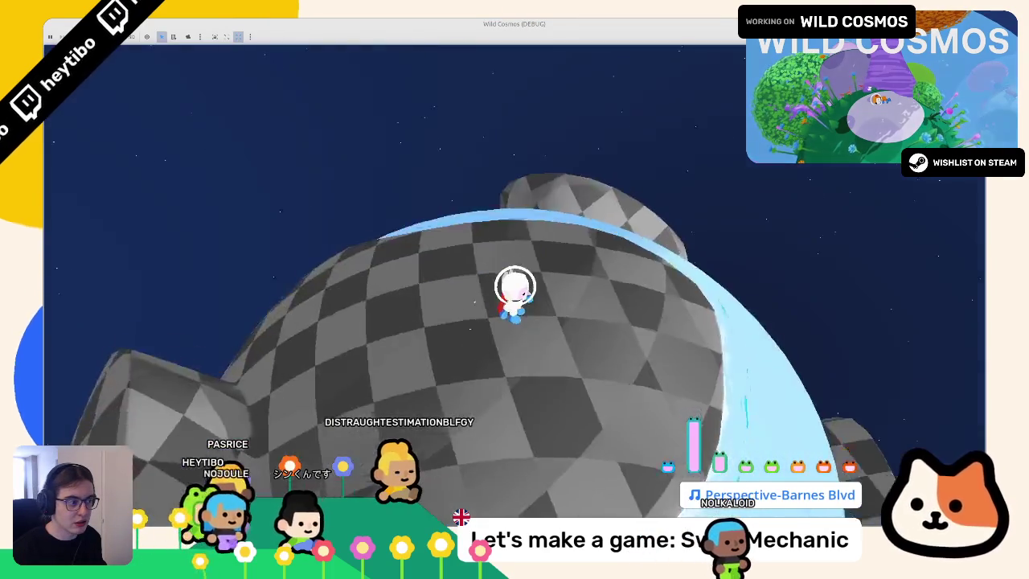
{"action": "key", "text": "F8"}
{"action": "scroll", "coordinate": [551, 213], "scroll_direction": "up", "scroll_amount": 3}
{"action": "left_click_drag", "start_coordinate": [550, 214], "coordinate": [537, 229]}
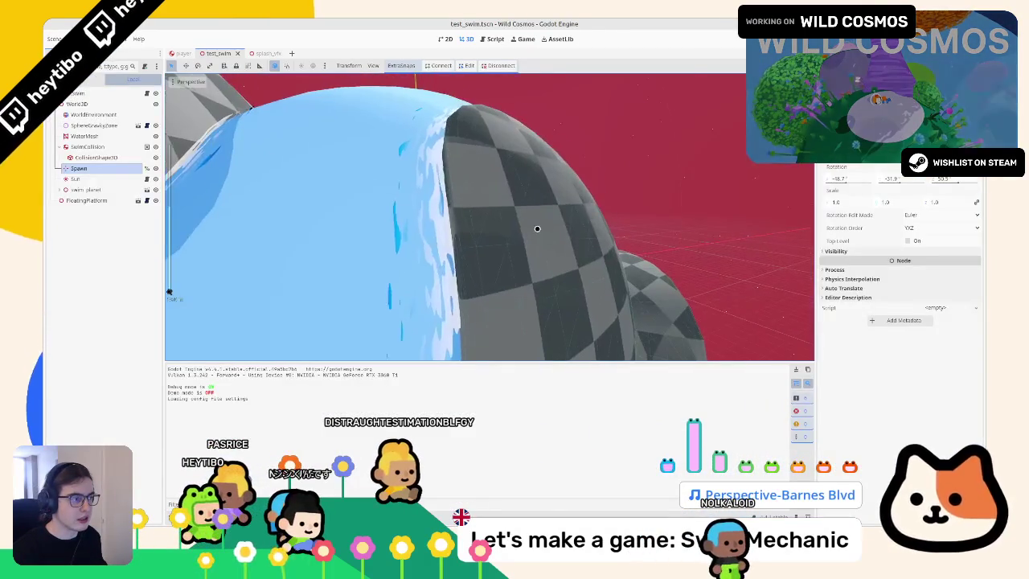
{"action": "left_click", "coordinate": [402, 65]}
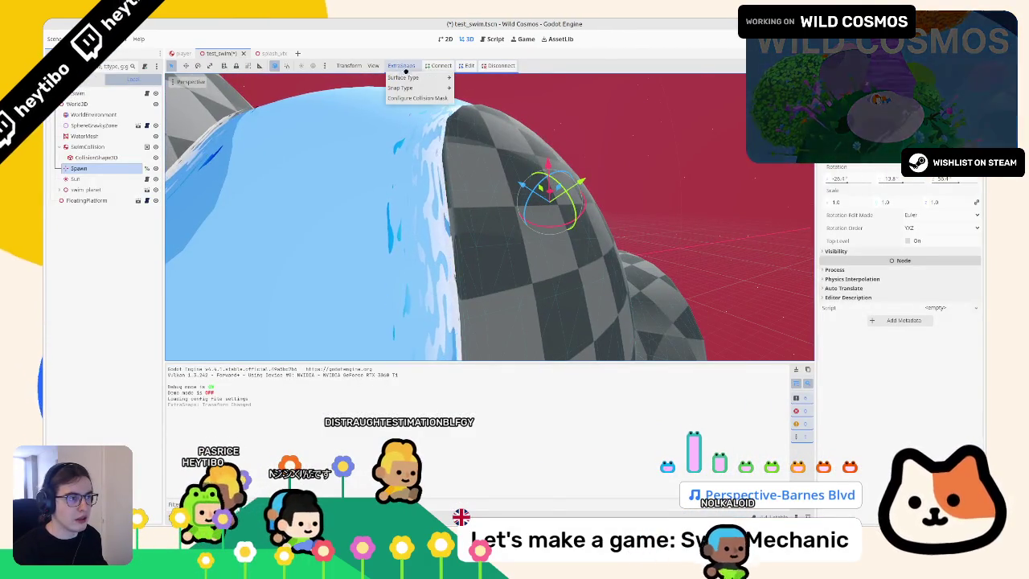
{"action": "mouse_move", "coordinate": [435, 78]}
{"action": "left_click", "coordinate": [494, 77]}
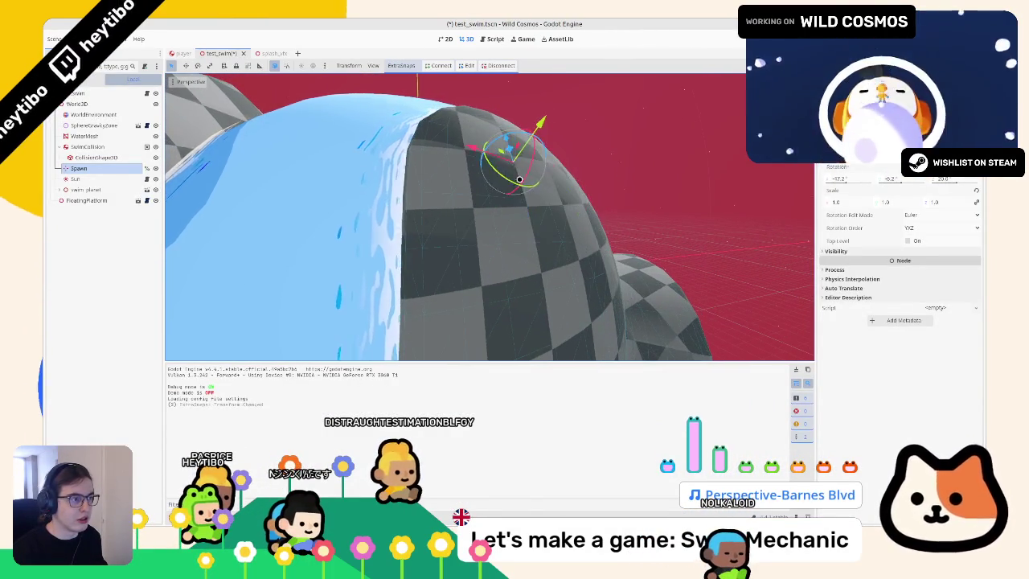
Step: Run the game, swim the astronaut across the water, then quit and select SwimCollision
{"action": "key", "text": "F6"}
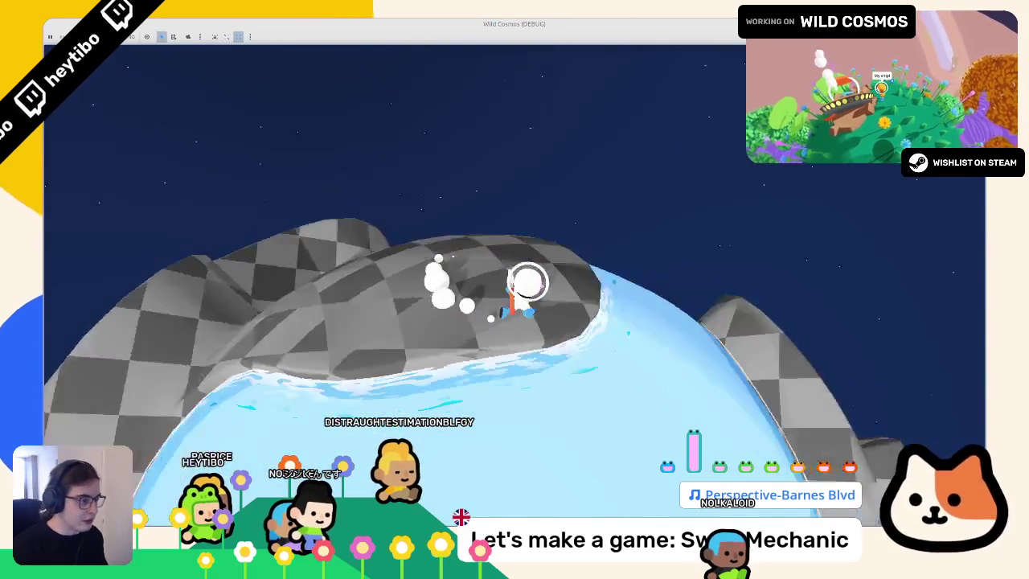
{"action": "key", "text": "w"}
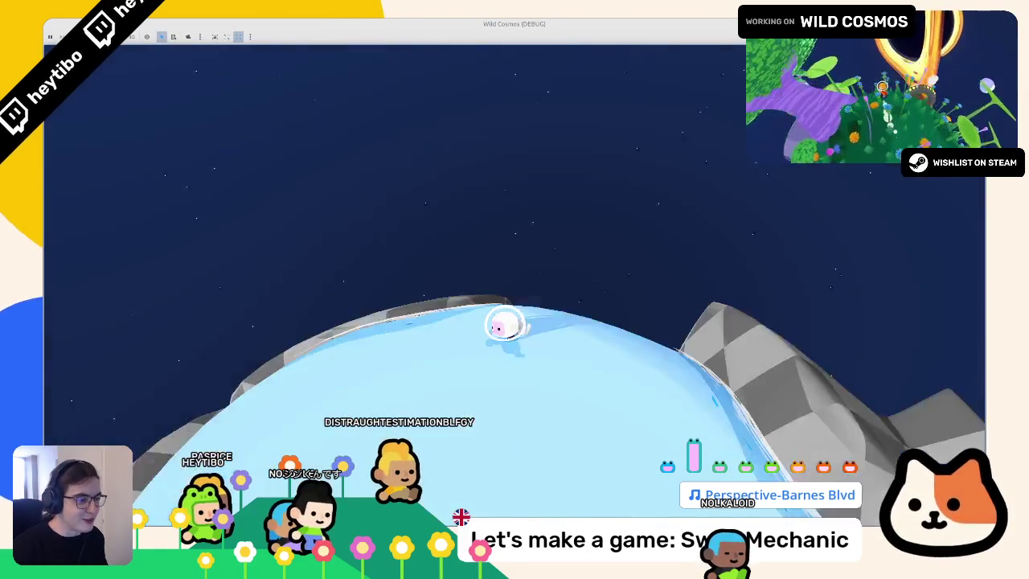
{"action": "key", "text": "w"}
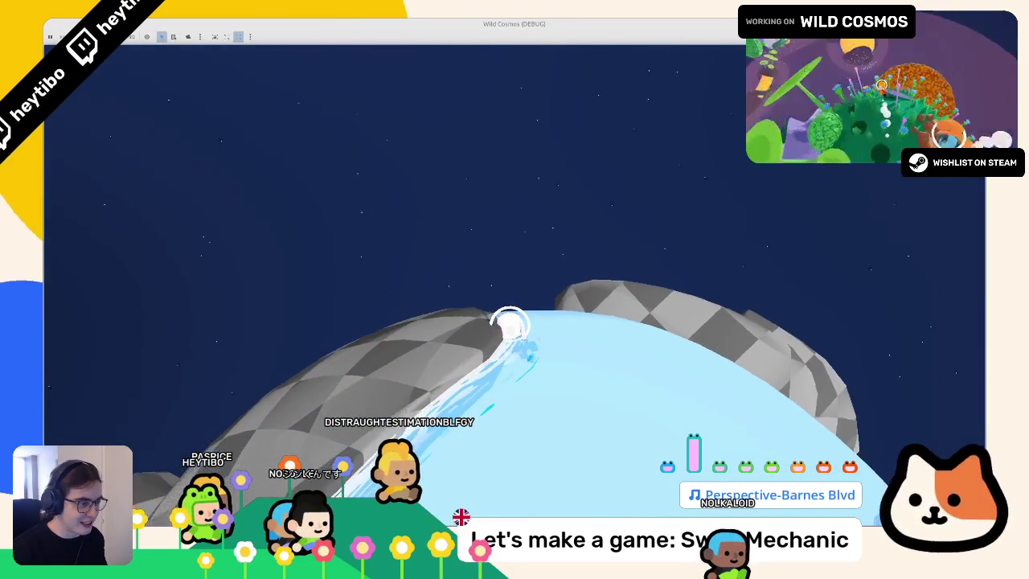
{"action": "key", "text": "F8"}
{"action": "left_click", "coordinate": [101, 147]}
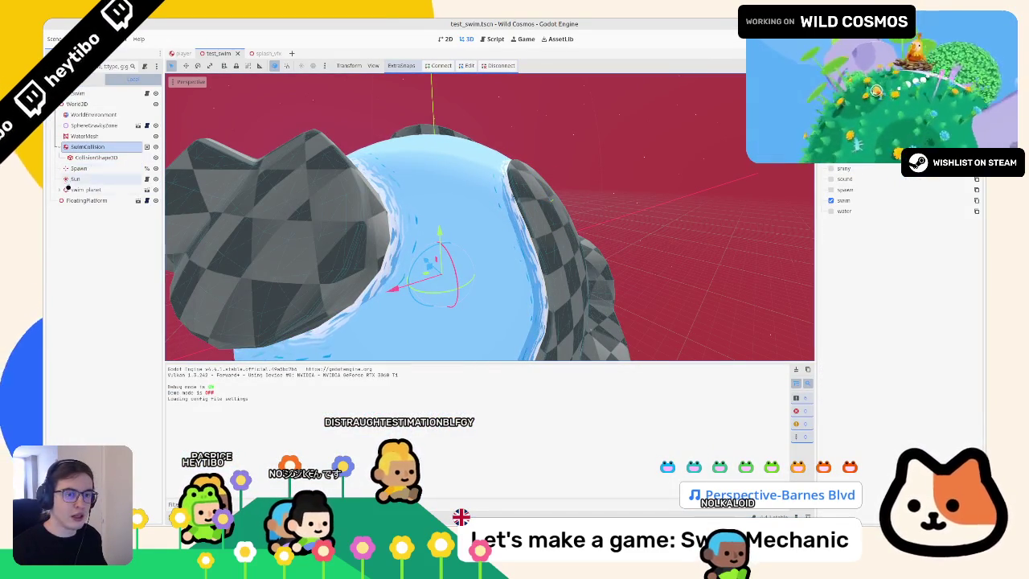
Step: Show the Collision layer settings of swim_planet's PlanetMesh StaticBody3D, then restart the game
{"action": "left_click", "coordinate": [61, 190]}
{"action": "left_click", "coordinate": [89, 211]}
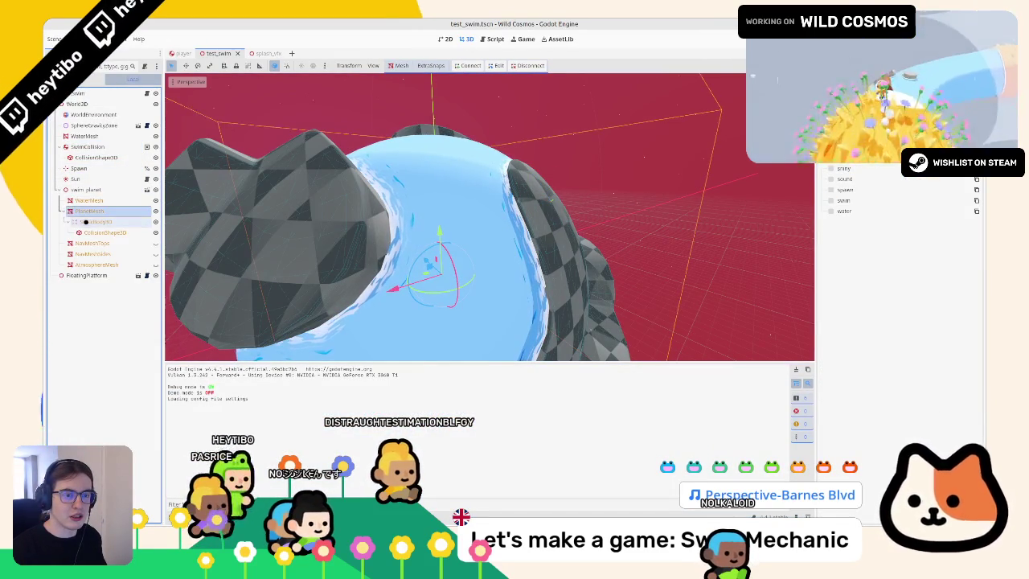
{"action": "left_click", "coordinate": [95, 221]}
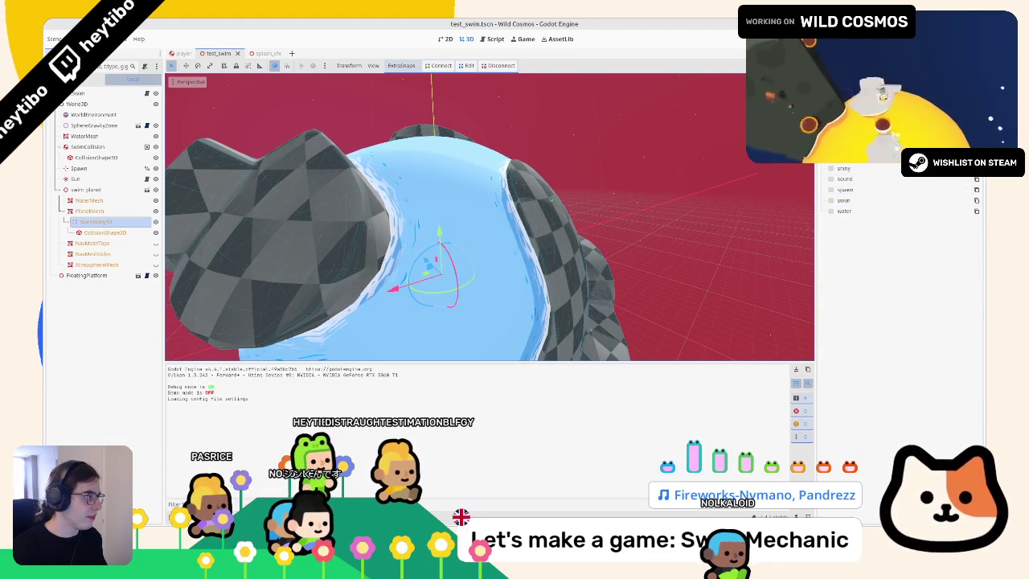
{"action": "left_click", "coordinate": [847, 208]}
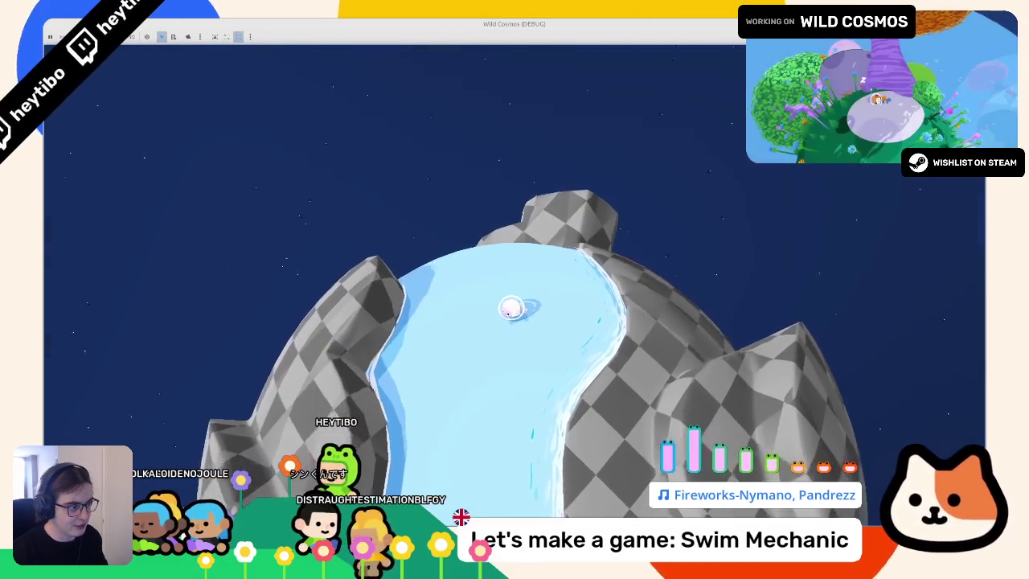
{"action": "key", "text": "F8"}
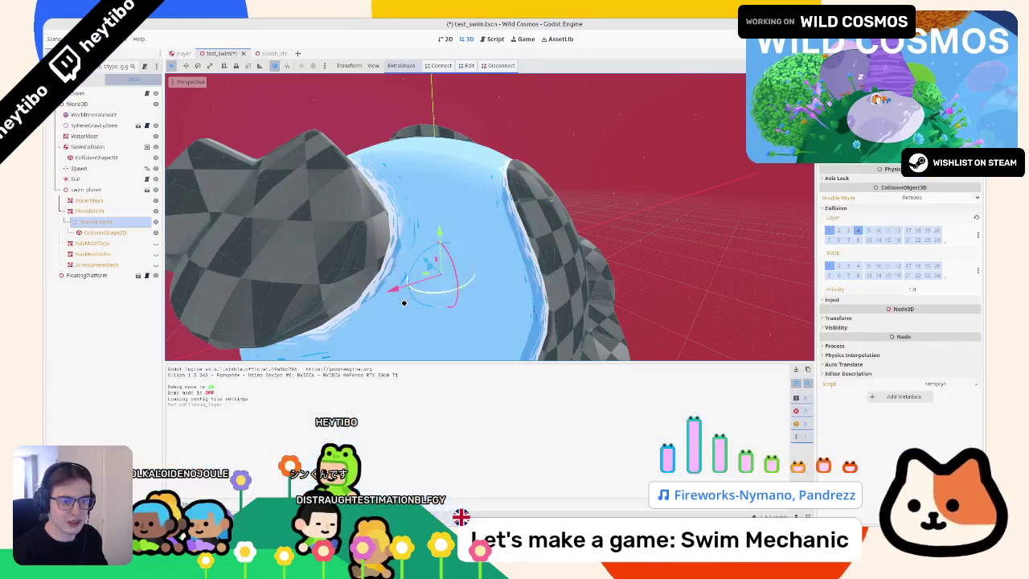
{"action": "key", "text": "F6"}
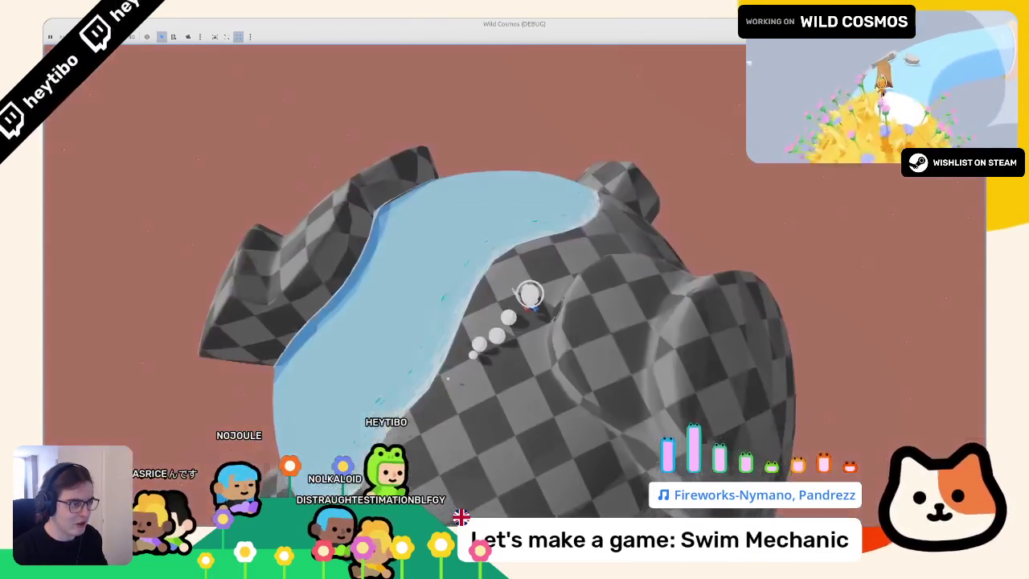
Step: Stop the game test and orbit the view around the water planet
{"action": "key", "text": "F8"}
{"action": "left_click_drag", "start_coordinate": [304, 189], "coordinate": [307, 228]}
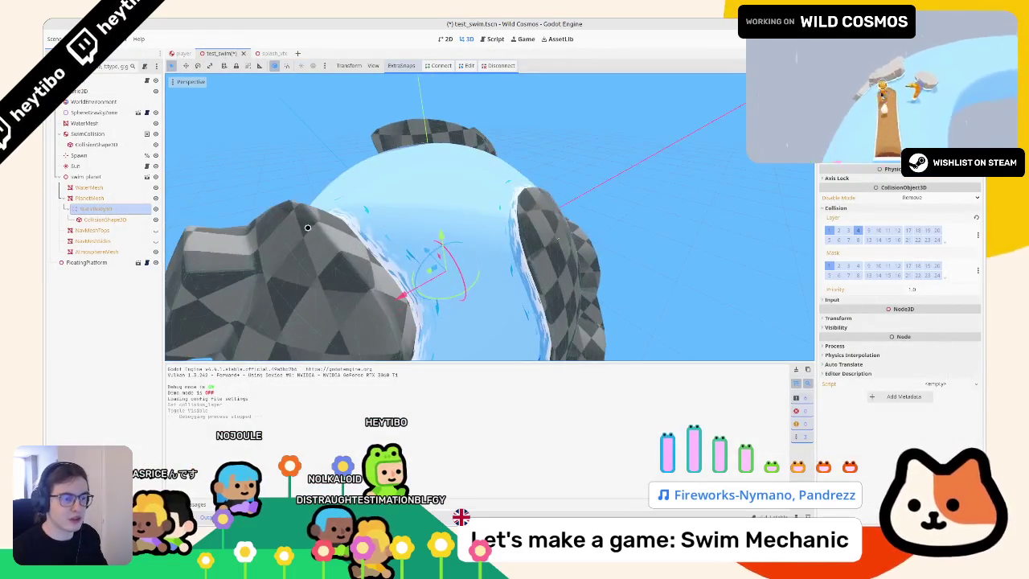
Step: Open the WaterMesh material's water_foam shader in the Shader Editor
{"action": "left_click", "coordinate": [89, 186]}
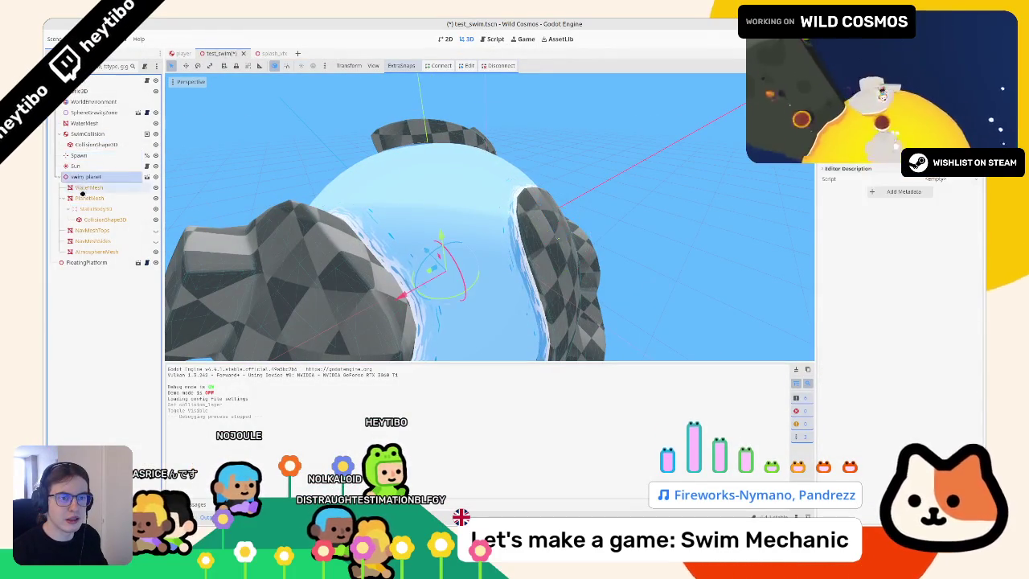
{"action": "left_click", "coordinate": [875, 194]}
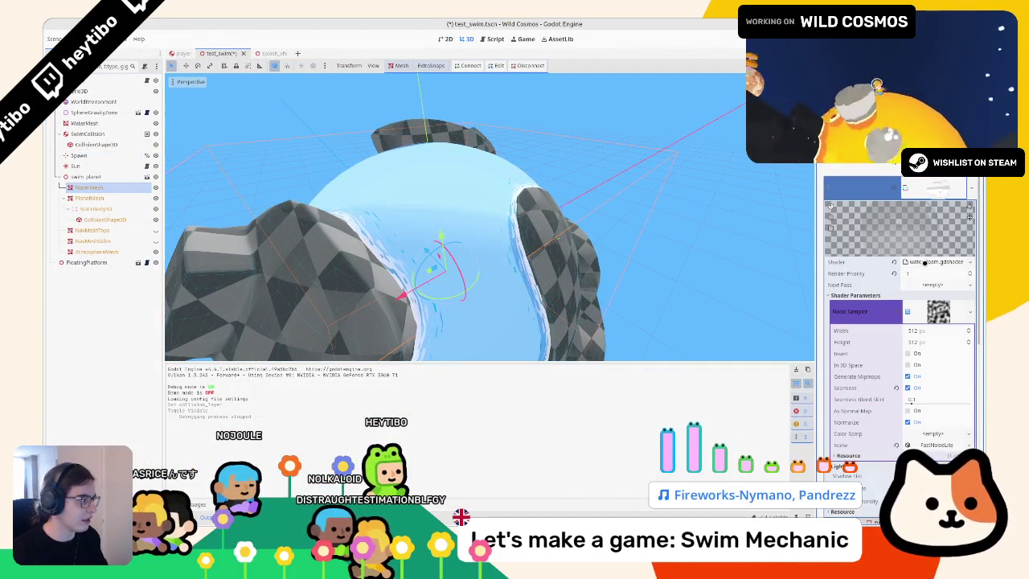
{"action": "left_click", "coordinate": [925, 262]}
{"action": "scroll", "coordinate": [463, 408], "scroll_direction": "down", "scroll_amount": 3}
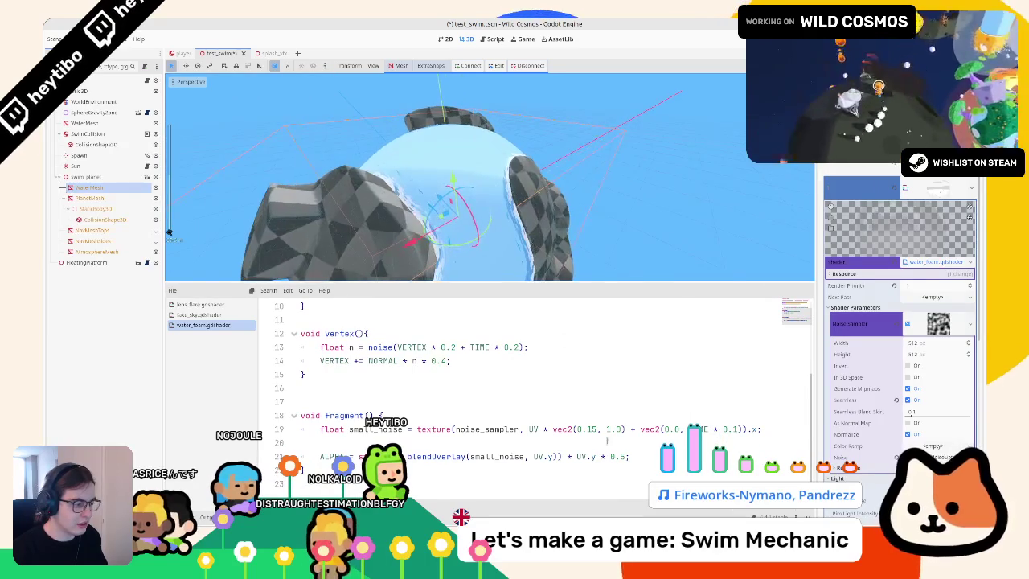
Step: Edit the 0.5 UV.y factor in line 21's ALPHA expression and save the shader
{"action": "left_click", "coordinate": [599, 456]}
{"action": "type", "text": "* 0.5"}
{"action": "key", "text": "ctrl+s"}
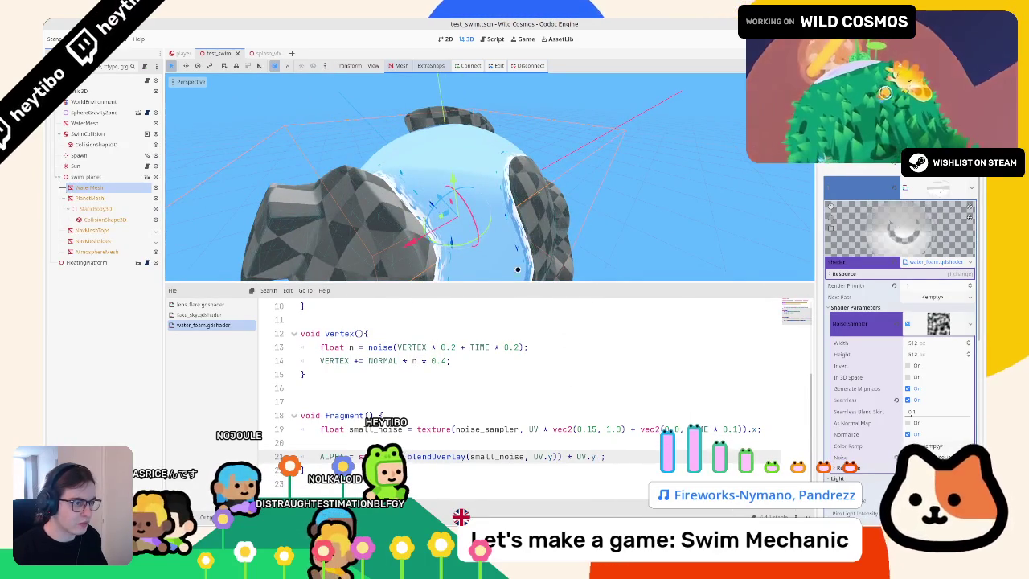
{"action": "scroll", "coordinate": [509, 256], "scroll_direction": "up", "scroll_amount": 3}
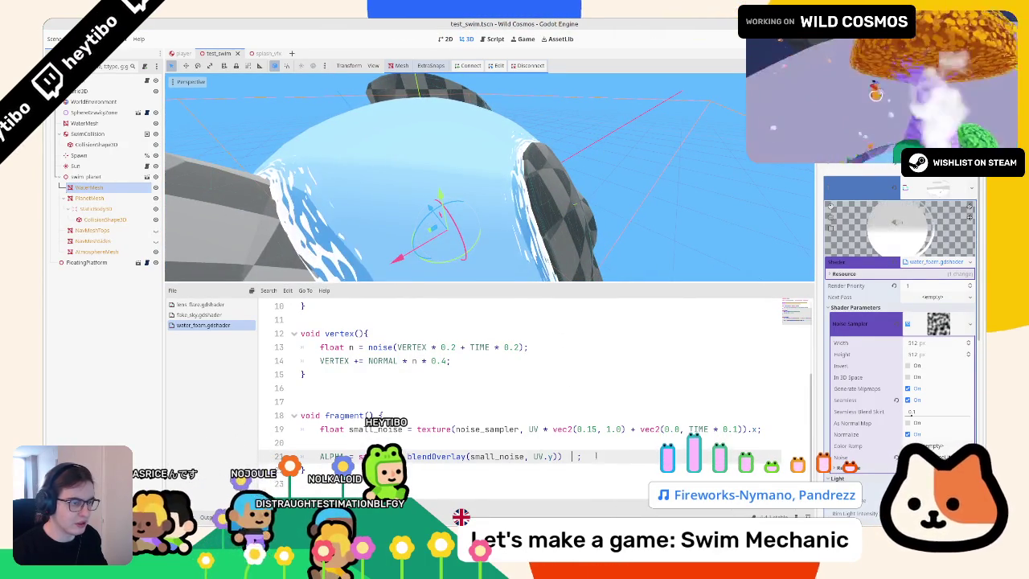
{"action": "key", "text": "ctrl+shift+z"}
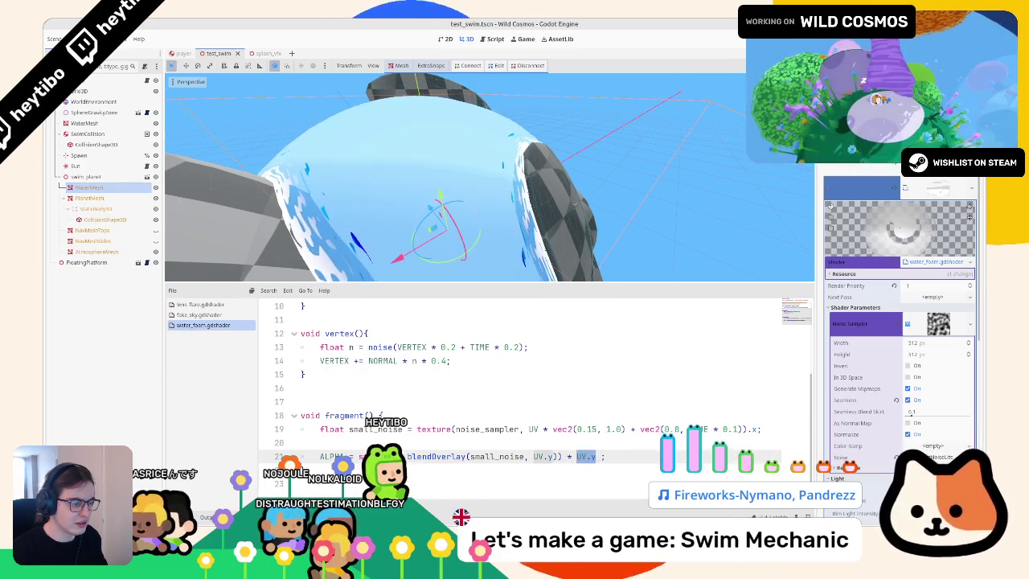
{"action": "key", "text": "alt+Tab"}
{"action": "left_click", "coordinate": [514, 349]}
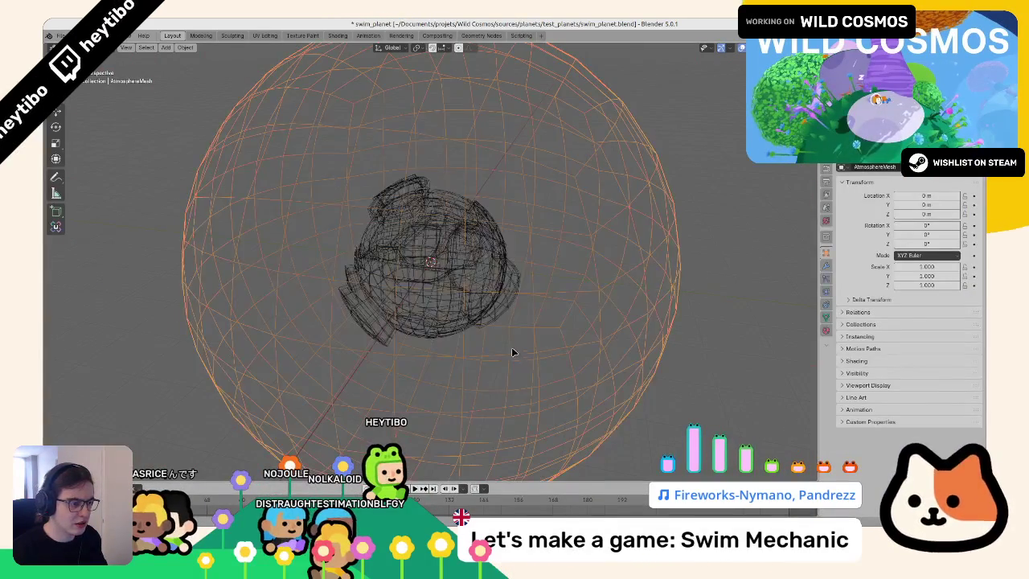
{"action": "key", "text": "h"}
{"action": "scroll", "coordinate": [482, 322], "scroll_direction": "up", "scroll_amount": 3}
{"action": "left_click", "coordinate": [466, 302]}
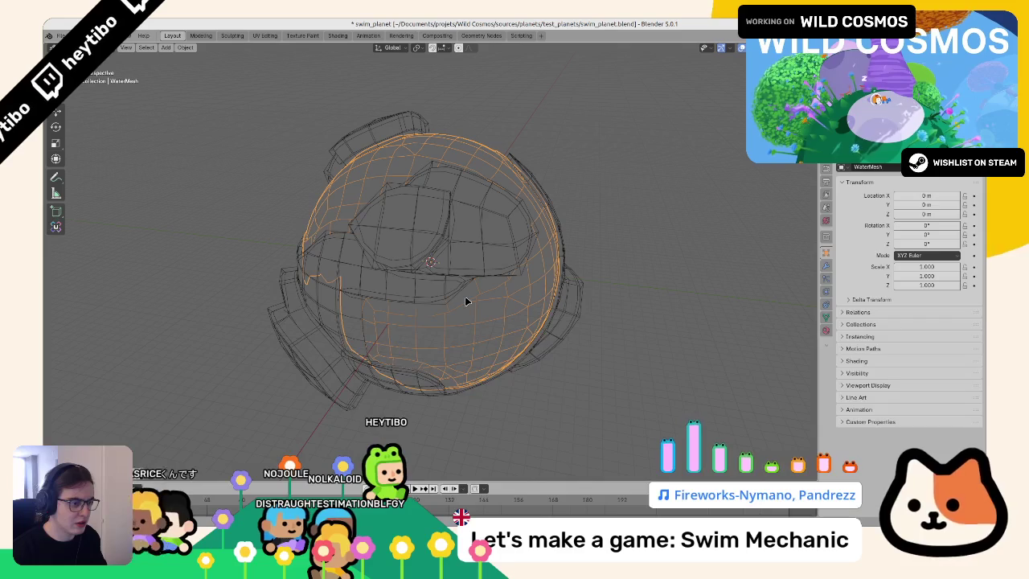
{"action": "left_click", "coordinate": [486, 338]}
{"action": "left_click", "coordinate": [523, 343]}
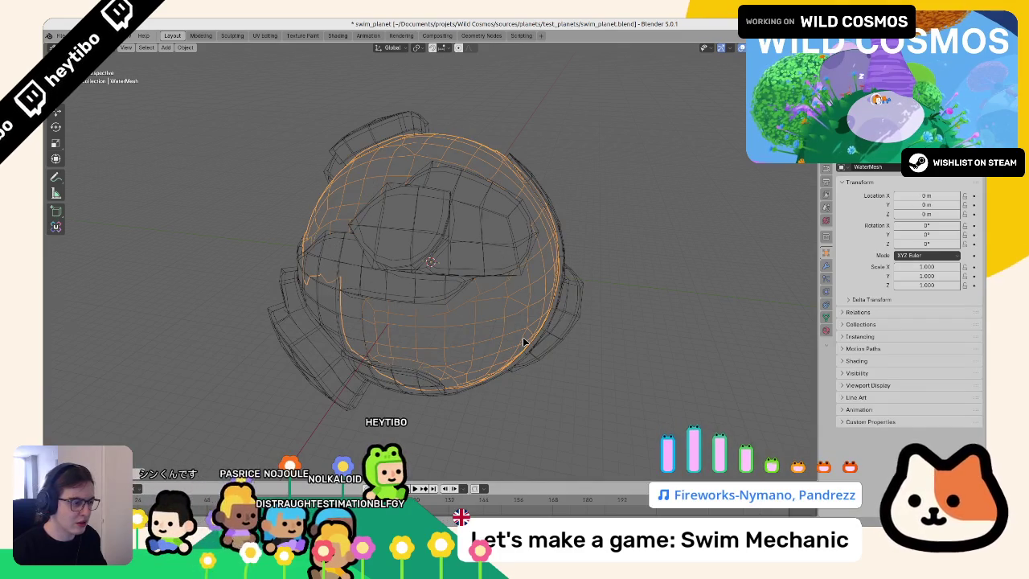
{"action": "key", "text": "Tab"}
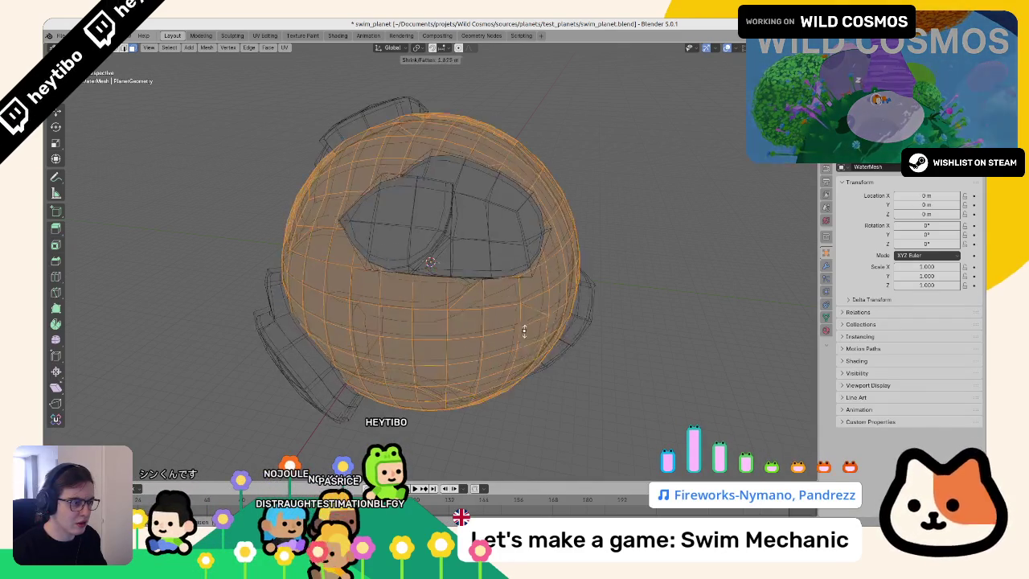
{"action": "right_click", "coordinate": [568, 382]}
{"action": "left_click_drag", "start_coordinate": [568, 382], "coordinate": [584, 368]}
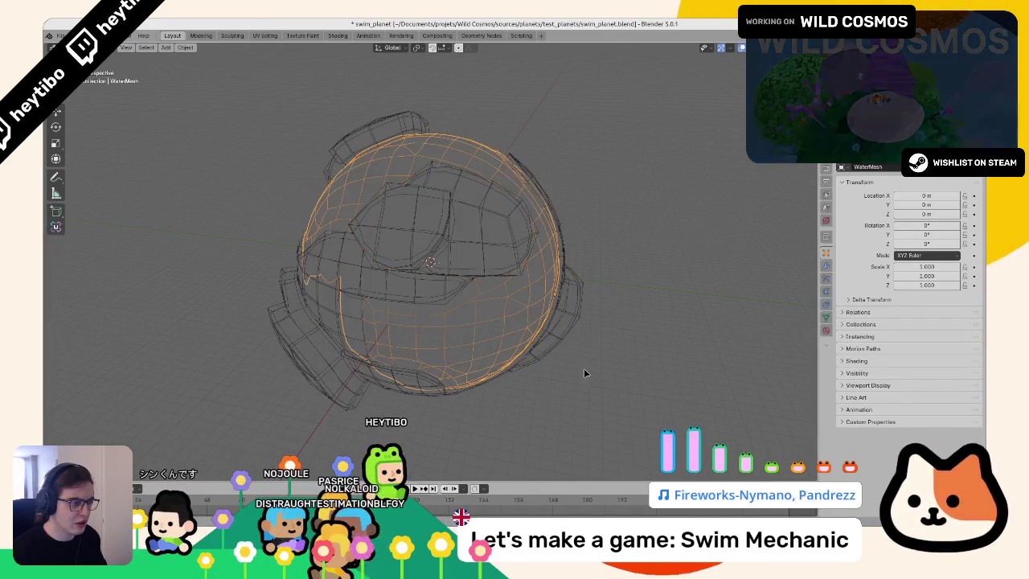
{"action": "key", "text": "Tab"}
{"action": "key", "text": "n"}
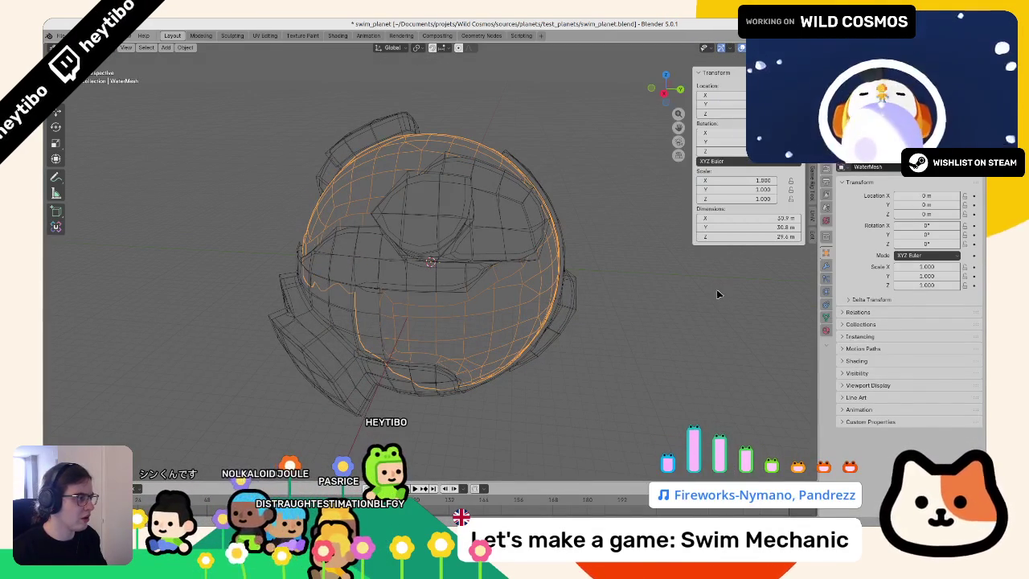
{"action": "left_click", "coordinate": [518, 263]}
{"action": "key", "text": "h"}
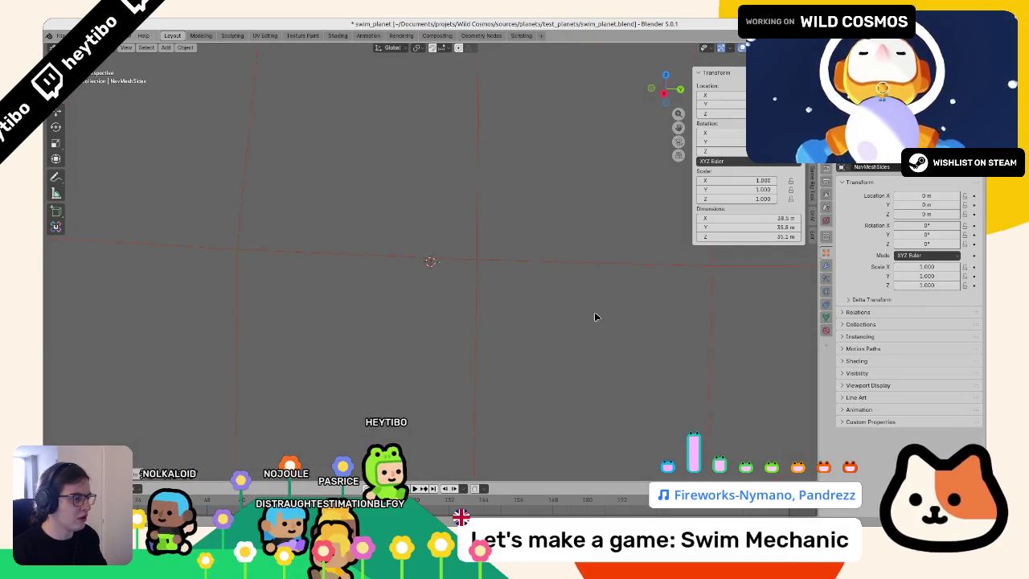
{"action": "key", "text": "alt+h"}
{"action": "key", "text": "alt+Tab"}
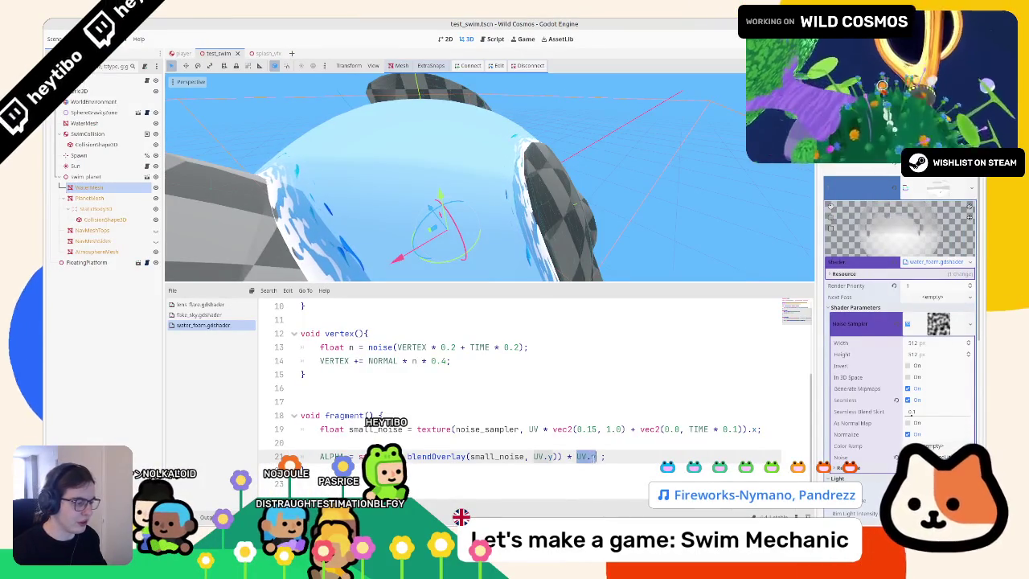
Step: Wrap UV.y in clamp(UV.y, 0.0, 1.0) on line 21, then playtest the water twice
{"action": "type", "text": "lamp(UV.y, "}
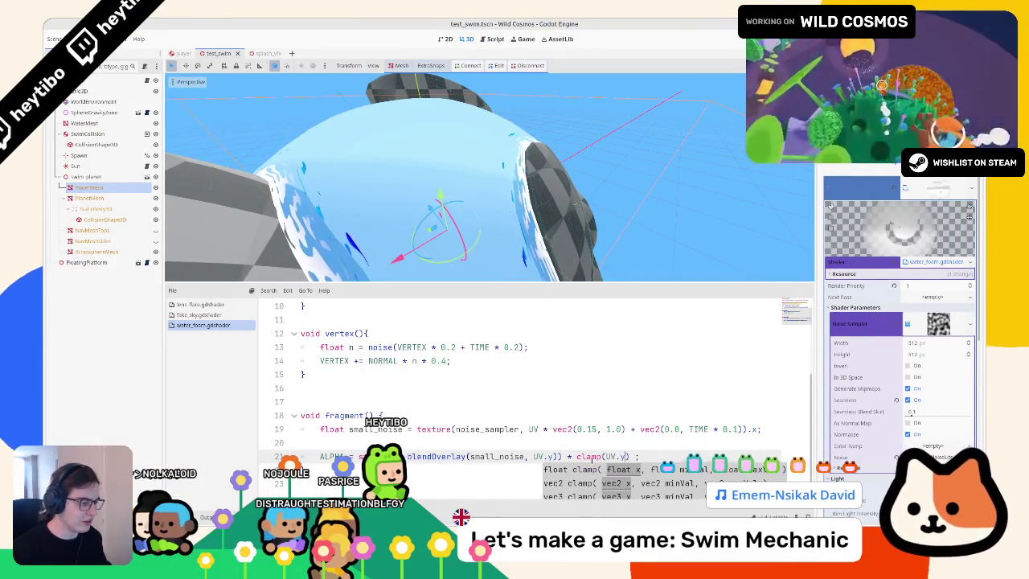
{"action": "type", "text": "0.0, 1.0"}
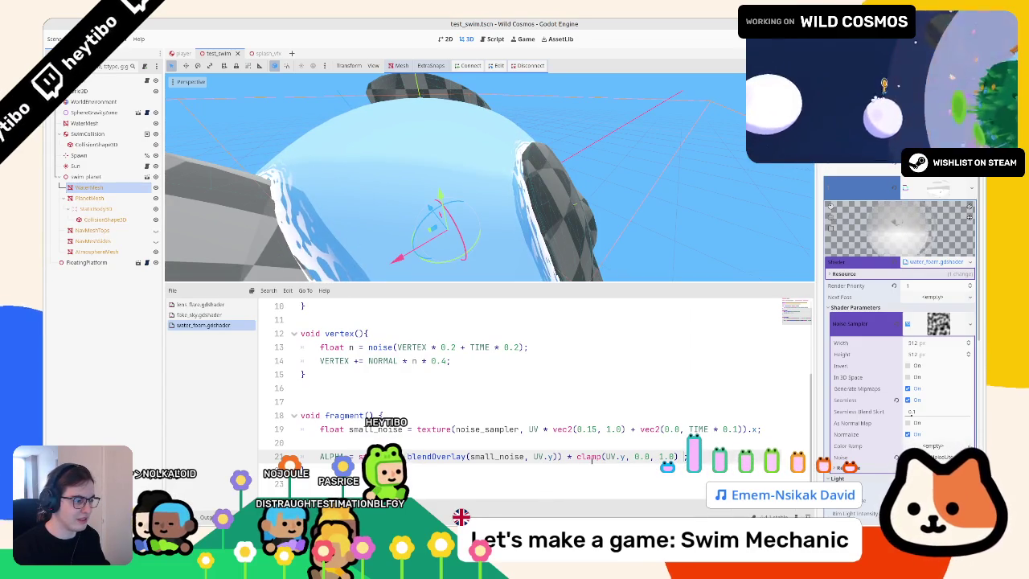
{"action": "mouse_move", "coordinate": [410, 186]}
{"action": "left_mouse_down"}
{"action": "mouse_move", "coordinate": [437, 139]}
{"action": "mouse_move", "coordinate": [419, 183]}
{"action": "left_mouse_up"}
{"action": "key", "text": "F6"}
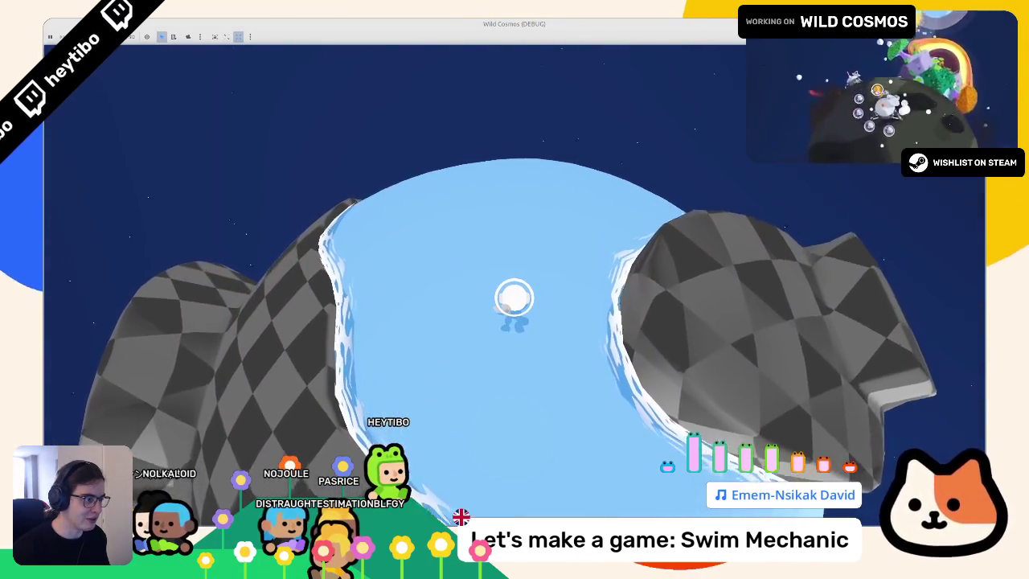
{"action": "key", "text": "F8"}
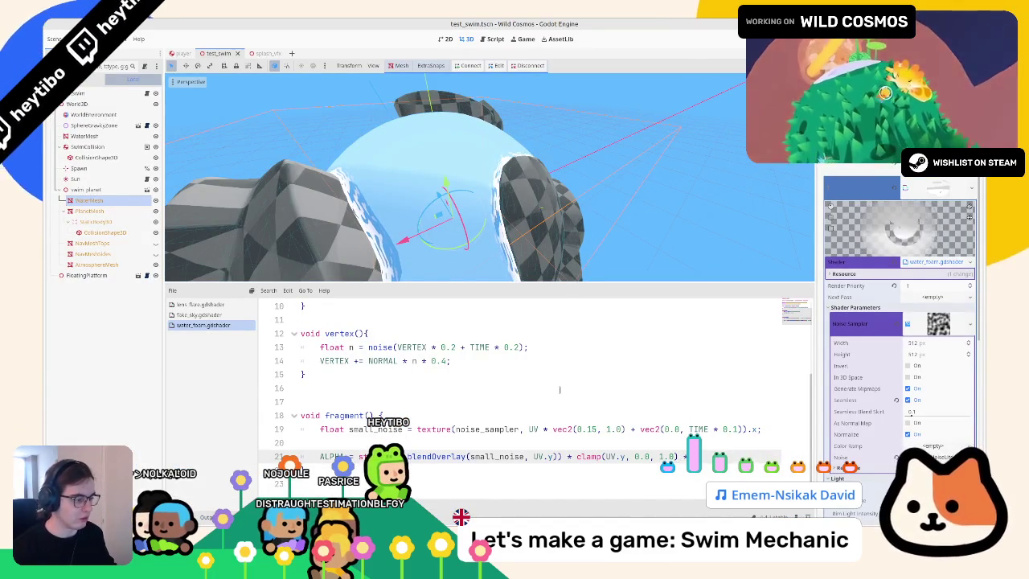
{"action": "type", "text": "s"}
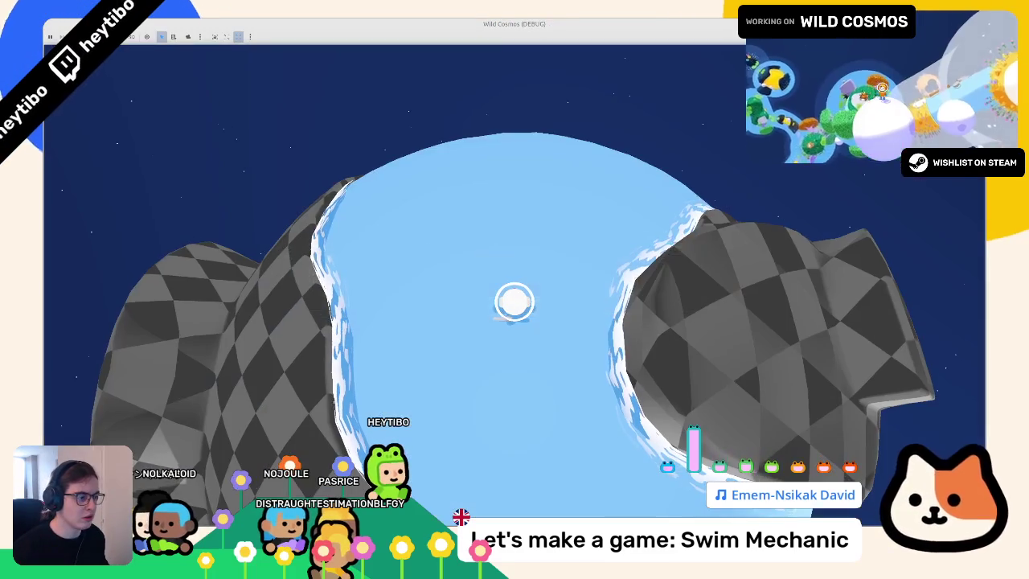
{"action": "key", "text": "F6"}
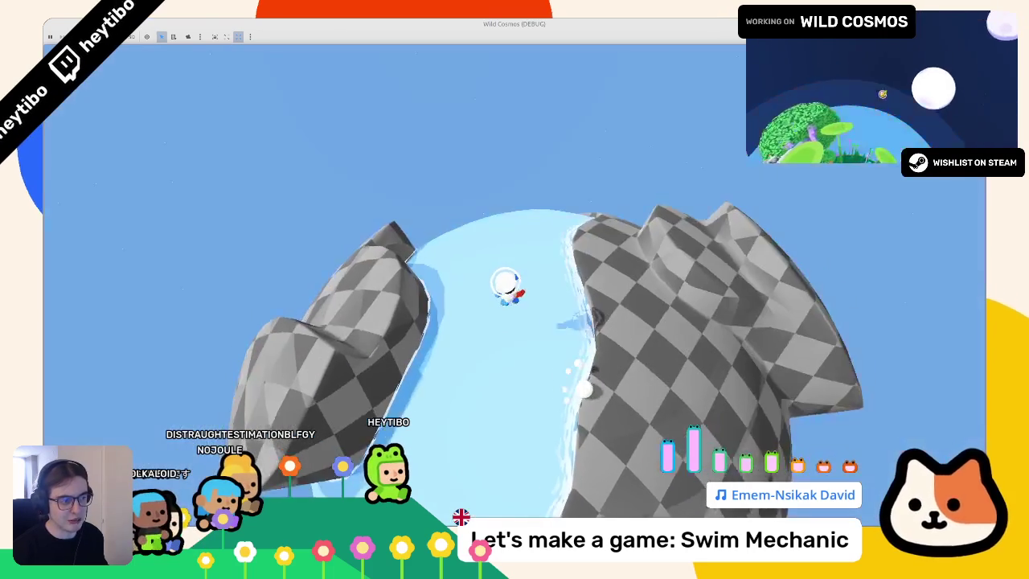
{"action": "key", "text": "F8"}
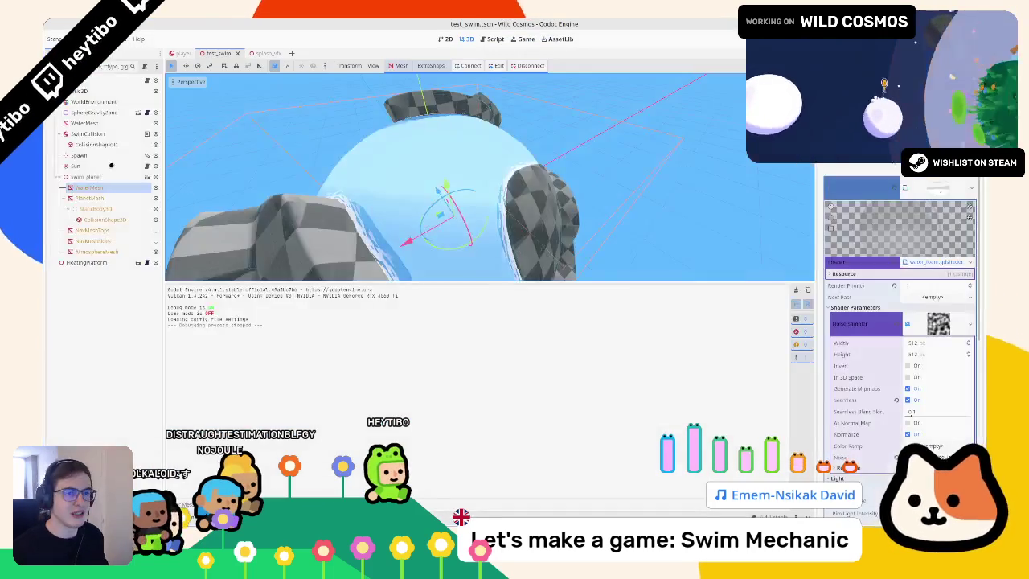
Step: Create a new ShaderMaterial resource in test_swim and save it as water_mat_test.tres
{"action": "left_click", "coordinate": [861, 188]}
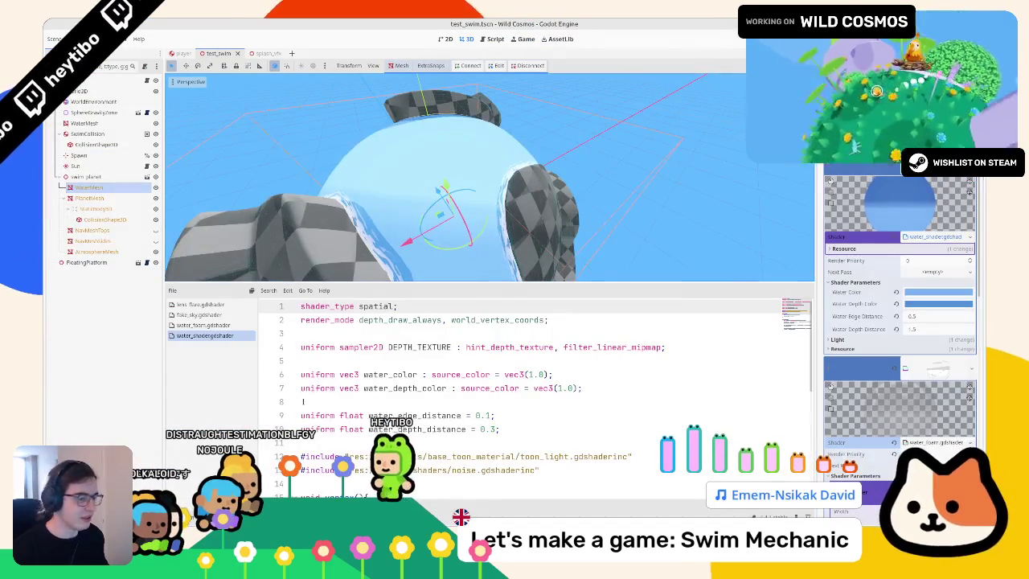
{"action": "key", "text": "alt+f"}
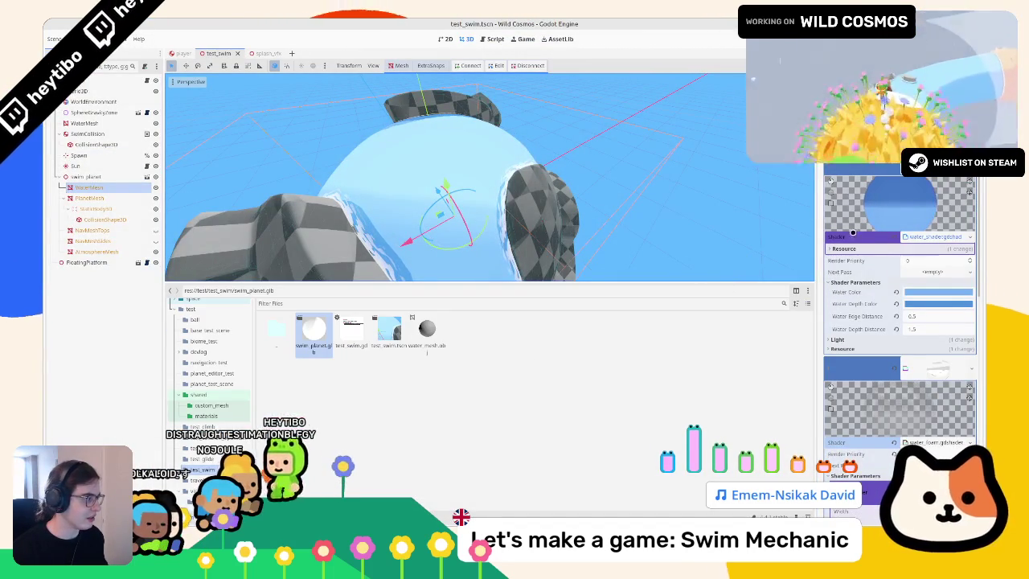
{"action": "left_click", "coordinate": [545, 375]}
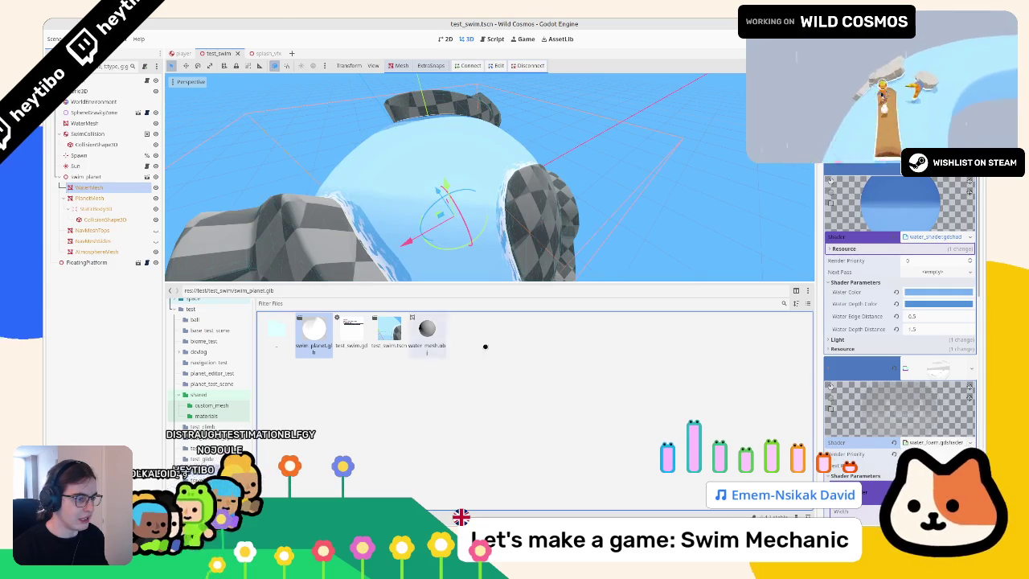
{"action": "right_click", "coordinate": [536, 334]}
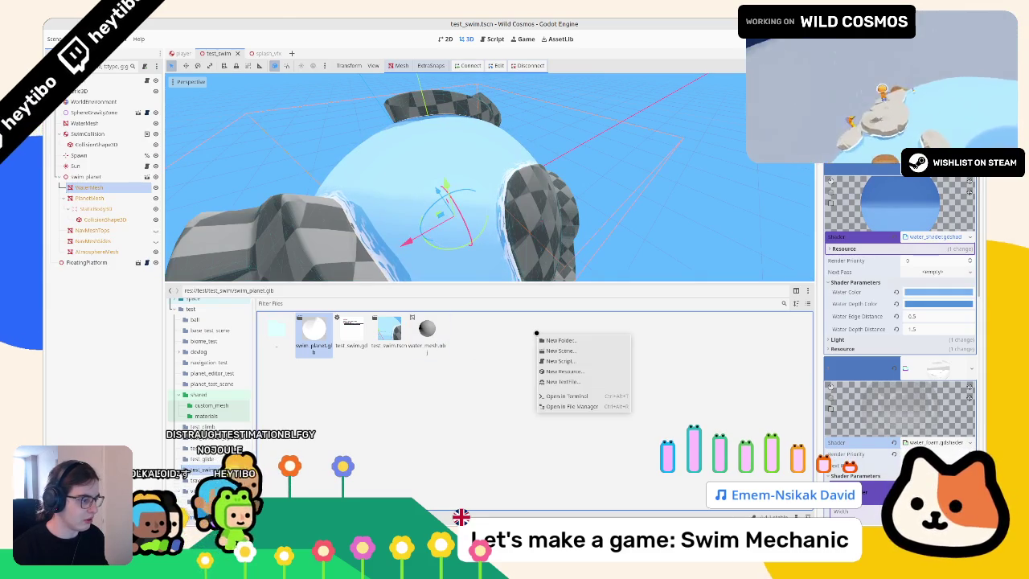
{"action": "left_click", "coordinate": [573, 372]}
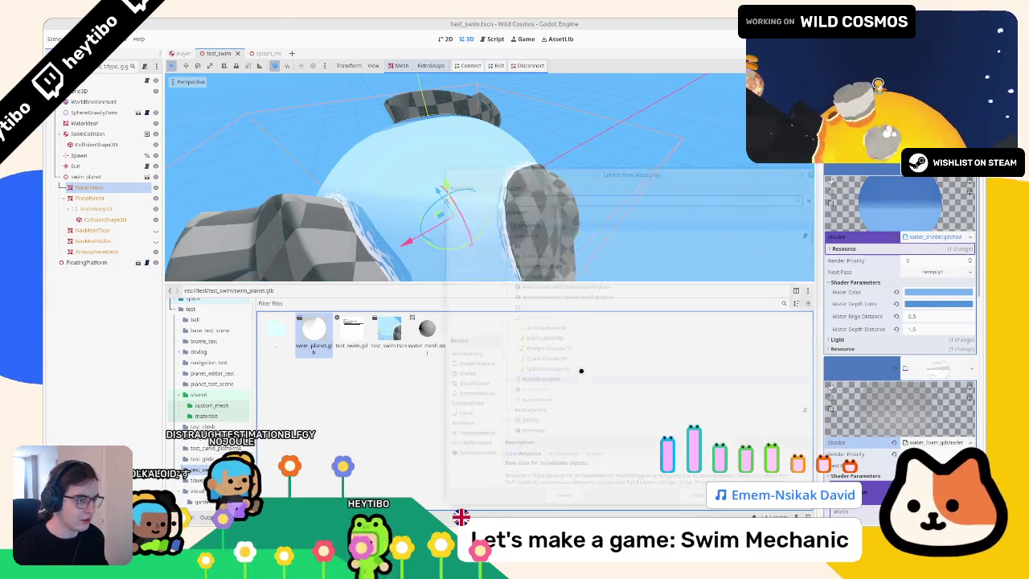
{"action": "type", "text": "sh"}
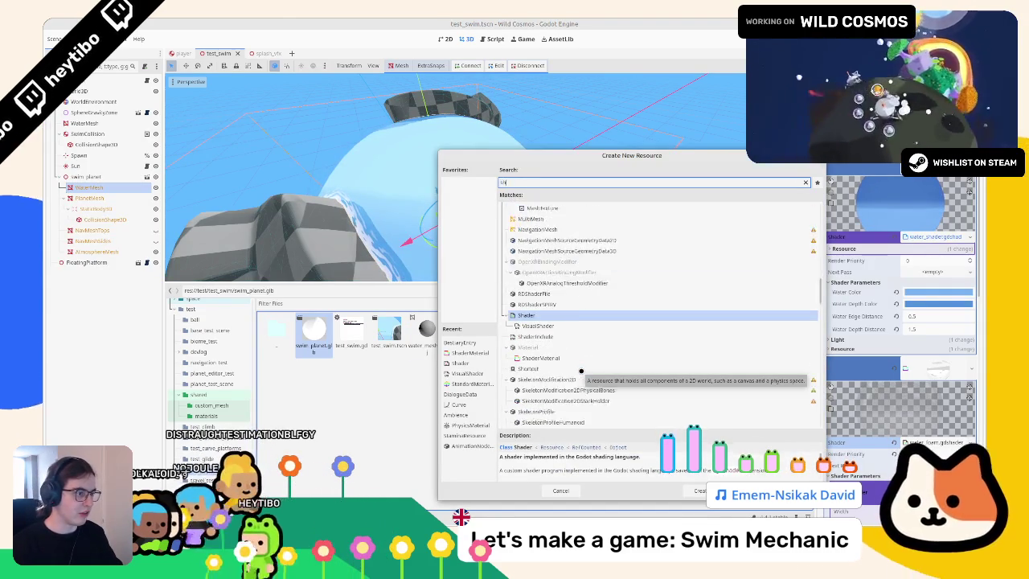
{"action": "type", "text": "adermat"}
{"action": "key", "text": "Return"}
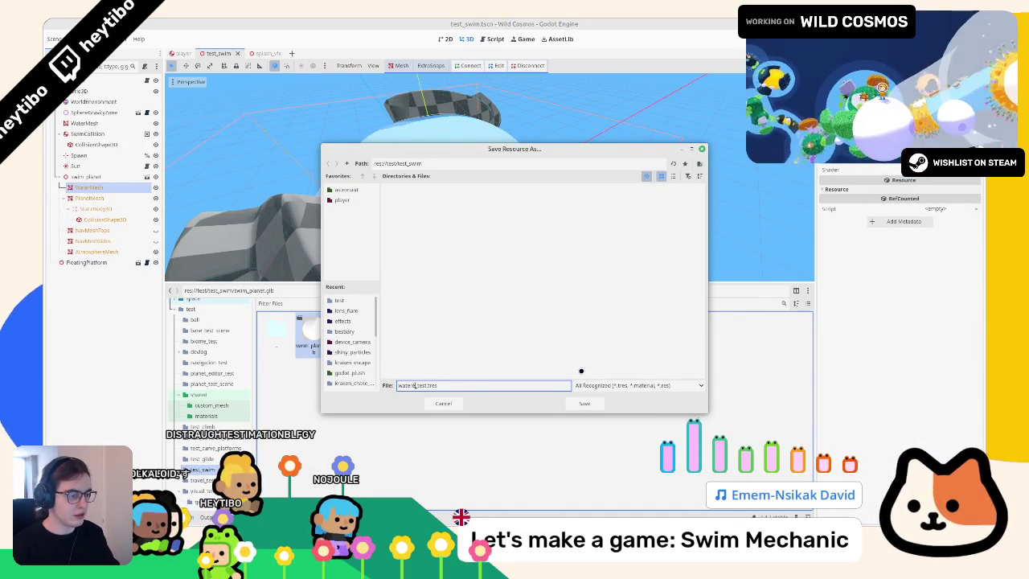
{"action": "key", "text": "Return"}
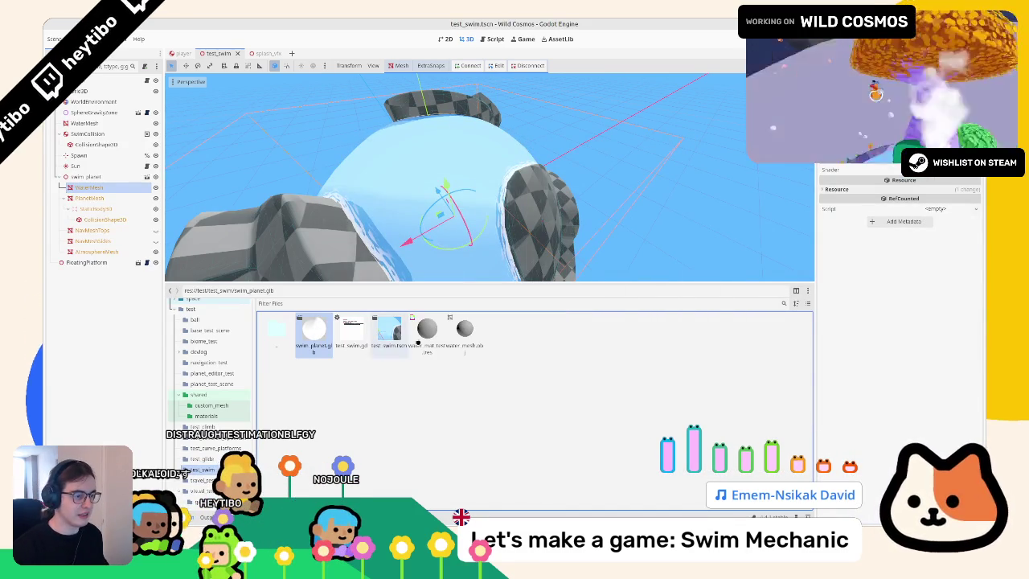
{"action": "left_click", "coordinate": [418, 344]}
Step: Create the material's water_test.gdshader file and open it
{"action": "left_click", "coordinate": [954, 182]}
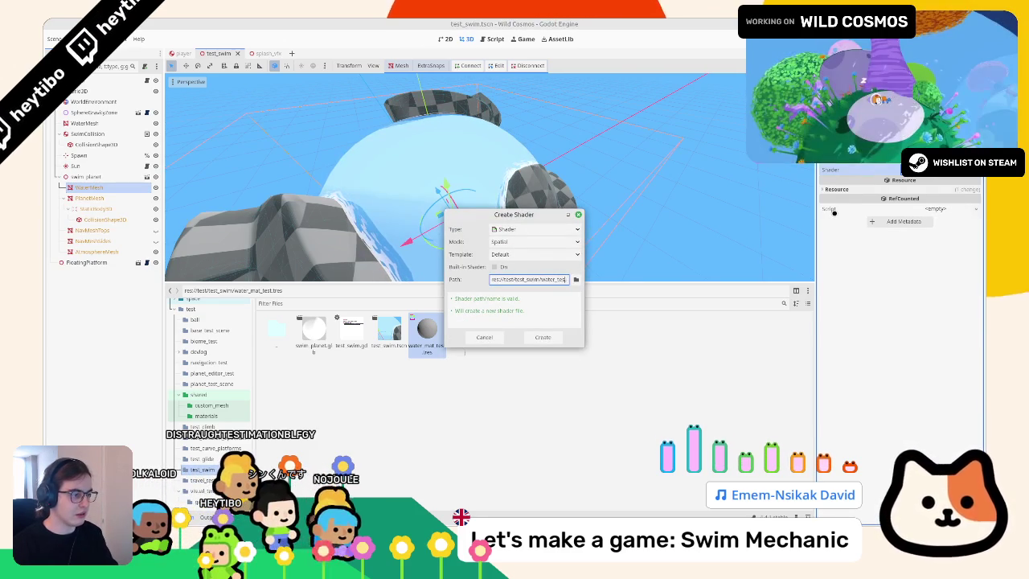
{"action": "key", "text": "Return"}
{"action": "double_click", "coordinate": [501, 332]}
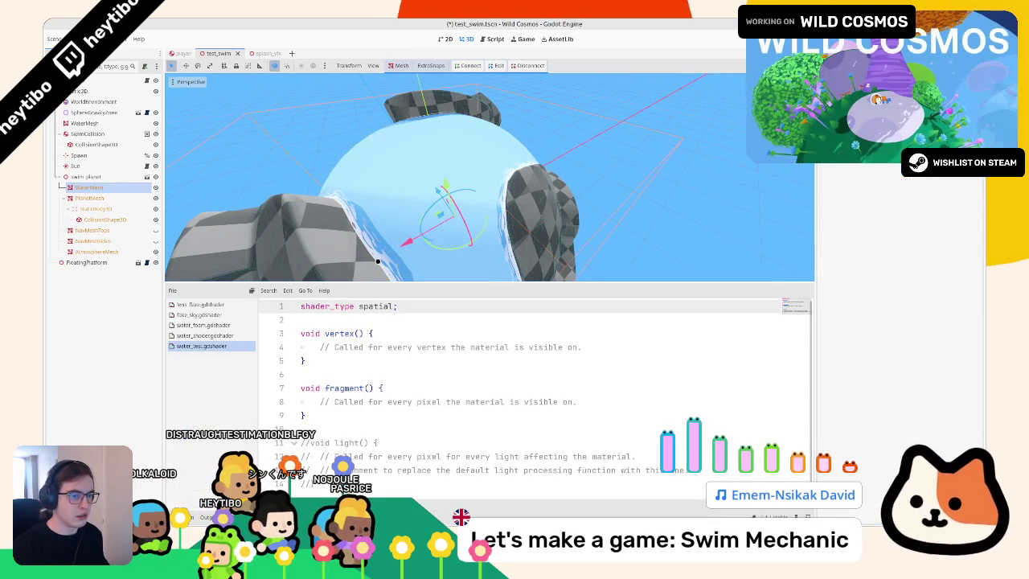
Step: Copy all of WaterMesh's water shader code and paste it into water_test.gdshader
{"action": "left_click", "coordinate": [93, 187]}
{"action": "left_click", "coordinate": [450, 375]}
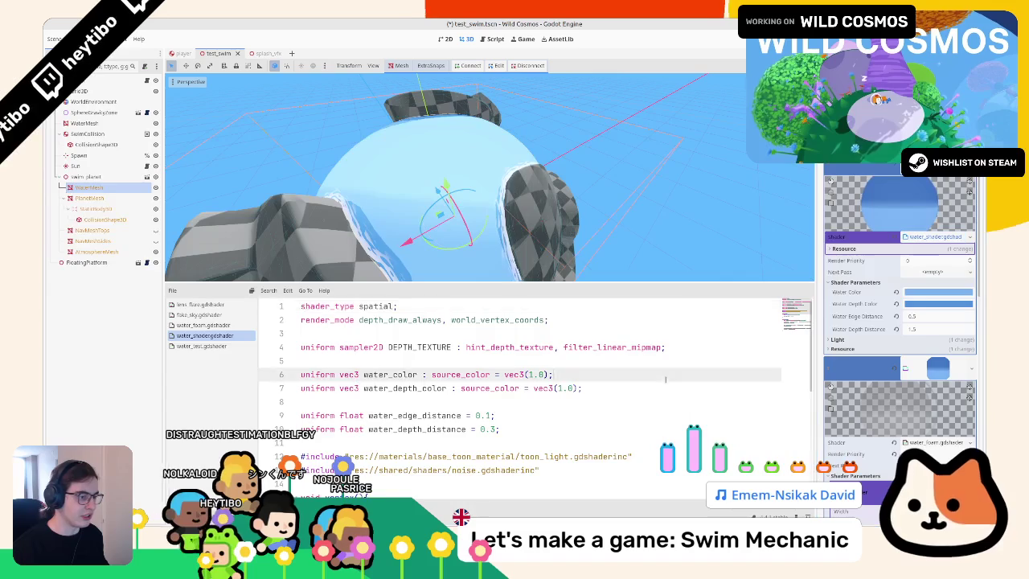
{"action": "scroll", "coordinate": [531, 386], "scroll_direction": "down", "scroll_amount": 6}
{"action": "key", "text": "ctrl+a"}
{"action": "key", "text": "ctrl+c"}
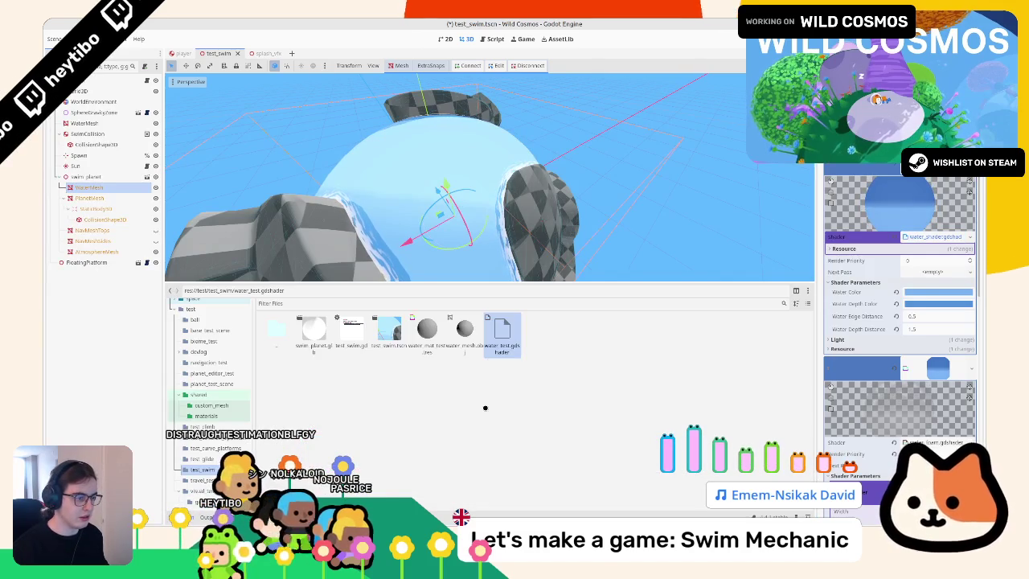
{"action": "double_click", "coordinate": [501, 332]}
{"action": "key", "text": "ctrl+a"}
{"action": "key", "text": "ctrl+v"}
Step: Close the lens_flare, fake_sky and water_foam shaders and select water_mat_test.tres
{"action": "scroll", "coordinate": [426, 369], "scroll_direction": "up", "scroll_amount": 6}
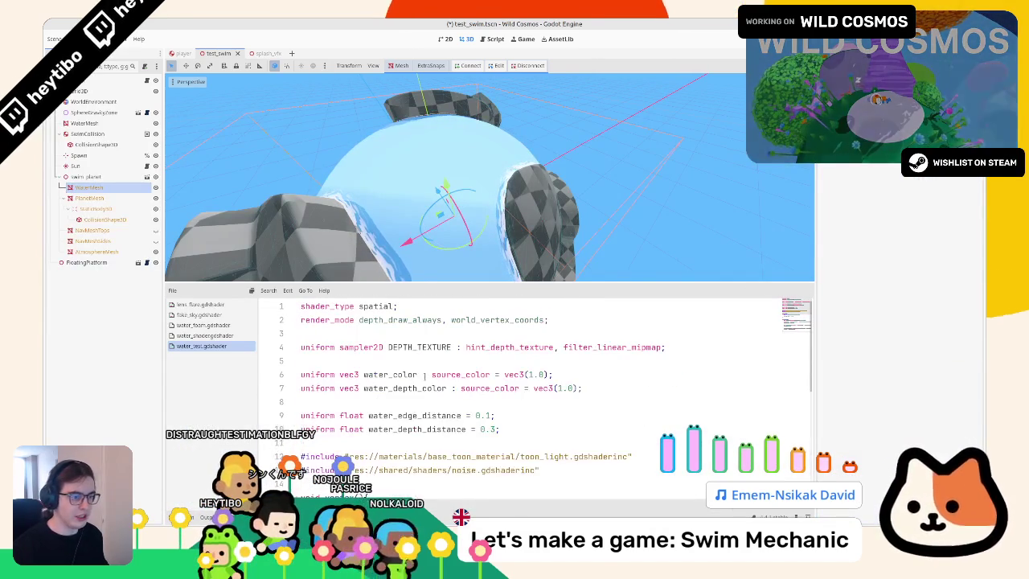
{"action": "middle_click", "coordinate": [202, 305]}
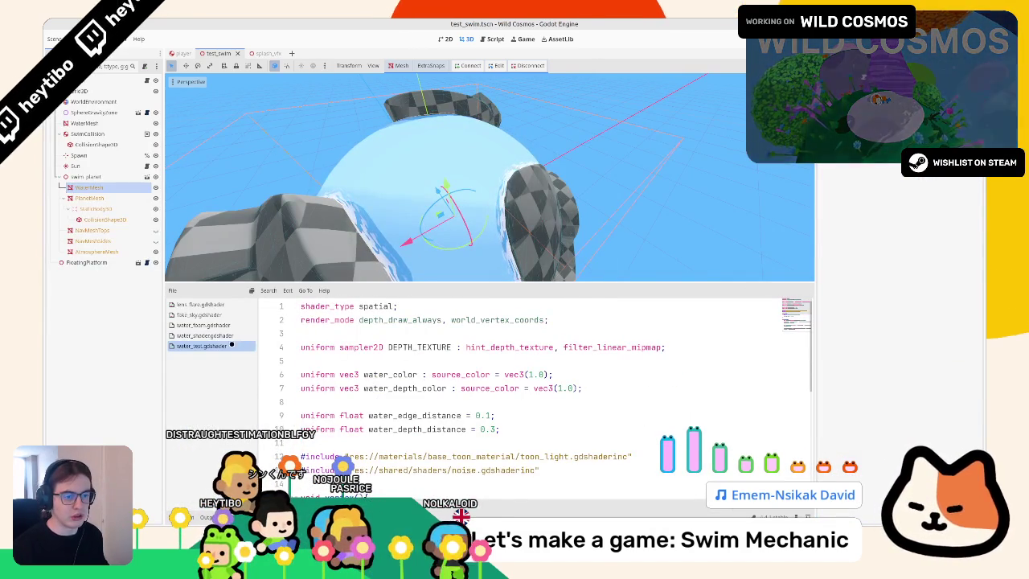
{"action": "middle_click", "coordinate": [202, 305]}
{"action": "middle_click", "coordinate": [203, 305]}
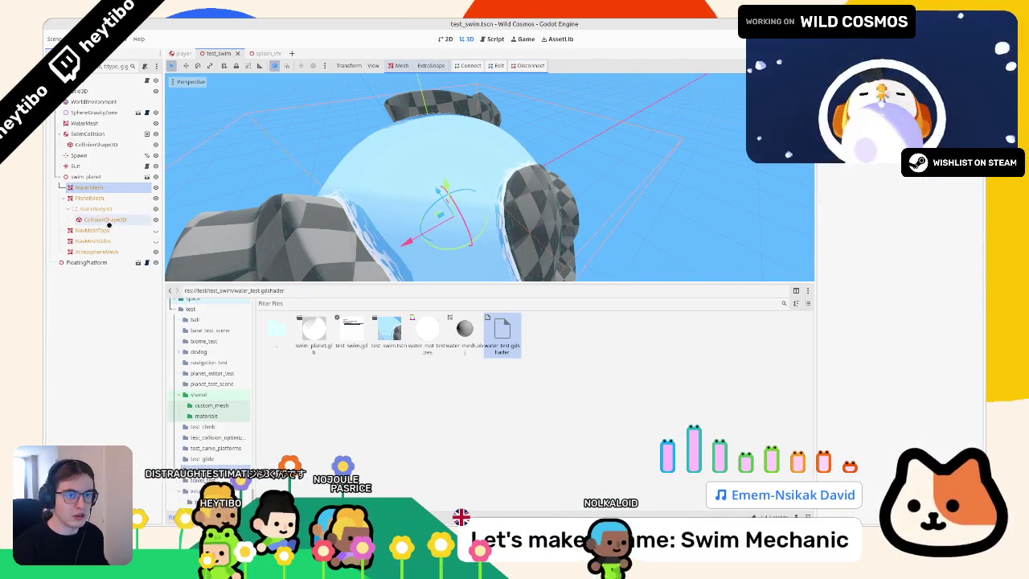
{"action": "left_click", "coordinate": [103, 187]}
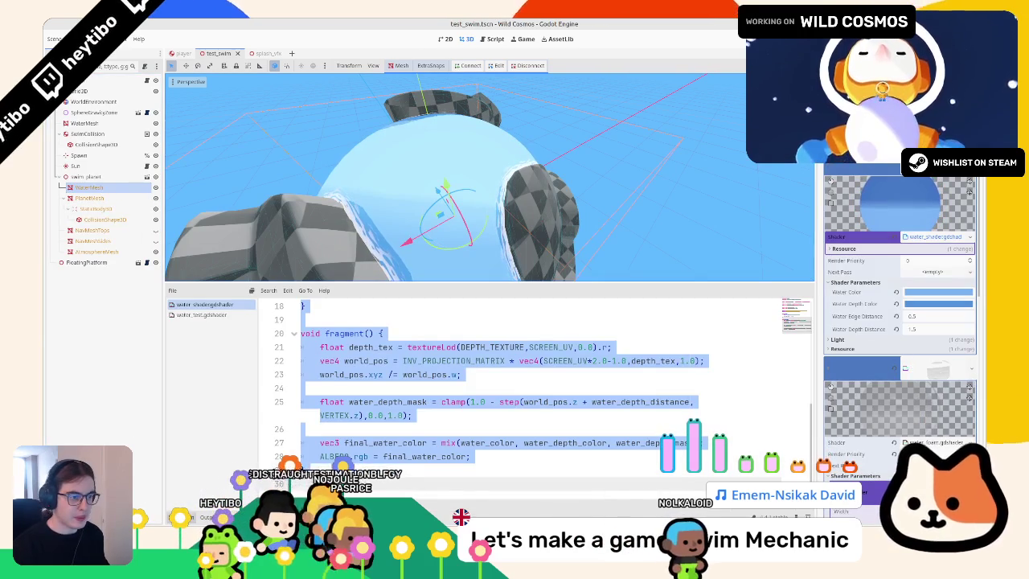
{"action": "left_click", "coordinate": [176, 517]}
{"action": "left_click", "coordinate": [464, 329]}
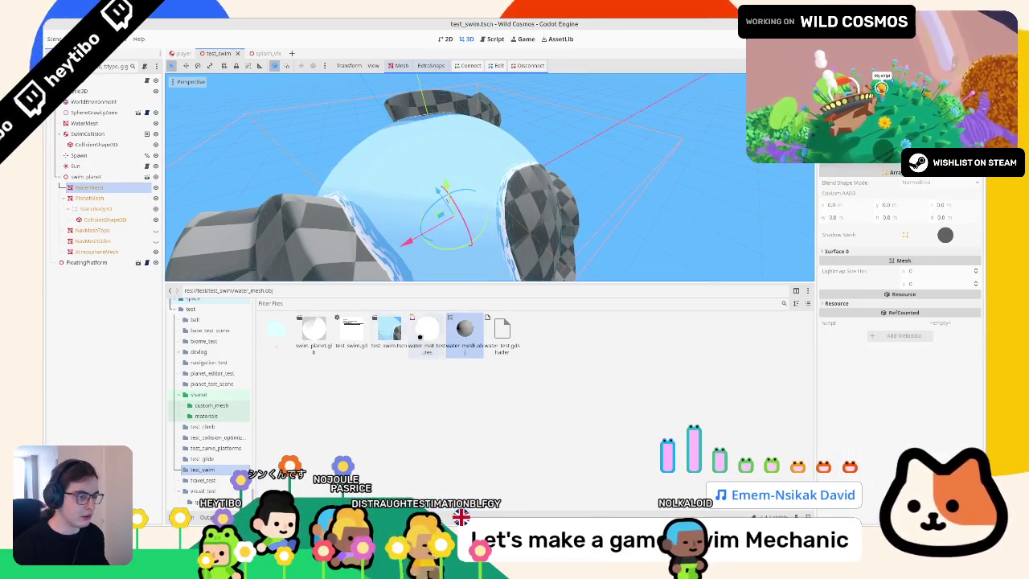
{"action": "left_click", "coordinate": [427, 329]}
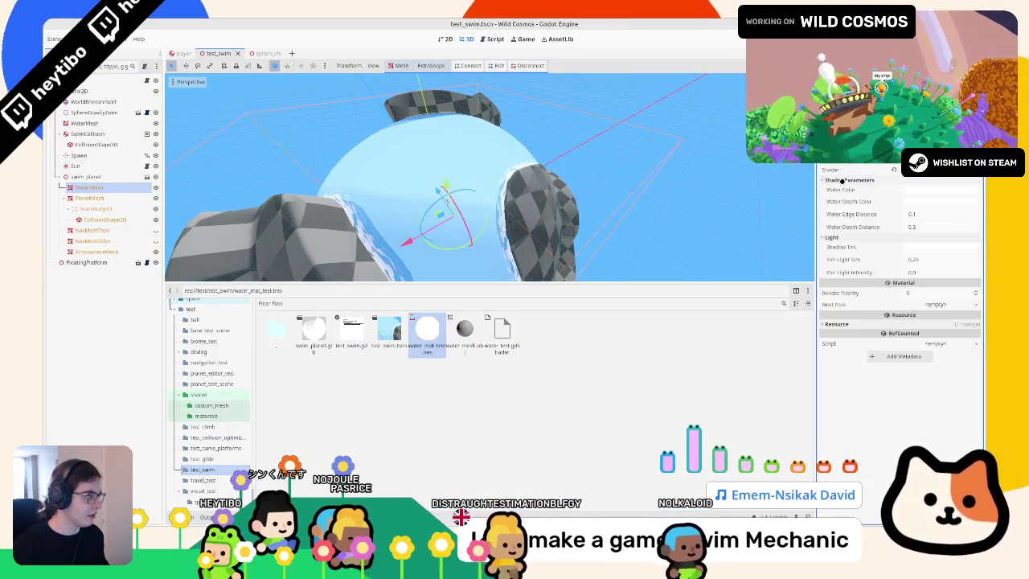
Step: Set the test material's Shadow Tint brightness to 50 and check WaterMesh's original Water Color
{"action": "left_click", "coordinate": [918, 240]}
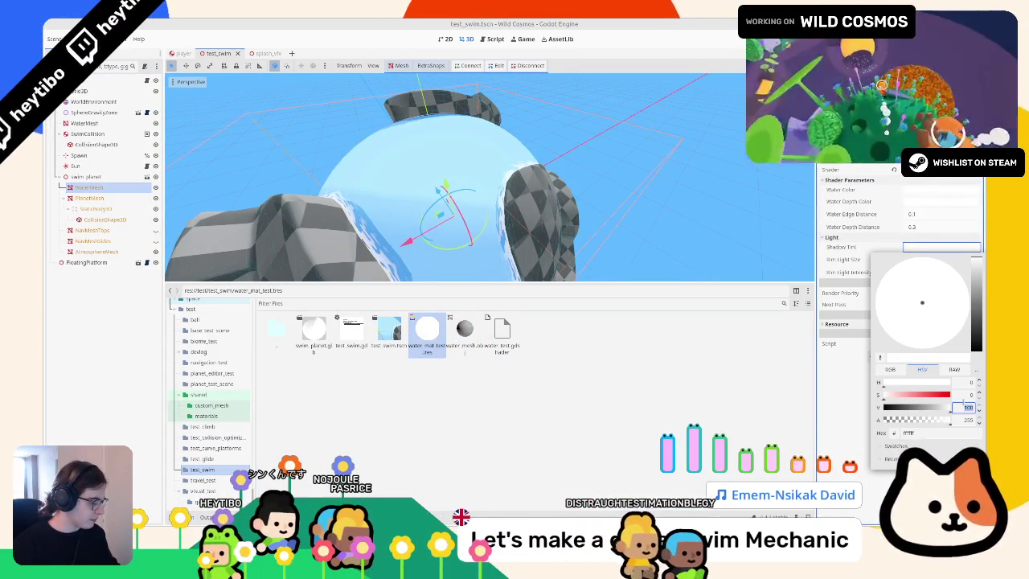
{"action": "type", "text": "50"}
{"action": "key", "text": "Tab"}
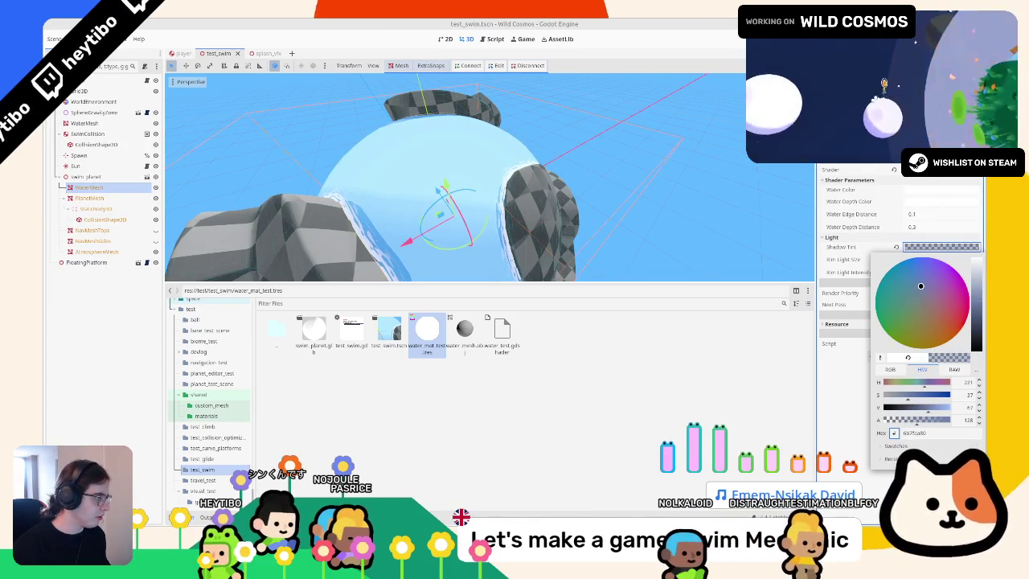
{"action": "key", "text": "Escape"}
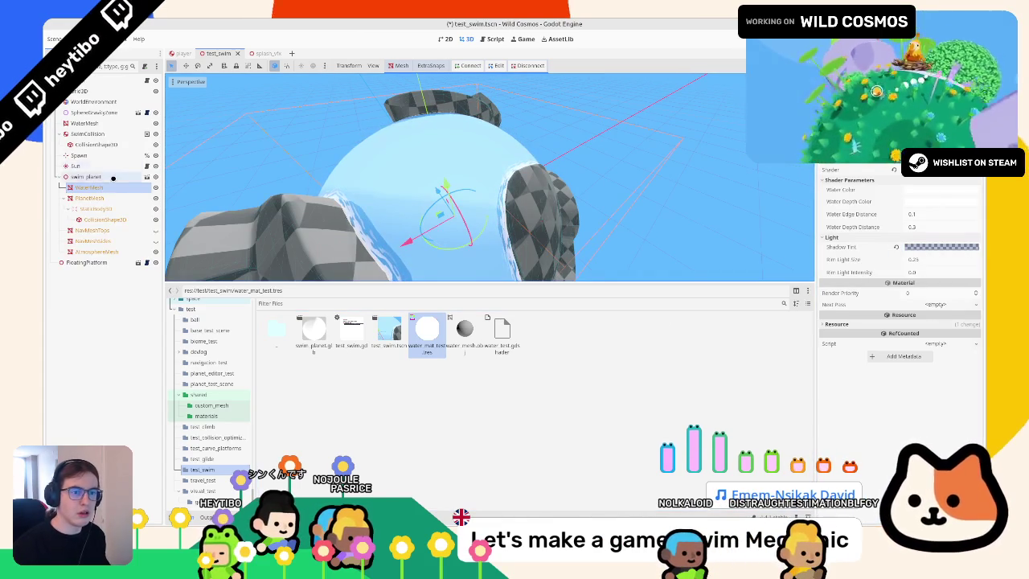
{"action": "left_click", "coordinate": [133, 186]}
{"action": "left_click", "coordinate": [934, 293]}
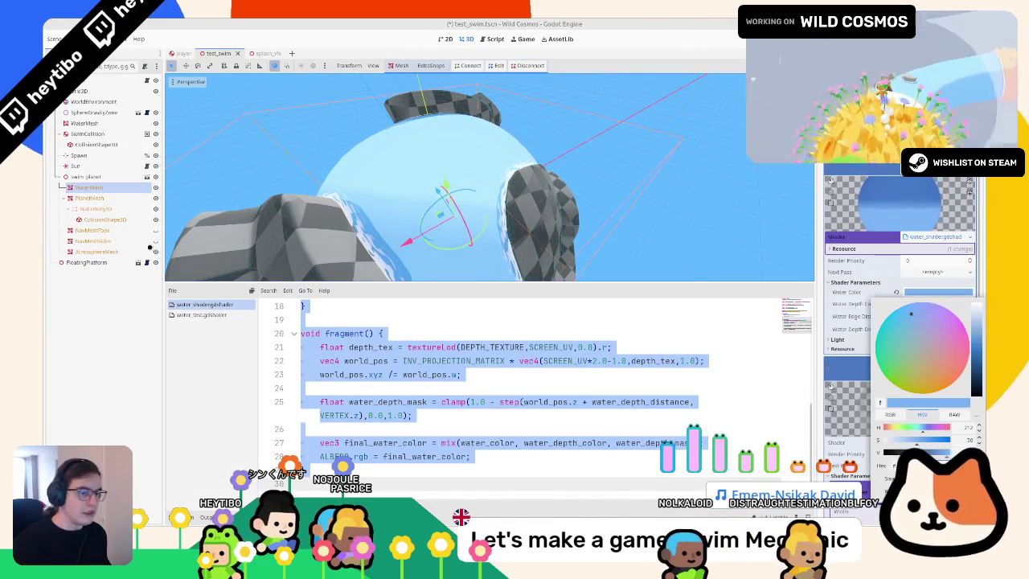
{"action": "left_click", "coordinate": [66, 224]}
Step: Make the test material's Water Color and Water Depth Color blue
{"action": "key", "text": "alt+f"}
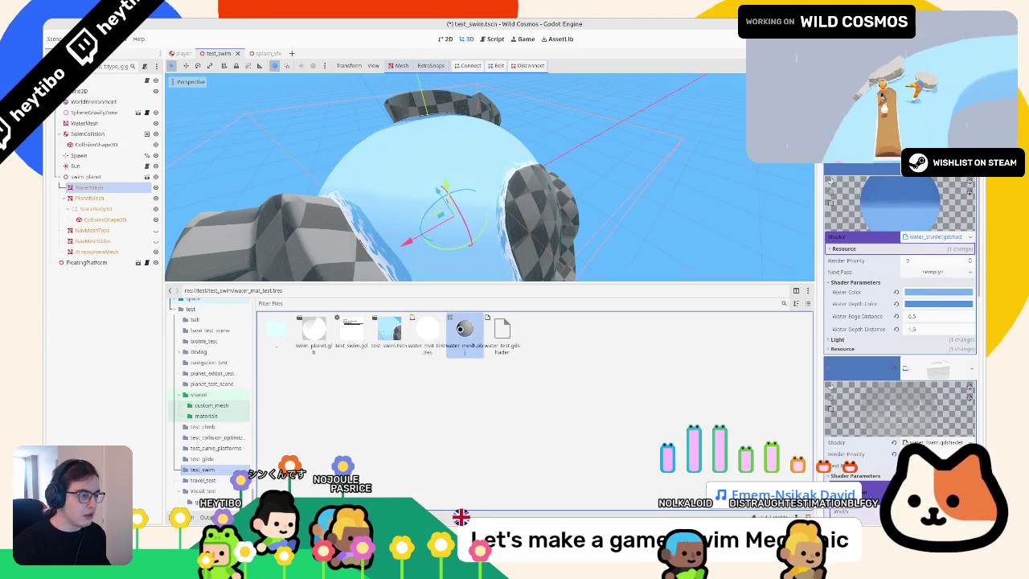
{"action": "left_click", "coordinate": [427, 332]}
{"action": "left_click", "coordinate": [928, 193]}
{"action": "left_click", "coordinate": [115, 134]}
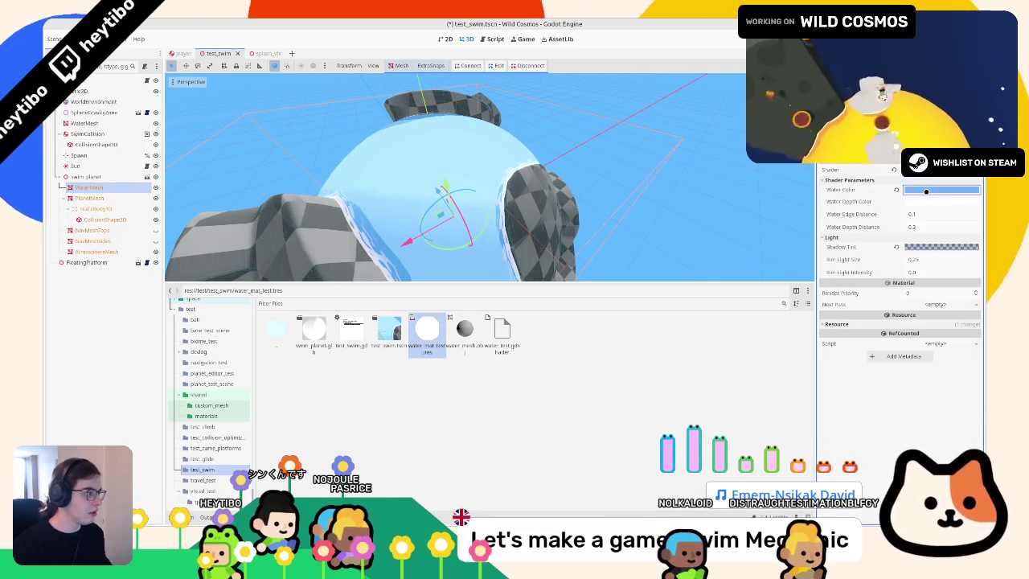
{"action": "left_click", "coordinate": [103, 190]}
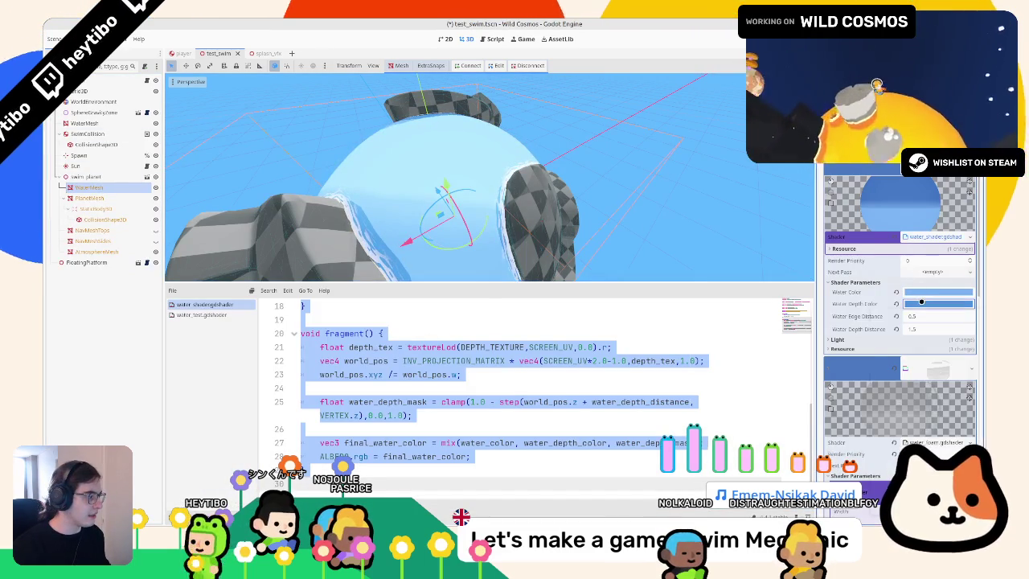
{"action": "key", "text": "alt+f"}
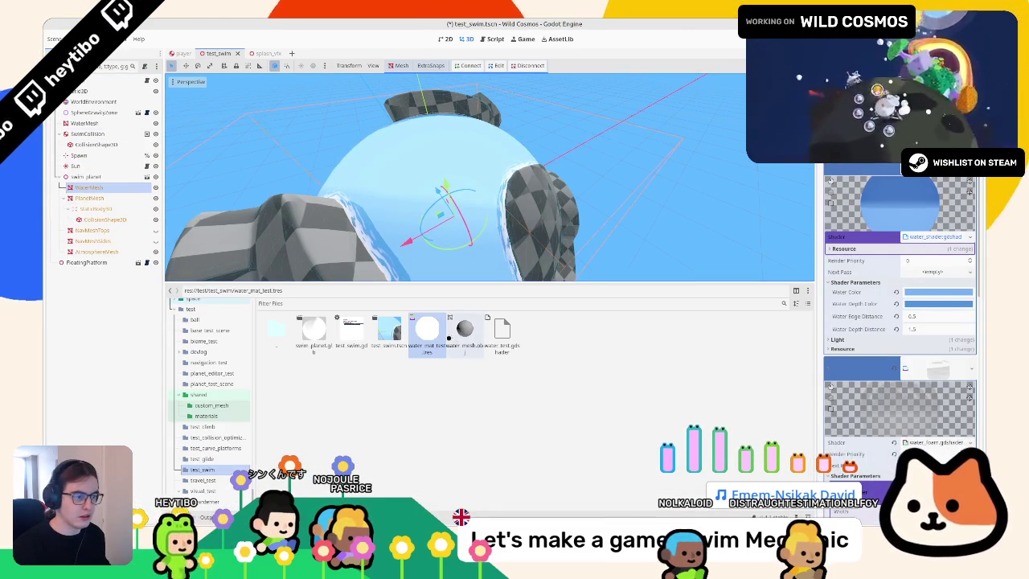
{"action": "left_click", "coordinate": [427, 331]}
{"action": "left_click", "coordinate": [942, 201]}
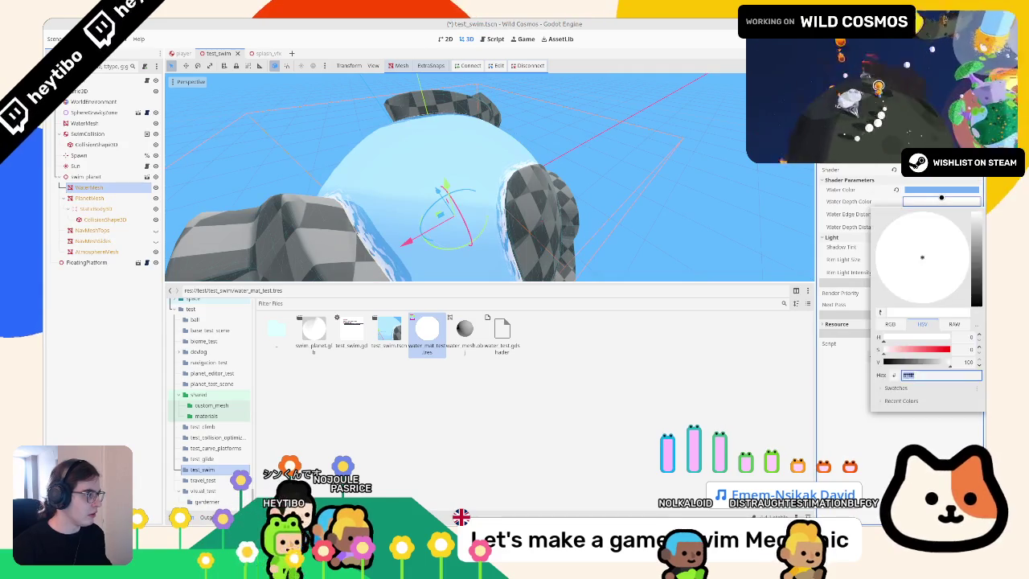
{"action": "left_click", "coordinate": [942, 197]}
Step: Compare the original material's Shadow Tint under Light settings and save the scene
{"action": "key", "text": "alt+s"}
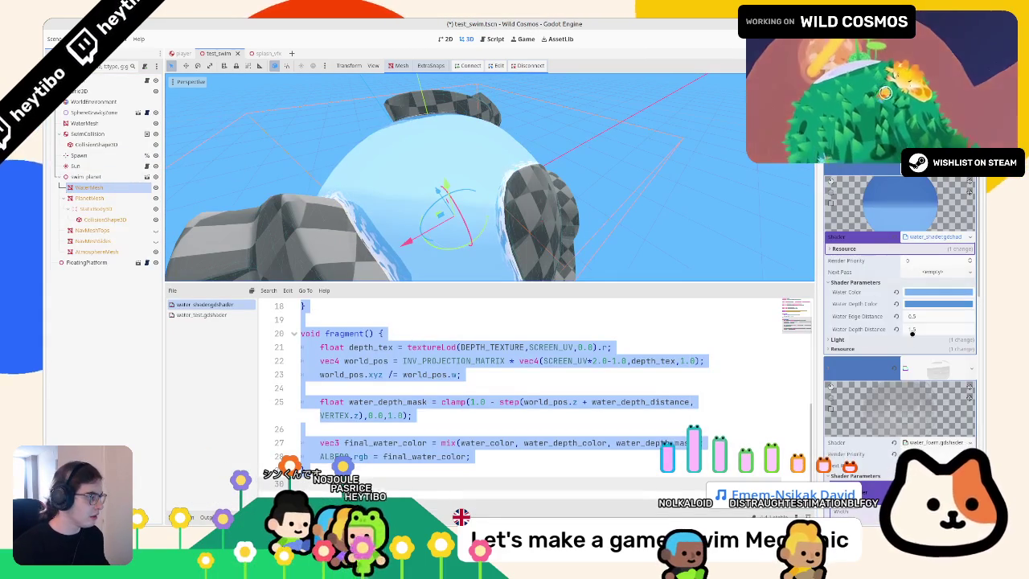
{"action": "scroll", "coordinate": [924, 379], "scroll_direction": "down", "scroll_amount": 2}
{"action": "left_click", "coordinate": [925, 287]}
{"action": "left_click", "coordinate": [927, 296]}
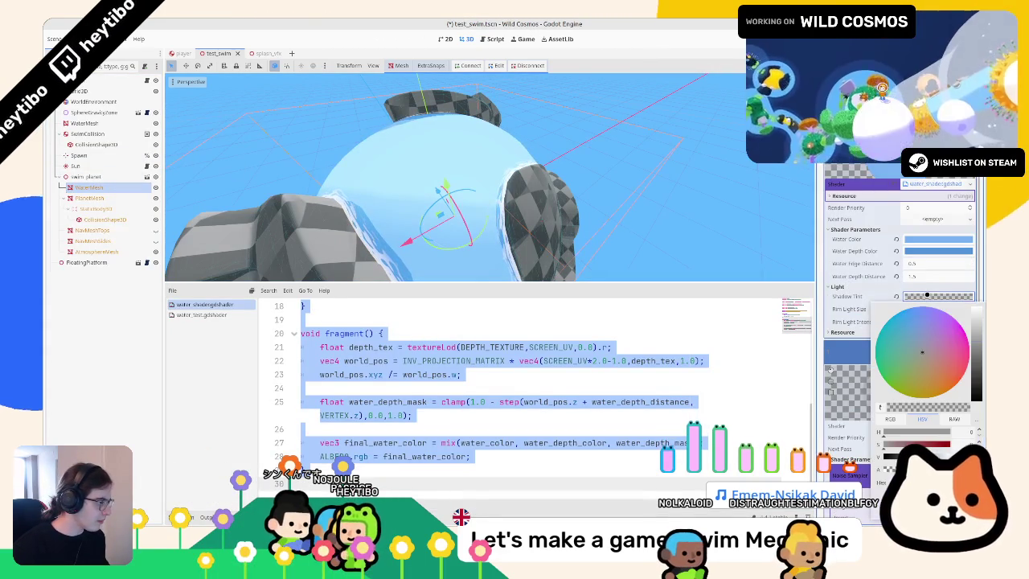
{"action": "left_click", "coordinate": [599, 221]}
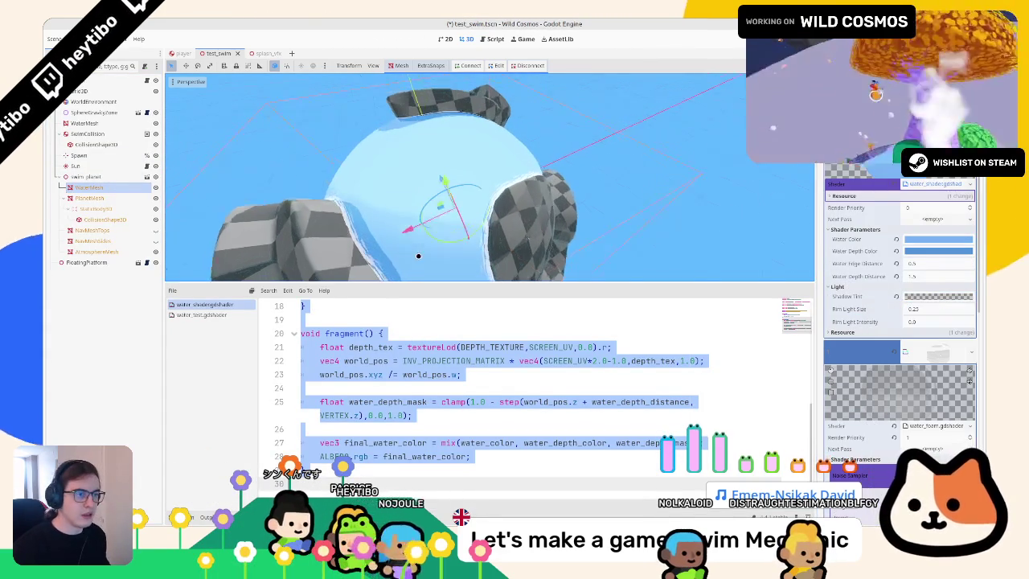
{"action": "key", "text": "ctrl+s"}
{"action": "key", "text": "alt+f"}
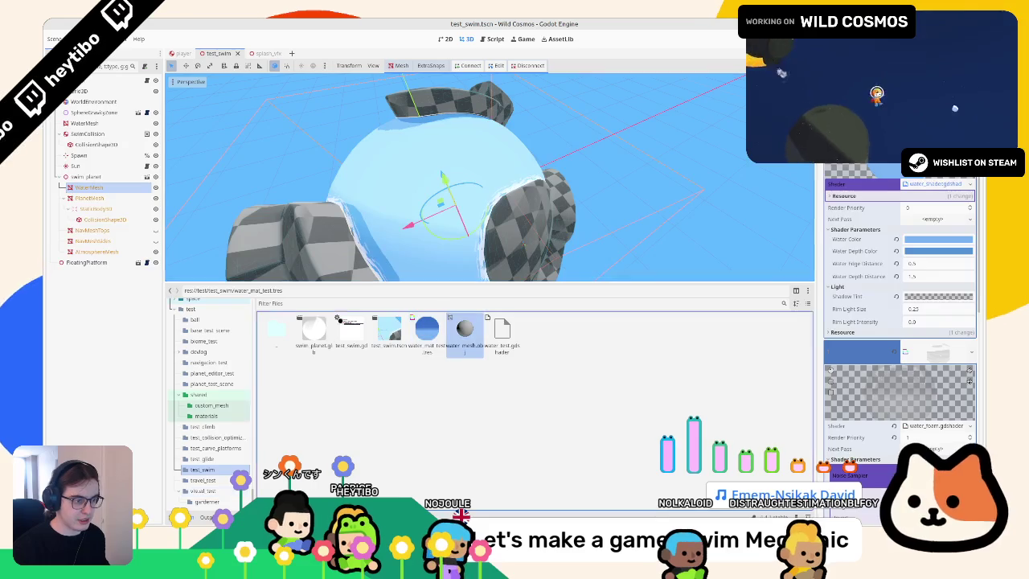
{"action": "key", "text": "alt+s"}
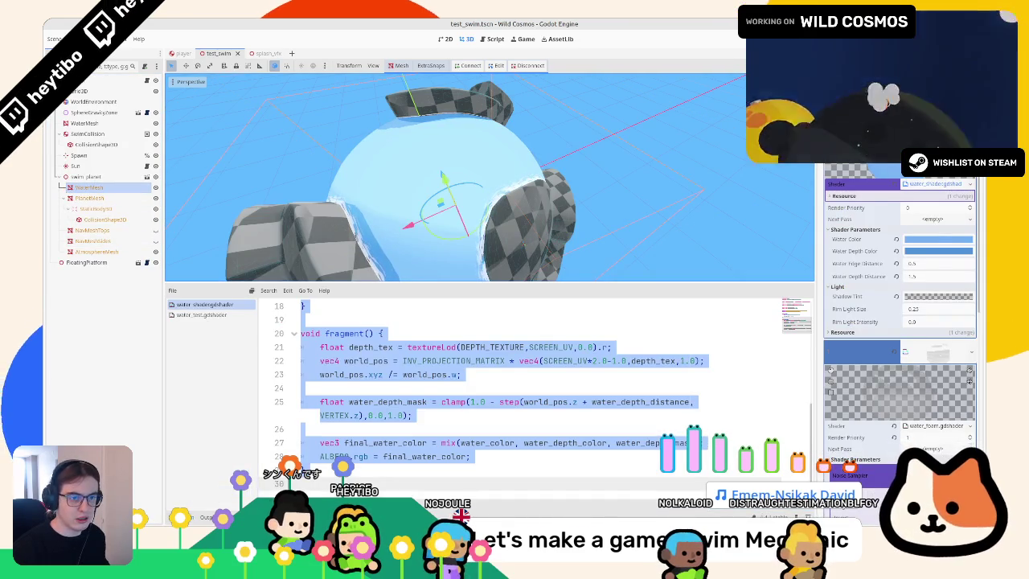
{"action": "key", "text": "alt+f"}
Step: Assign water_mat_test to WaterMesh with Water Edge Distance 0.8 and Depth Distance about 4.7, then run
{"action": "left_click_drag", "start_coordinate": [502, 330], "coordinate": [937, 183]}
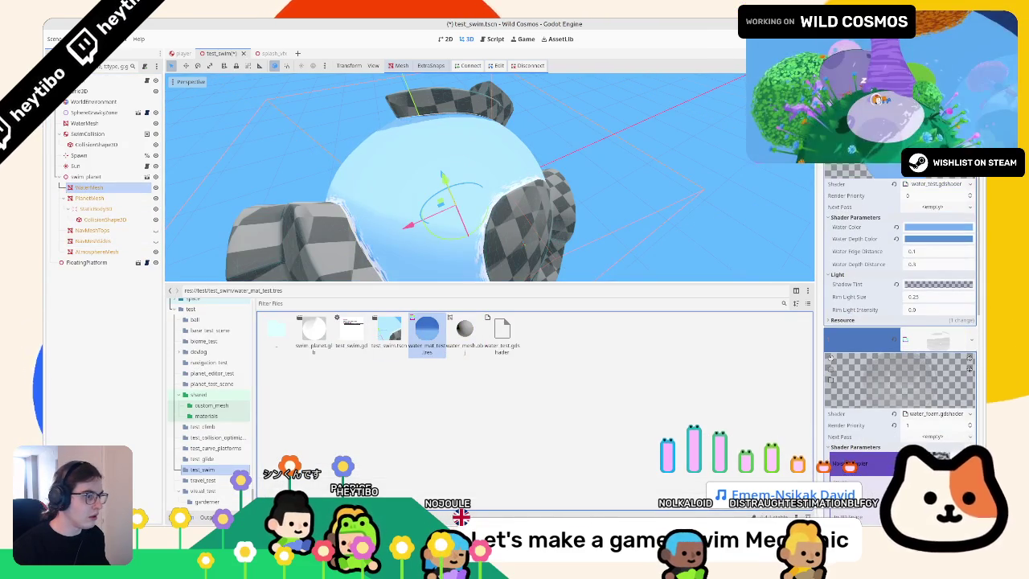
{"action": "key", "text": "alt+s"}
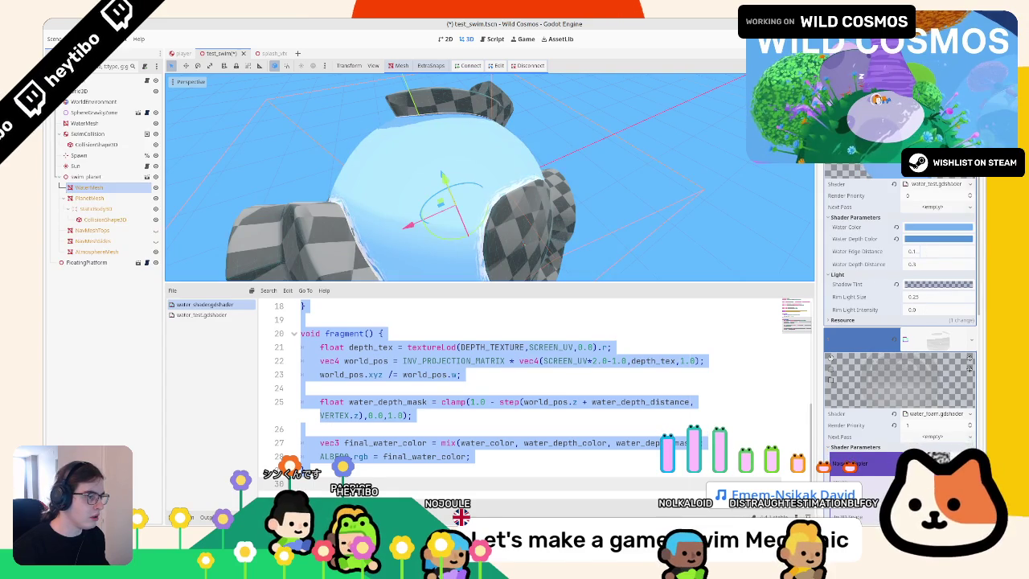
{"action": "mouse_move", "coordinate": [921, 251]}
{"action": "left_mouse_down"}
{"action": "mouse_move", "coordinate": [961, 264]}
{"action": "mouse_move", "coordinate": [941, 264]}
{"action": "left_mouse_up"}
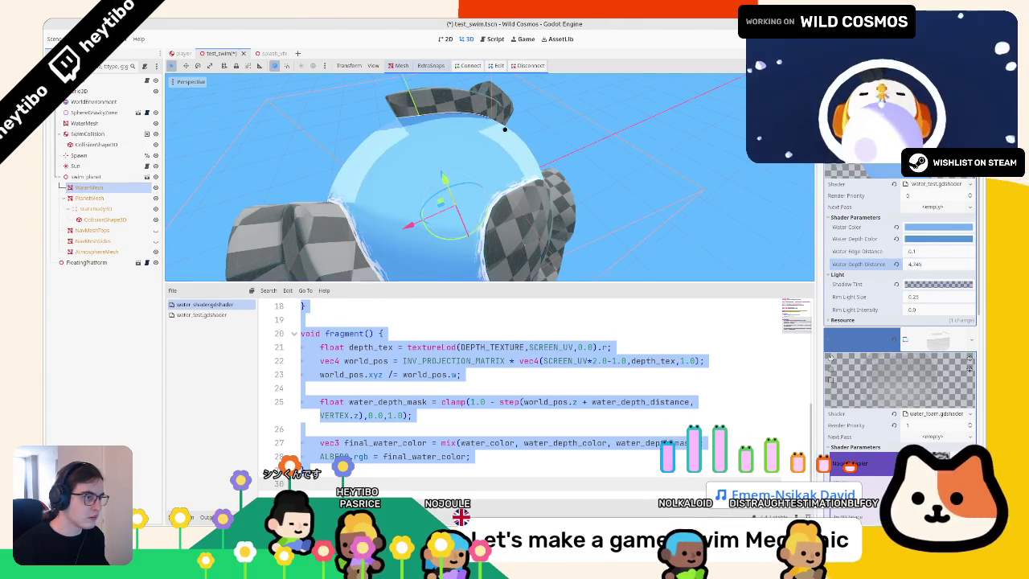
{"action": "mouse_move", "coordinate": [499, 169]}
{"action": "left_mouse_down"}
{"action": "mouse_move", "coordinate": [462, 141]}
{"action": "mouse_move", "coordinate": [386, 177]}
{"action": "left_mouse_up"}
{"action": "key", "text": "F6"}
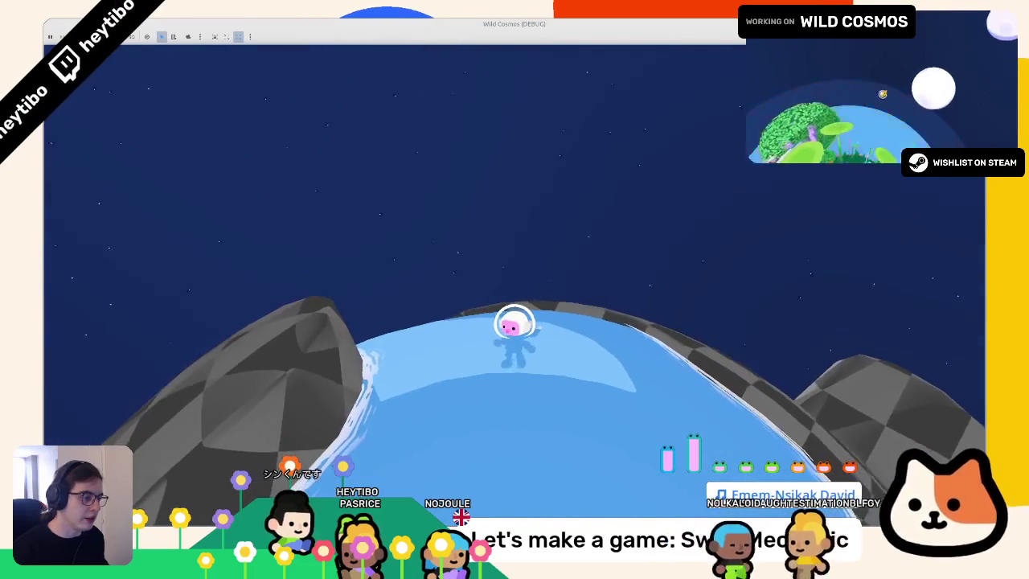
Step: Stop the game and set Water Depth Distance to 1.5
{"action": "key", "text": "alt+Tab"}
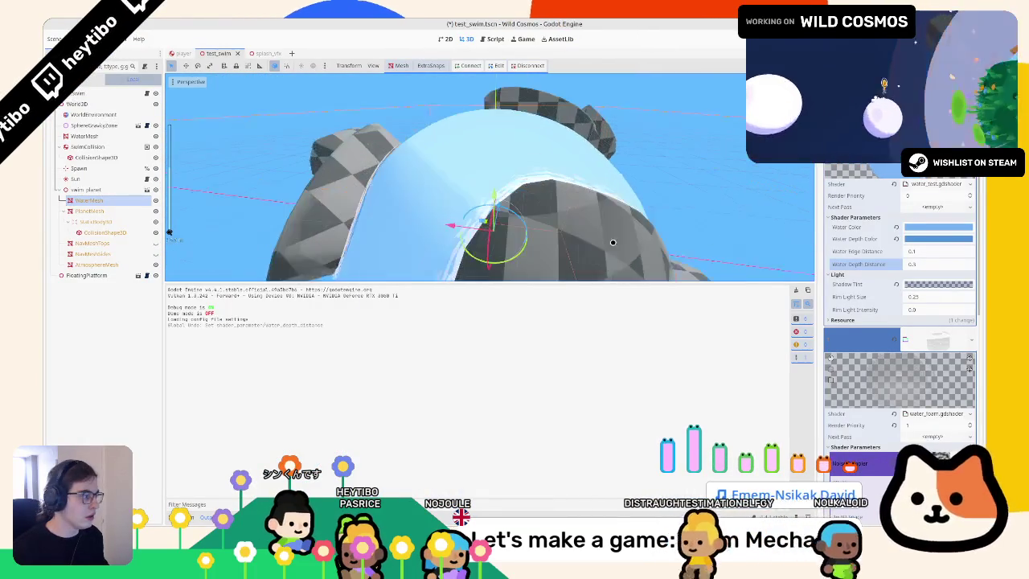
{"action": "key", "text": "ctrl+shift+z"}
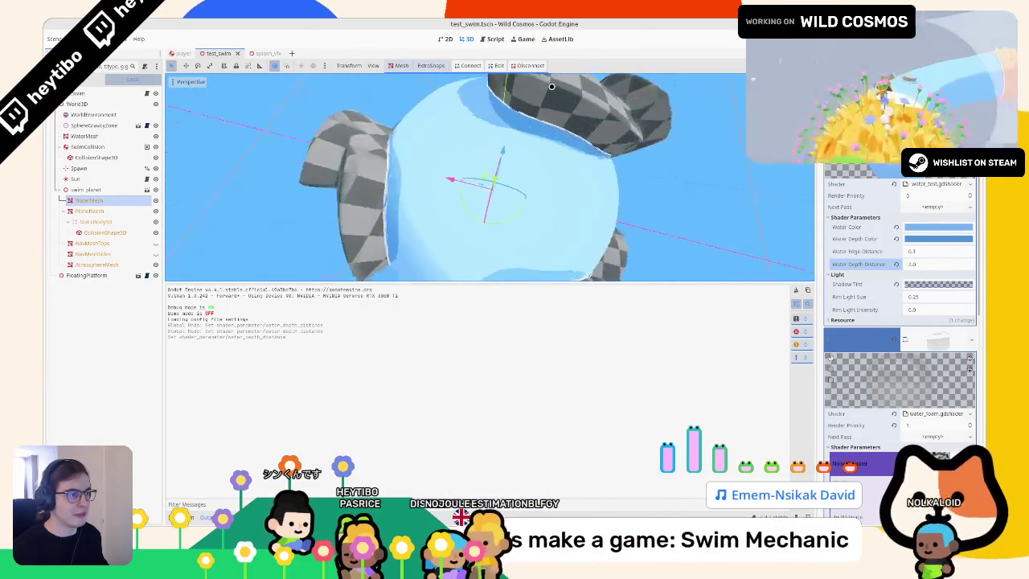
{"action": "left_click", "coordinate": [932, 264]}
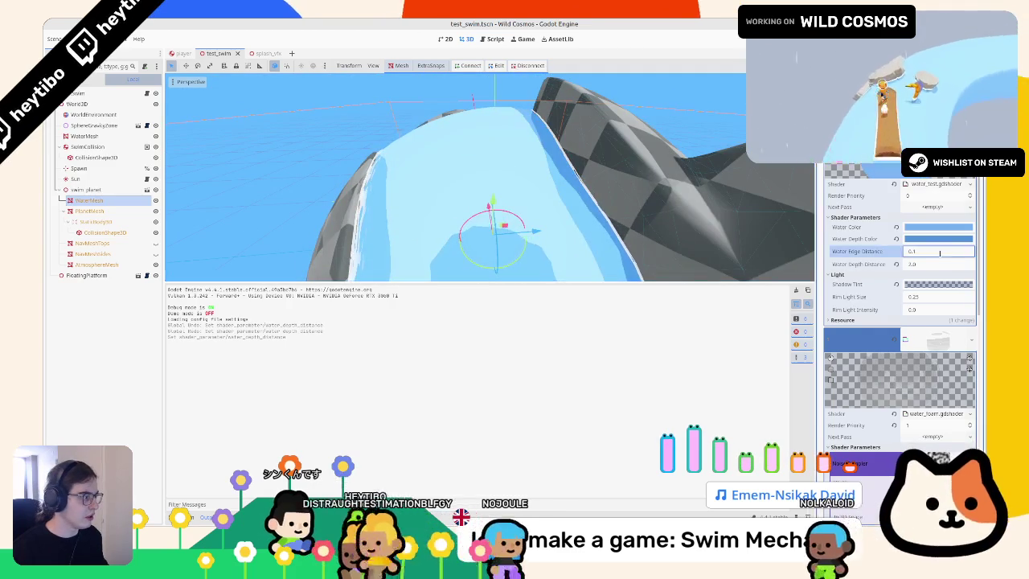
{"action": "type", "text": ".5"}
{"action": "key", "text": "Return"}
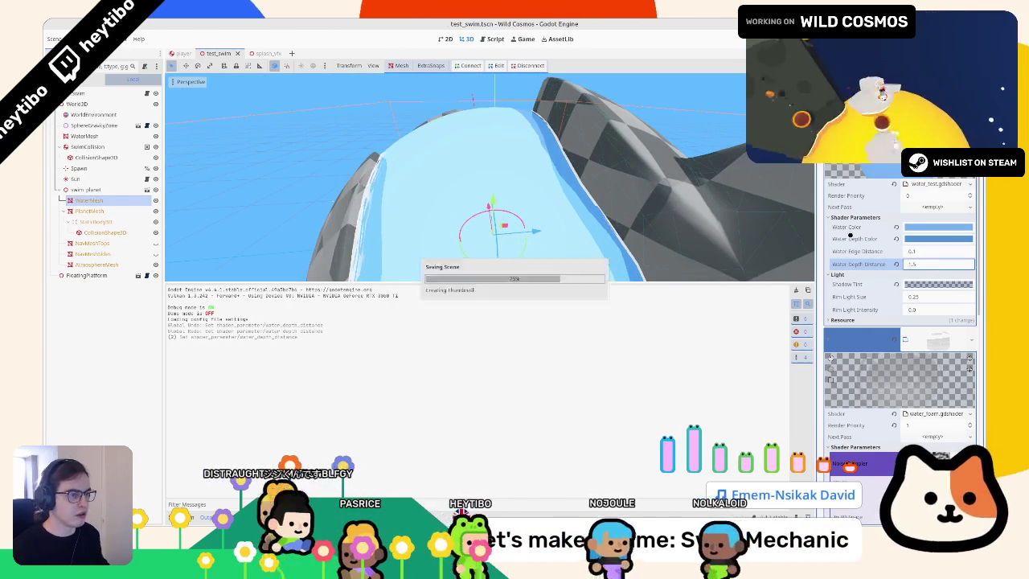
Step: Add an ALPHA = 0.5 line to the water_test shader and run the scene
{"action": "left_click", "coordinate": [937, 183]}
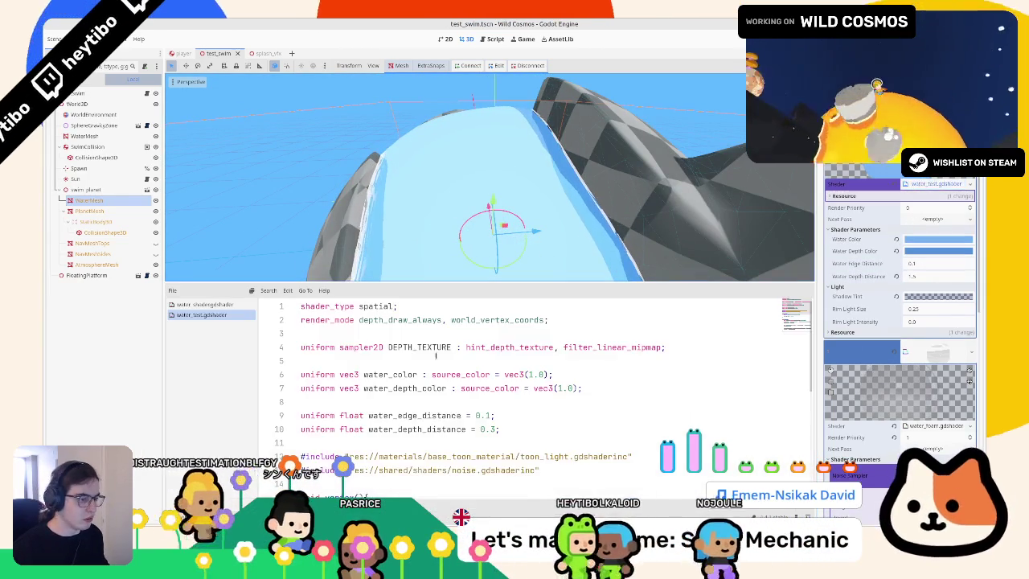
{"action": "scroll", "coordinate": [463, 390], "scroll_direction": "down", "scroll_amount": 6}
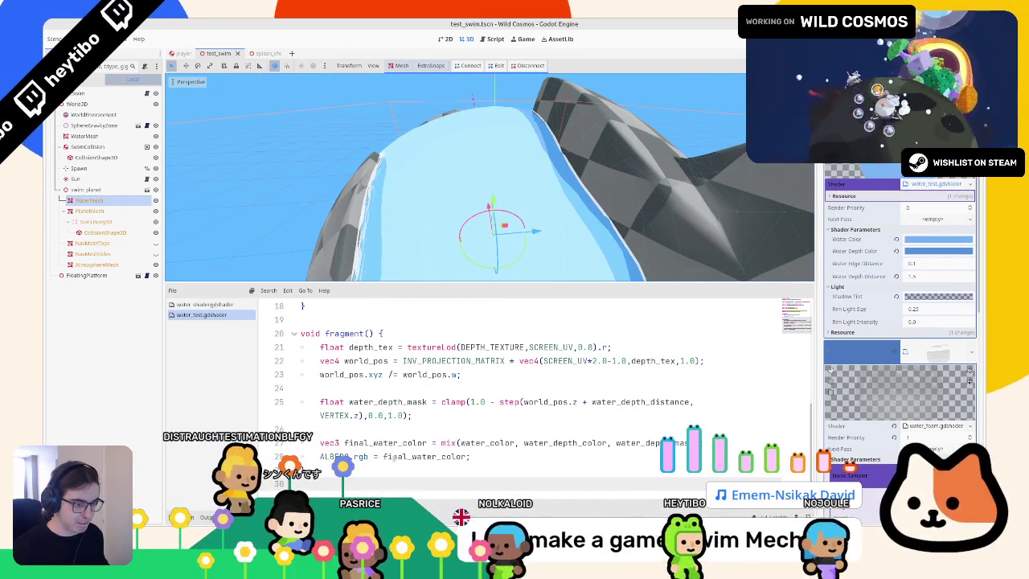
{"action": "type", "text": "AL"}
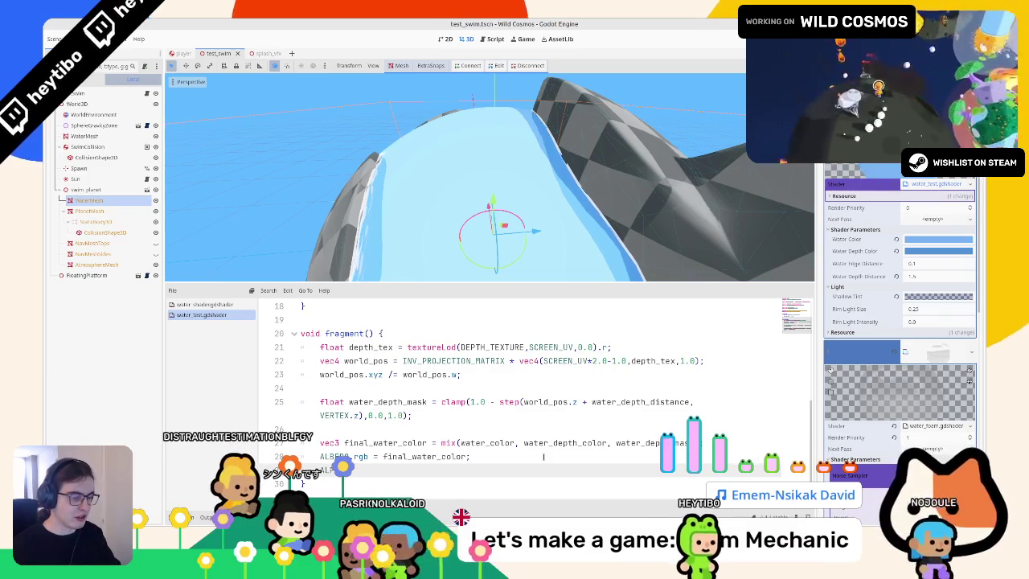
{"action": "type", "text": "w"}
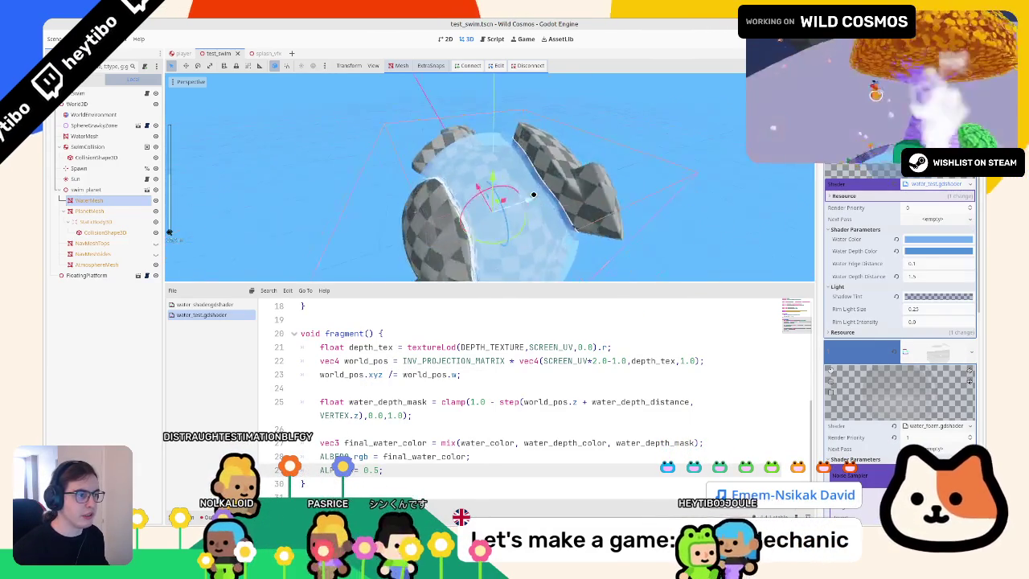
{"action": "key", "text": "F6"}
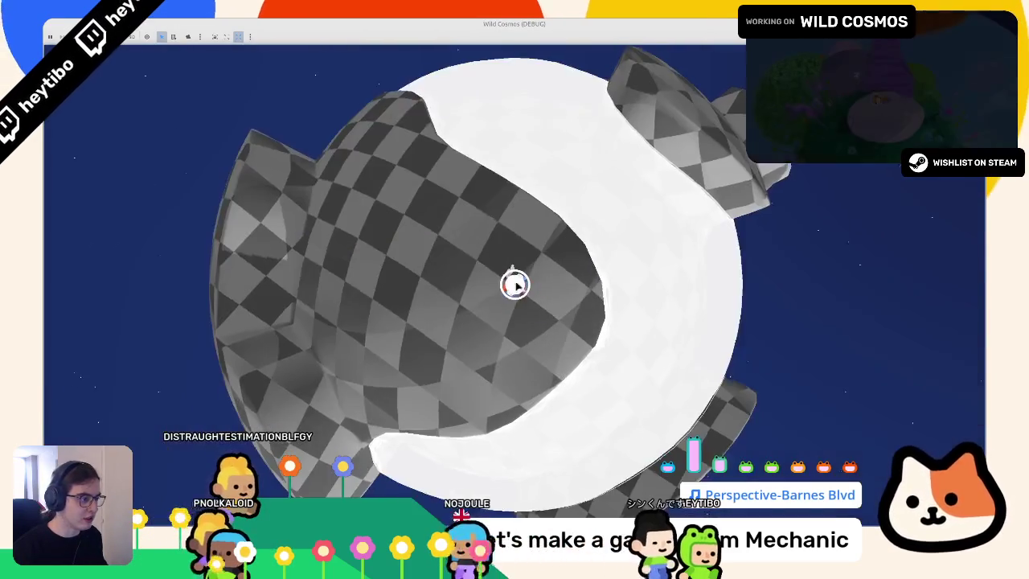
Step: Stop the game, orbit around the water sphere, and relaunch the playtest
{"action": "key", "text": "F8"}
{"action": "left_click_drag", "start_coordinate": [458, 180], "coordinate": [248, 258]}
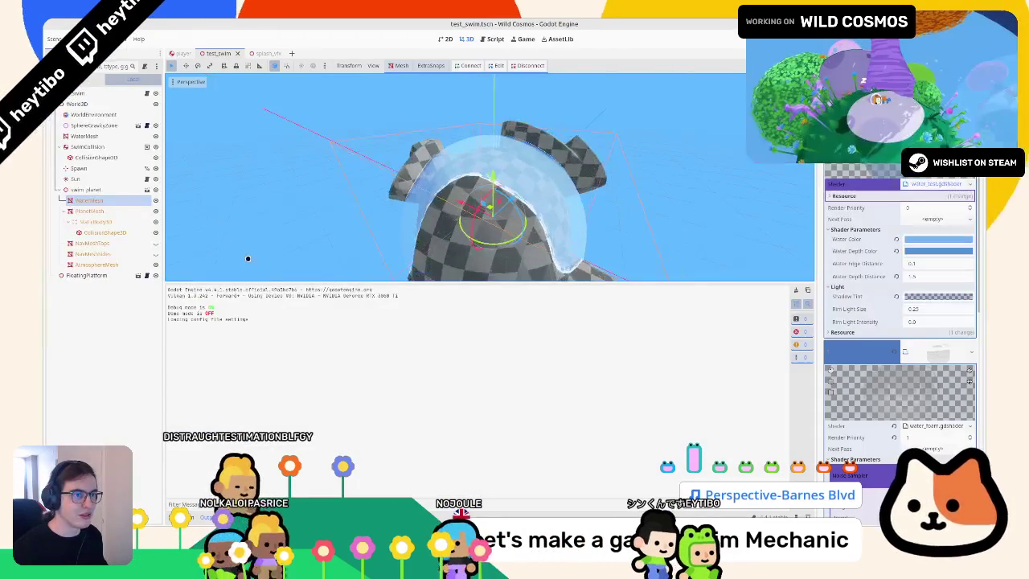
{"action": "left_click", "coordinate": [933, 183]}
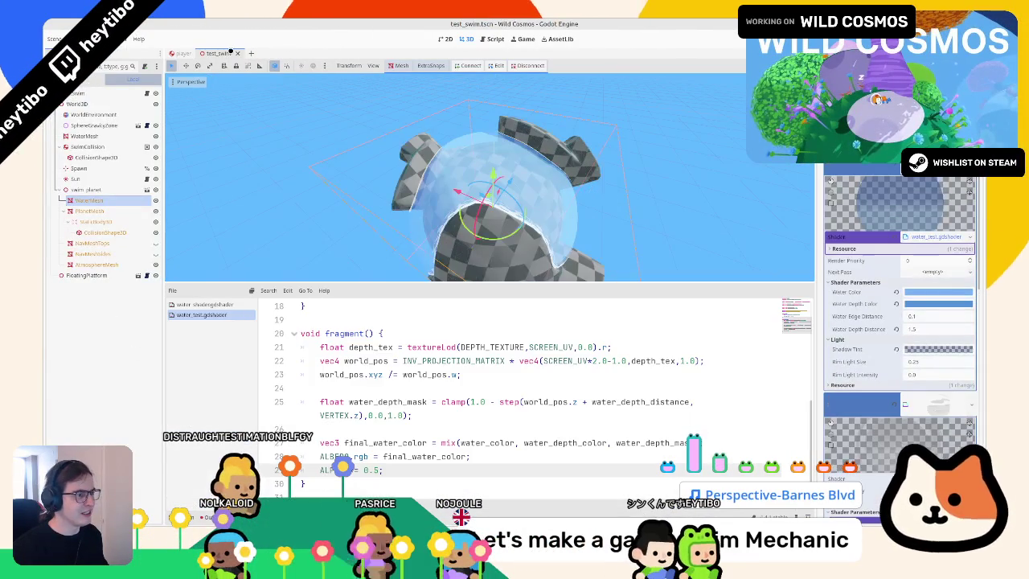
{"action": "left_click_drag", "start_coordinate": [265, 145], "coordinate": [333, 164]}
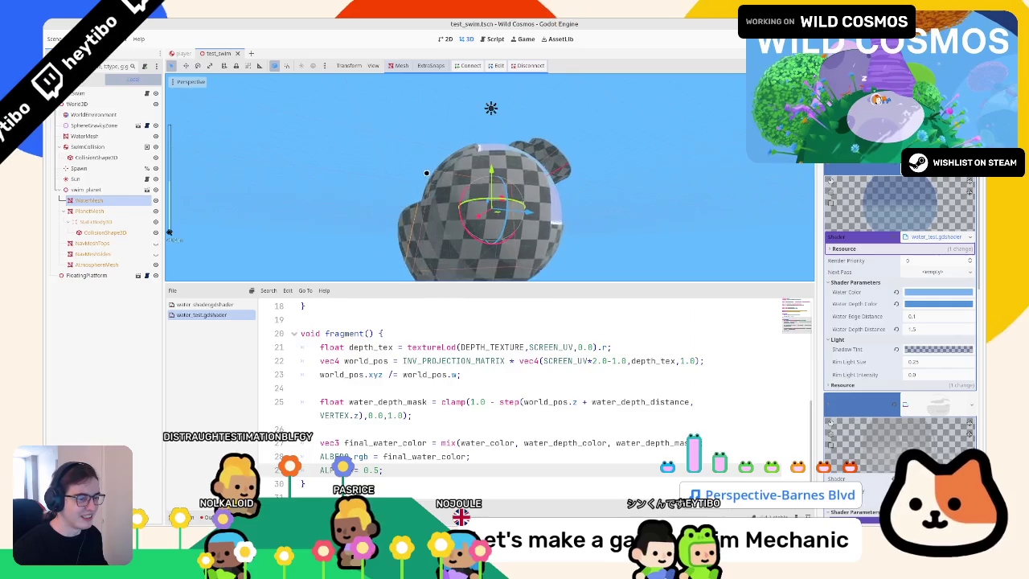
{"action": "key", "text": "F6"}
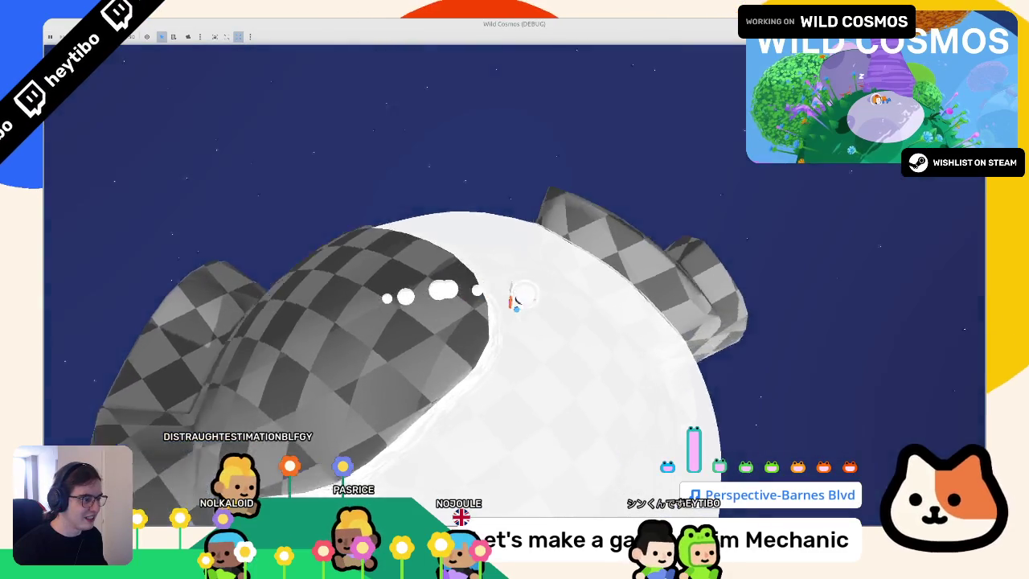
{"action": "key", "text": "alt+Tab"}
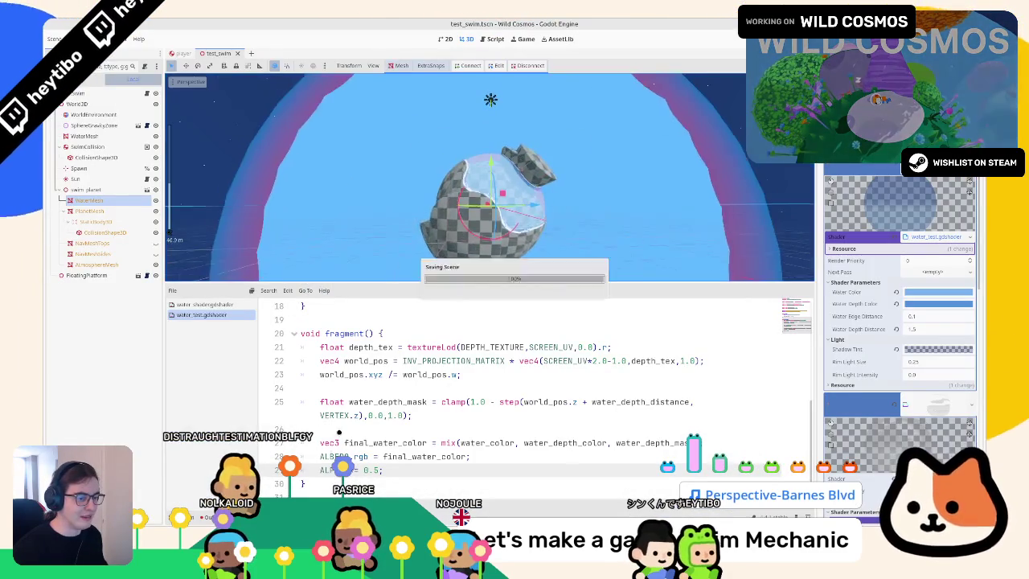
{"action": "key", "text": "F6"}
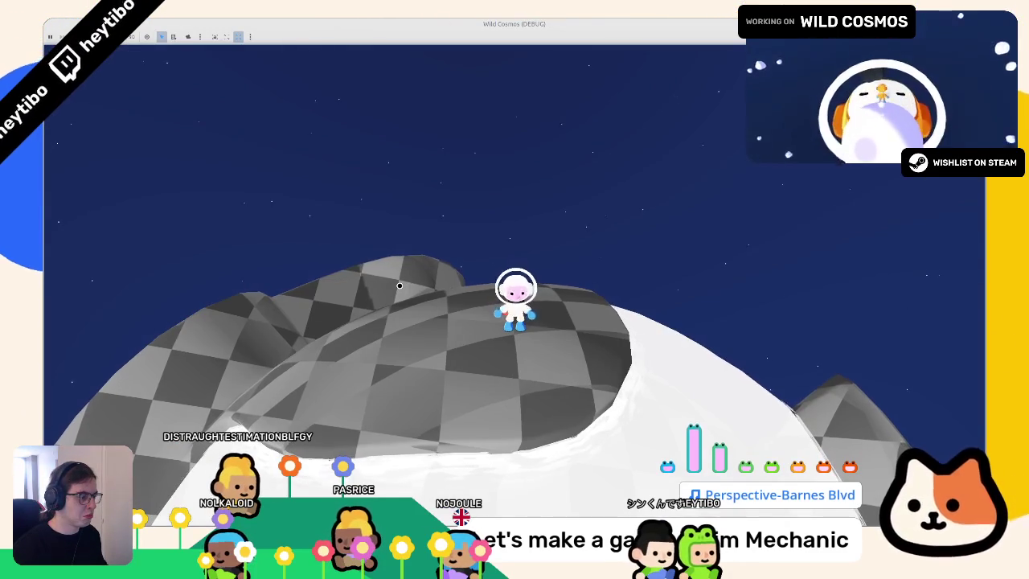
{"action": "key", "text": "F8"}
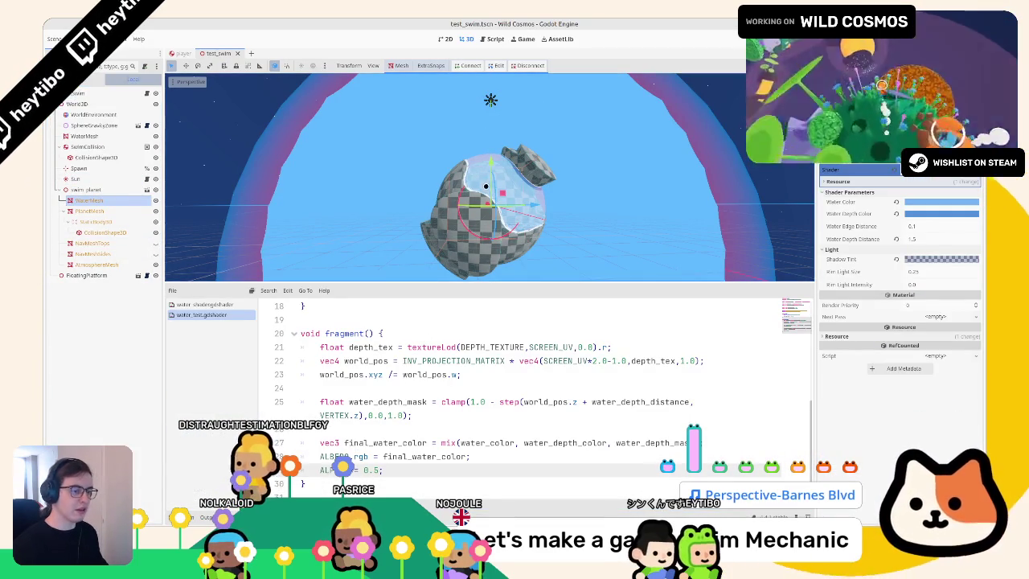
{"action": "key", "text": "F6"}
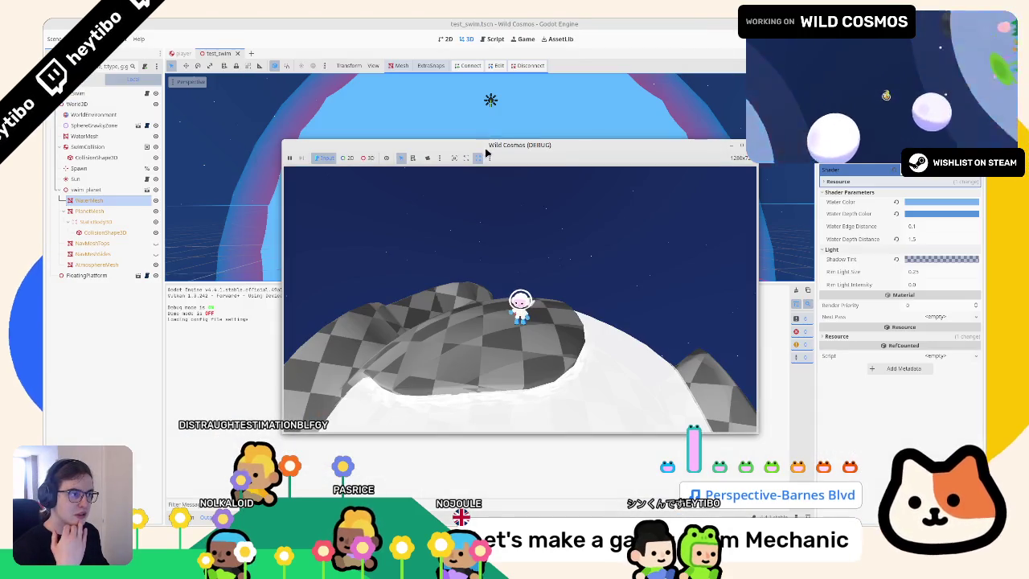
Step: Float the game window over the editor and swim the character underwater and back up
{"action": "right_click", "coordinate": [489, 147]}
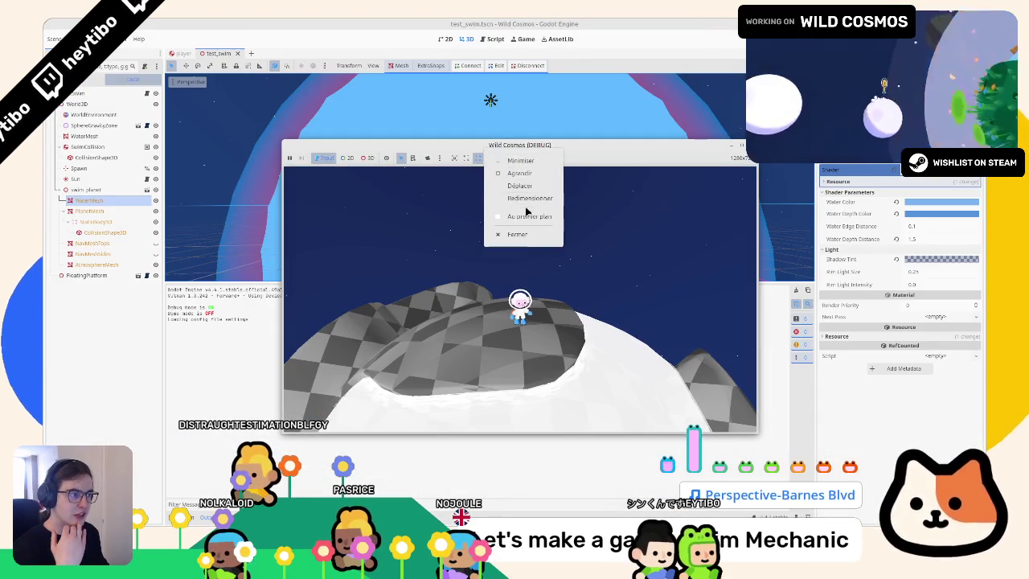
{"action": "key", "text": "Escape"}
{"action": "key", "text": "Escape"}
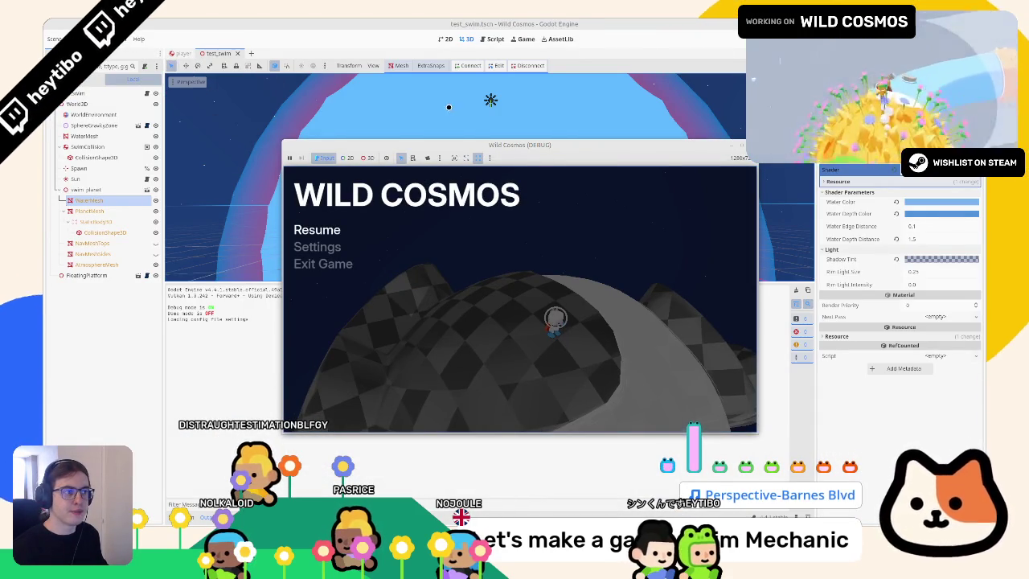
{"action": "key", "text": "Escape"}
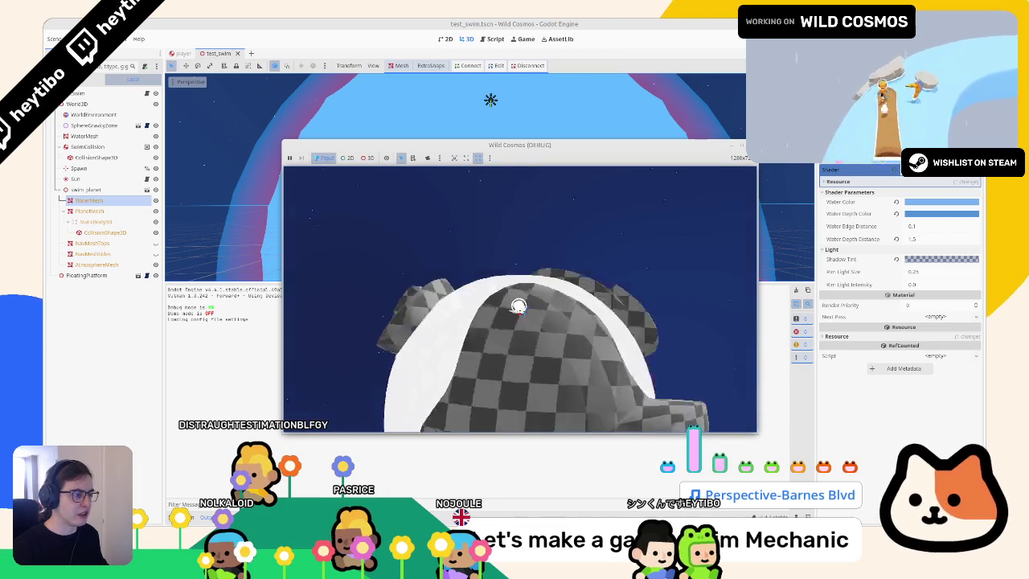
{"action": "key", "text": "w"}
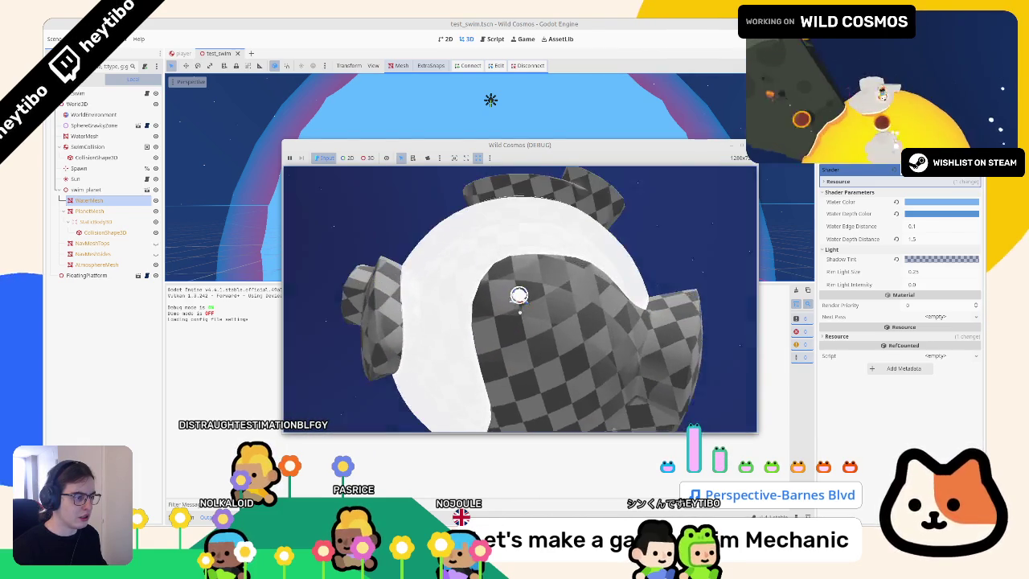
{"action": "key", "text": "w"}
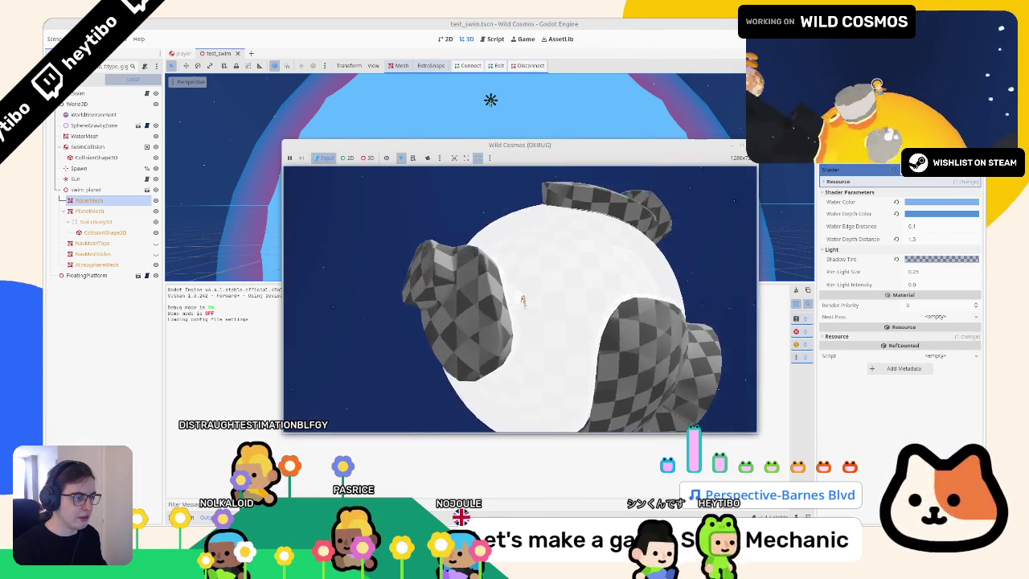
{"action": "key", "text": "Escape"}
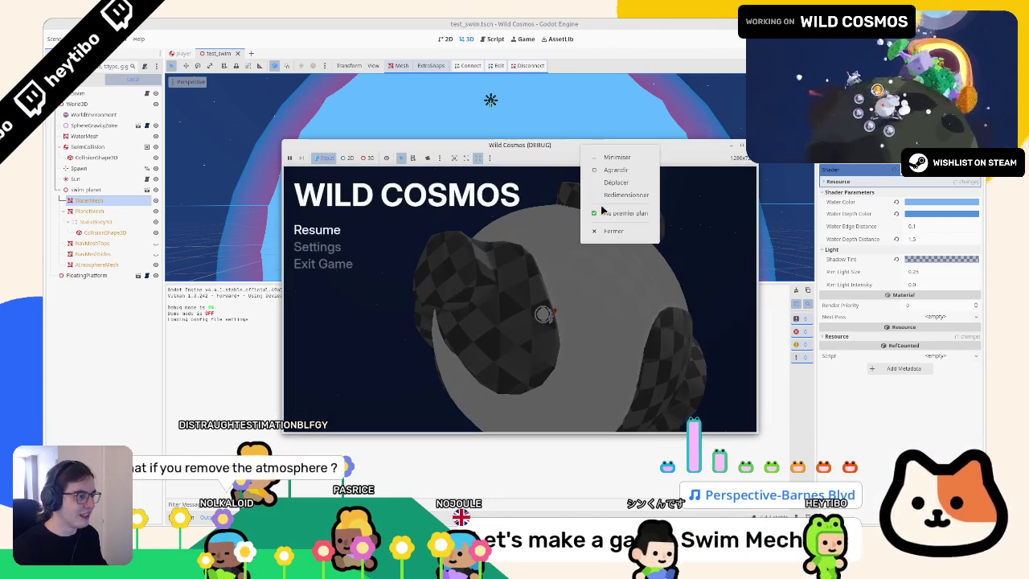
{"action": "key", "text": "Escape"}
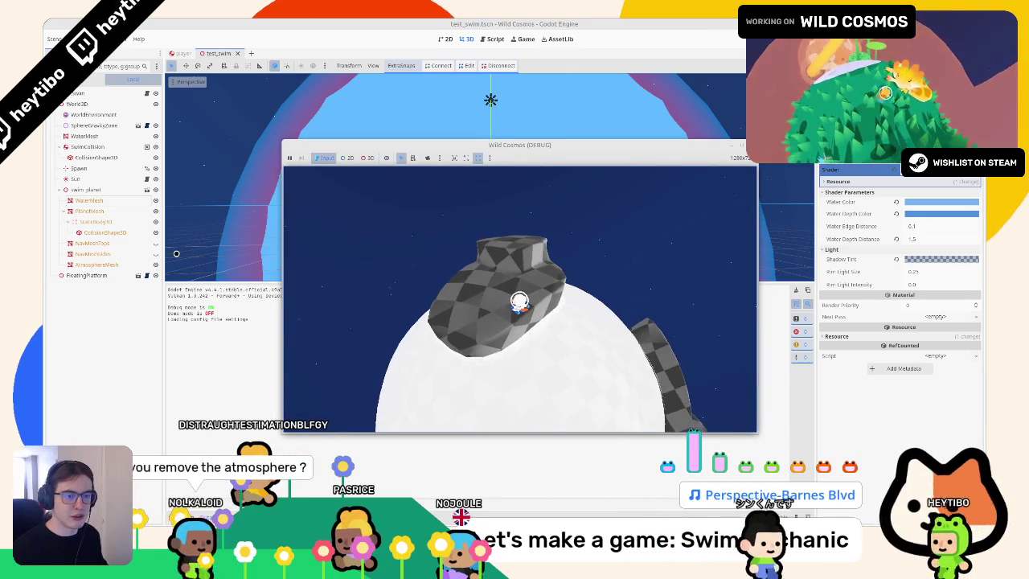
Step: Hide the AtmosphereMesh and revert an accidental Water Color change
{"action": "left_click", "coordinate": [156, 264]}
{"action": "right_click", "coordinate": [584, 146]}
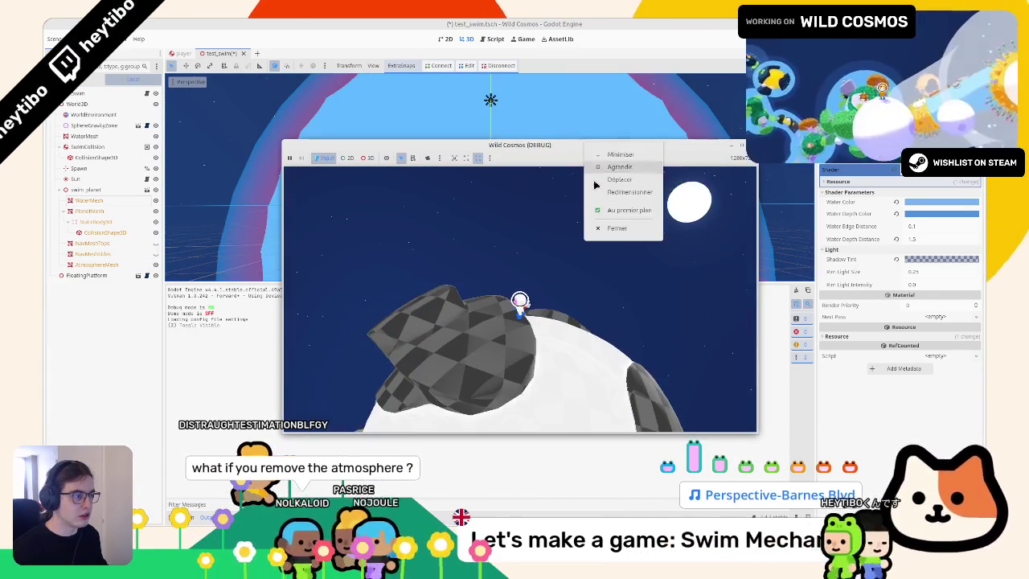
{"action": "left_click", "coordinate": [902, 201]}
{"action": "key", "text": "Escape"}
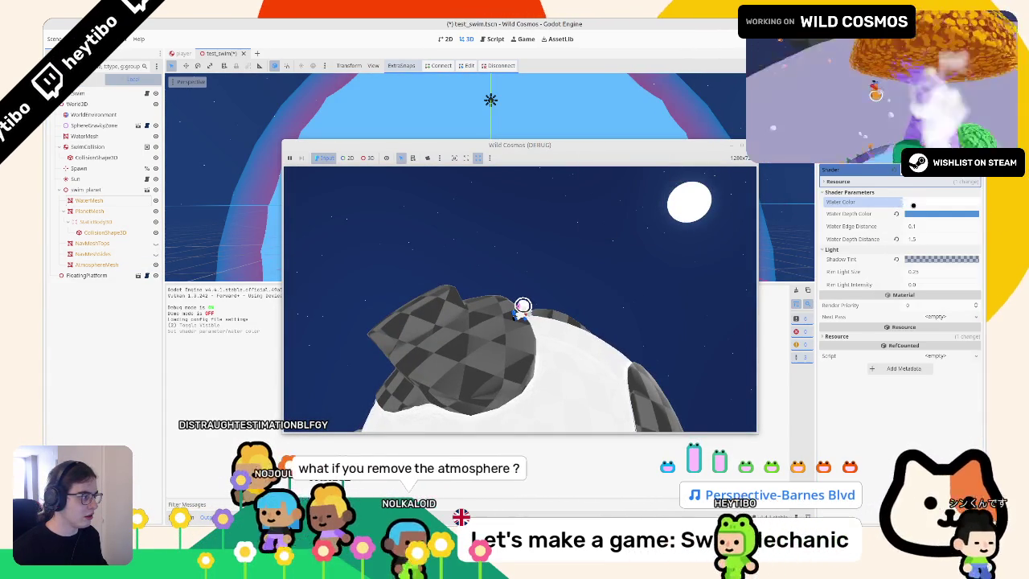
{"action": "key", "text": "ctrl+z"}
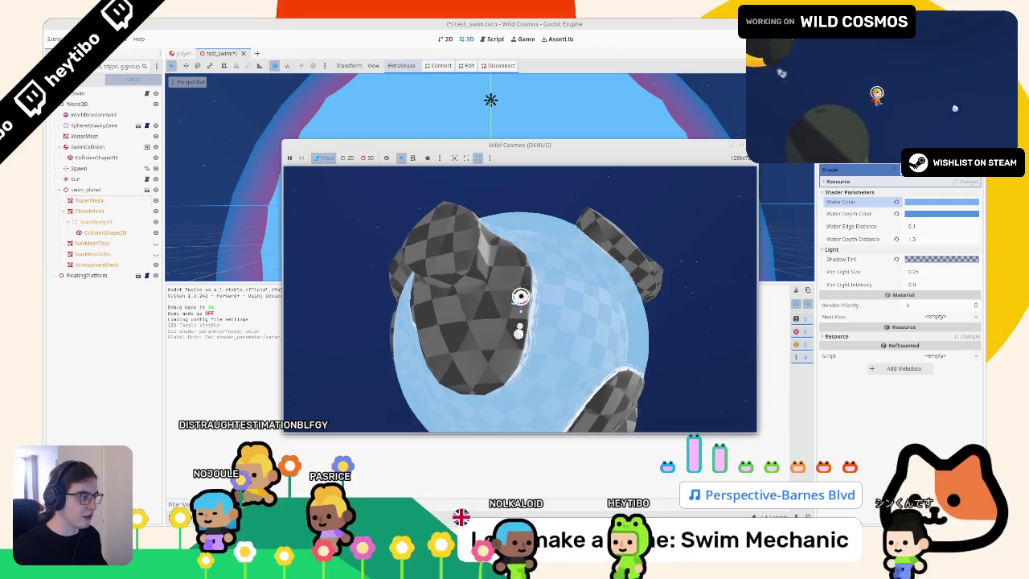
Step: Pick a new Water Depth Color during play, view it full screen, then stop the game
{"action": "key", "text": "Escape"}
{"action": "left_click", "coordinate": [942, 213]}
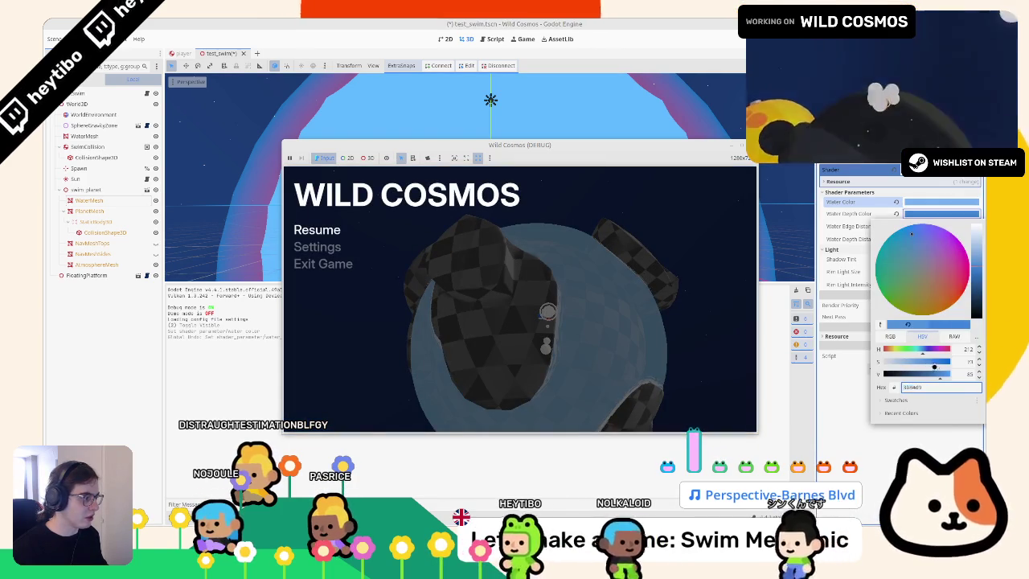
{"action": "left_click", "coordinate": [629, 297]}
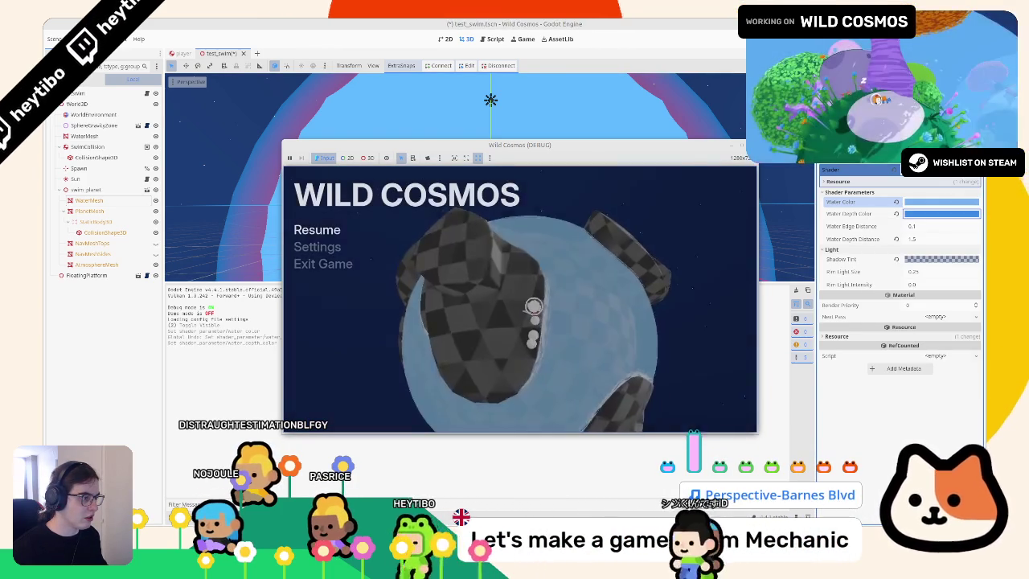
{"action": "key", "text": "Escape"}
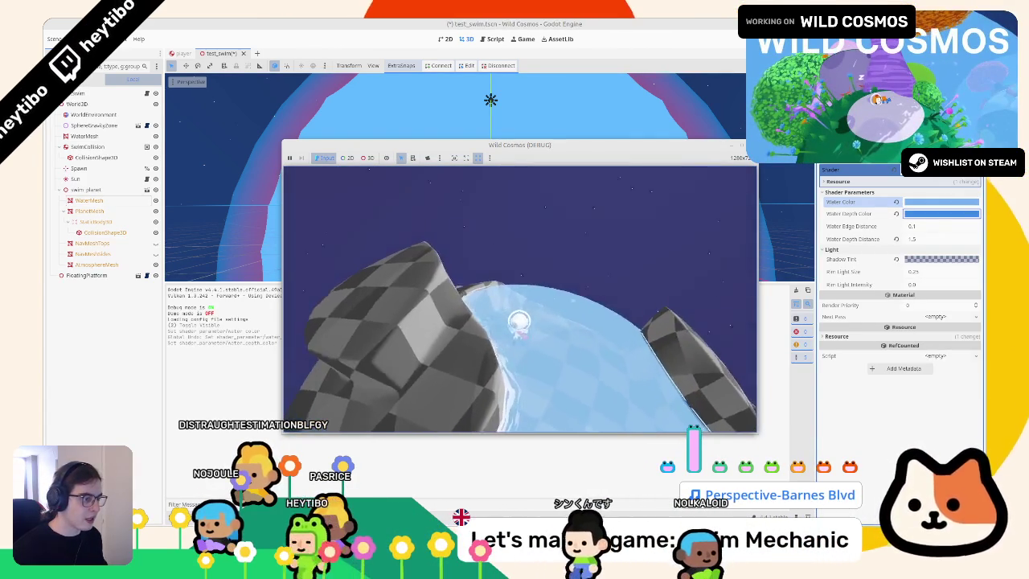
{"action": "key", "text": "Escape"}
{"action": "key", "text": "super+Up"}
{"action": "key", "text": "Escape"}
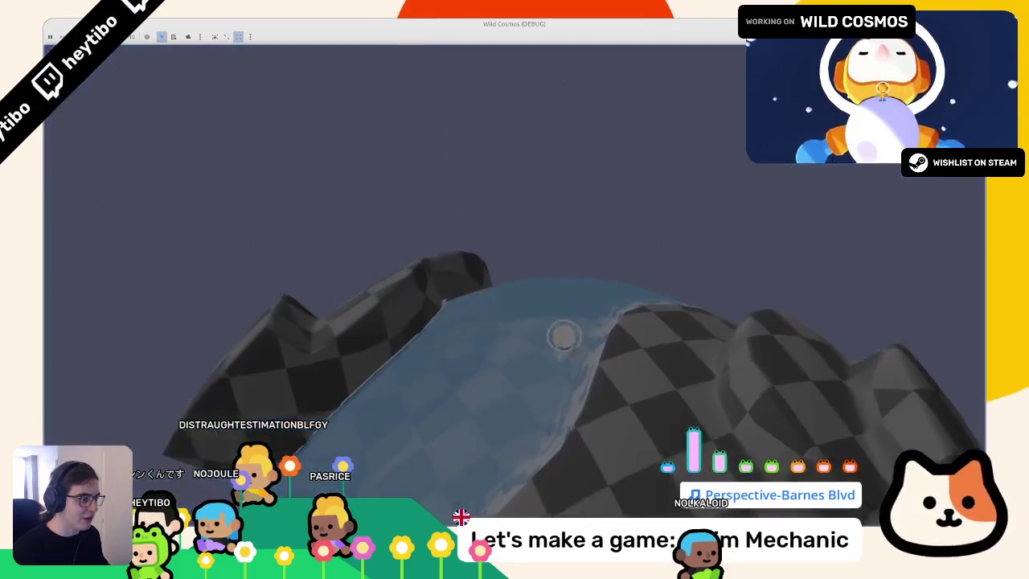
{"action": "key", "text": "F8"}
{"action": "scroll", "coordinate": [656, 192], "scroll_direction": "up", "scroll_amount": 4}
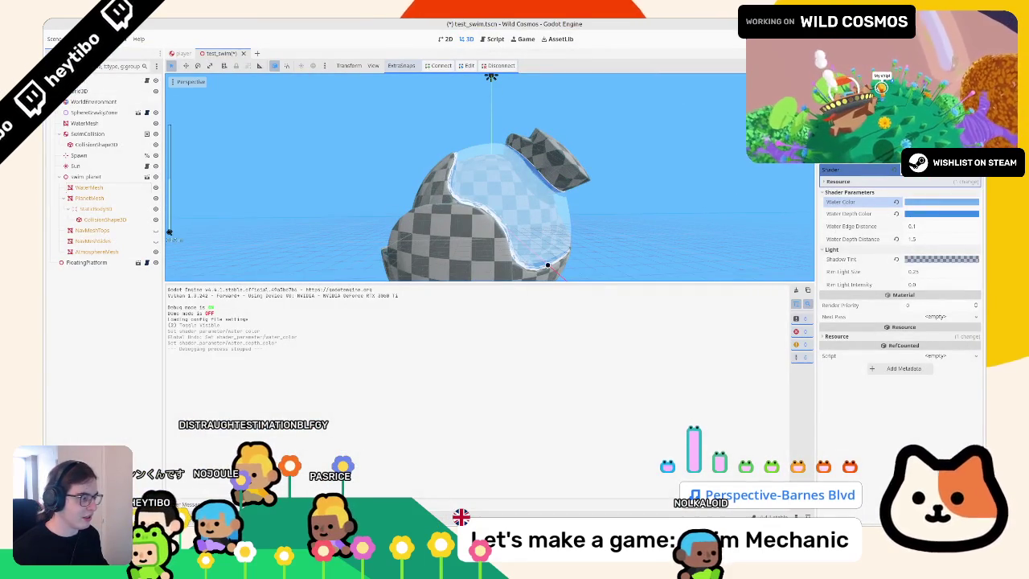
Step: Save, then duplicate the DEPTH_TEXTURE uniform and change its hint to hint_sc…
{"action": "key", "text": "alt+s"}
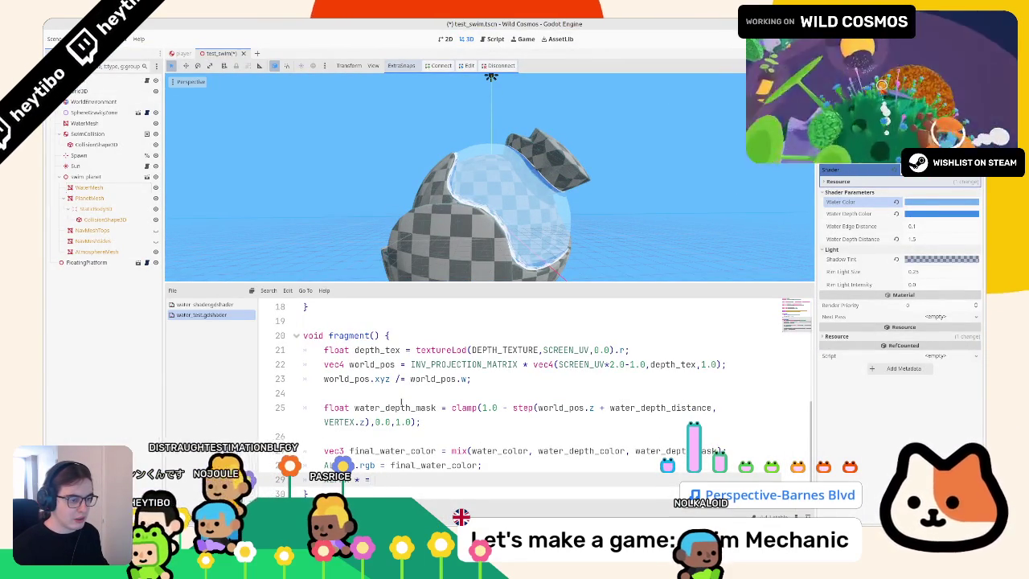
{"action": "key", "text": "ctrl+s"}
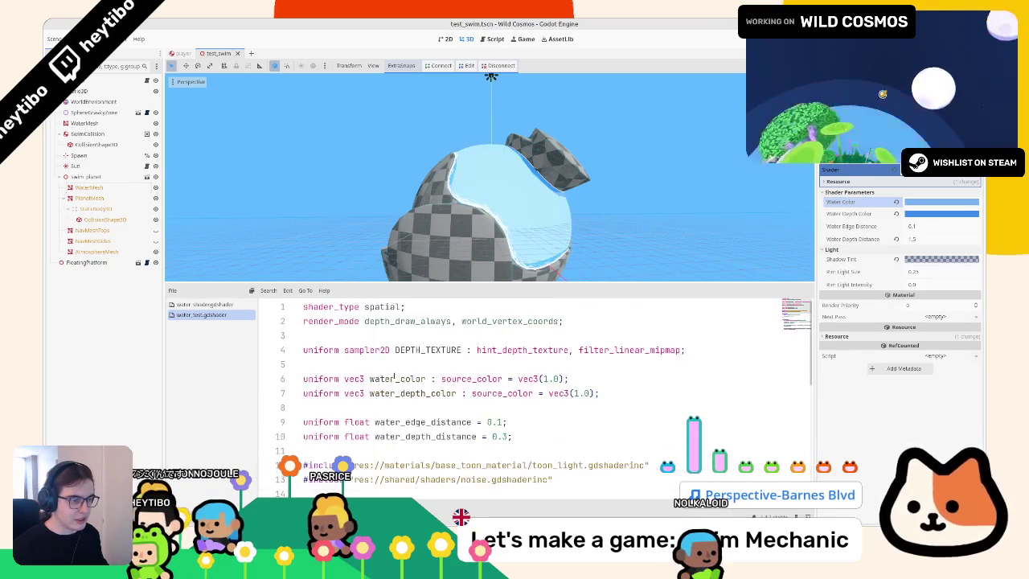
{"action": "left_click", "coordinate": [418, 350]}
{"action": "key", "text": "ctrl+shift+d"}
{"action": "type", "text": "SCREEN"}
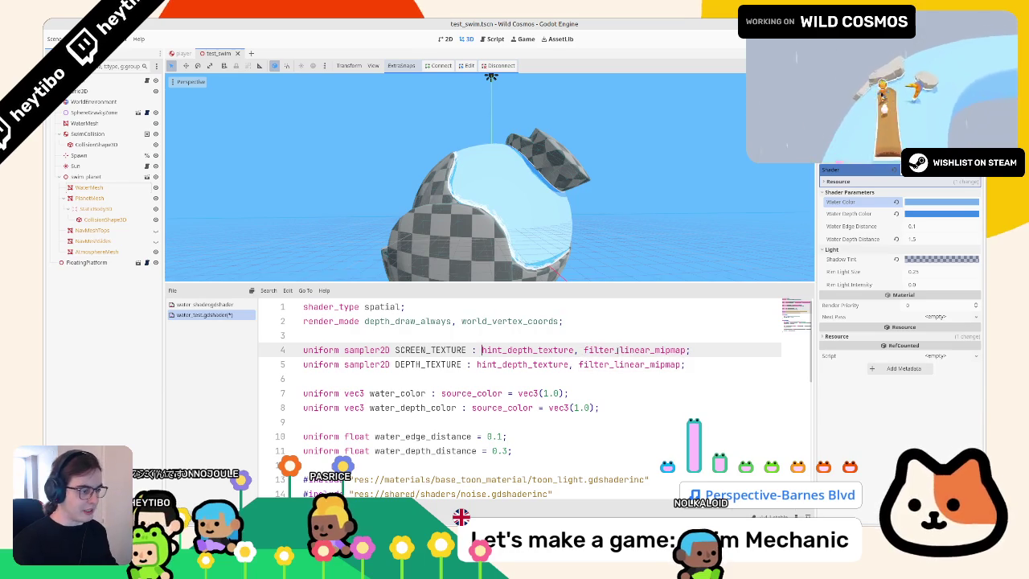
{"action": "key", "text": "ctrl+BackSpace"}
{"action": "type", "text": "hi"}
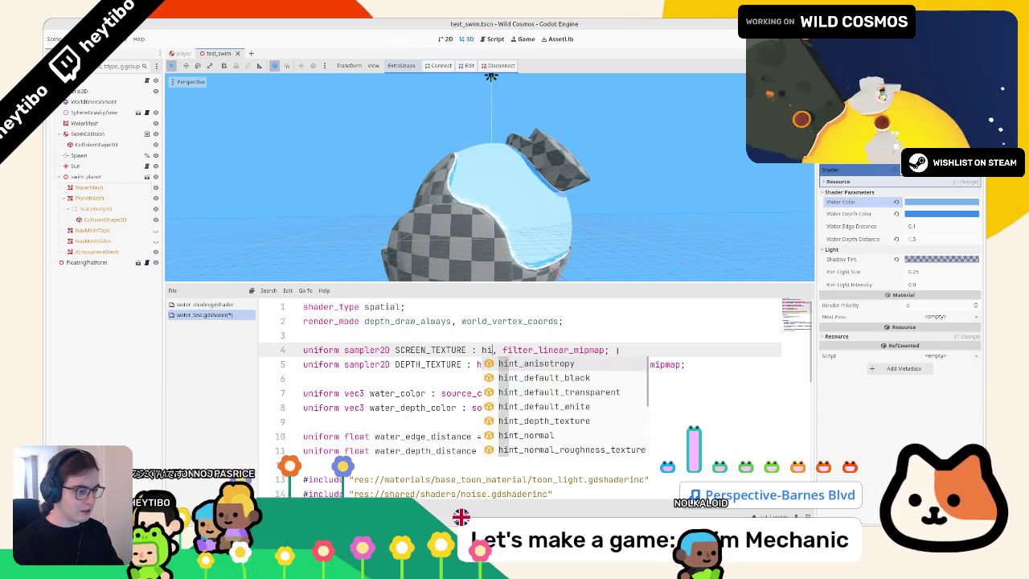
{"action": "type", "text": "nt_screen_texture"}
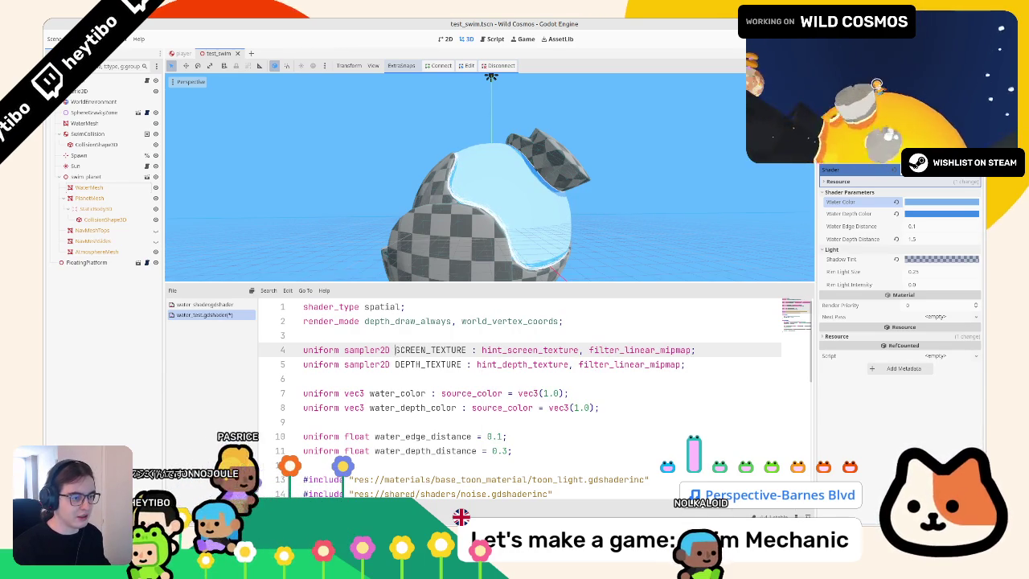
{"action": "scroll", "coordinate": [473, 180], "scroll_direction": "up", "scroll_amount": 3}
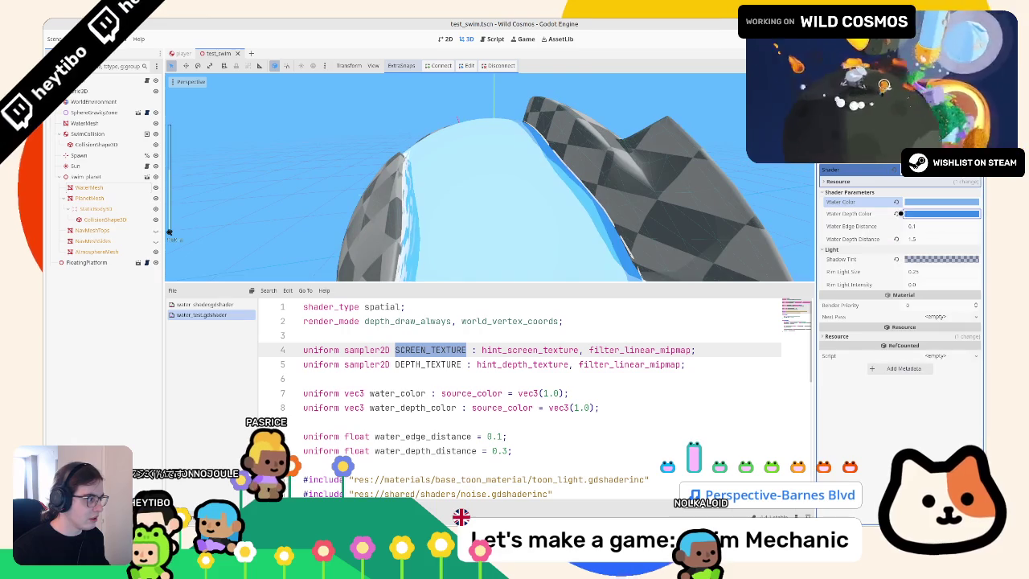
Step: Reset Water Depth Color, choose a slightly desaturated blue, and save the scene
{"action": "left_click", "coordinate": [898, 213]}
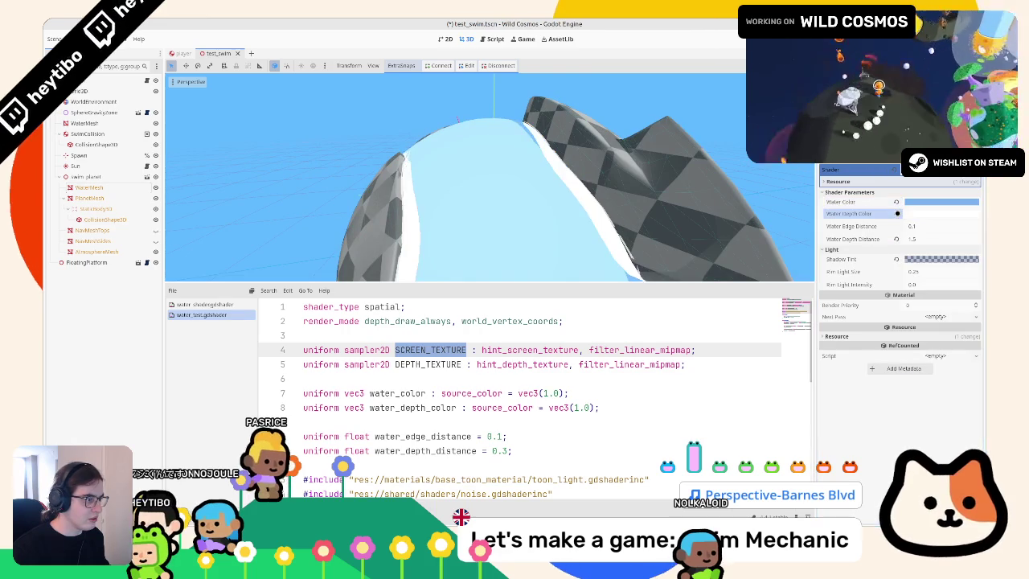
{"action": "left_click", "coordinate": [916, 214]}
{"action": "left_click_drag", "start_coordinate": [973, 229], "coordinate": [972, 262]}
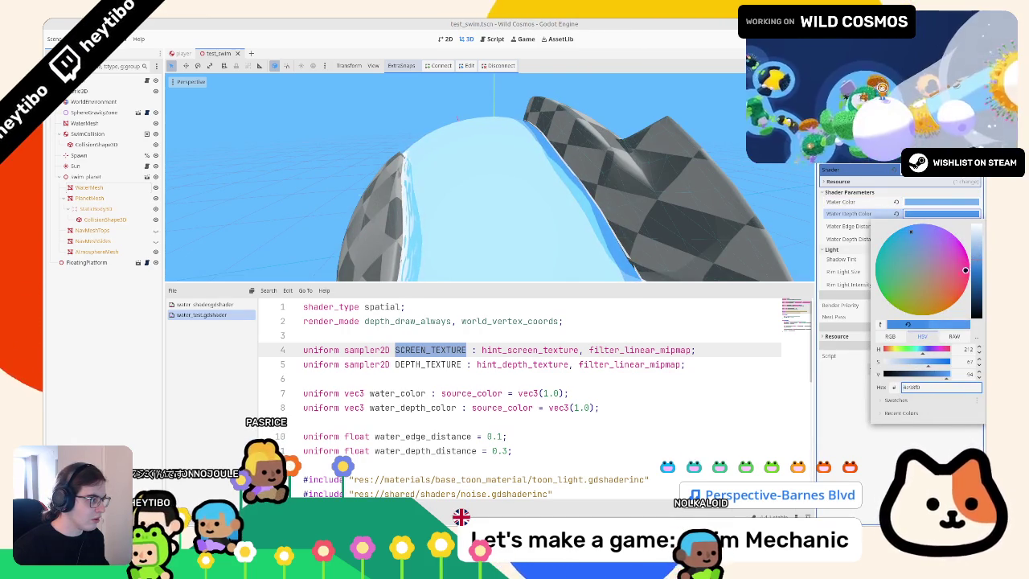
{"action": "left_click_drag", "start_coordinate": [927, 364], "coordinate": [924, 365]}
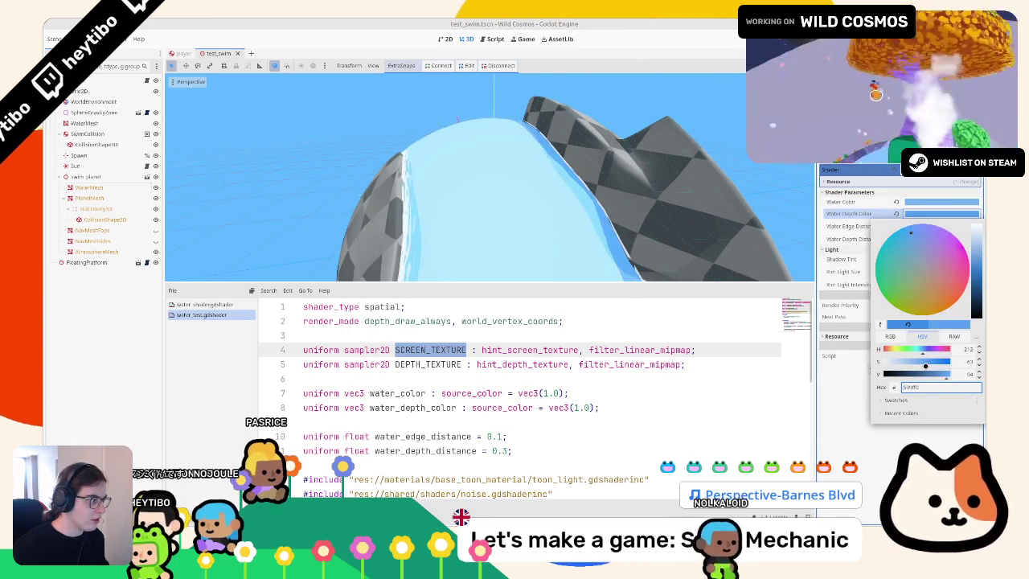
{"action": "left_click", "coordinate": [640, 229]}
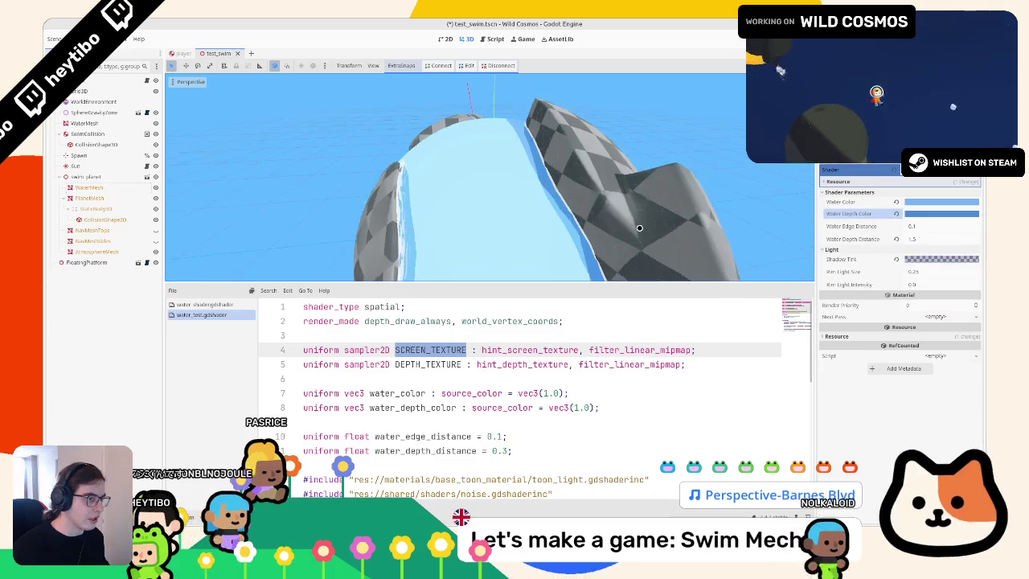
{"action": "key", "text": "ctrl+s"}
Step: Try a Water Edge Distance of 1.235, then undo it back to 0.1
{"action": "scroll", "coordinate": [495, 394], "scroll_direction": "down", "scroll_amount": 2}
{"action": "scroll", "coordinate": [495, 394], "scroll_direction": "up", "scroll_amount": 2}
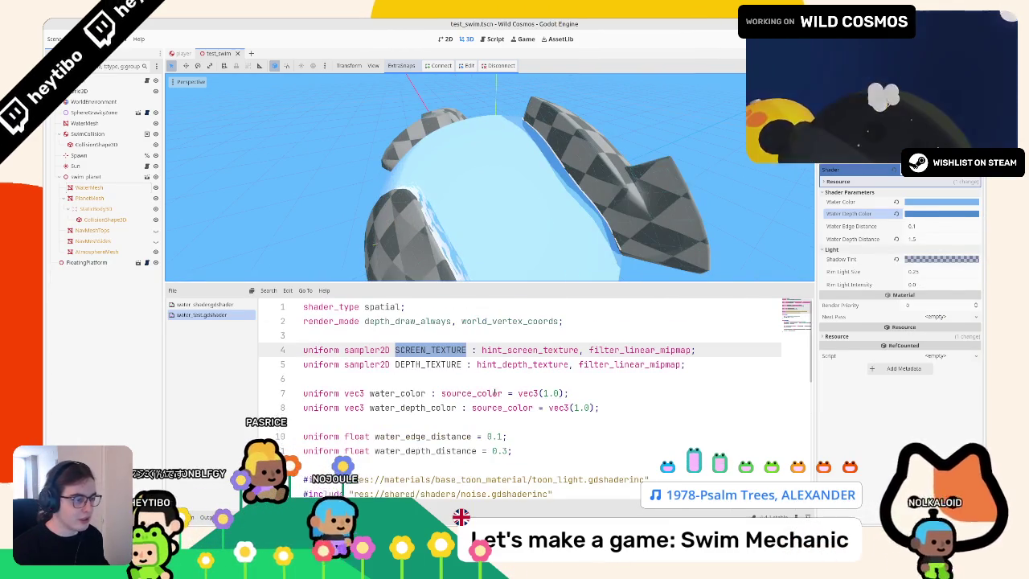
{"action": "left_click_drag", "start_coordinate": [937, 226], "coordinate": [965, 226]}
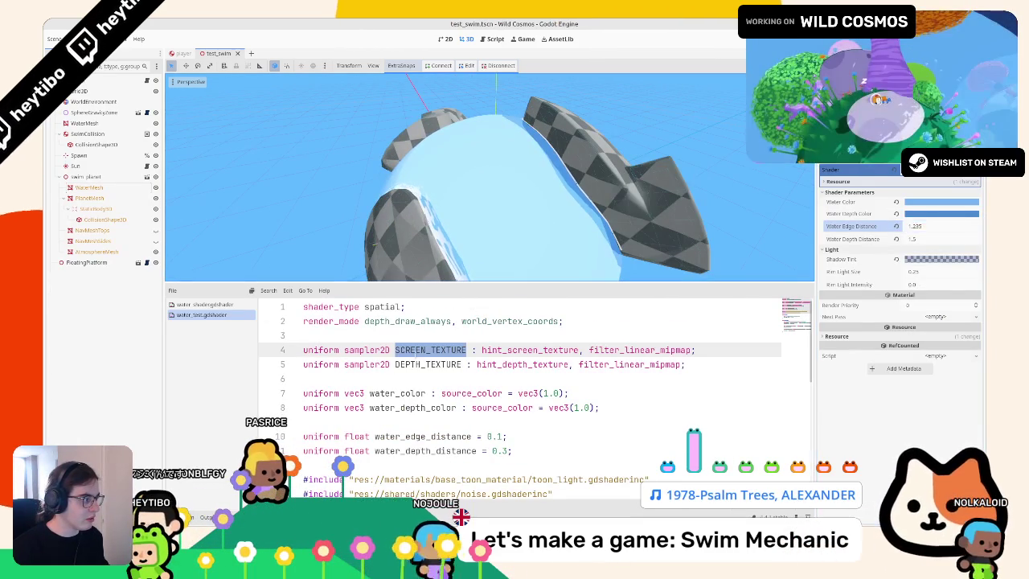
{"action": "scroll", "coordinate": [494, 394], "scroll_direction": "down", "scroll_amount": 2}
{"action": "key", "text": "ctrl+z"}
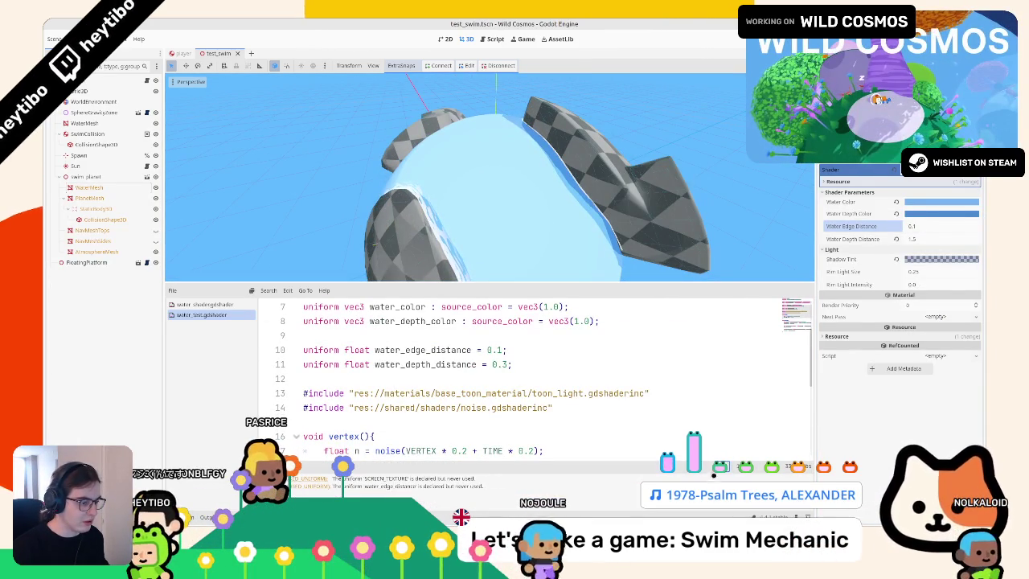
Step: Delete the unused water_edge_distance uniform line from the shader
{"action": "left_click", "coordinate": [394, 350]}
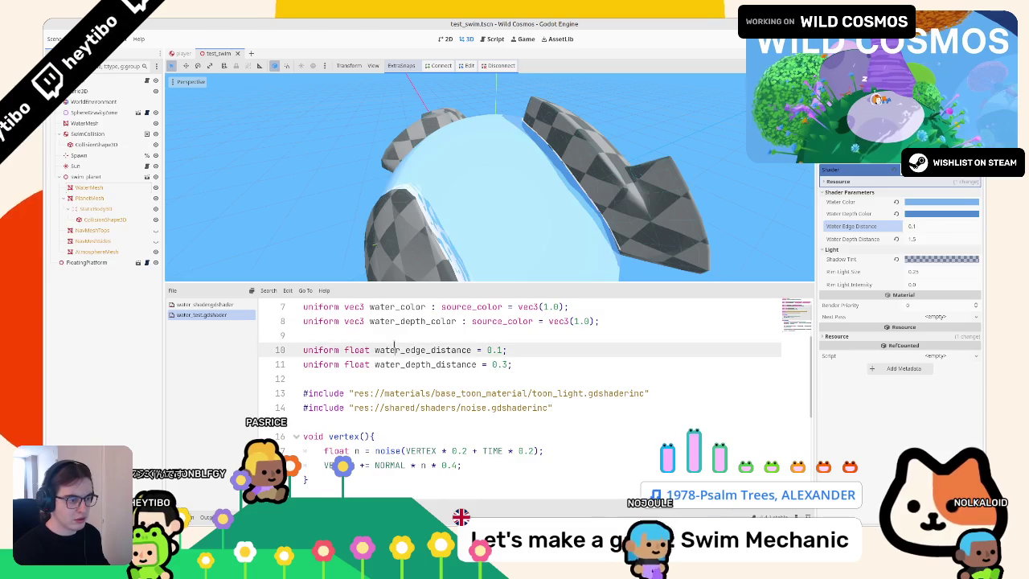
{"action": "key", "text": "ctrl+shift+k"}
{"action": "scroll", "coordinate": [494, 394], "scroll_direction": "up", "scroll_amount": 2}
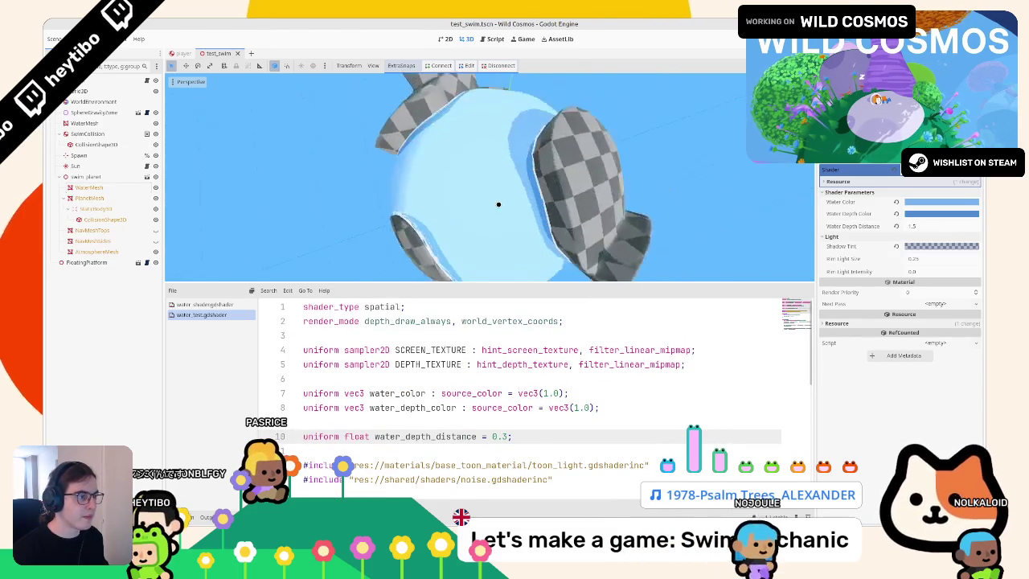
{"action": "scroll", "coordinate": [466, 400], "scroll_direction": "down", "scroll_amount": 6}
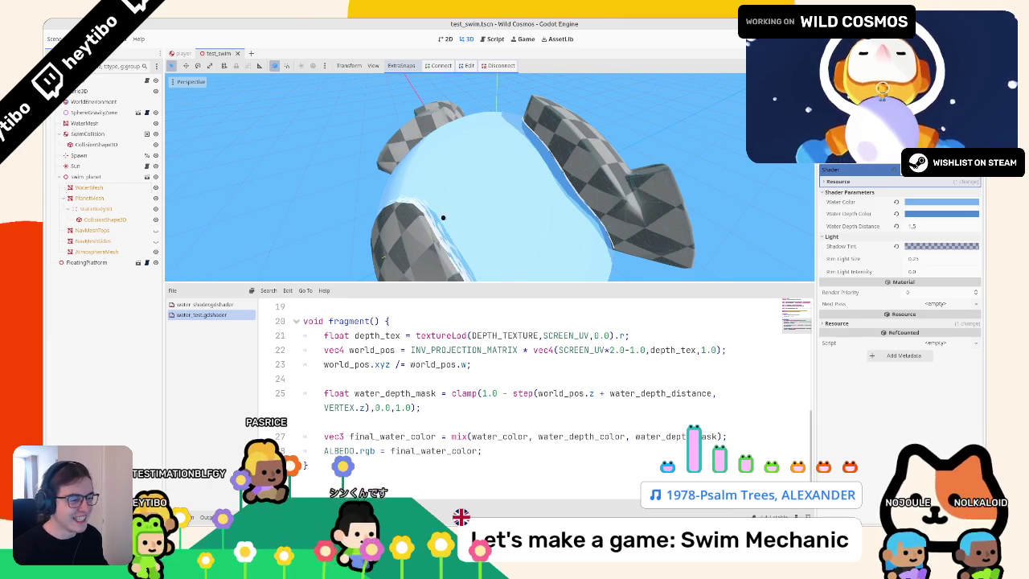
{"action": "mouse_move", "coordinate": [472, 248]}
{"action": "left_mouse_down"}
{"action": "mouse_move", "coordinate": [497, 261]}
{"action": "mouse_move", "coordinate": [490, 173]}
{"action": "mouse_move", "coordinate": [458, 227]}
{"action": "left_mouse_up"}
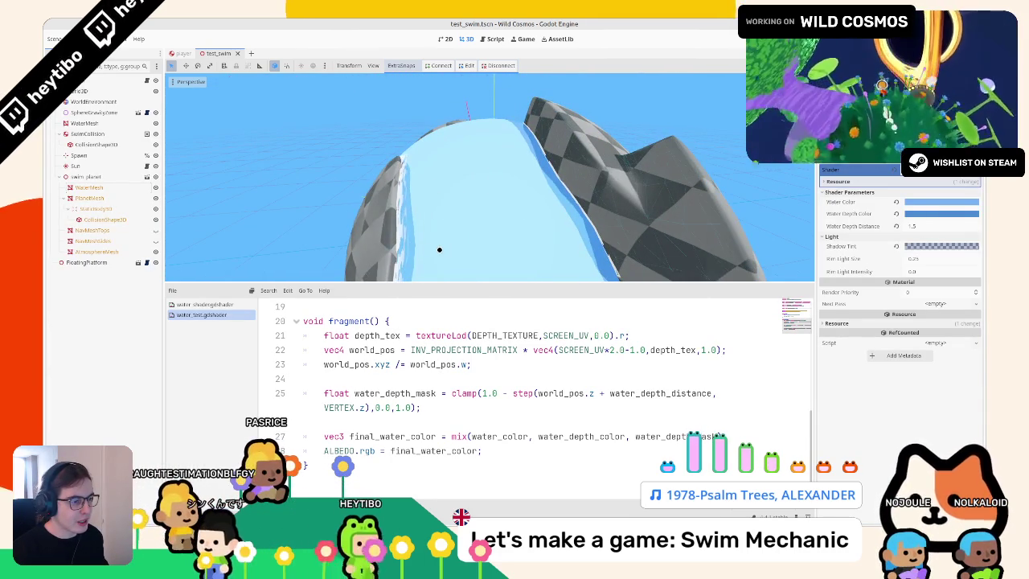
Step: Rewrite line 25's depth mask as smoothstep(world_pos.z, world_pos.z + water_depth_distance, VERTEX.z)
{"action": "double_click", "coordinate": [394, 393]}
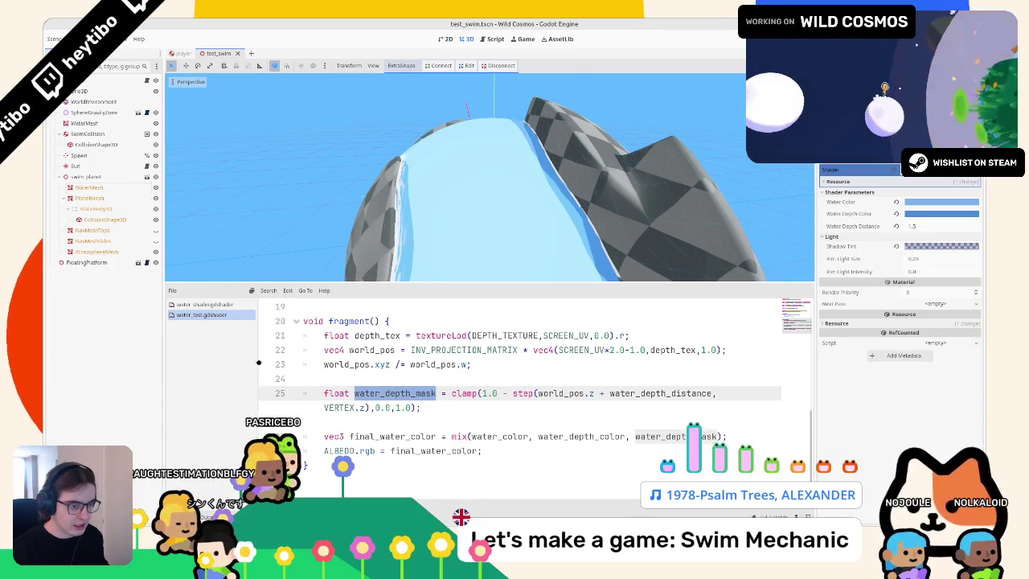
{"action": "left_click_drag", "start_coordinate": [256, 366], "coordinate": [203, 370]}
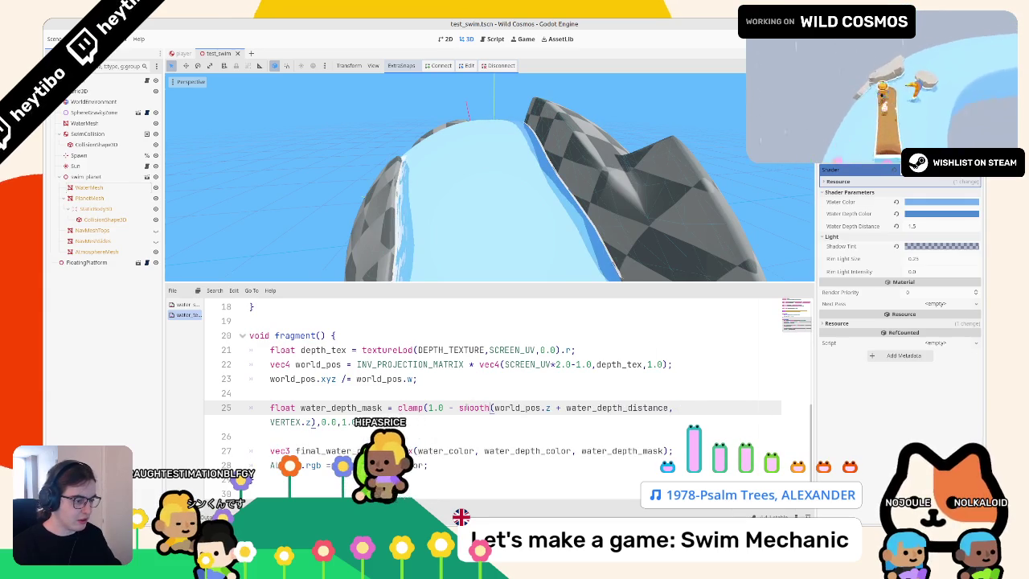
{"action": "left_click_drag", "start_coordinate": [515, 408], "coordinate": [570, 408]}
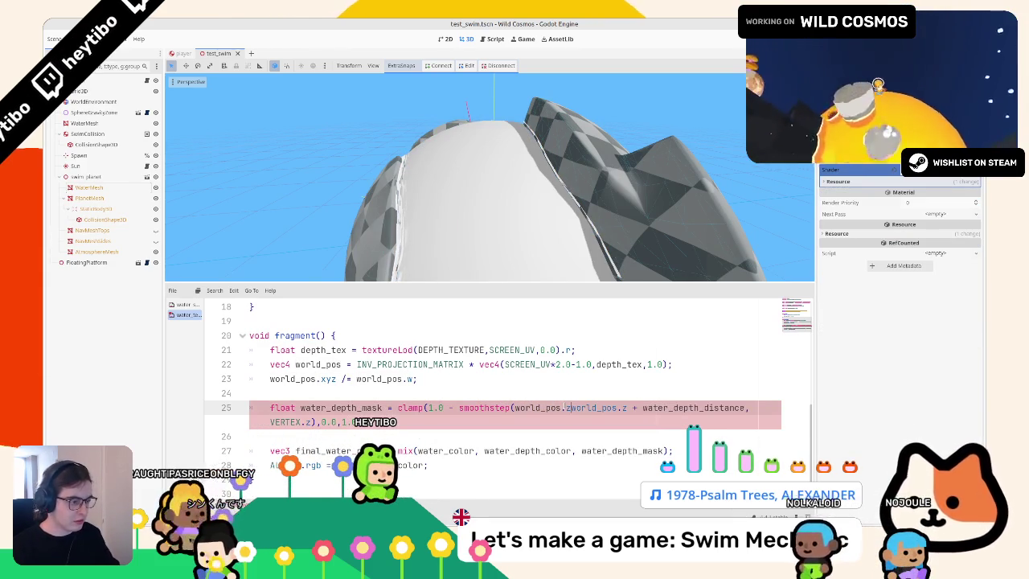
{"action": "type", "text": ", world_pos.z"}
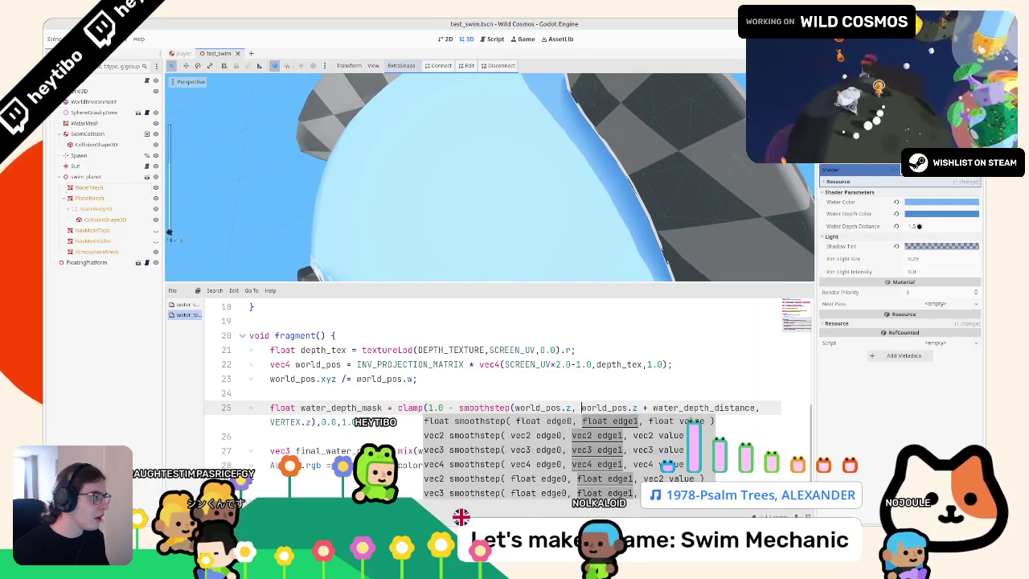
Step: Set Water Depth Distance to 2, then raise it to 3.23
{"action": "left_click", "coordinate": [941, 226]}
{"action": "type", "text": "2"}
{"action": "key", "text": "Return"}
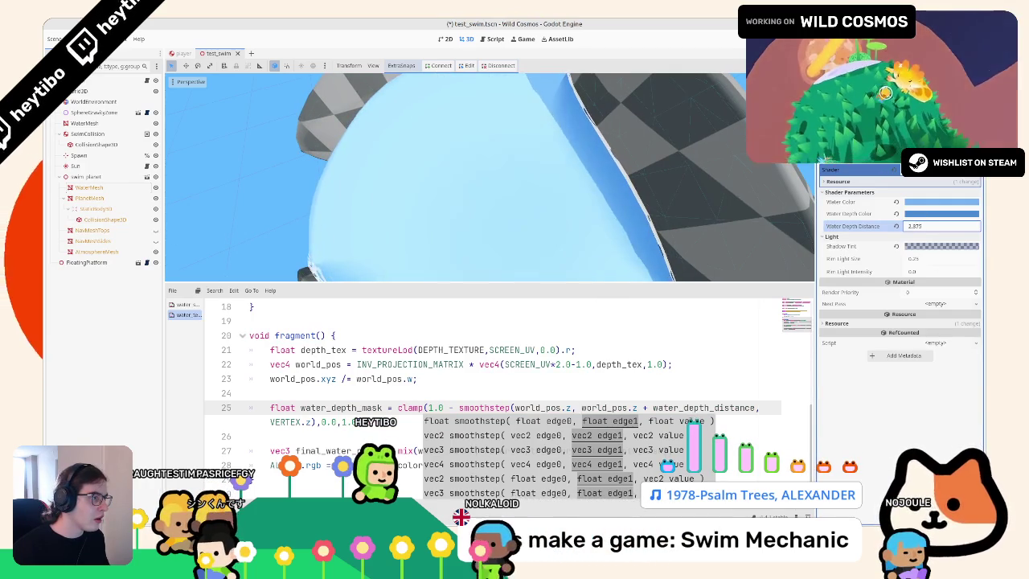
{"action": "left_click_drag", "start_coordinate": [941, 226], "coordinate": [965, 226]}
{"action": "mouse_move", "coordinate": [515, 177]}
{"action": "left_mouse_down"}
{"action": "mouse_move", "coordinate": [459, 126]}
{"action": "mouse_move", "coordinate": [410, 103]}
{"action": "mouse_move", "coordinate": [443, 141]}
{"action": "left_mouse_up"}
{"action": "scroll", "coordinate": [364, 386], "scroll_direction": "up", "scroll_amount": 5}
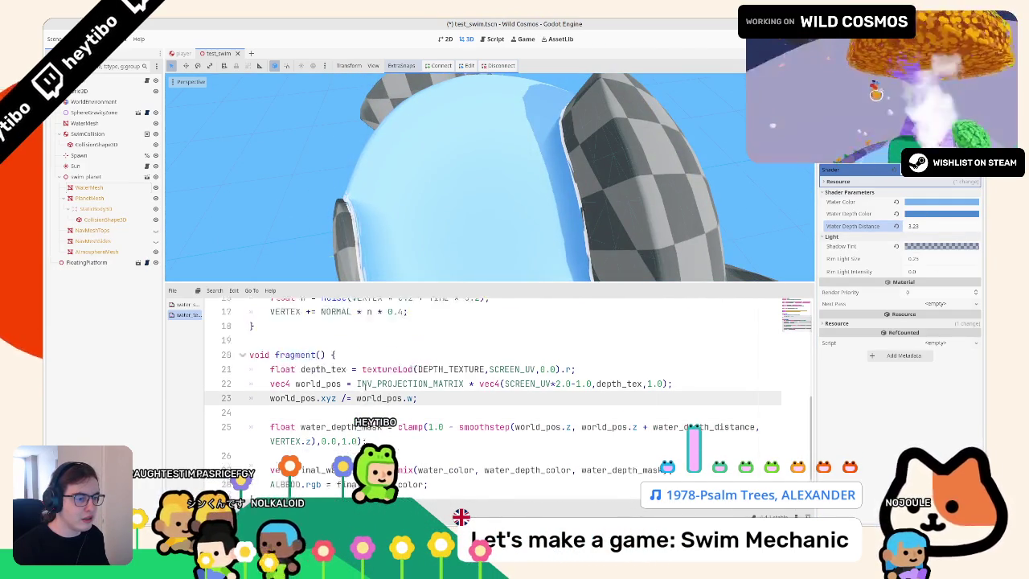
Step: Insert an #include for fresnel.gdshaderinc below the uniforms
{"action": "left_click", "coordinate": [559, 420]}
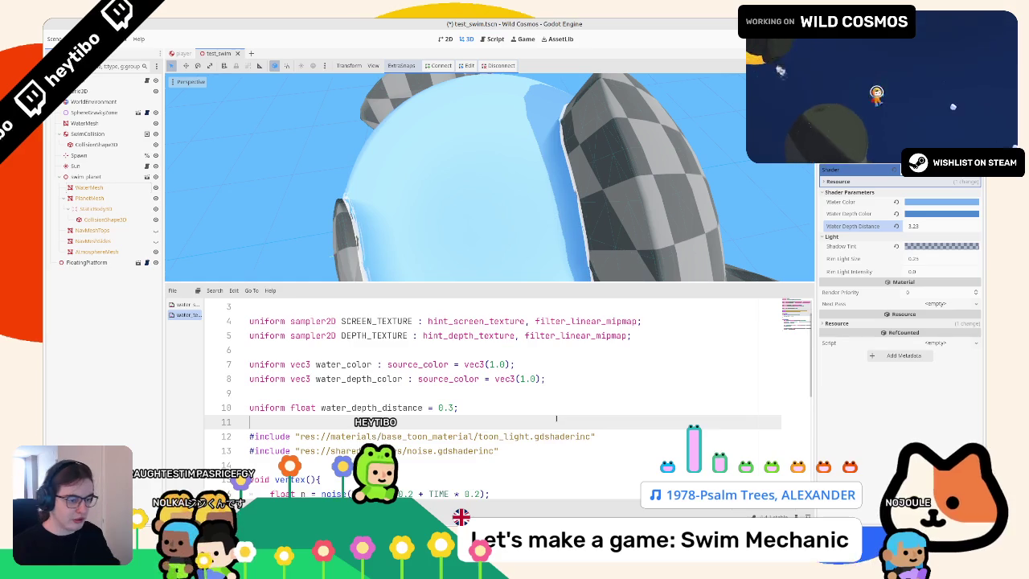
{"action": "key", "text": "Return"}
{"action": "type", "text": "re"}
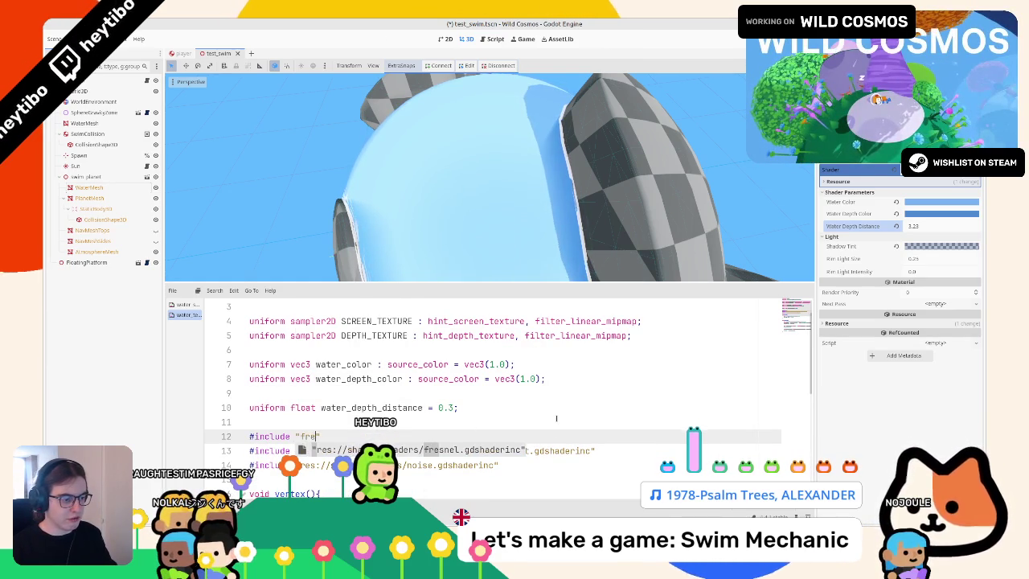
{"action": "scroll", "coordinate": [514, 436], "scroll_direction": "down", "scroll_amount": 6}
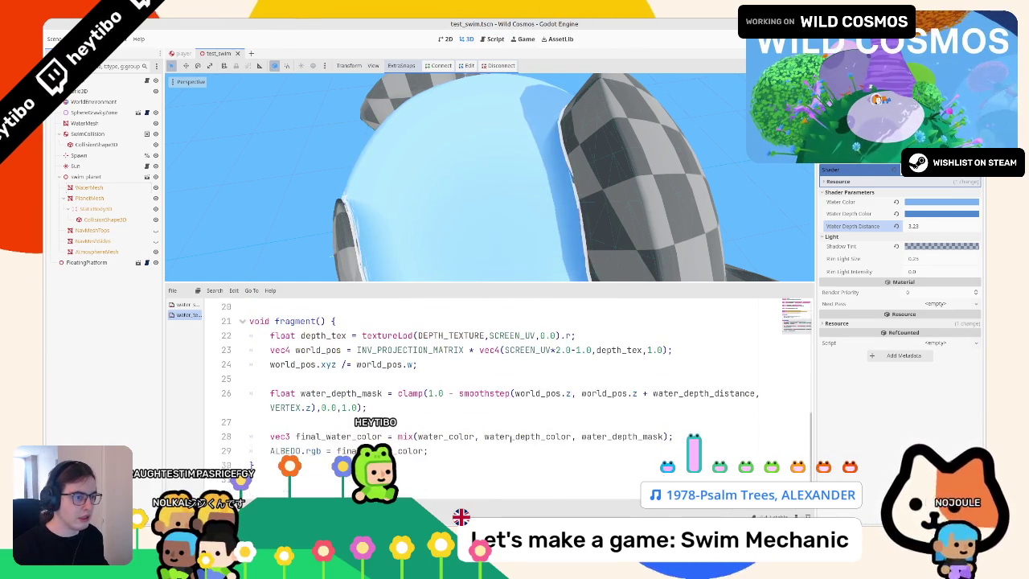
Step: Add 'water_depth_mask *= fresnel(1.0, NORMAL, VIEW);' after the depth mask line
{"action": "left_click", "coordinate": [398, 409]}
{"action": "key", "text": "Return"}
{"action": "type", "text": "wa"}
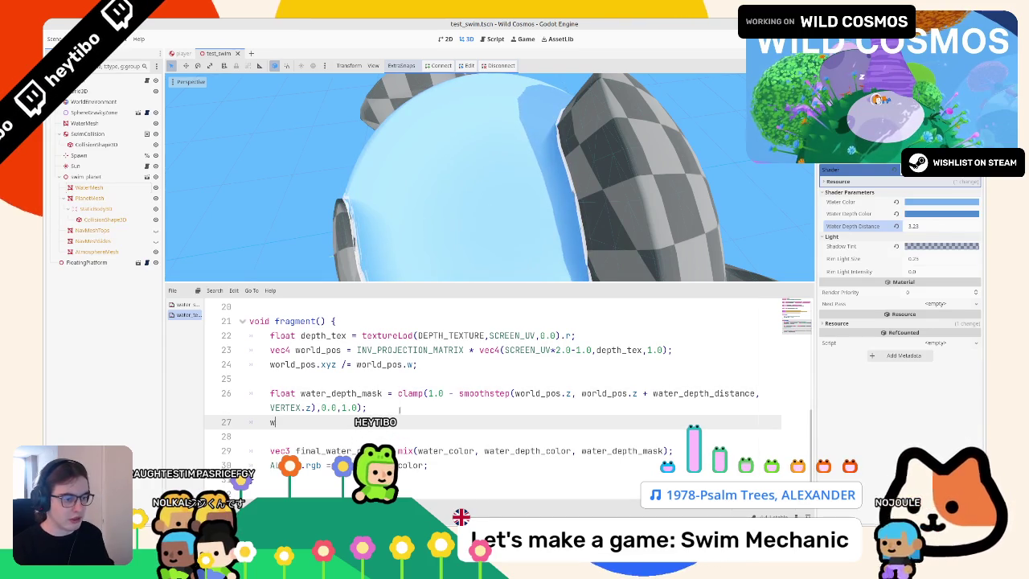
{"action": "type", "text": "ter_depth_mask"}
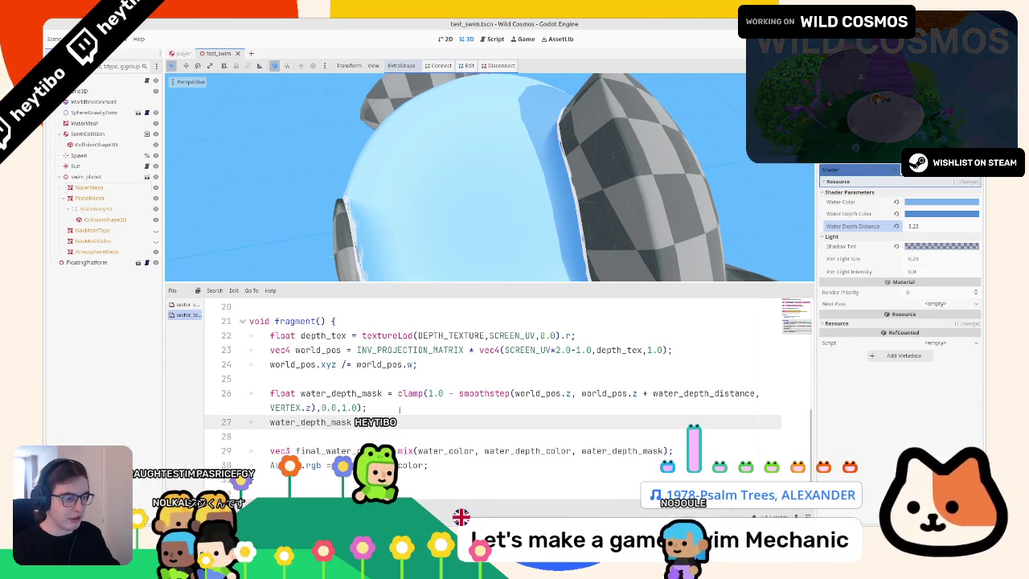
{"action": "type", "text": " = afres"}
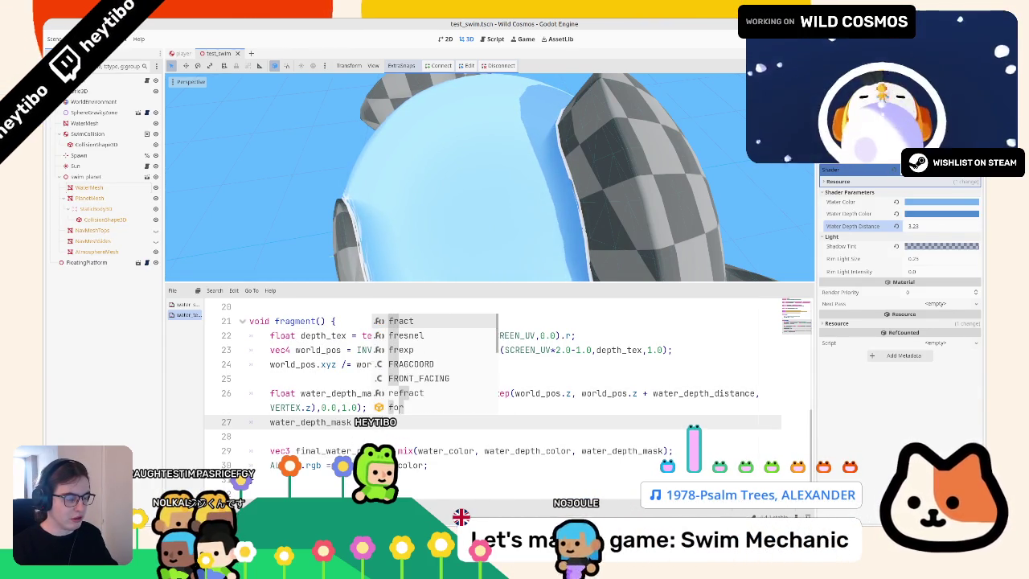
{"action": "key", "text": "Return"}
{"action": "type", "text": "1.0, NORMAL"}
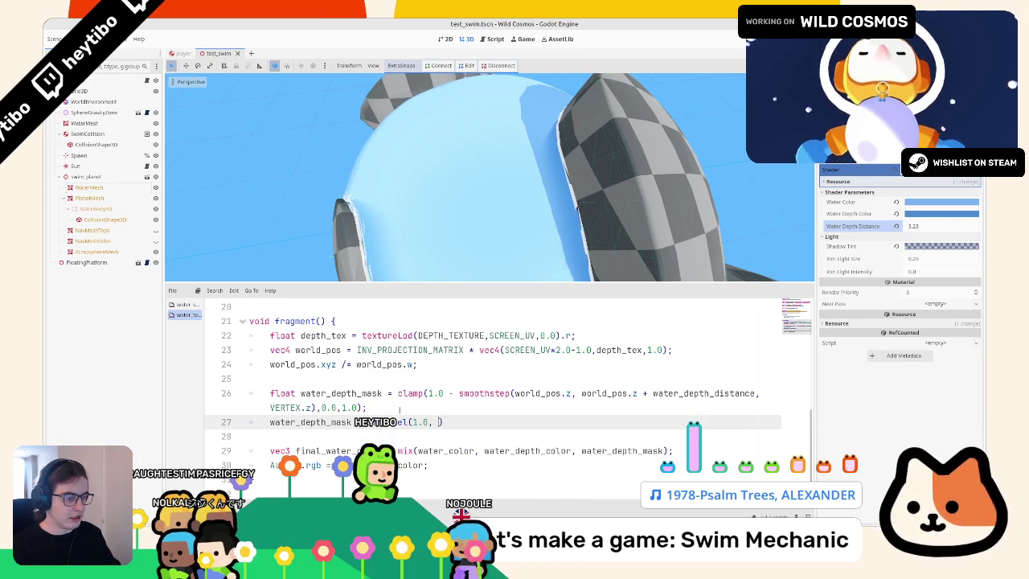
{"action": "type", "text": ", VIEW);"}
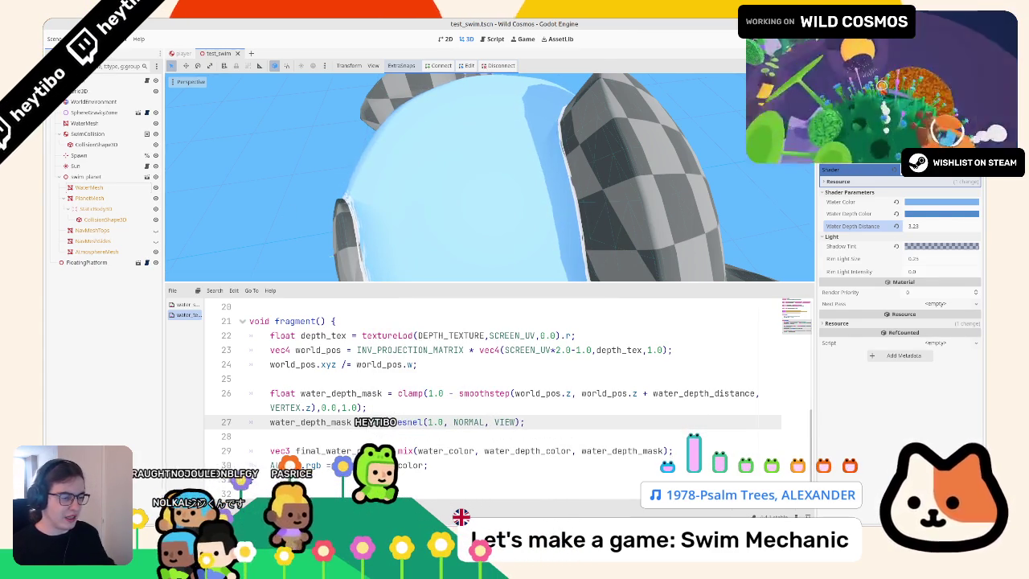
{"action": "mouse_move", "coordinate": [418, 258]}
{"action": "left_mouse_down"}
{"action": "mouse_move", "coordinate": [492, 78]}
{"action": "mouse_move", "coordinate": [456, 173]}
{"action": "left_mouse_up"}
{"action": "mouse_move", "coordinate": [455, 230]}
{"action": "left_mouse_down"}
{"action": "mouse_move", "coordinate": [444, 193]}
{"action": "mouse_move", "coordinate": [459, 182]}
{"action": "mouse_move", "coordinate": [423, 191]}
{"action": "mouse_move", "coordinate": [486, 201]}
{"action": "left_mouse_up"}
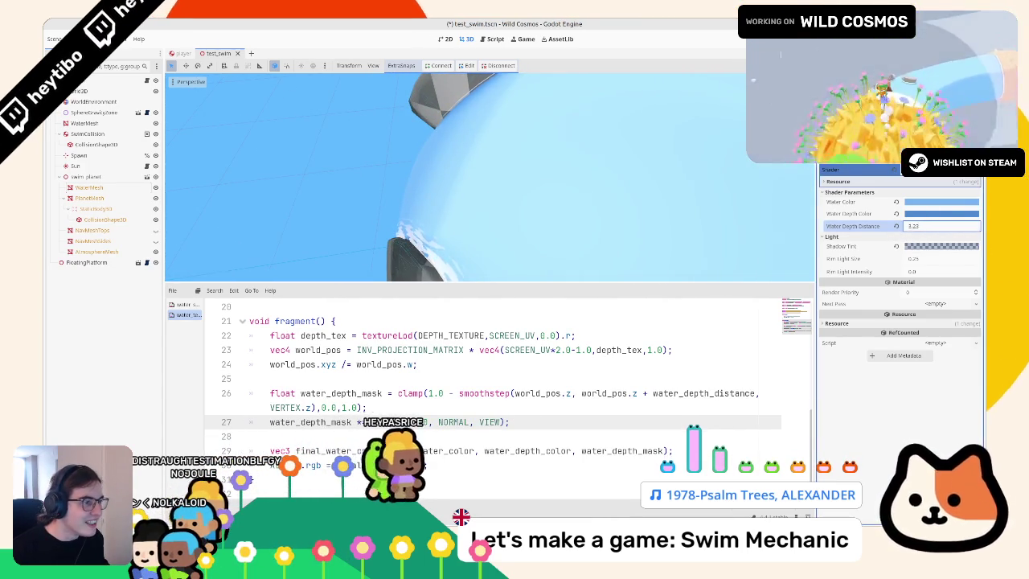
Step: Toggle the fresnel line's comment to compare, leaving it enabled
{"action": "key", "text": "Return"}
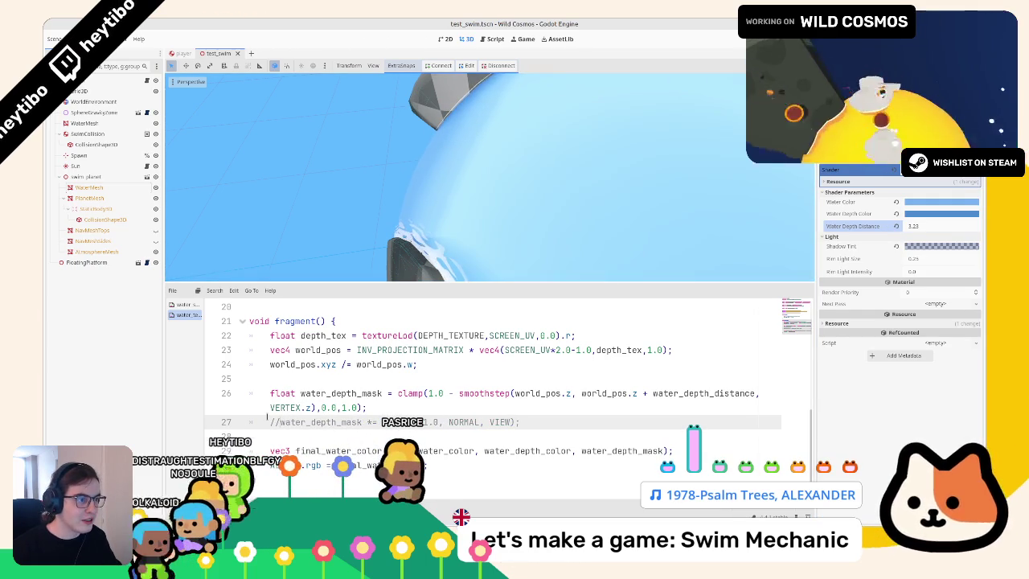
{"action": "key", "text": "ctrl+k"}
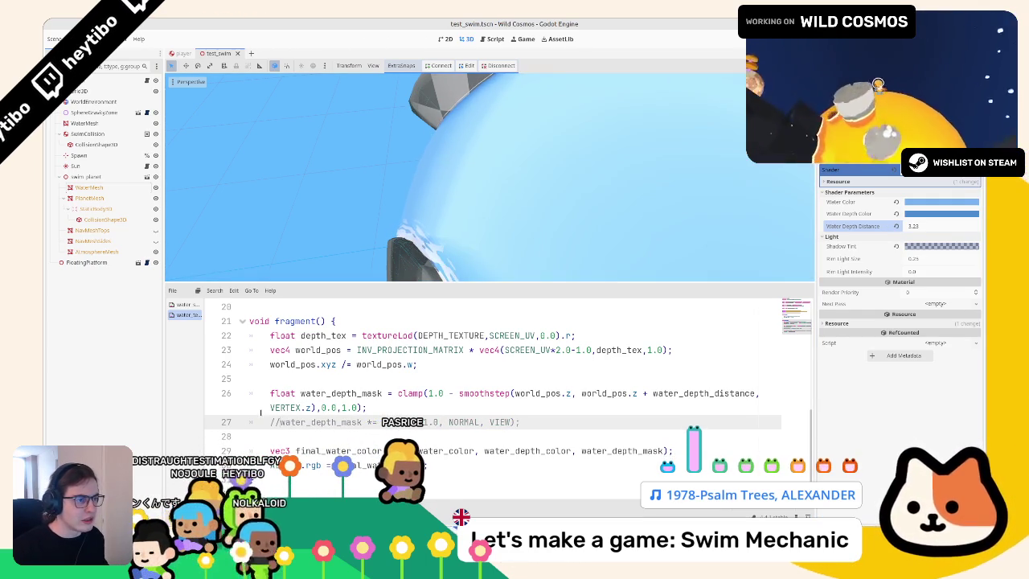
{"action": "key", "text": "ctrl+k"}
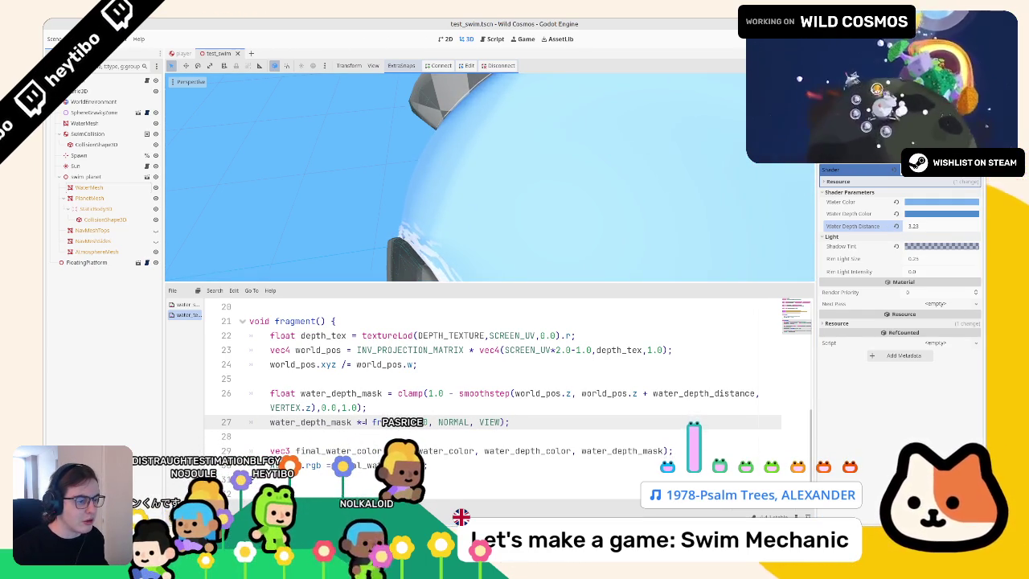